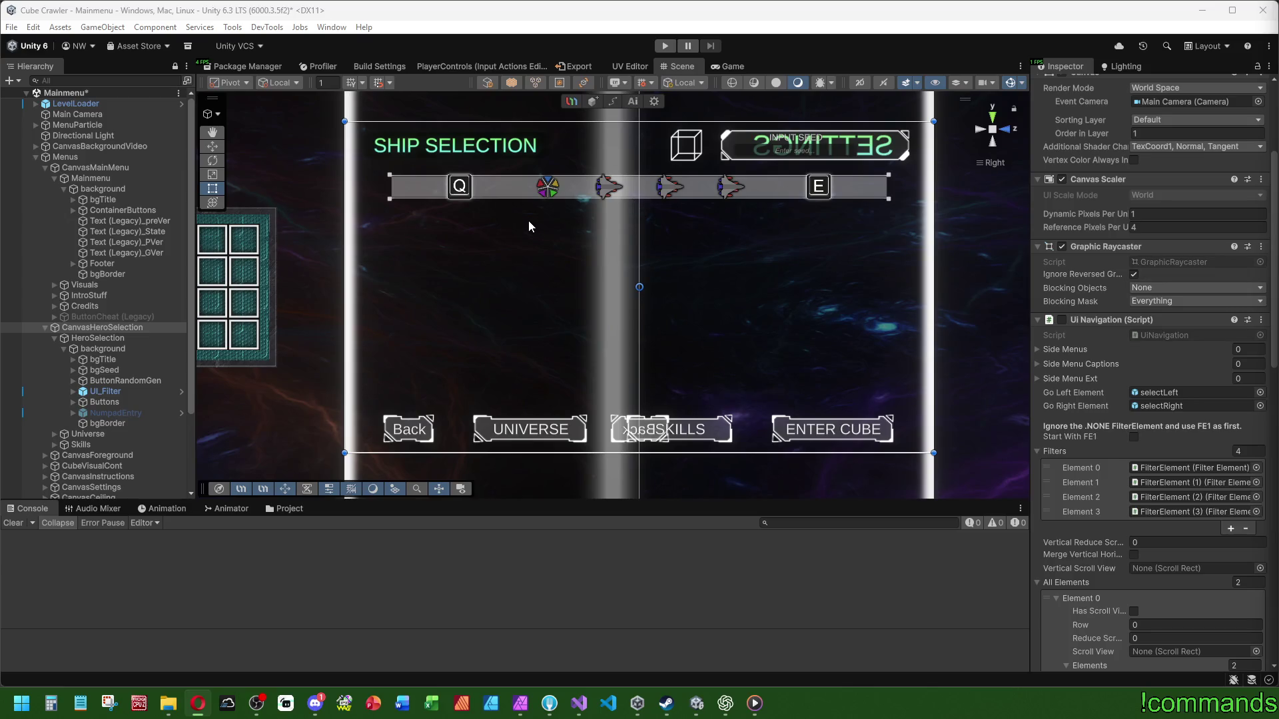
Step: Browse Assets > Prefabs > UI and open the ShipDisplay prefab in Prefab Mode
{"action": "mouse_move", "coordinate": [543, 232]}
{"action": "left_mouse_down"}
{"action": "mouse_move", "coordinate": [1006, 137]}
{"action": "mouse_move", "coordinate": [947, 181]}
{"action": "left_mouse_up"}
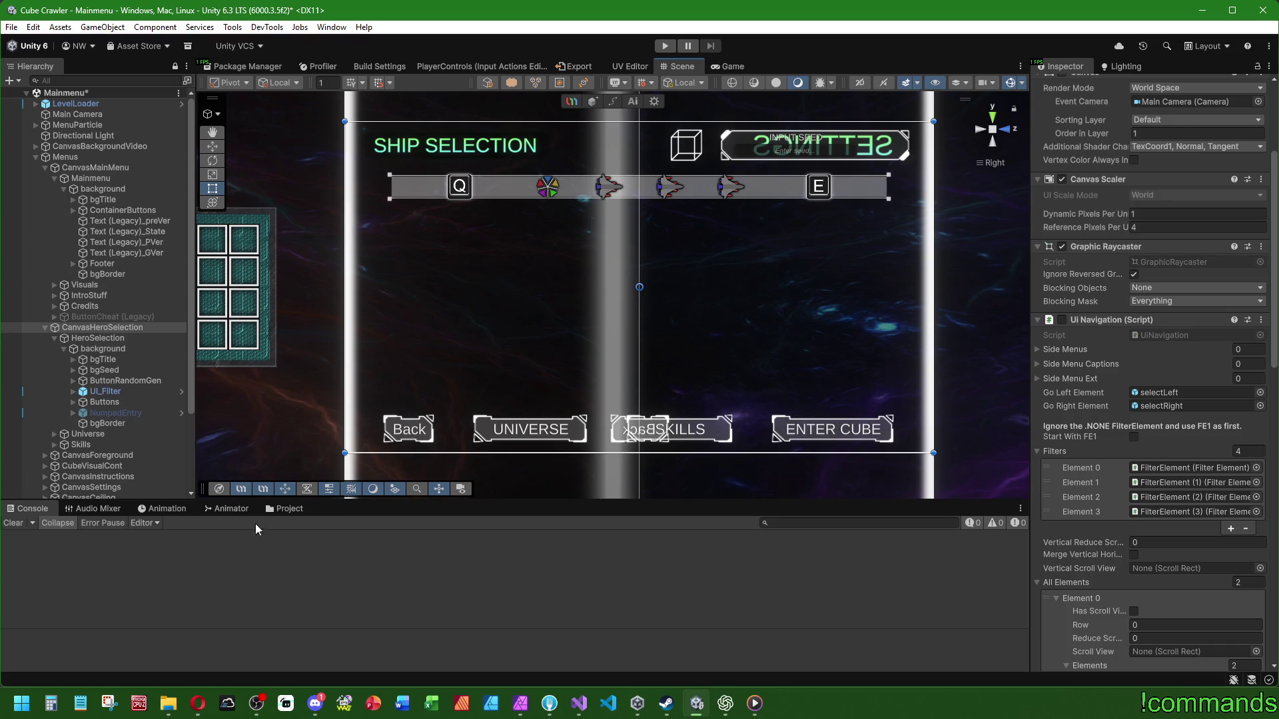
{"action": "left_click", "coordinate": [288, 510]}
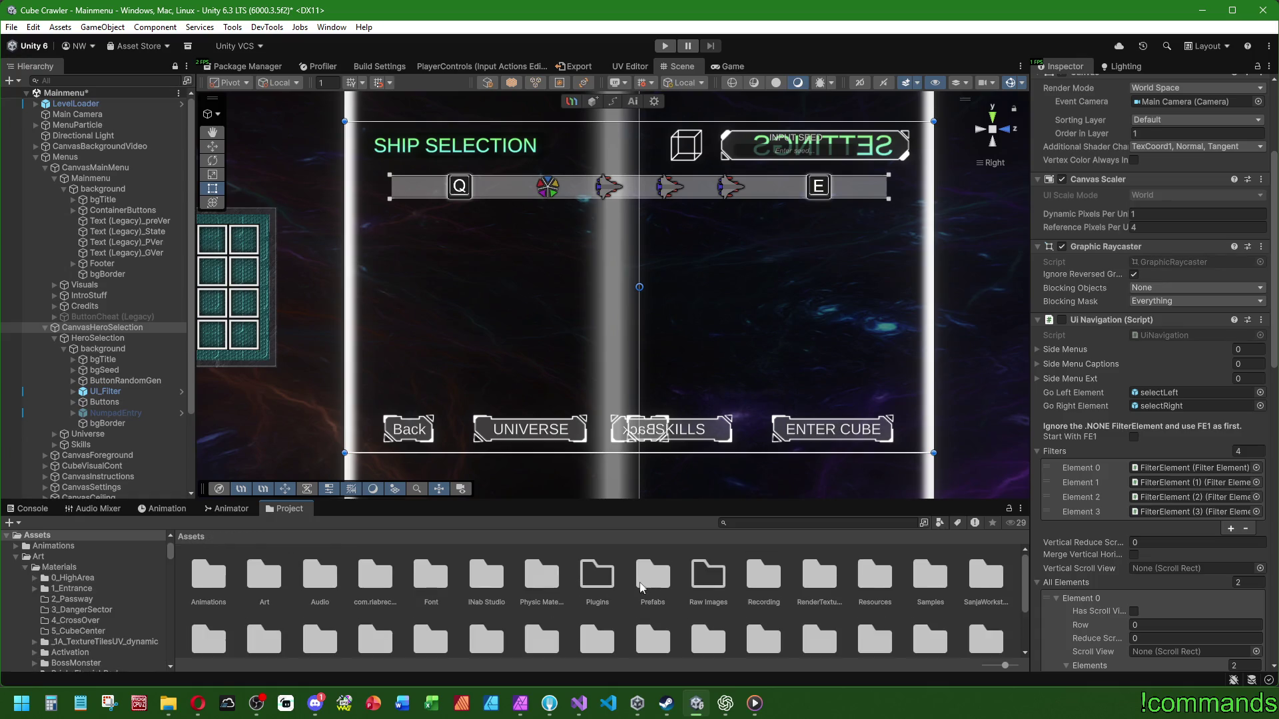
{"action": "double_click", "coordinate": [652, 574]}
{"action": "scroll", "coordinate": [533, 613], "scroll_direction": "down", "scroll_amount": 2}
{"action": "left_click", "coordinate": [486, 622]}
{"action": "double_click", "coordinate": [485, 629]}
{"action": "scroll", "coordinate": [513, 621], "scroll_direction": "down", "scroll_amount": 3}
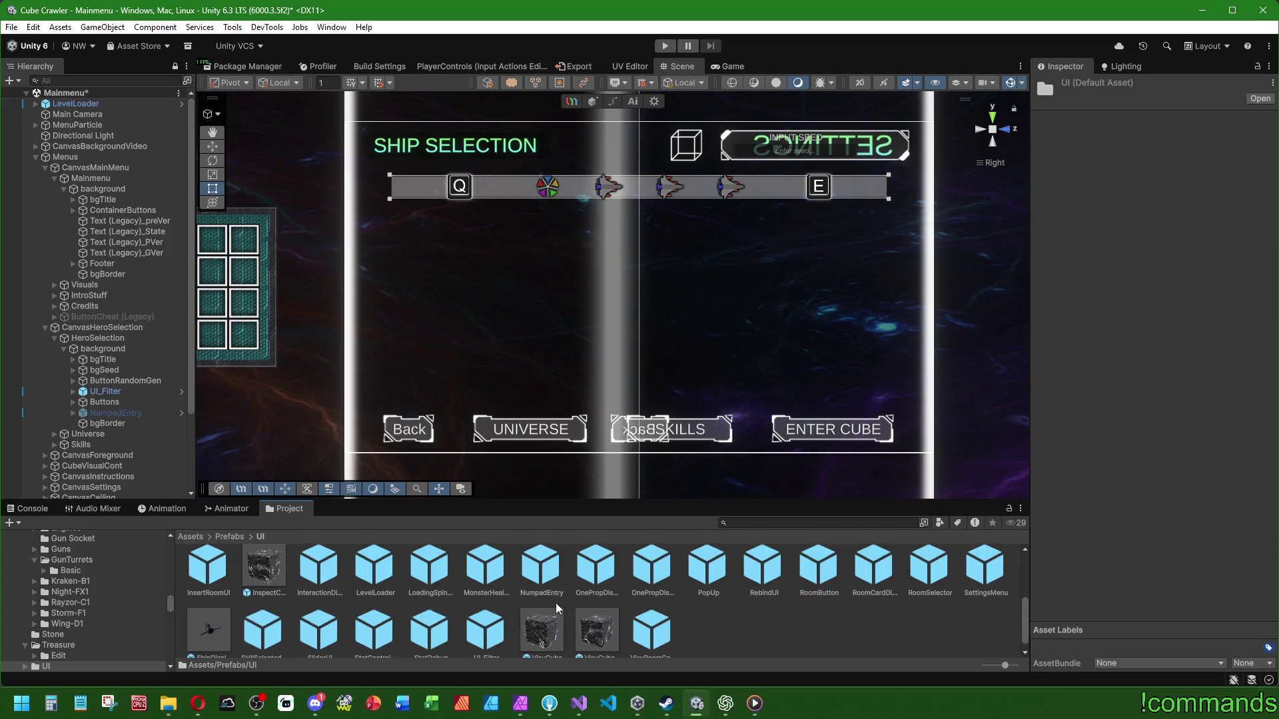
{"action": "scroll", "coordinate": [526, 619], "scroll_direction": "down", "scroll_amount": 1}
{"action": "double_click", "coordinate": [212, 626]}
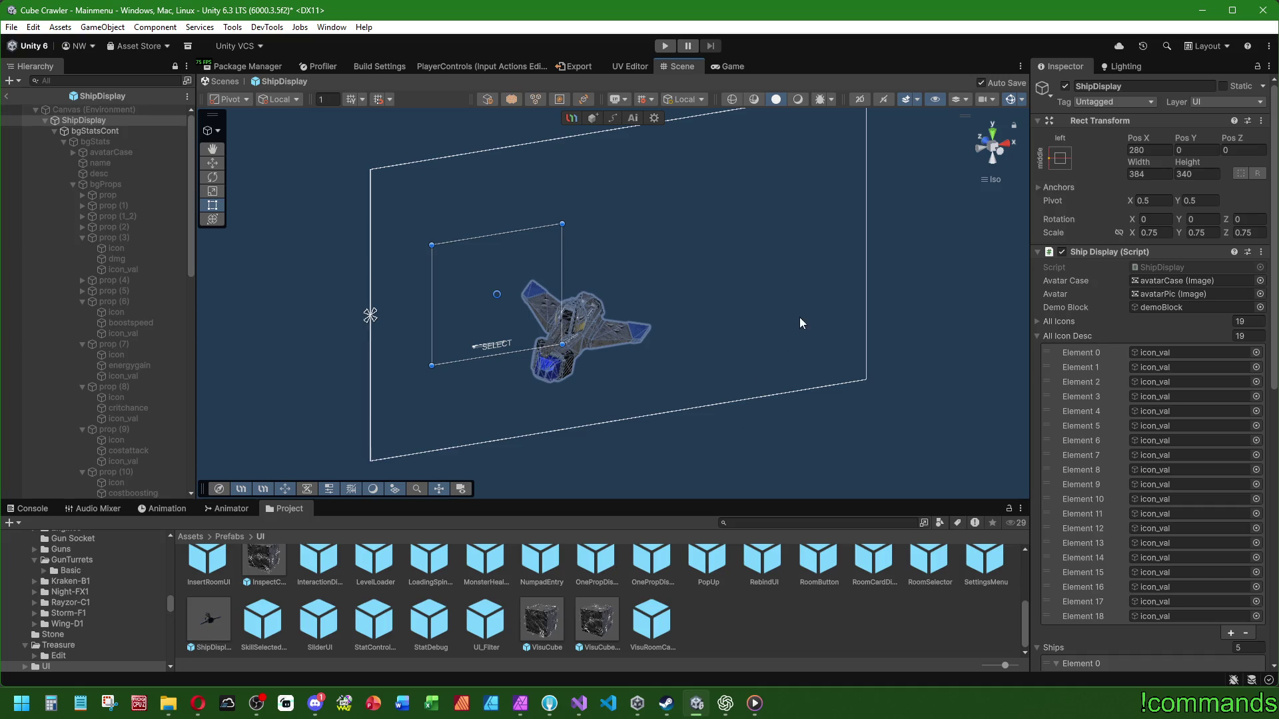
Step: Switch to Back view and play ShipDisplay's Selected animation clip to watch the stats panel expand
{"action": "left_click", "coordinate": [981, 141]}
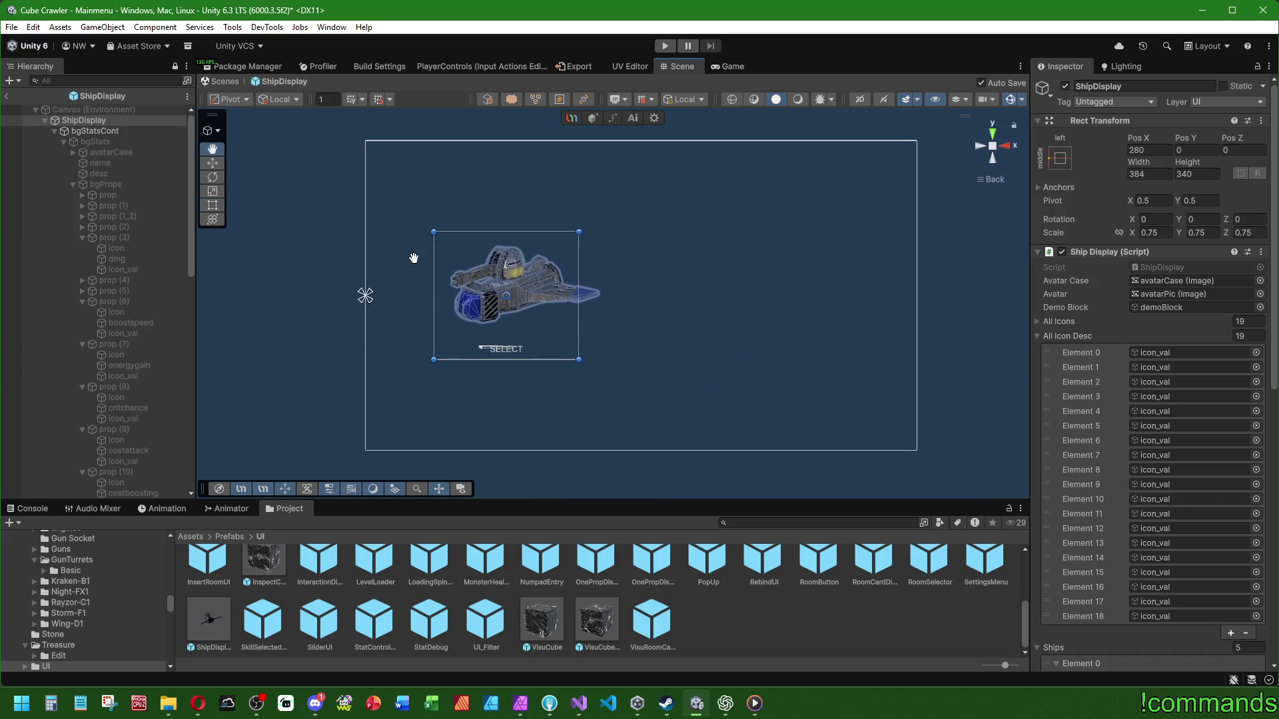
{"action": "scroll", "coordinate": [97, 343], "scroll_direction": "down", "scroll_amount": 15}
{"action": "left_click", "coordinate": [165, 508]}
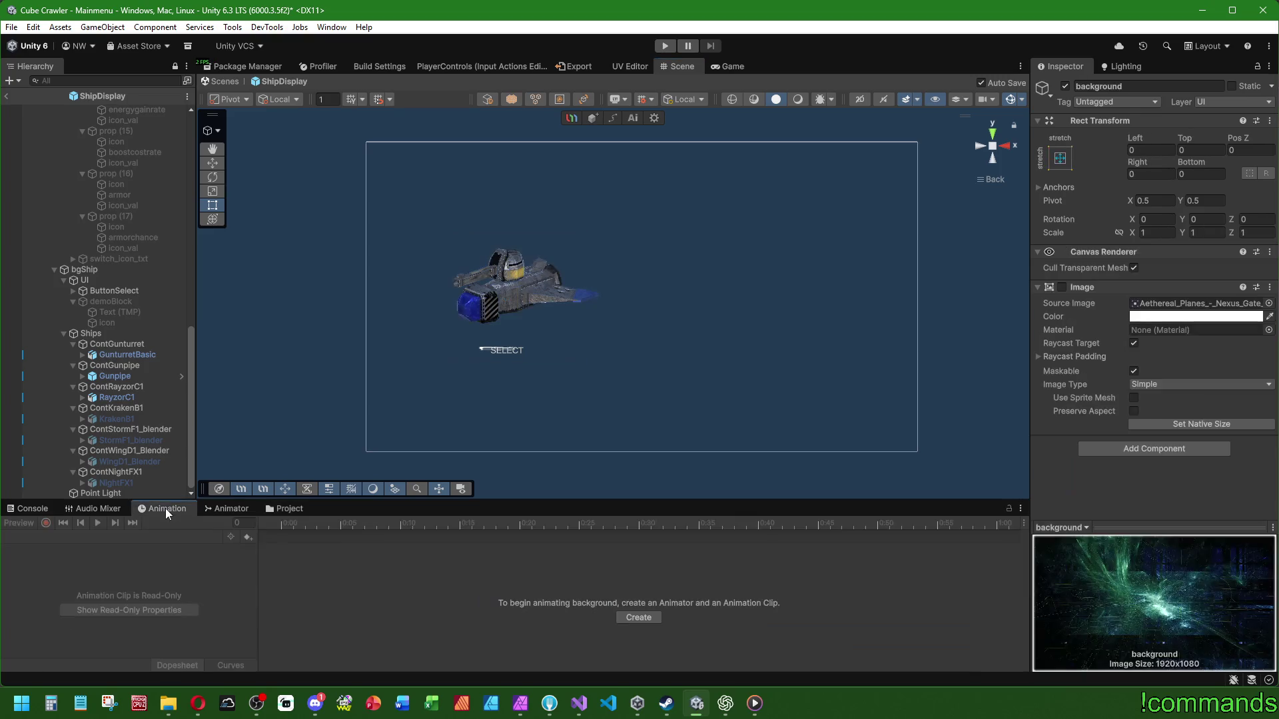
{"action": "scroll", "coordinate": [139, 312], "scroll_direction": "up", "scroll_amount": 15}
{"action": "left_click", "coordinate": [100, 122]}
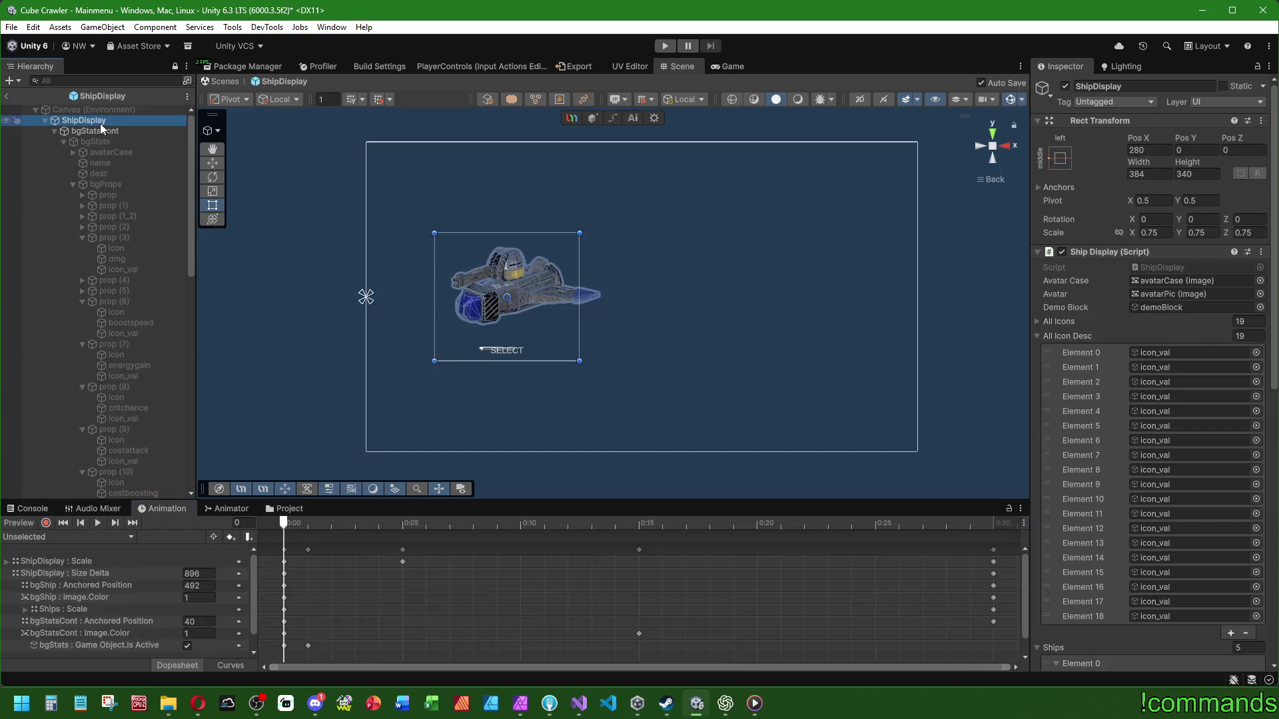
{"action": "left_click", "coordinate": [41, 537]}
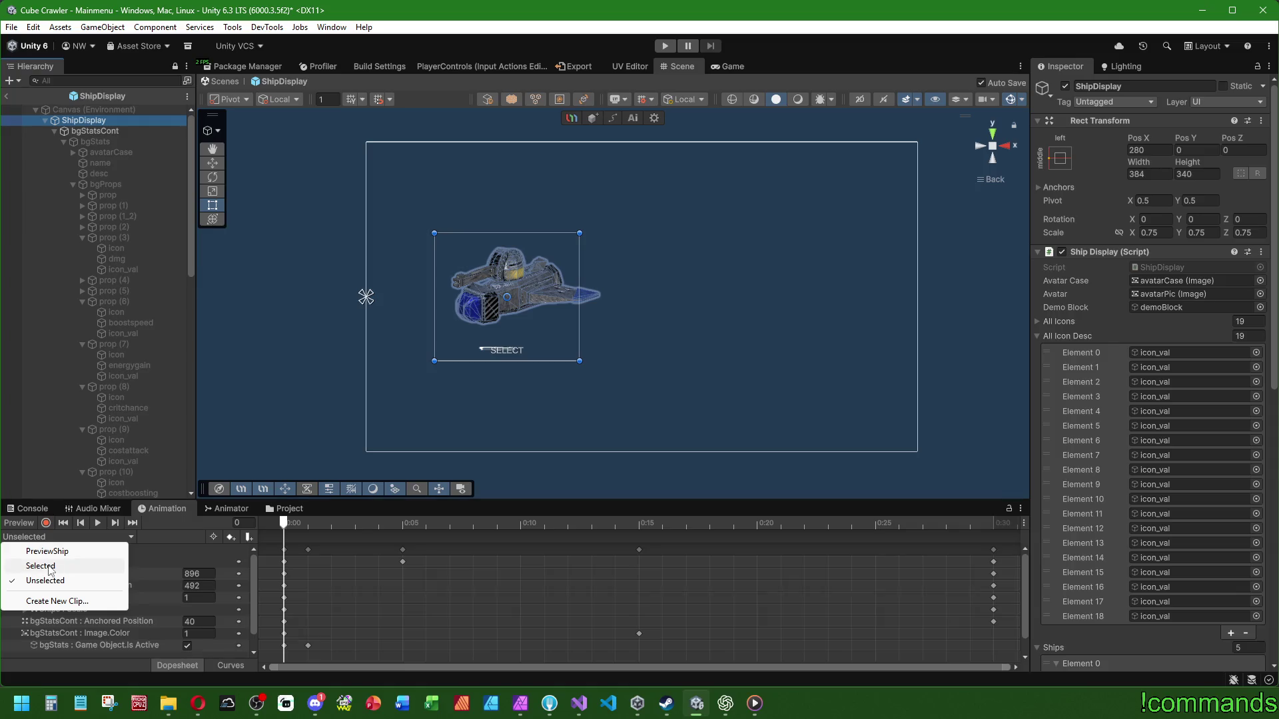
{"action": "left_click", "coordinate": [40, 565]}
{"action": "left_click", "coordinate": [99, 523]}
{"action": "mouse_move", "coordinate": [287, 523]}
{"action": "left_mouse_down"}
{"action": "mouse_move", "coordinate": [1013, 530]}
{"action": "mouse_move", "coordinate": [994, 530]}
{"action": "left_mouse_up"}
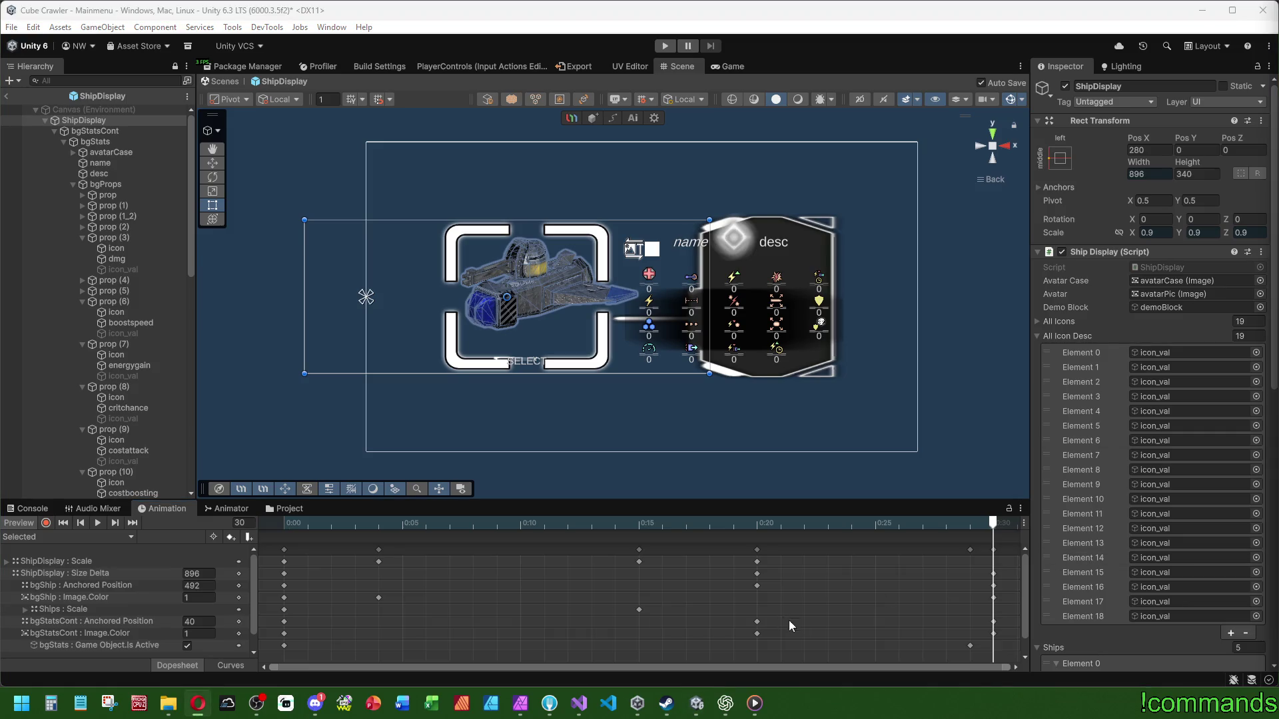
Step: Review the expanded ship panel, then exit Prefab Mode back to the Mainmenu scene
{"action": "scroll", "coordinate": [536, 324], "scroll_direction": "up", "scroll_amount": 2}
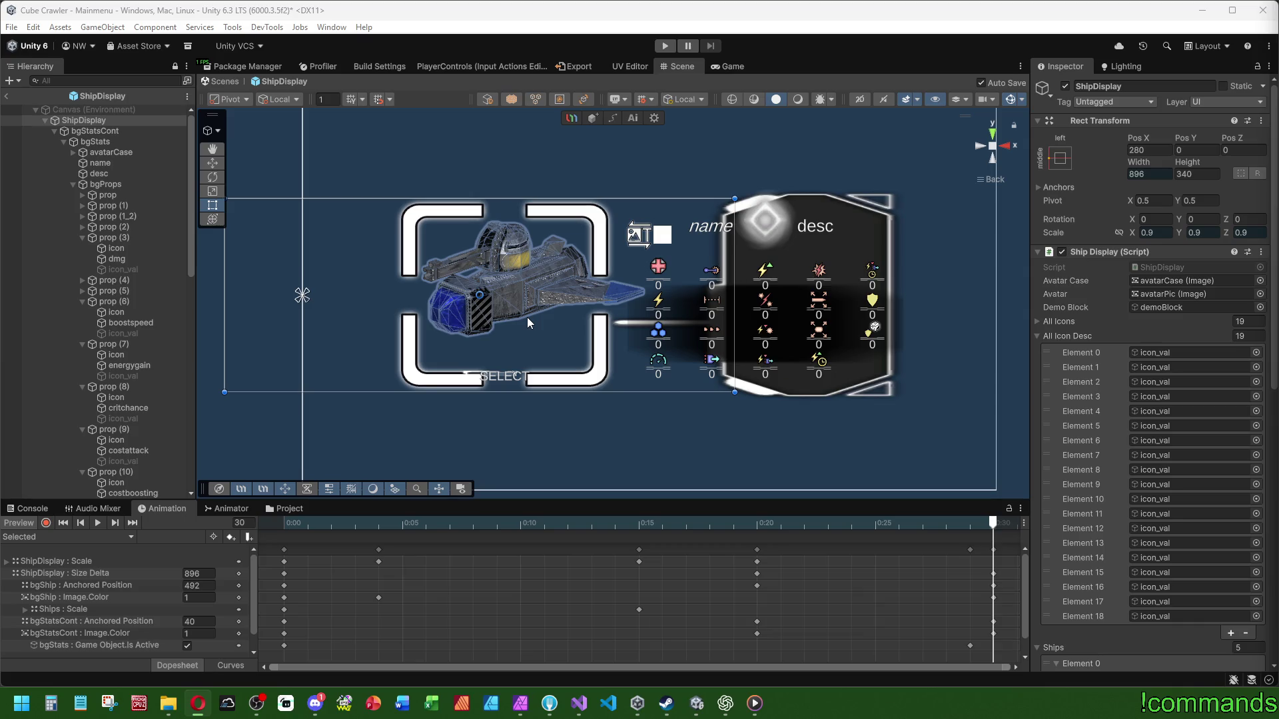
{"action": "scroll", "coordinate": [526, 317], "scroll_direction": "down", "scroll_amount": 2}
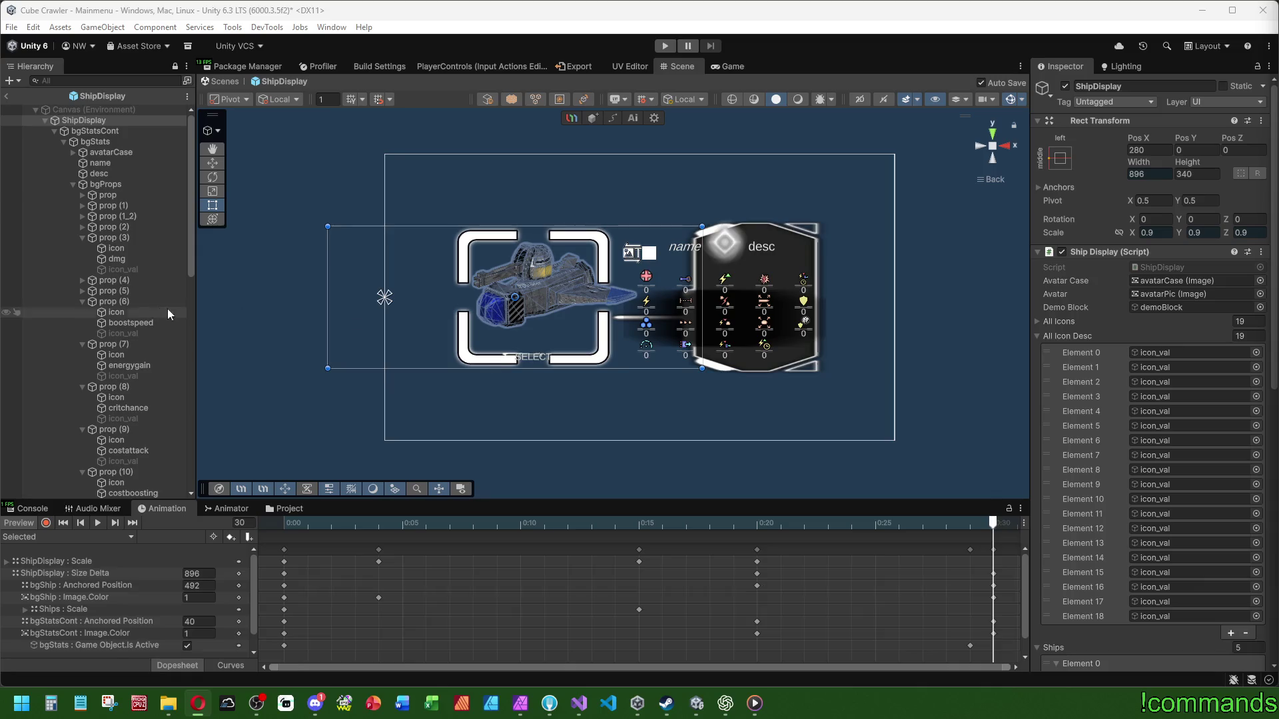
{"action": "scroll", "coordinate": [110, 319], "scroll_direction": "down", "scroll_amount": 15}
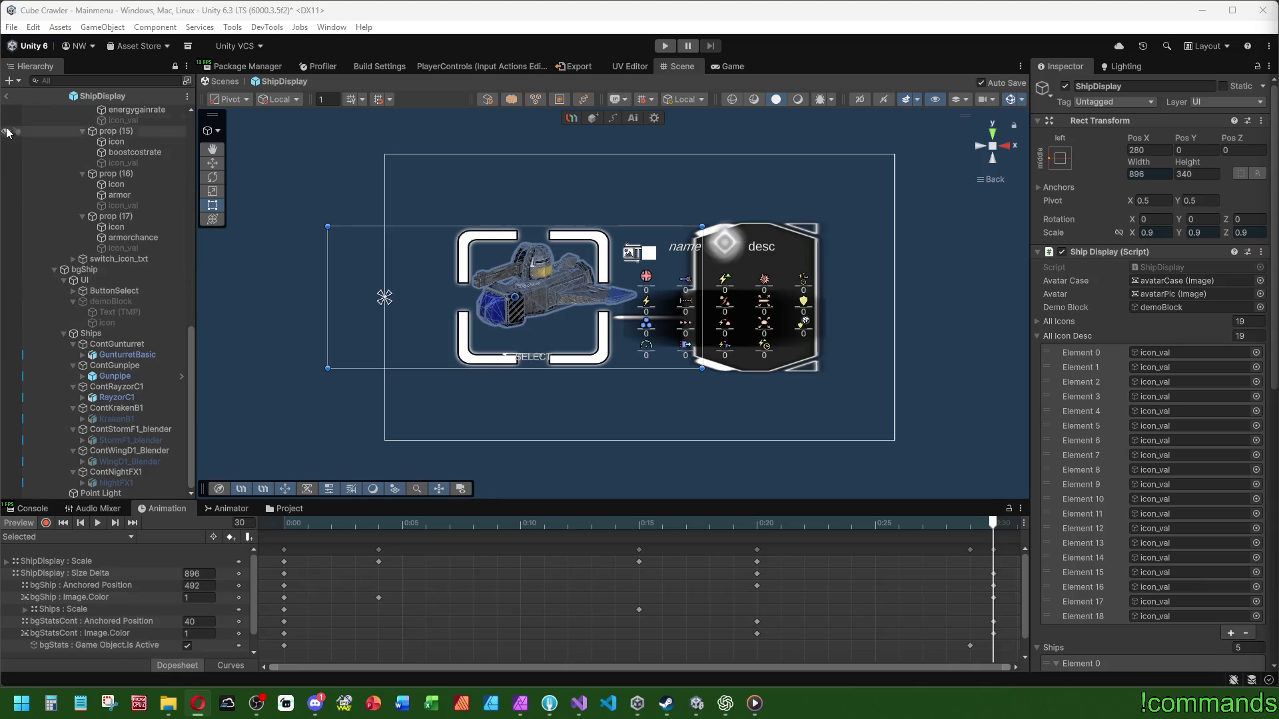
{"action": "left_click", "coordinate": [6, 96]}
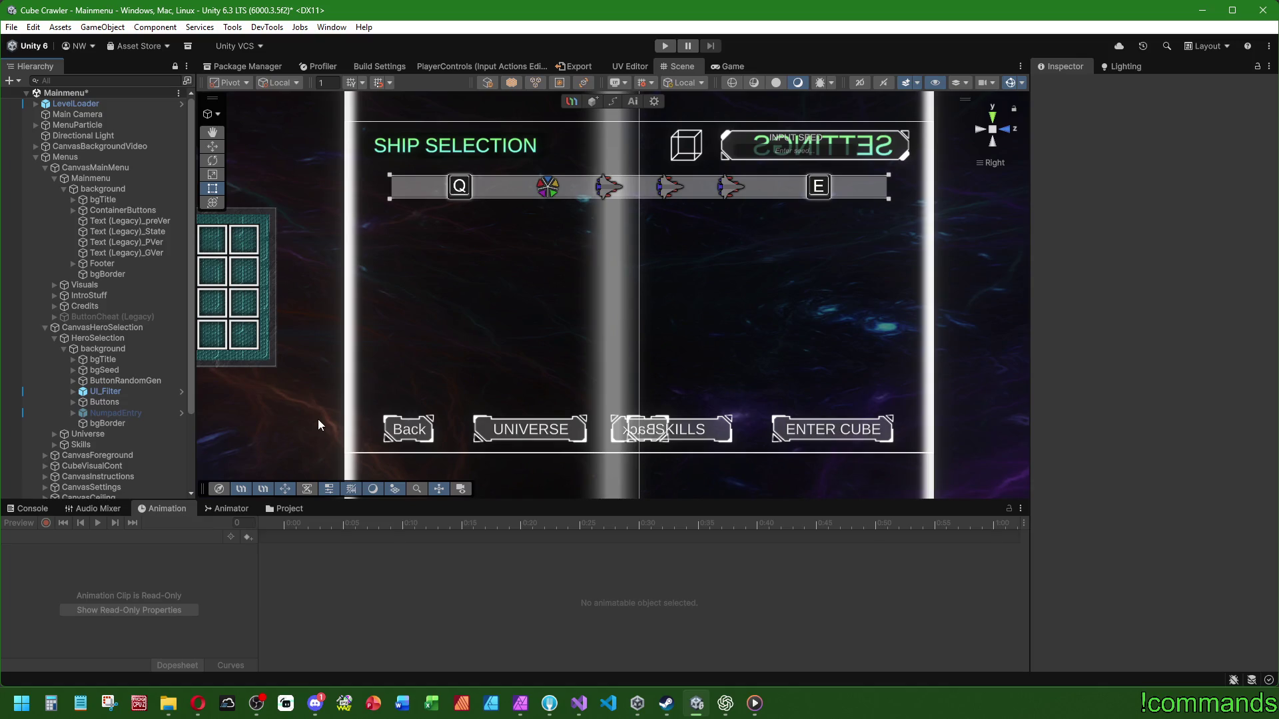
Step: Inspect the HeroSelection children: ContainerButtons, bgTitle, bgSeed, ButtonRandomGen, UI_Filter and Buttons
{"action": "left_click", "coordinate": [106, 192]}
{"action": "left_click", "coordinate": [106, 210]}
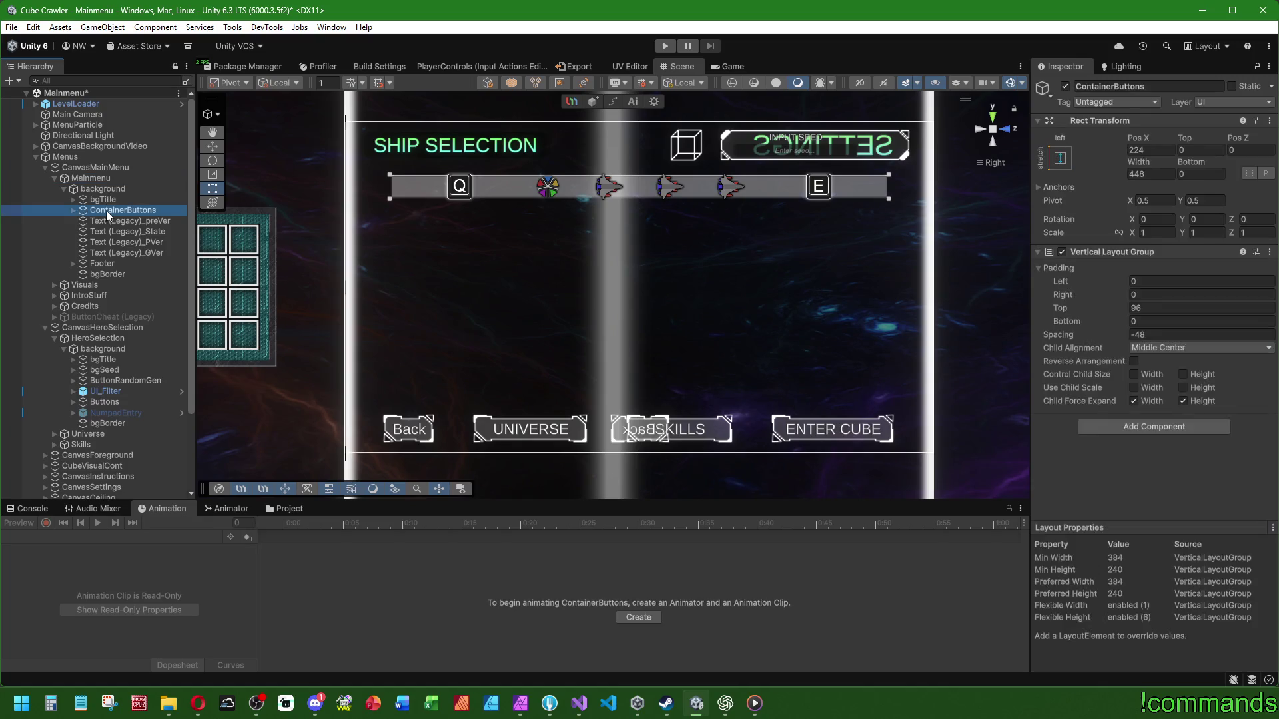
{"action": "left_click", "coordinate": [127, 360]}
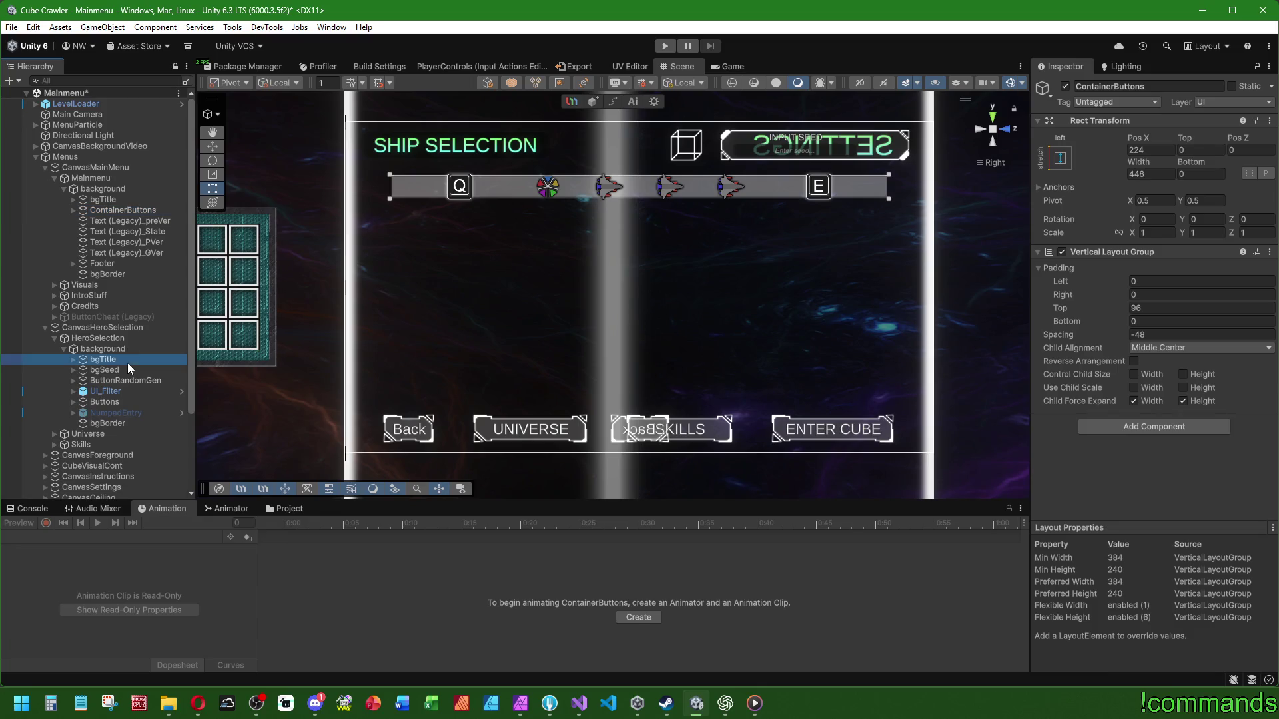
{"action": "left_click", "coordinate": [129, 370]}
{"action": "left_click", "coordinate": [129, 380]}
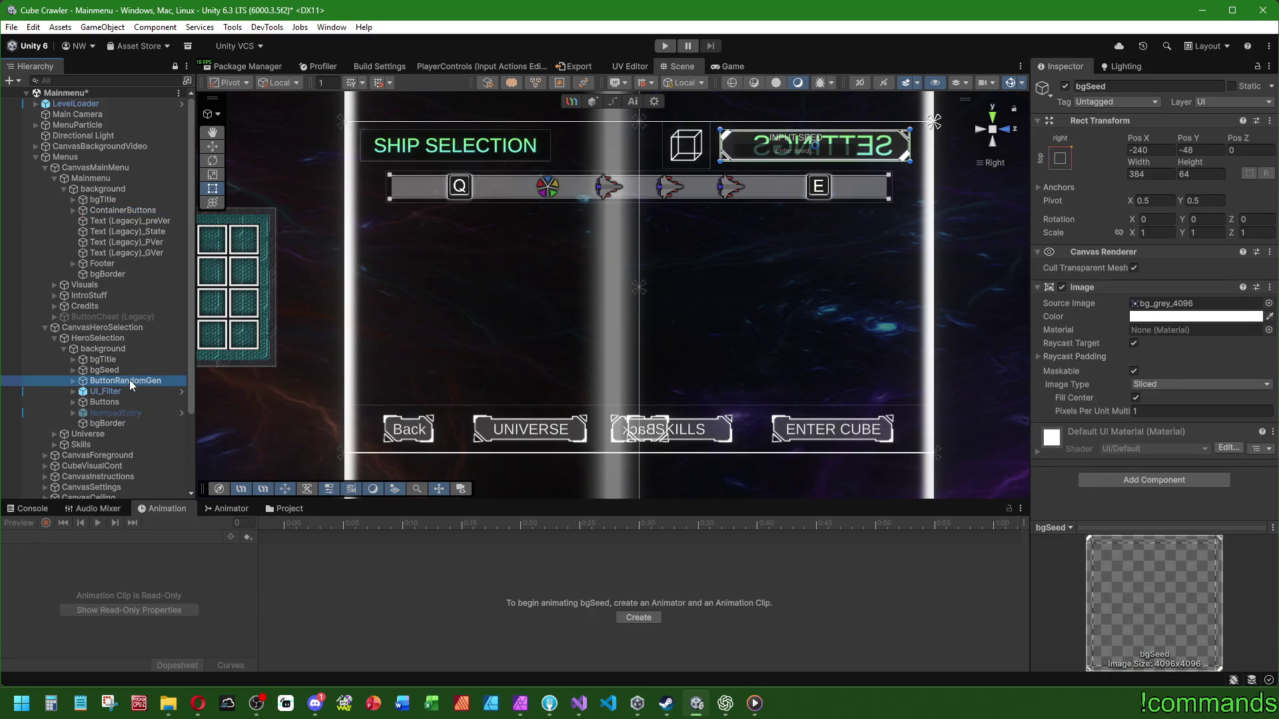
{"action": "left_click", "coordinate": [130, 392]}
{"action": "left_click", "coordinate": [128, 402]}
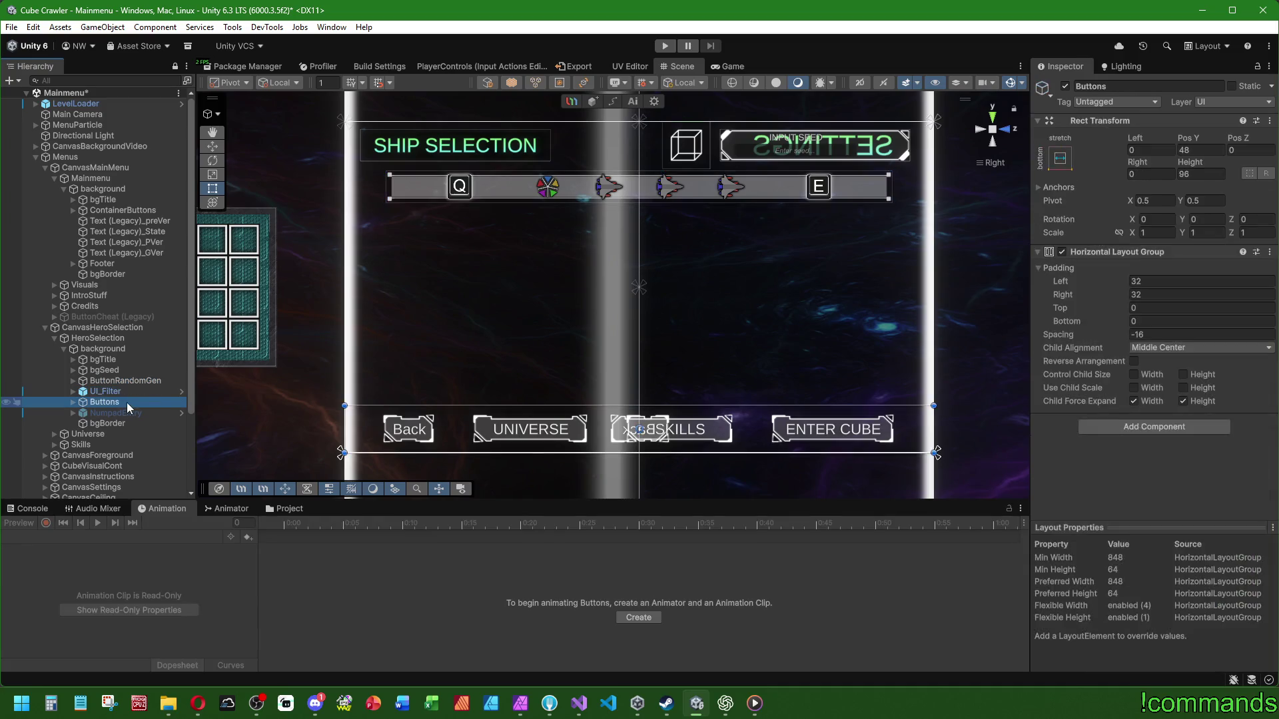
{"action": "left_click", "coordinate": [119, 393]}
Step: Create an empty child GameObject under the HeroSelection background
{"action": "left_click", "coordinate": [103, 349]}
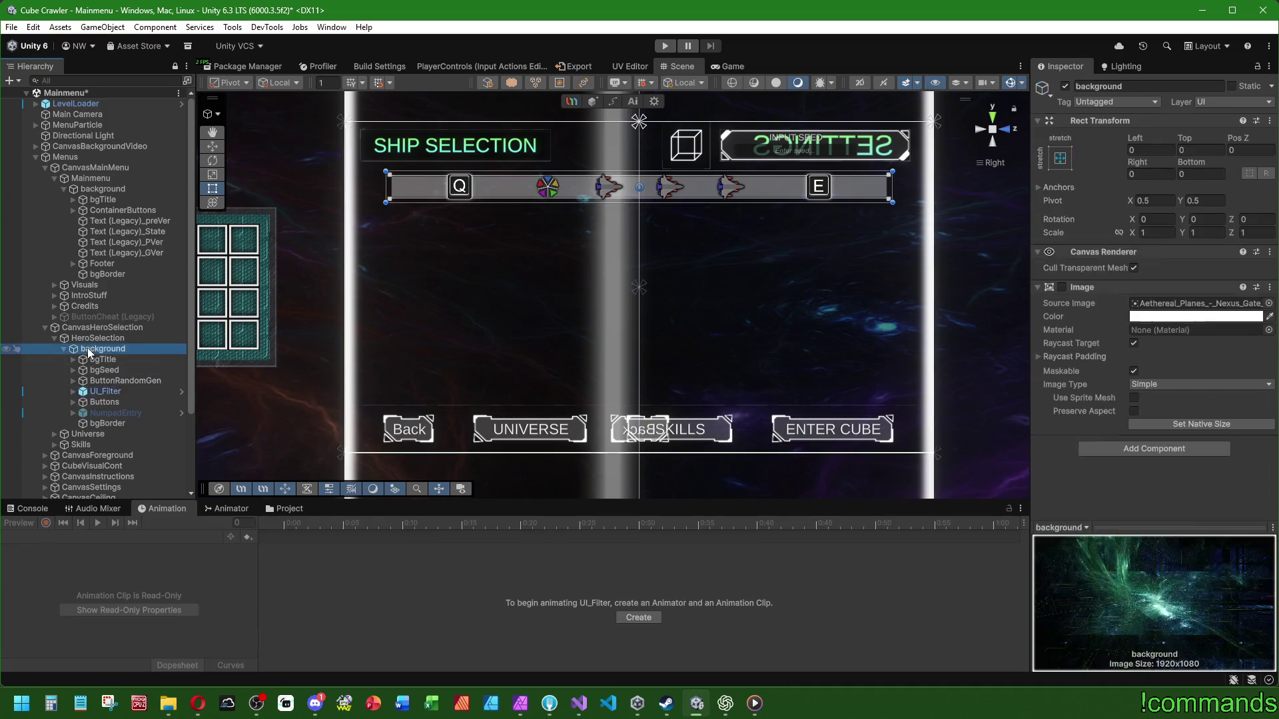
{"action": "right_click", "coordinate": [100, 349]}
{"action": "left_click", "coordinate": [137, 365]}
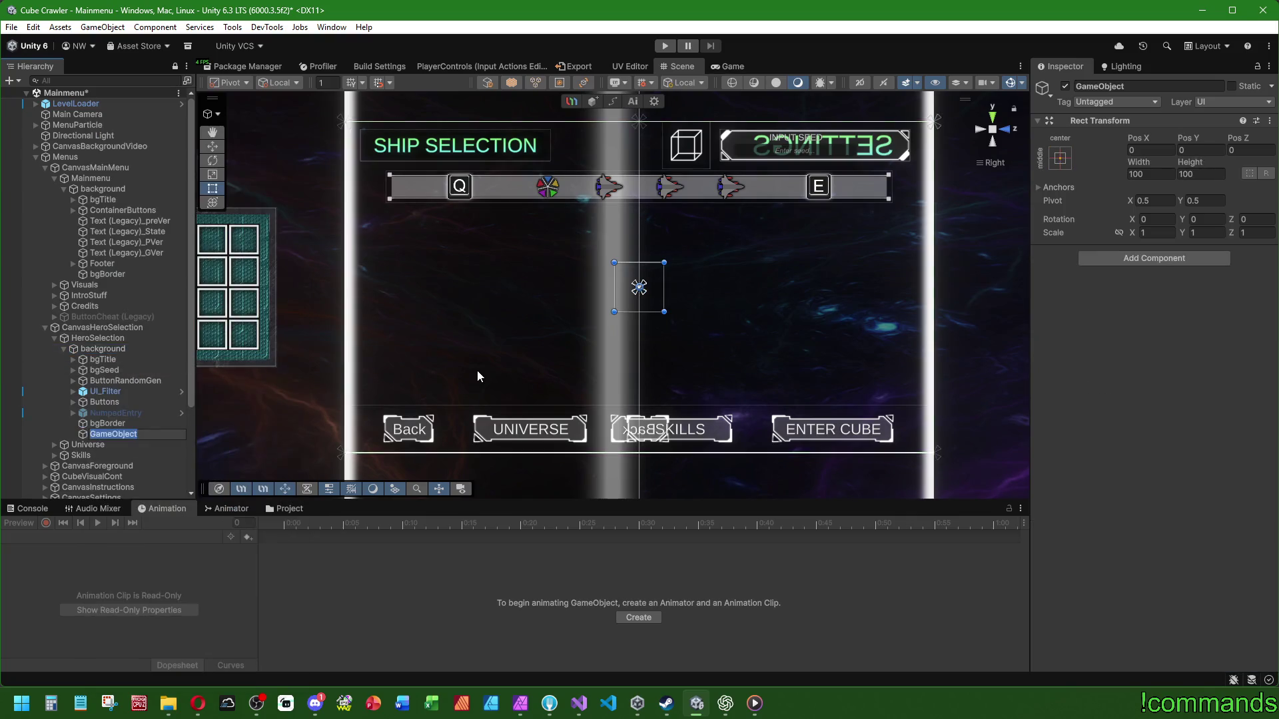
Step: Name it MainArea, stretch it horizontally (Pos Y -34, height 410), and move it after UI_Filter
{"action": "type", "text": "MainArea"}
{"action": "key", "text": "Return"}
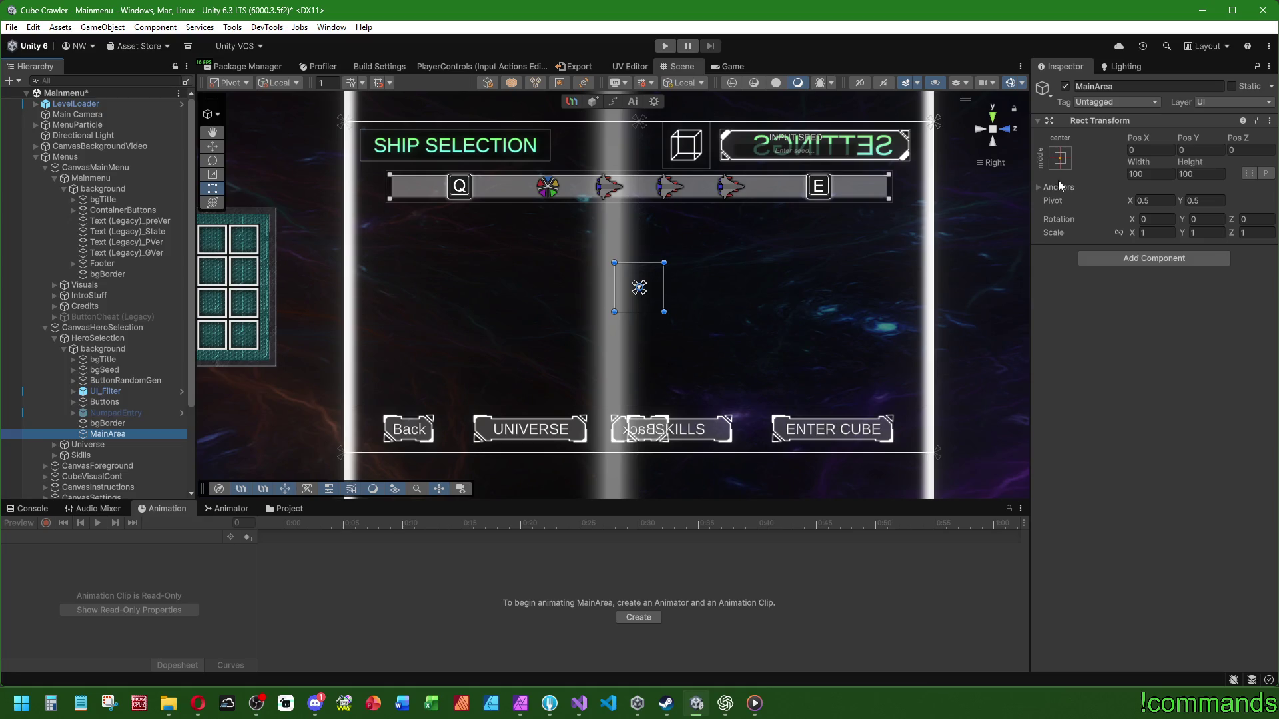
{"action": "left_click", "coordinate": [1059, 158]}
{"action": "left_click", "coordinate": [1202, 291]}
{"action": "left_click_drag", "start_coordinate": [813, 262], "coordinate": [813, 202]}
{"action": "left_click_drag", "start_coordinate": [690, 365], "coordinate": [669, 408]}
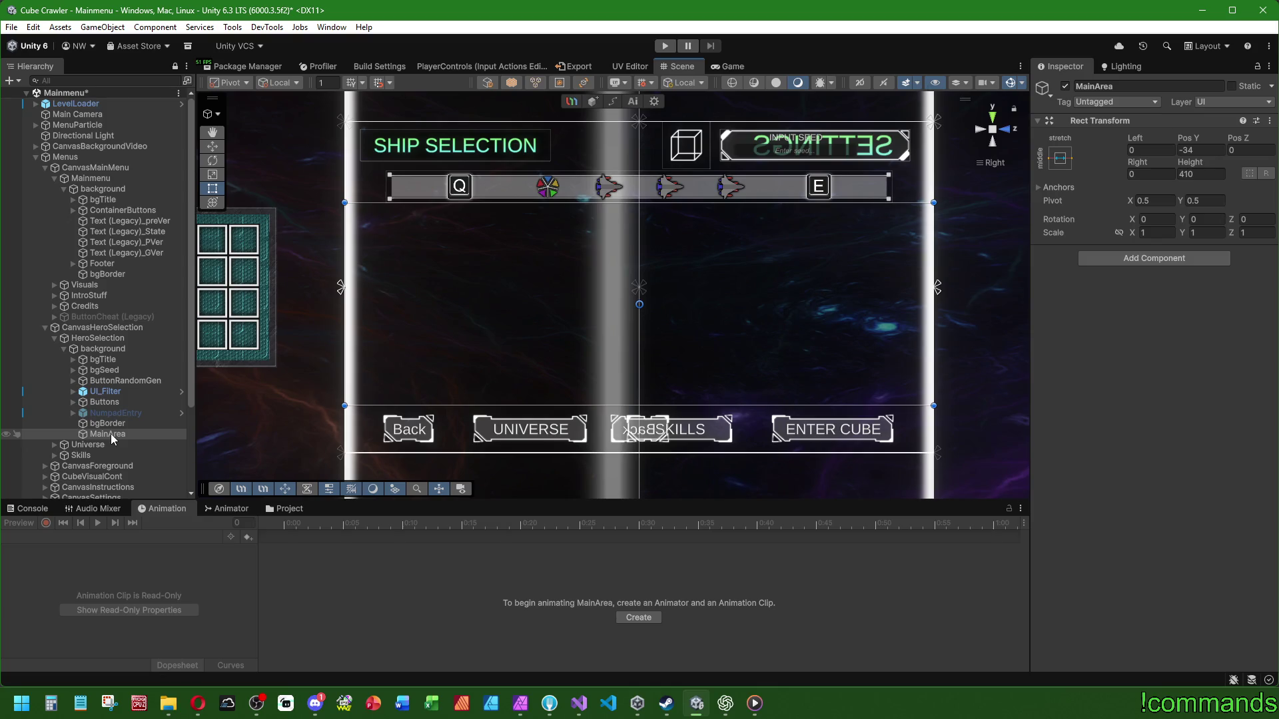
{"action": "left_click_drag", "start_coordinate": [110, 434], "coordinate": [116, 406]}
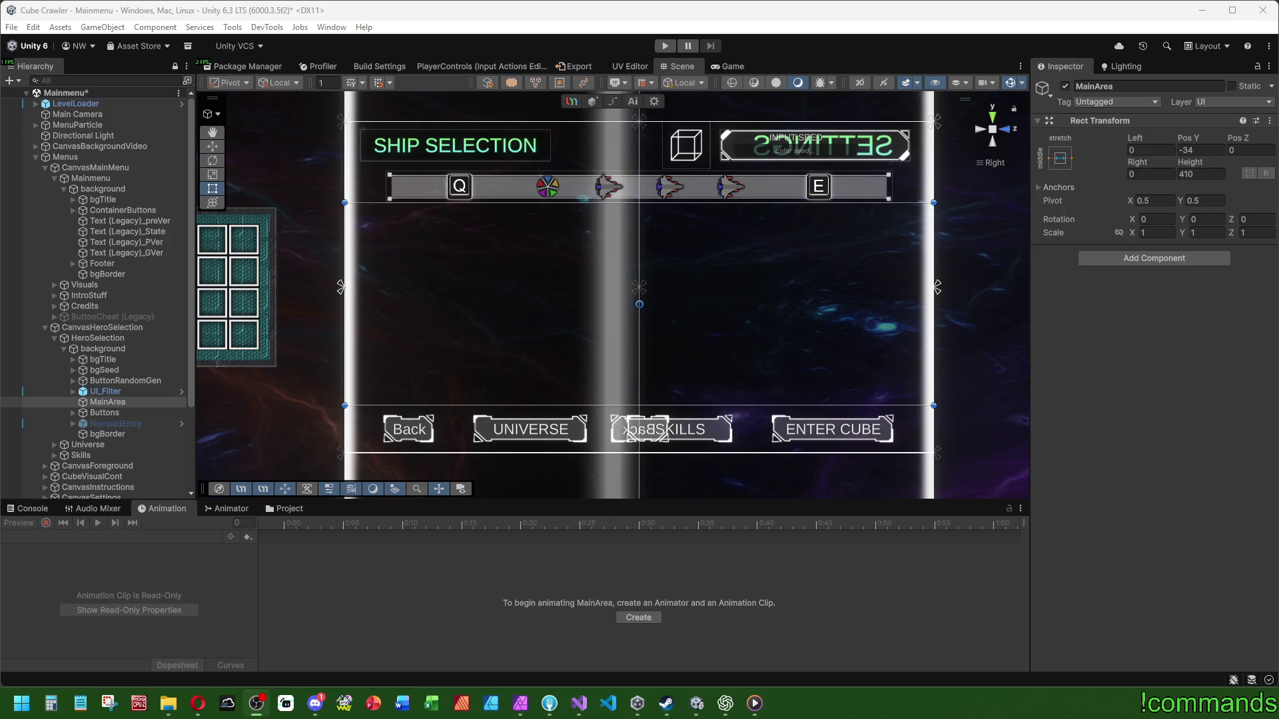
Step: Switch away from Unity to another open window with Alt+Tab
{"action": "key", "text": "alt+Tab"}
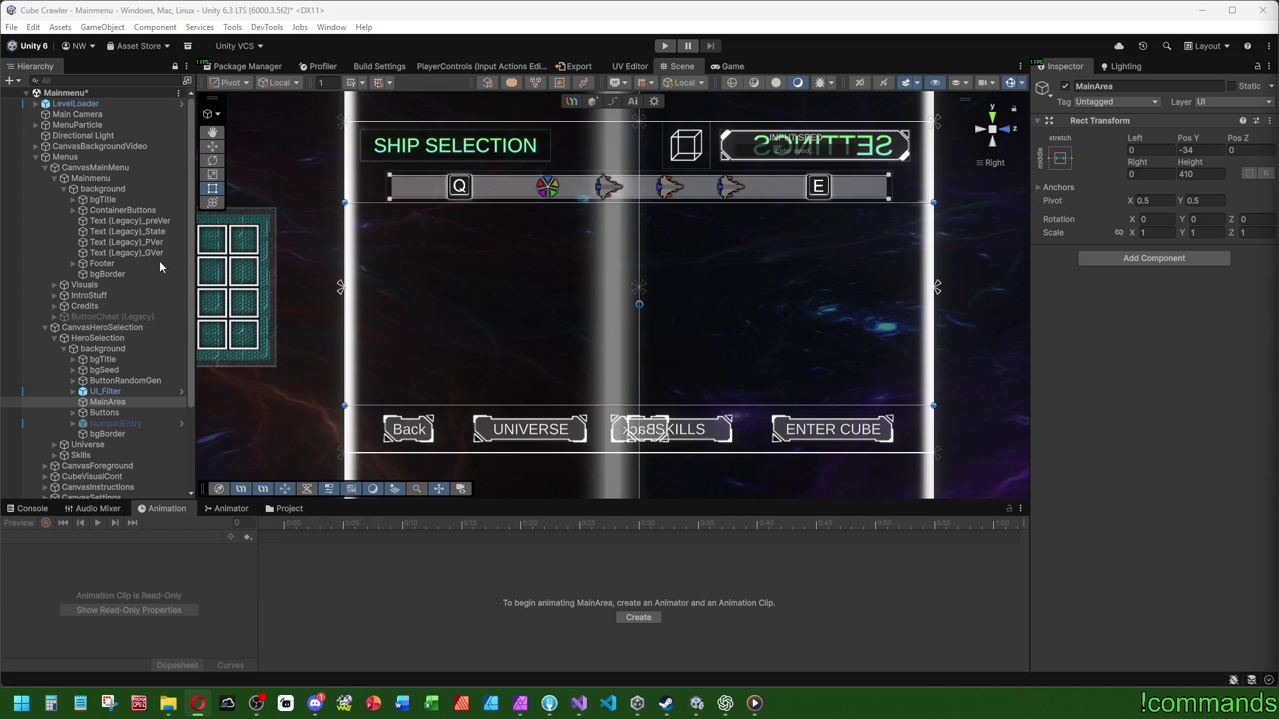
Step: Look over the menu canvases in 3D and select the Main Camera to check its settings
{"action": "left_click", "coordinate": [28, 508]}
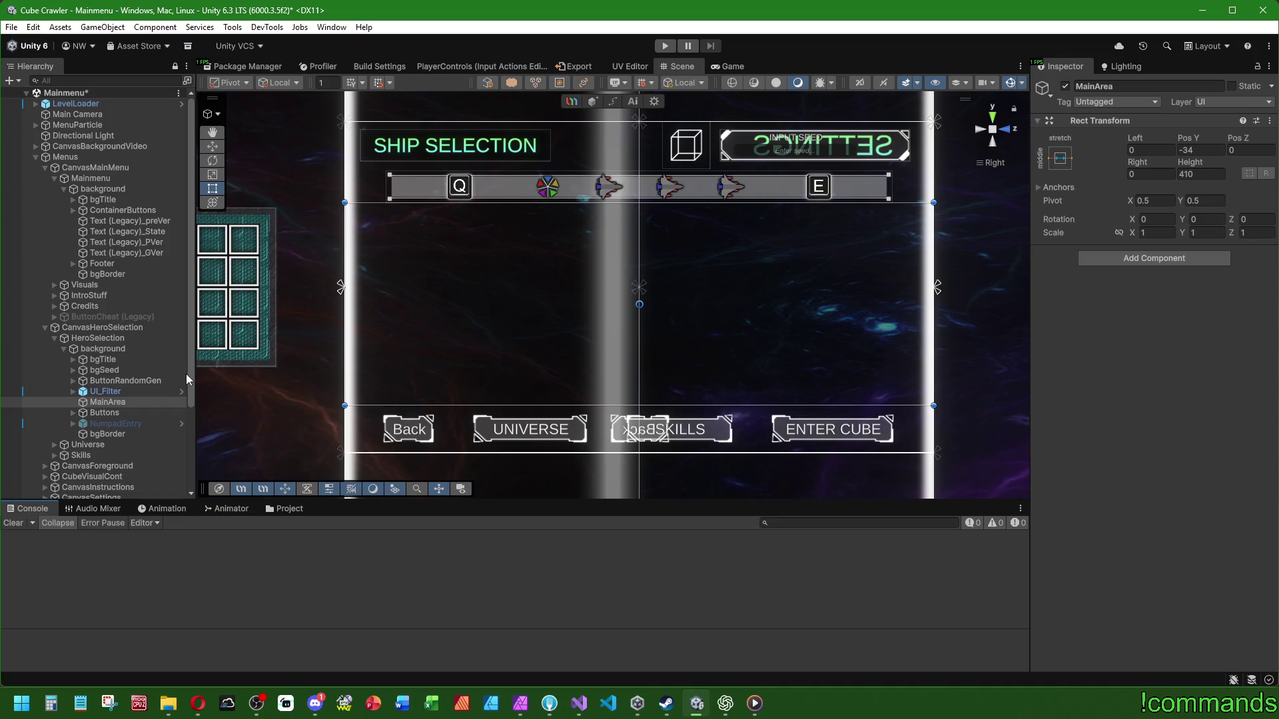
{"action": "left_click_drag", "start_coordinate": [394, 361], "coordinate": [522, 366]}
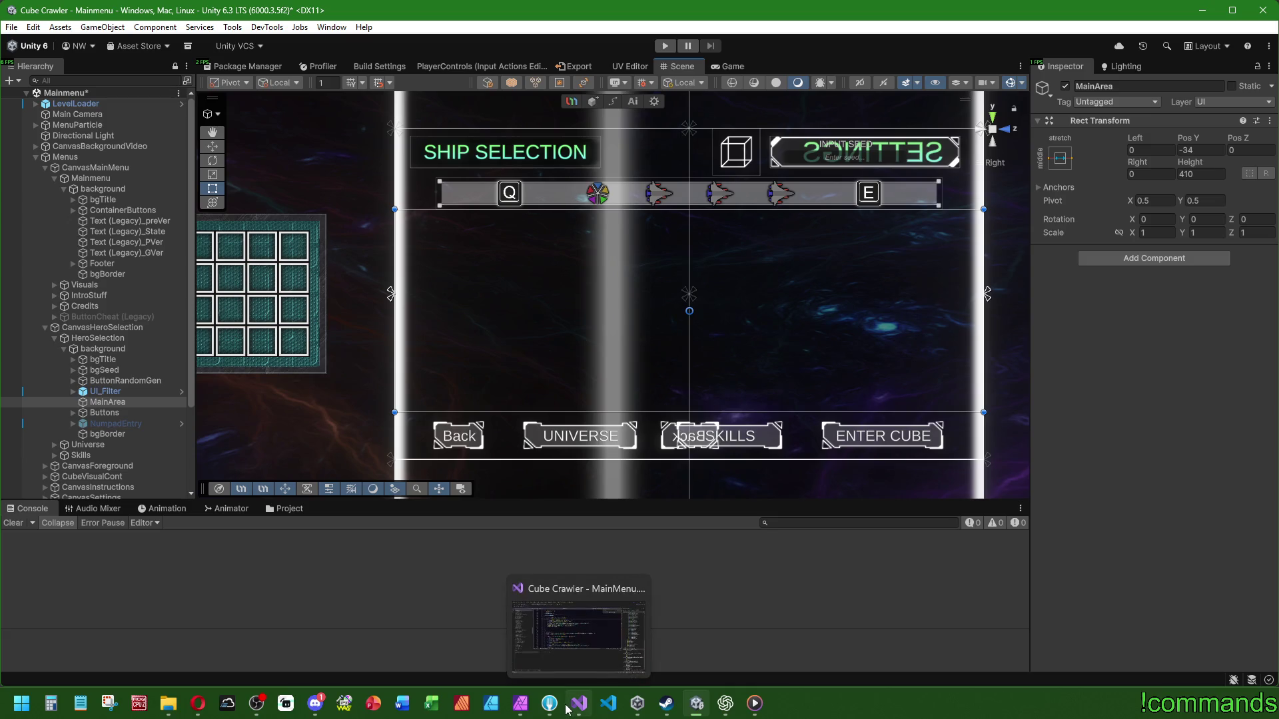
{"action": "scroll", "coordinate": [458, 380], "scroll_direction": "down", "scroll_amount": 2}
{"action": "scroll", "coordinate": [366, 313], "scroll_direction": "down", "scroll_amount": 2}
{"action": "left_click_drag", "start_coordinate": [367, 313], "coordinate": [541, 399]}
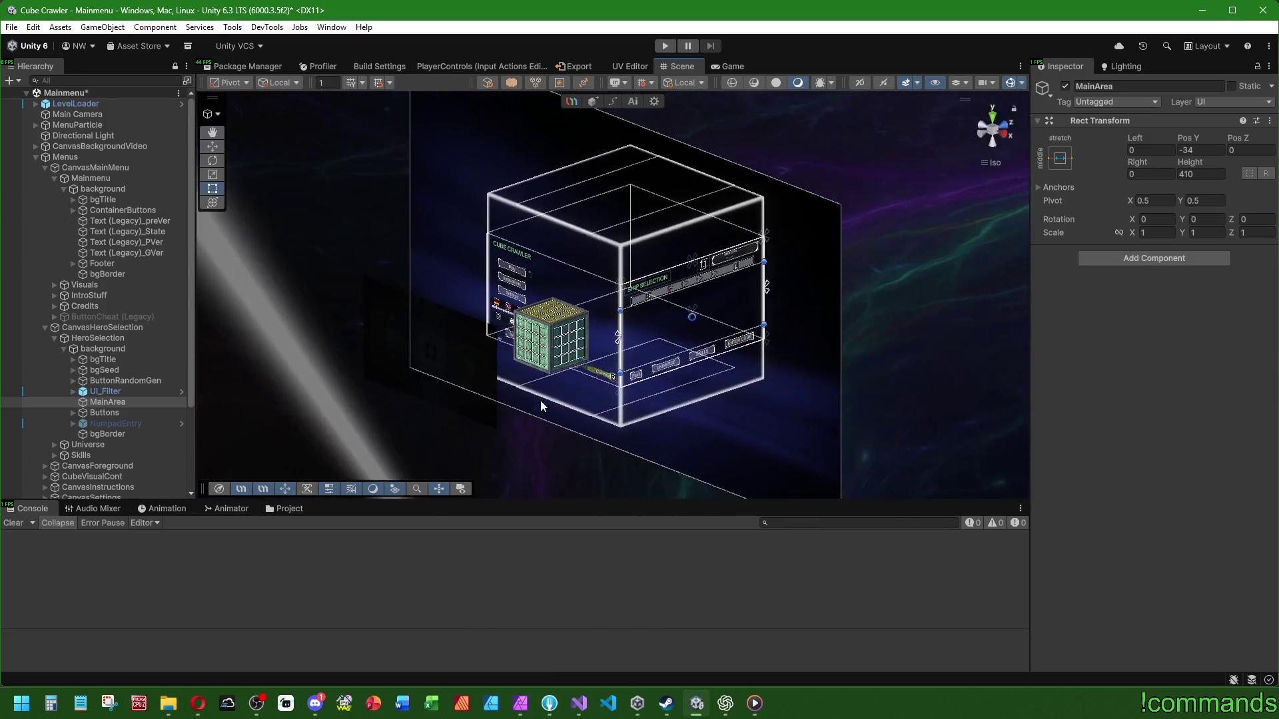
{"action": "left_click", "coordinate": [77, 114]}
{"action": "mouse_move", "coordinate": [452, 289]}
{"action": "left_mouse_down"}
{"action": "mouse_move", "coordinate": [343, 305]}
{"action": "mouse_move", "coordinate": [538, 327]}
{"action": "mouse_move", "coordinate": [902, 333]}
{"action": "mouse_move", "coordinate": [578, 312]}
{"action": "left_mouse_up"}
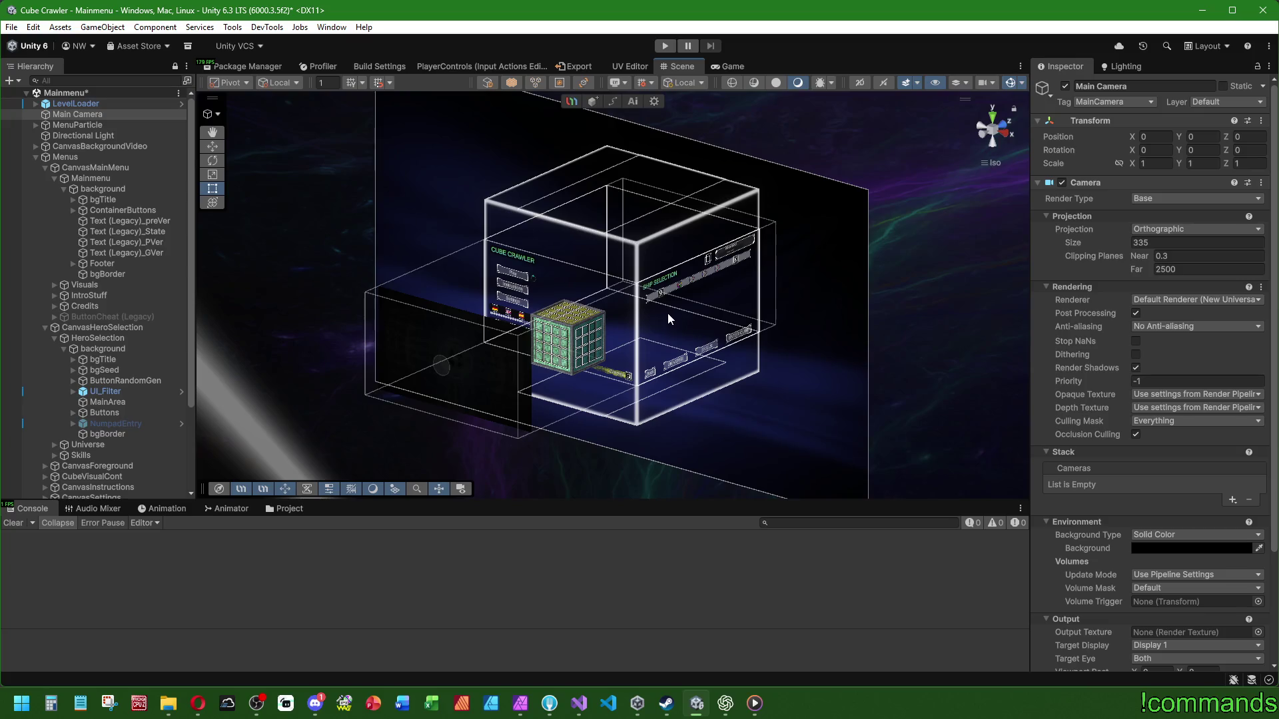
Step: Ping the ShipDisplay prefab from CanvasMainMenu's Ship Display field, then switch to MainMenu.cs in Visual Studio
{"action": "left_click", "coordinate": [110, 169]}
{"action": "scroll", "coordinate": [1064, 328], "scroll_direction": "down", "scroll_amount": 10}
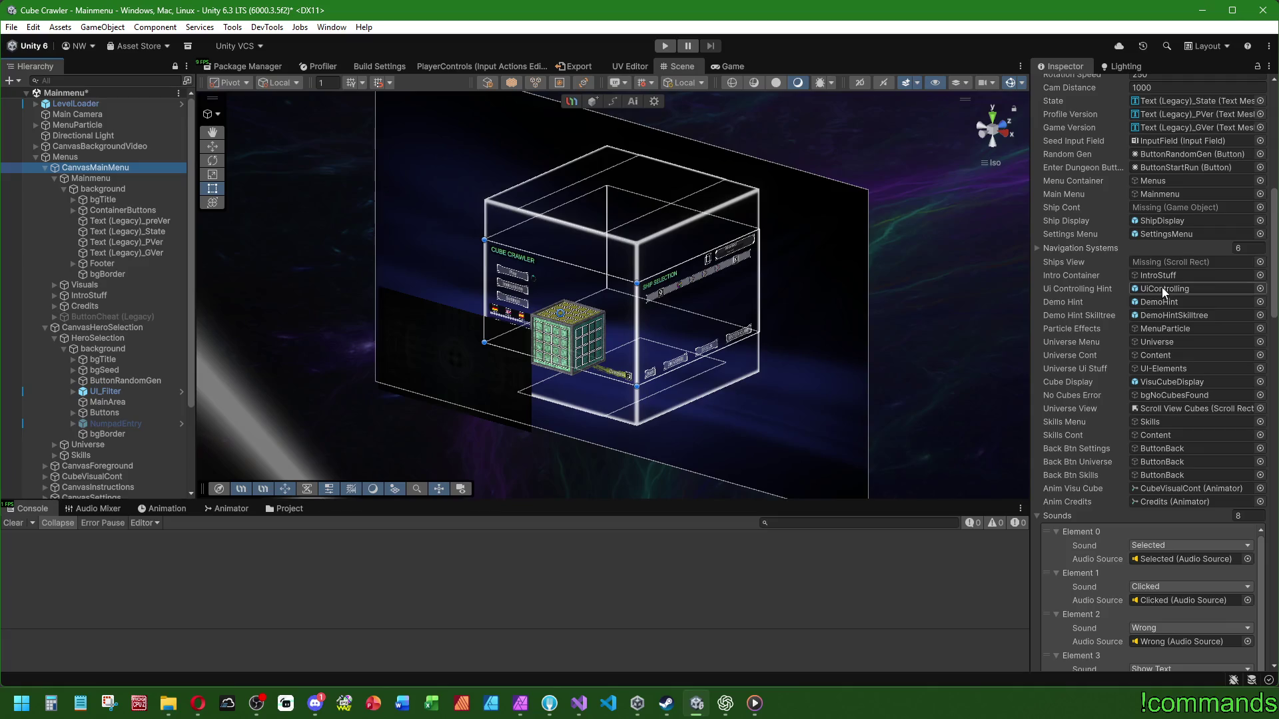
{"action": "left_click", "coordinate": [1165, 222]}
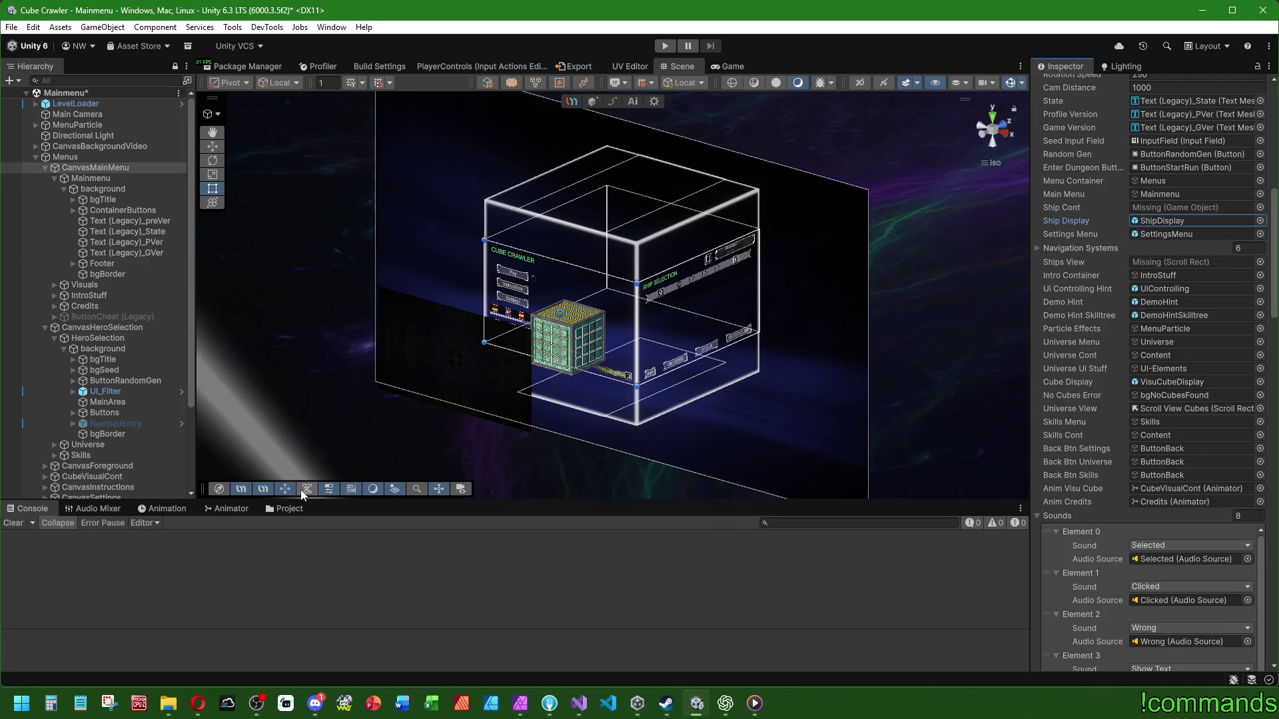
{"action": "left_click", "coordinate": [302, 508]}
{"action": "key", "text": "alt+Tab"}
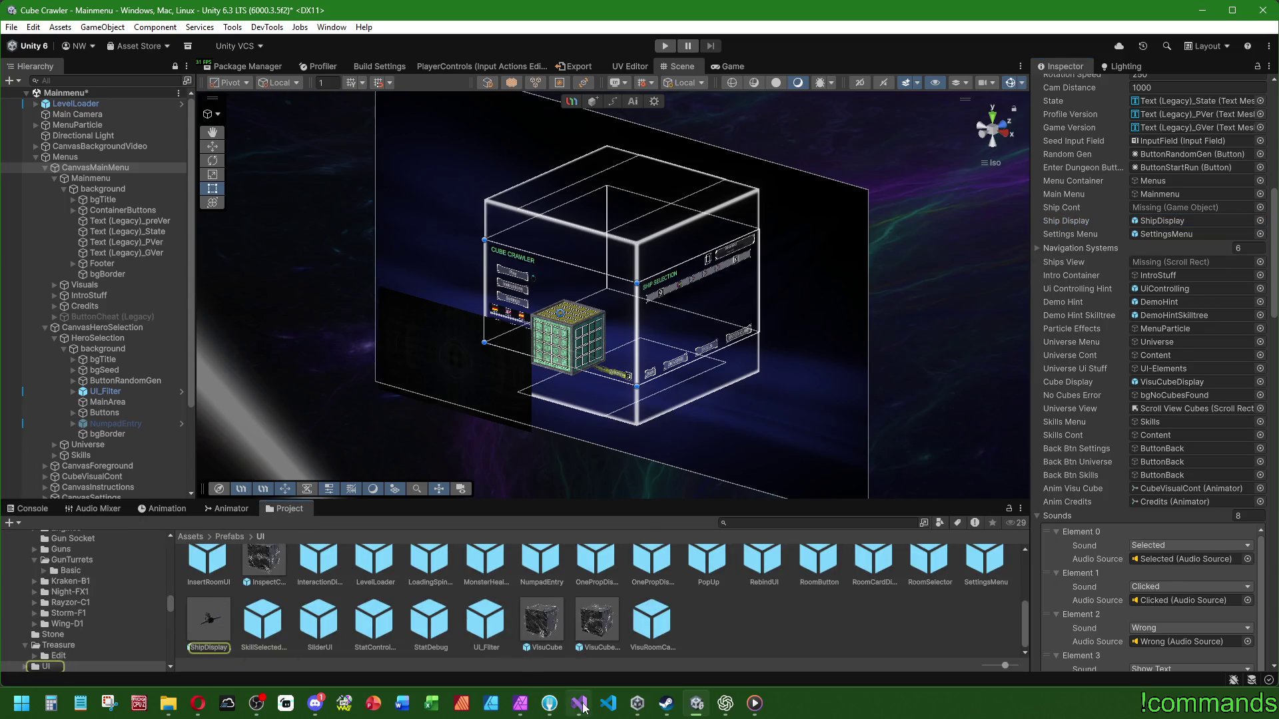
{"action": "left_click_drag", "start_coordinate": [1050, 169], "coordinate": [1057, 73]}
Step: Search MainMenu.cs for shipDisplay, inspect the nextShip instance in BuildShipSelection, then return to Unity
{"action": "scroll", "coordinate": [719, 208], "scroll_direction": "down", "scroll_amount": 14}
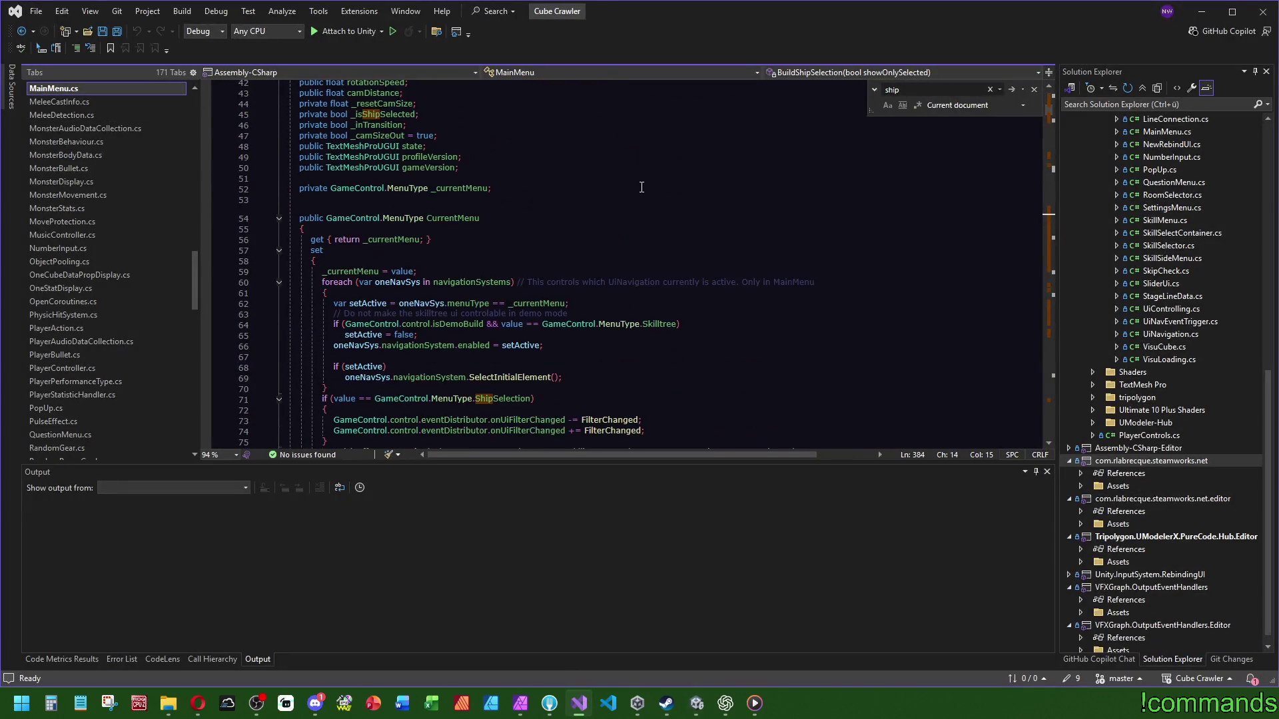
{"action": "scroll", "coordinate": [616, 194], "scroll_direction": "down", "scroll_amount": 14}
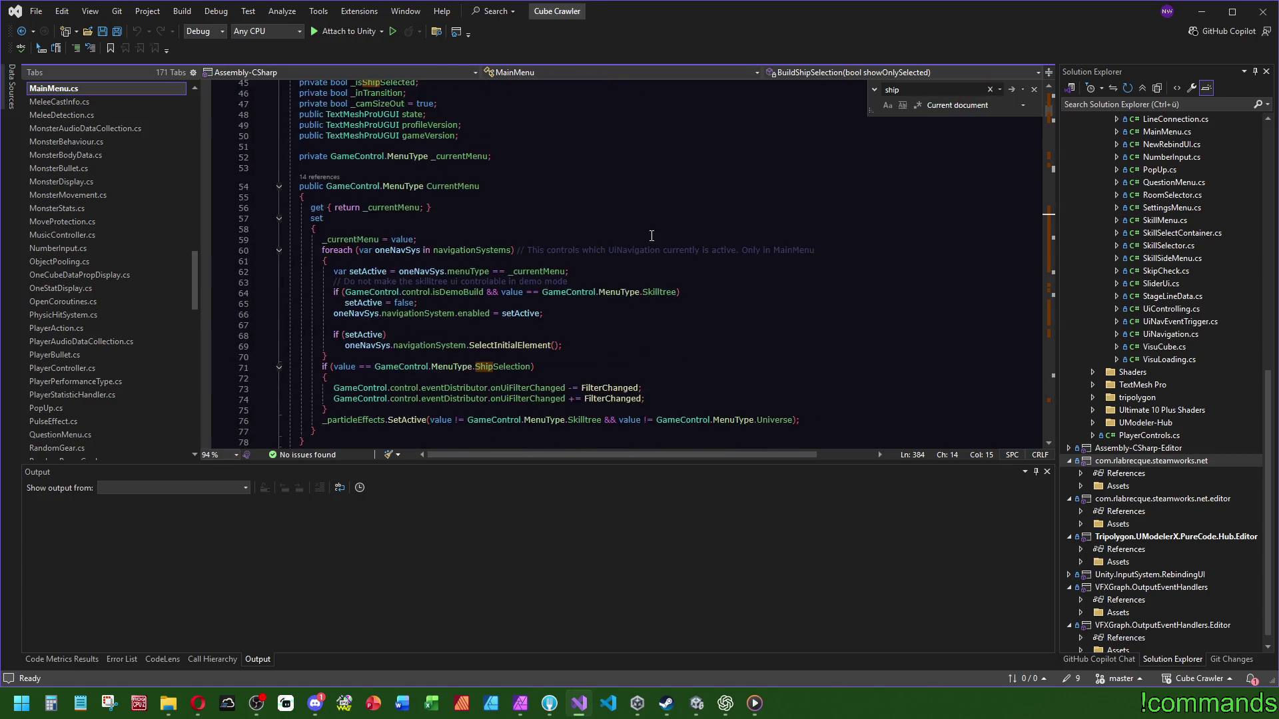
{"action": "left_click", "coordinate": [403, 133]}
{"action": "key", "text": "ctrl+f"}
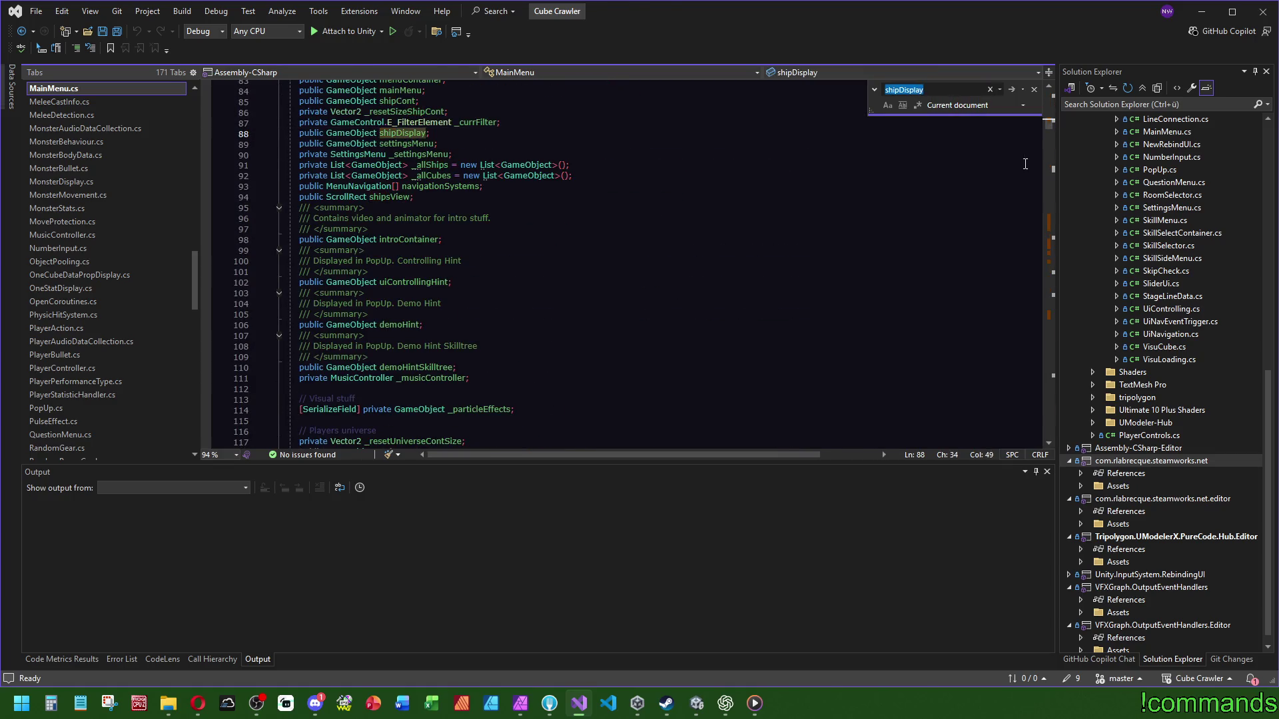
{"action": "key", "text": "Return"}
{"action": "key", "text": "Return"}
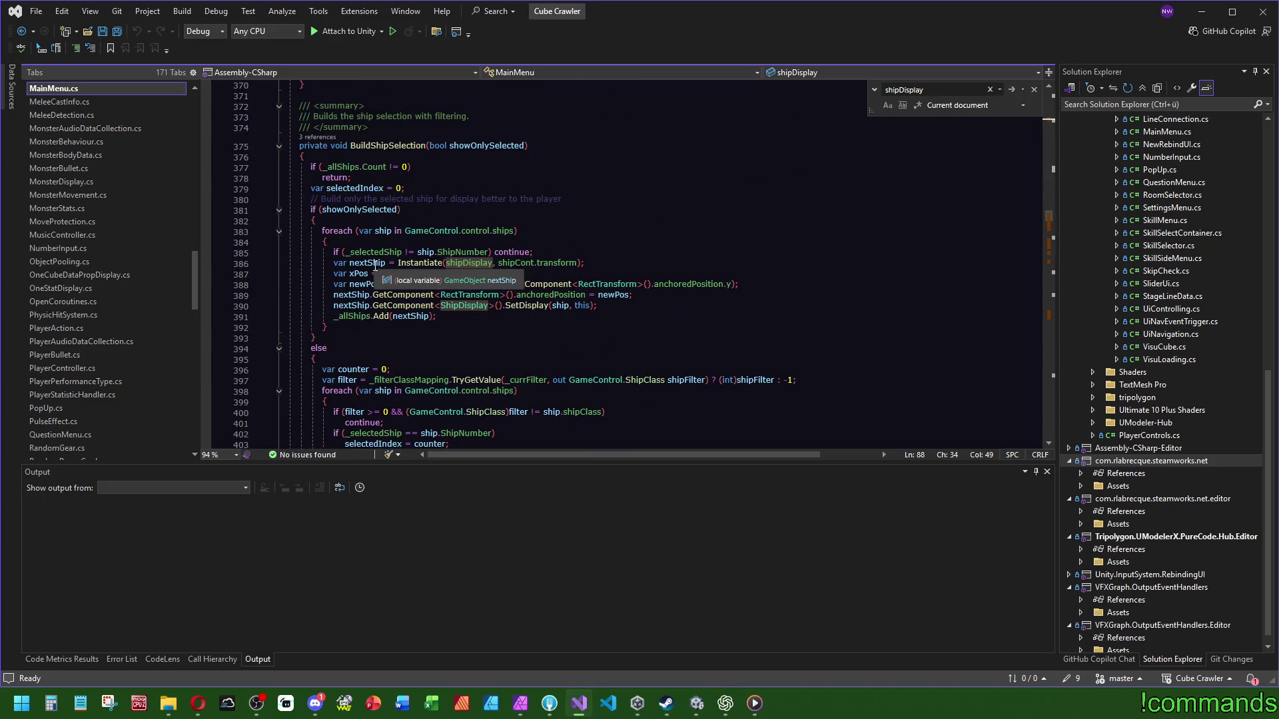
{"action": "left_click", "coordinate": [366, 263]}
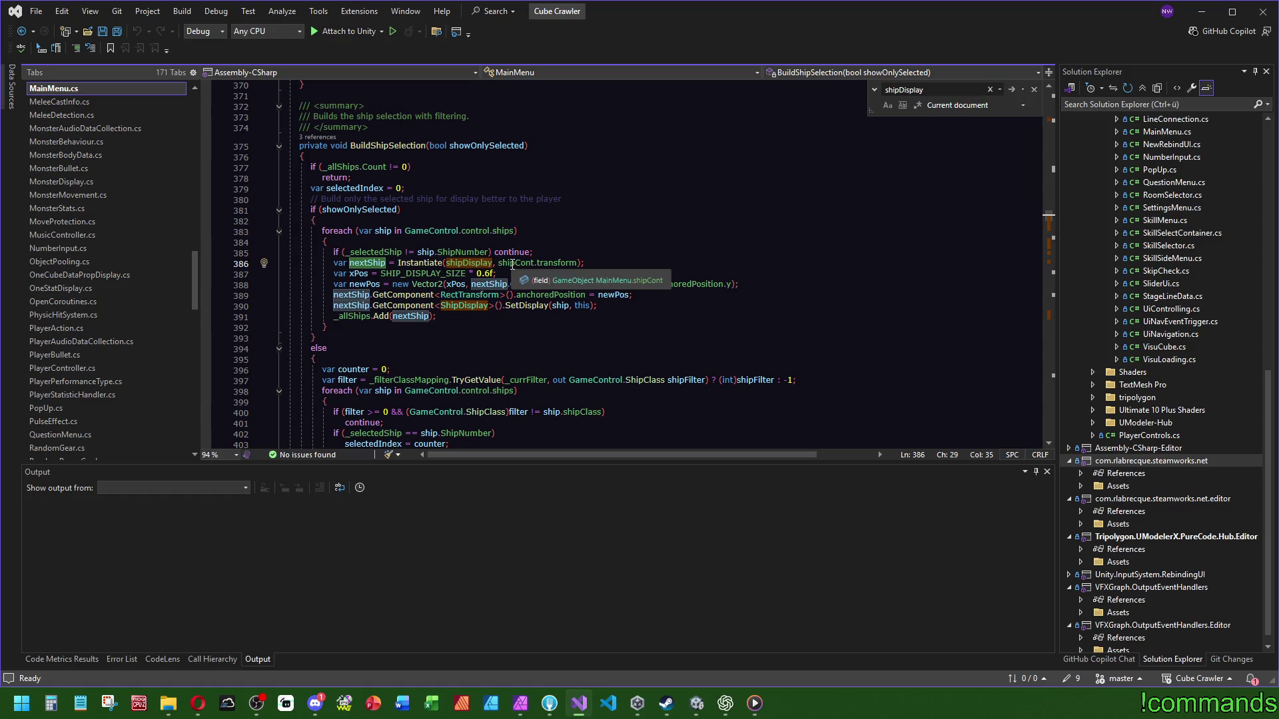
{"action": "left_click", "coordinate": [697, 704]}
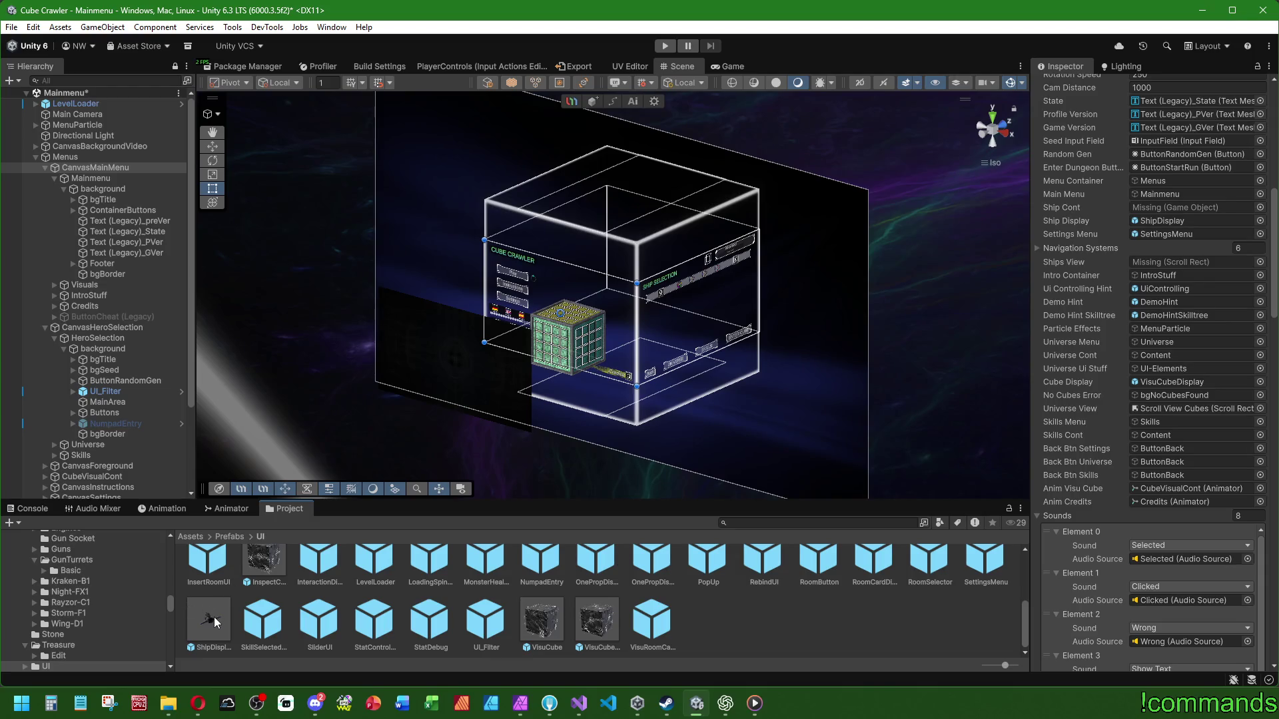
Step: Place a ShipDisplay instance under MainArea, reset its Rect Transform, and frame it face-on
{"action": "mouse_move", "coordinate": [214, 617]}
{"action": "left_mouse_down"}
{"action": "mouse_move", "coordinate": [137, 401]}
{"action": "mouse_move", "coordinate": [122, 401]}
{"action": "left_mouse_up"}
{"action": "scroll", "coordinate": [1093, 250], "scroll_direction": "up", "scroll_amount": 10}
{"action": "right_click", "coordinate": [1072, 154]}
{"action": "left_click", "coordinate": [1099, 162]}
{"action": "mouse_move", "coordinate": [600, 286]}
{"action": "left_mouse_down"}
{"action": "mouse_move", "coordinate": [626, 280]}
{"action": "mouse_move", "coordinate": [714, 350]}
{"action": "left_mouse_up"}
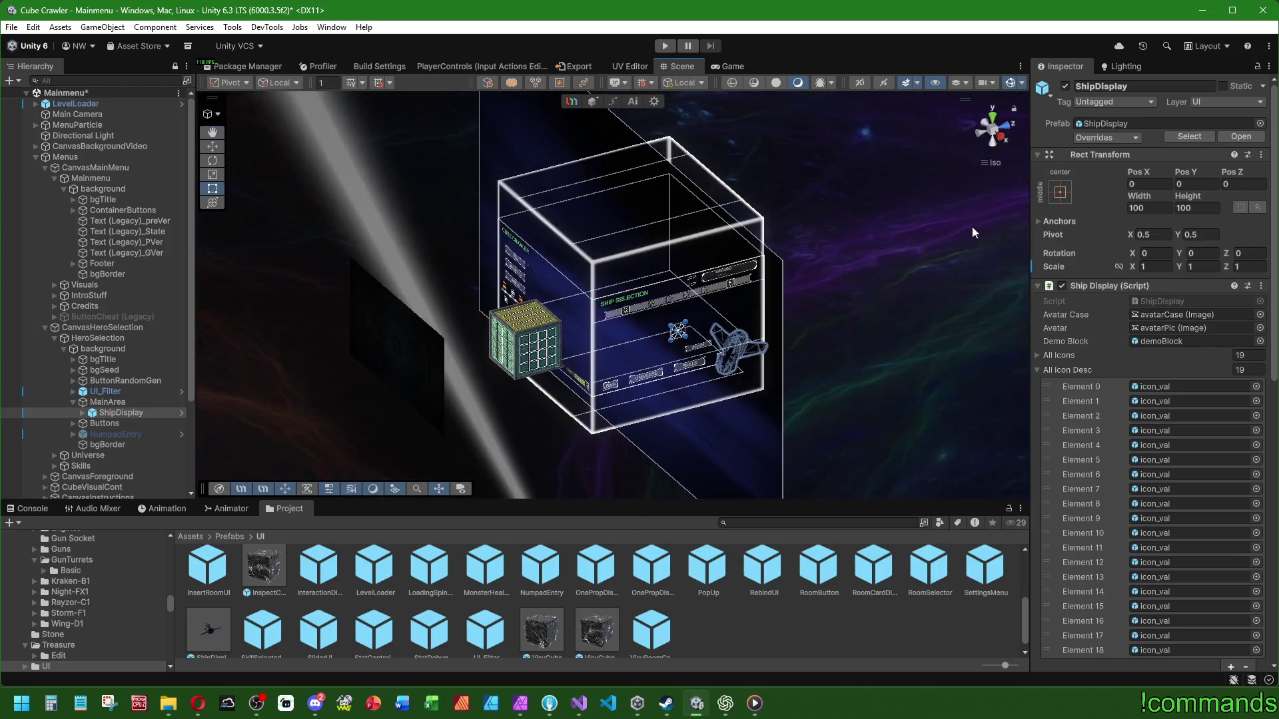
{"action": "left_click", "coordinate": [995, 141]}
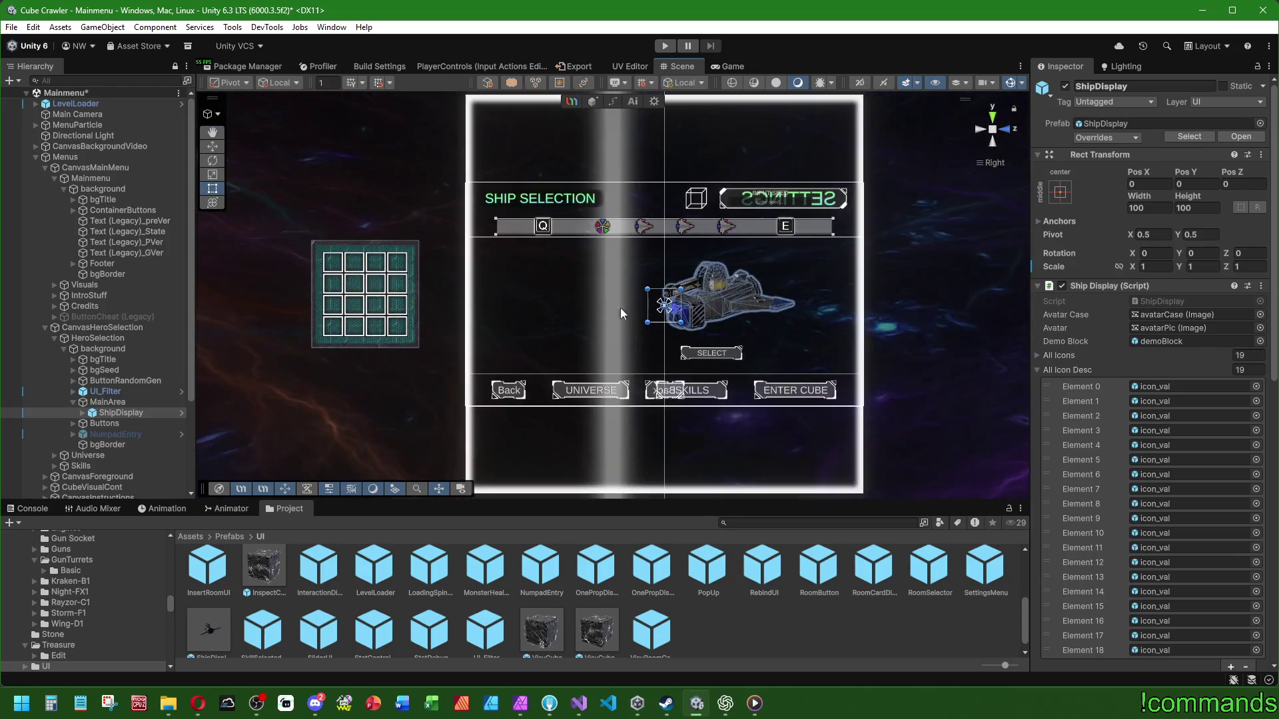
{"action": "key", "text": "f"}
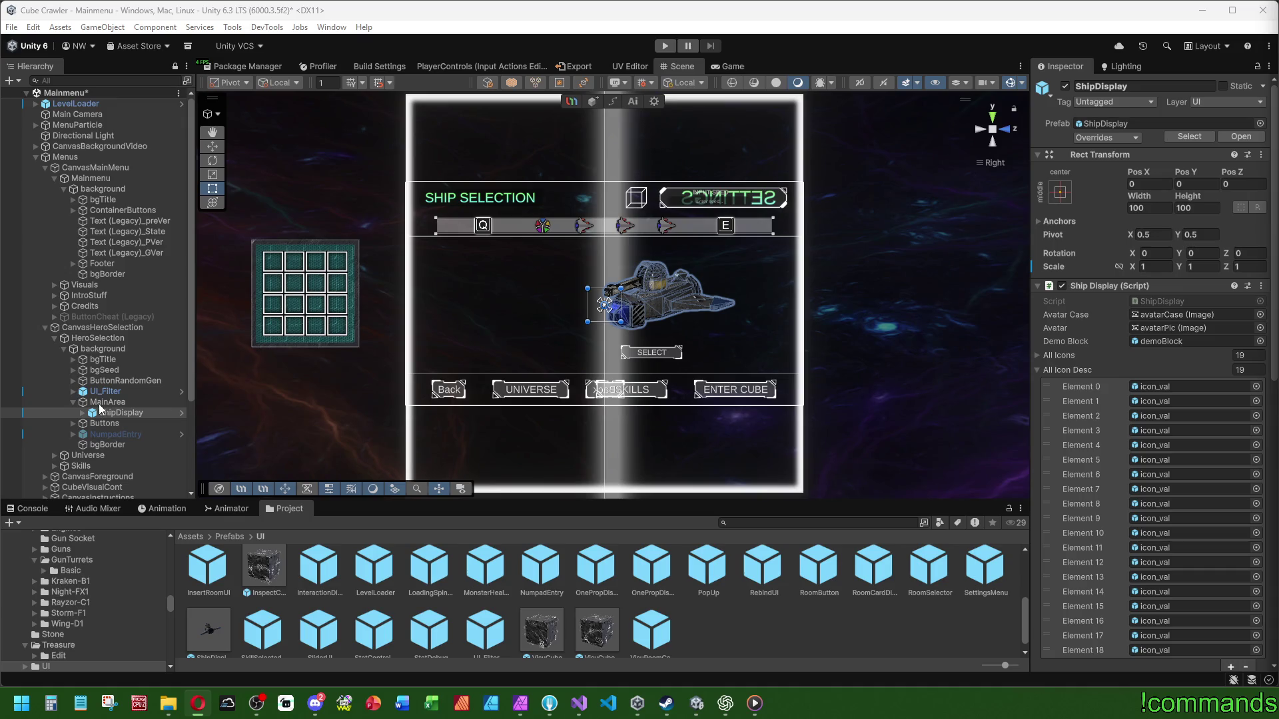
Step: Delete the ShipDisplay instance and browse the Project window back to the Assets root
{"action": "left_click", "coordinate": [128, 414]}
{"action": "key", "text": "Delete"}
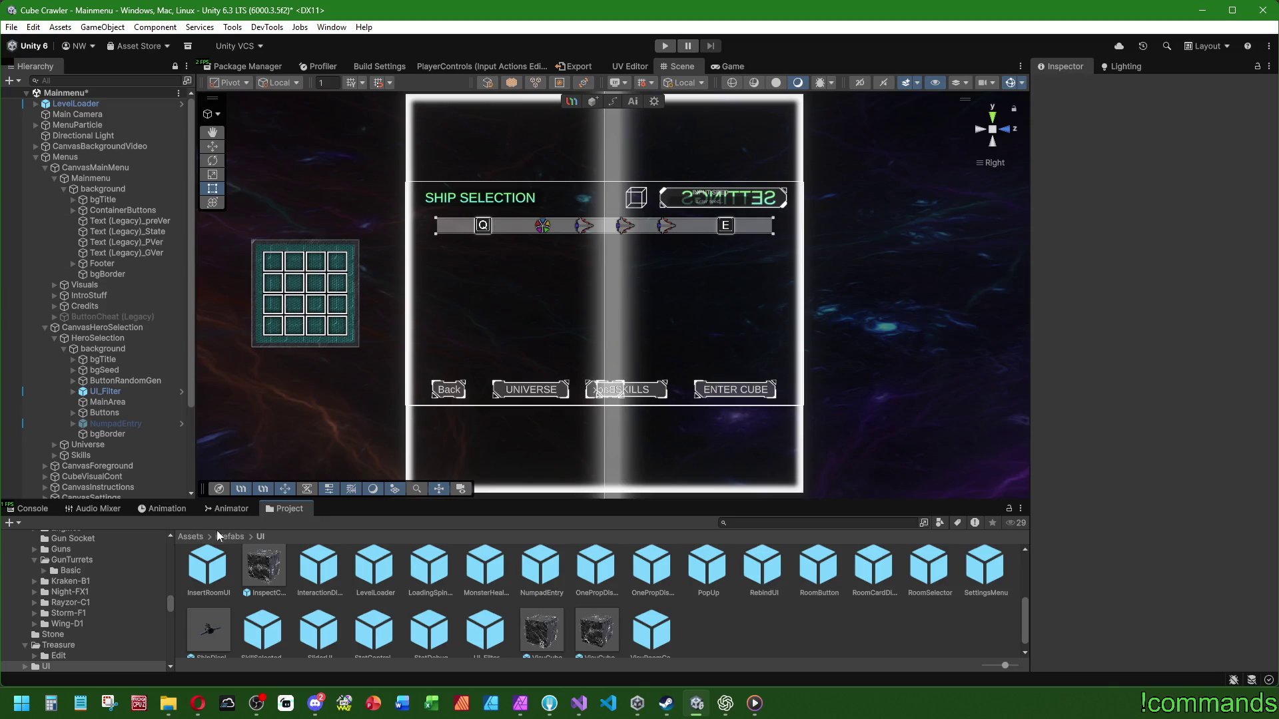
{"action": "left_click", "coordinate": [191, 536]}
{"action": "scroll", "coordinate": [868, 643], "scroll_direction": "up", "scroll_amount": 5}
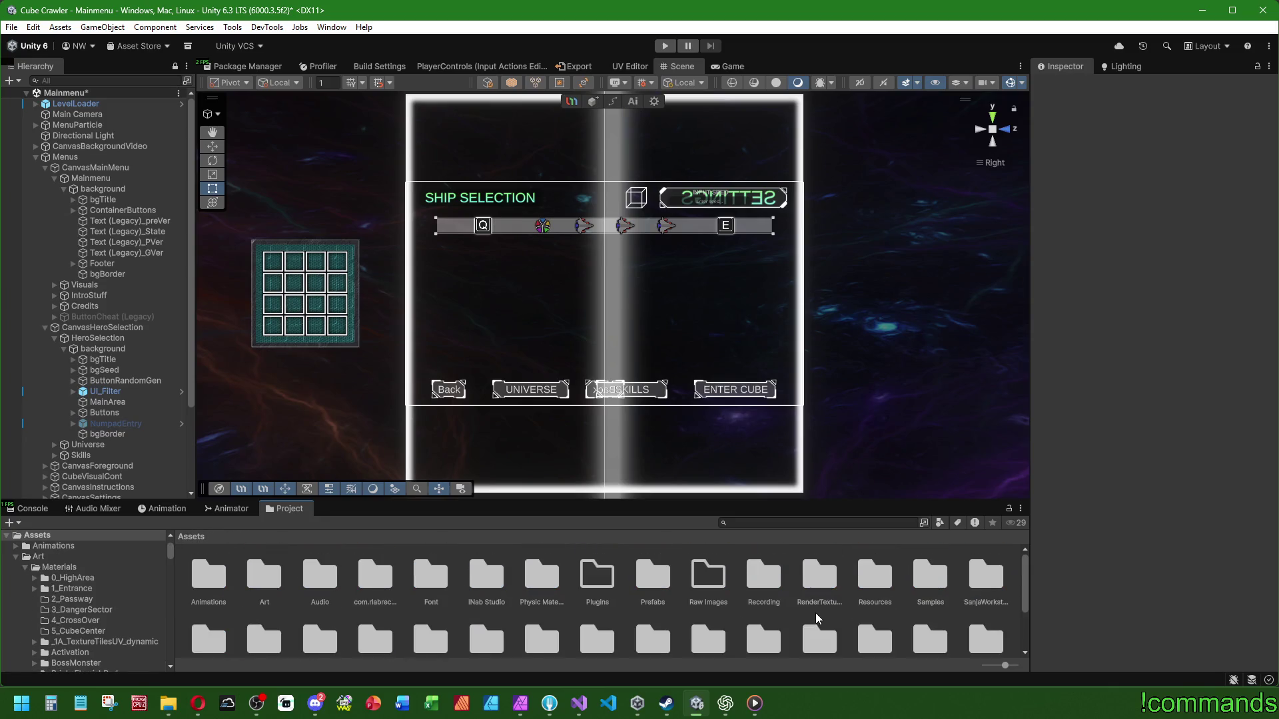
{"action": "scroll", "coordinate": [815, 613], "scroll_direction": "down", "scroll_amount": 2}
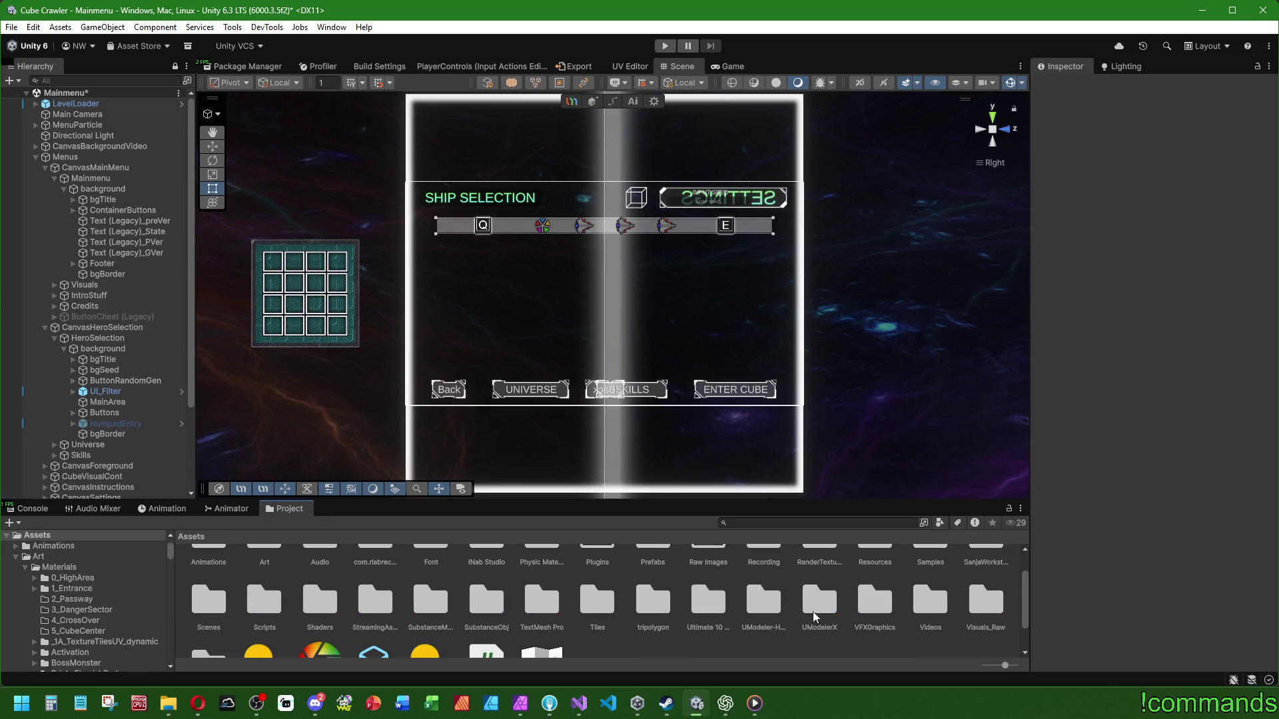
Step: Browse to Scripts > Player > ShipBuilding and open ShipBuilder.cs in Visual Studio
{"action": "double_click", "coordinate": [280, 607]}
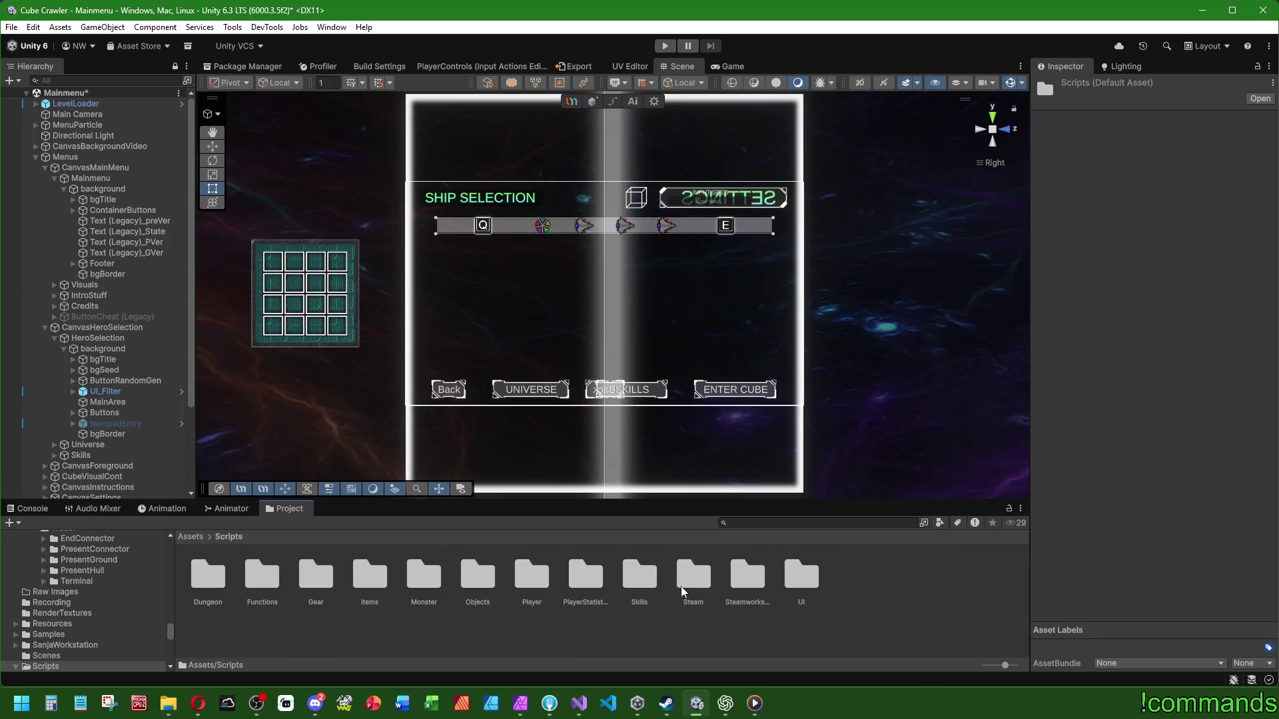
{"action": "double_click", "coordinate": [526, 577]}
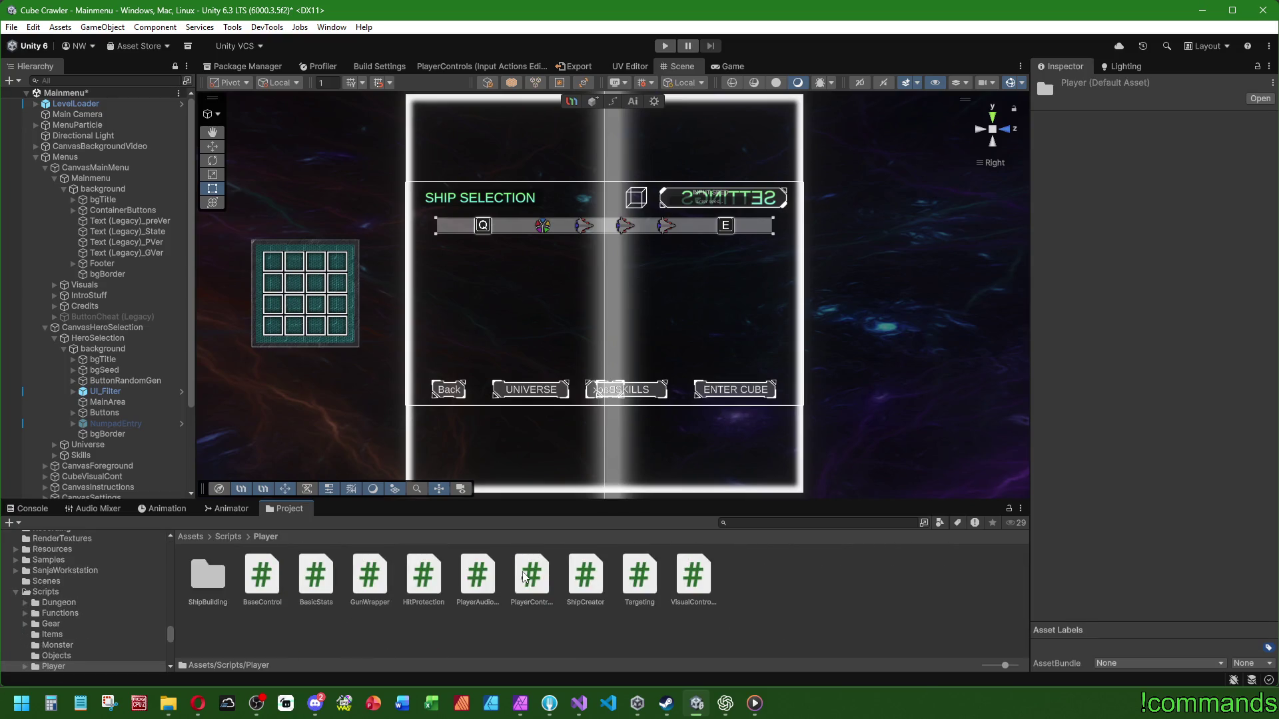
{"action": "double_click", "coordinate": [211, 578]}
{"action": "left_click", "coordinate": [276, 584]}
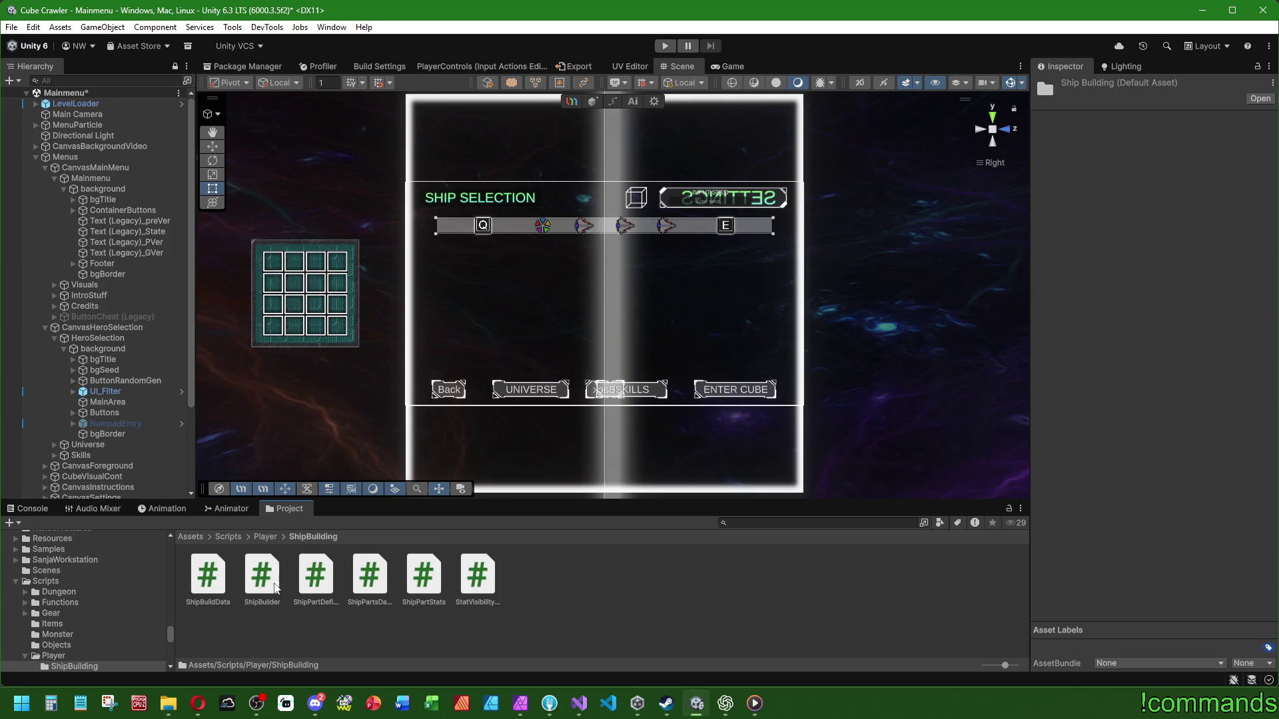
{"action": "double_click", "coordinate": [275, 584]}
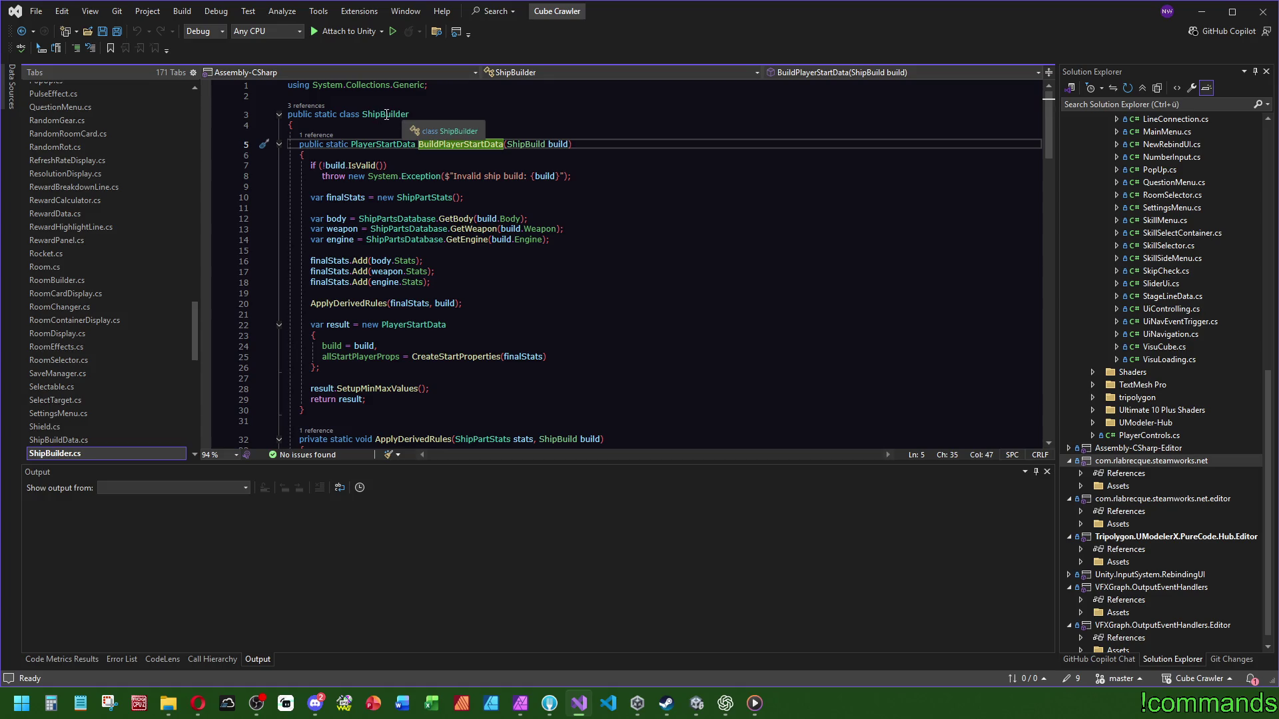
Step: Scroll through ShipBuilder.cs back to the BuildPlayerStartData method, then return to the Unity editor
{"action": "scroll", "coordinate": [578, 159], "scroll_direction": "down", "scroll_amount": 3}
{"action": "mouse_move", "coordinate": [1045, 133]}
{"action": "left_mouse_down"}
{"action": "mouse_move", "coordinate": [1057, 202]}
{"action": "mouse_move", "coordinate": [1033, 350]}
{"action": "left_mouse_up"}
{"action": "key", "text": "ctrl+minus"}
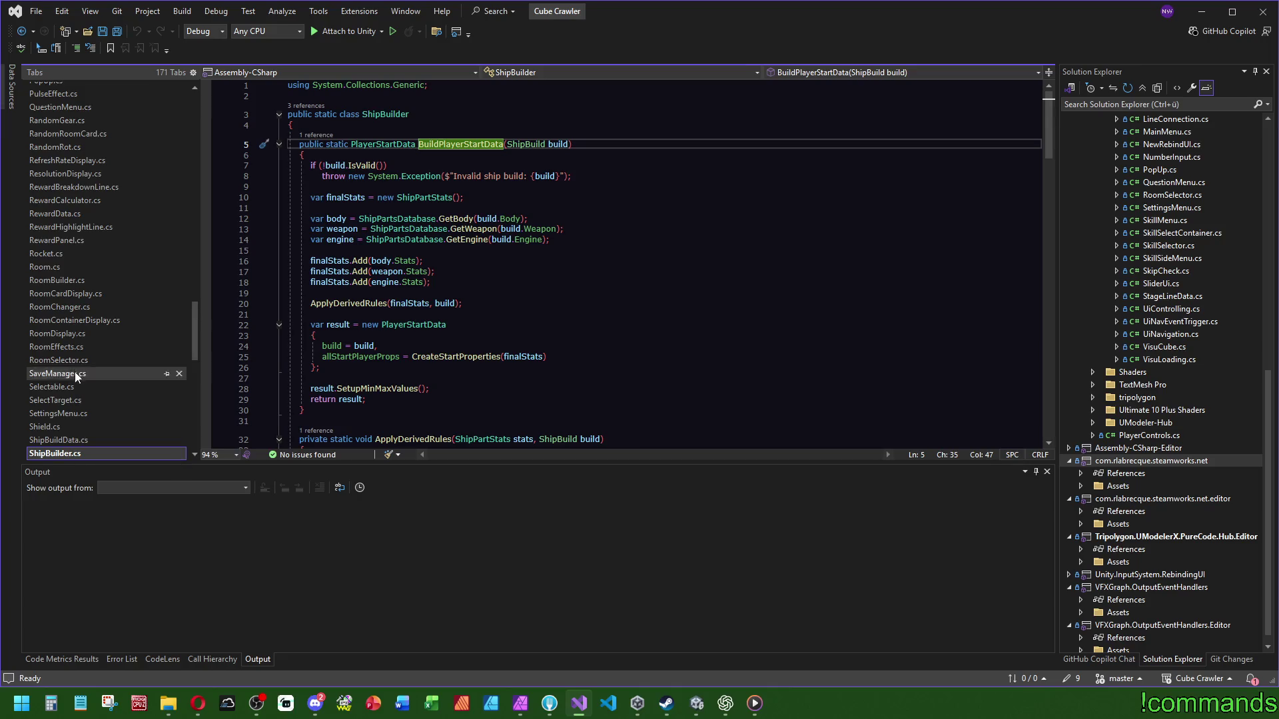
{"action": "scroll", "coordinate": [90, 373], "scroll_direction": "down", "scroll_amount": 4}
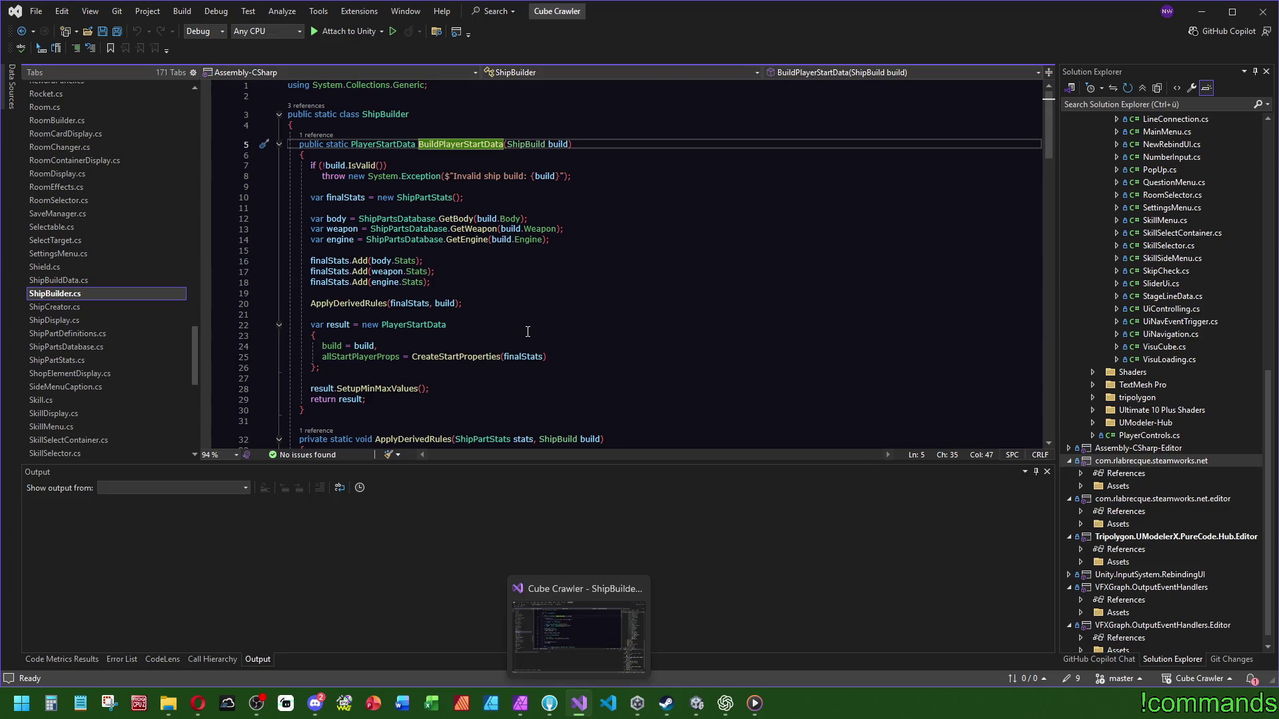
{"action": "left_click", "coordinate": [697, 702]}
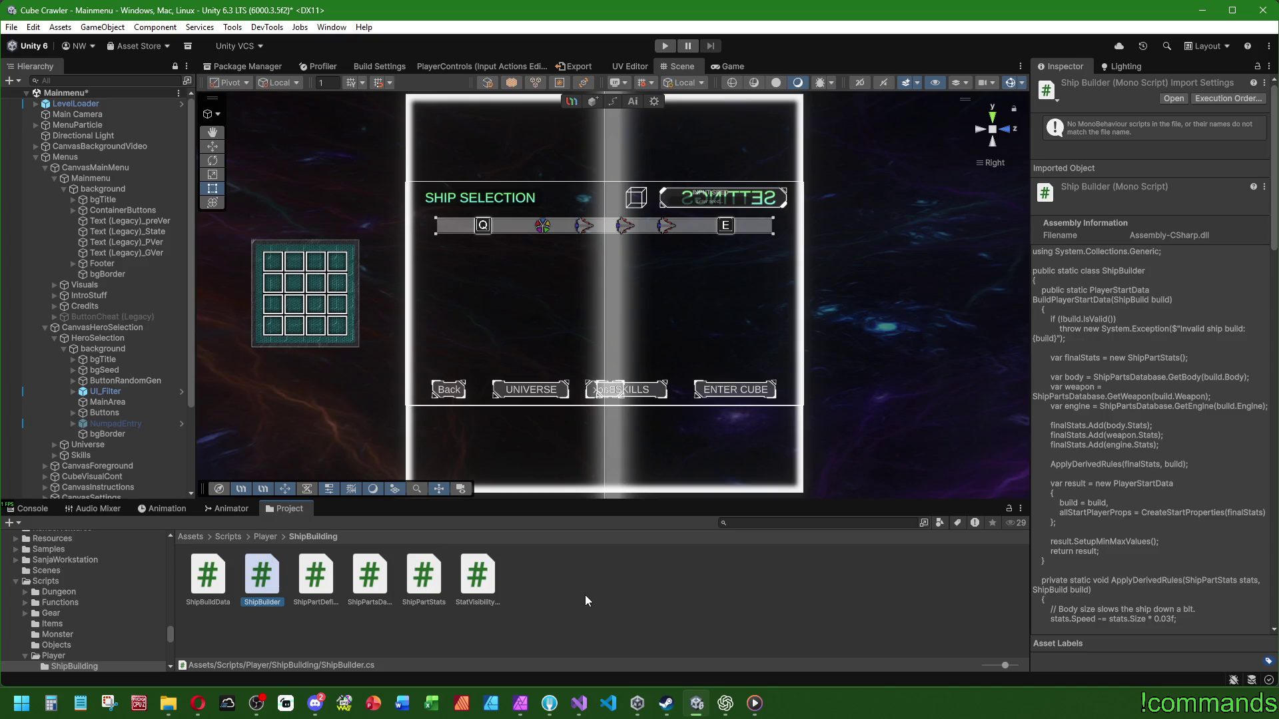
Step: Create a MonoBehaviour script named VisualShipBuilder in ShipBuilding and open it in Visual Studio
{"action": "right_click", "coordinate": [584, 594]}
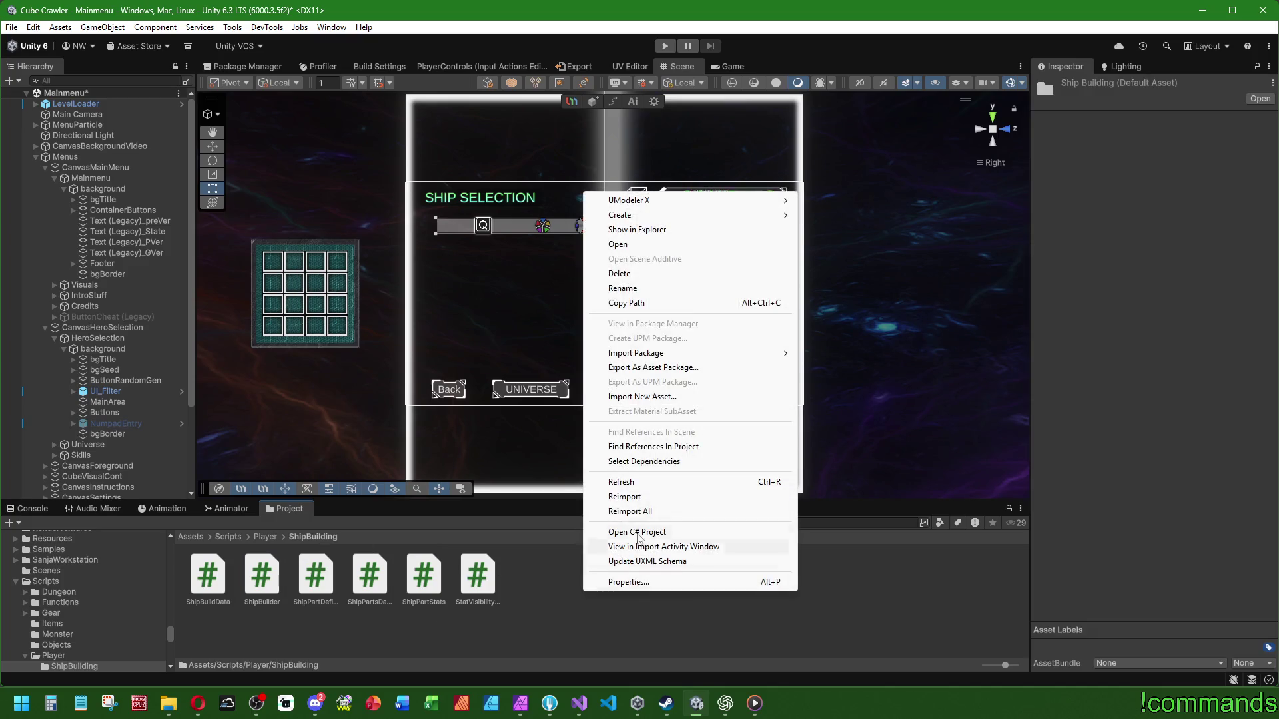
{"action": "mouse_move", "coordinate": [652, 217]}
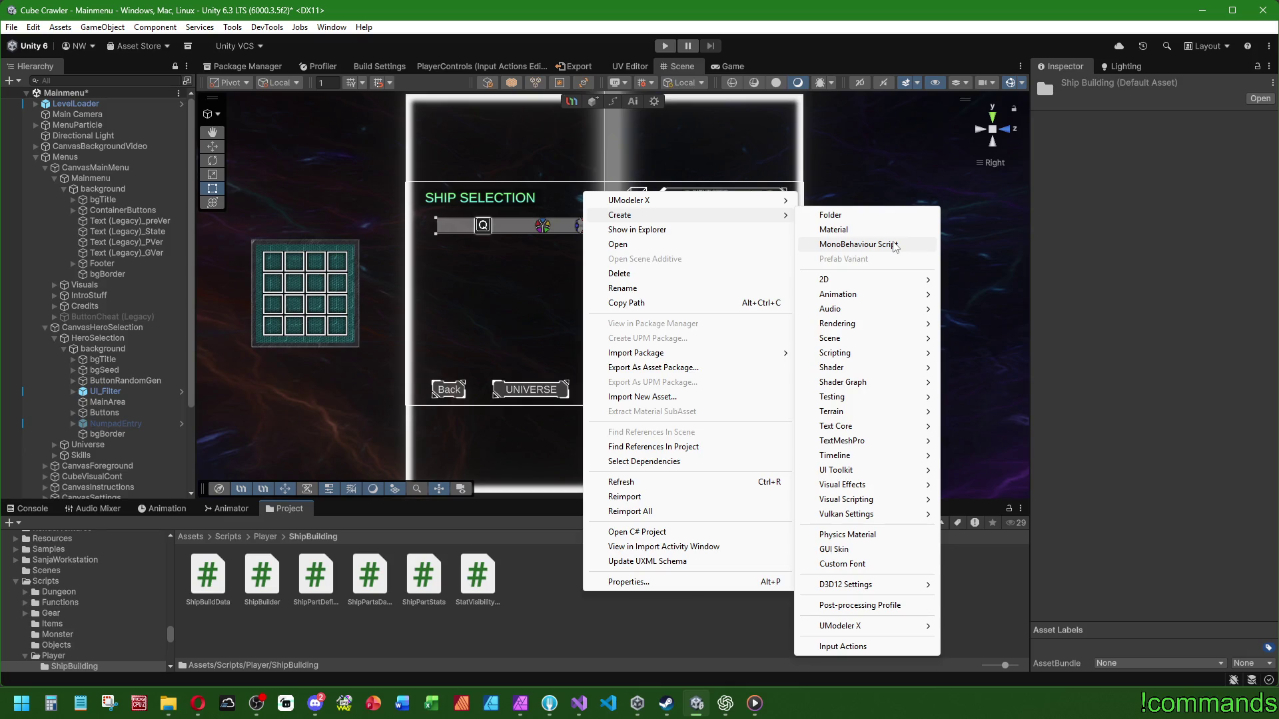
{"action": "left_click", "coordinate": [859, 244]}
{"action": "type", "text": "VisualShipBuilder"}
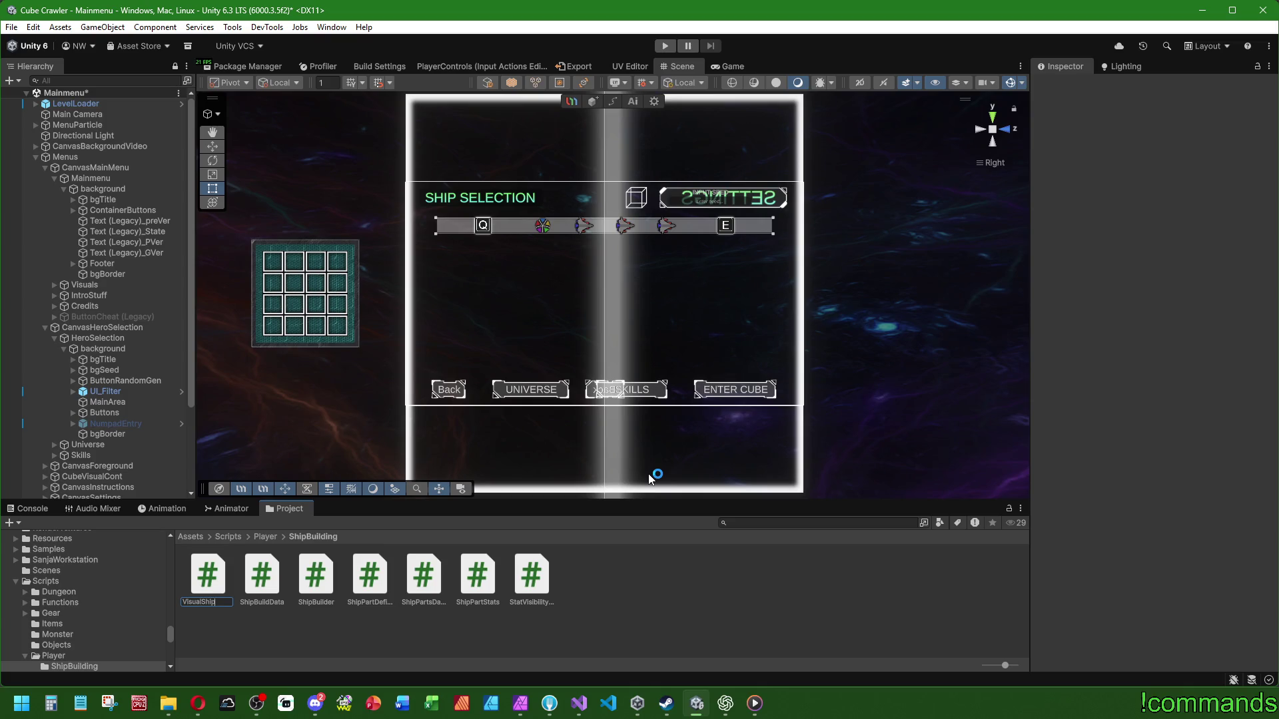
{"action": "key", "text": "Return"}
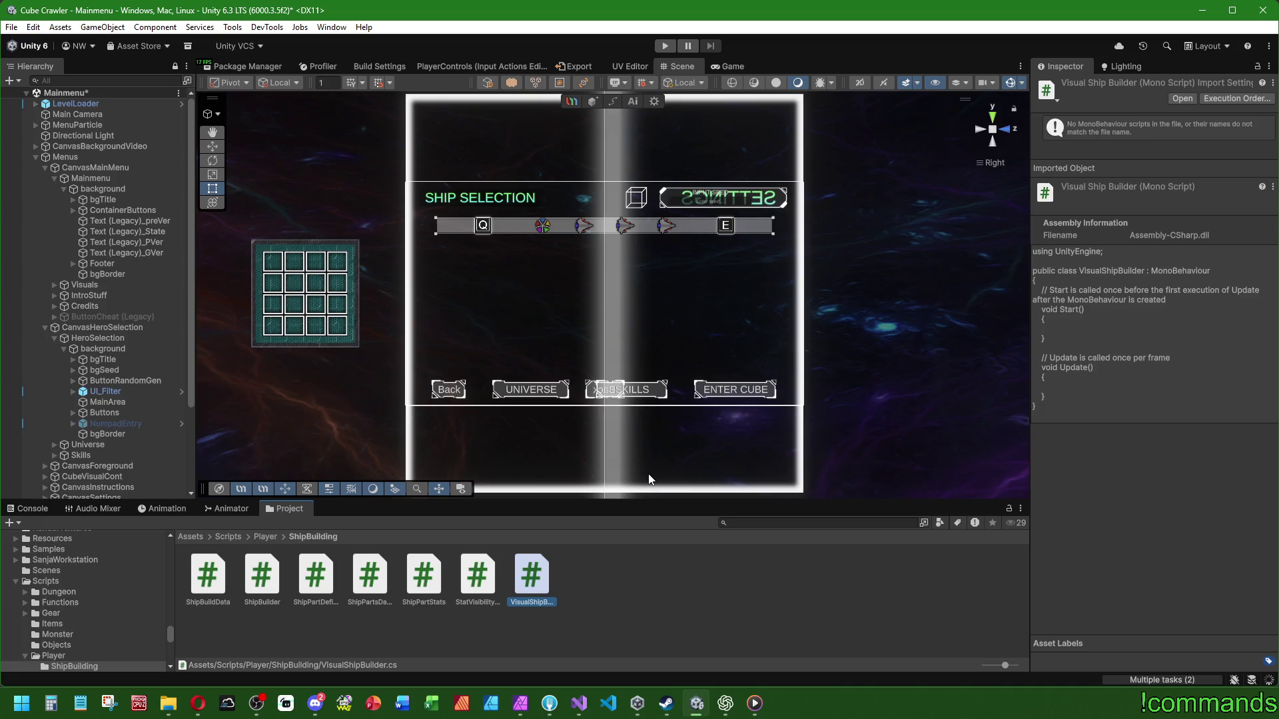
{"action": "key", "text": "Return"}
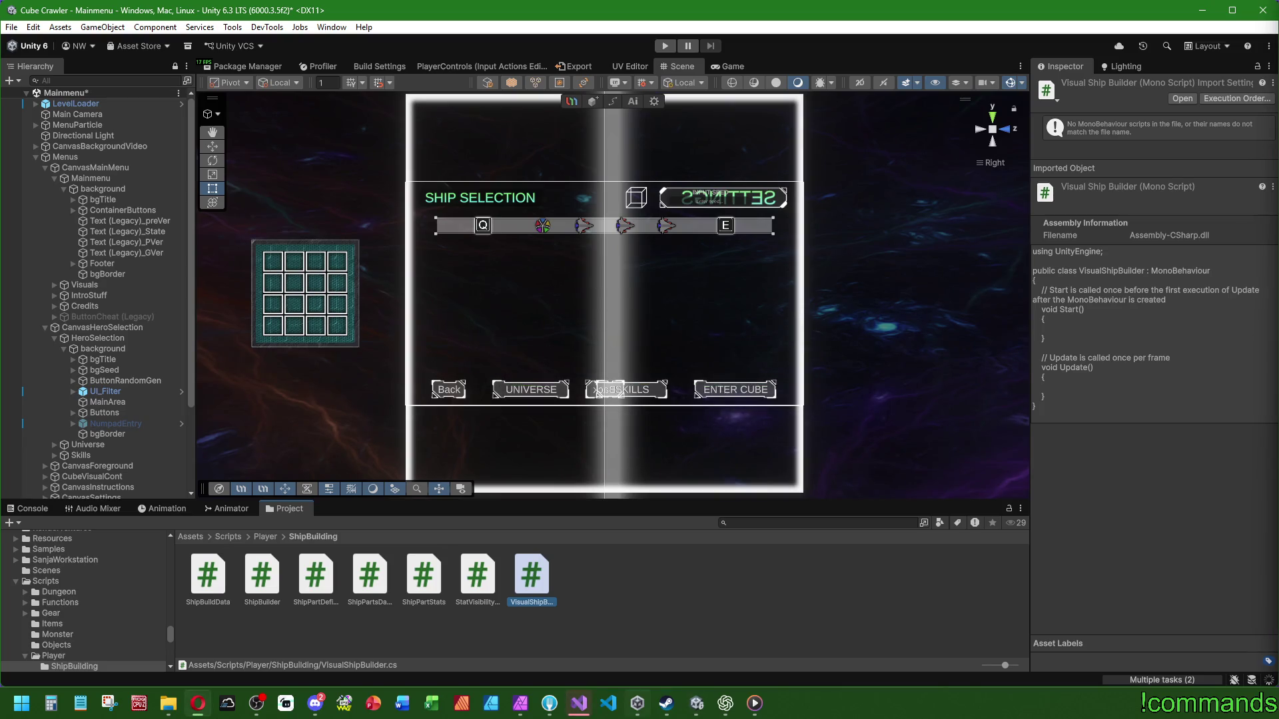
{"action": "double_click", "coordinate": [540, 569]}
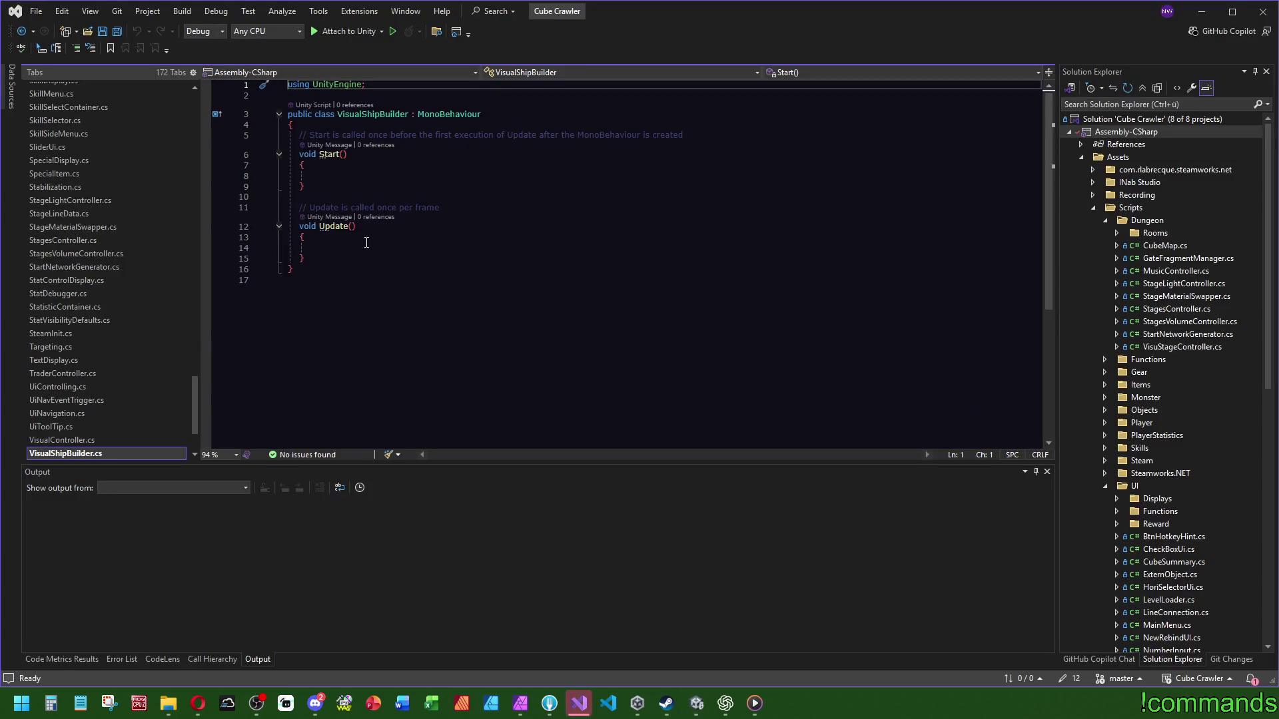
{"action": "left_click_drag", "start_coordinate": [366, 258], "coordinate": [299, 135]}
{"action": "key", "text": "Delete"}
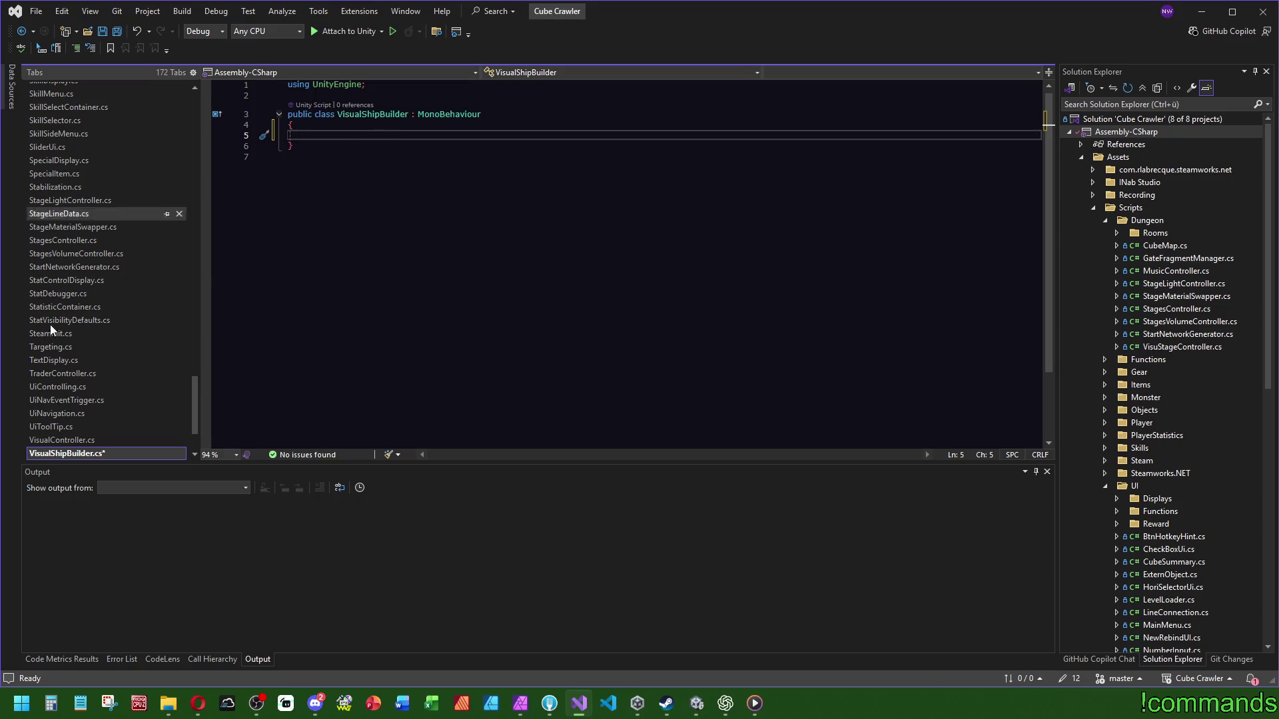
{"action": "scroll", "coordinate": [73, 392], "scroll_direction": "up", "scroll_amount": 3}
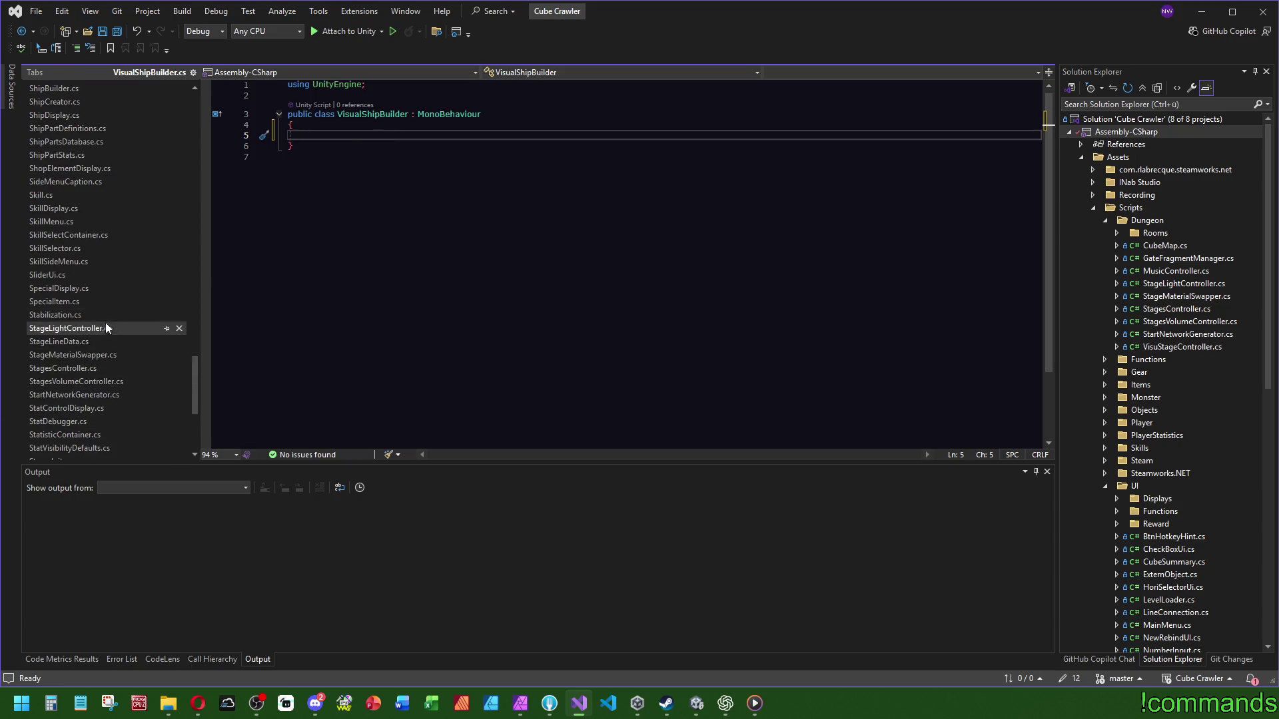
{"action": "scroll", "coordinate": [87, 351], "scroll_direction": "down", "scroll_amount": 2}
{"action": "scroll", "coordinate": [93, 351], "scroll_direction": "up", "scroll_amount": 3}
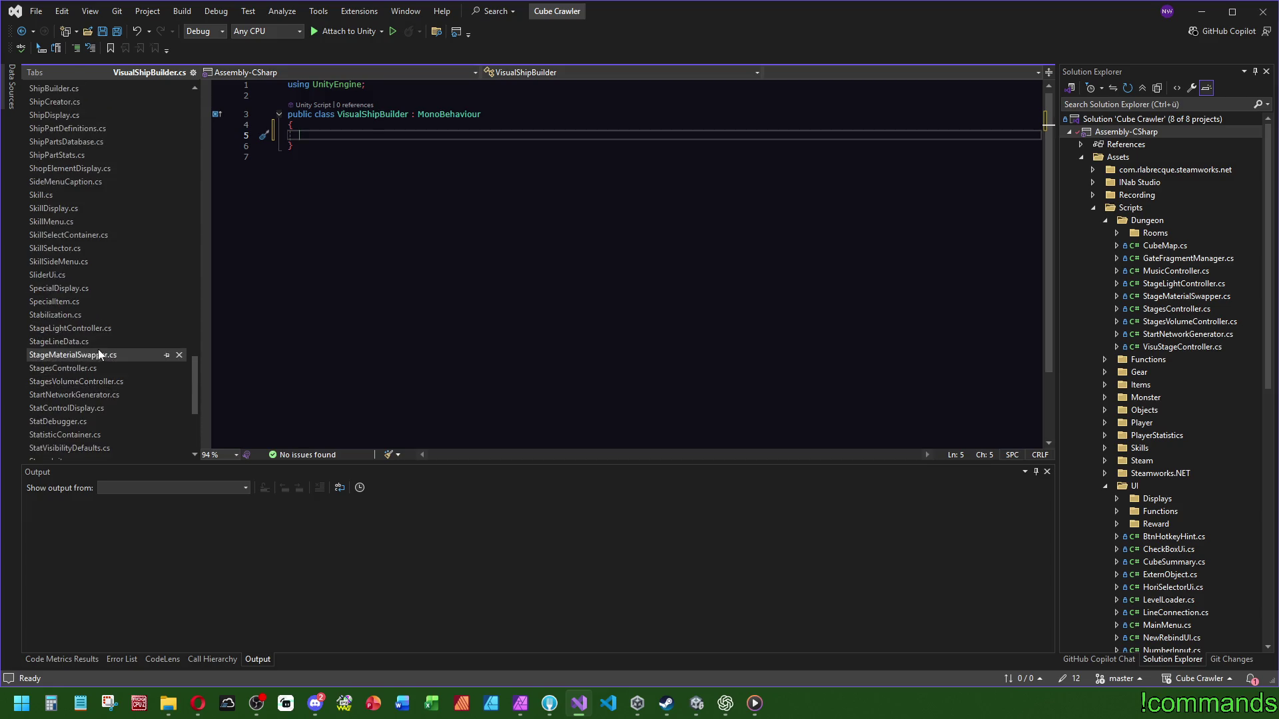
{"action": "left_click", "coordinate": [73, 152]}
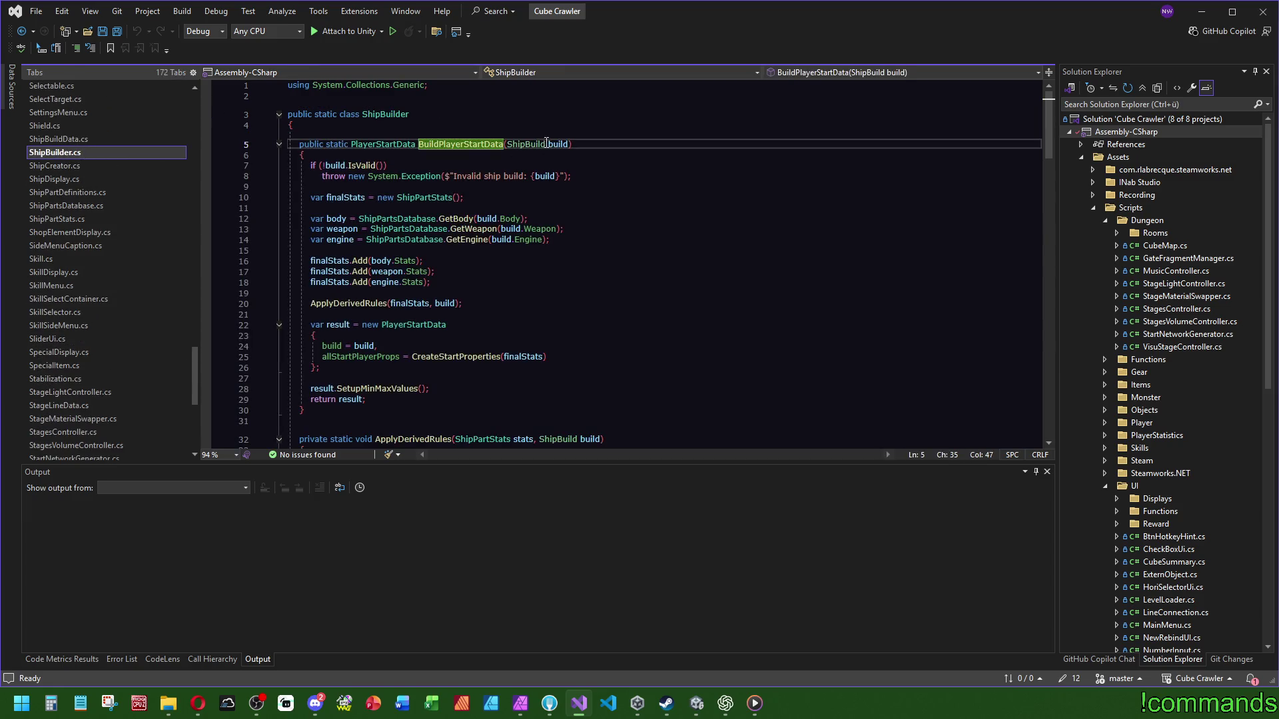
{"action": "left_click", "coordinate": [526, 145]}
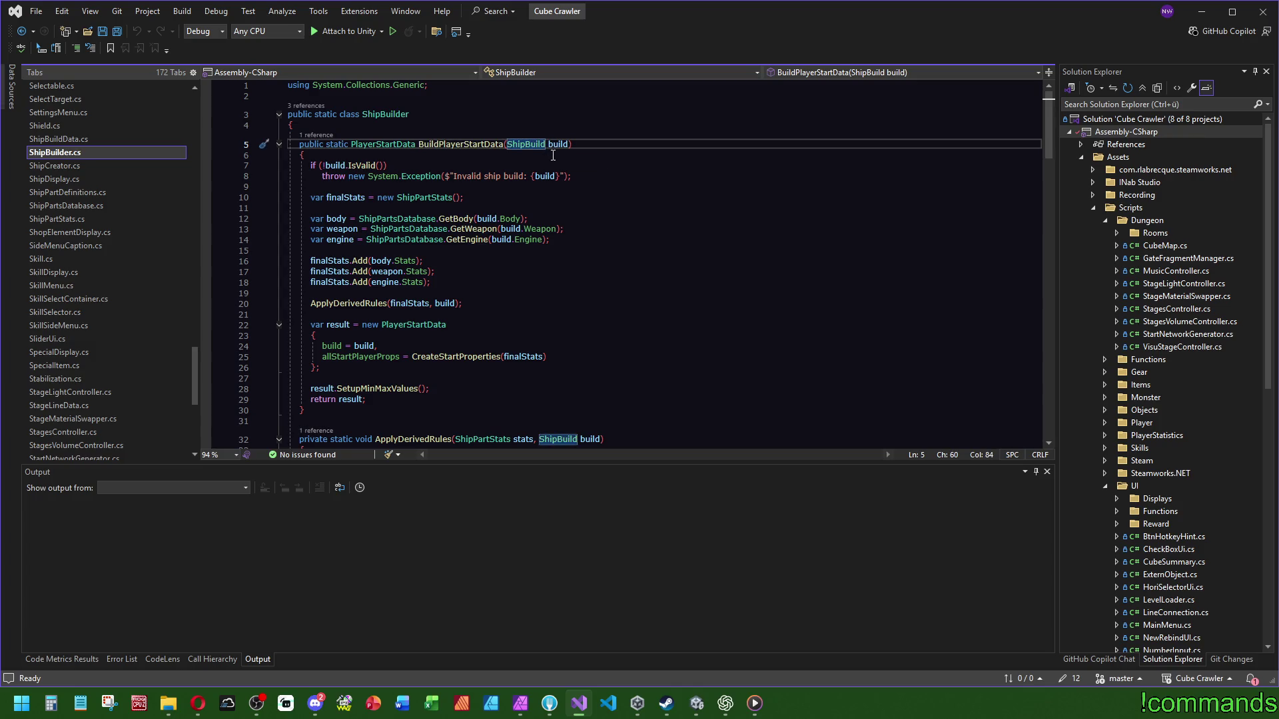
{"action": "key", "text": "F12"}
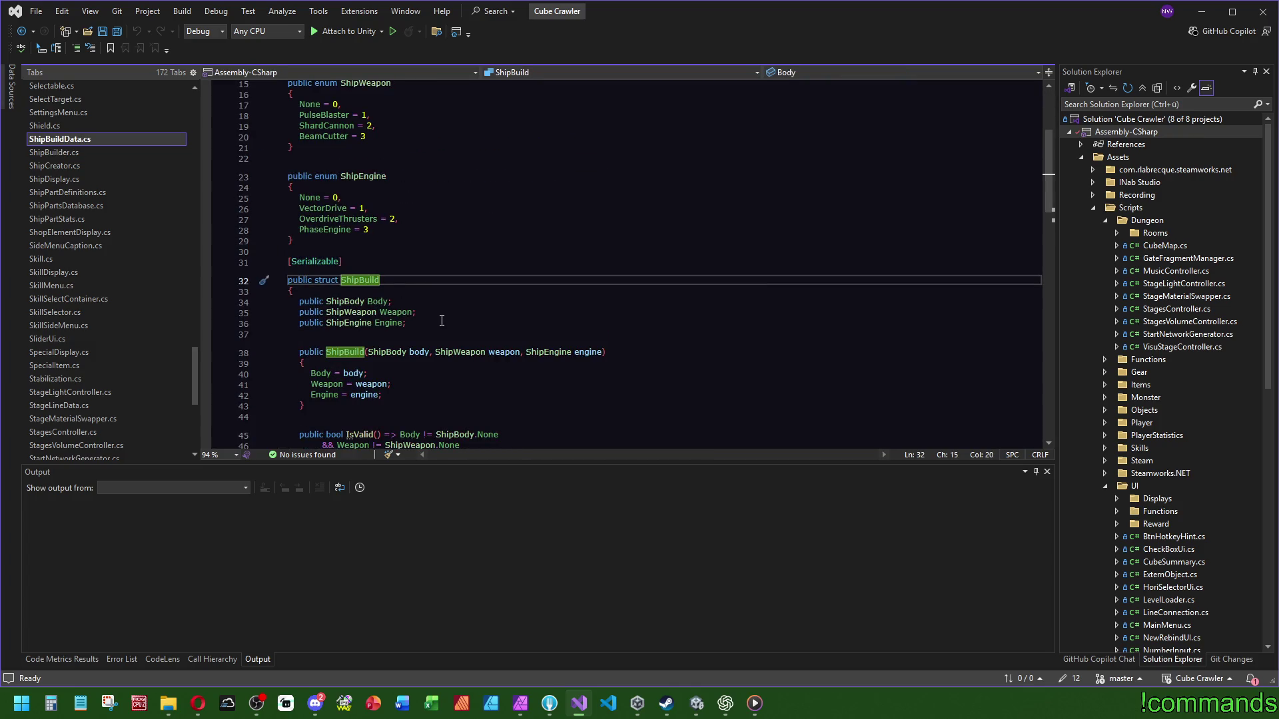
{"action": "scroll", "coordinate": [447, 287], "scroll_direction": "down", "scroll_amount": 9}
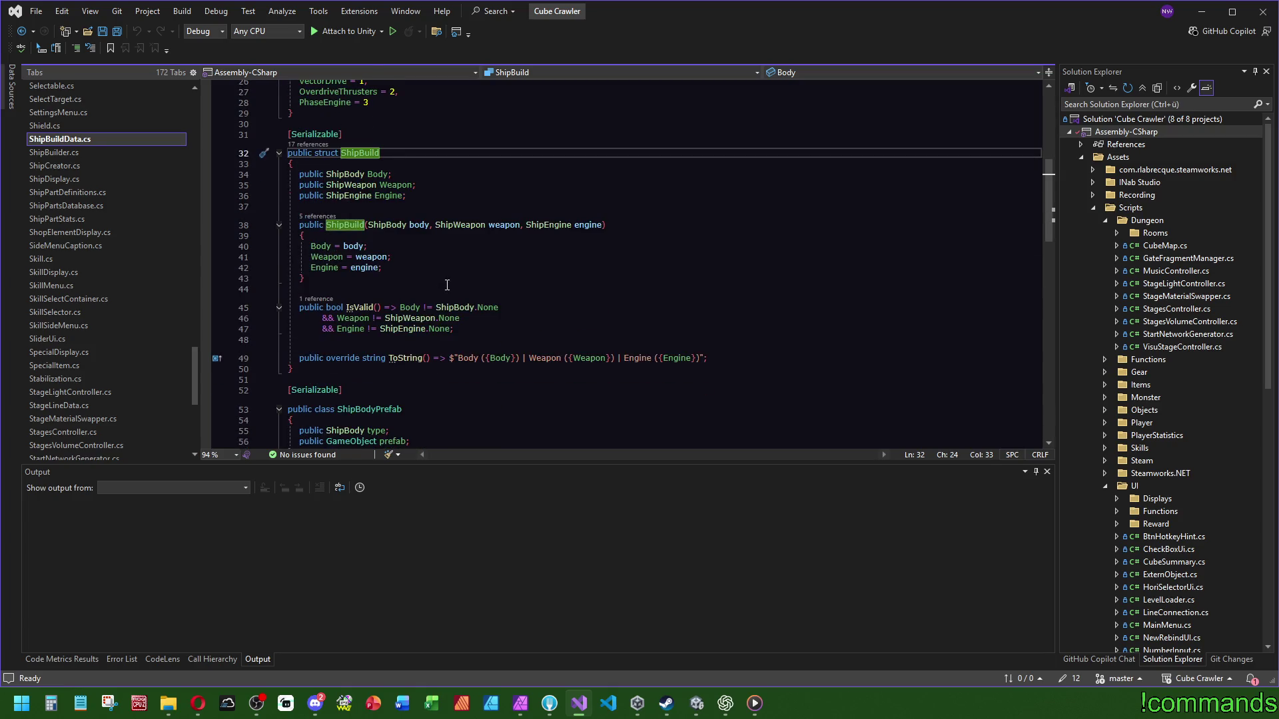
{"action": "scroll", "coordinate": [453, 293], "scroll_direction": "down", "scroll_amount": 12}
{"action": "scroll", "coordinate": [470, 293], "scroll_direction": "up", "scroll_amount": 6}
{"action": "key", "text": "ctrl+minus"}
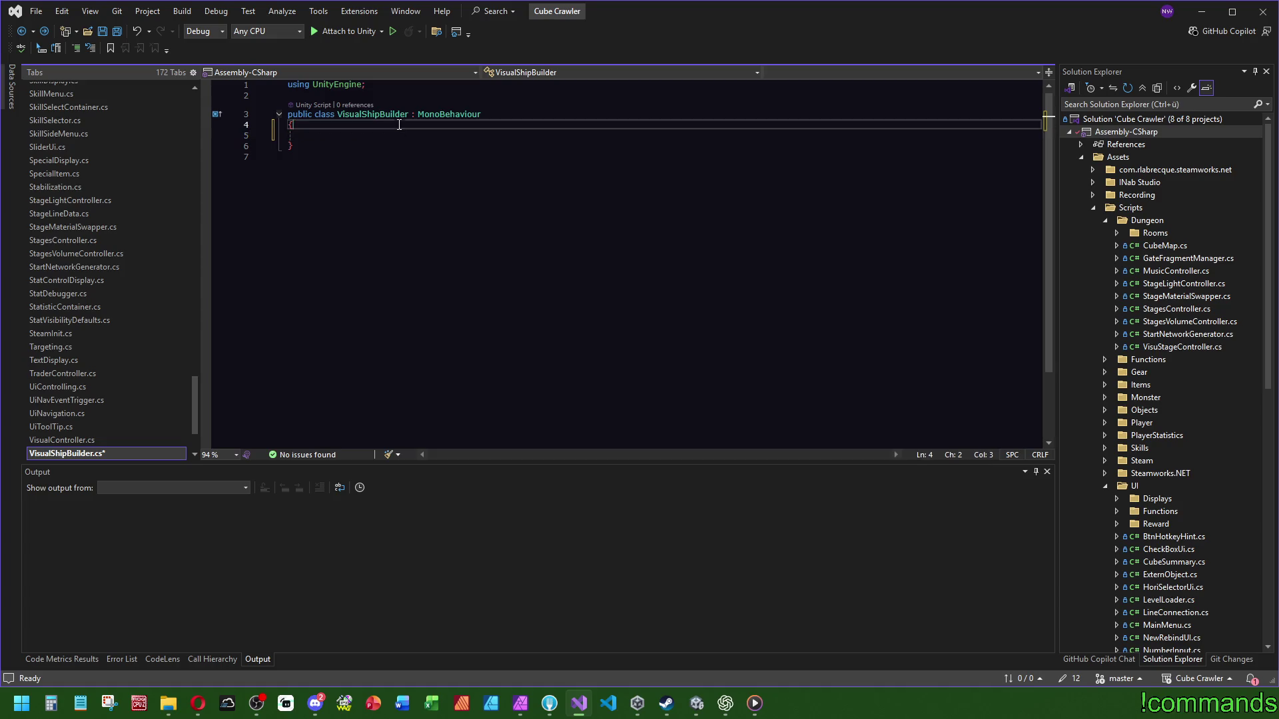
{"action": "left_click", "coordinate": [408, 125]}
Step: Add a public void BuildShip() method with an empty brace body inside the class
{"action": "key", "text": "Down"}
{"action": "type", "text": "pub"}
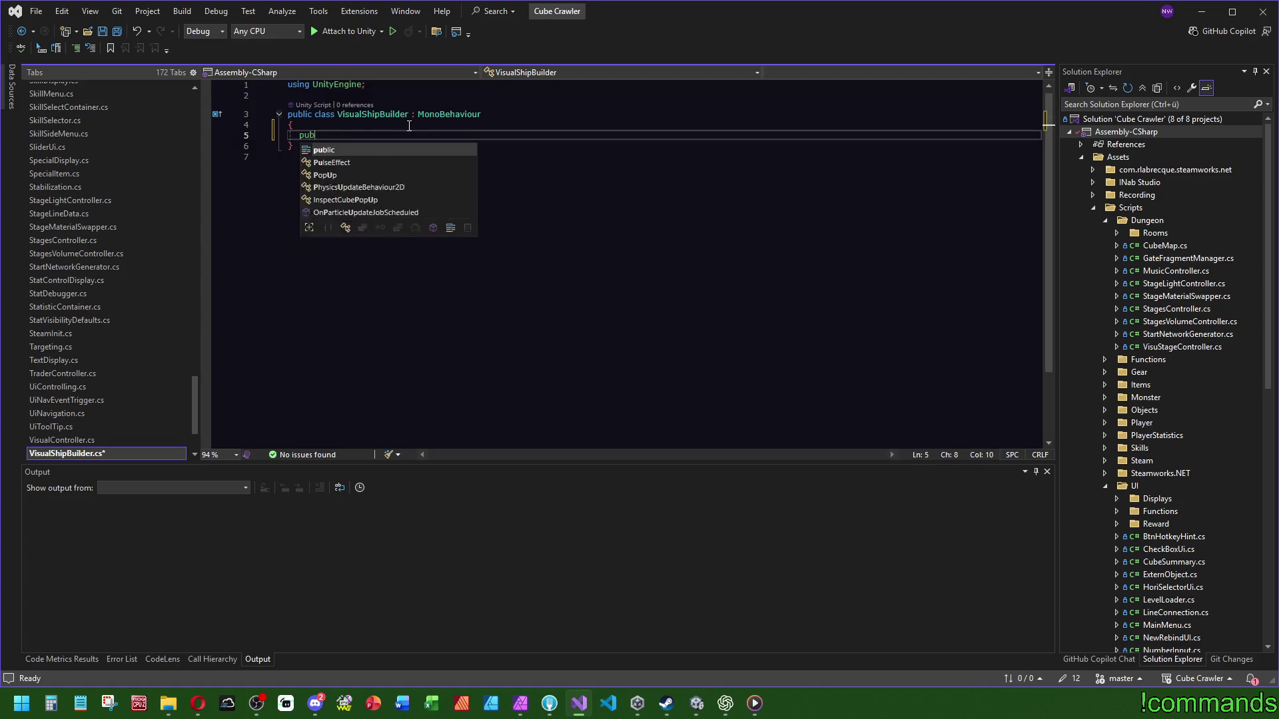
{"action": "type", "text": "lic void Buil"}
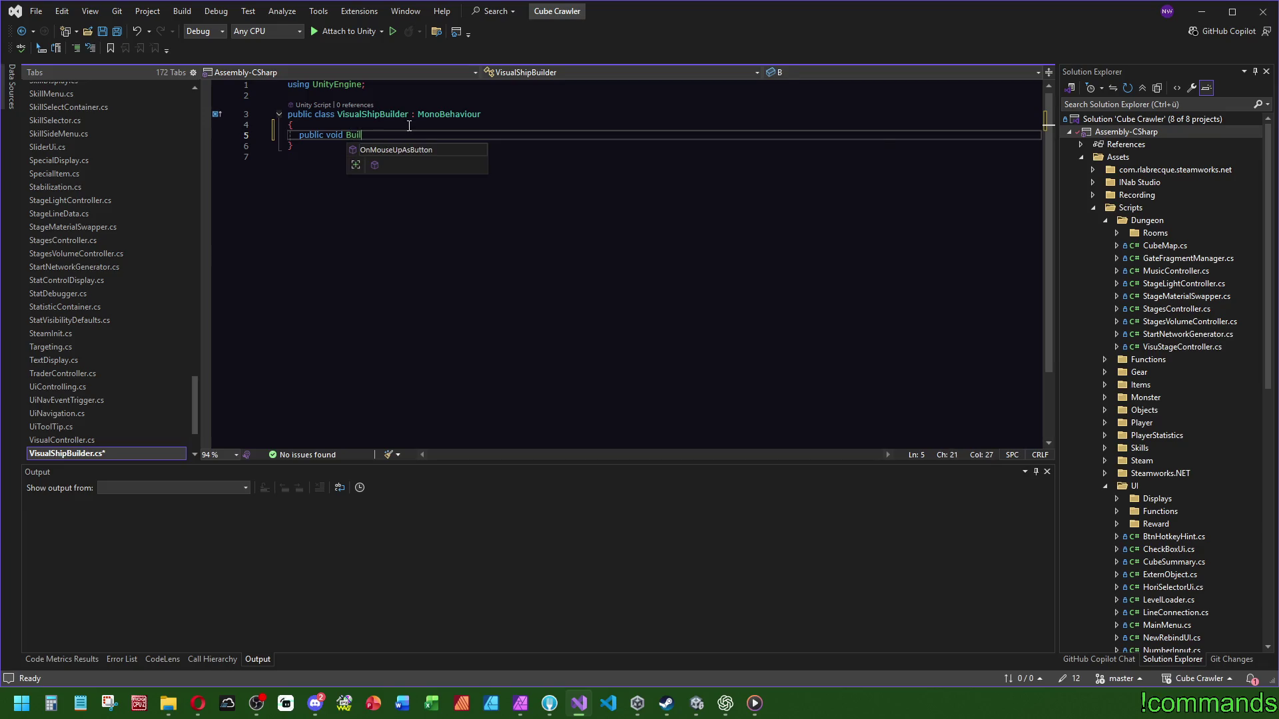
{"action": "type", "text": "dShip()"}
{"action": "key", "text": "Return"}
{"action": "type", "text": "{"}
{"action": "key", "text": "Return"}
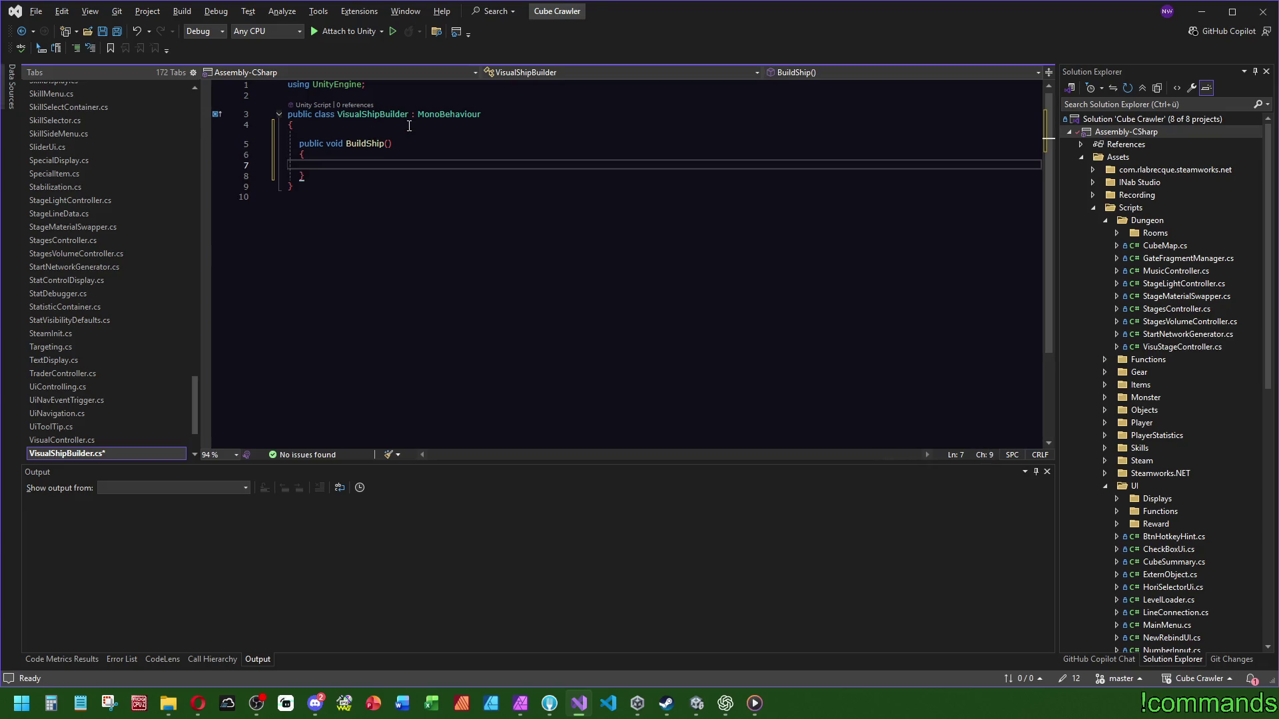
{"action": "left_click", "coordinate": [392, 142]}
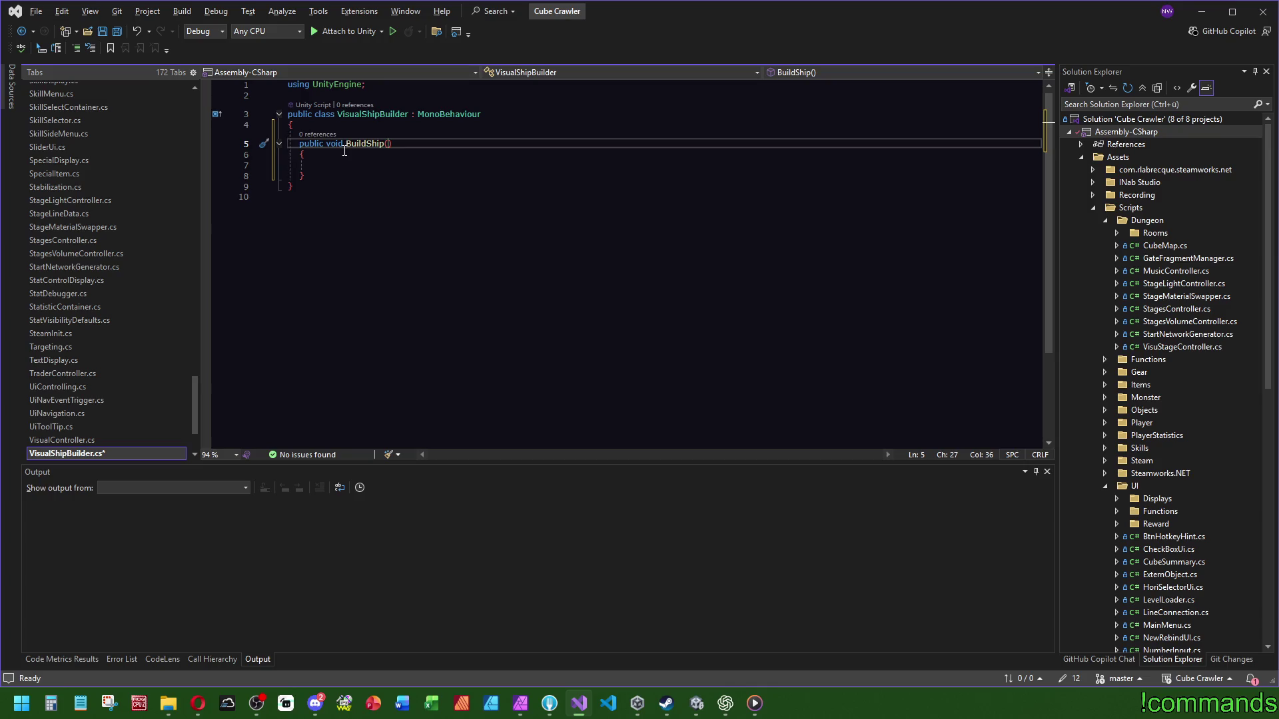
Step: Check ShipBuilder.cs for the ShipBuild parameter, then return to BuildShip's parentheses in VisualShipBuilder
{"action": "left_click_drag", "start_coordinate": [335, 177], "coordinate": [335, 126]}
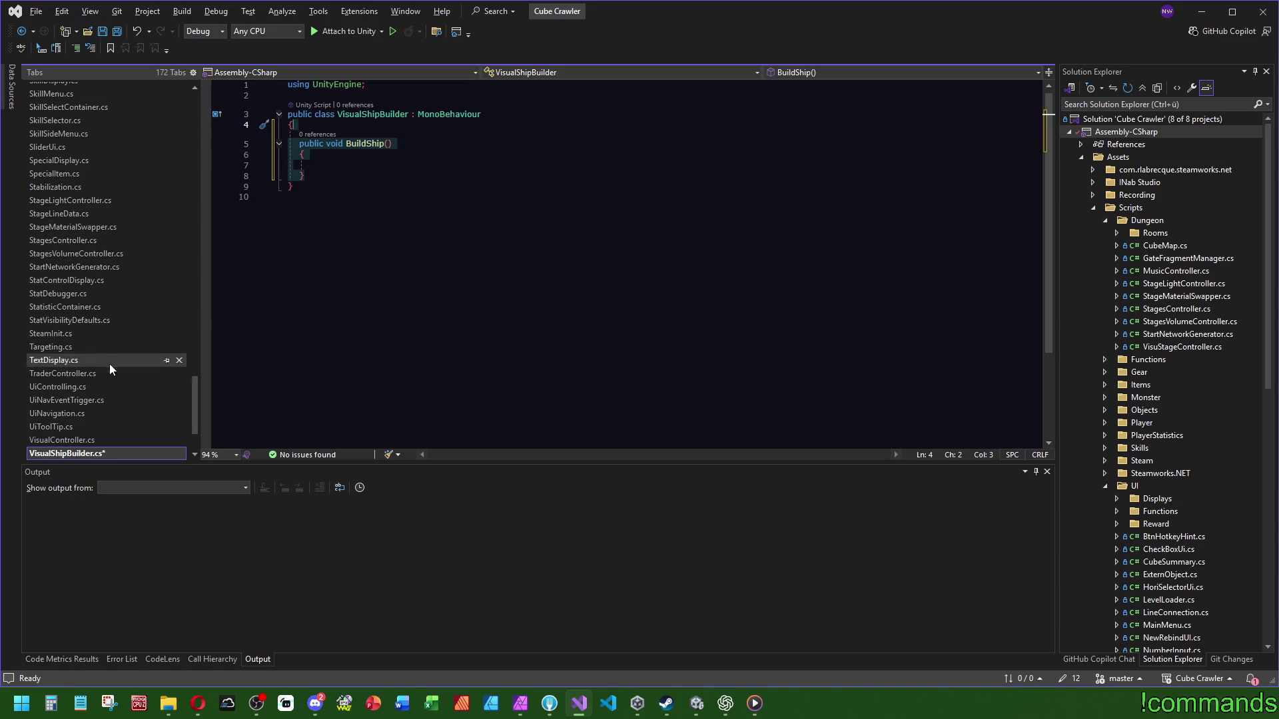
{"action": "scroll", "coordinate": [77, 311], "scroll_direction": "up", "scroll_amount": 1}
{"action": "scroll", "coordinate": [77, 312], "scroll_direction": "up", "scroll_amount": 4}
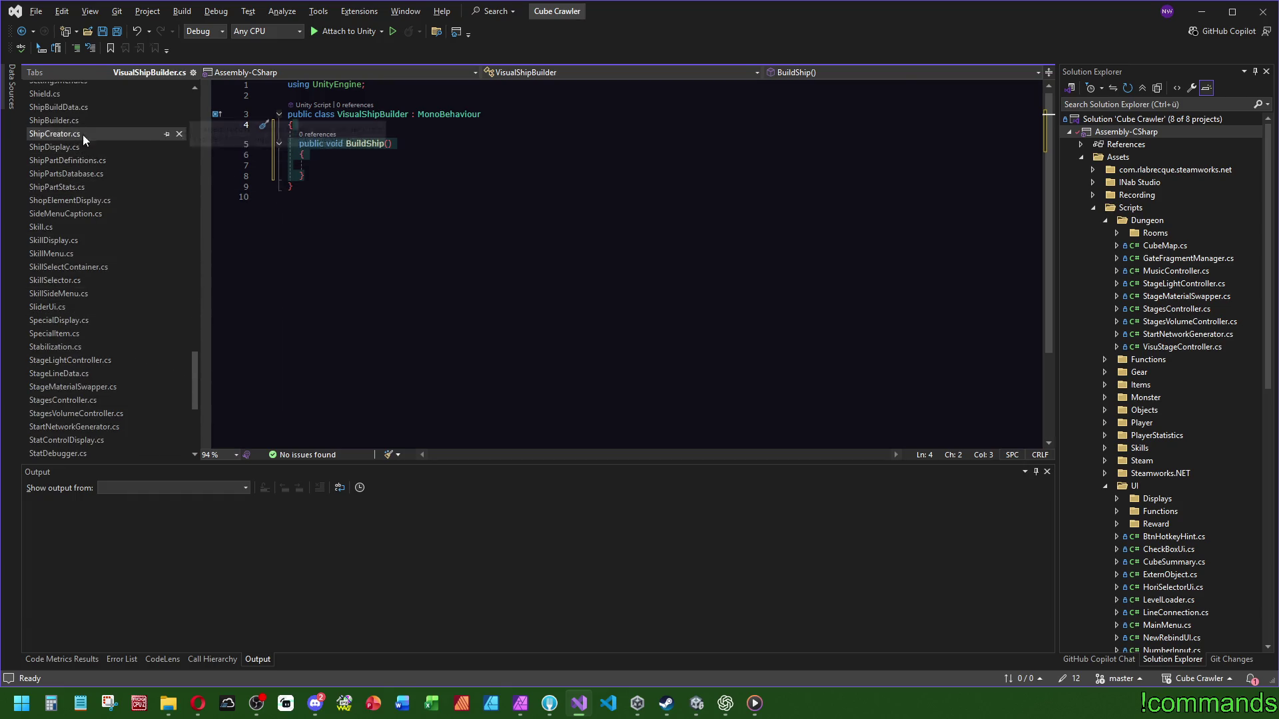
{"action": "left_click", "coordinate": [86, 122]}
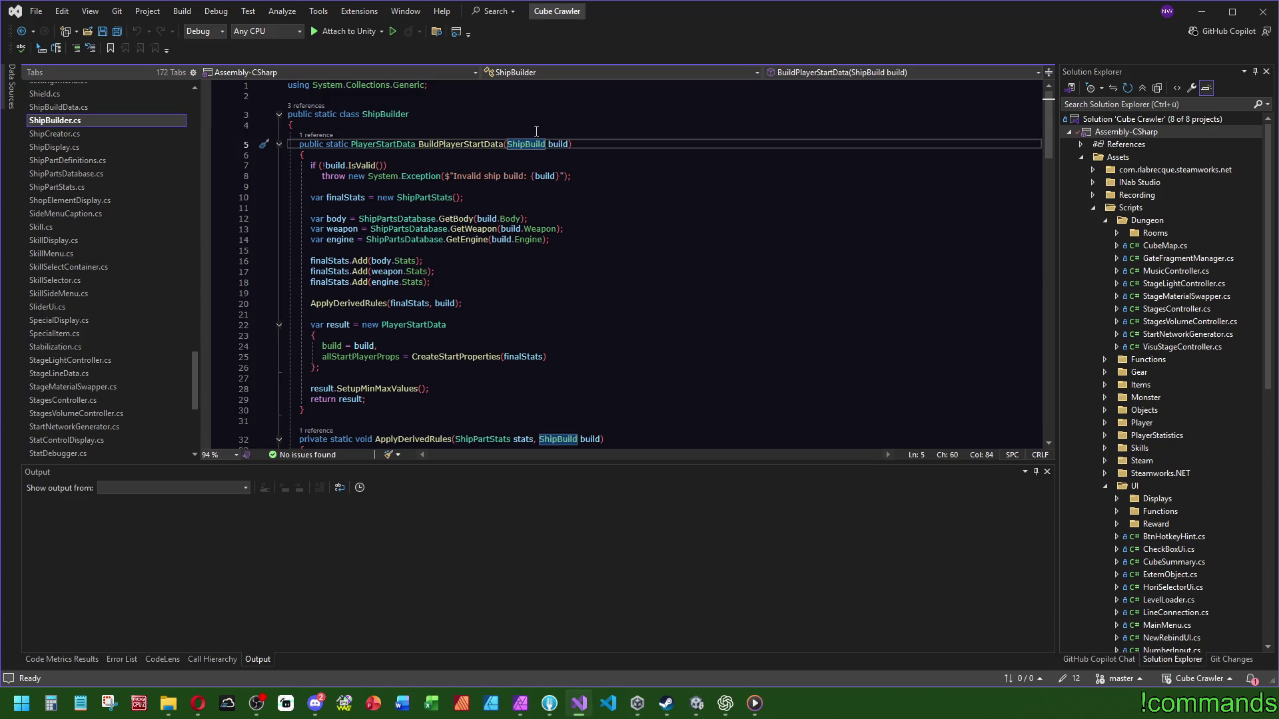
{"action": "left_click_drag", "start_coordinate": [570, 145], "coordinate": [508, 145]}
{"action": "key", "text": "ctrl+c"}
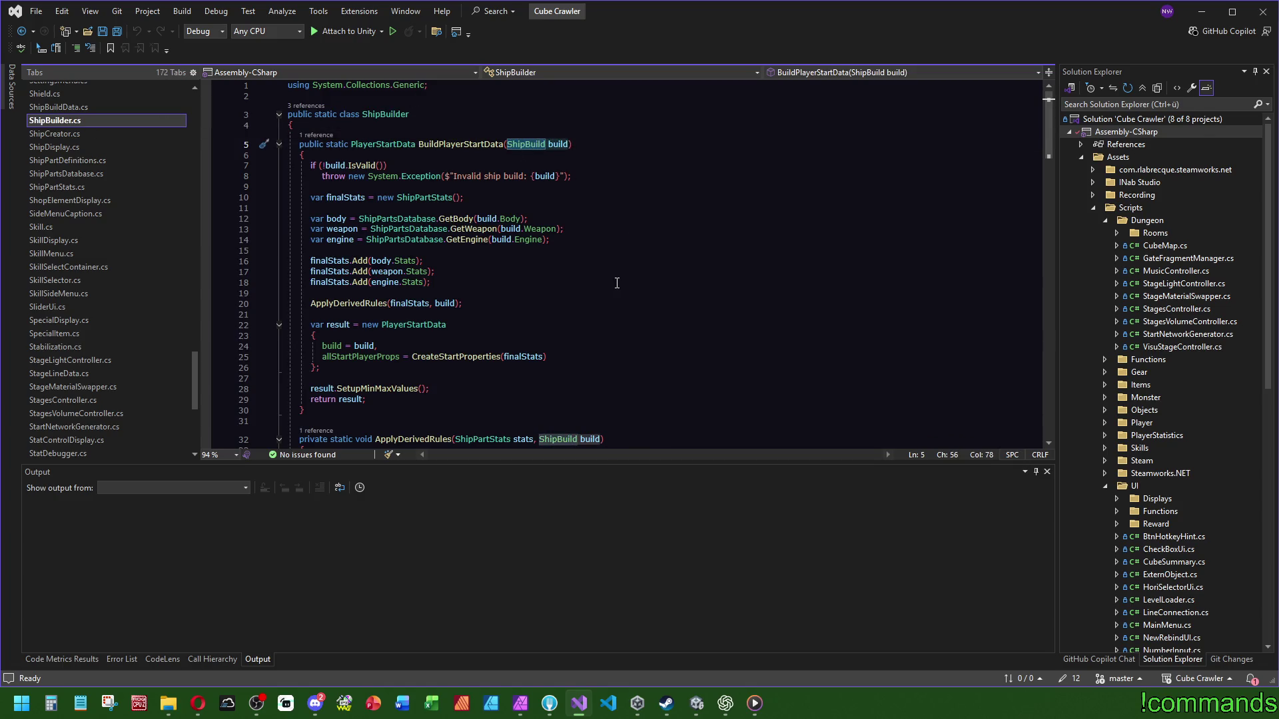
{"action": "scroll", "coordinate": [610, 285], "scroll_direction": "down", "scroll_amount": 3}
{"action": "scroll", "coordinate": [610, 285], "scroll_direction": "down", "scroll_amount": 12}
{"action": "key", "text": "ctrl+Tab"}
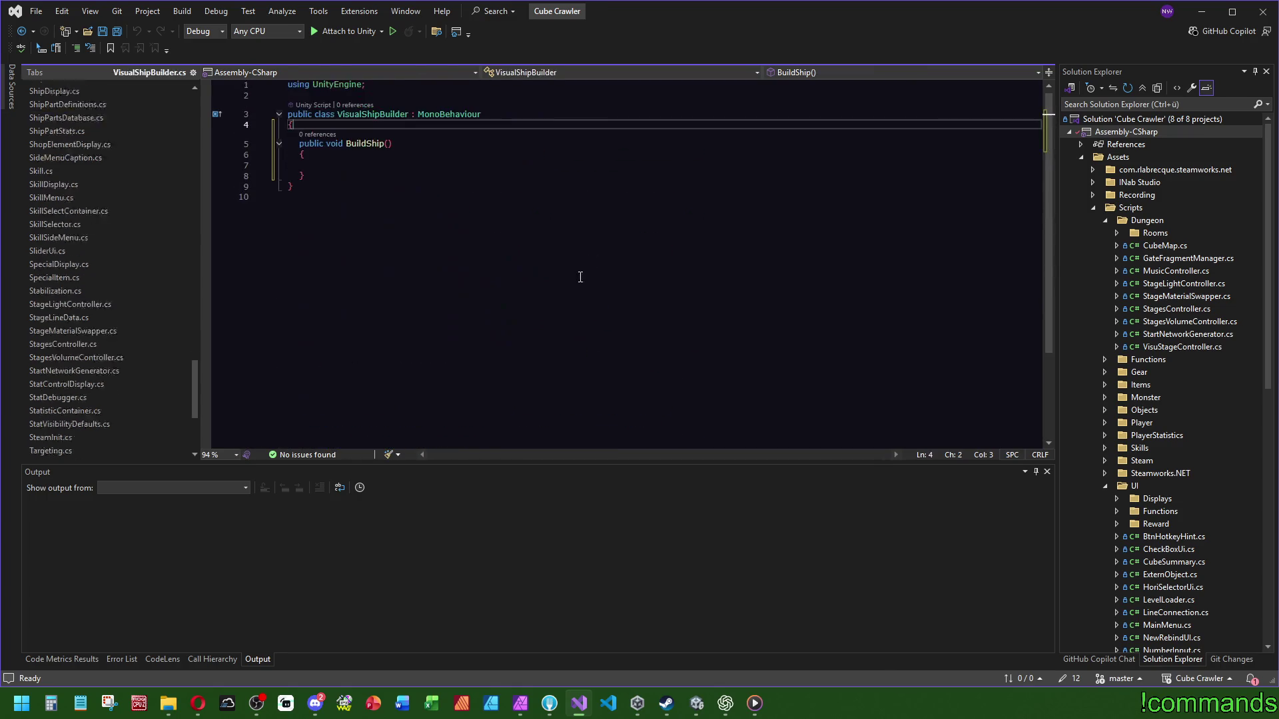
{"action": "left_click", "coordinate": [388, 143]}
Step: Give BuildShip a ShipBuild build parameter and add an empty SwapBody() method below it
{"action": "key", "text": "ctrl+v"}
{"action": "left_click", "coordinate": [384, 167]}
{"action": "key", "text": "Down"}
{"action": "key", "text": "Return"}
{"action": "key", "text": "Return"}
{"action": "type", "text": "publ"}
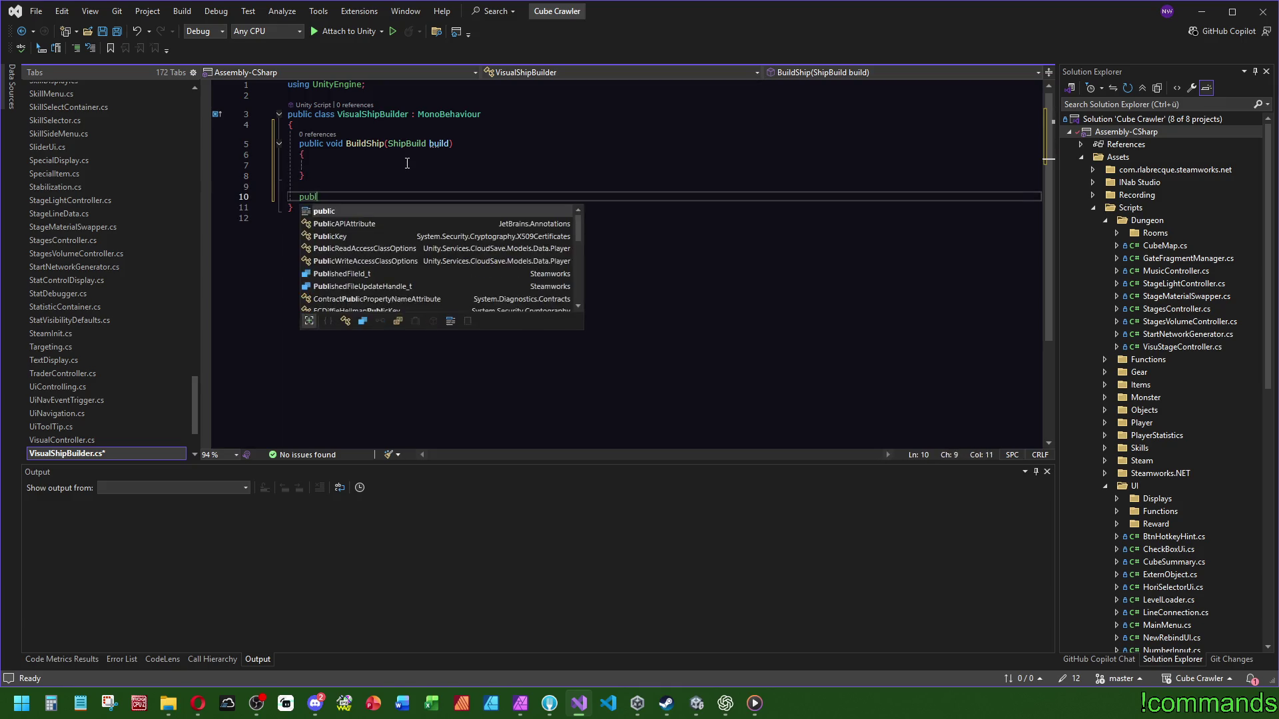
{"action": "type", "text": "ic void "}
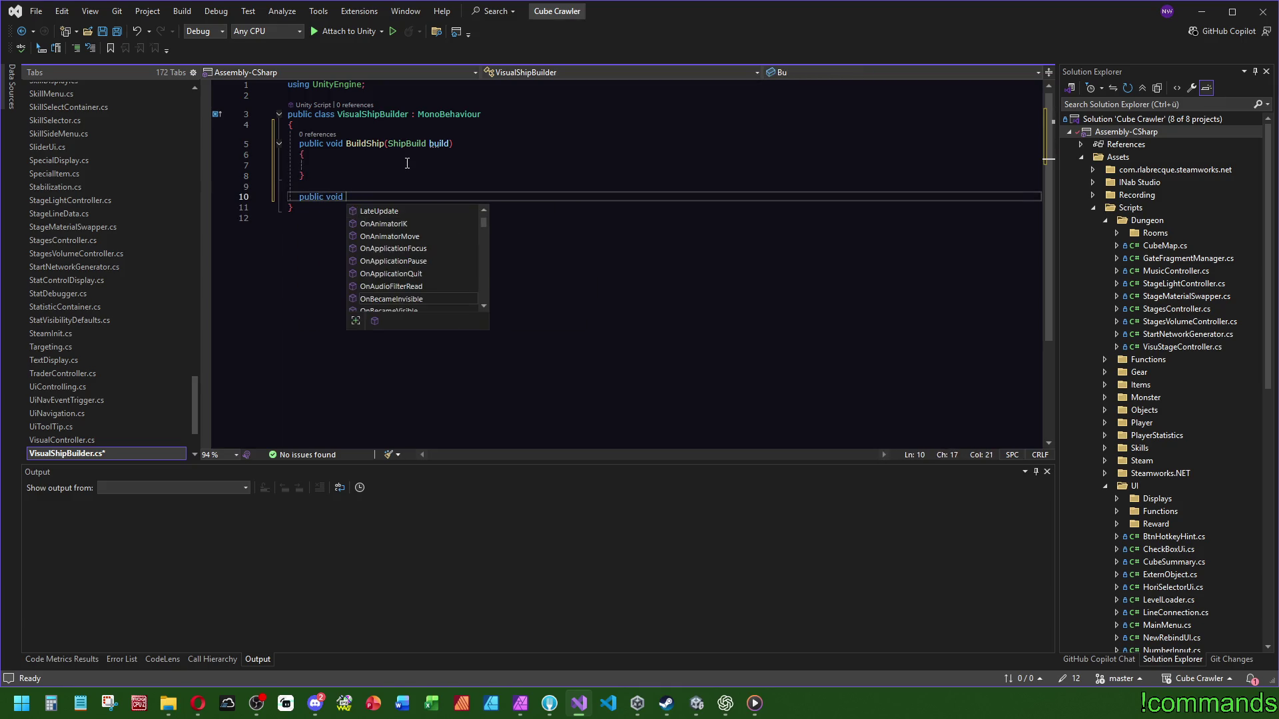
{"action": "type", "text": "Swap"}
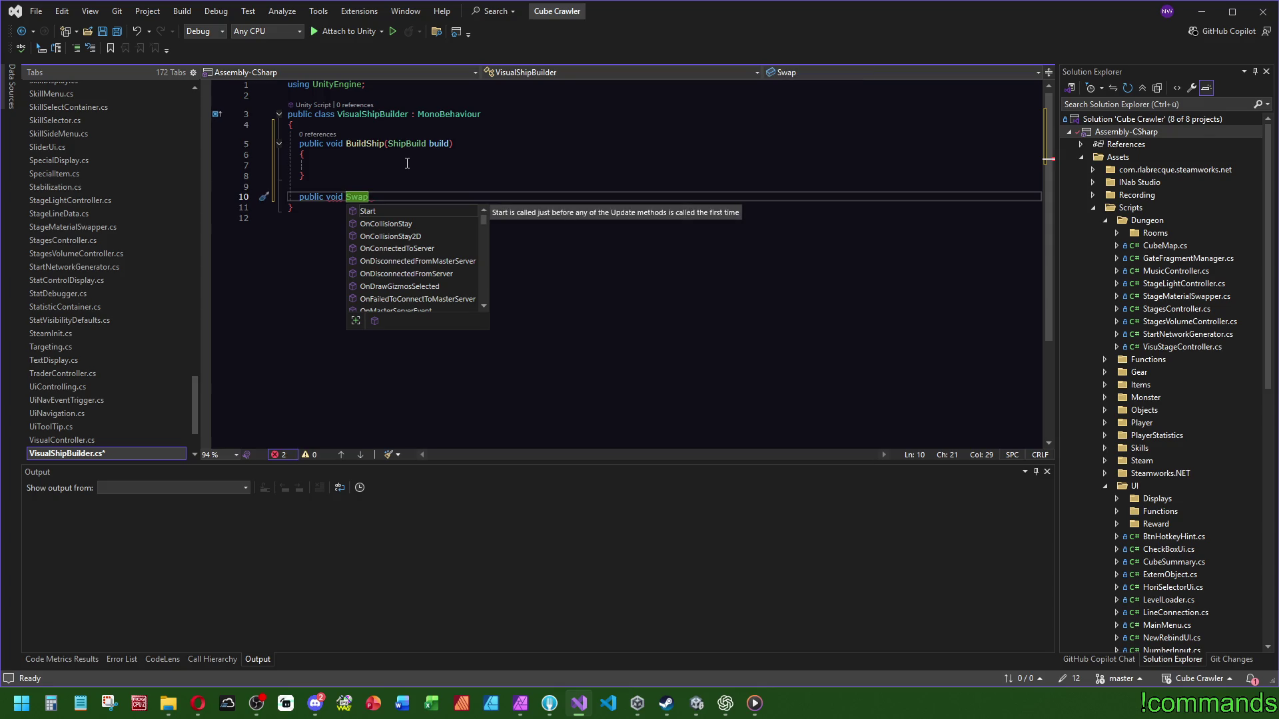
{"action": "type", "text": "Body()"}
{"action": "key", "text": "Return"}
{"action": "type", "text": "{"}
{"action": "key", "text": "Return"}
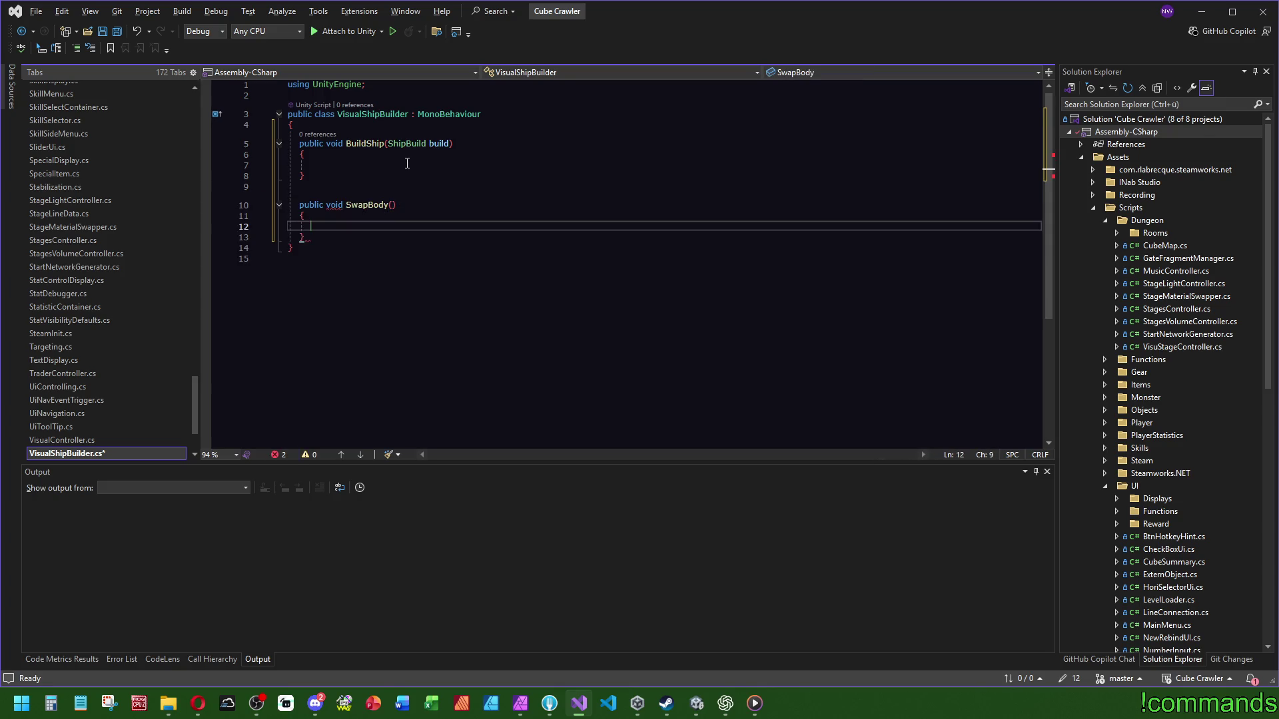
Step: Check the ShipBody type in ShipBuild's definition, then duplicate SwapBody as a SwapGun method
{"action": "left_click", "coordinate": [401, 145]}
{"action": "key", "text": "F12"}
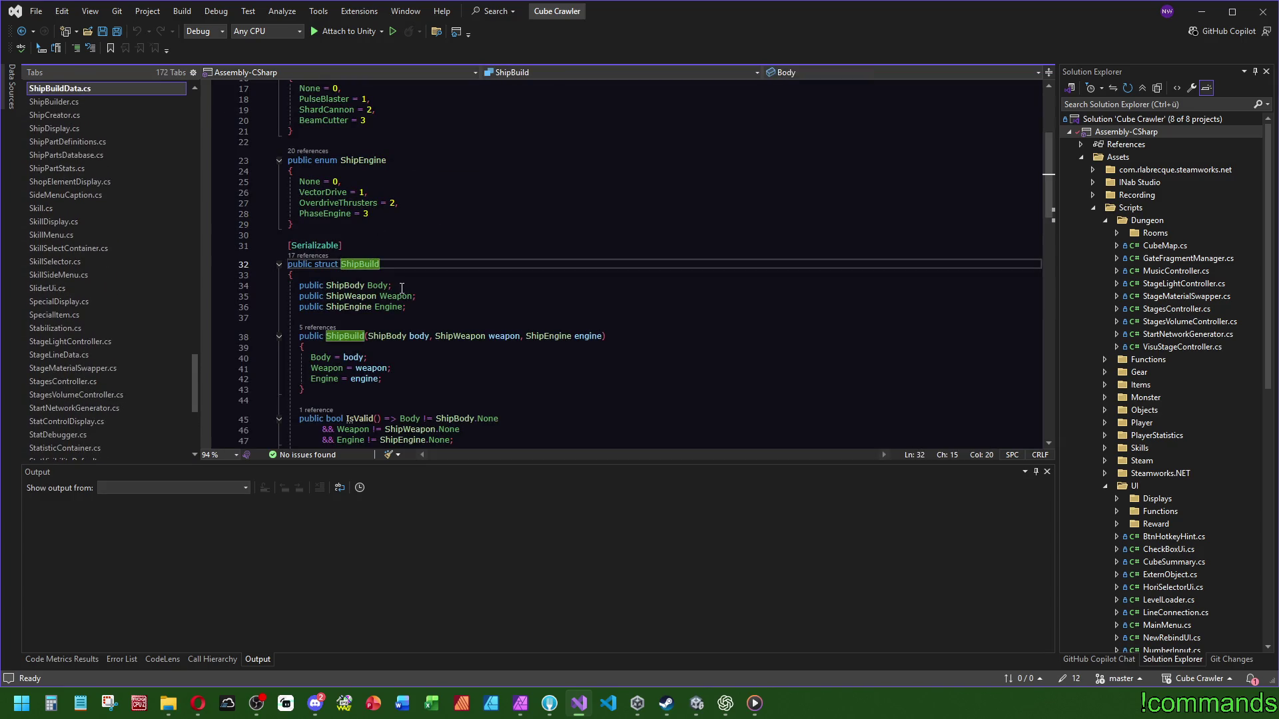
{"action": "left_click", "coordinate": [333, 285]}
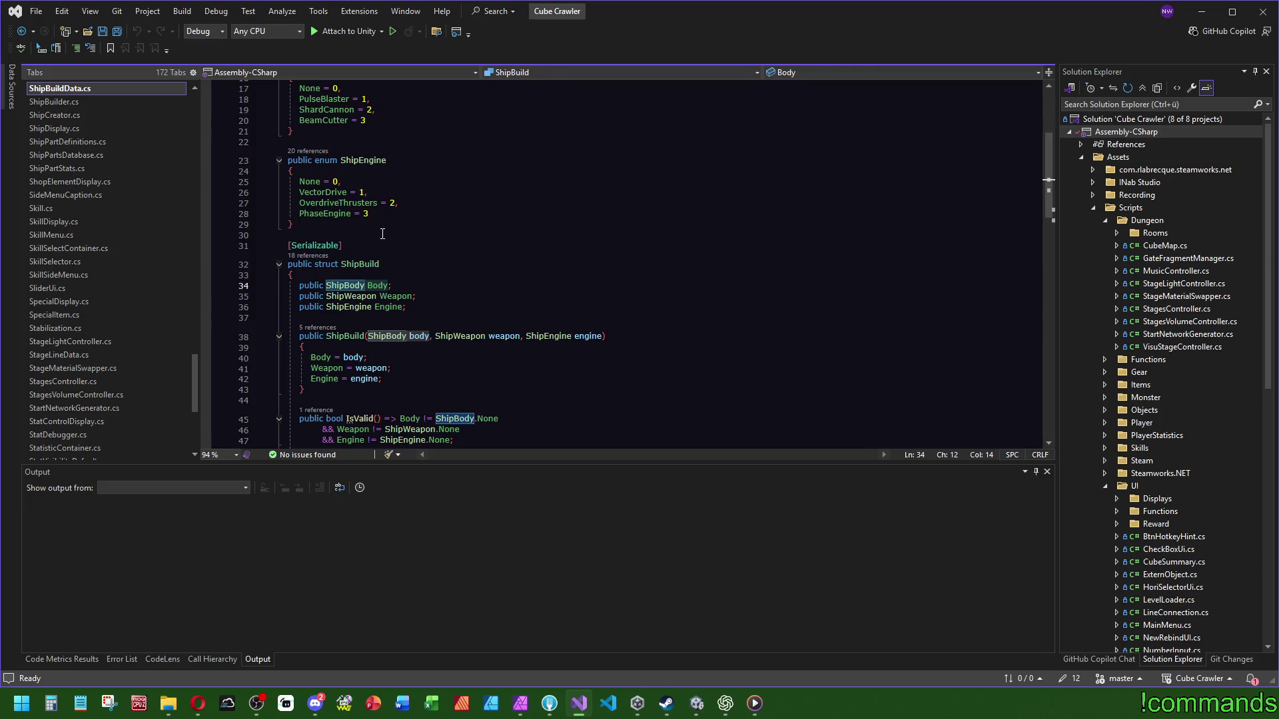
{"action": "key", "text": "ctrl+minus"}
{"action": "key", "text": "ctrl+minus"}
{"action": "key", "text": "ctrl+minus"}
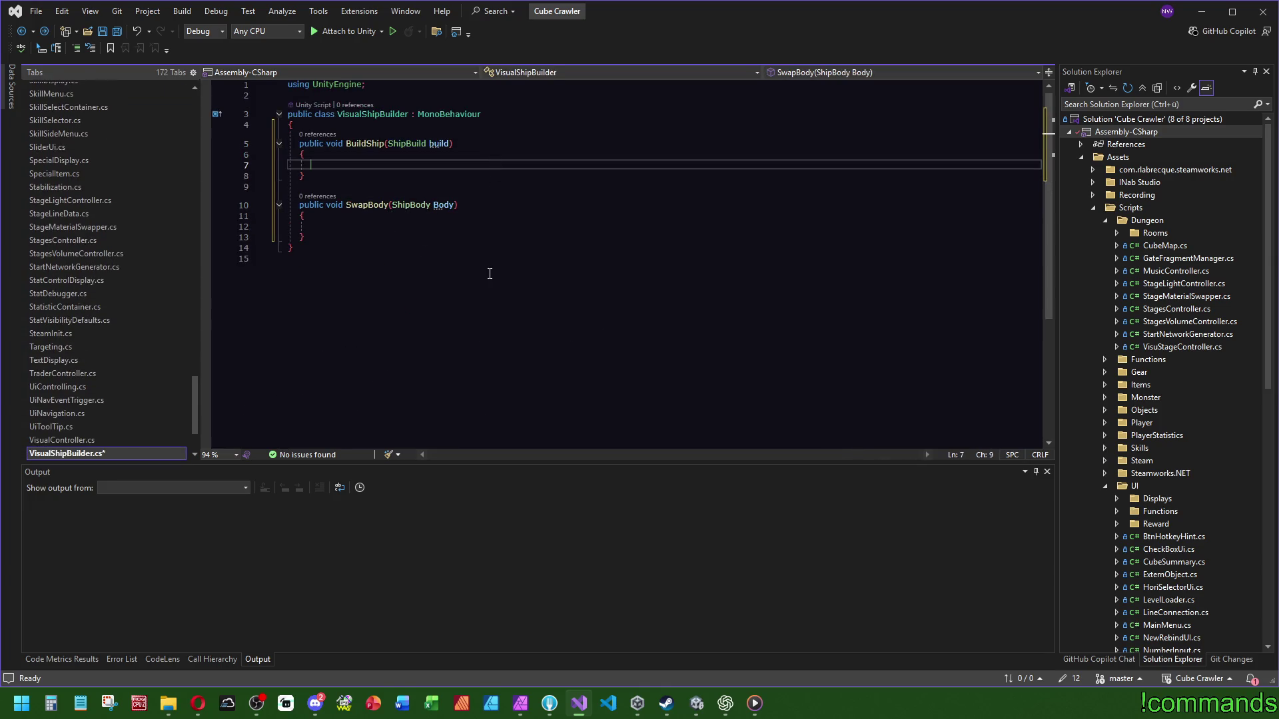
{"action": "mouse_move", "coordinate": [291, 200]}
{"action": "left_mouse_down"}
{"action": "mouse_move", "coordinate": [339, 246]}
{"action": "mouse_move", "coordinate": [388, 266]}
{"action": "left_mouse_up"}
{"action": "key", "text": "ctrl+c"}
{"action": "key", "text": "ctrl+v"}
{"action": "type", "text": "WEapon"}
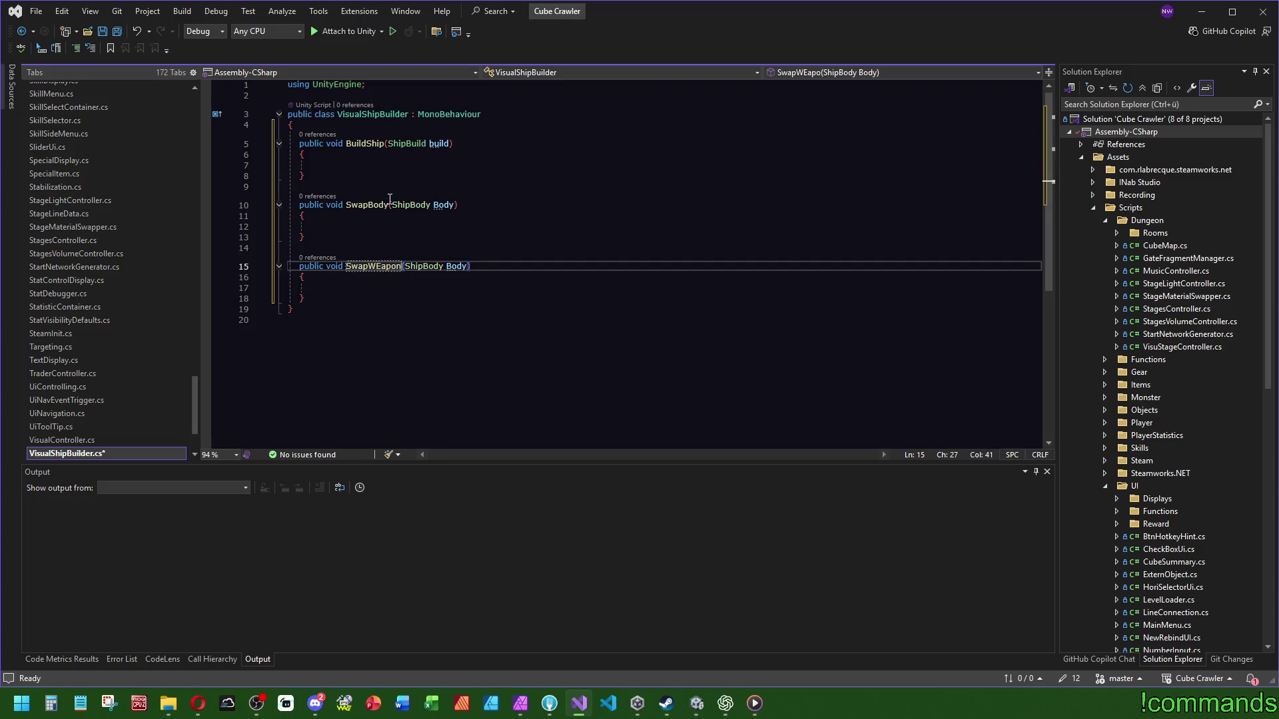
{"action": "key", "text": "BackSpace"}
{"action": "key", "text": "BackSpace"}
{"action": "key", "text": "BackSpace"}
{"action": "key", "text": "BackSpace"}
{"action": "key", "text": "BackSpace"}
{"action": "type", "text": "Gun"}
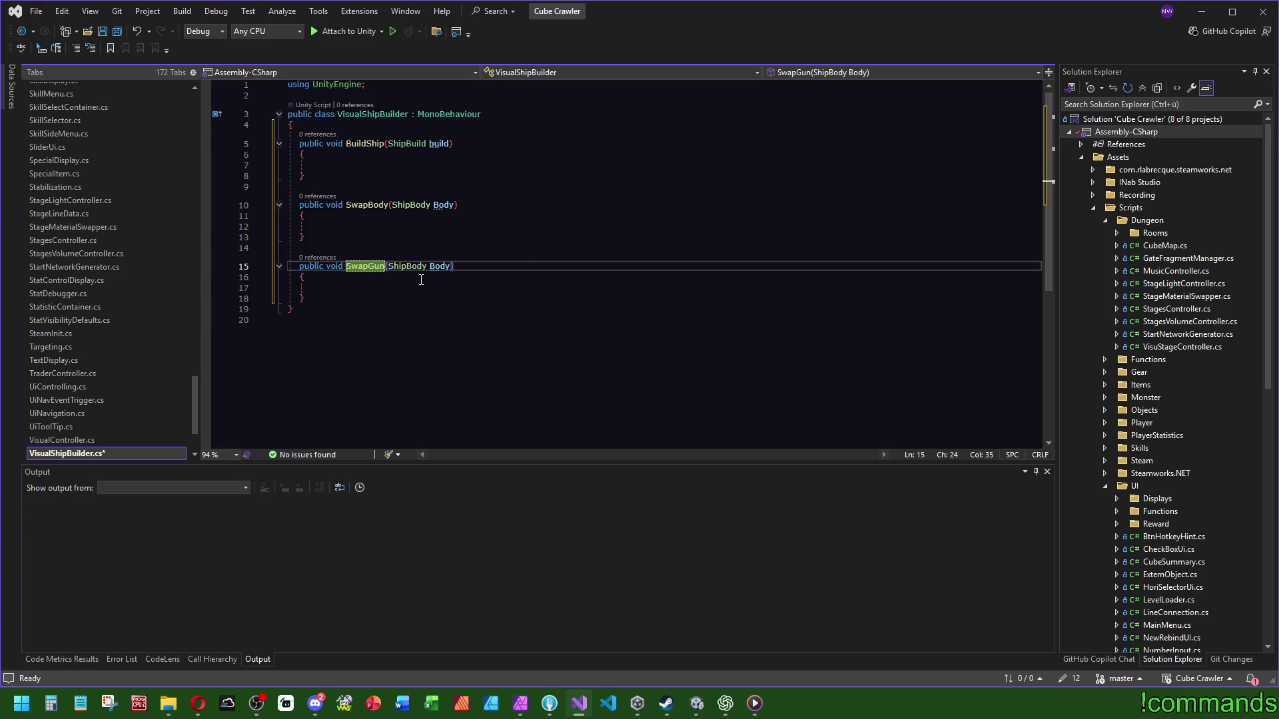
Step: Give the copy a ShipWeapon gun parameter, SwapBody a body parameter, and rename the copy SwapWeapon
{"action": "double_click", "coordinate": [422, 268]}
{"action": "type", "text": "ShipG"}
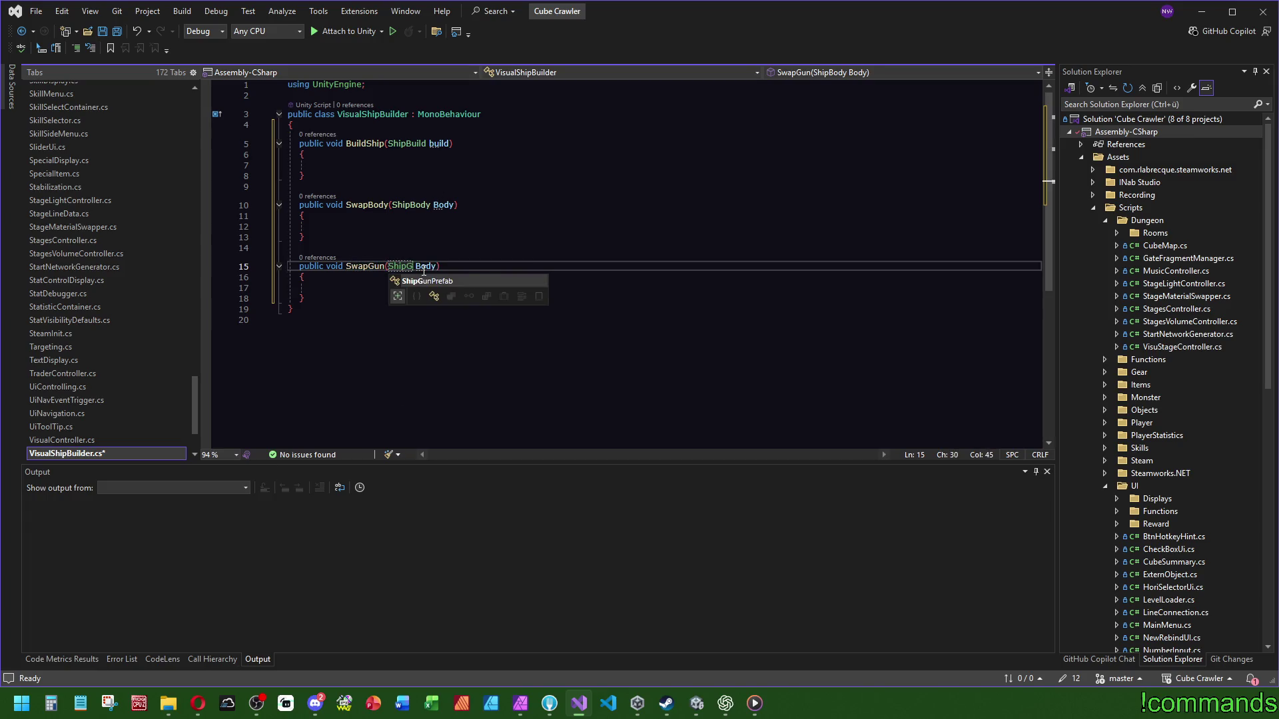
{"action": "key", "text": "BackSpace"}
{"action": "type", "text": "Weapon"}
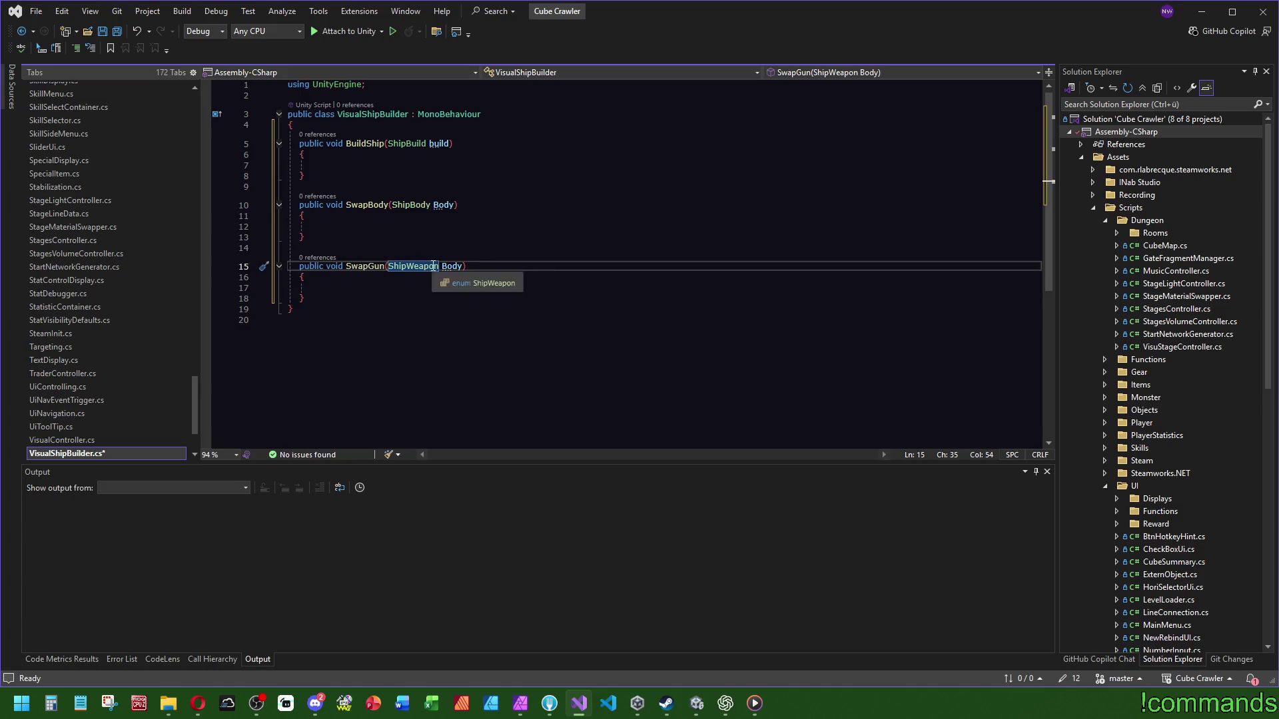
{"action": "double_click", "coordinate": [451, 266]}
{"action": "type", "text": "gun"}
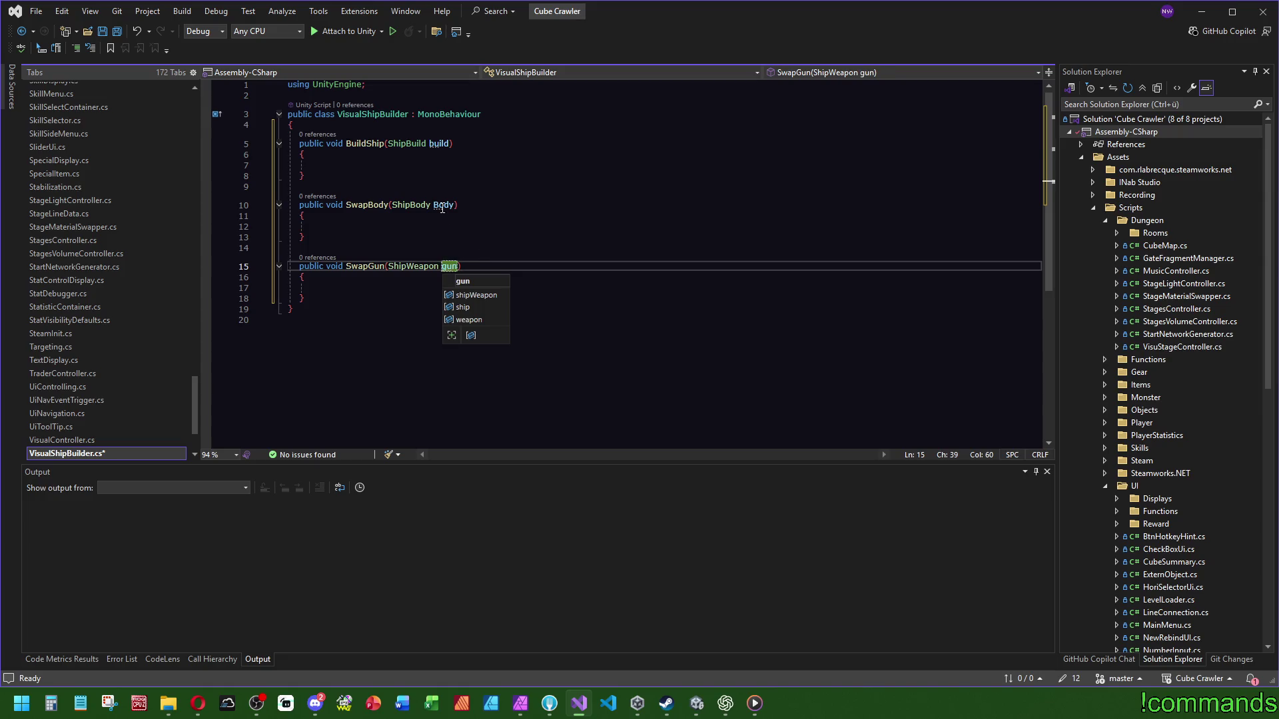
{"action": "double_click", "coordinate": [443, 206]}
{"action": "type", "text": "body"}
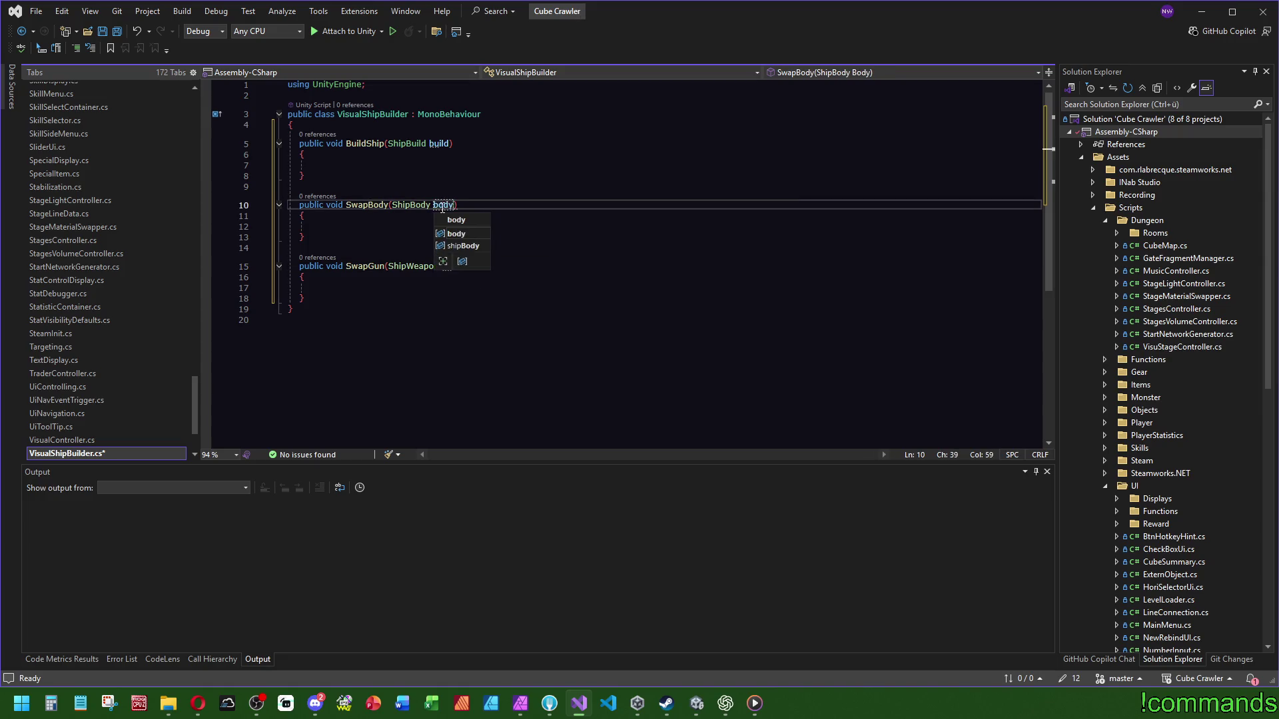
{"action": "left_click_drag", "start_coordinate": [305, 298], "coordinate": [306, 238]}
{"action": "double_click", "coordinate": [370, 267]}
{"action": "type", "text": "SwapWeapon"}
Step: Duplicate SwapWeapon as SwapEngine(ShipEngine engine) and save the script
{"action": "left_click", "coordinate": [333, 299]}
{"action": "key", "text": "shift+Up"}
{"action": "key", "text": "shift+Up"}
{"action": "key", "text": "shift+Up"}
{"action": "key", "text": "ctrl+d"}
{"action": "left_click", "coordinate": [403, 327]}
{"action": "double_click", "coordinate": [402, 328]}
{"action": "type", "text": "SwapEngine"}
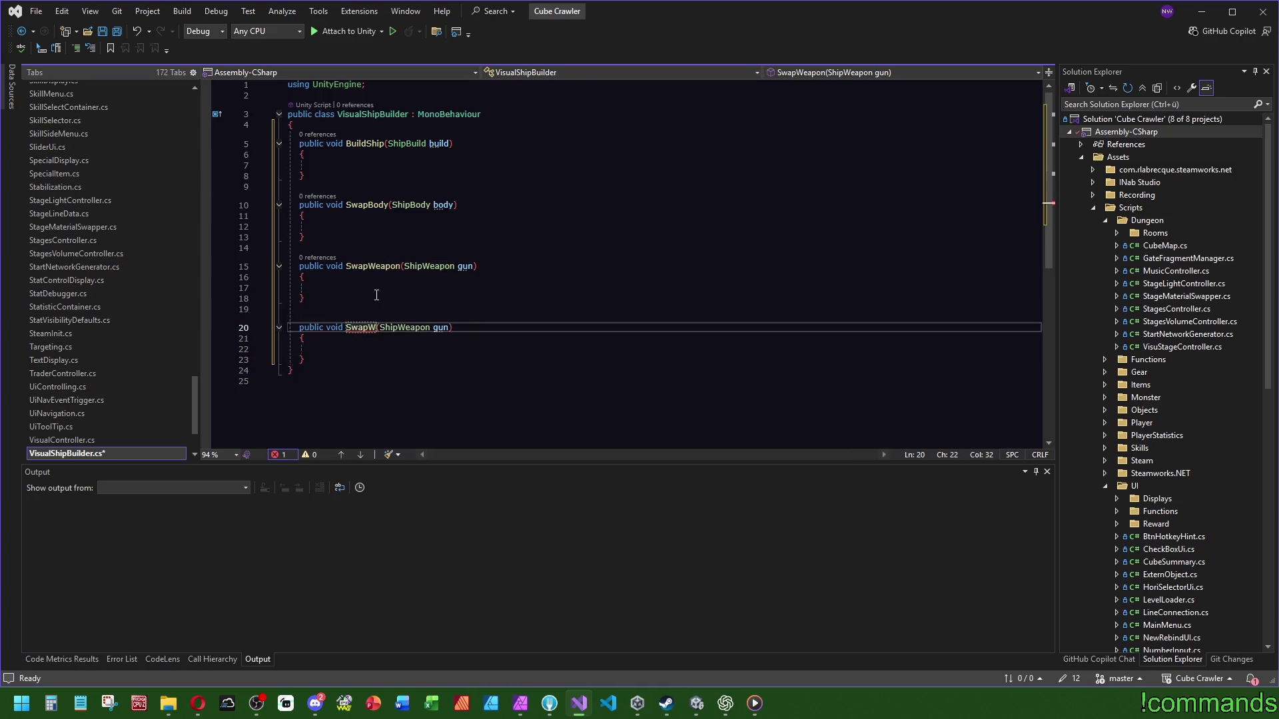
{"action": "double_click", "coordinate": [443, 328]}
{"action": "type", "text": "Shipe"}
{"action": "key", "text": "Tab"}
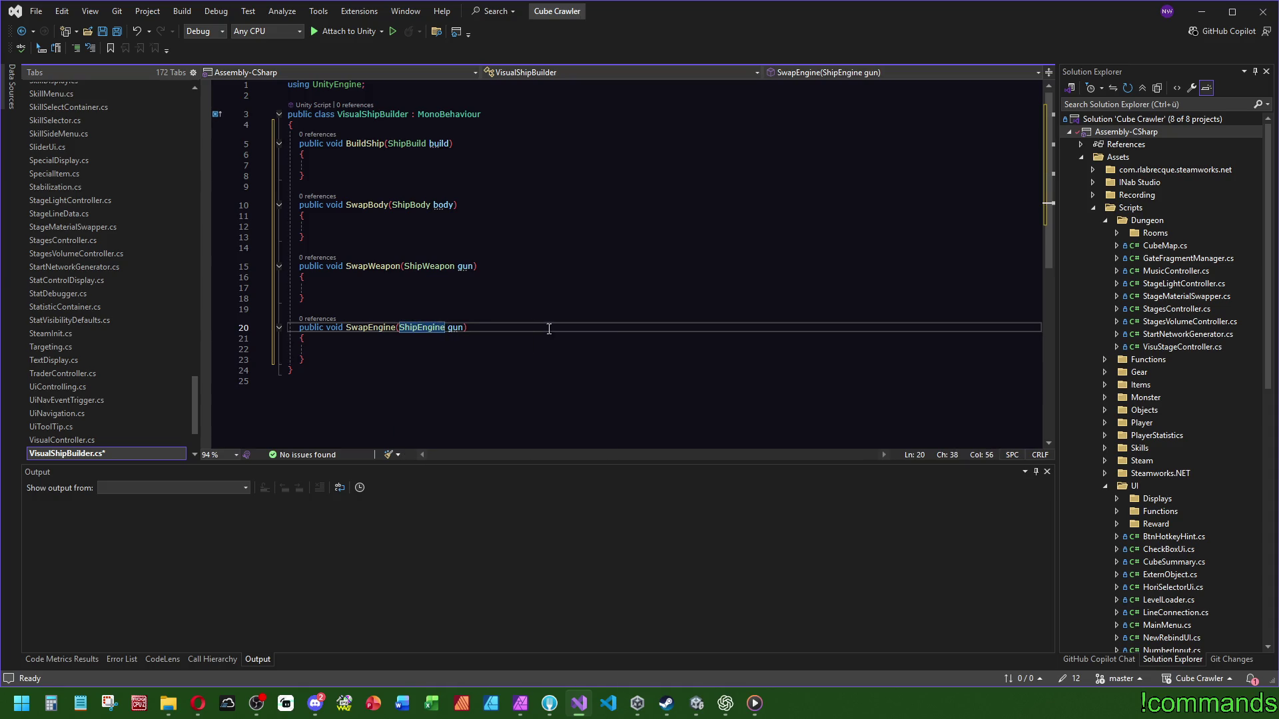
{"action": "double_click", "coordinate": [457, 327]}
{"action": "type", "text": "engine"}
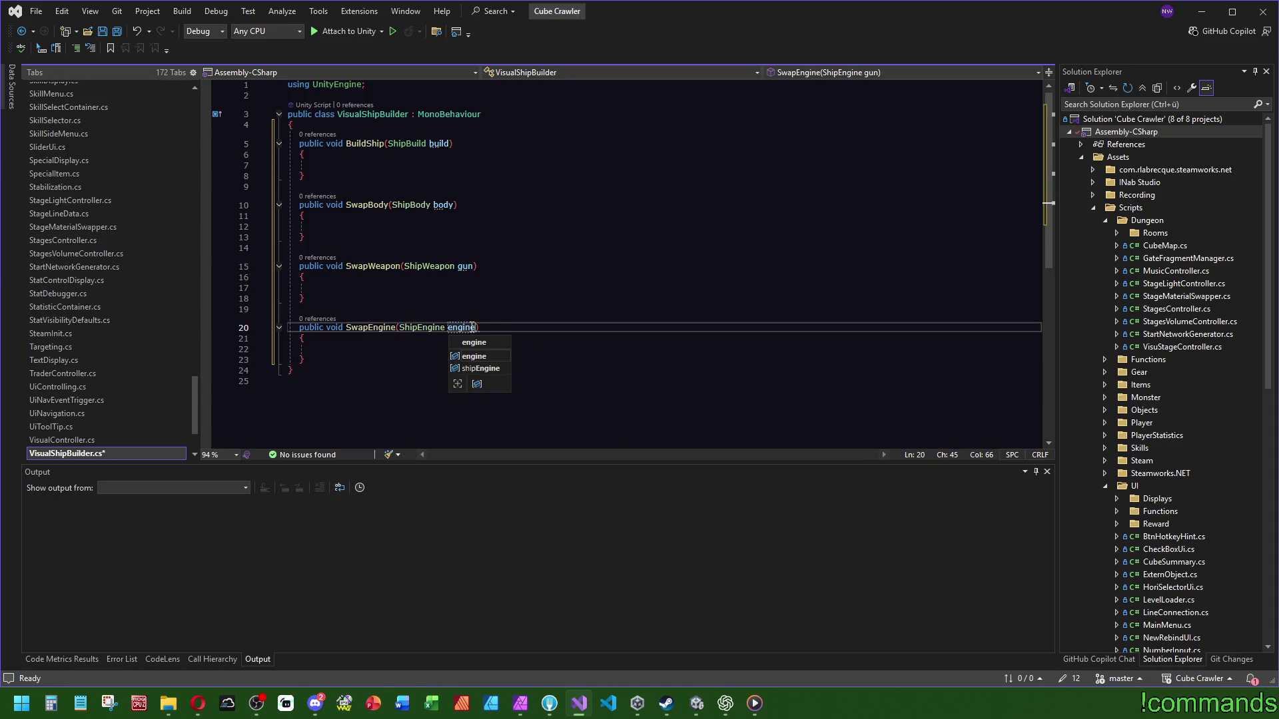
{"action": "left_click", "coordinate": [484, 266]}
{"action": "left_click", "coordinate": [117, 31]}
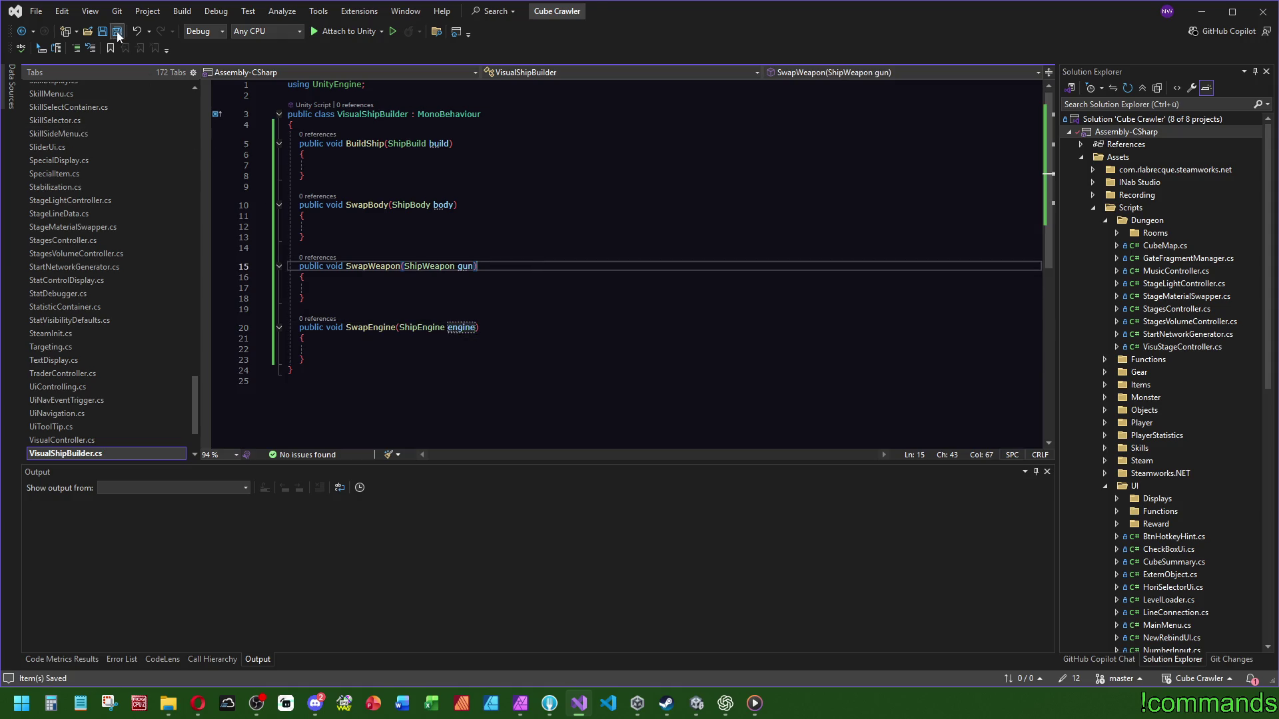
{"action": "left_click", "coordinate": [322, 124]}
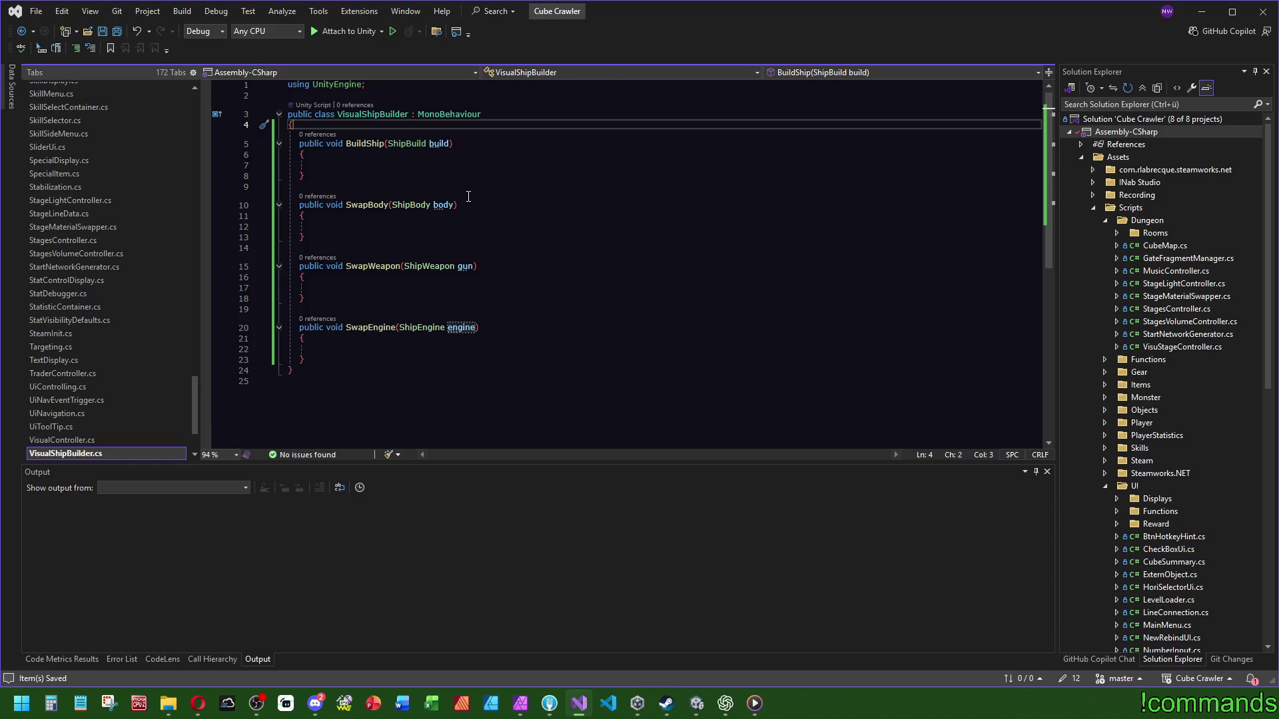
Step: Start BuildShip with var targetBody = GameControl.control.shipBodies, checking the ShipBodyPrefab definition
{"action": "left_click", "coordinate": [402, 166]}
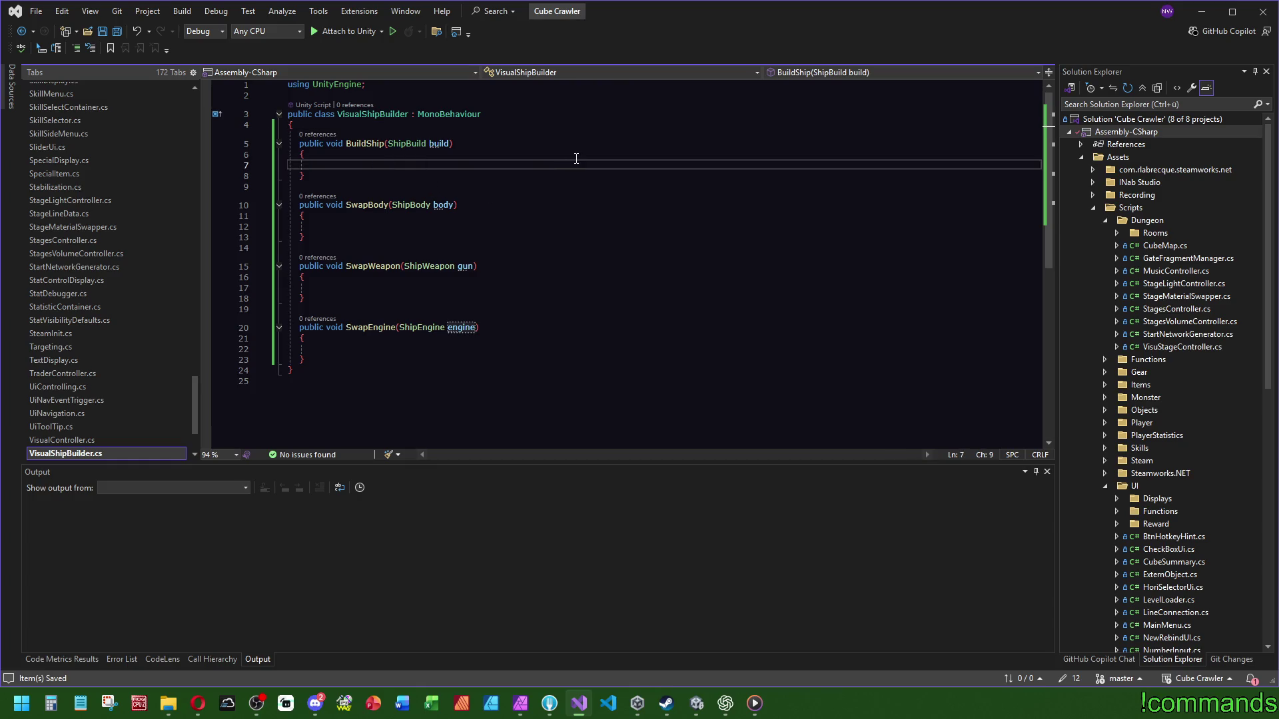
{"action": "type", "text": "var tar"}
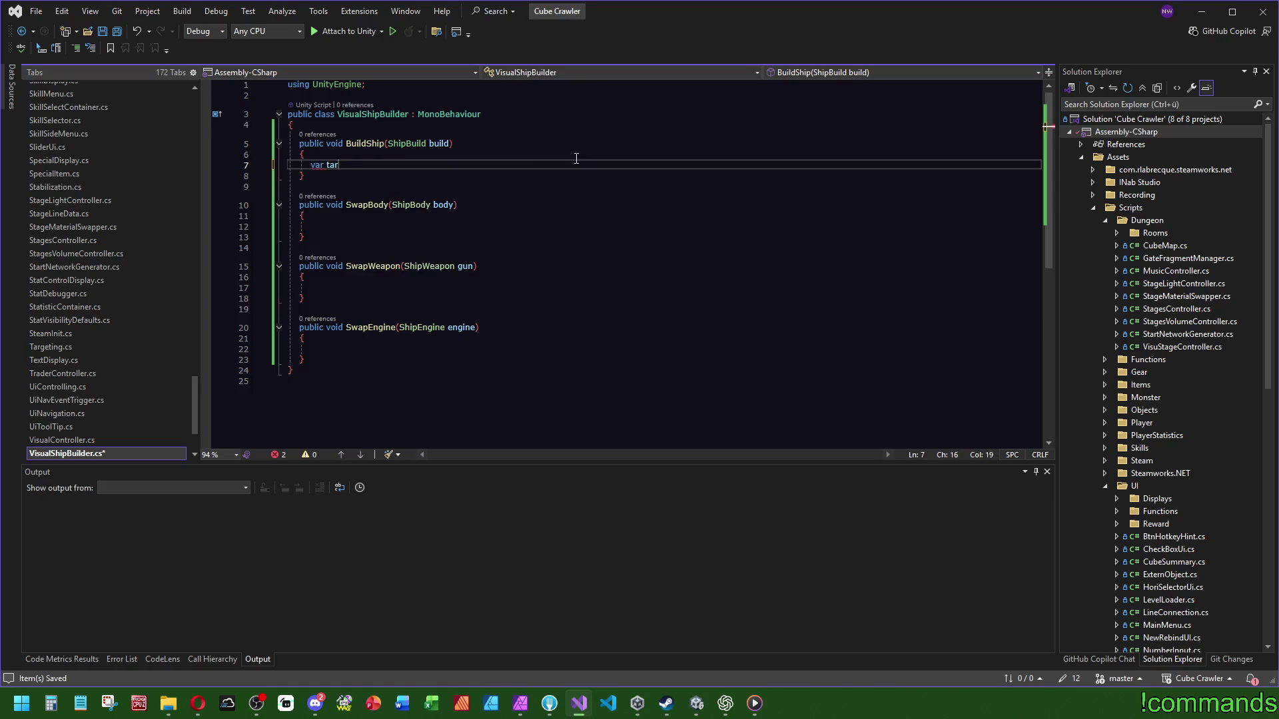
{"action": "type", "text": "getBody = GameControl"}
{"action": "type", "text": "."}
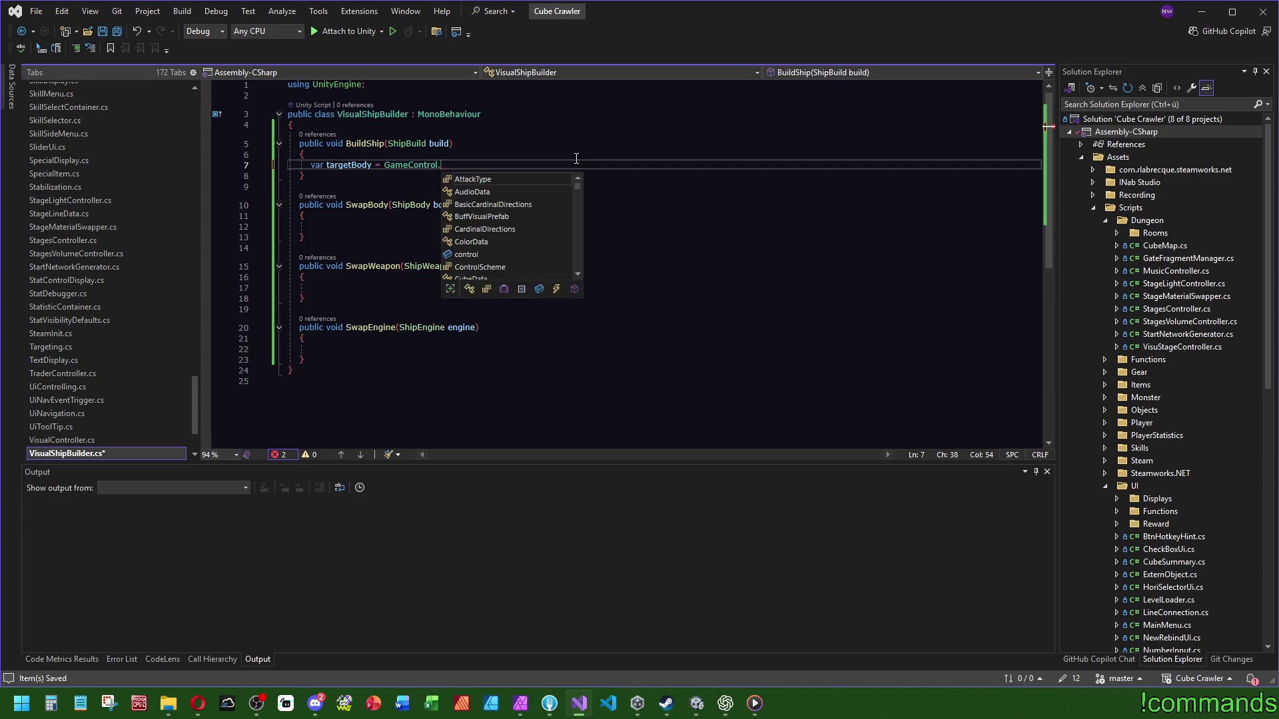
{"action": "type", "text": "control.body"}
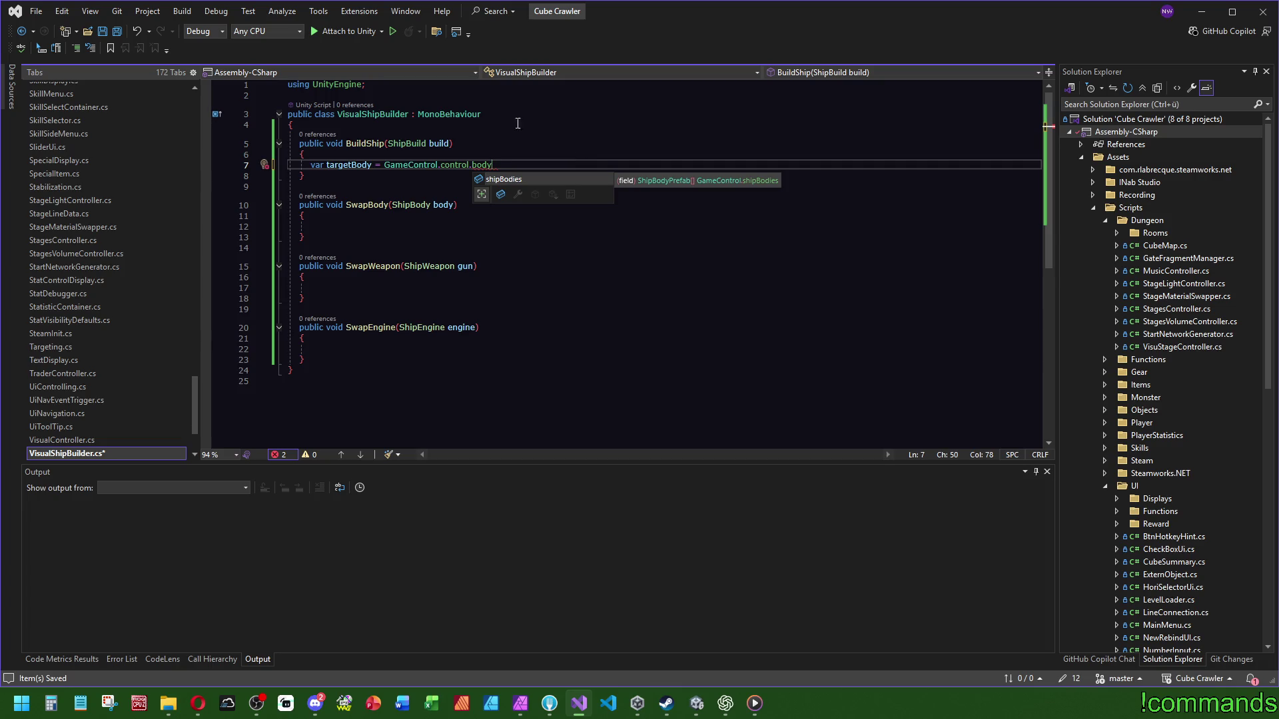
{"action": "left_click", "coordinate": [663, 178]}
{"action": "double_click", "coordinate": [478, 166]}
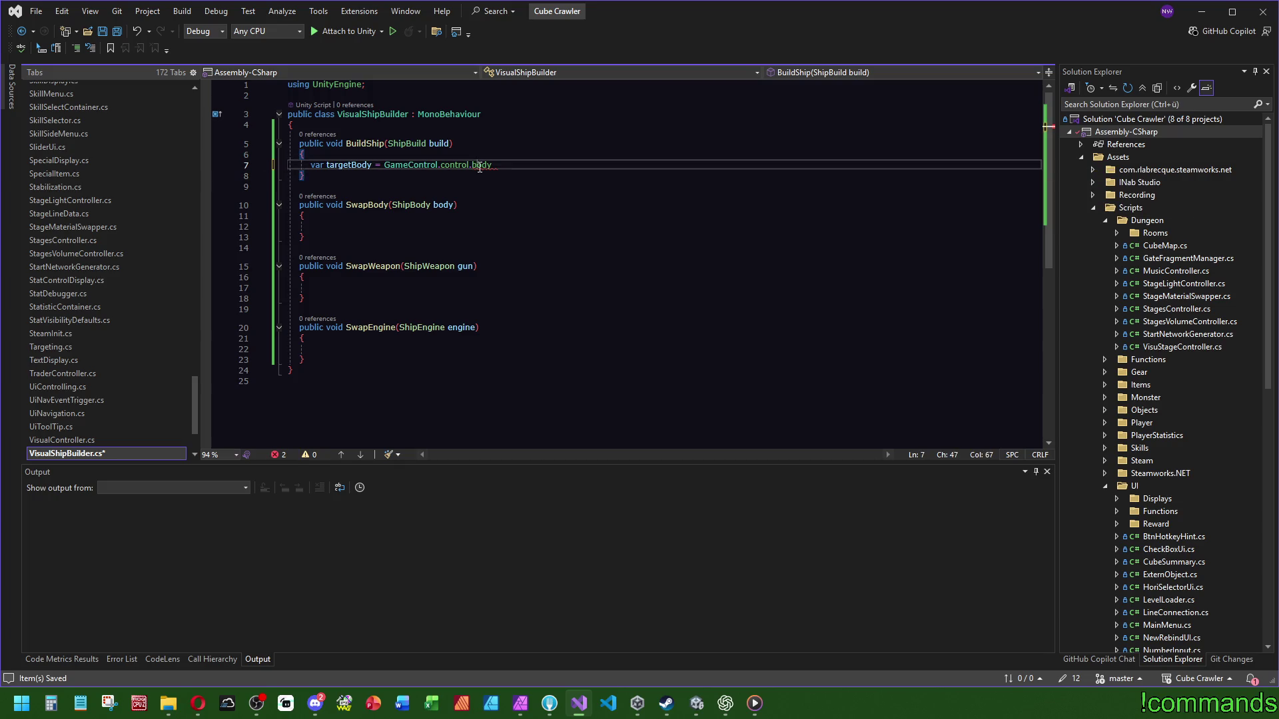
{"action": "type", "text": "ship"}
{"action": "key", "text": "Tab"}
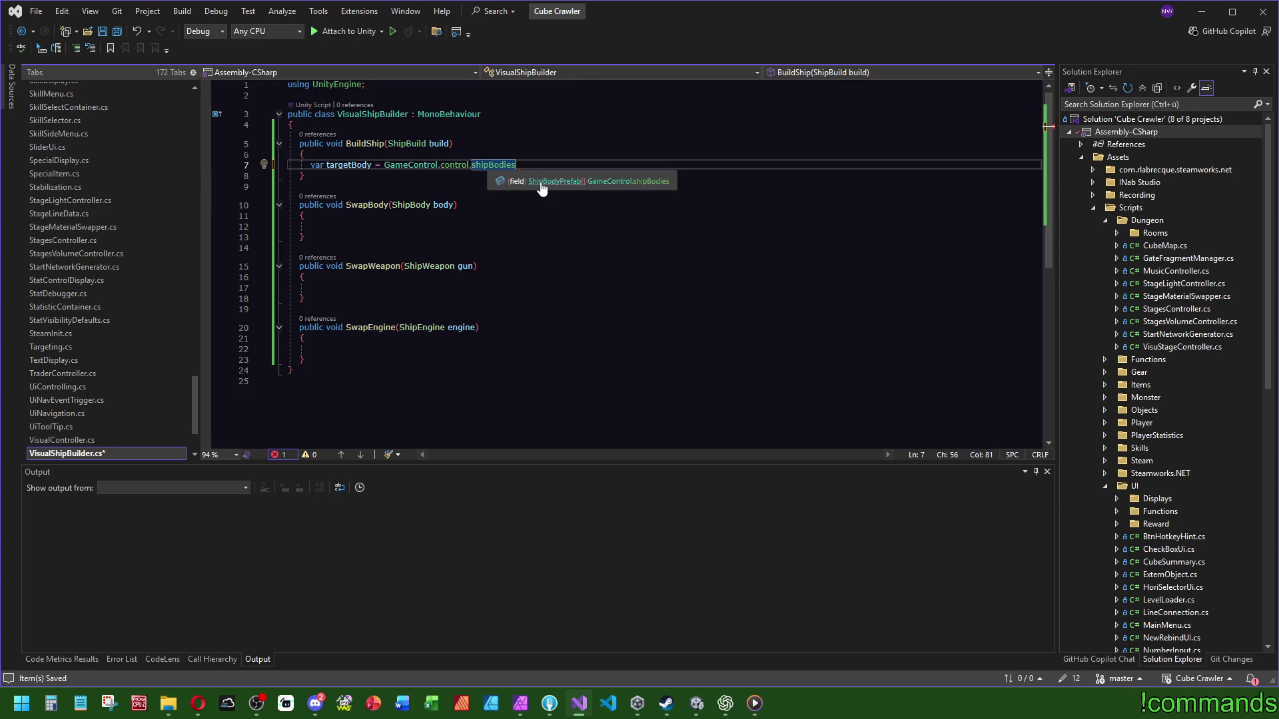
{"action": "left_click", "coordinate": [543, 189]}
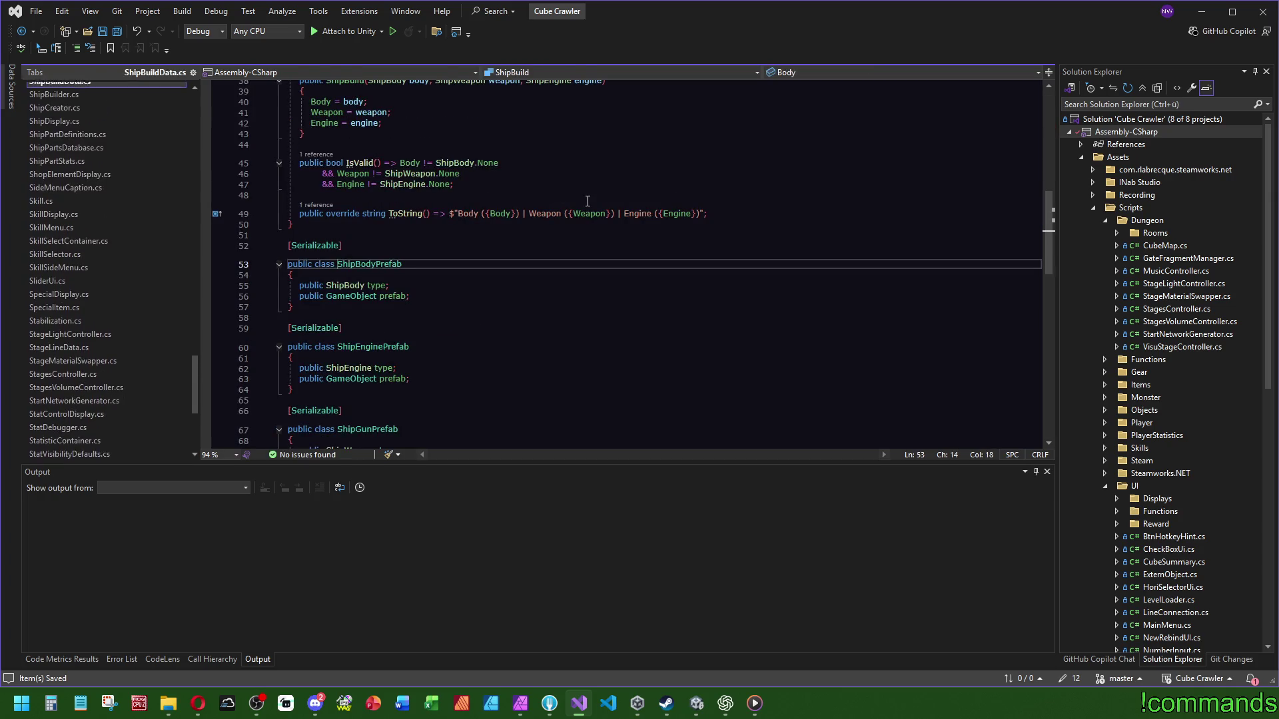
{"action": "left_click", "coordinate": [345, 285], "text": "ctrl"}
{"action": "key", "text": "ctrl+minus"}
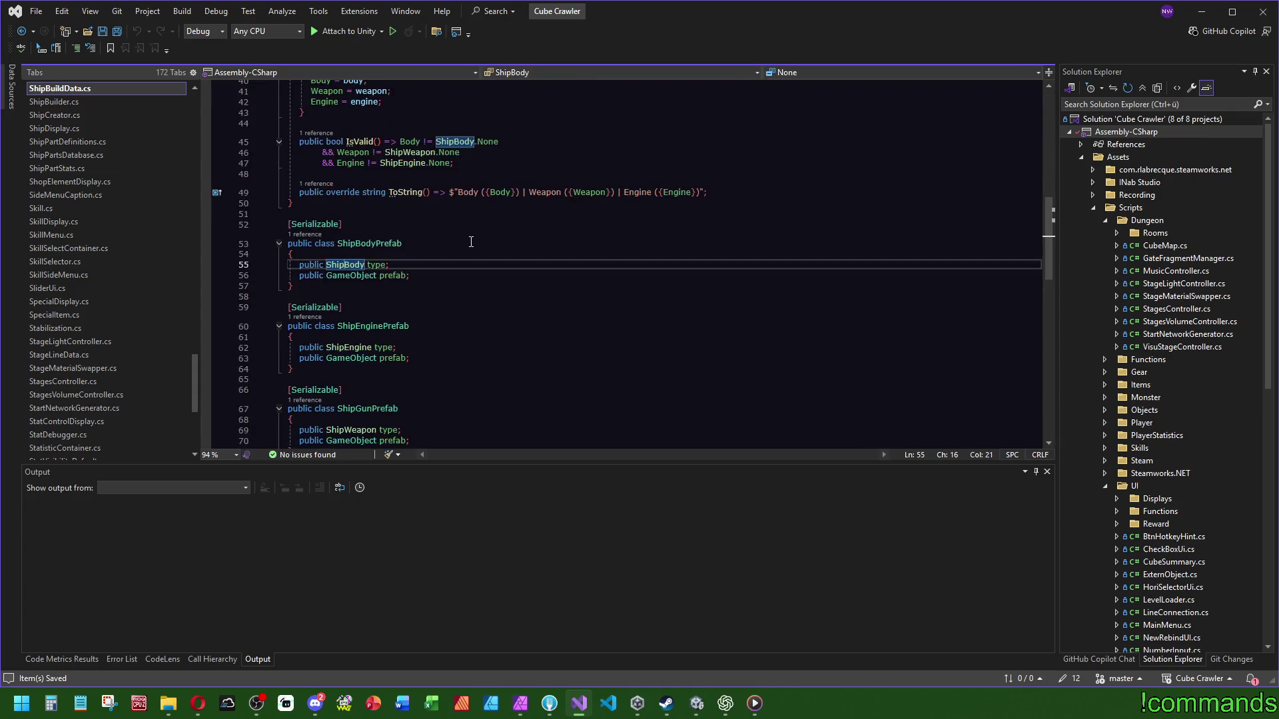
{"action": "key", "text": "ctrl+minus"}
{"action": "mouse_move", "coordinate": [504, 164]}
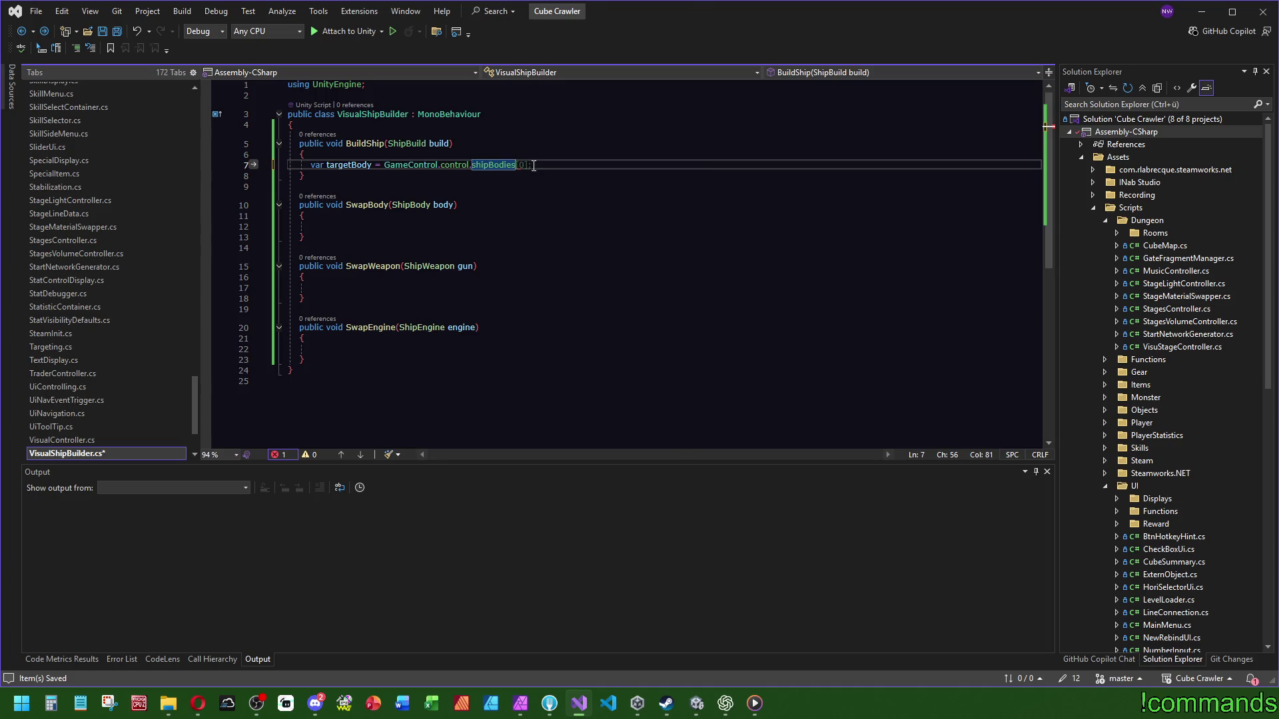
Step: Complete the targetBody line as shipBodies.First(b => b.type == build.Body)
{"action": "type", "text": ".Fir"}
{"action": "key", "text": "Tab"}
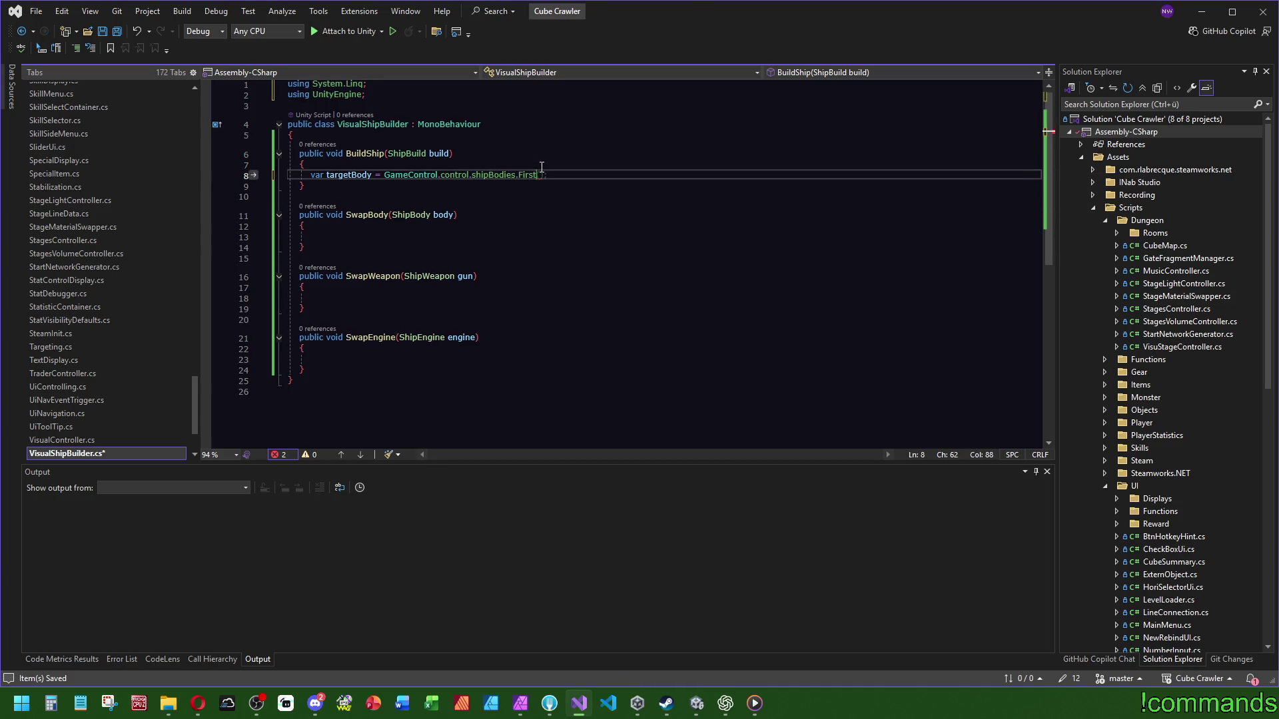
{"action": "type", "text": "()"}
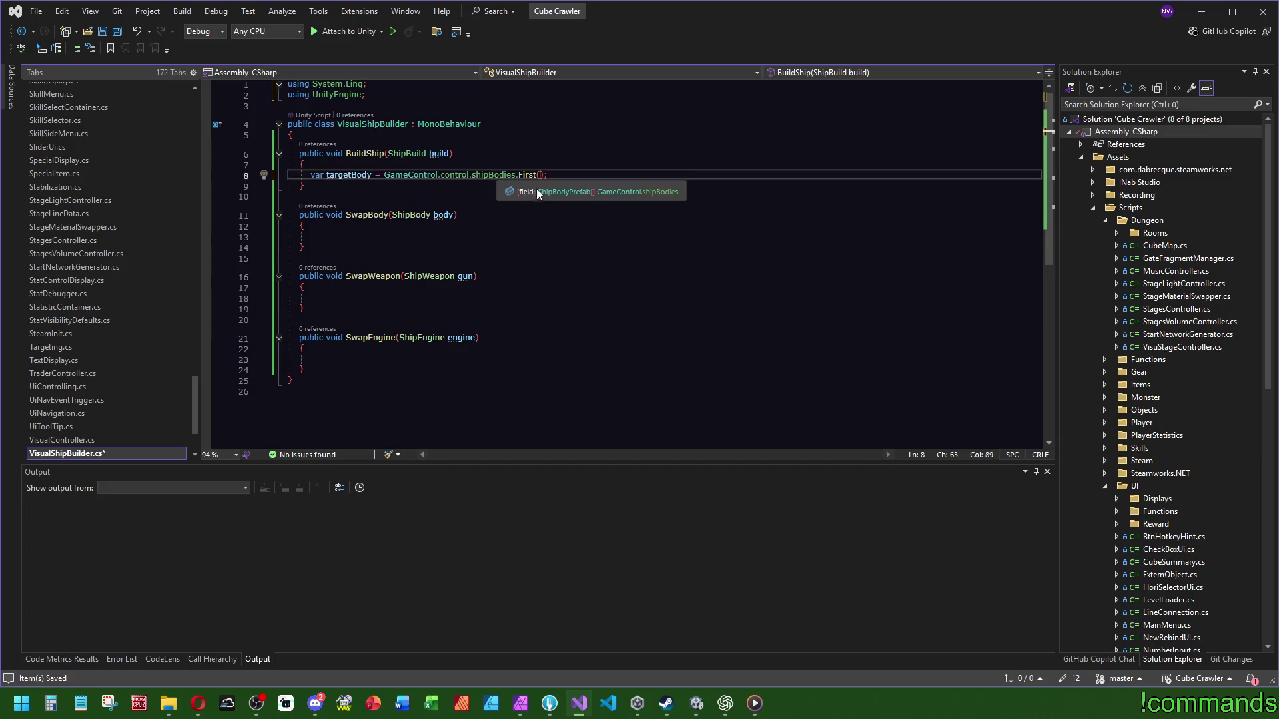
{"action": "left_click", "coordinate": [544, 192]}
{"action": "key", "text": "ctrl+F4"}
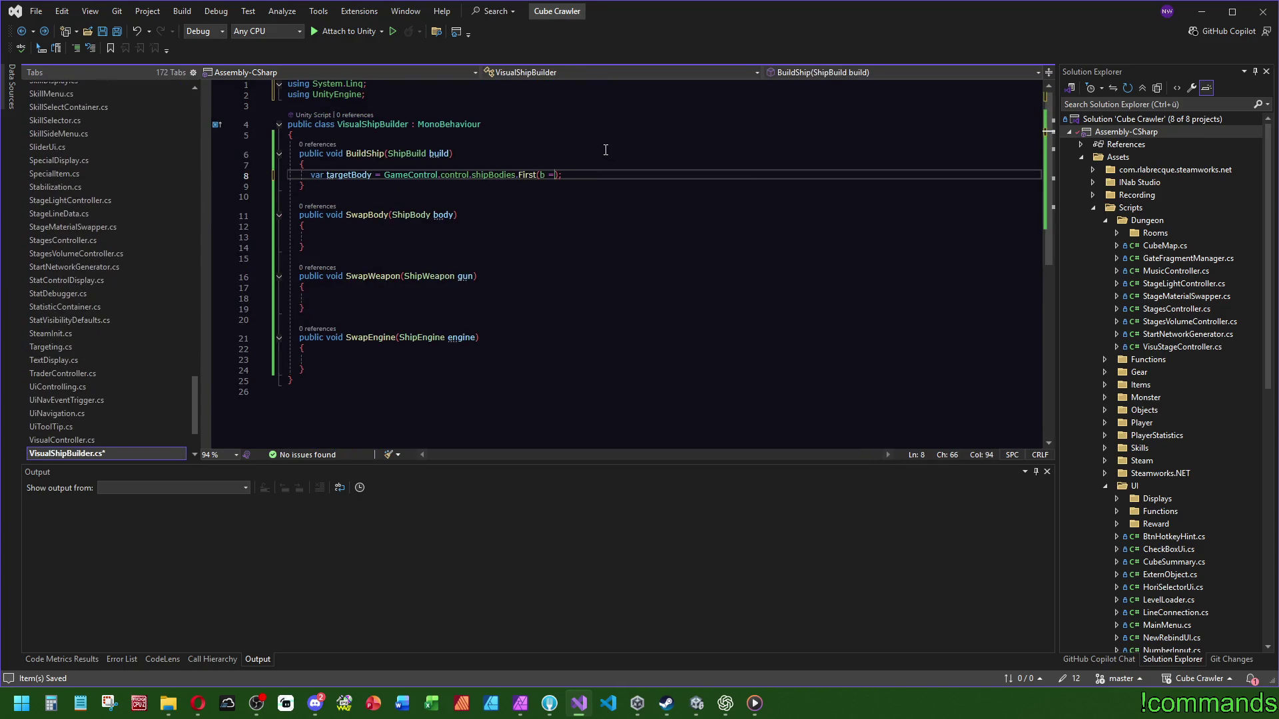
{"action": "type", "text": "b."}
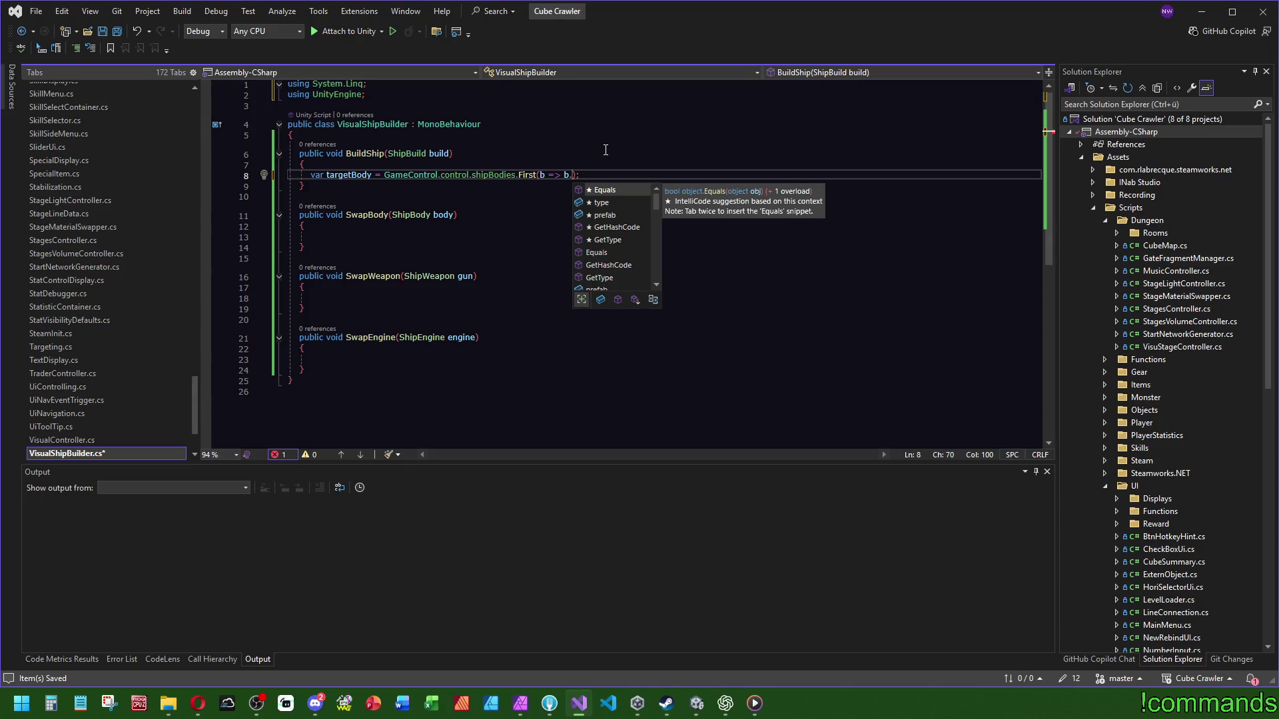
{"action": "type", "text": "type "}
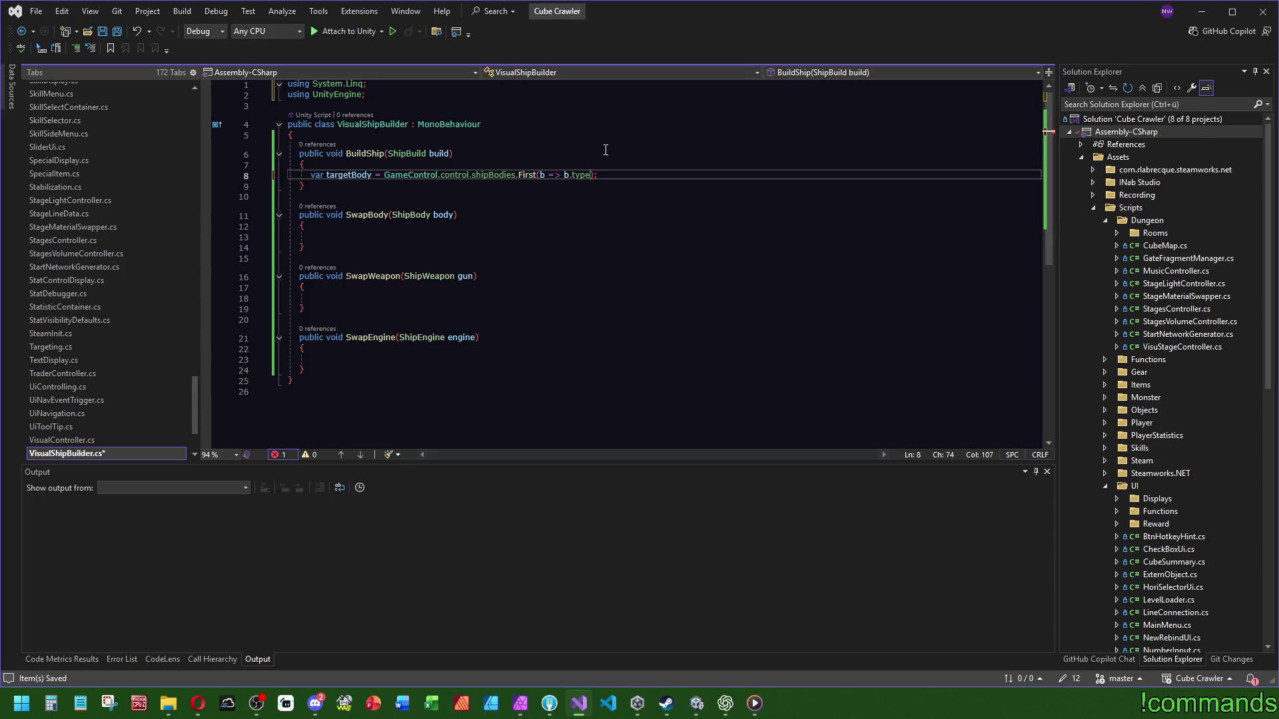
{"action": "type", "text": "== b"}
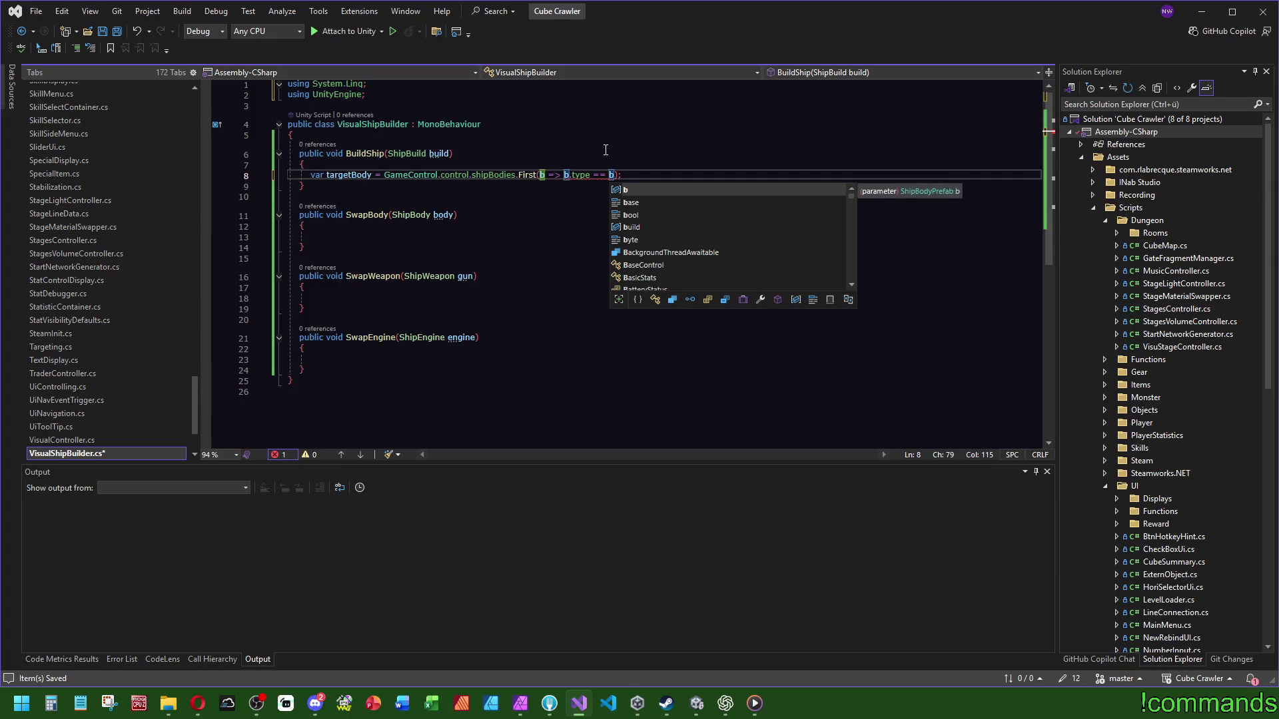
{"action": "type", "text": "uild.Body"}
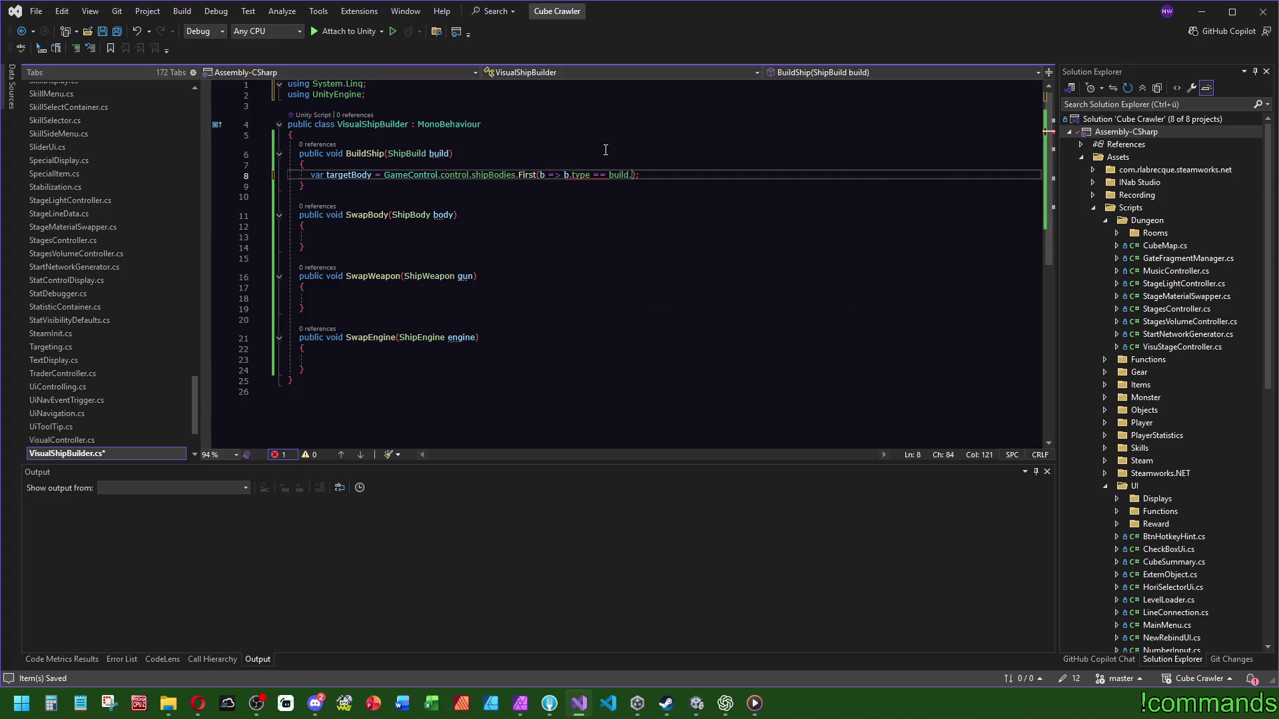
Step: Review the finished targetBody line, then switch to Unity to recompile
{"action": "left_click", "coordinate": [605, 152]}
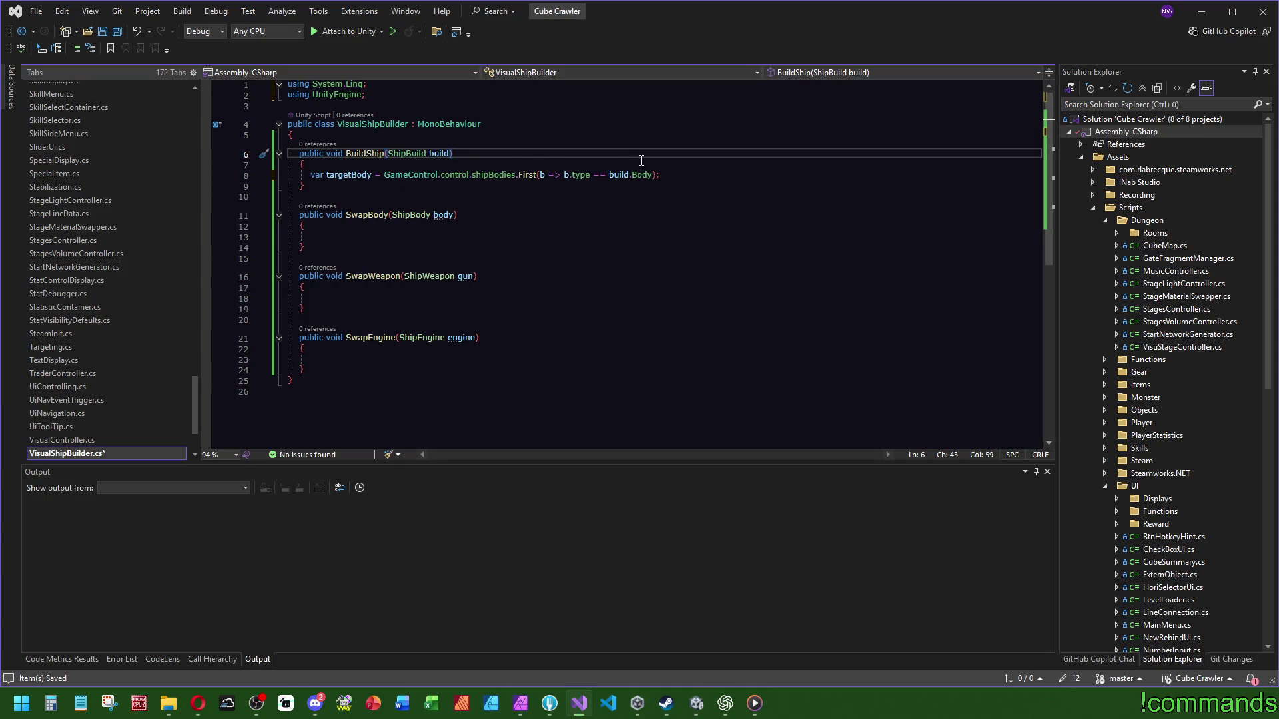
{"action": "left_click_drag", "start_coordinate": [679, 176], "coordinate": [680, 170]}
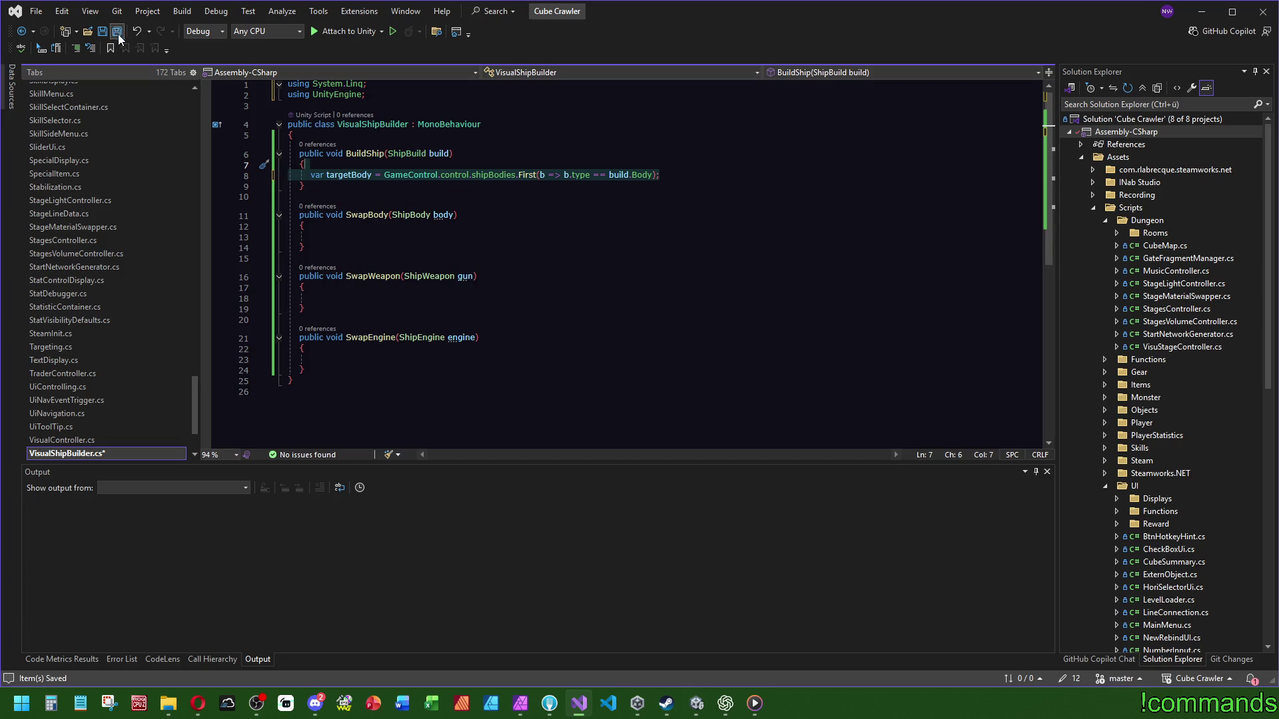
{"action": "key", "text": "ctrl+z"}
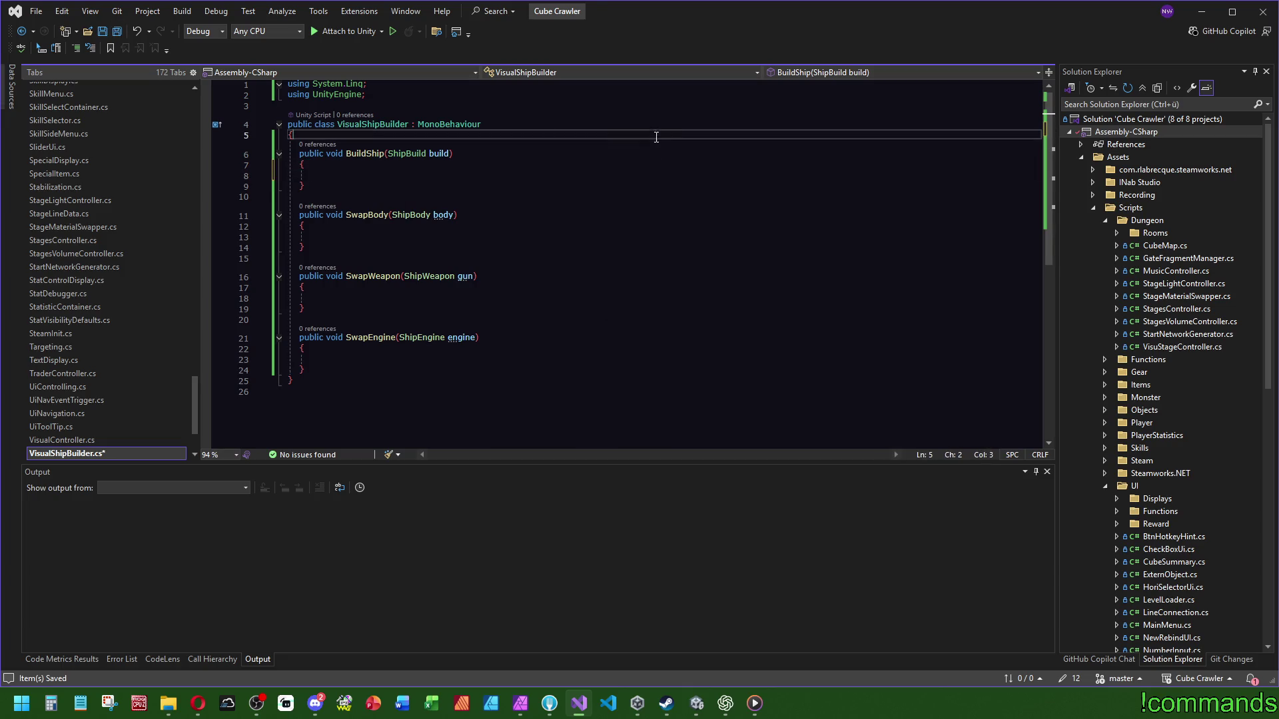
{"action": "key", "text": "ctrl+y"}
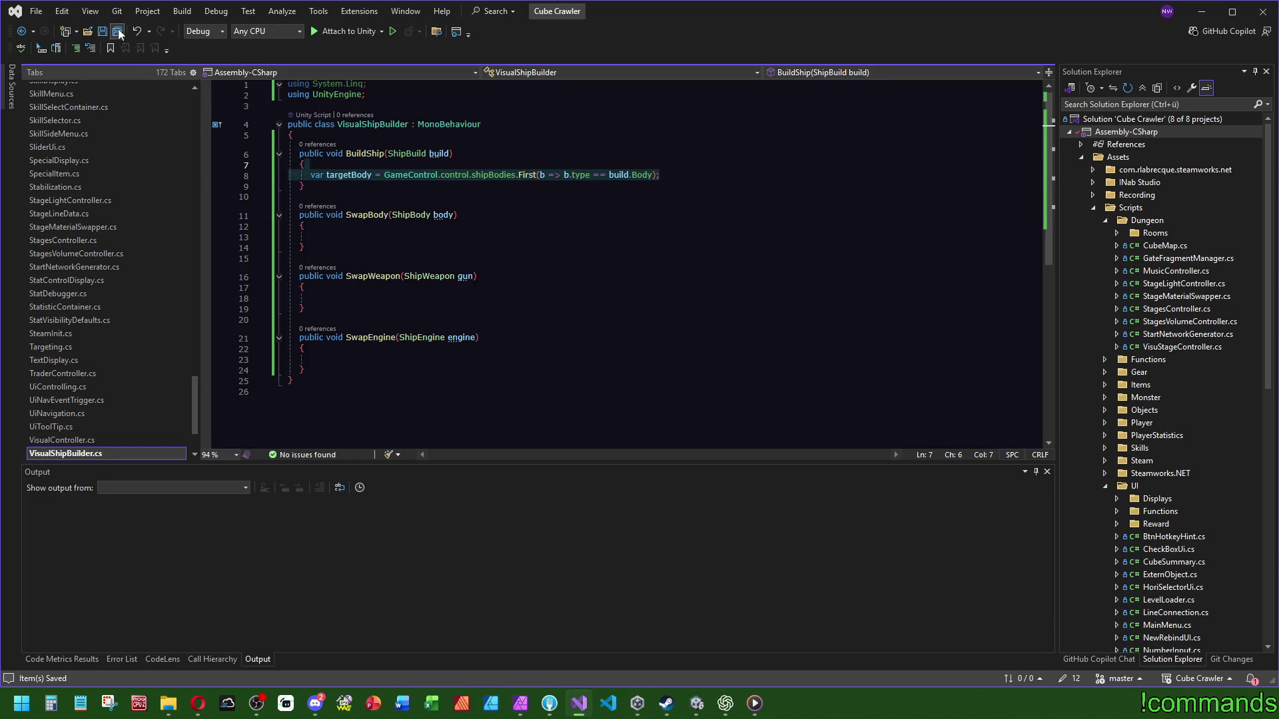
{"action": "left_click", "coordinate": [696, 703]}
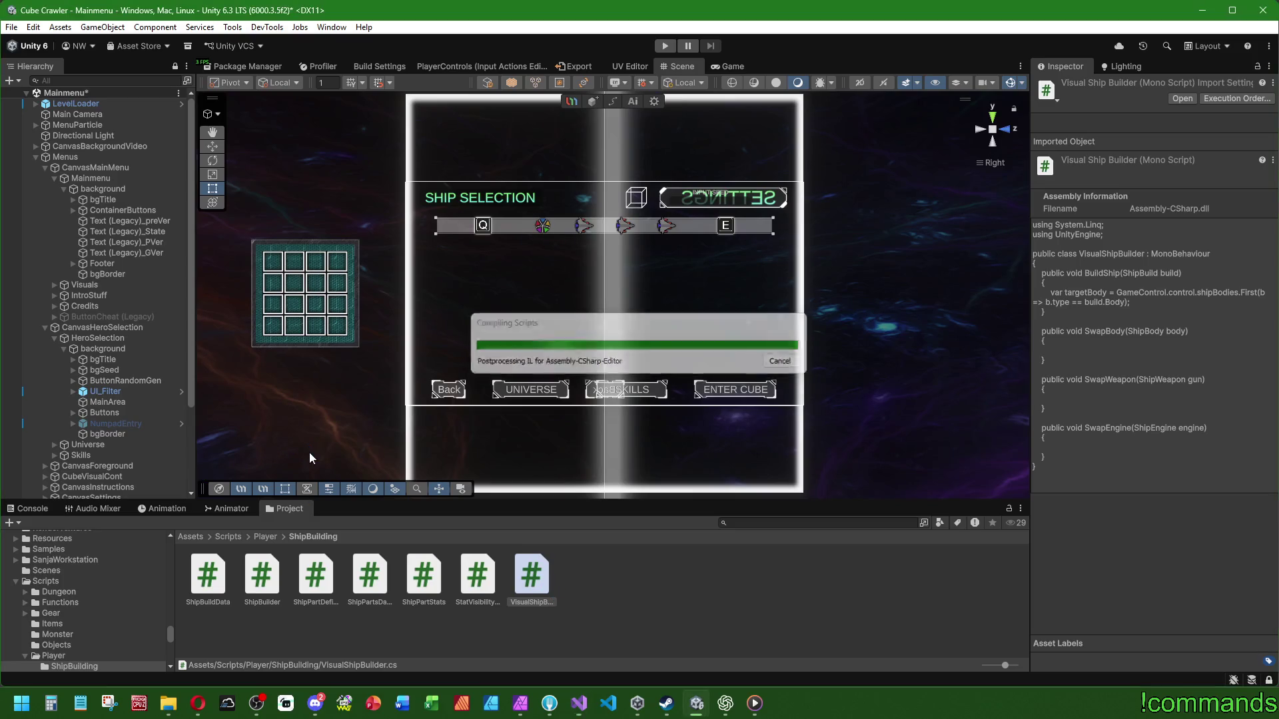
Step: Open Assets/Prefabs/UI in the Project window and select the ShipDisplay prefab
{"action": "left_click", "coordinate": [118, 400]}
{"action": "left_click", "coordinate": [200, 537]}
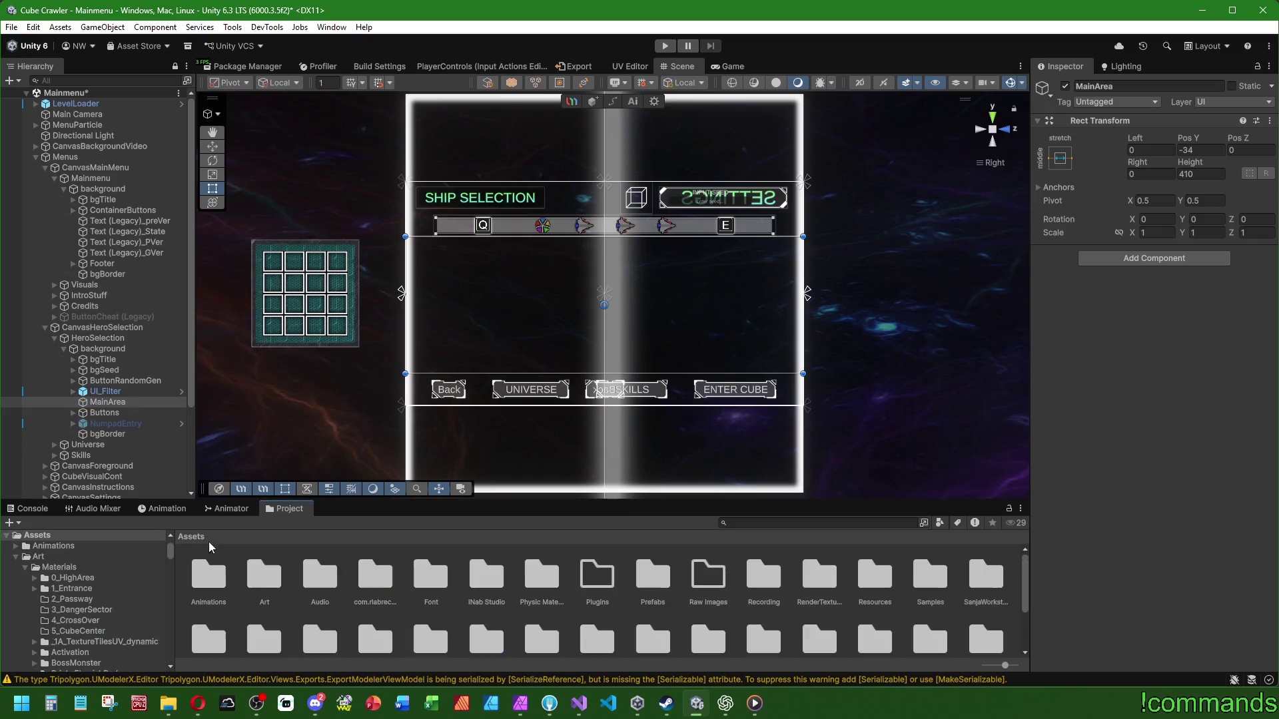
{"action": "scroll", "coordinate": [506, 565], "scroll_direction": "down", "scroll_amount": 3}
{"action": "scroll", "coordinate": [735, 603], "scroll_direction": "up", "scroll_amount": 3}
{"action": "scroll", "coordinate": [726, 593], "scroll_direction": "down", "scroll_amount": 1}
{"action": "scroll", "coordinate": [719, 591], "scroll_direction": "up", "scroll_amount": 1}
{"action": "double_click", "coordinate": [653, 574]}
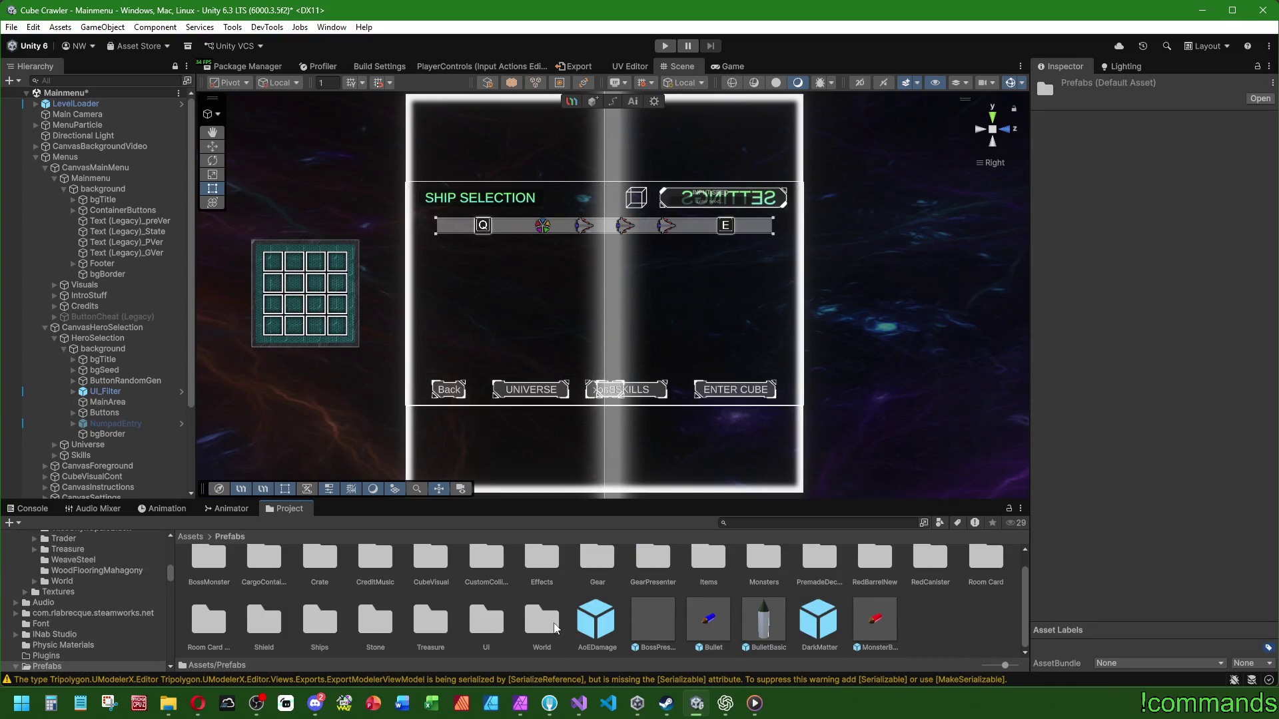
{"action": "double_click", "coordinate": [495, 631]}
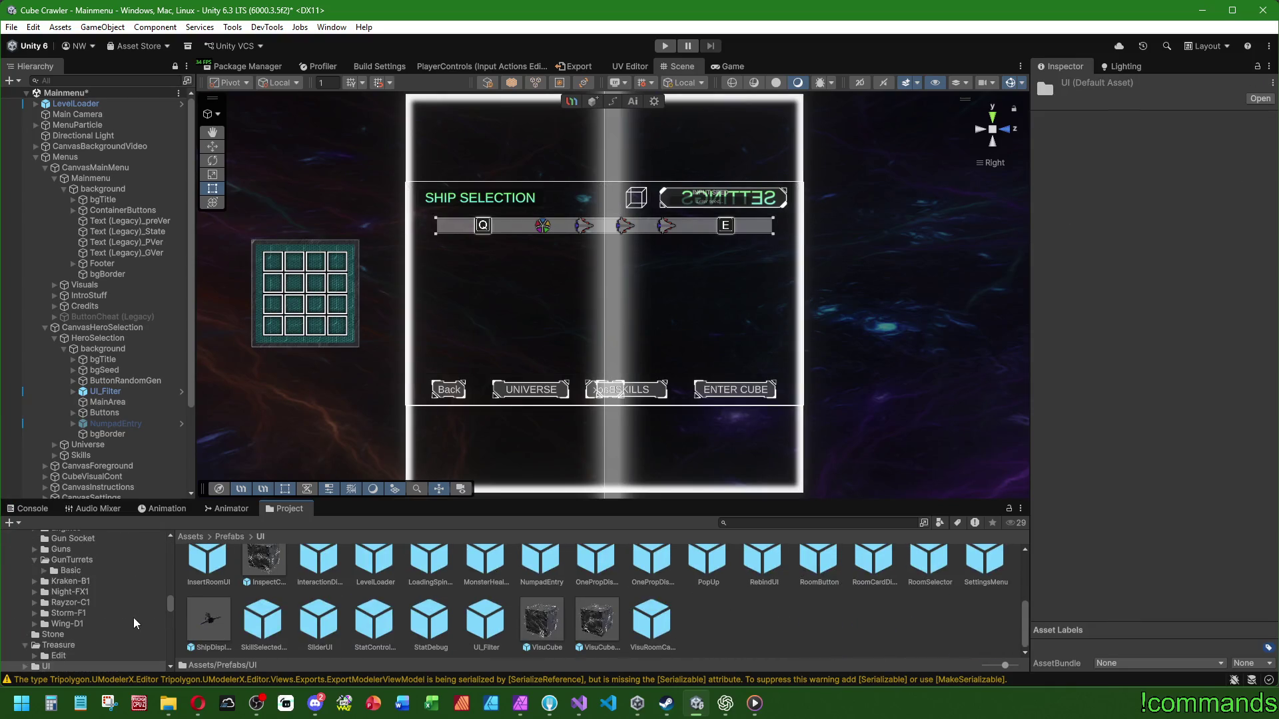
{"action": "left_click", "coordinate": [210, 618]}
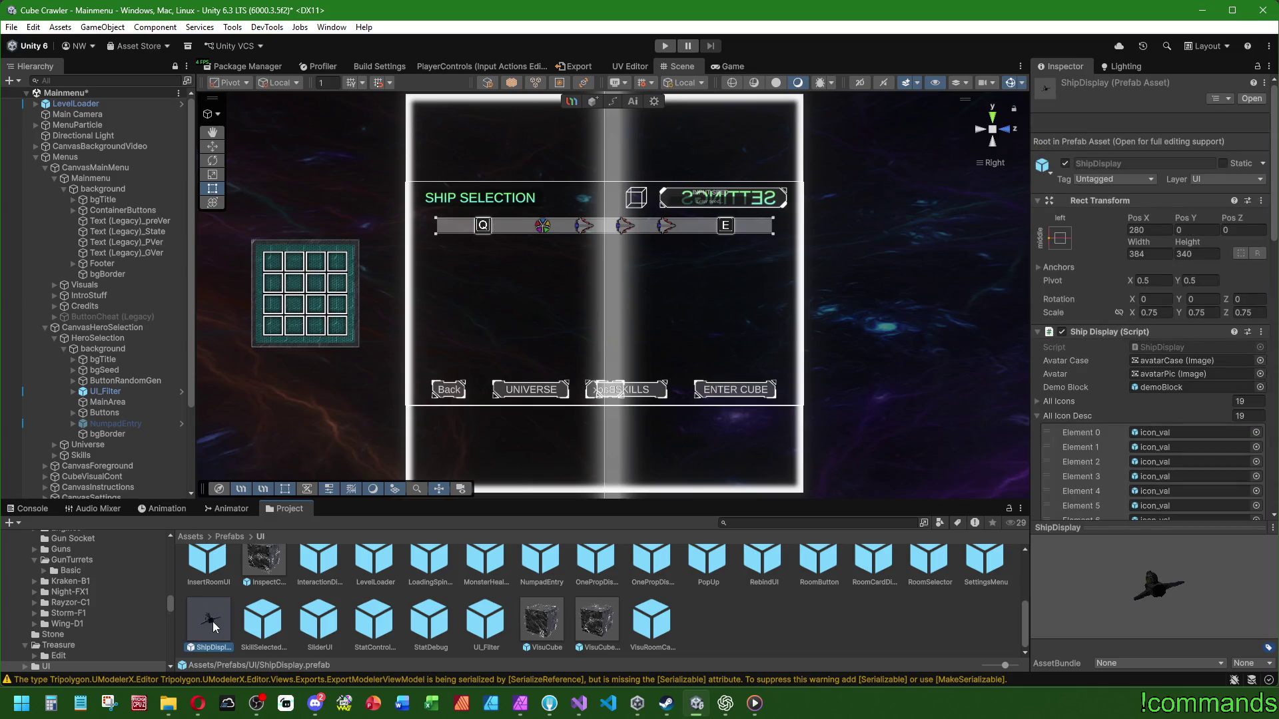
{"action": "left_click_drag", "start_coordinate": [211, 624], "coordinate": [117, 406]}
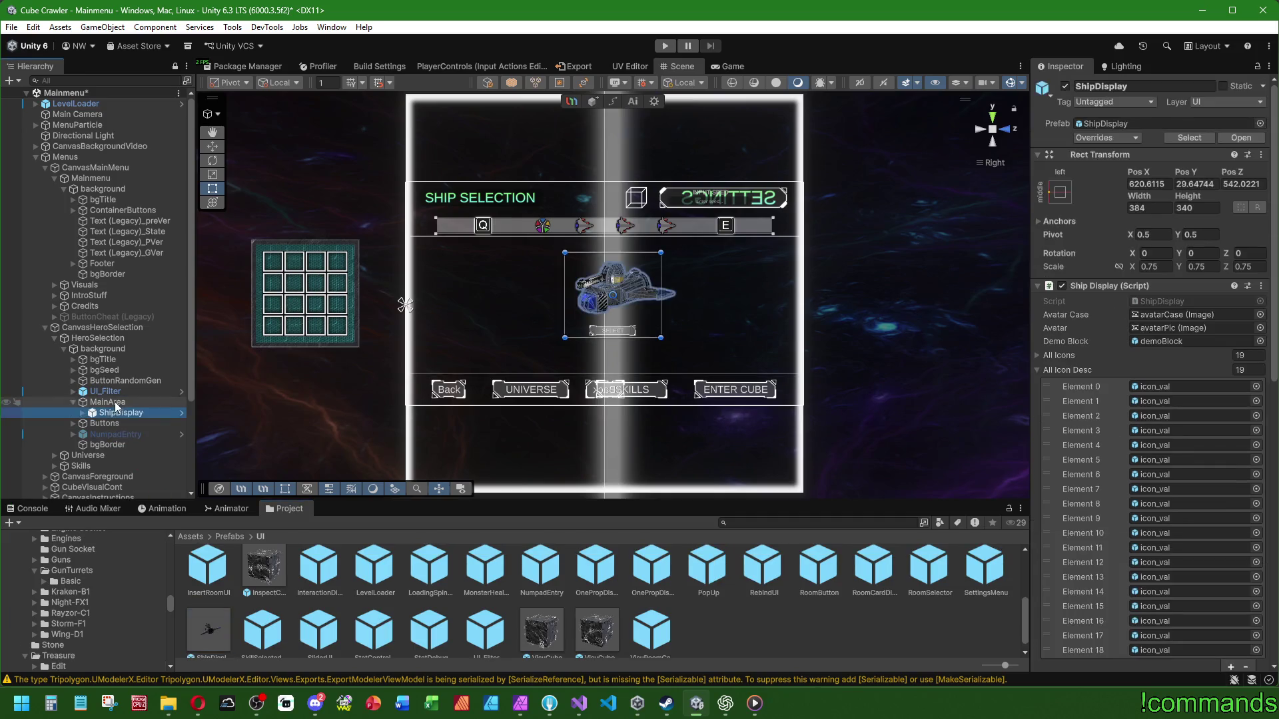
{"action": "right_click", "coordinate": [1085, 155]}
{"action": "left_click", "coordinate": [1109, 158]}
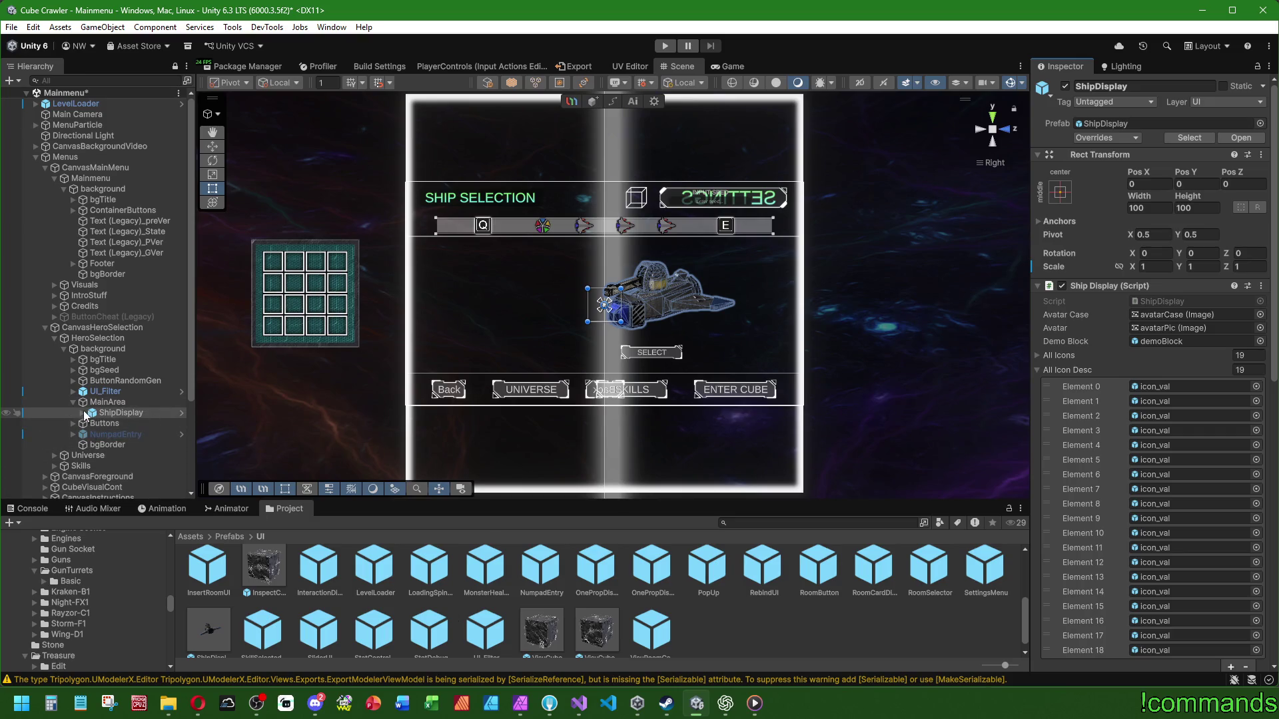
{"action": "mouse_move", "coordinate": [506, 300]}
{"action": "left_mouse_down"}
{"action": "mouse_move", "coordinate": [726, 317]}
{"action": "mouse_move", "coordinate": [653, 337]}
{"action": "mouse_move", "coordinate": [955, 248]}
{"action": "left_mouse_up"}
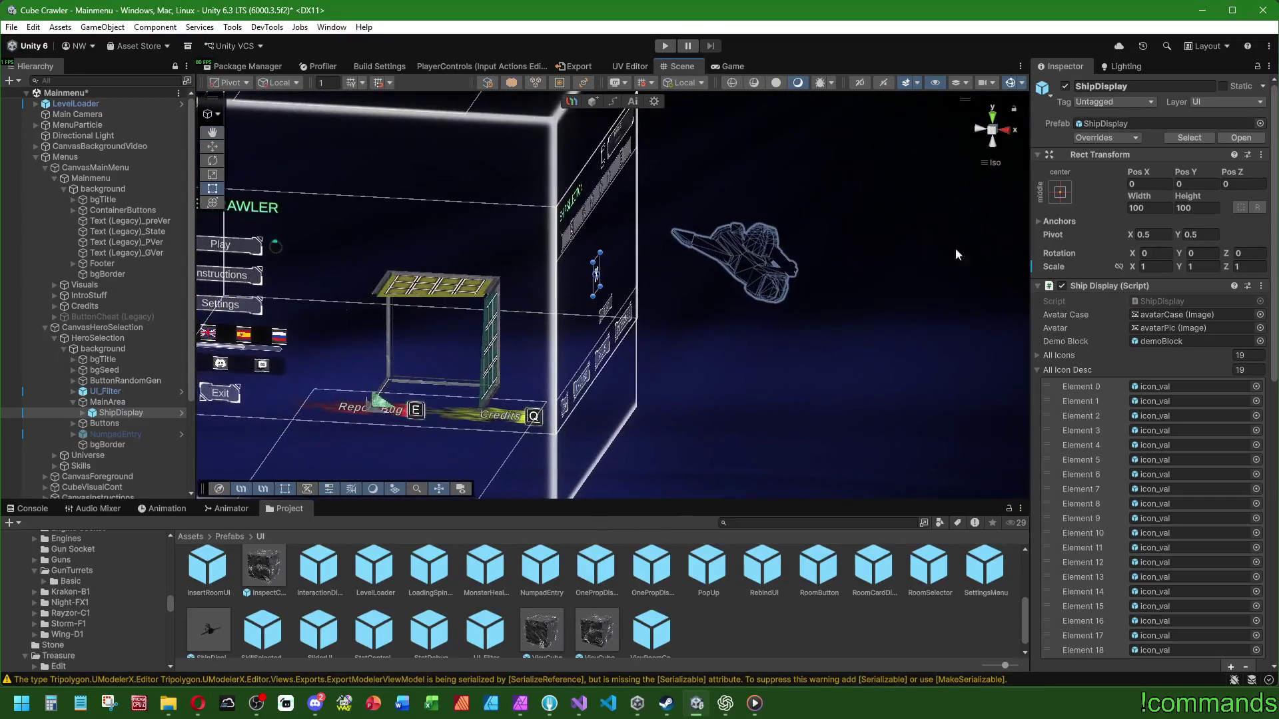
{"action": "left_click", "coordinate": [1010, 130]}
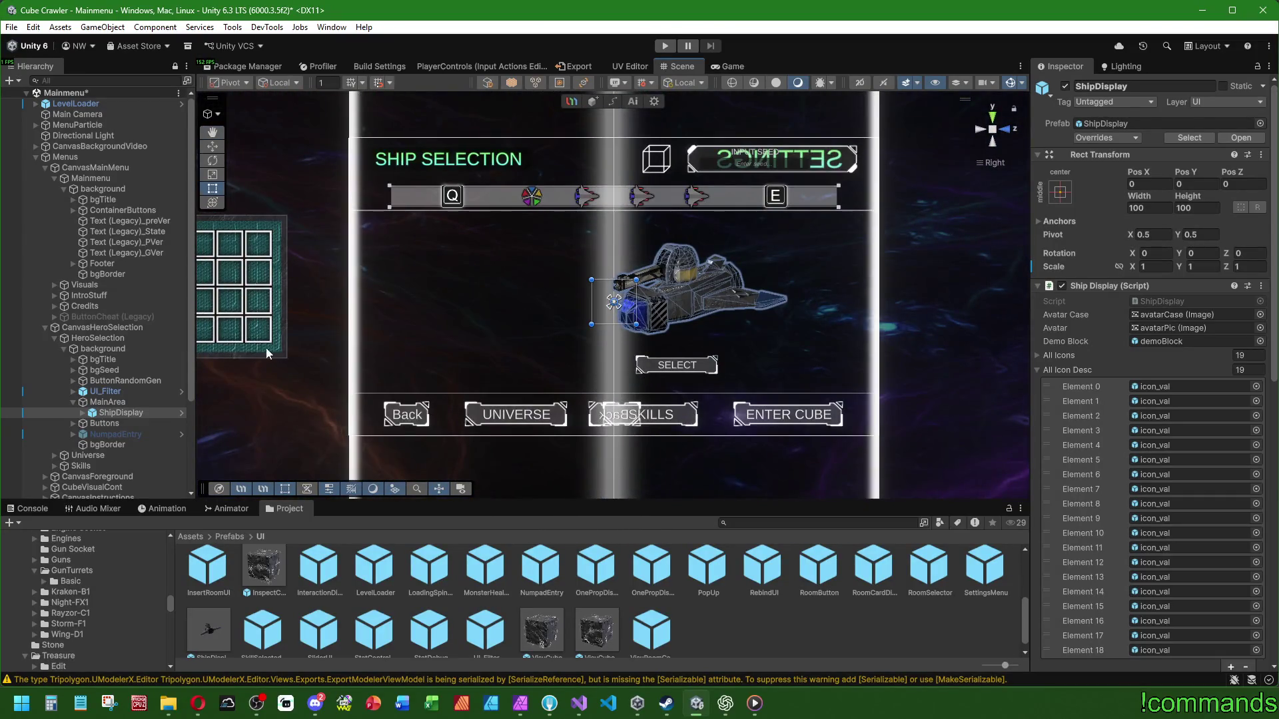
{"action": "left_click", "coordinate": [84, 414]}
{"action": "left_click", "coordinate": [124, 424]}
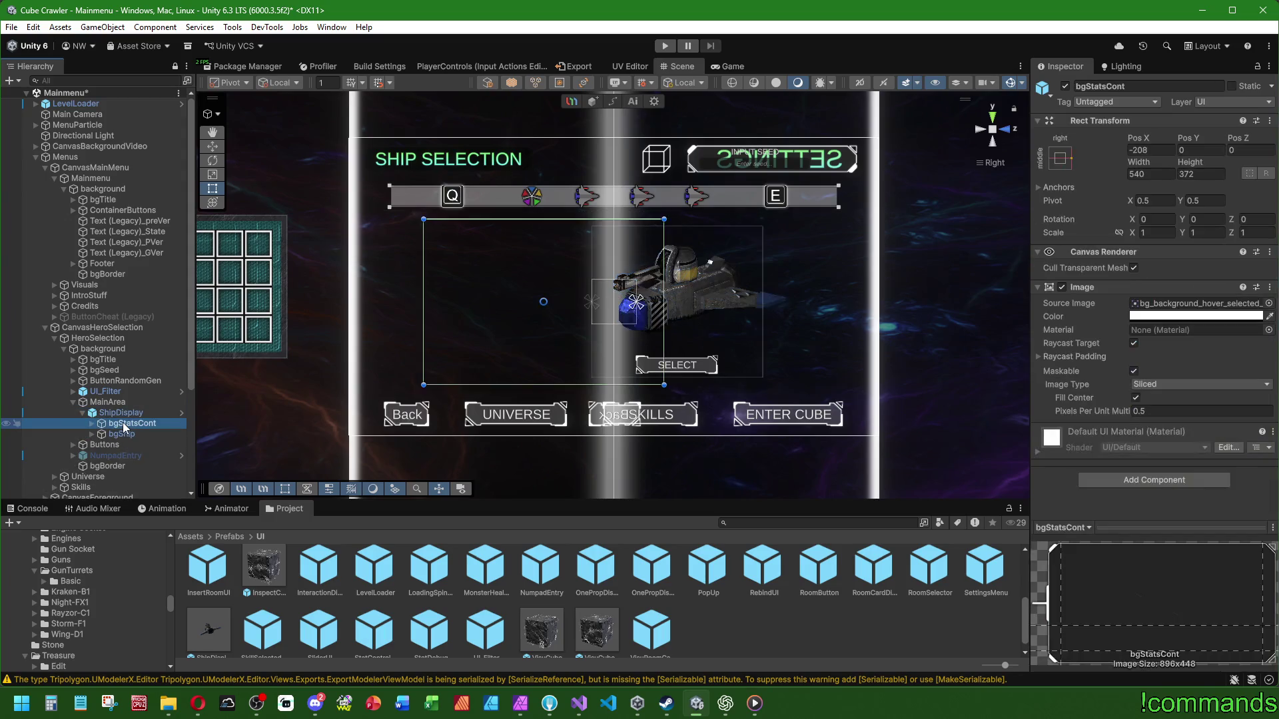
{"action": "left_click", "coordinate": [122, 434]}
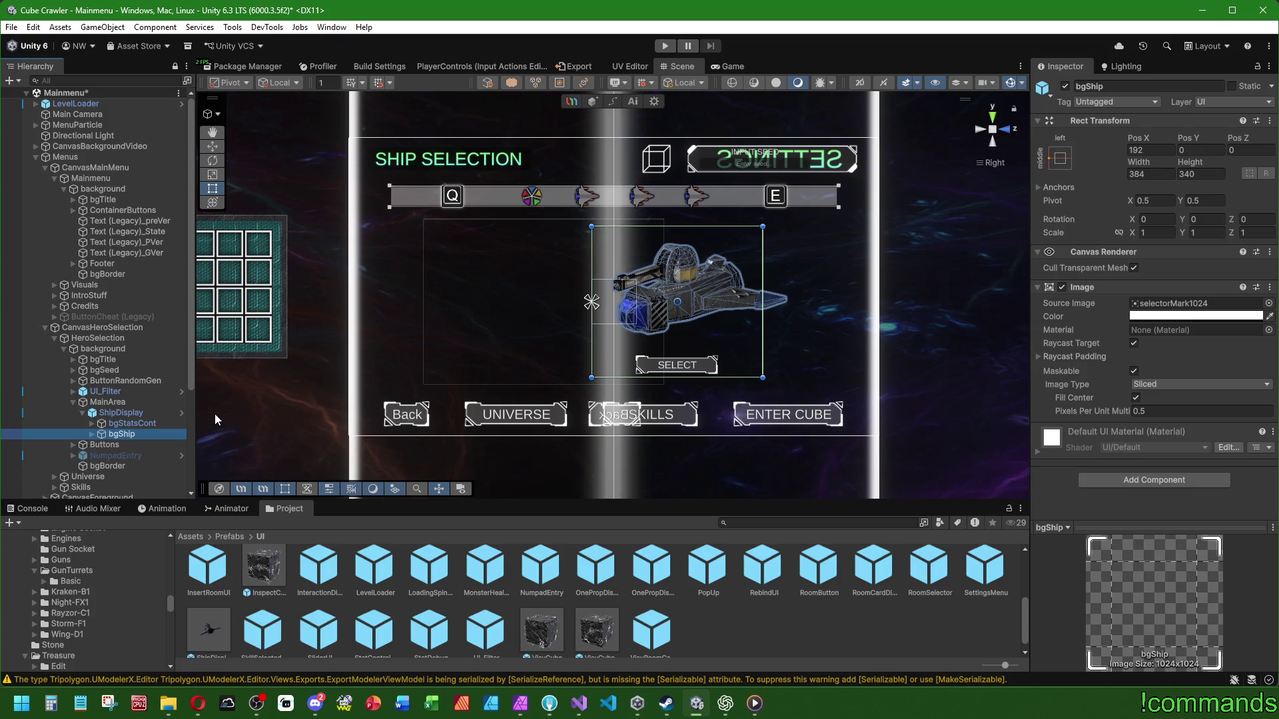
{"action": "scroll", "coordinate": [131, 413], "scroll_direction": "down", "scroll_amount": 3}
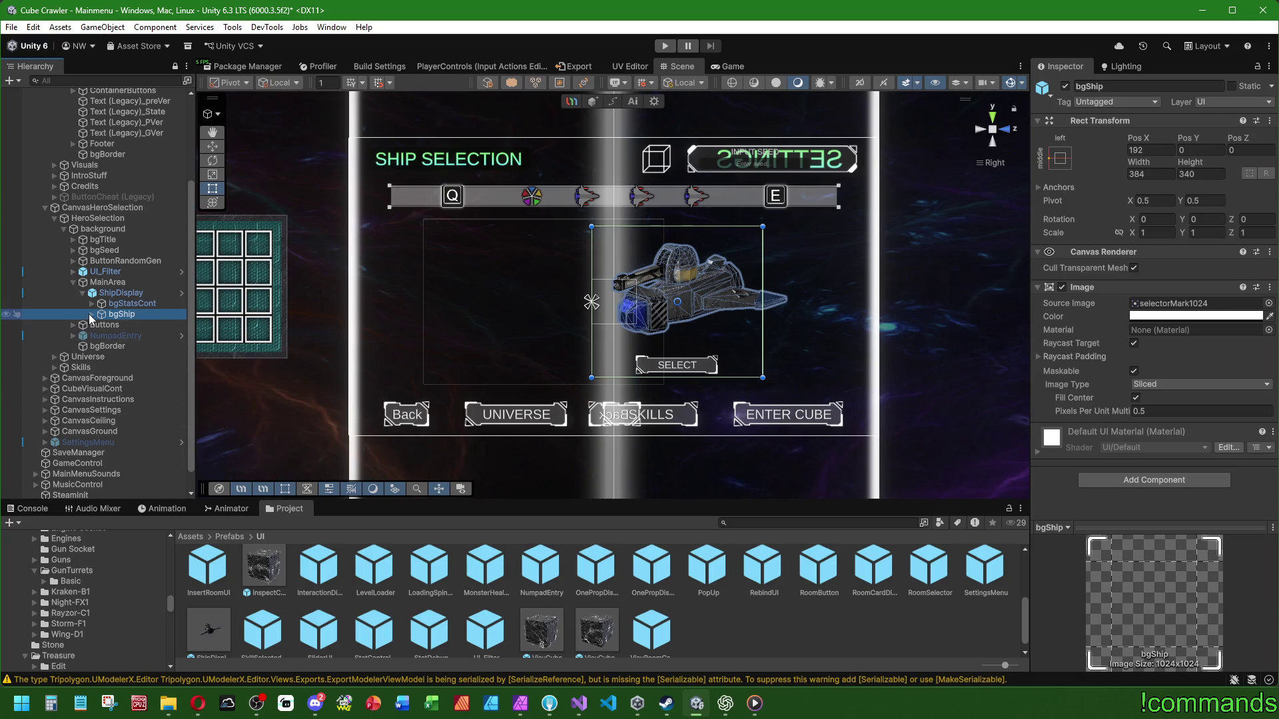
{"action": "left_click", "coordinate": [92, 314]}
{"action": "left_click_drag", "start_coordinate": [279, 278], "coordinate": [500, 325]}
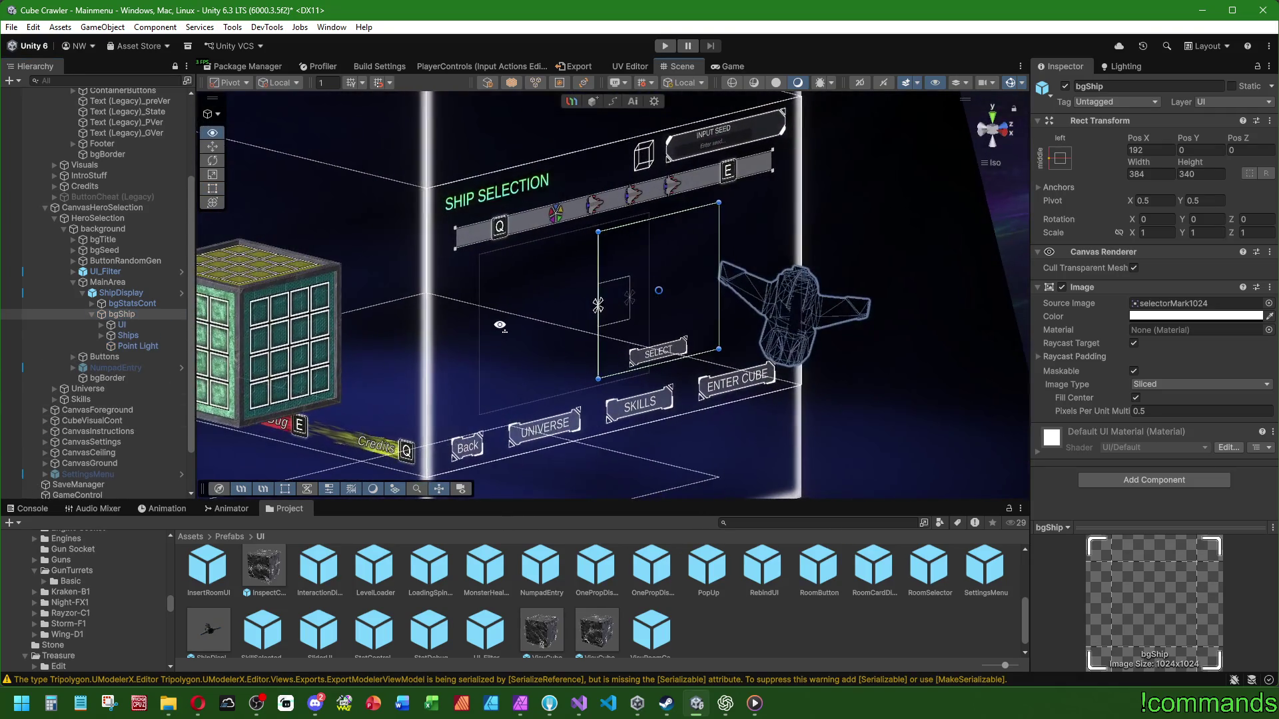
{"action": "left_click", "coordinate": [127, 335]}
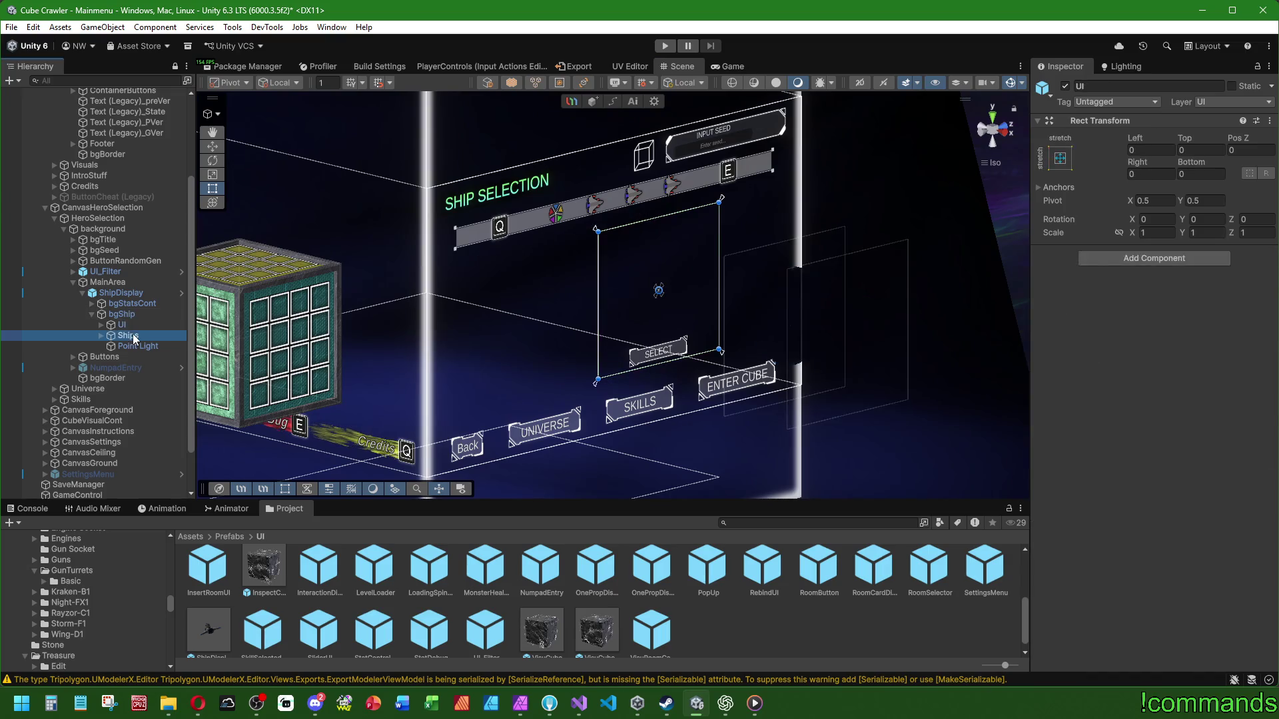
{"action": "left_click_drag", "start_coordinate": [275, 318], "coordinate": [538, 328]}
{"action": "left_click", "coordinate": [155, 346]}
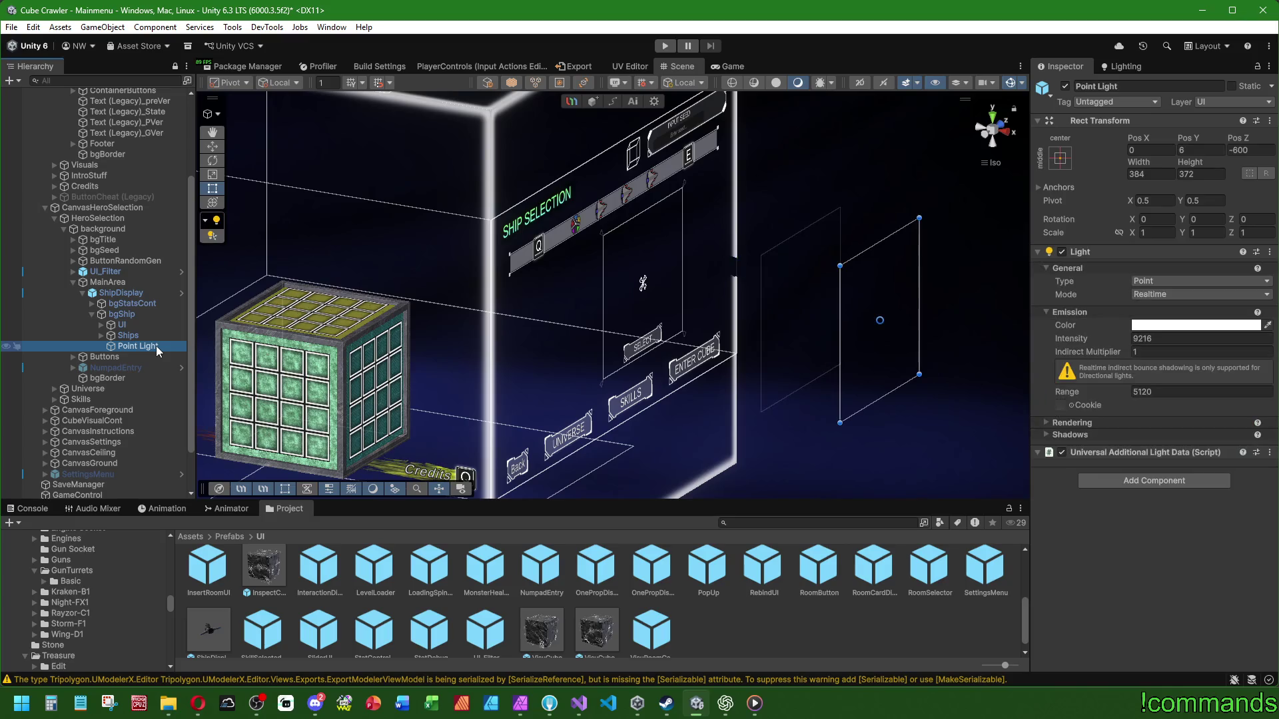
{"action": "left_click", "coordinate": [139, 323]}
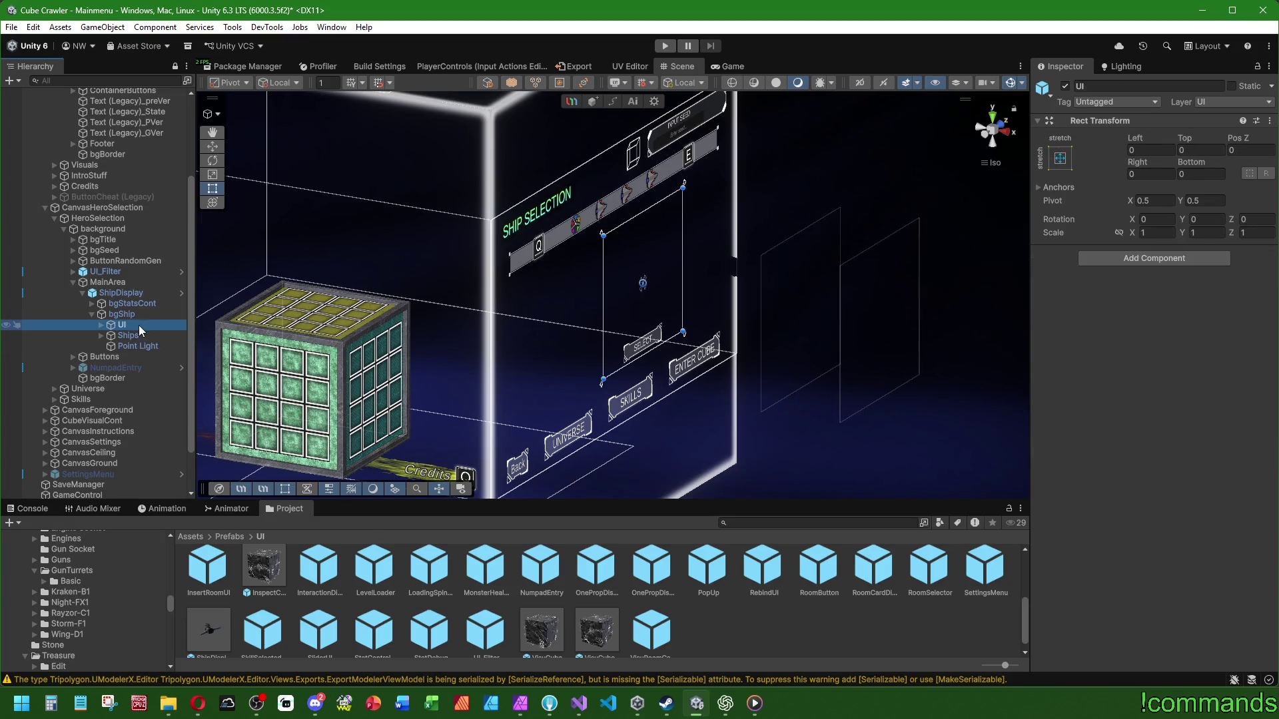
{"action": "left_click", "coordinate": [102, 325]}
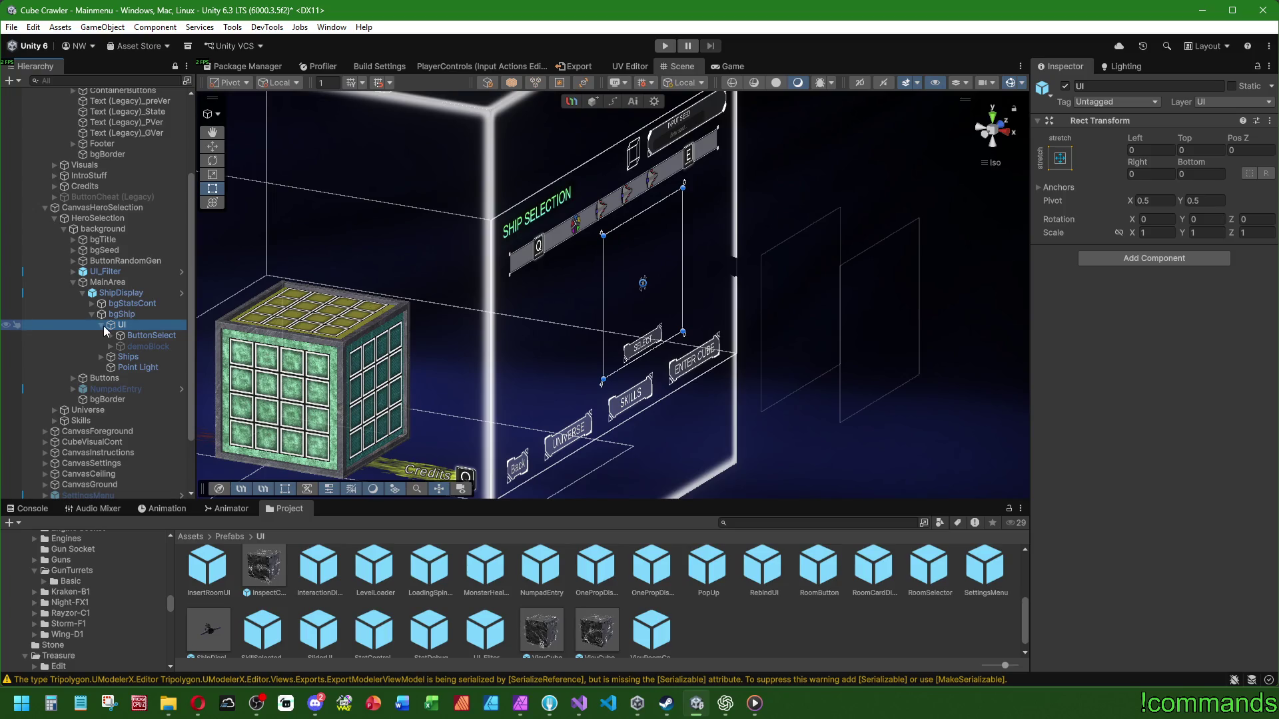
{"action": "left_click", "coordinate": [102, 325]}
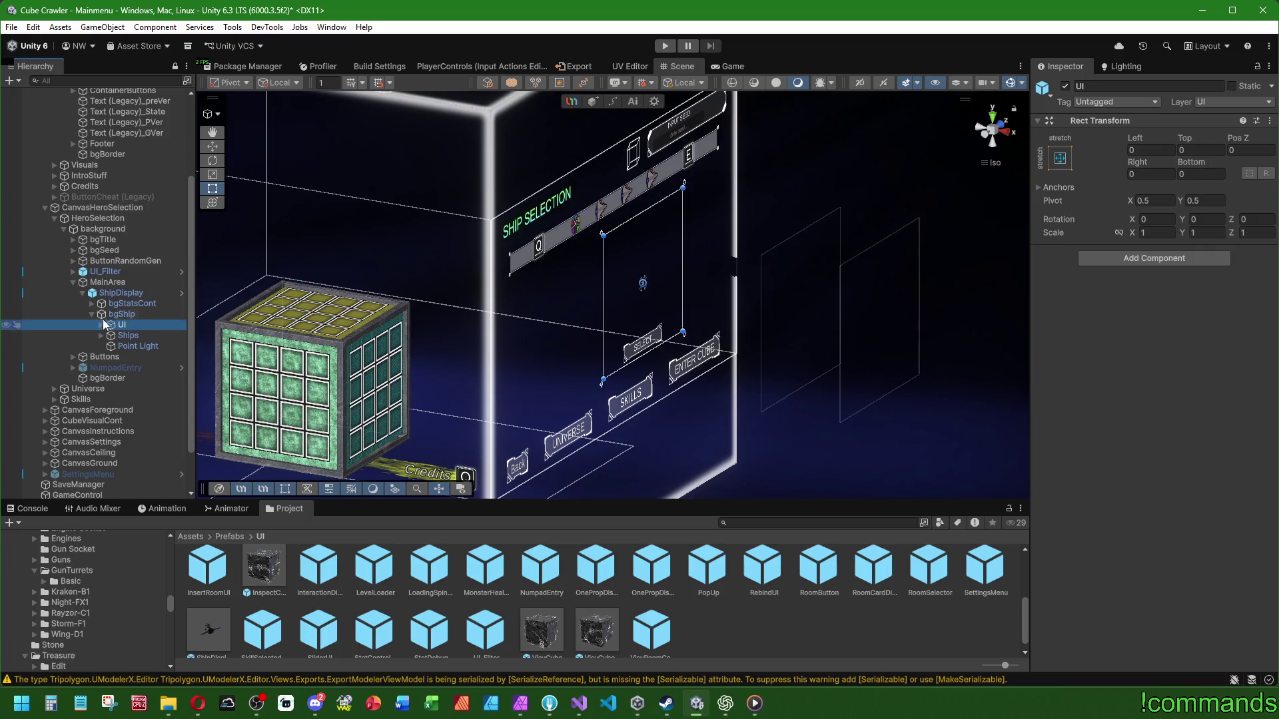
{"action": "left_click", "coordinate": [126, 294]}
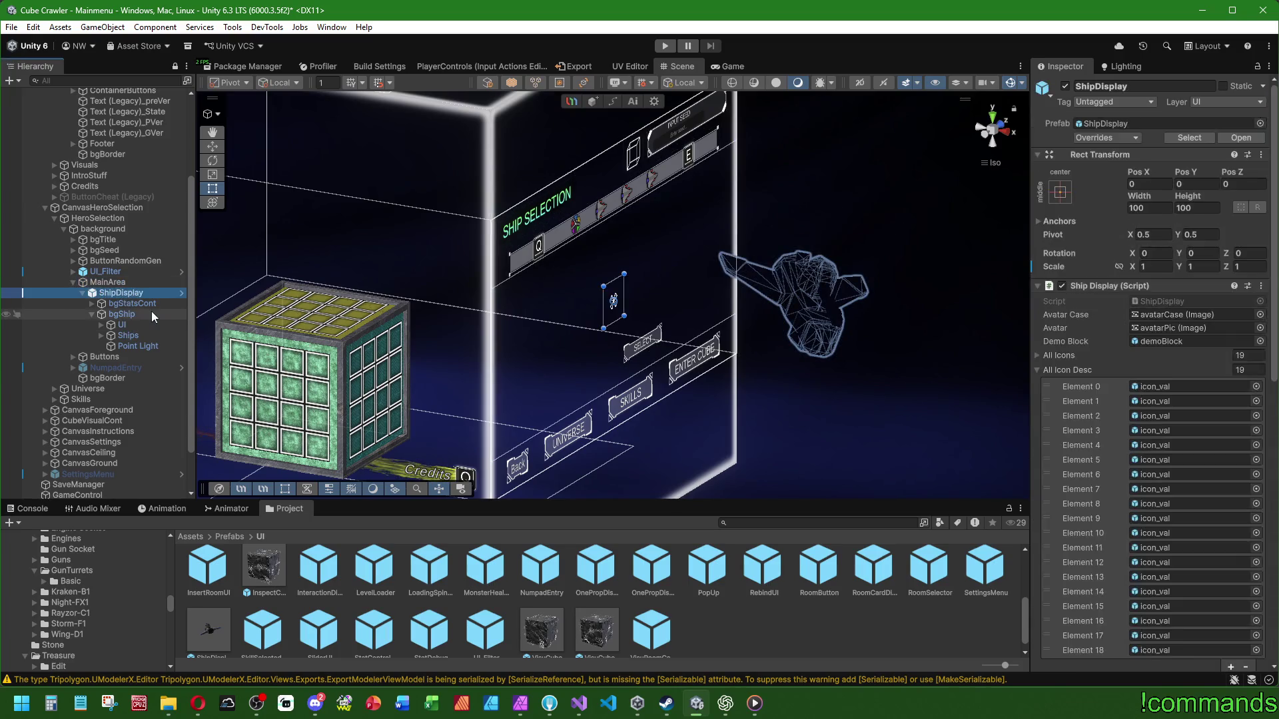
{"action": "key", "text": "Delete"}
{"action": "scroll", "coordinate": [222, 606], "scroll_direction": "down", "scroll_amount": 1}
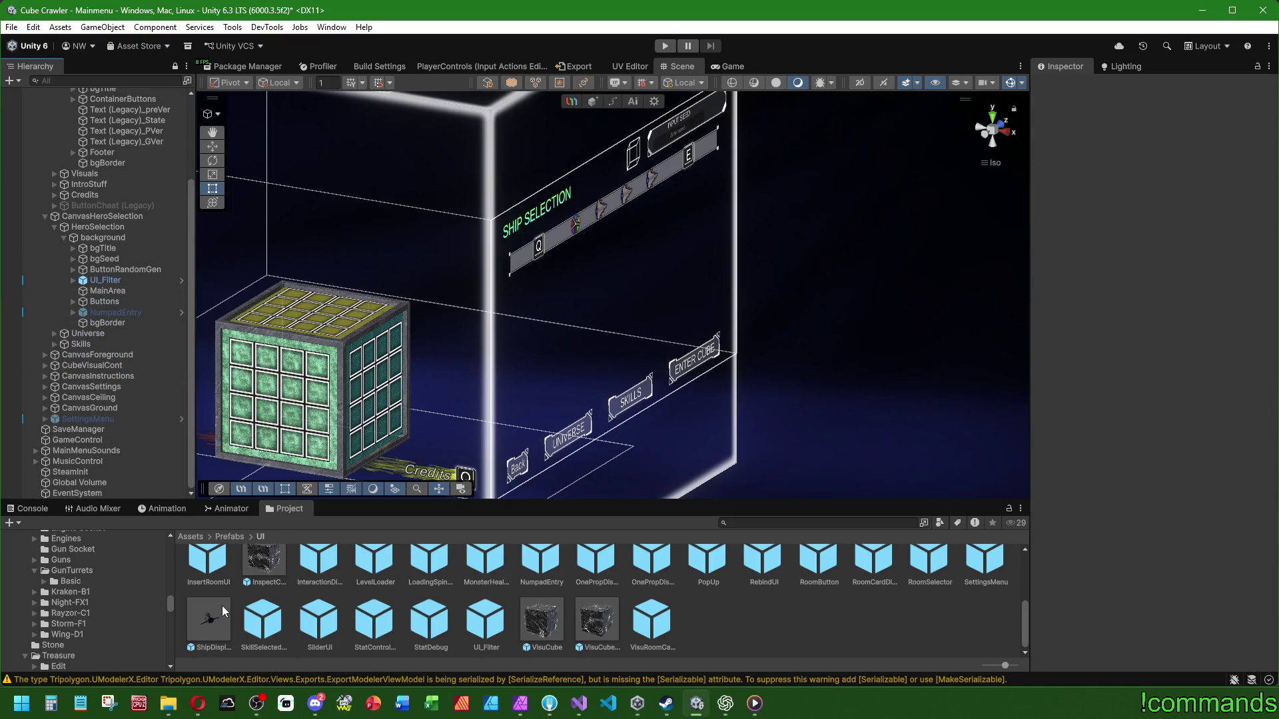
Step: Duplicate the ShipDisplay prefab and rename the copy ShipBuilder
{"action": "left_click", "coordinate": [221, 605]}
{"action": "key", "text": "ctrl+d"}
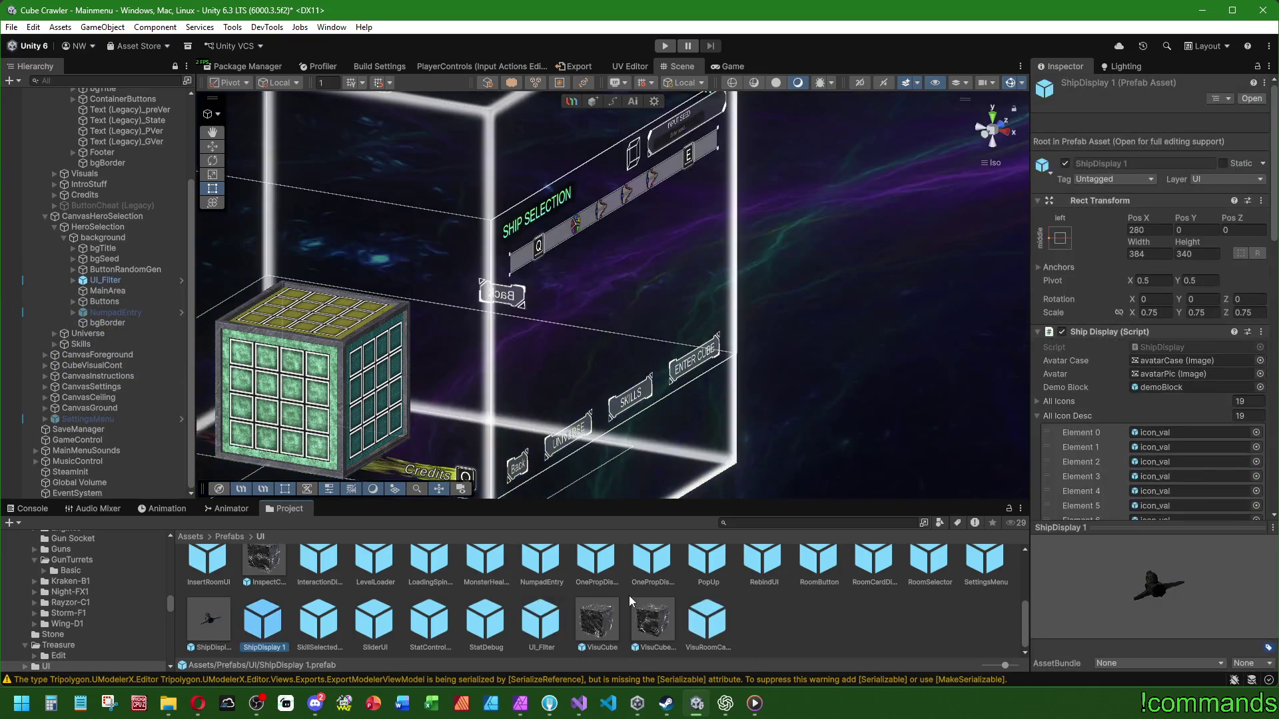
{"action": "type", "text": "hipBuilder"}
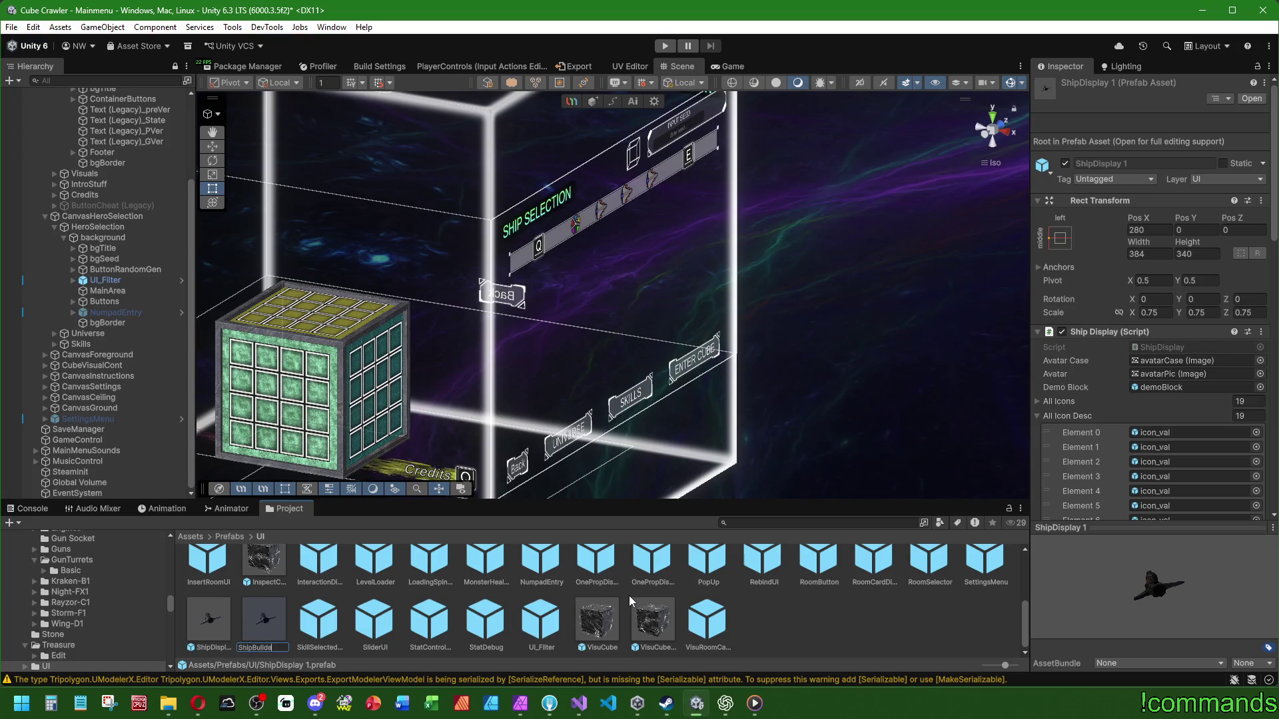
{"action": "key", "text": "Return"}
Step: Place a ShipBuilder instance under MainArea, reset to position 0 and size 100×100, and expand it
{"action": "mouse_move", "coordinate": [188, 623]}
{"action": "left_mouse_down"}
{"action": "mouse_move", "coordinate": [99, 533]}
{"action": "mouse_move", "coordinate": [110, 290]}
{"action": "left_mouse_up"}
{"action": "left_click_drag", "start_coordinate": [832, 232], "coordinate": [97, 328]}
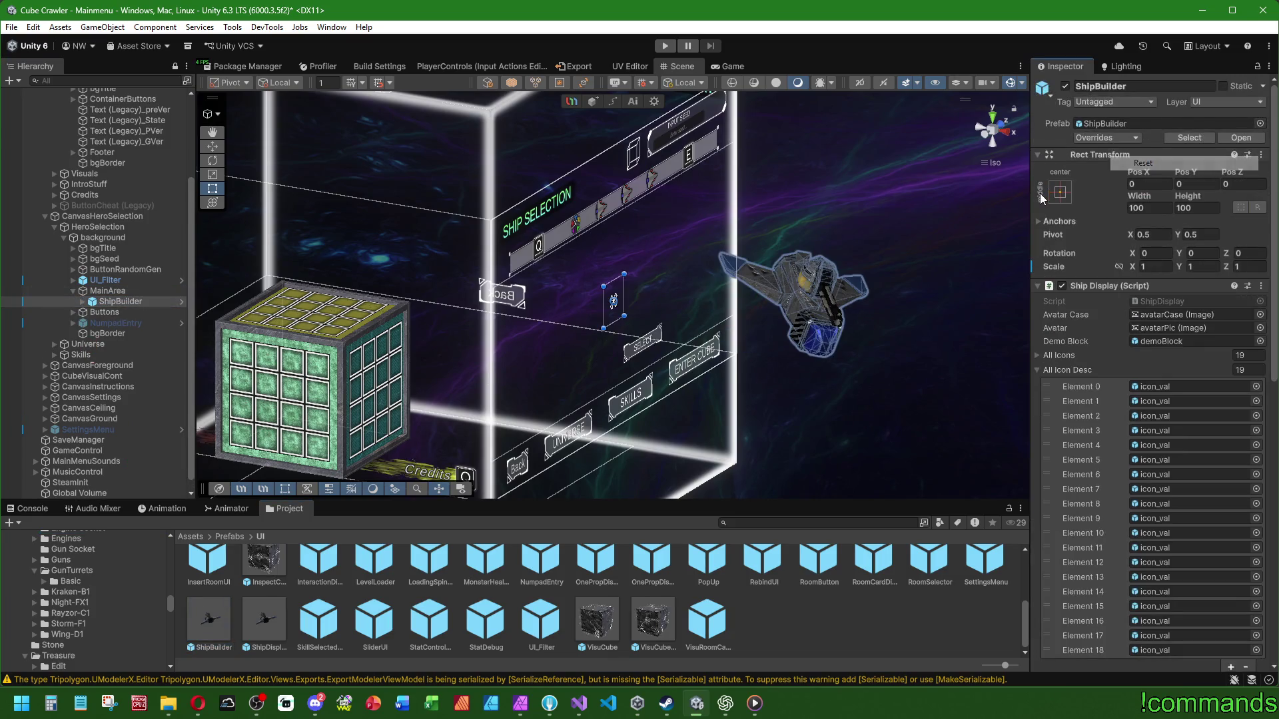
{"action": "left_click", "coordinate": [83, 302]}
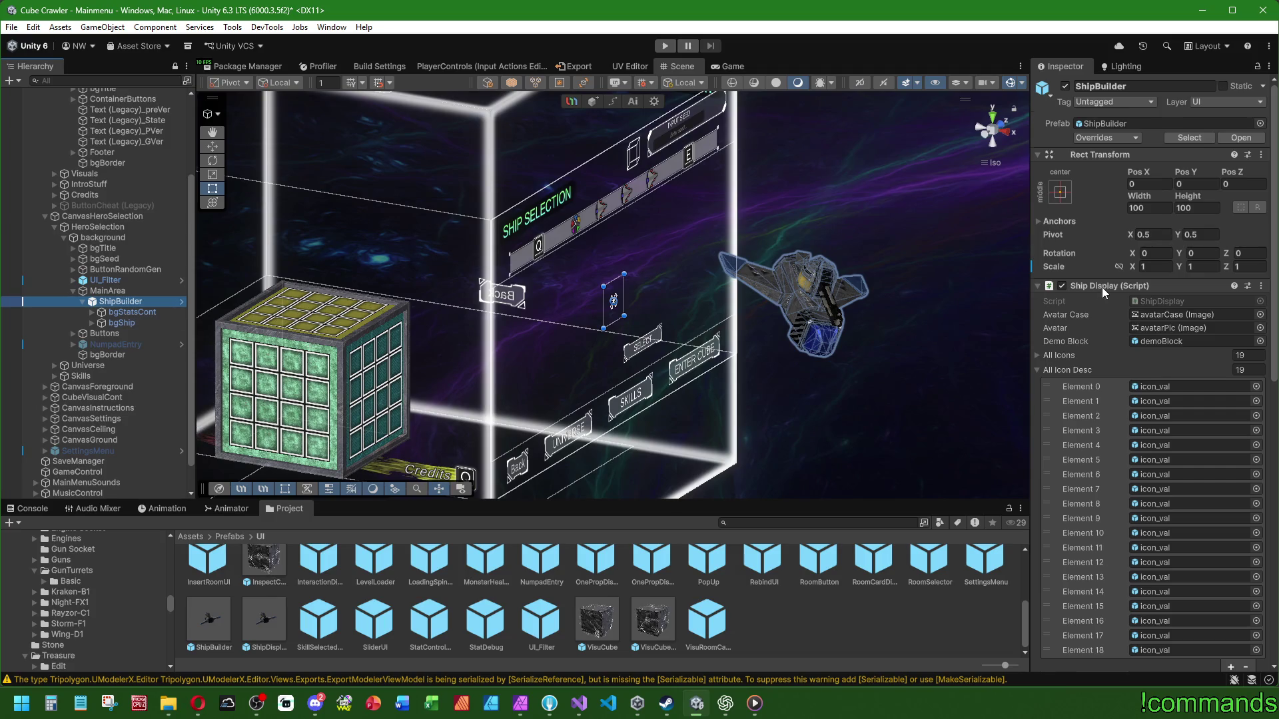
{"action": "scroll", "coordinate": [1101, 286], "scroll_direction": "down", "scroll_amount": 15}
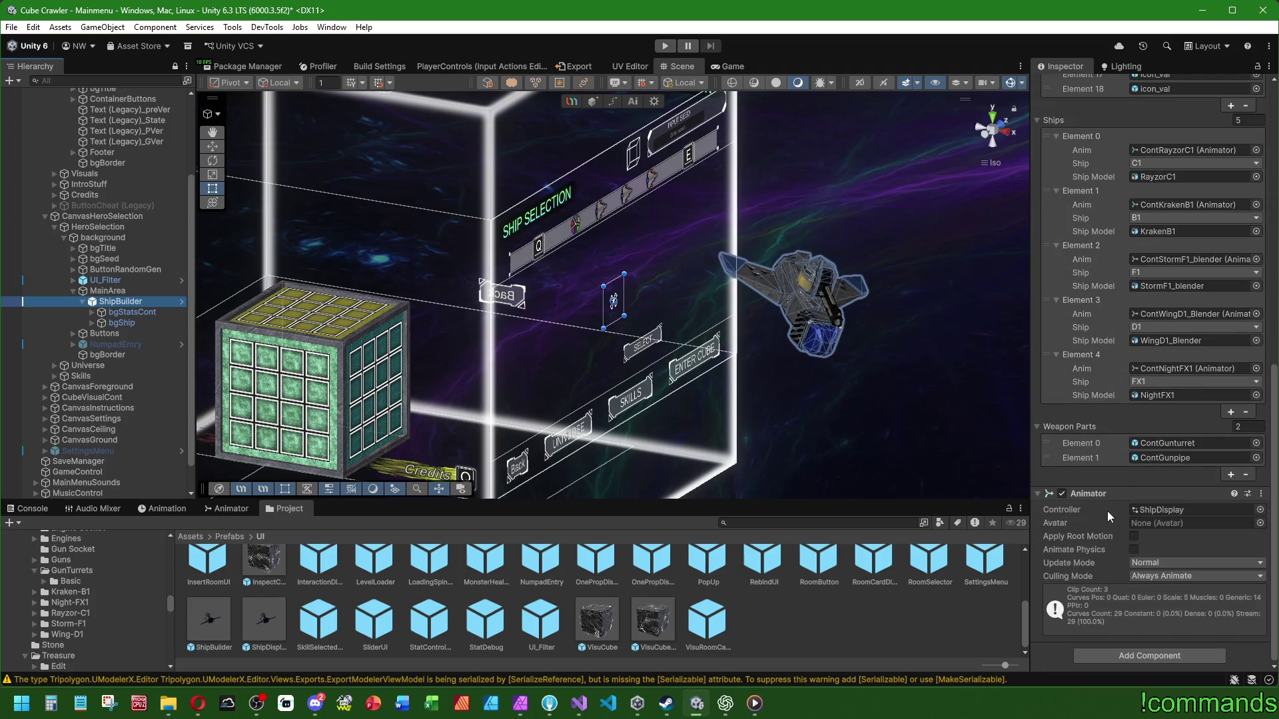
{"action": "scroll", "coordinate": [1103, 426], "scroll_direction": "up", "scroll_amount": 15}
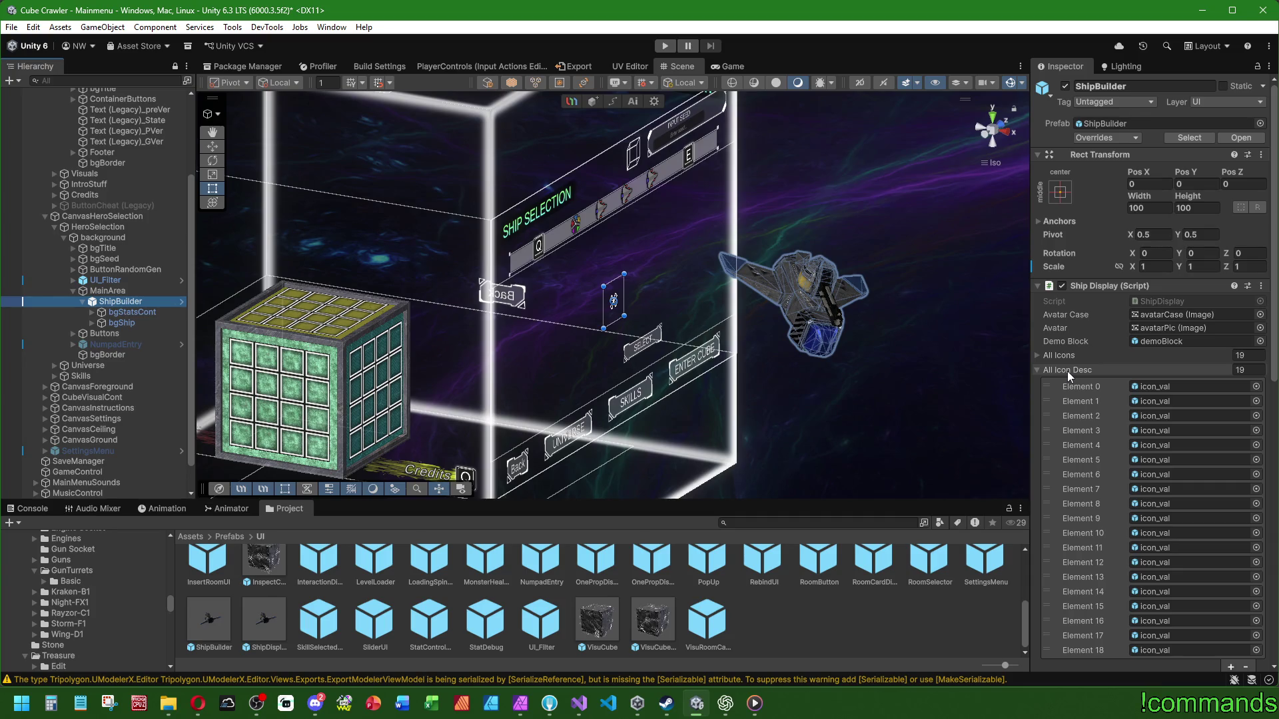
Step: Remove the Ship Display script from ShipBuilder, hide the bgStats panel and delete bgStatsCont
{"action": "right_click", "coordinate": [1109, 282]}
{"action": "left_click", "coordinate": [1155, 341]}
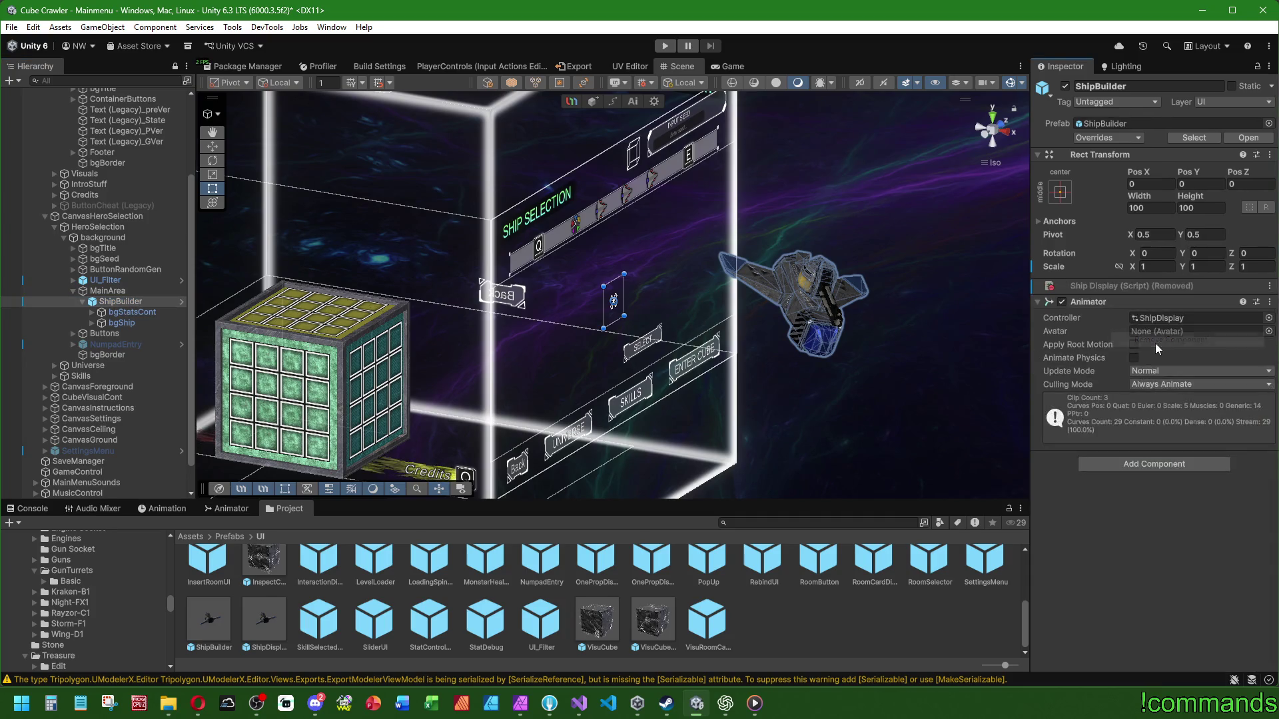
{"action": "left_click", "coordinate": [143, 311]}
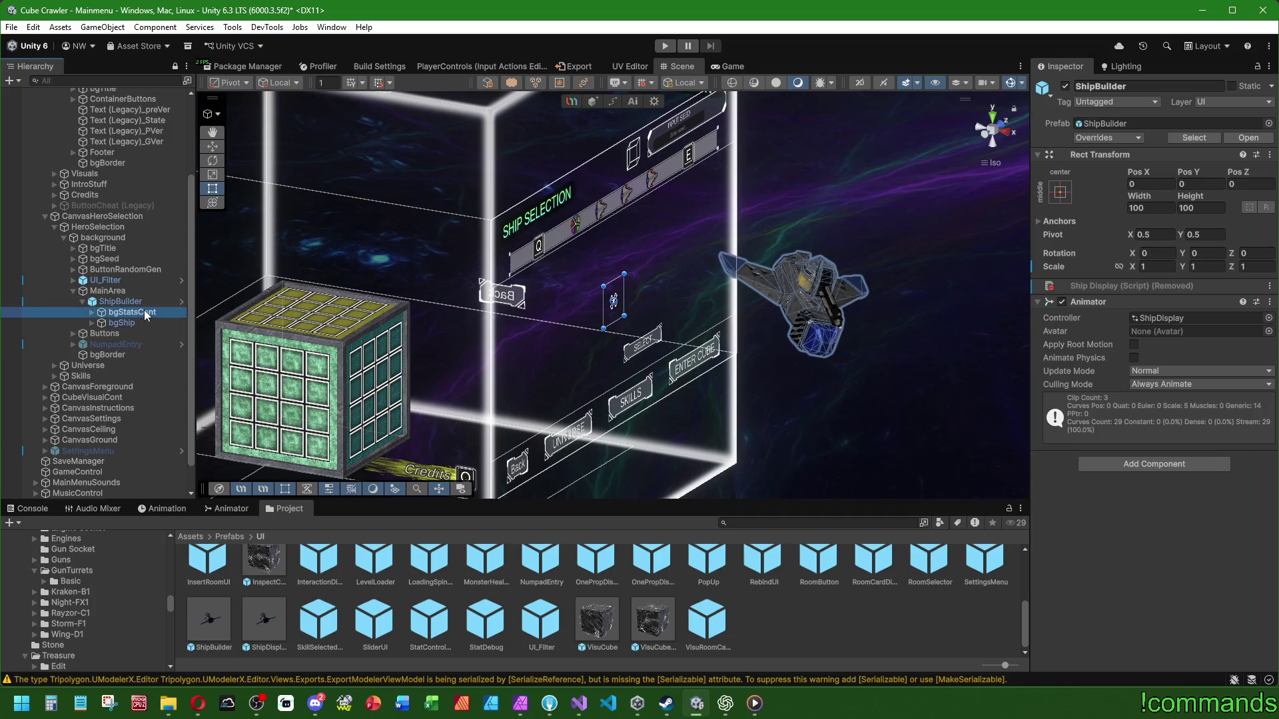
{"action": "left_click", "coordinate": [92, 311]}
{"action": "left_click", "coordinate": [113, 322]}
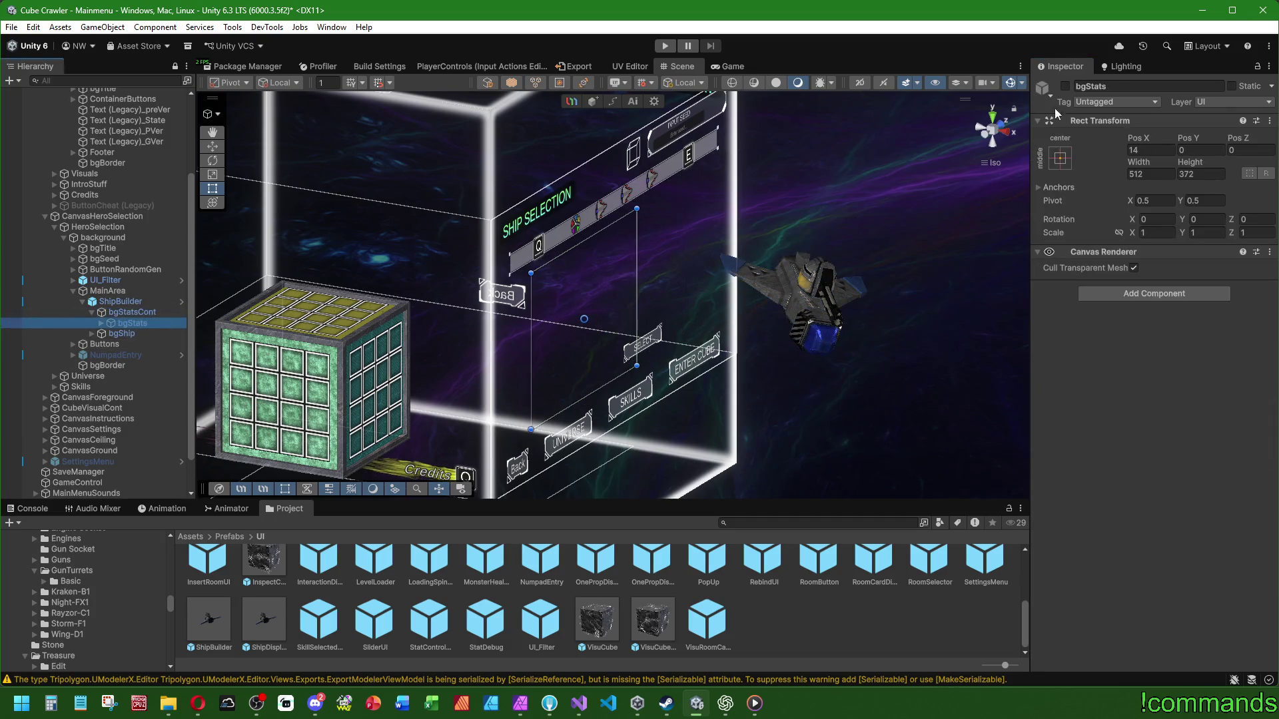
{"action": "key", "text": "f"}
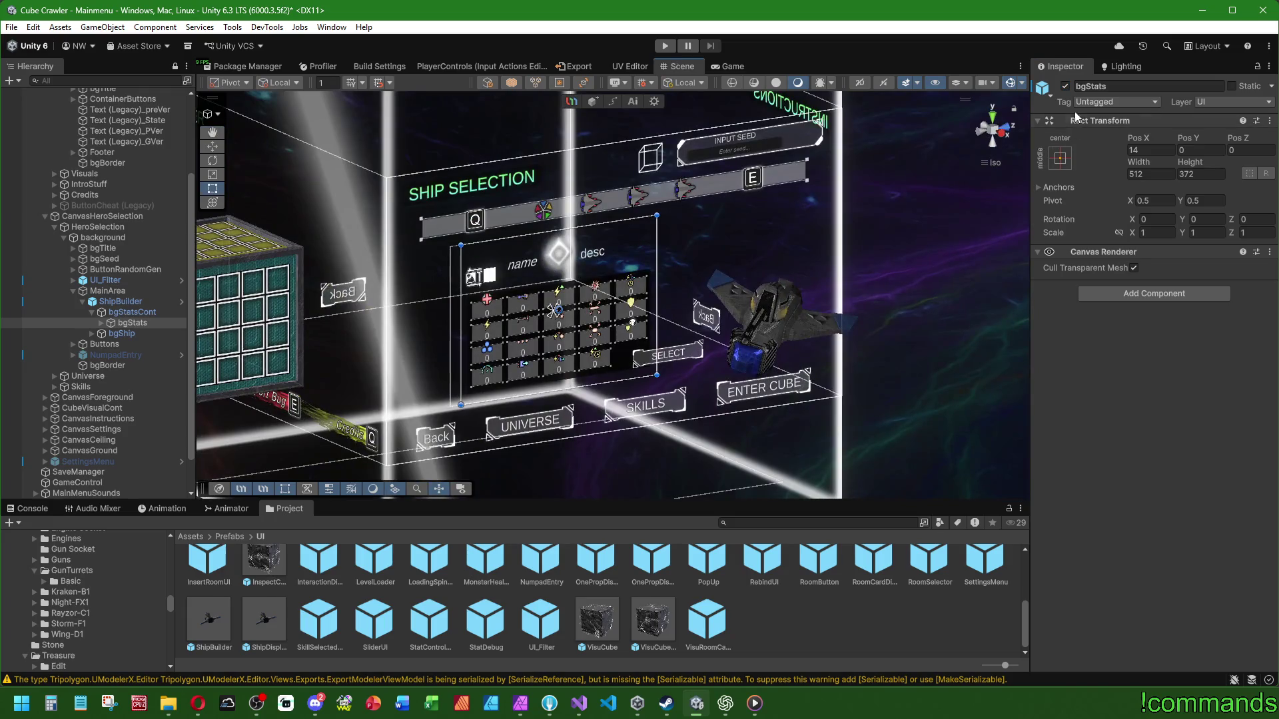
{"action": "left_click", "coordinate": [1065, 86]}
{"action": "left_click", "coordinate": [139, 313]}
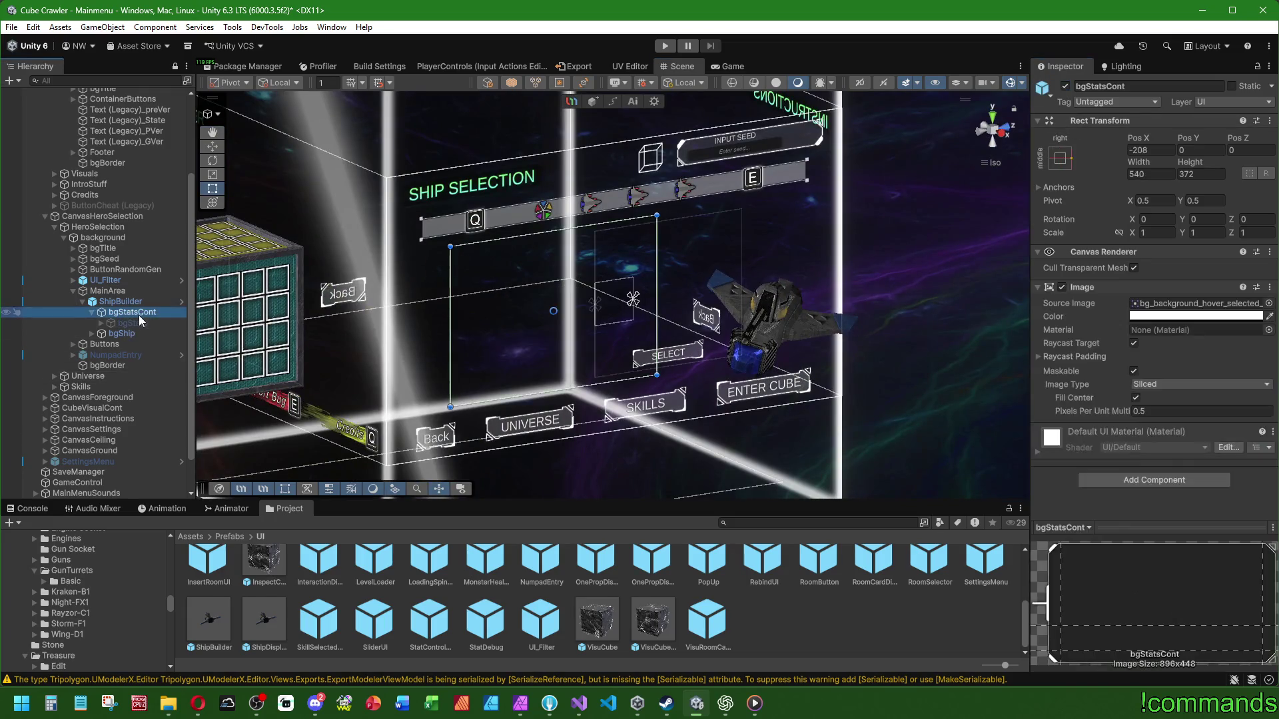
{"action": "key", "text": "Delete"}
Step: Delete the UI child of bgShip
{"action": "left_click", "coordinate": [122, 312]}
{"action": "left_click", "coordinate": [92, 312]}
{"action": "left_click", "coordinate": [122, 322]}
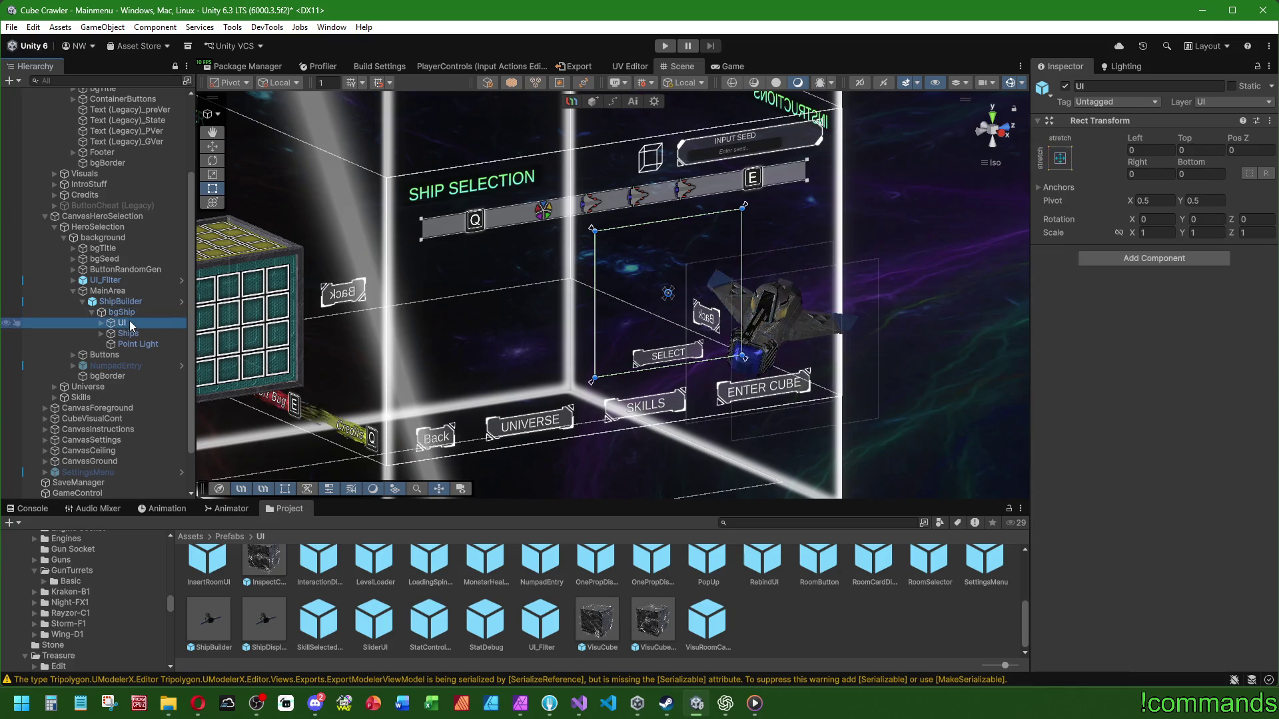
{"action": "key", "text": "f"}
{"action": "key", "text": "Delete"}
Step: Expand Ships and inspect each ship container from ContGunturret to ContWingD1_Blender
{"action": "left_click", "coordinate": [128, 324]}
{"action": "left_click_drag", "start_coordinate": [420, 347], "coordinate": [286, 338]}
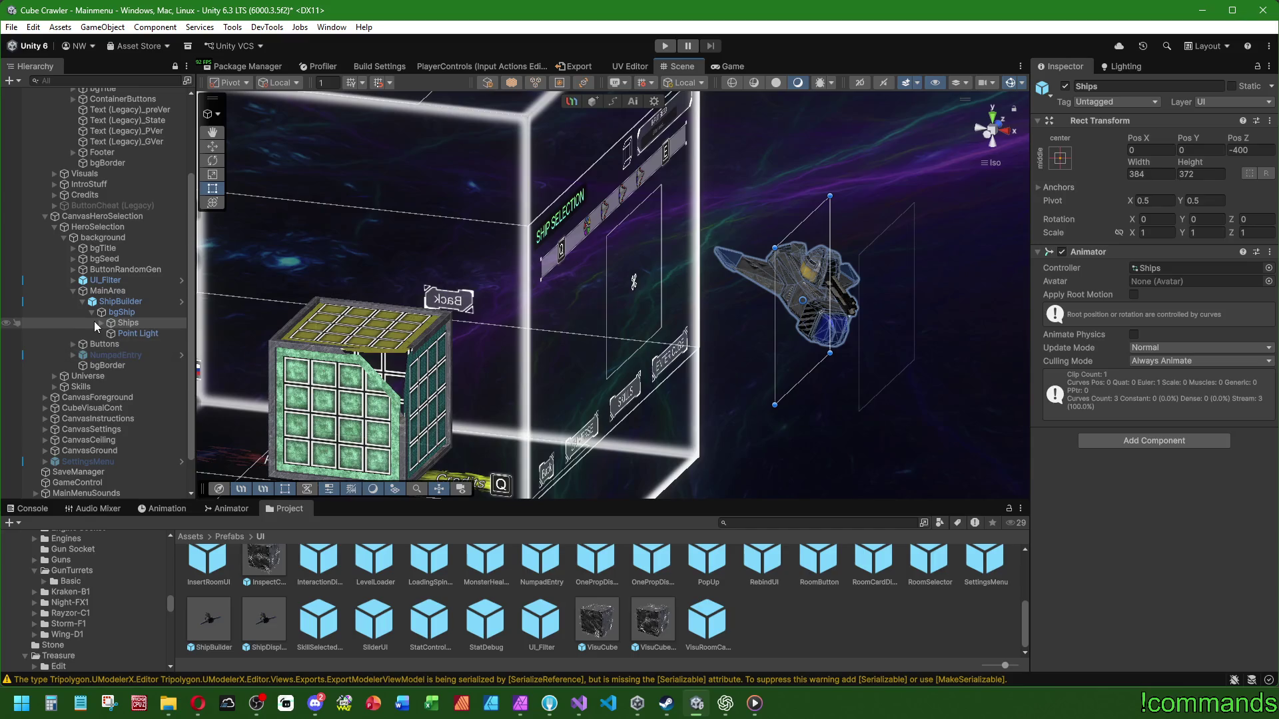
{"action": "left_click", "coordinate": [99, 323]}
{"action": "left_click_drag", "start_coordinate": [194, 343], "coordinate": [288, 343]}
{"action": "left_click", "coordinate": [159, 334]}
{"action": "left_click_drag", "start_coordinate": [666, 313], "coordinate": [598, 321]}
{"action": "left_click", "coordinate": [169, 344]}
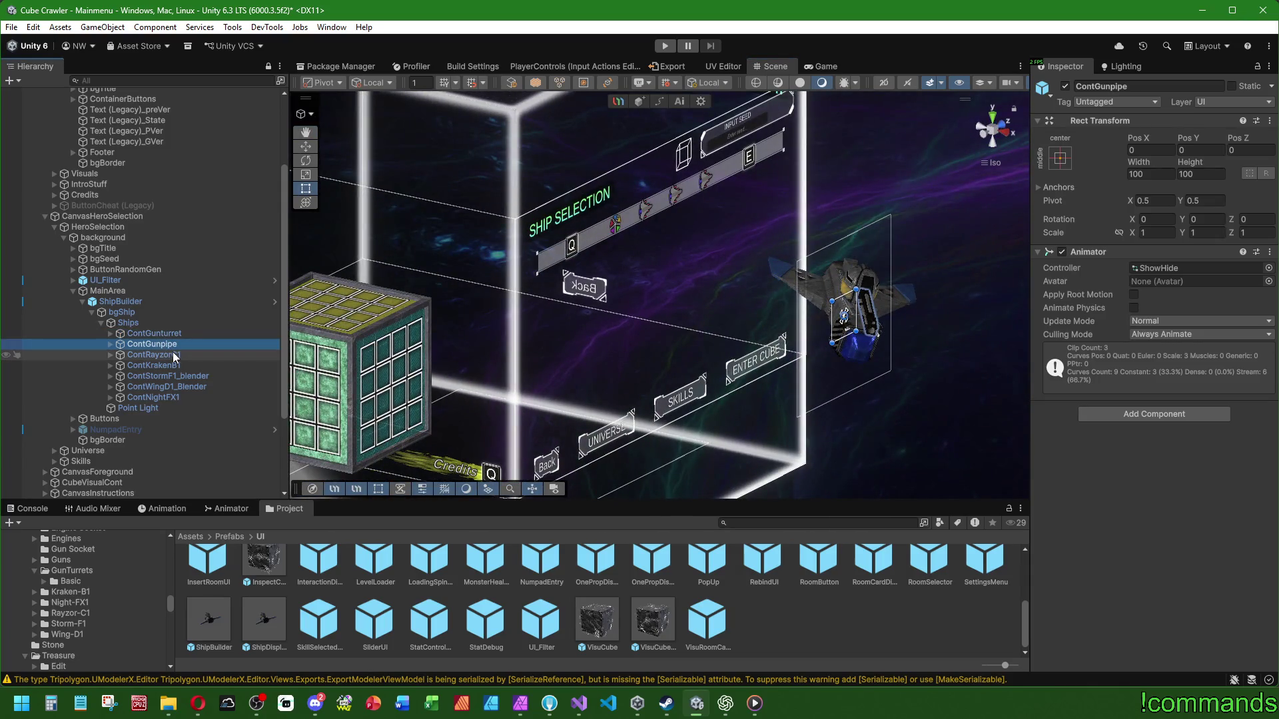
{"action": "left_click", "coordinate": [179, 352]}
{"action": "left_click", "coordinate": [175, 364]}
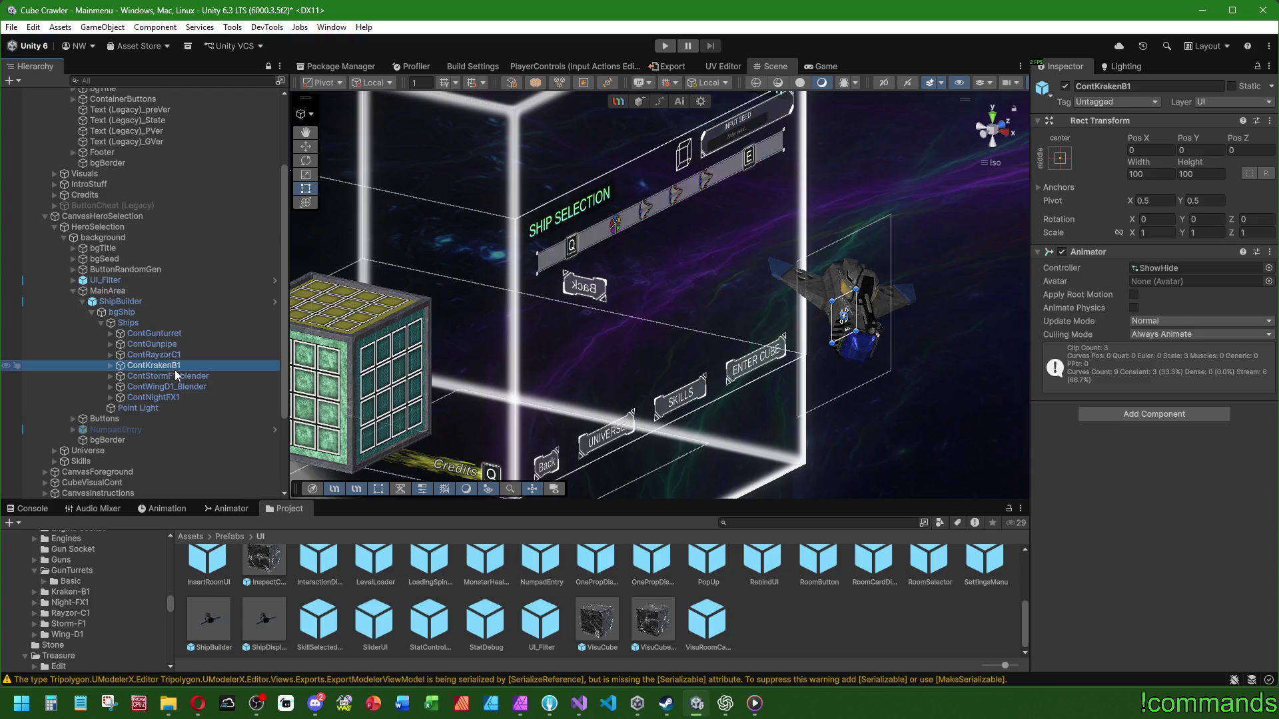
{"action": "left_click", "coordinate": [174, 376]}
{"action": "left_click", "coordinate": [187, 387]}
Step: Inspect the StormF1_blender model inside ContStormF1_blender, then collapse the container
{"action": "key", "text": "Up"}
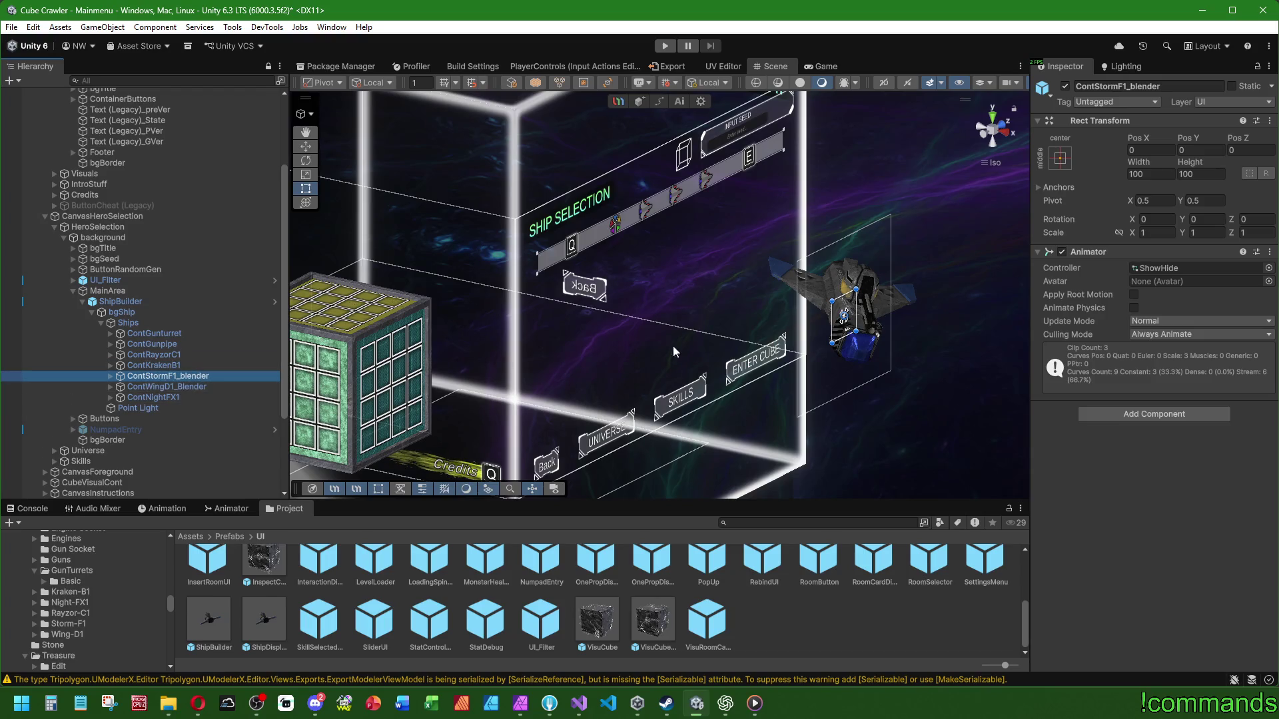
{"action": "left_click", "coordinate": [110, 377]}
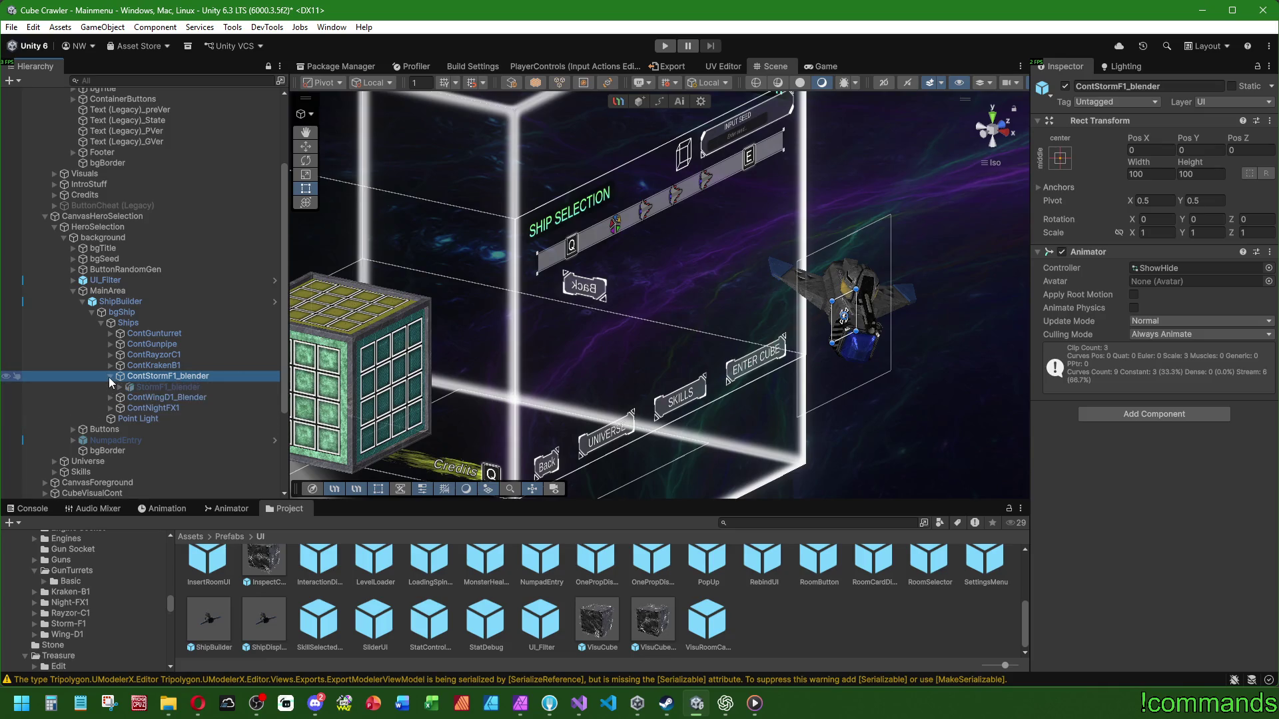
{"action": "left_click", "coordinate": [170, 386]}
{"action": "left_click", "coordinate": [1065, 92]}
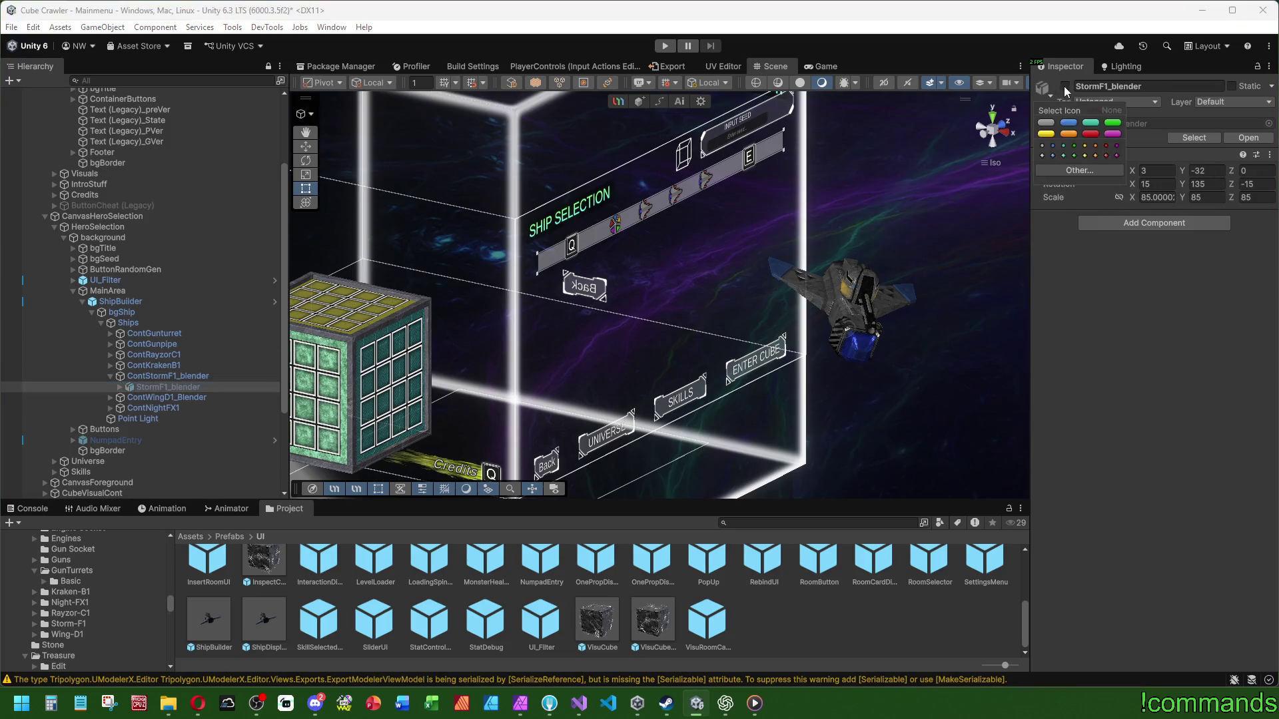
{"action": "key", "text": "Escape"}
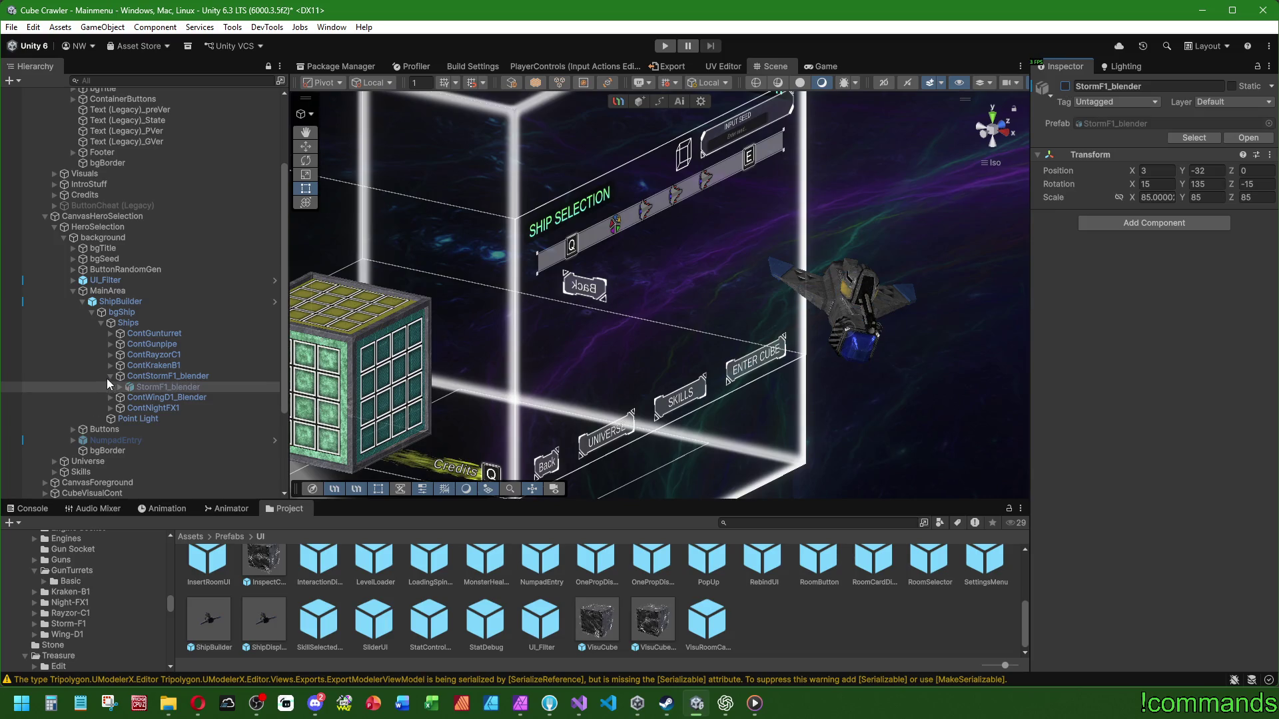
{"action": "left_click", "coordinate": [110, 376]}
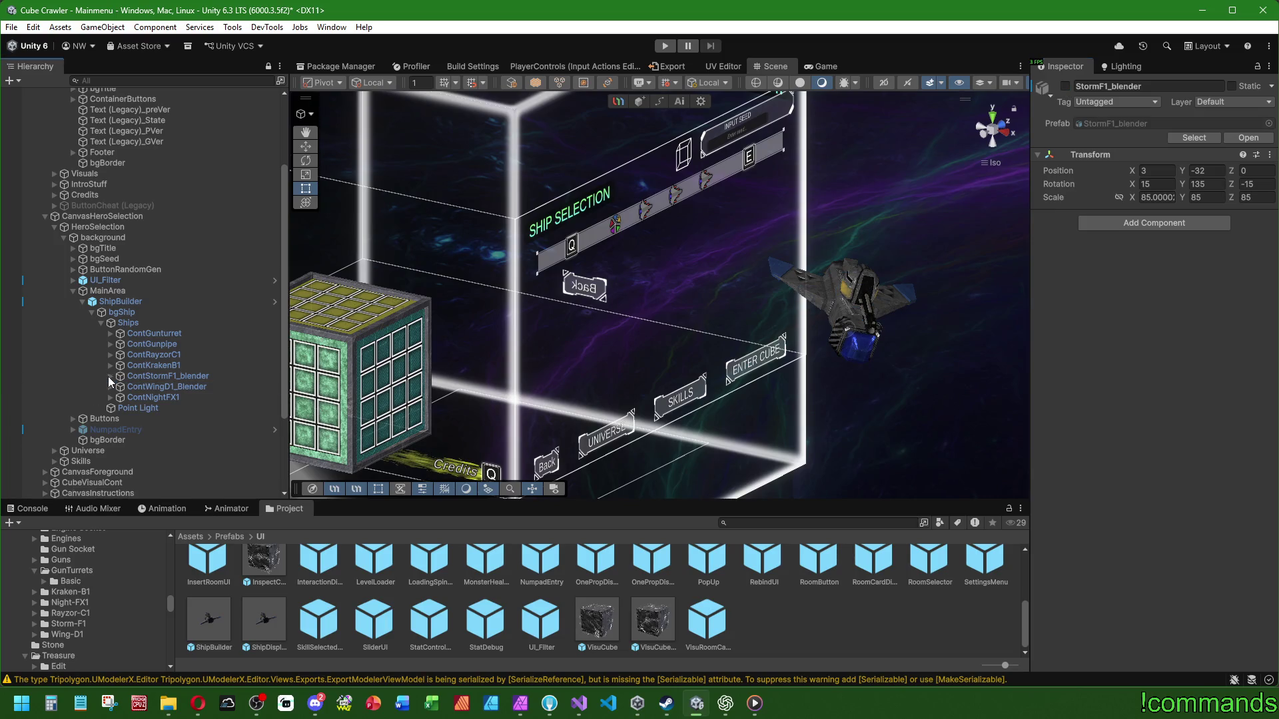
Step: Delete ContNightFX1, ContWingD1_Blender and ContStormF1_blender from Ships
{"action": "left_click", "coordinate": [156, 398]}
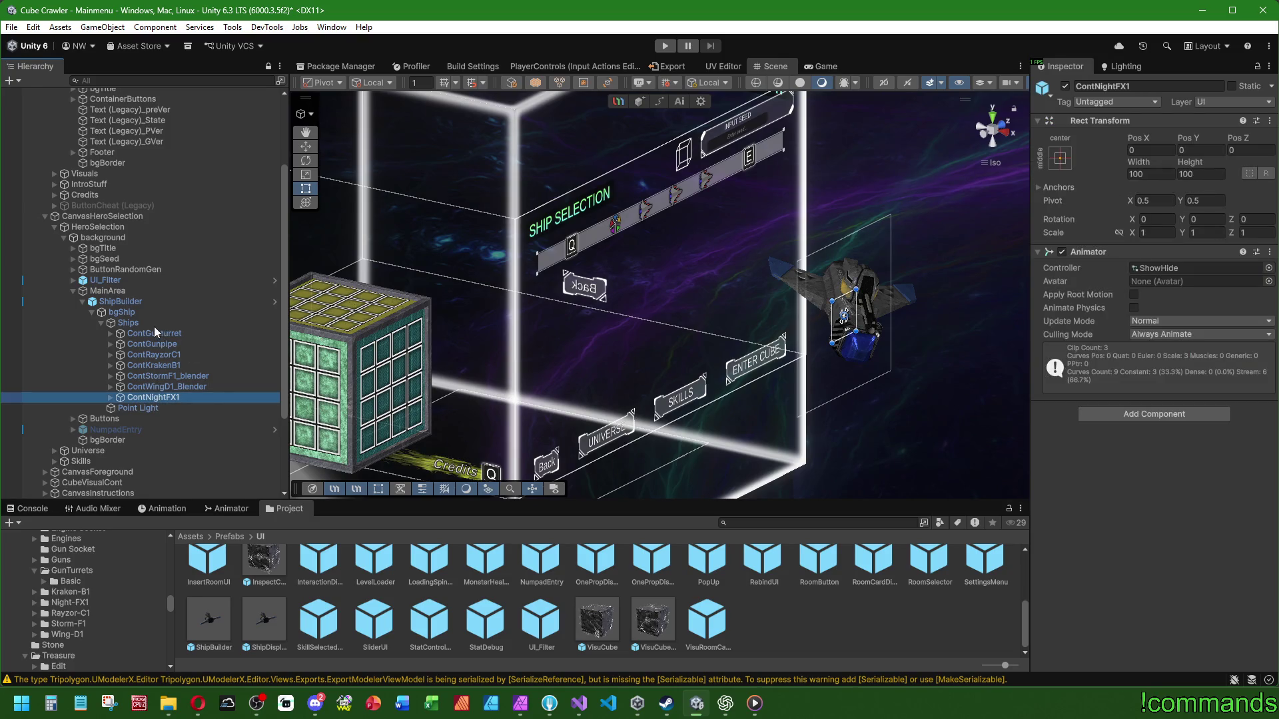
{"action": "key", "text": "Delete"}
{"action": "left_click", "coordinate": [186, 386]}
{"action": "key", "text": "Delete"}
{"action": "left_click", "coordinate": [185, 377]}
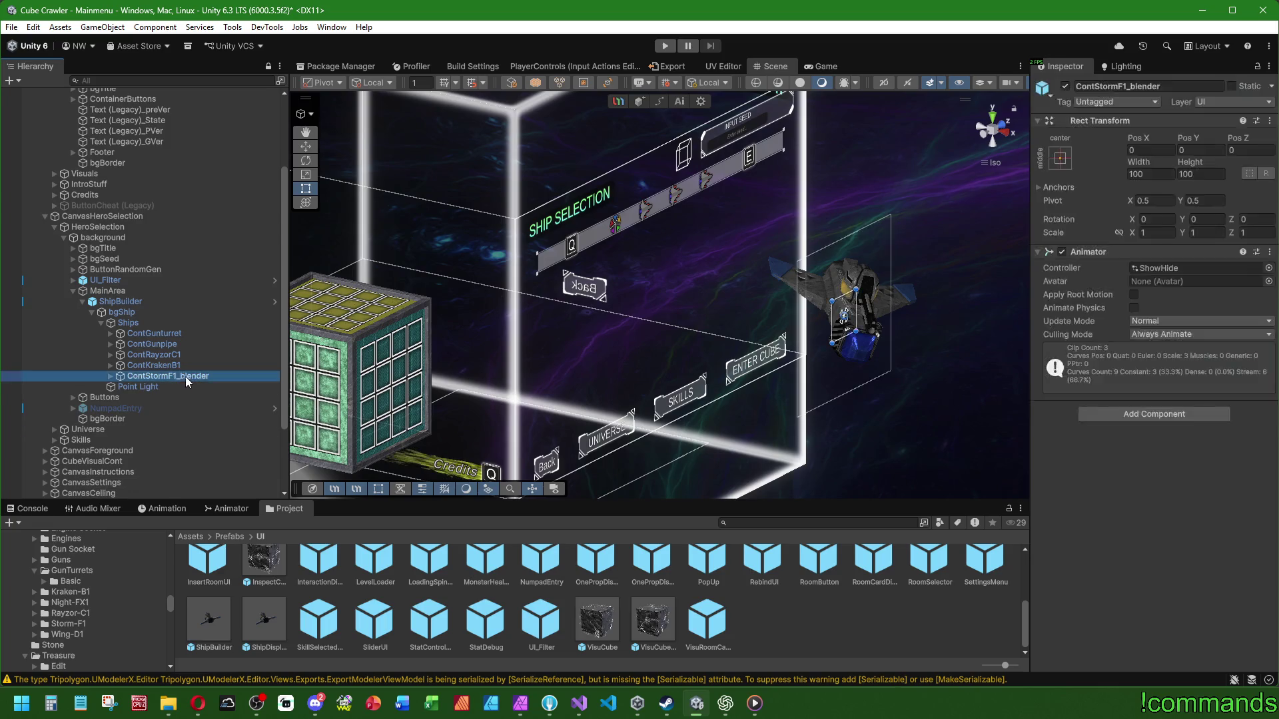
{"action": "key", "text": "Delete"}
{"action": "left_click", "coordinate": [166, 365]}
{"action": "left_click", "coordinate": [306, 146]}
Step: Delete ContRayzorC1, ContKrakenB1, ContGunpipe and ContGunturret, then create an empty GameObject under Ships
{"action": "left_click", "coordinate": [148, 356]}
{"action": "key", "text": "Delete"}
{"action": "left_click", "coordinate": [158, 354]}
{"action": "key", "text": "Delete"}
{"action": "left_click", "coordinate": [162, 343]}
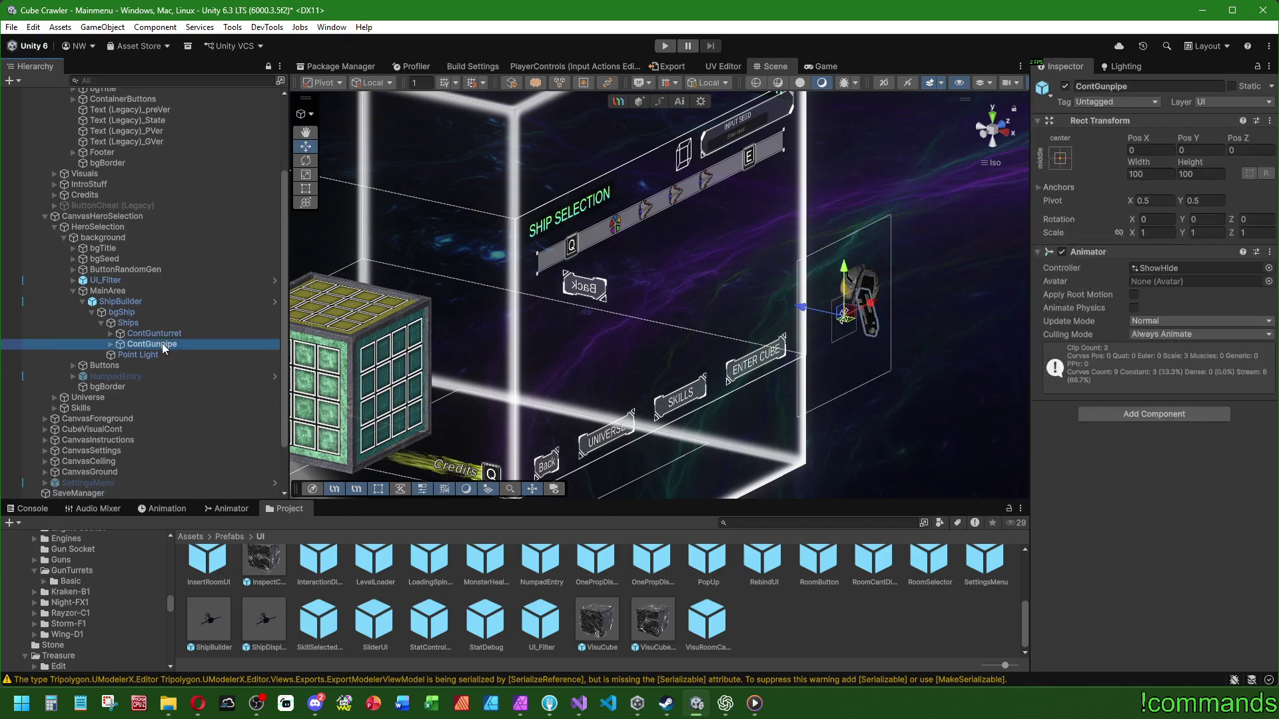
{"action": "key", "text": "Delete"}
{"action": "left_click", "coordinate": [165, 334]}
{"action": "key", "text": "Delete"}
{"action": "right_click", "coordinate": [138, 323]}
{"action": "left_click", "coordinate": [273, 366]}
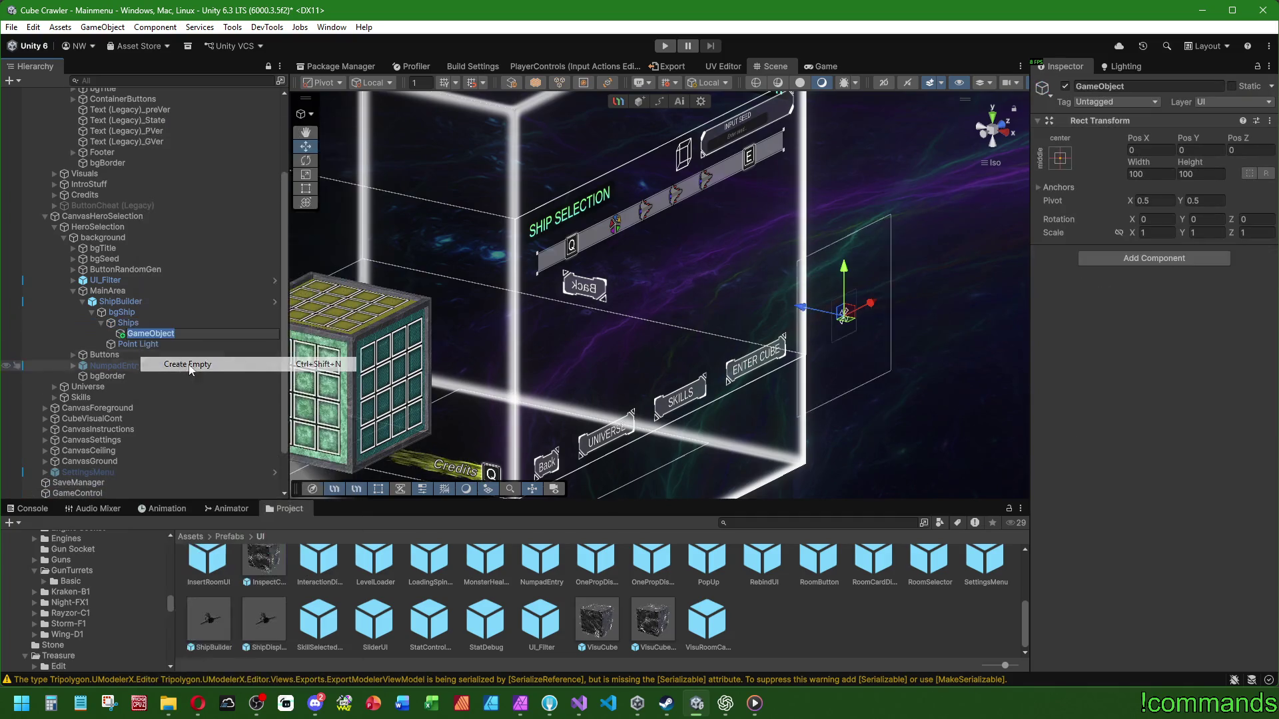
Step: Name the new object BodyAnchor and duplicate it into EngineAnchor and GunAnchor
{"action": "type", "text": "B"}
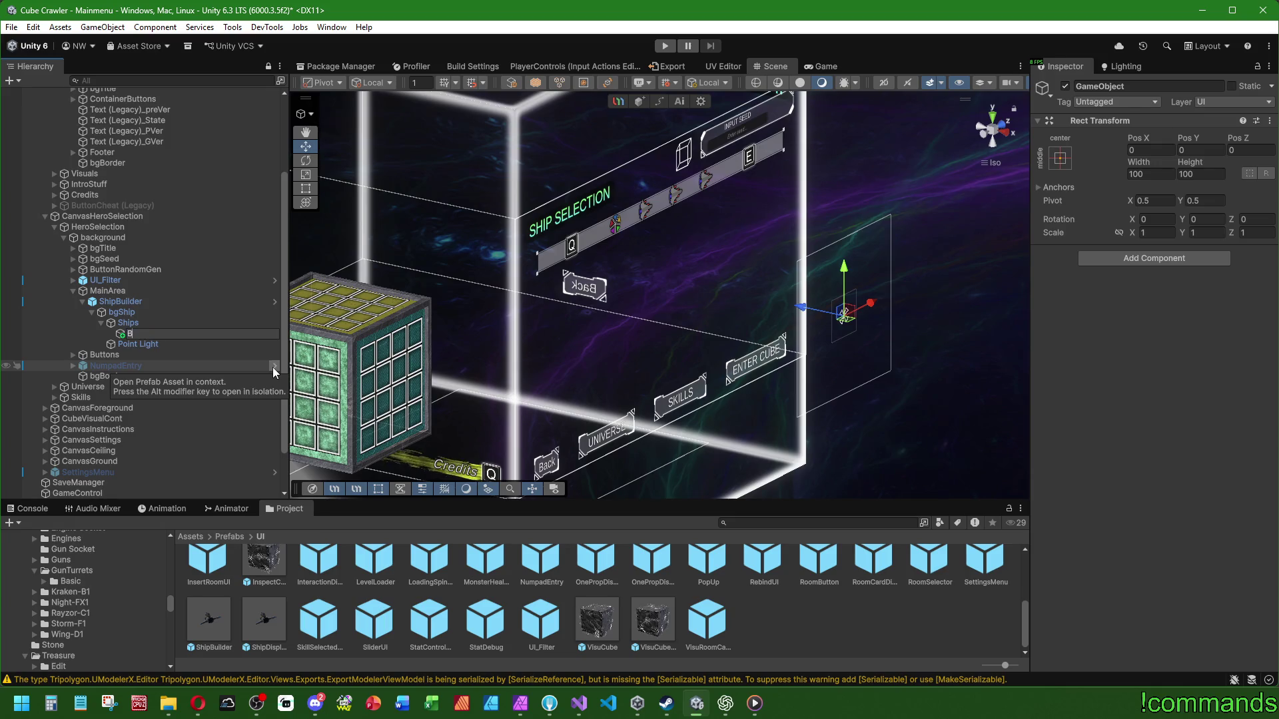
{"action": "type", "text": "odyAnchor"}
{"action": "key", "text": "Return"}
{"action": "key", "text": "ctrl+d"}
{"action": "key", "text": "ctrl+d"}
{"action": "key", "text": "Up"}
{"action": "key", "text": "F2"}
{"action": "type", "text": "EngineAnchor"}
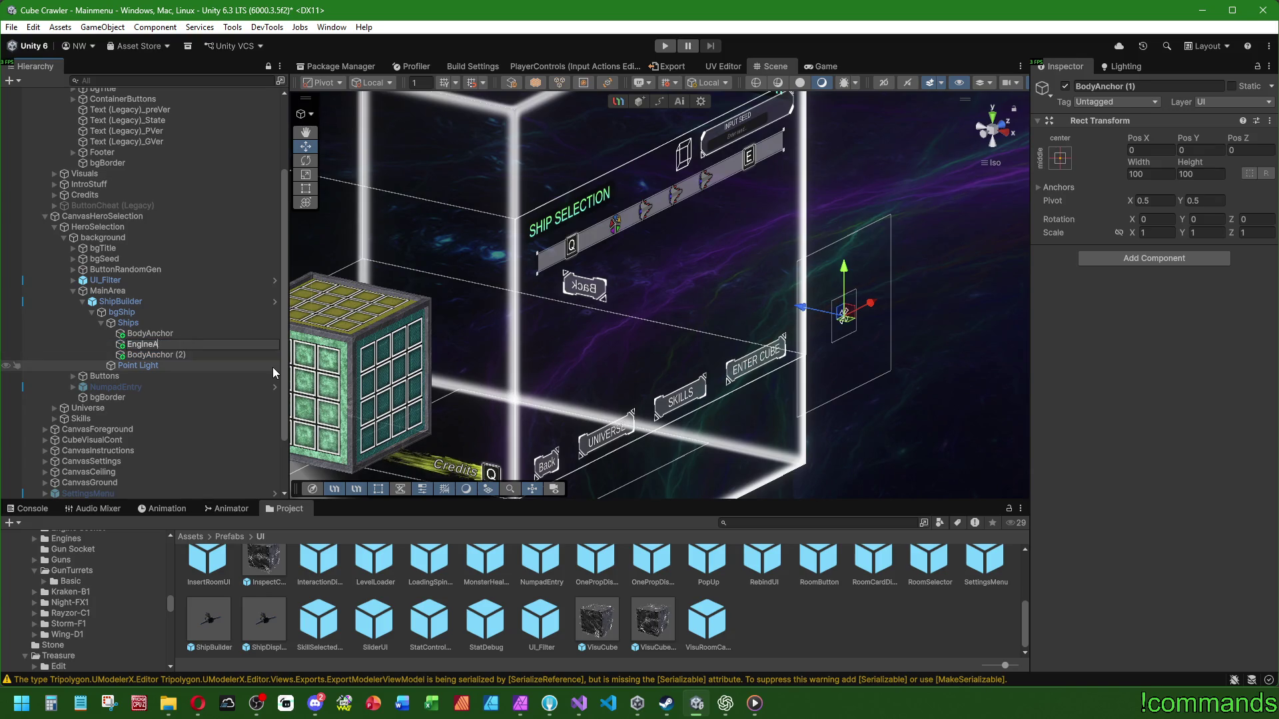
{"action": "key", "text": "Return"}
{"action": "key", "text": "Down"}
{"action": "key", "text": "F2"}
{"action": "type", "text": "G"}
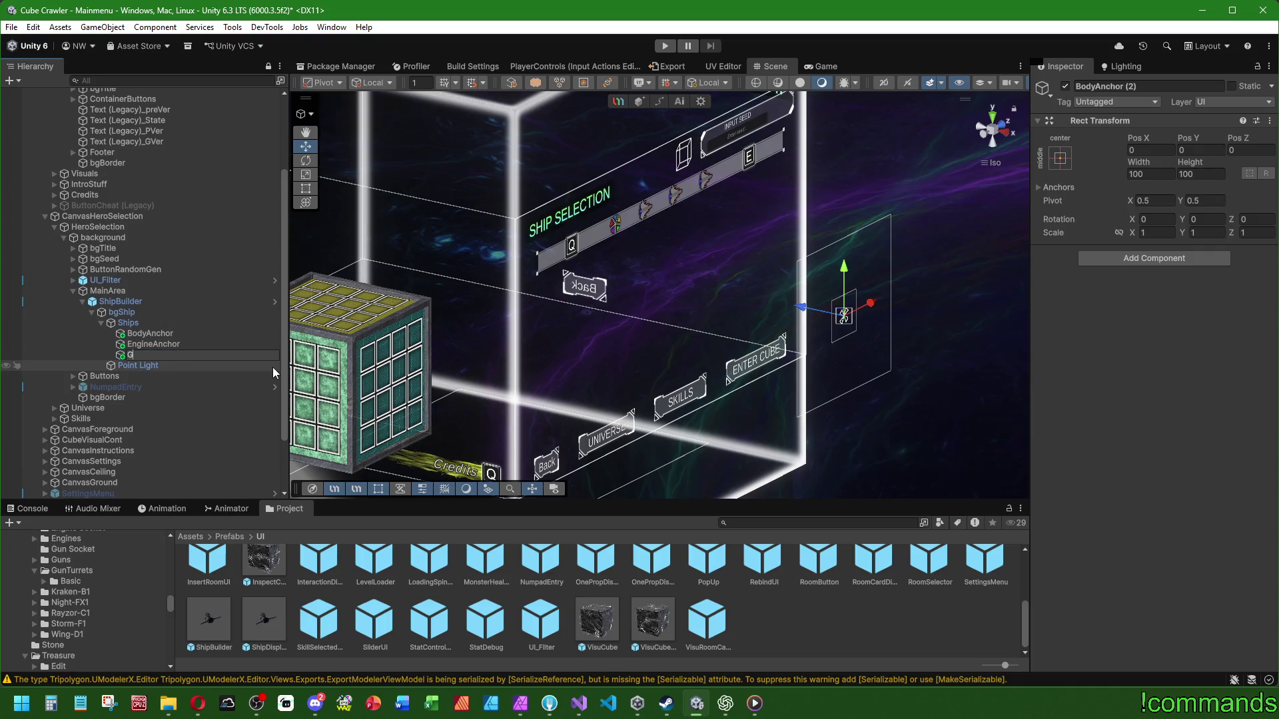
{"action": "type", "text": "unAnchor"}
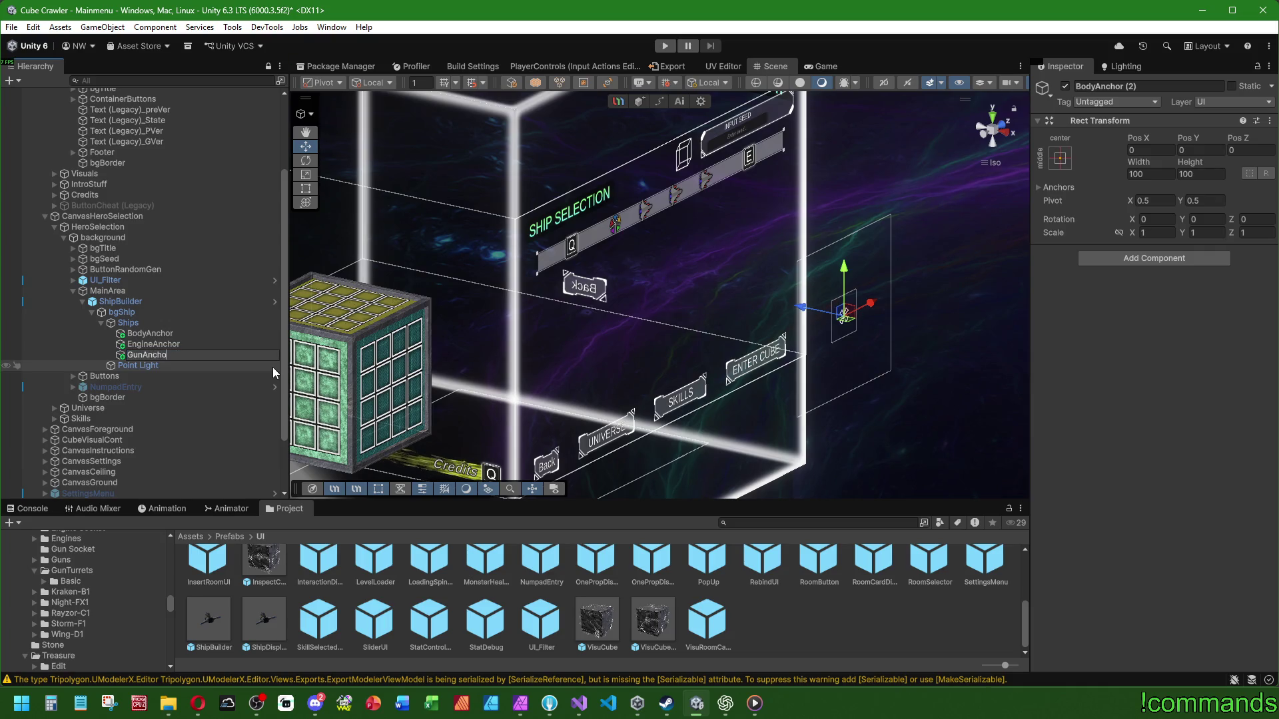
{"action": "key", "text": "Return"}
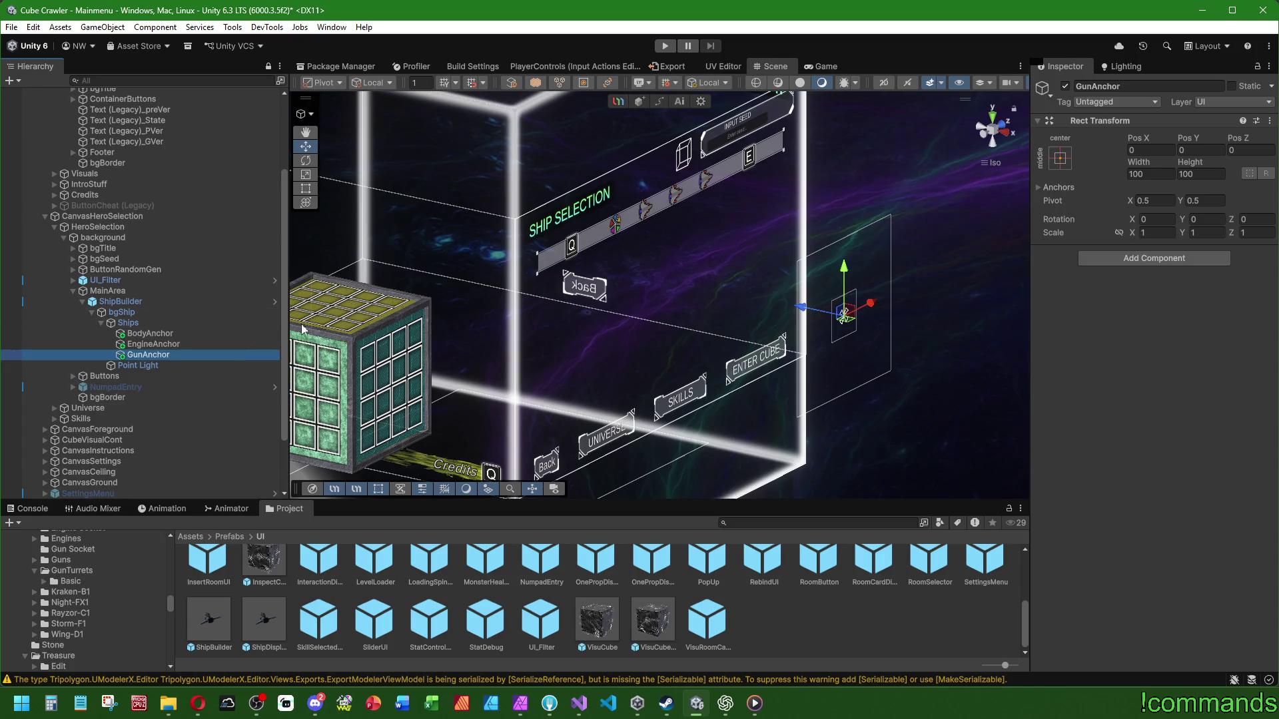
{"action": "left_click", "coordinate": [166, 324]}
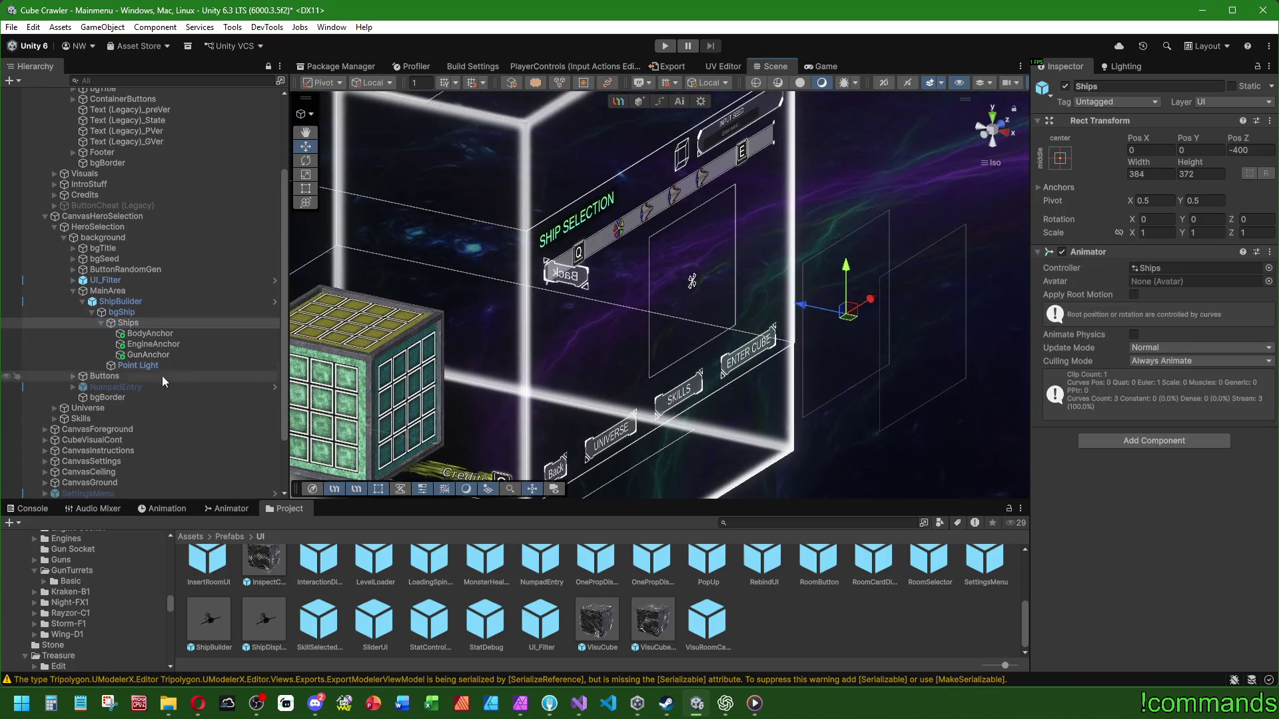
Step: Apply ShipBuilder's prefab overrides, remove its Animator, and apply the overrides again
{"action": "left_click", "coordinate": [176, 366]}
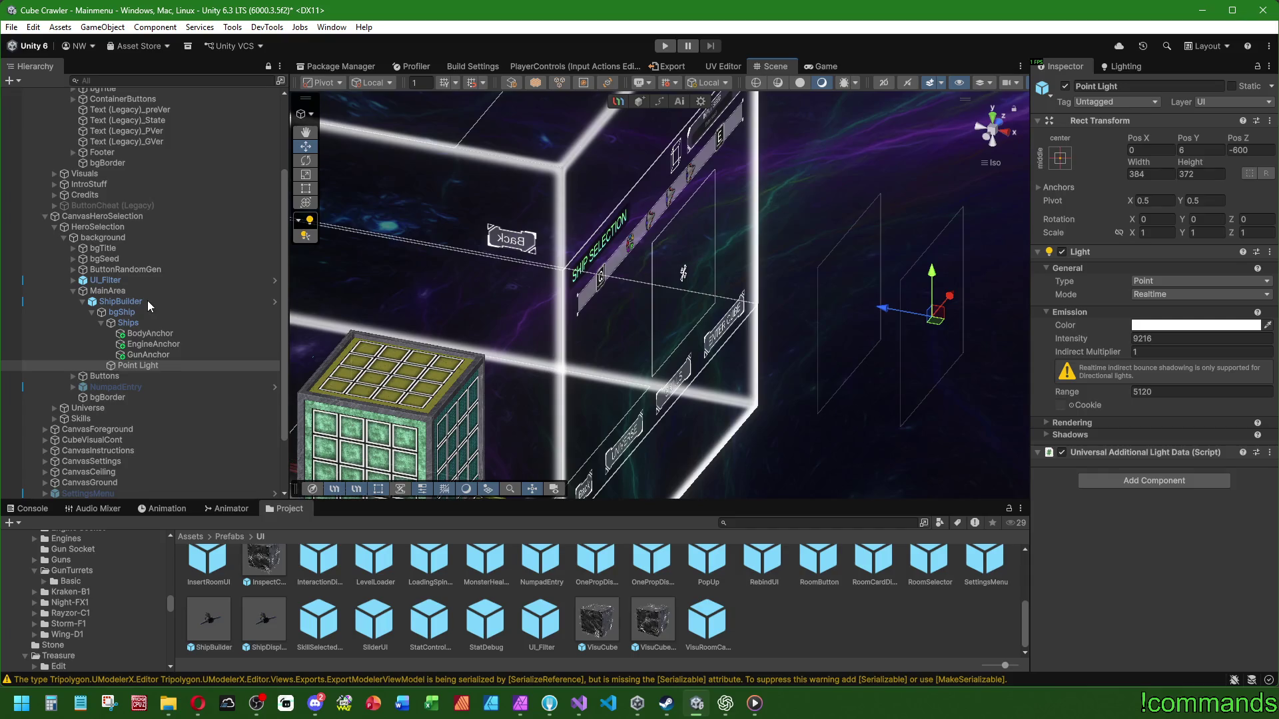
{"action": "left_click", "coordinate": [146, 301]}
{"action": "left_click", "coordinate": [1107, 137]}
{"action": "left_click", "coordinate": [1213, 398]}
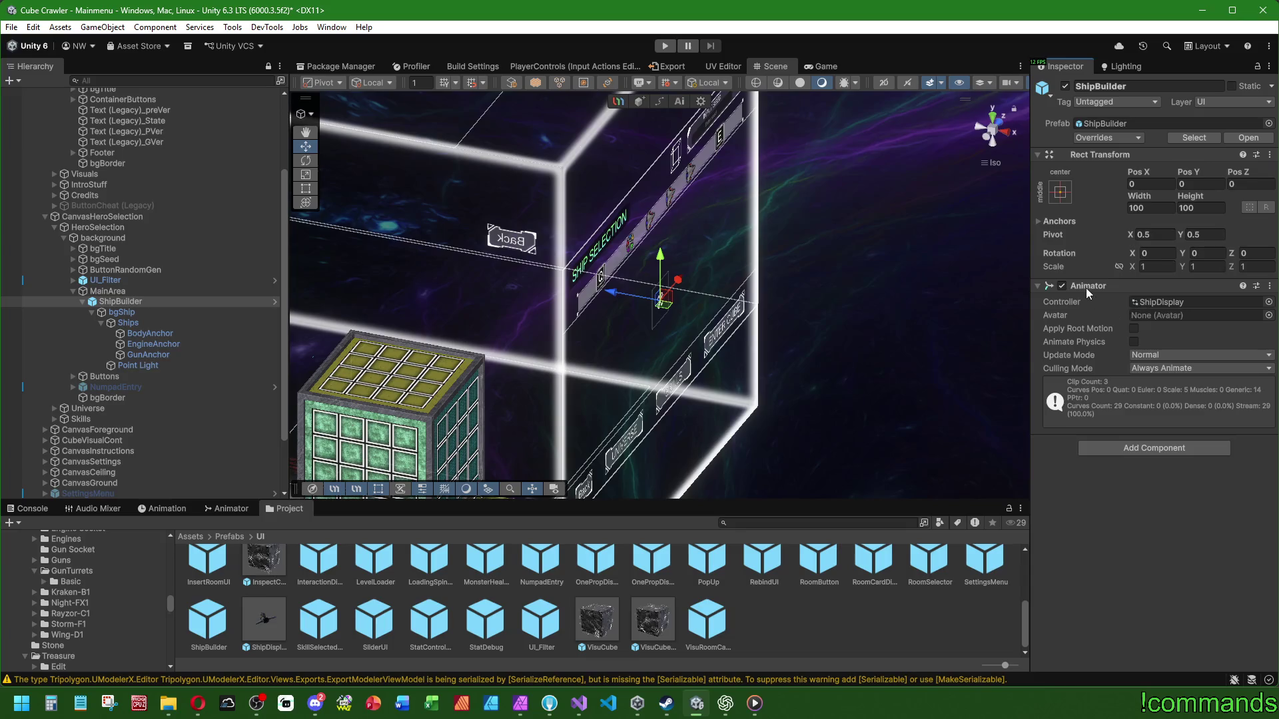
{"action": "right_click", "coordinate": [1085, 293]}
{"action": "left_click", "coordinate": [1132, 341]}
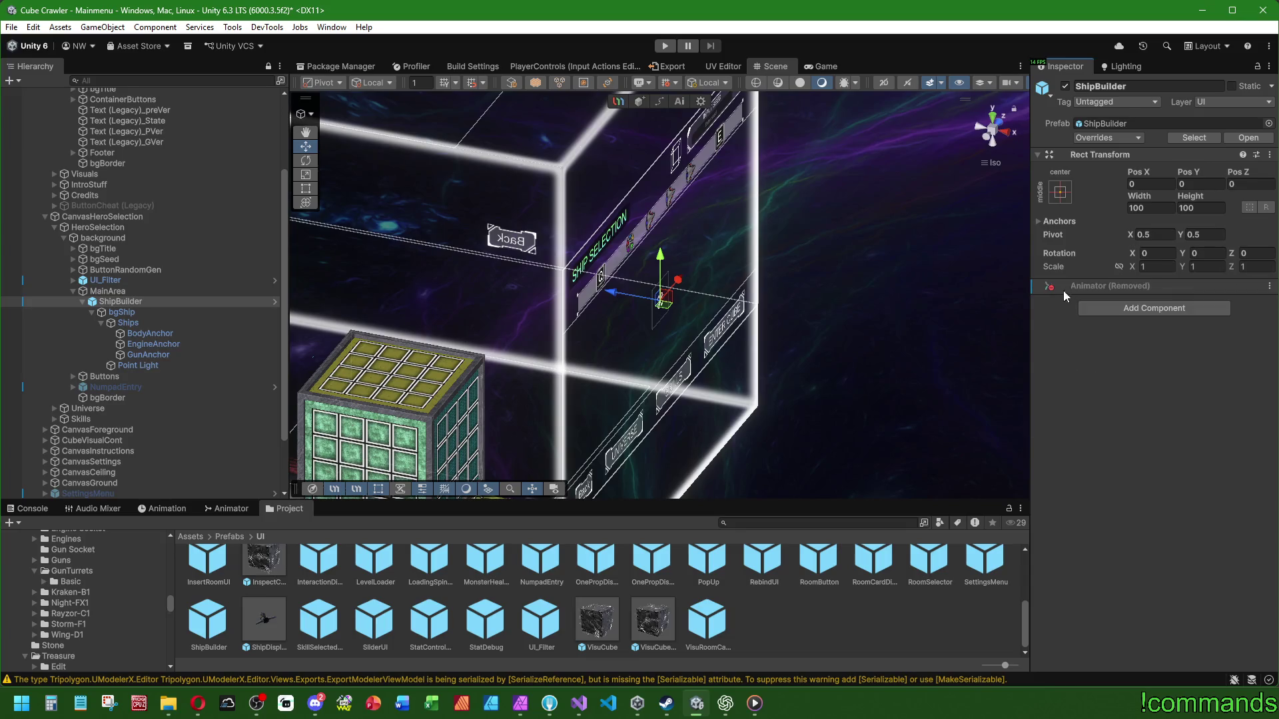
{"action": "left_click", "coordinate": [1096, 140]}
Step: In Right view, anchor bgShip to the centre and reset its Rect Transform to 100×100
{"action": "double_click", "coordinate": [163, 305]}
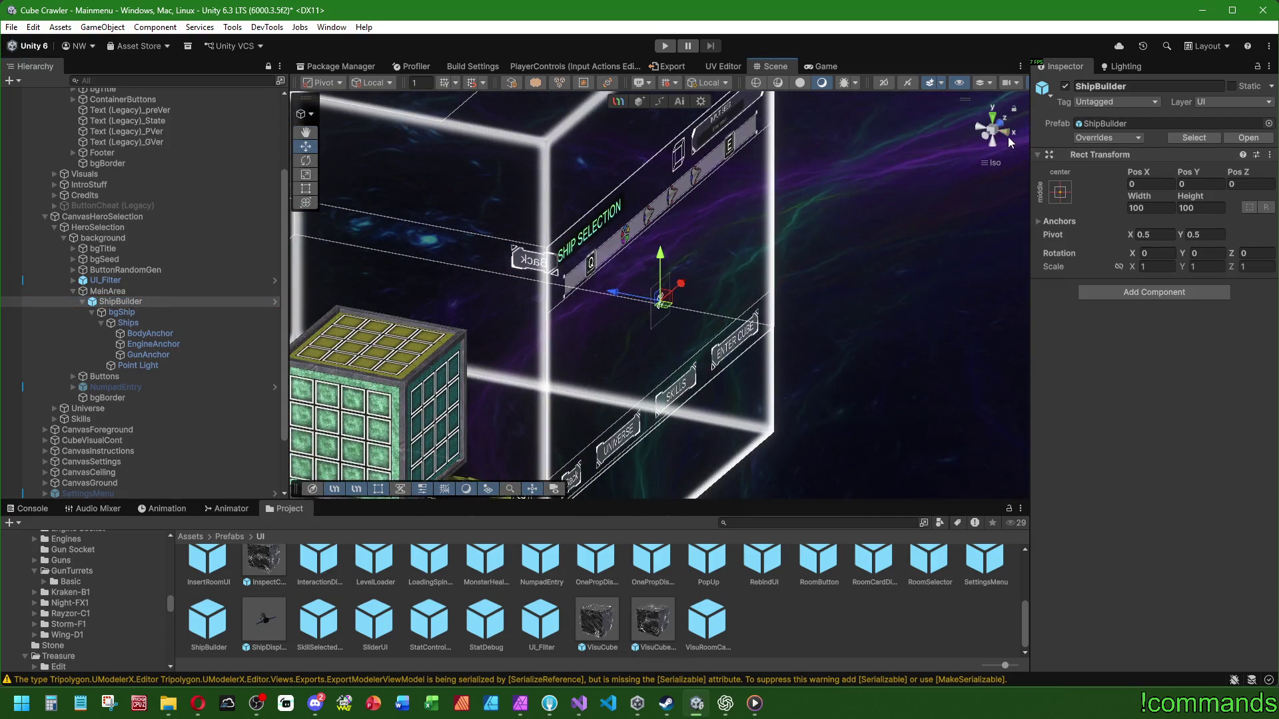
{"action": "left_click", "coordinate": [1009, 136]}
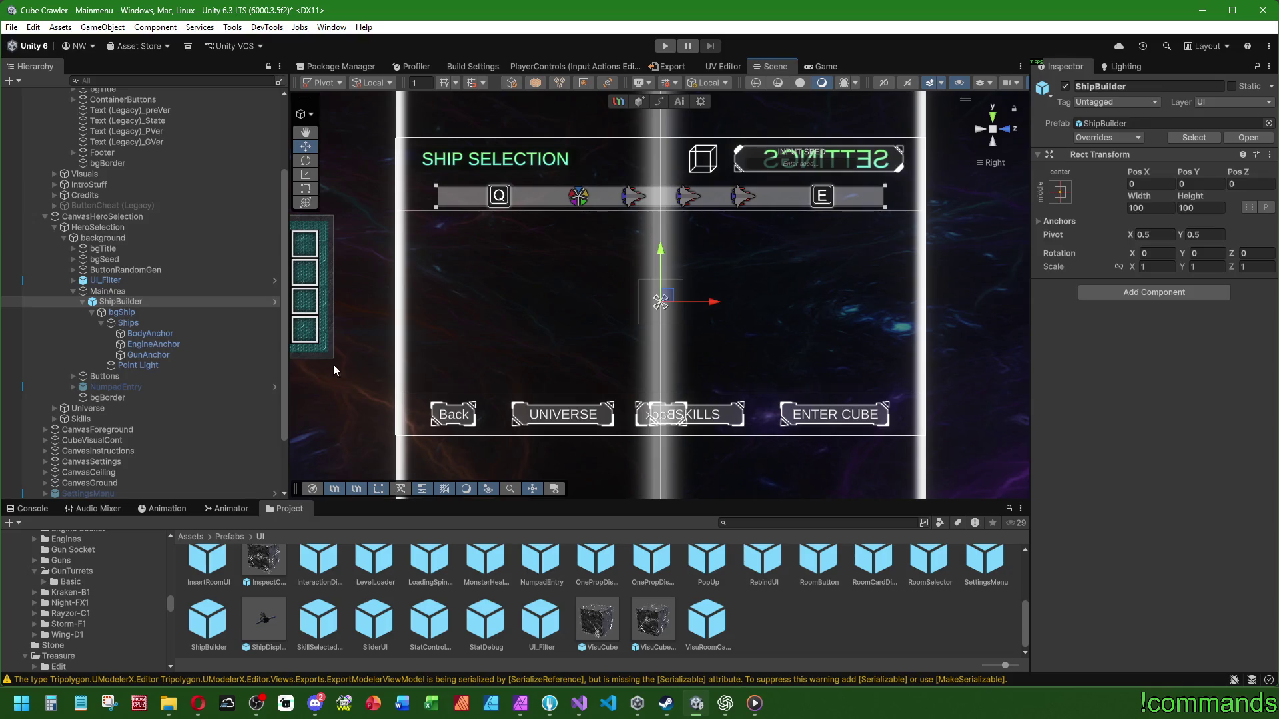
{"action": "left_click", "coordinate": [123, 313]}
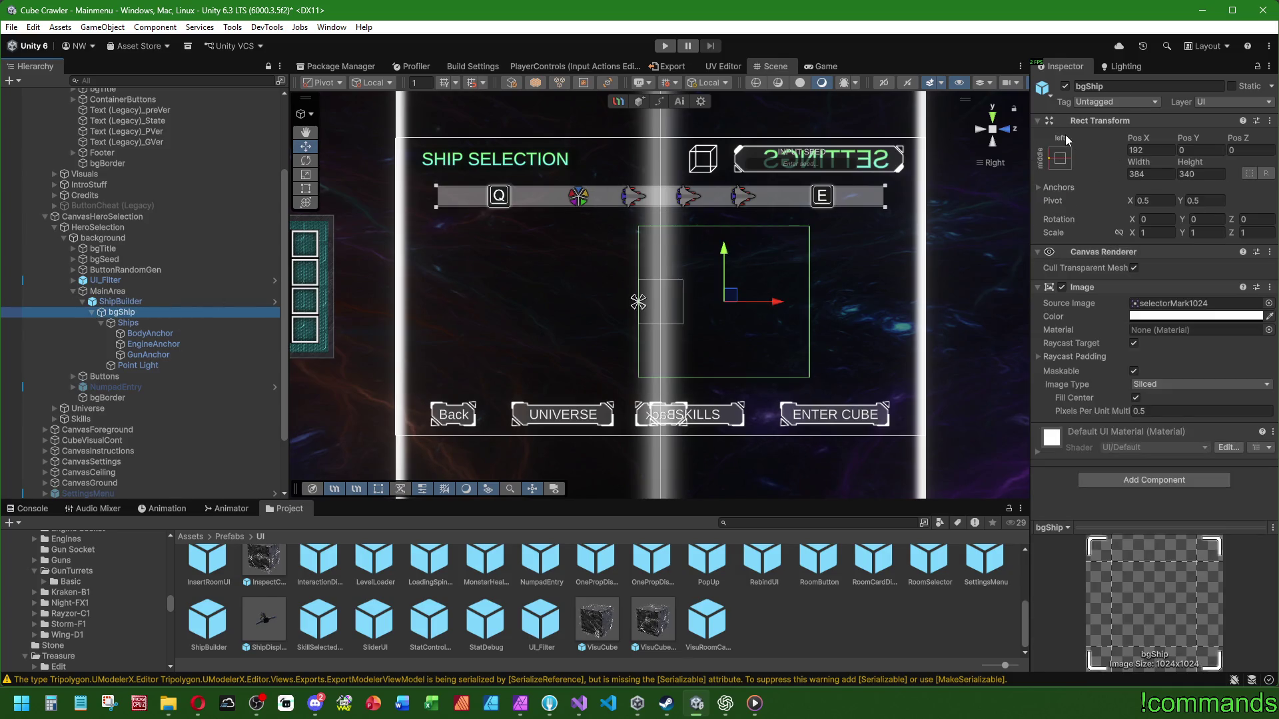
{"action": "left_click", "coordinate": [1059, 158]}
{"action": "left_click", "coordinate": [1135, 291]}
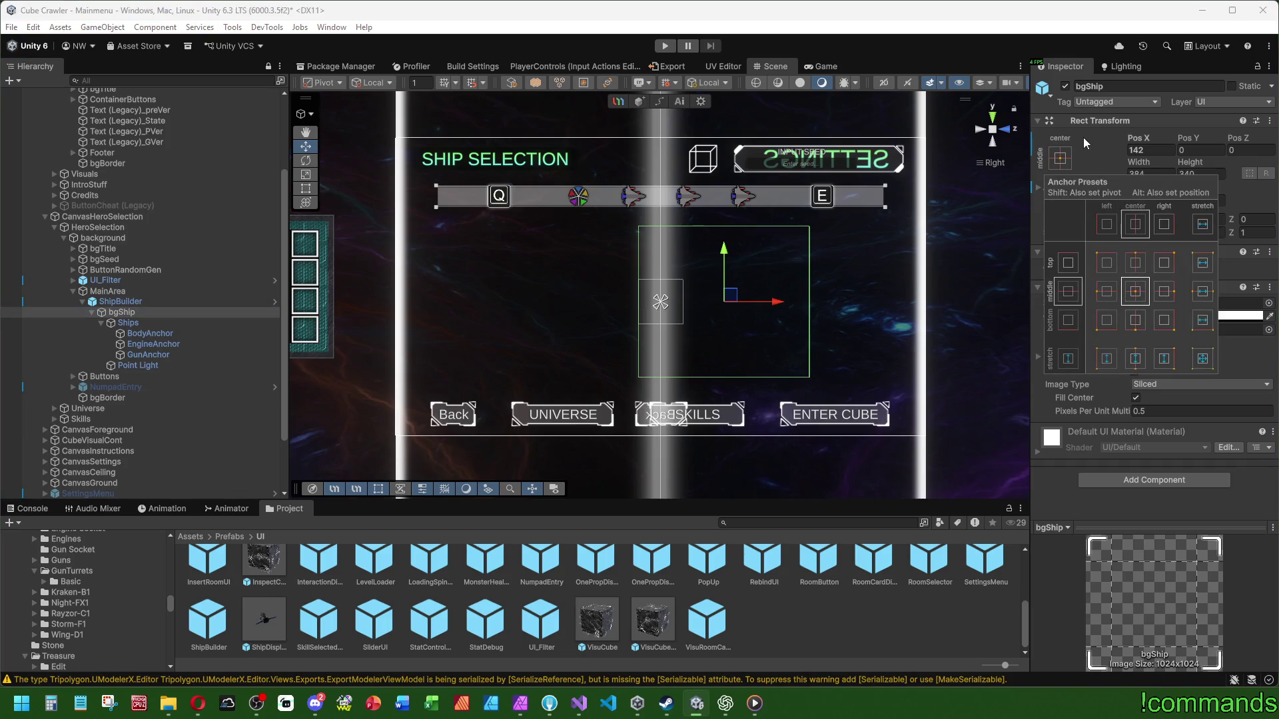
{"action": "right_click", "coordinate": [1079, 122]}
{"action": "left_click", "coordinate": [1092, 130]}
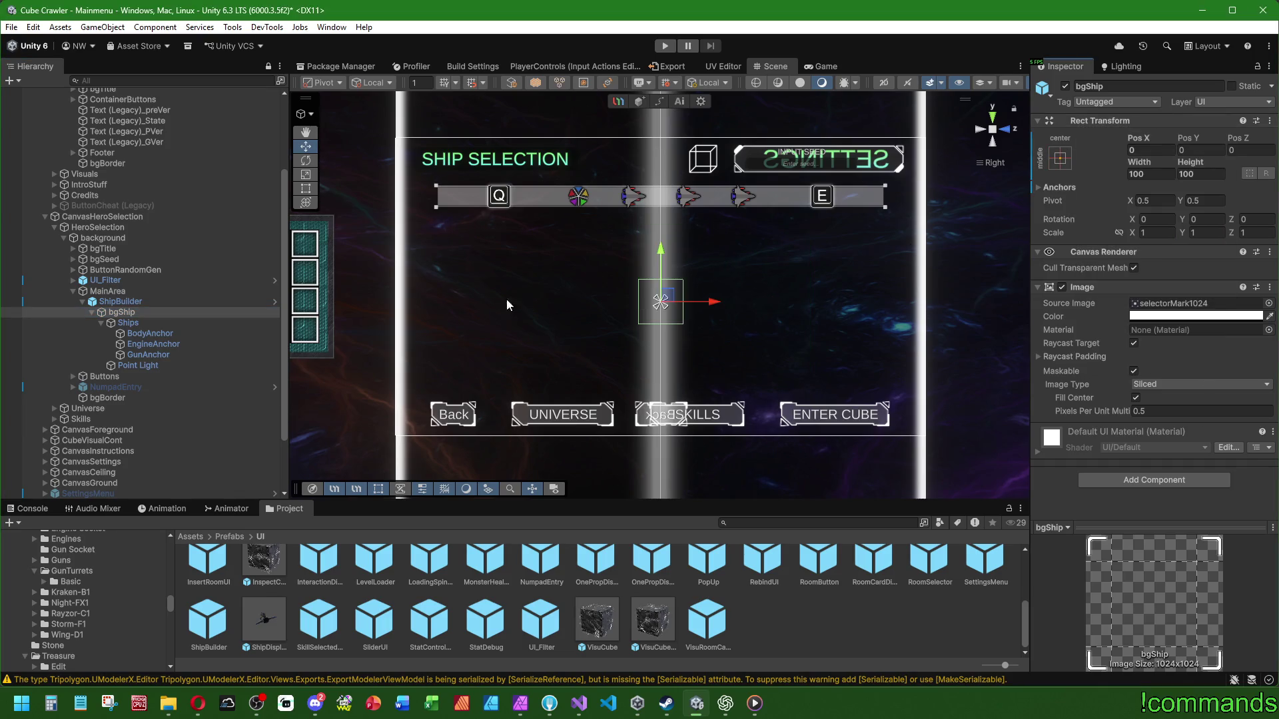
Step: Inspect Ships, BodyAnchor, ShipBuilder and bgShip while orbiting the scene
{"action": "left_click", "coordinate": [137, 322]}
{"action": "mouse_move", "coordinate": [506, 301]}
{"action": "left_mouse_down"}
{"action": "mouse_move", "coordinate": [538, 307]}
{"action": "mouse_move", "coordinate": [529, 333]}
{"action": "left_mouse_up"}
{"action": "left_click", "coordinate": [166, 335]}
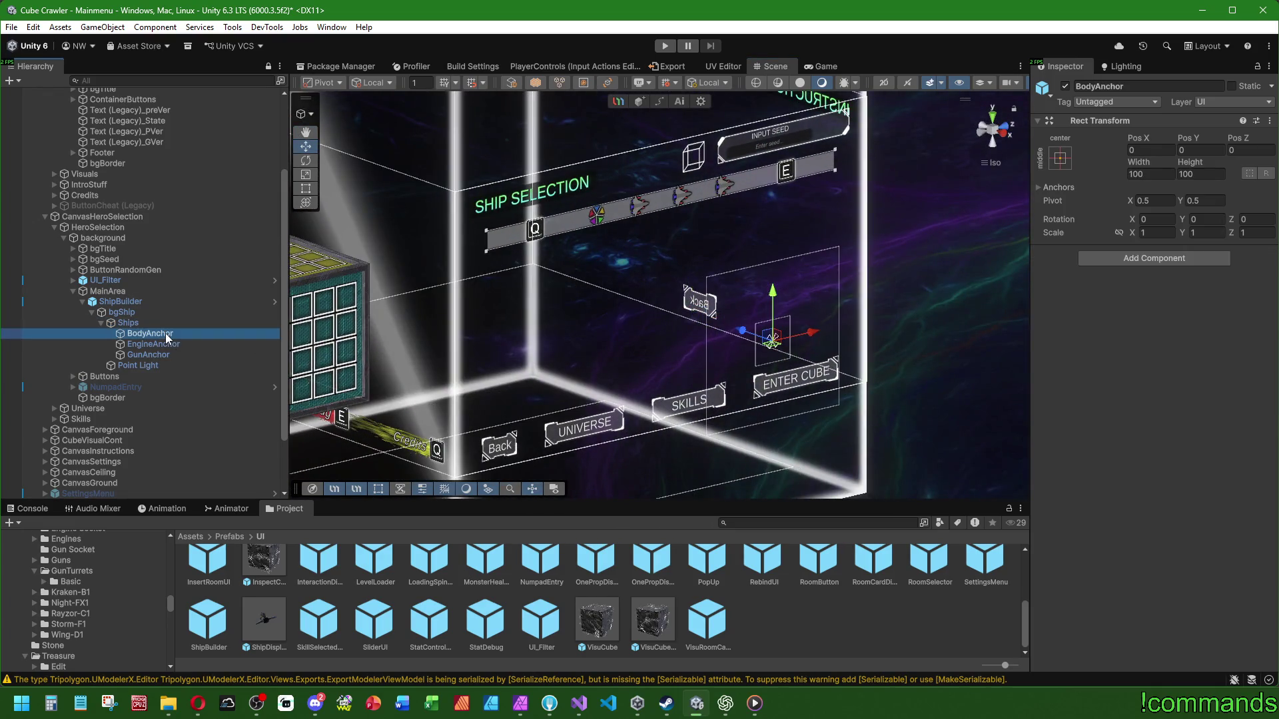
{"action": "left_click", "coordinate": [140, 322]}
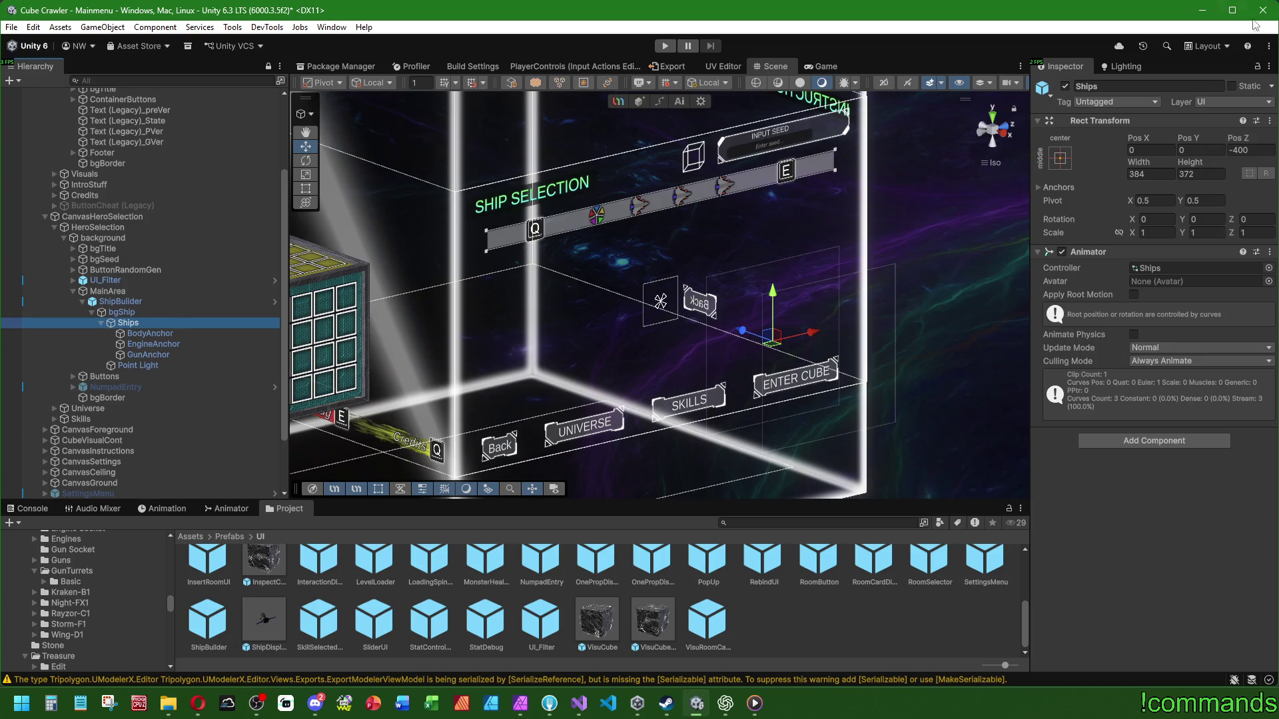
{"action": "left_click", "coordinate": [142, 302]}
{"action": "left_click", "coordinate": [142, 313]}
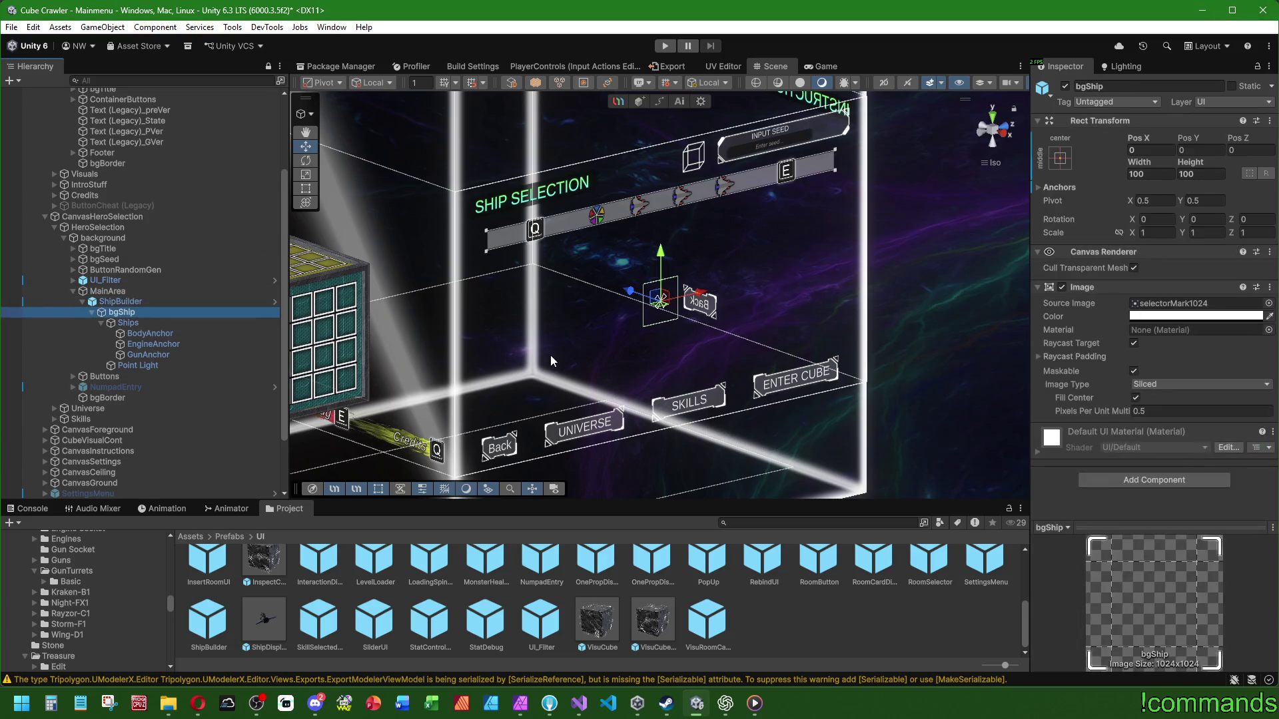
{"action": "left_click_drag", "start_coordinate": [513, 296], "coordinate": [881, 279]}
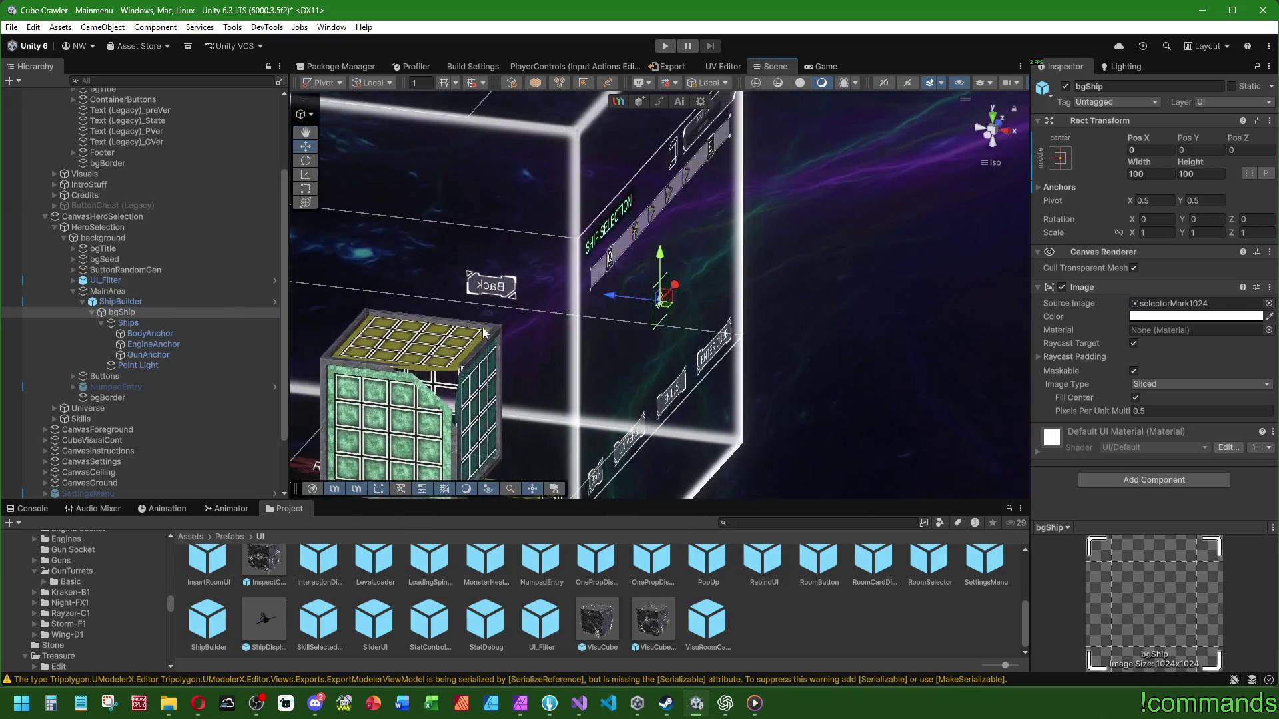
{"action": "left_click", "coordinate": [145, 324]}
{"action": "left_click", "coordinate": [146, 313]}
{"action": "left_click", "coordinate": [143, 324]}
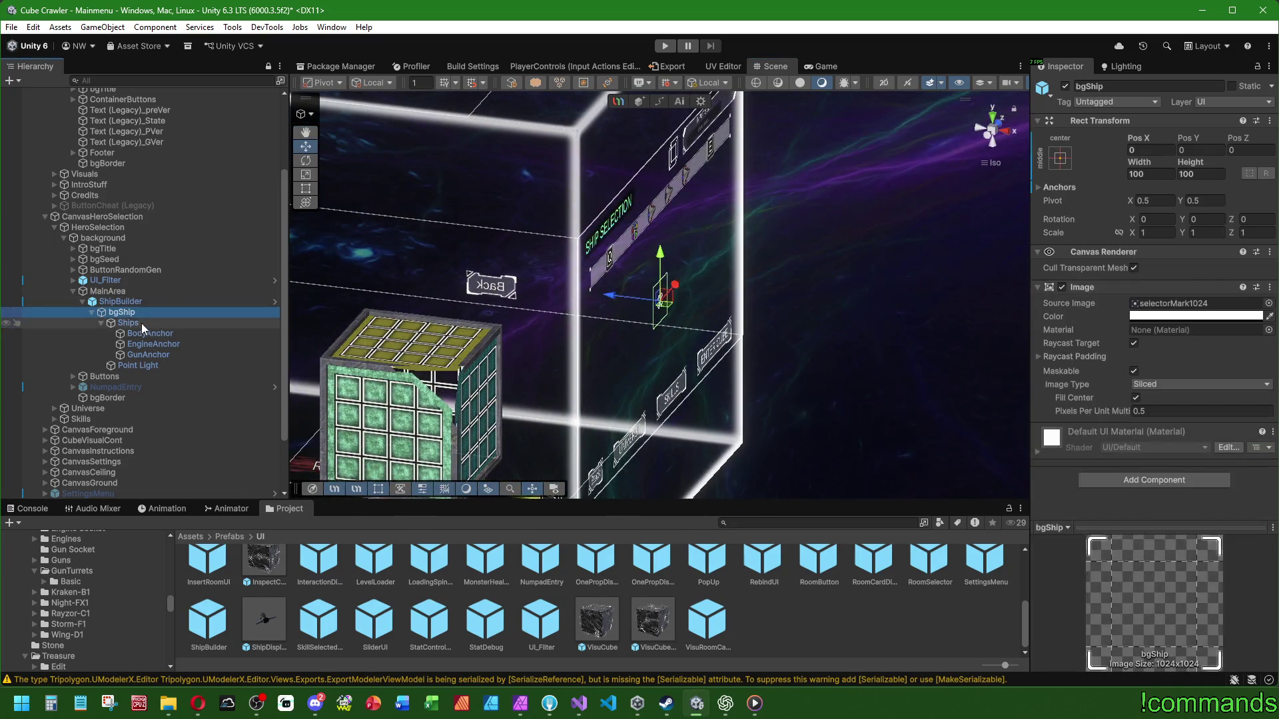
{"action": "key", "text": "Up"}
{"action": "key", "text": "Down"}
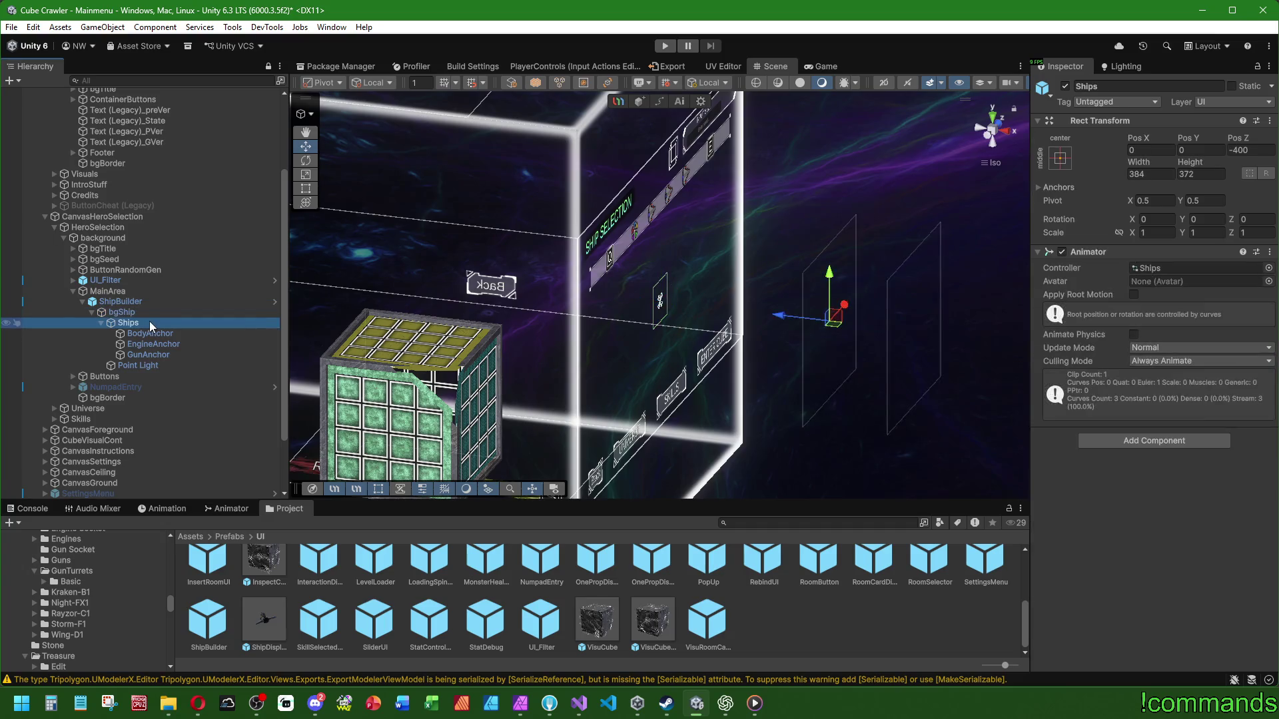
Step: Rename Ships to Ship and check its child objects
{"action": "key", "text": "F2"}
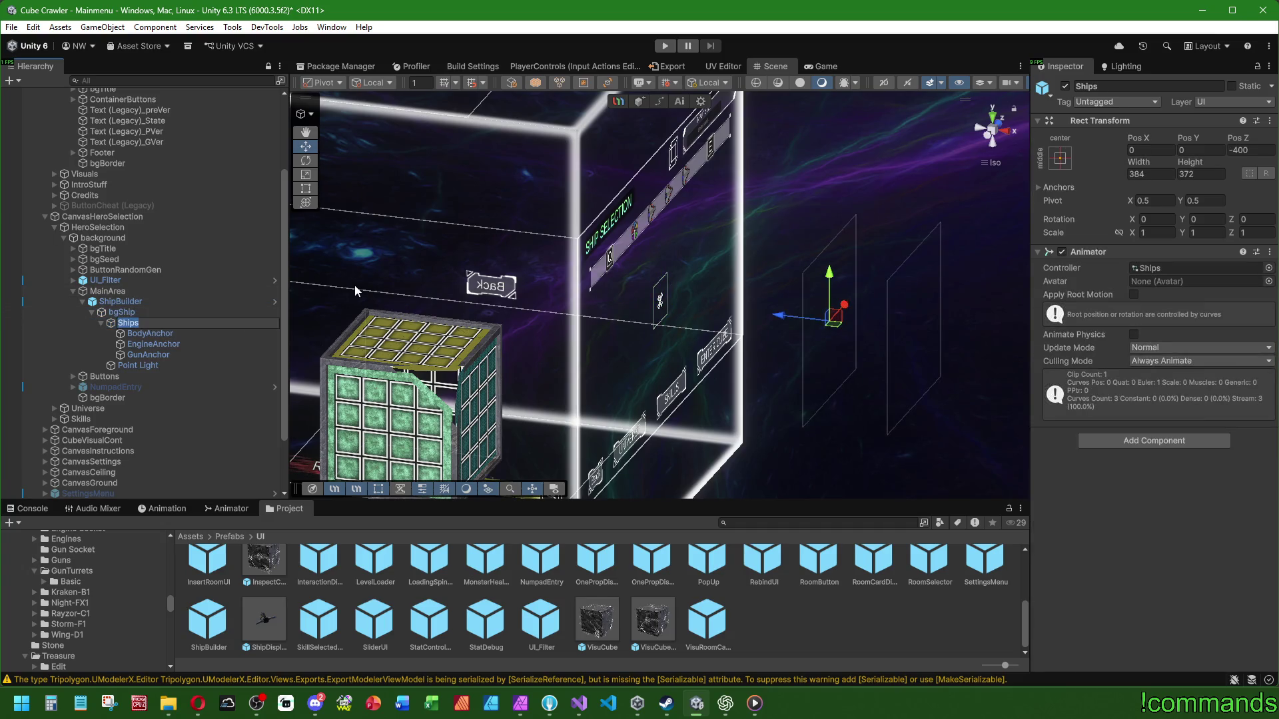
{"action": "type", "text": "Ship"}
{"action": "key", "text": "Return"}
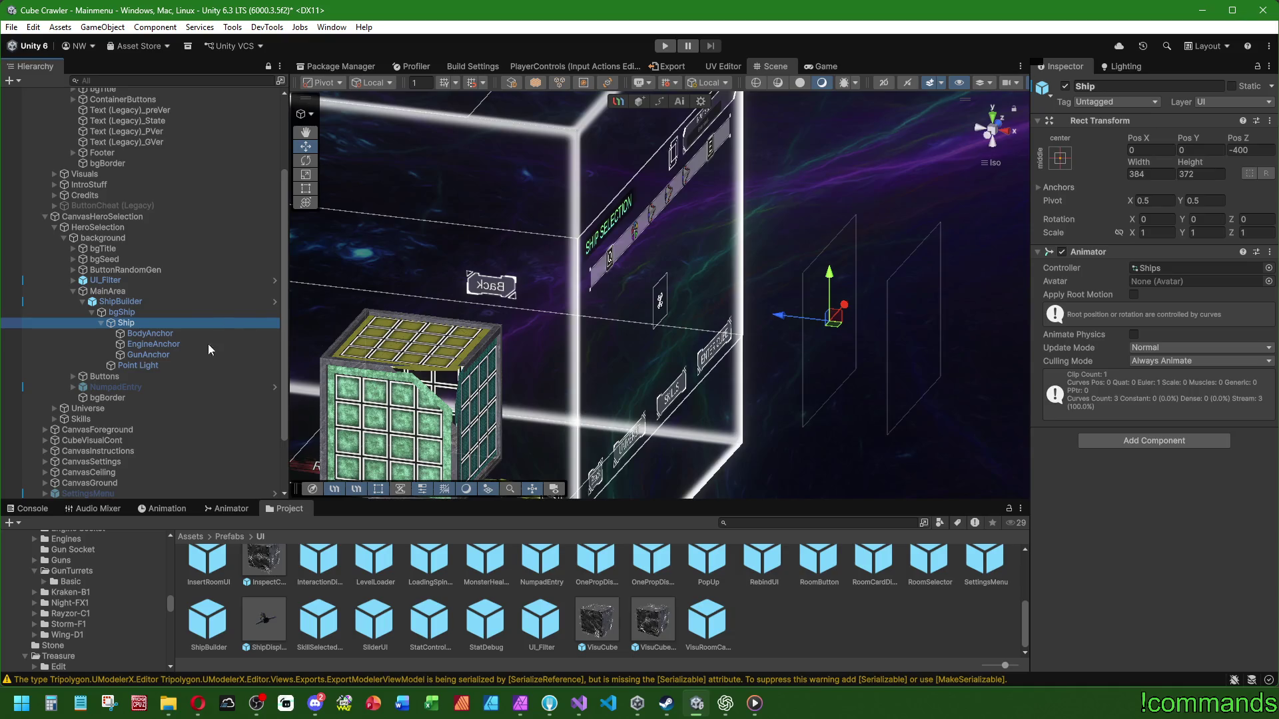
{"action": "left_click", "coordinate": [142, 311]}
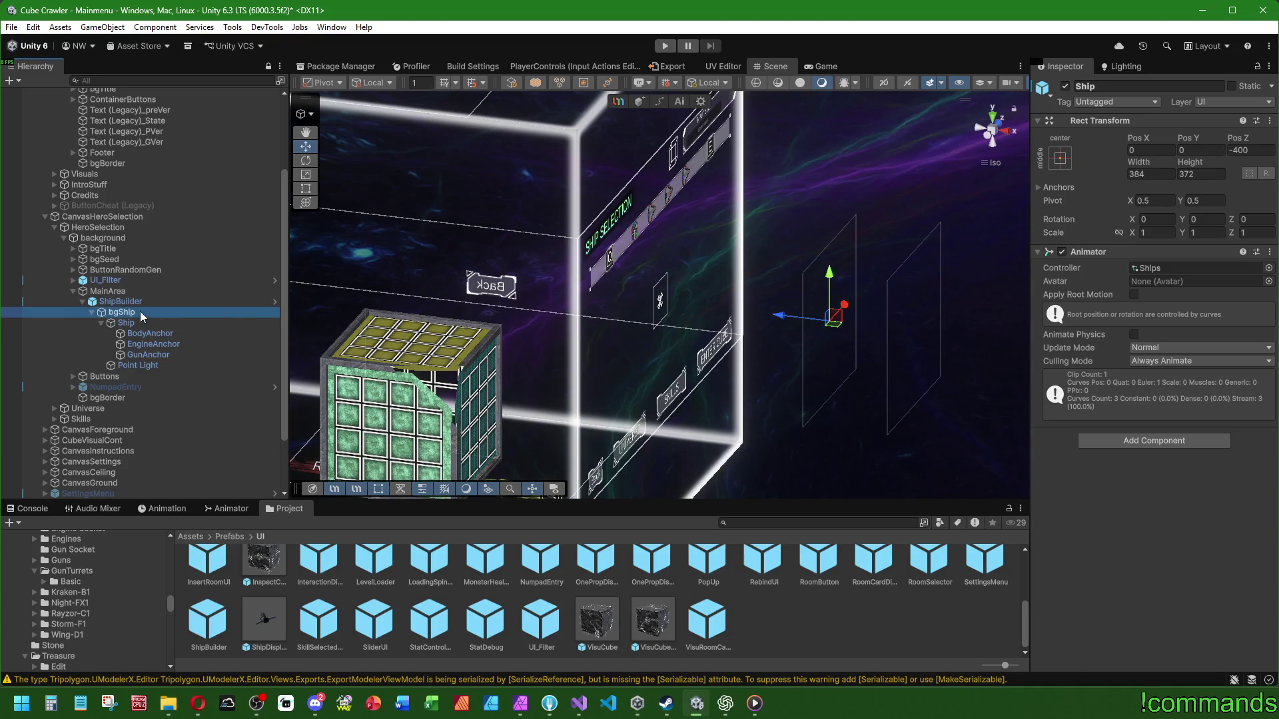
{"action": "left_click", "coordinate": [134, 319]}
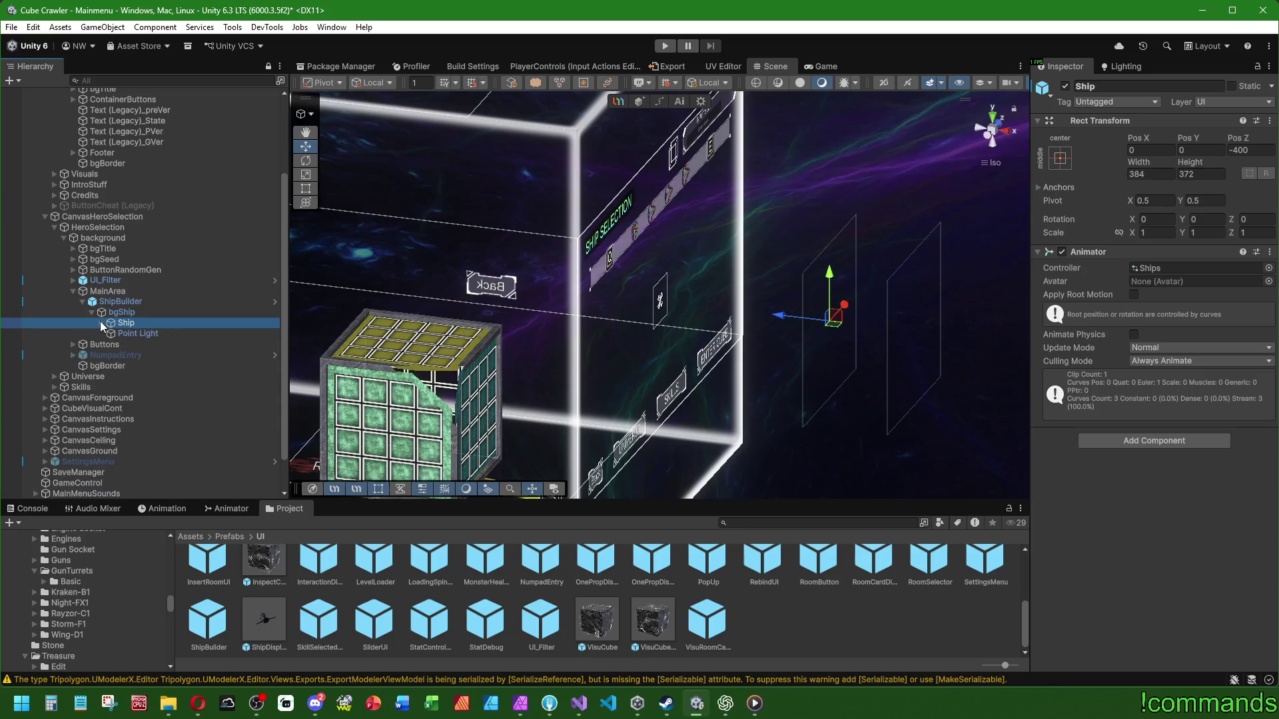
{"action": "left_click", "coordinate": [100, 322]}
{"action": "left_click", "coordinate": [101, 323]}
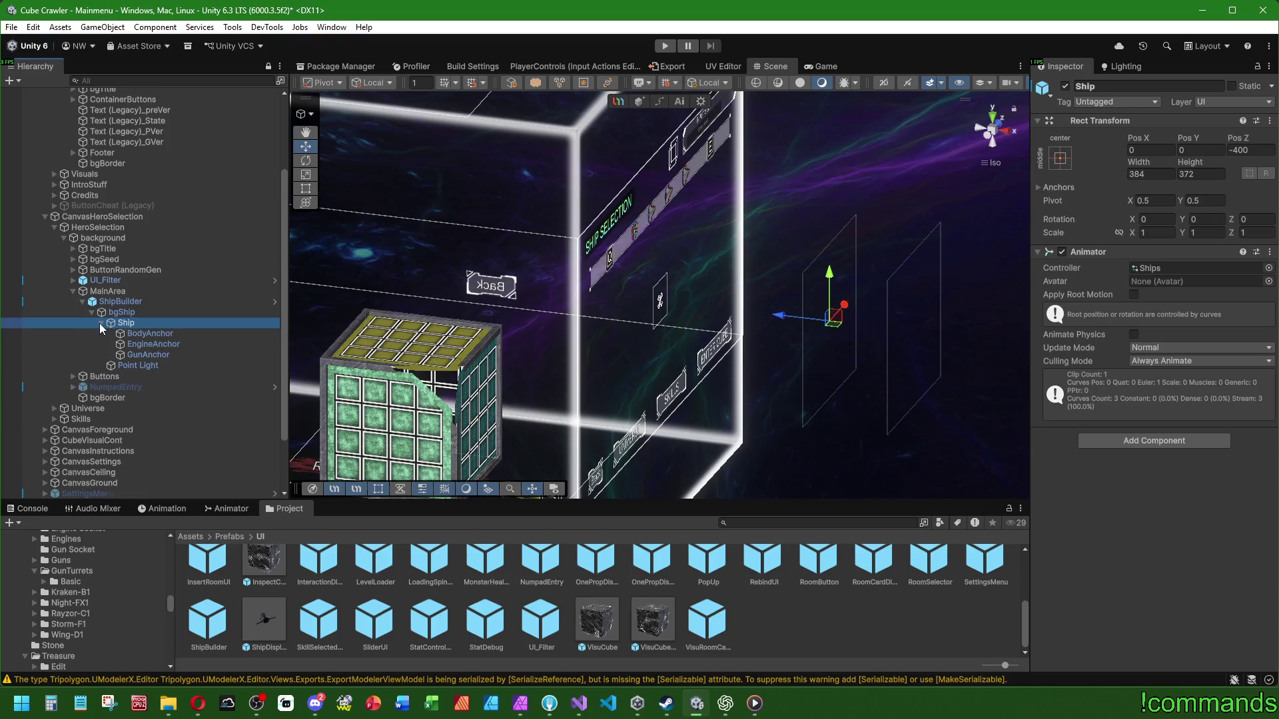
{"action": "right_click", "coordinate": [150, 324]}
Step: Create an empty child named Ground under Ship and move it above BodyAnchor
{"action": "left_click", "coordinate": [221, 365]}
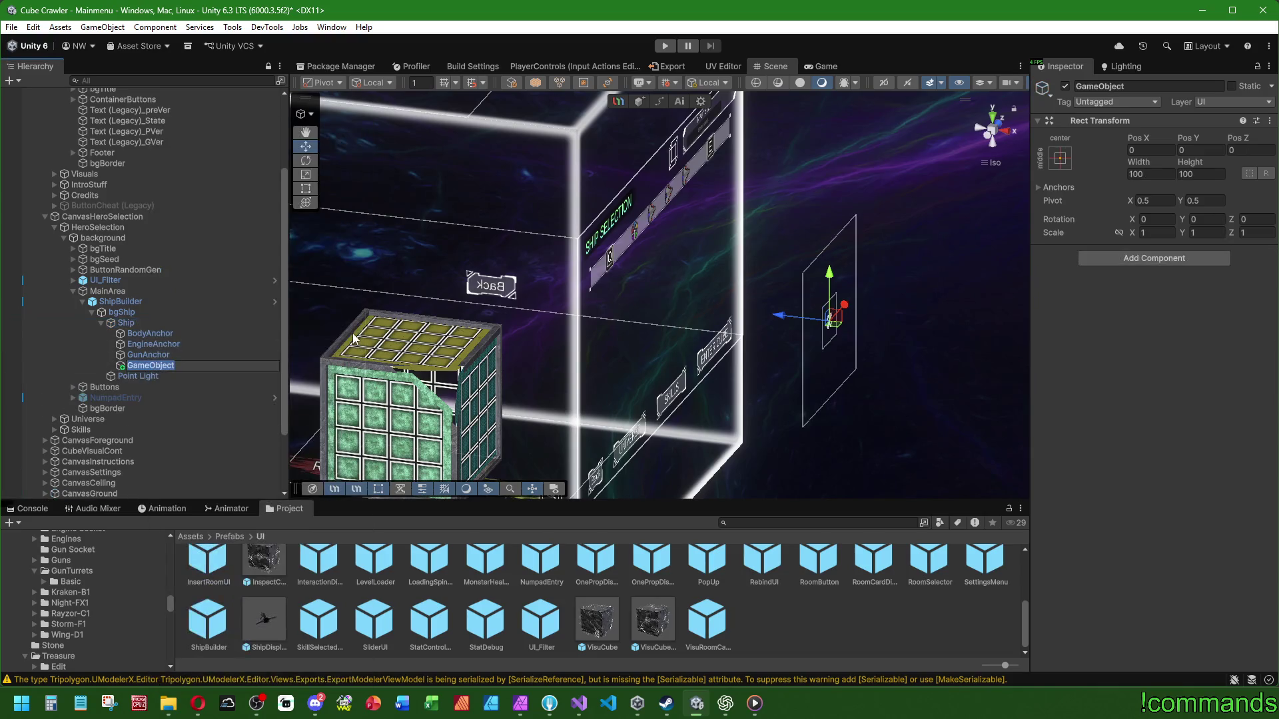
{"action": "type", "text": "Ground"}
{"action": "key", "text": "Return"}
{"action": "left_click_drag", "start_coordinate": [141, 365], "coordinate": [148, 328]}
Step: Apply all overrides to the ShipBuilder prefab and reselect Ground
{"action": "left_click", "coordinate": [127, 302]}
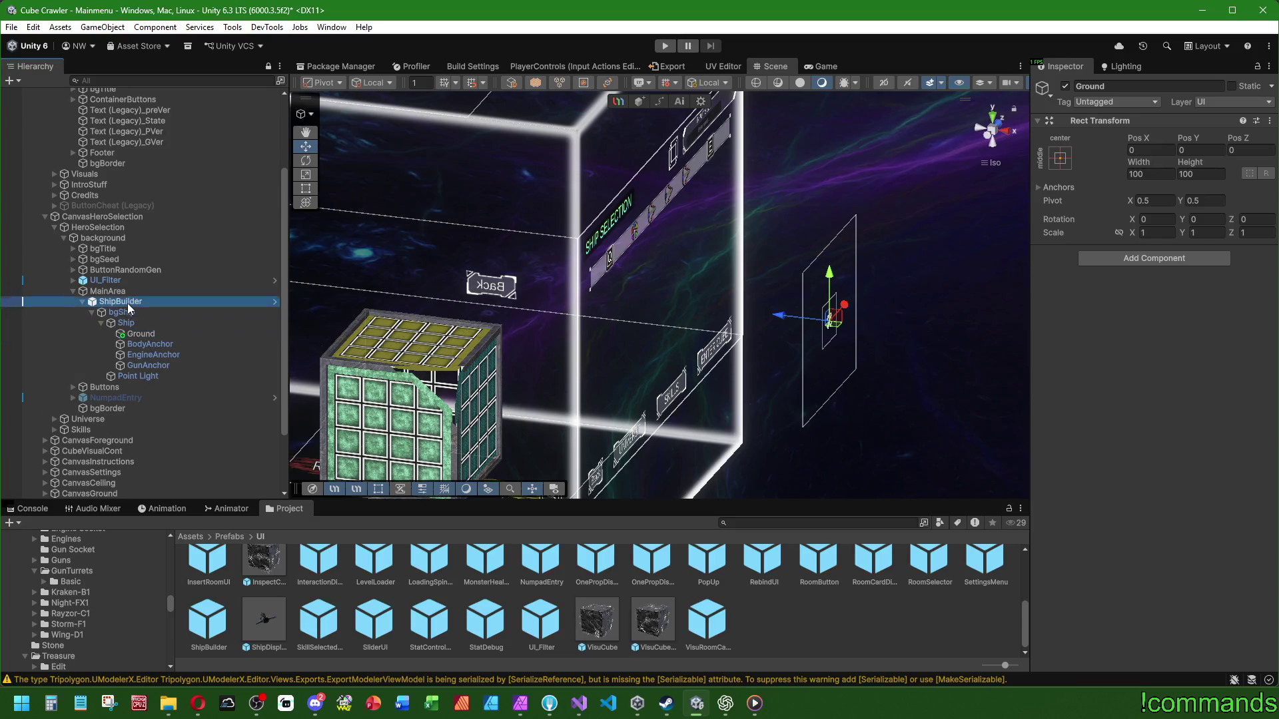
{"action": "left_click", "coordinate": [1119, 138]}
{"action": "left_click", "coordinate": [1213, 255]}
{"action": "scroll", "coordinate": [497, 345], "scroll_direction": "up", "scroll_amount": 3}
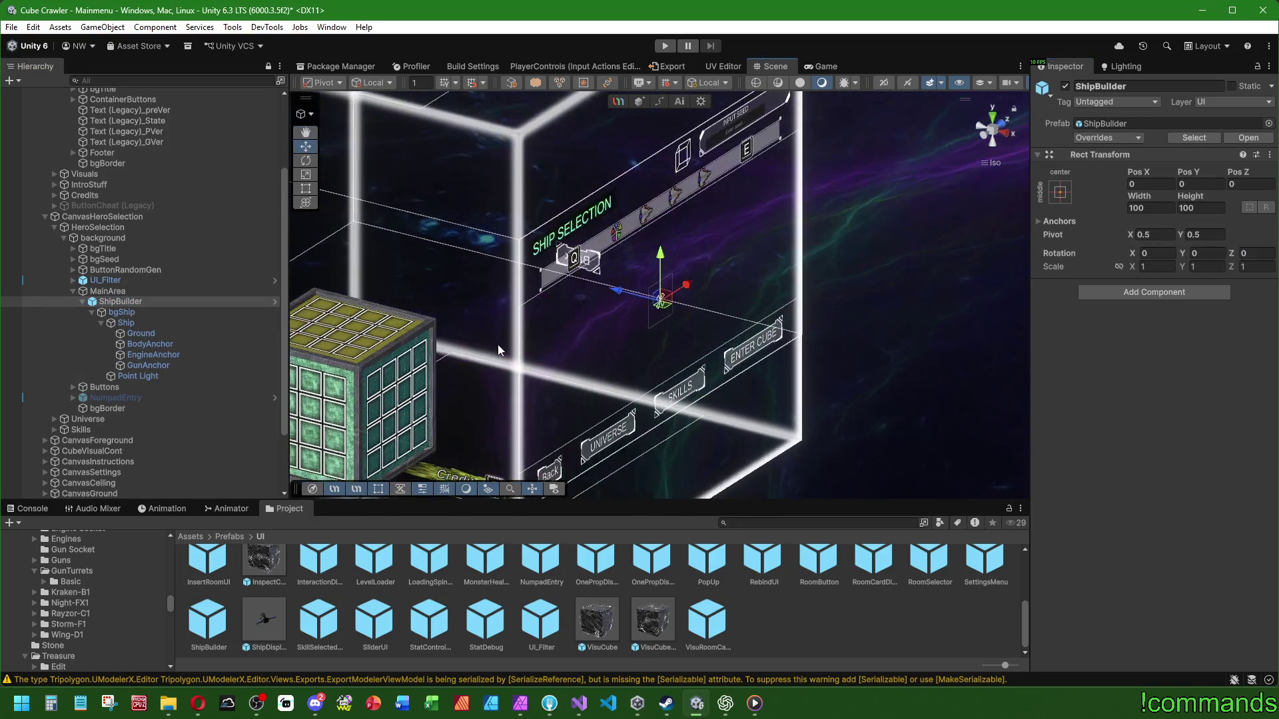
{"action": "left_click", "coordinate": [148, 335]}
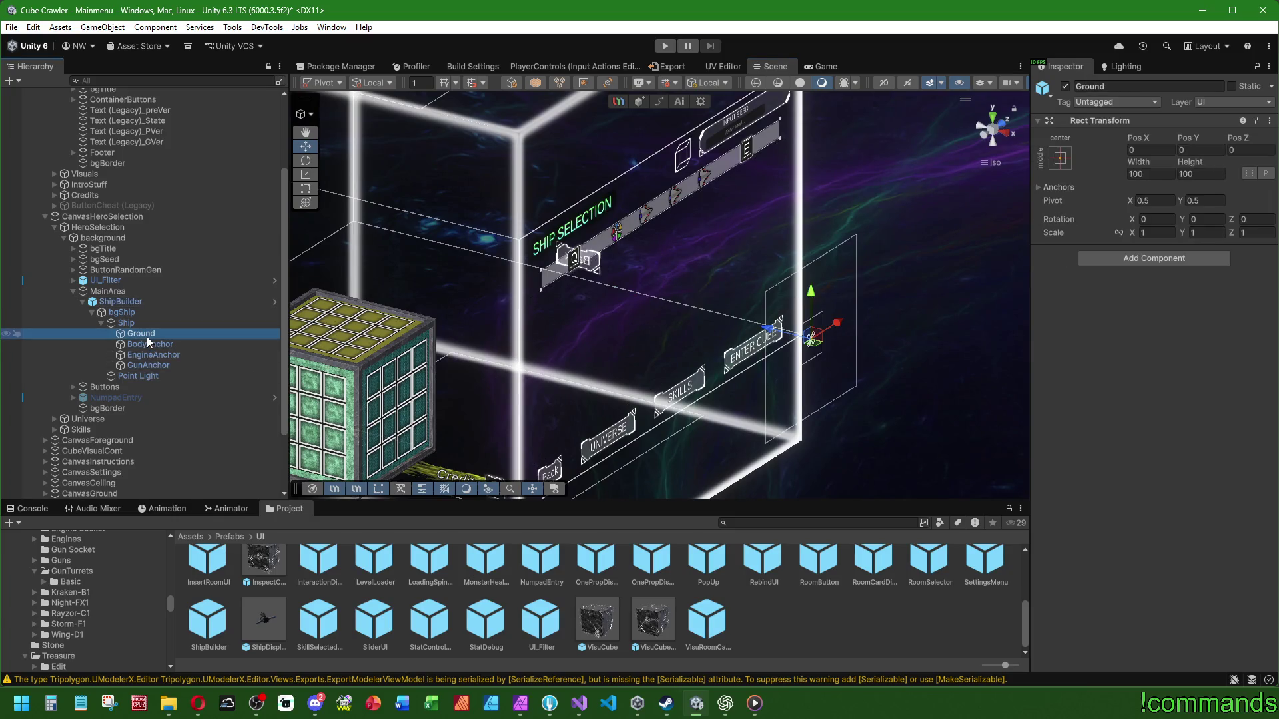
{"action": "right_click", "coordinate": [140, 323]}
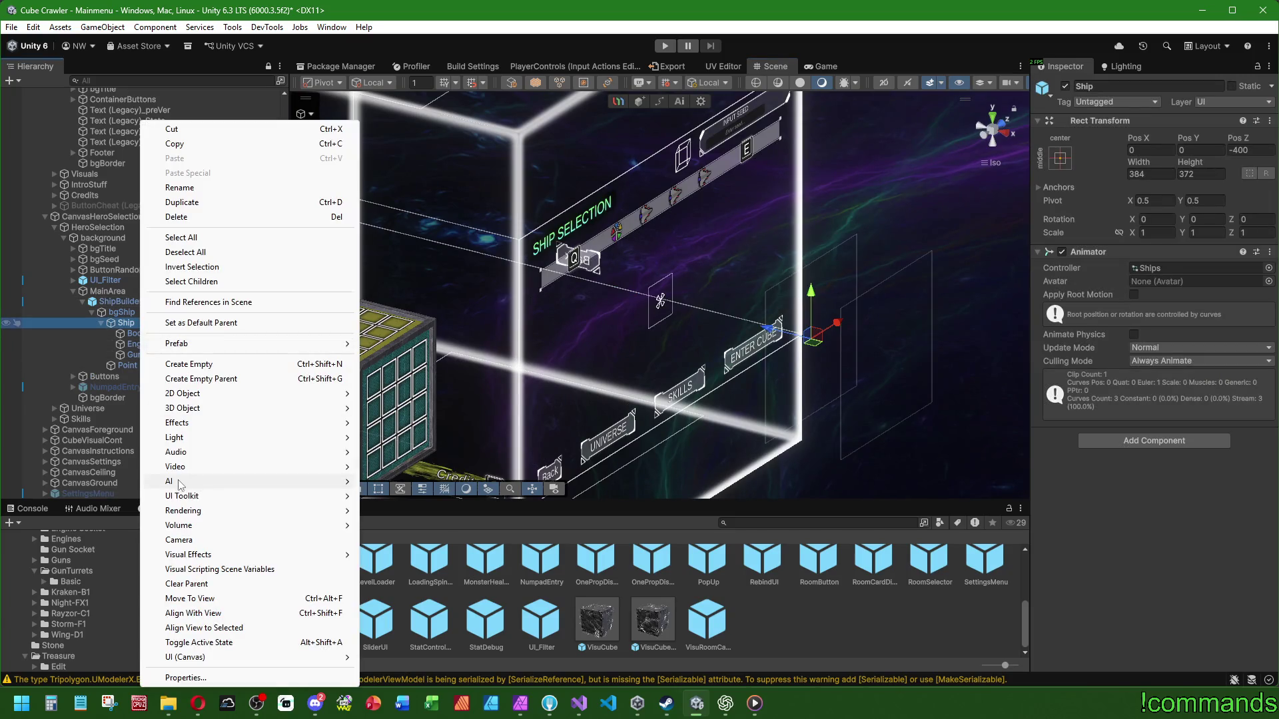
Step: Add a Plane under Ship named GroundPlane and place it first among Ship's children
{"action": "mouse_move", "coordinate": [206, 409]}
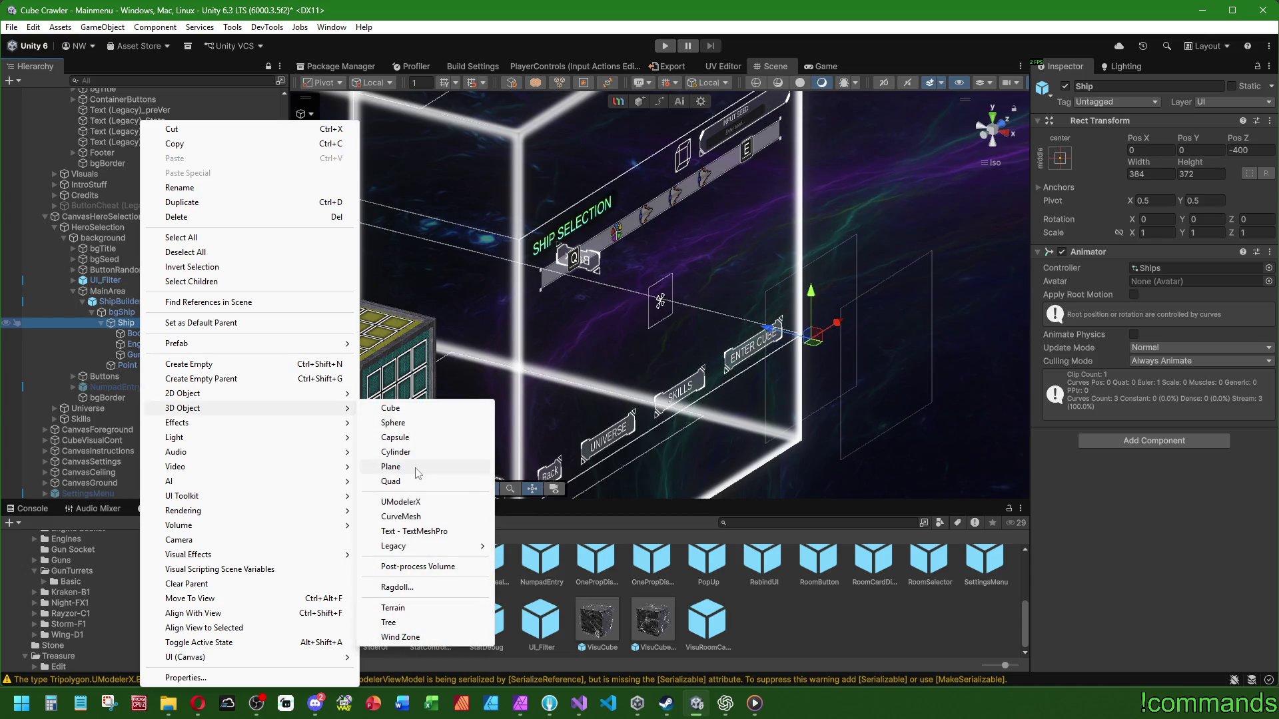
{"action": "left_click", "coordinate": [433, 467]}
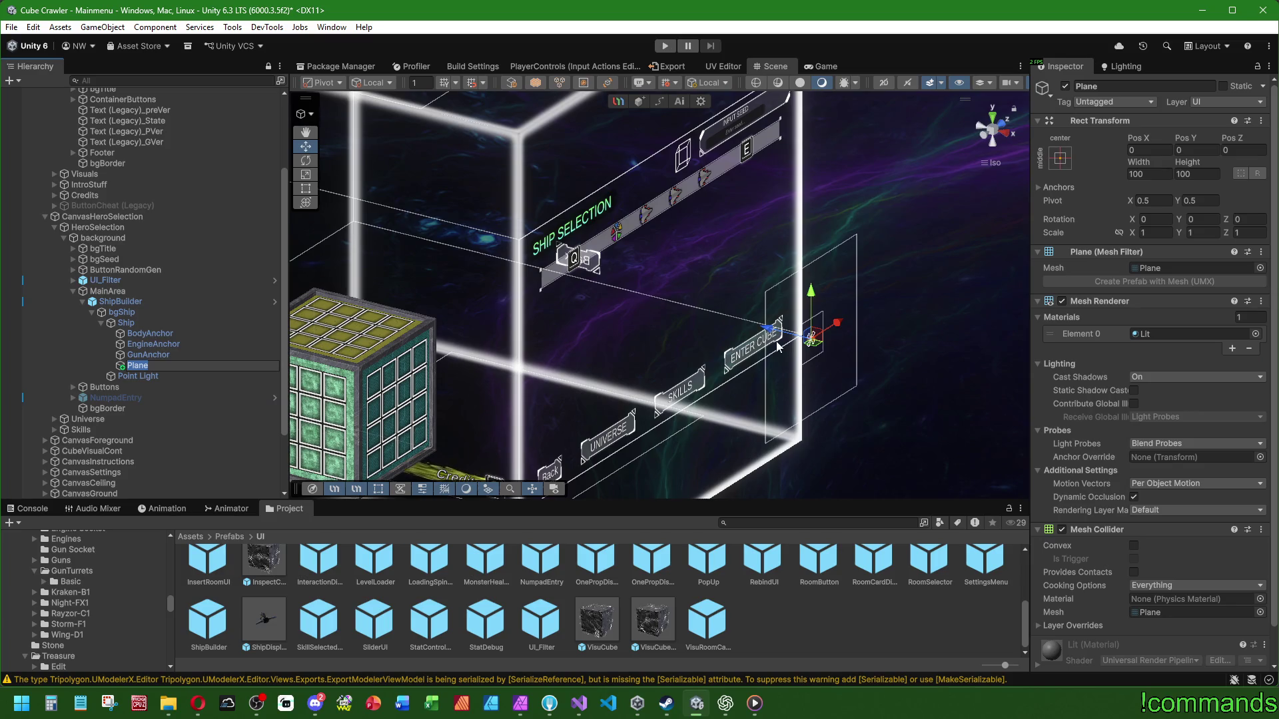
{"action": "type", "text": "Ground"}
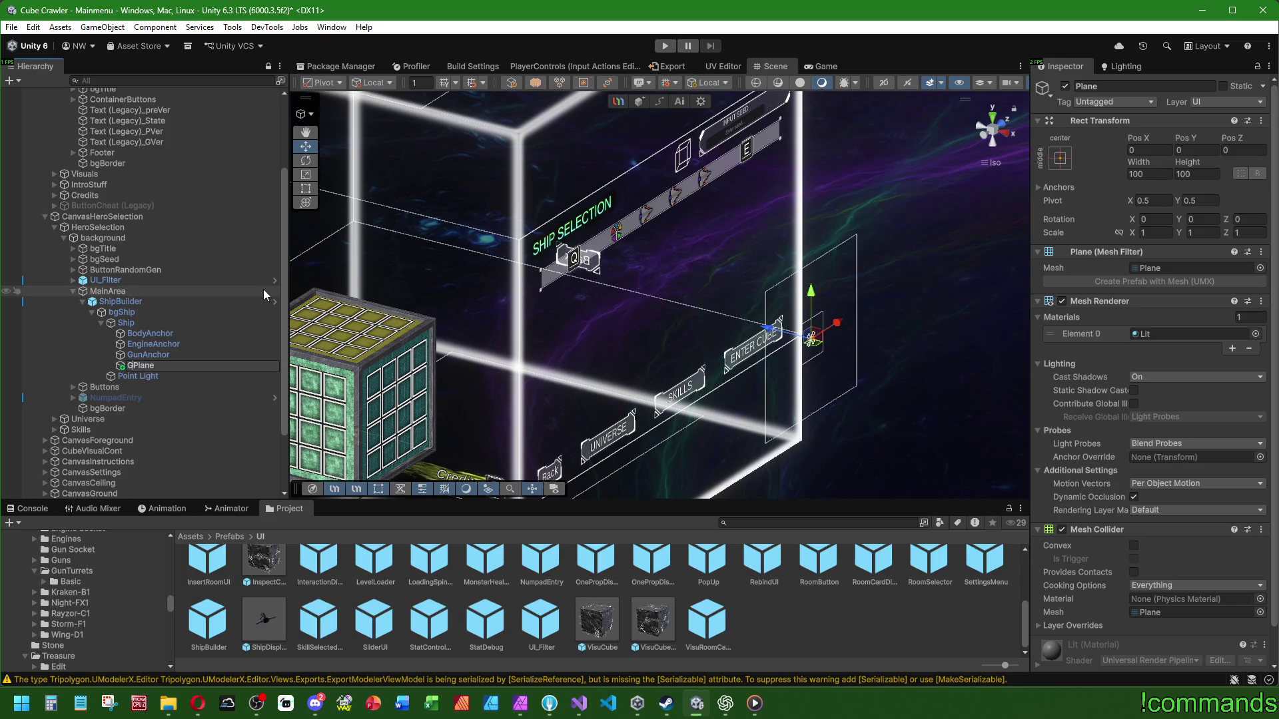
{"action": "key", "text": "Return"}
{"action": "left_click_drag", "start_coordinate": [150, 366], "coordinate": [151, 328]}
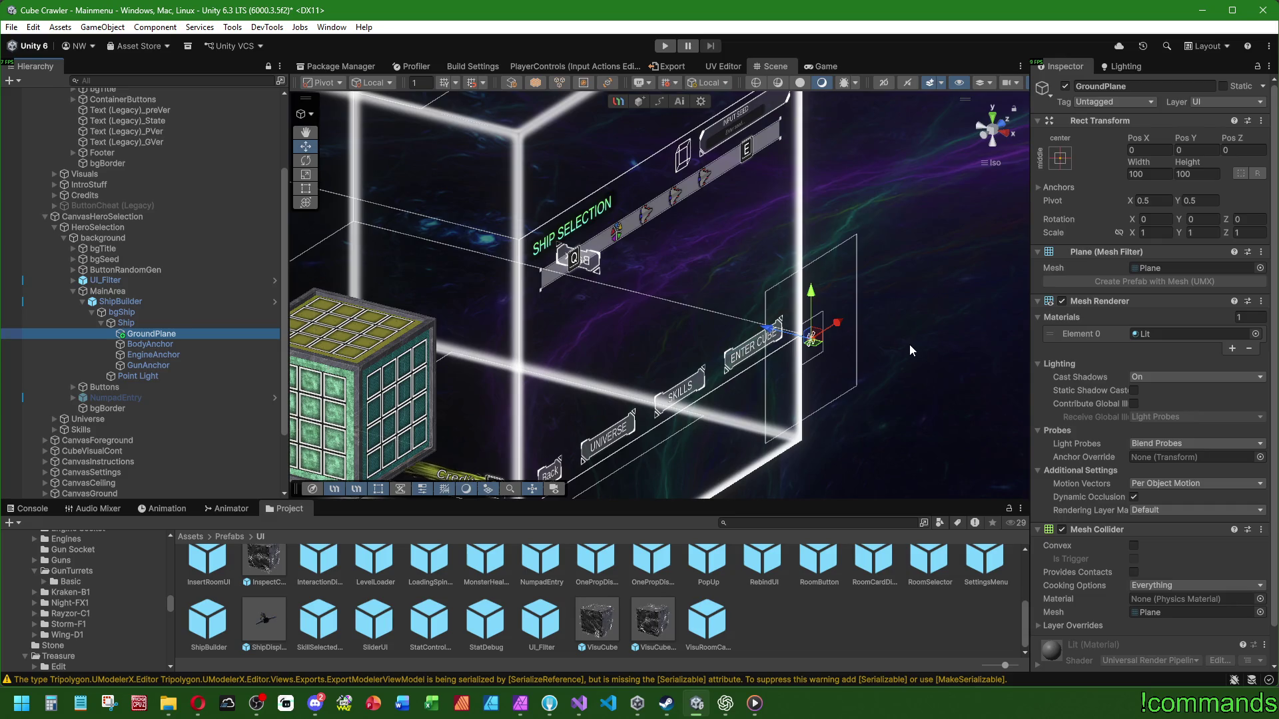
Step: Try GroundPlane scales of 5 and then 256 on all axes
{"action": "key", "text": "f"}
{"action": "scroll", "coordinate": [838, 318], "scroll_direction": "down", "scroll_amount": 10}
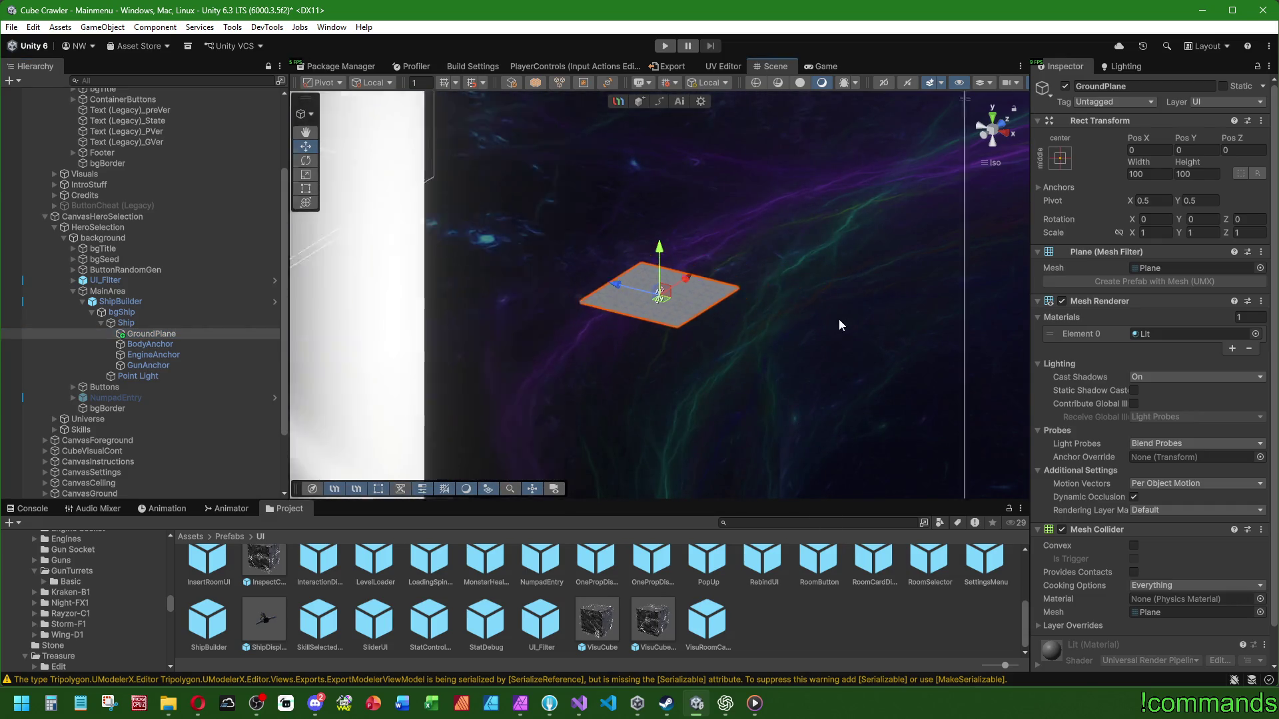
{"action": "scroll", "coordinate": [691, 291], "scroll_direction": "down", "scroll_amount": 10}
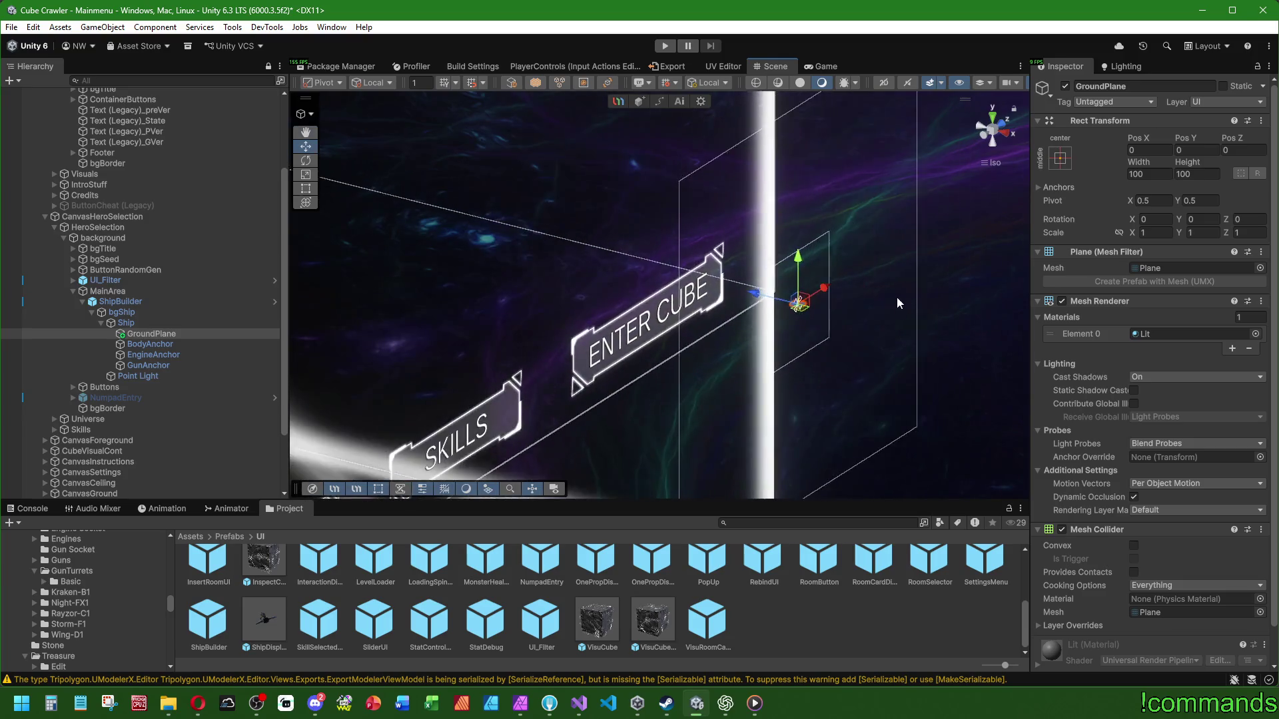
{"action": "left_click", "coordinate": [1155, 233]}
{"action": "type", "text": "5"}
{"action": "left_click", "coordinate": [1202, 232]}
{"action": "type", "text": "5"}
{"action": "key", "text": "Tab"}
{"action": "type", "text": "5"}
{"action": "key", "text": "Tab"}
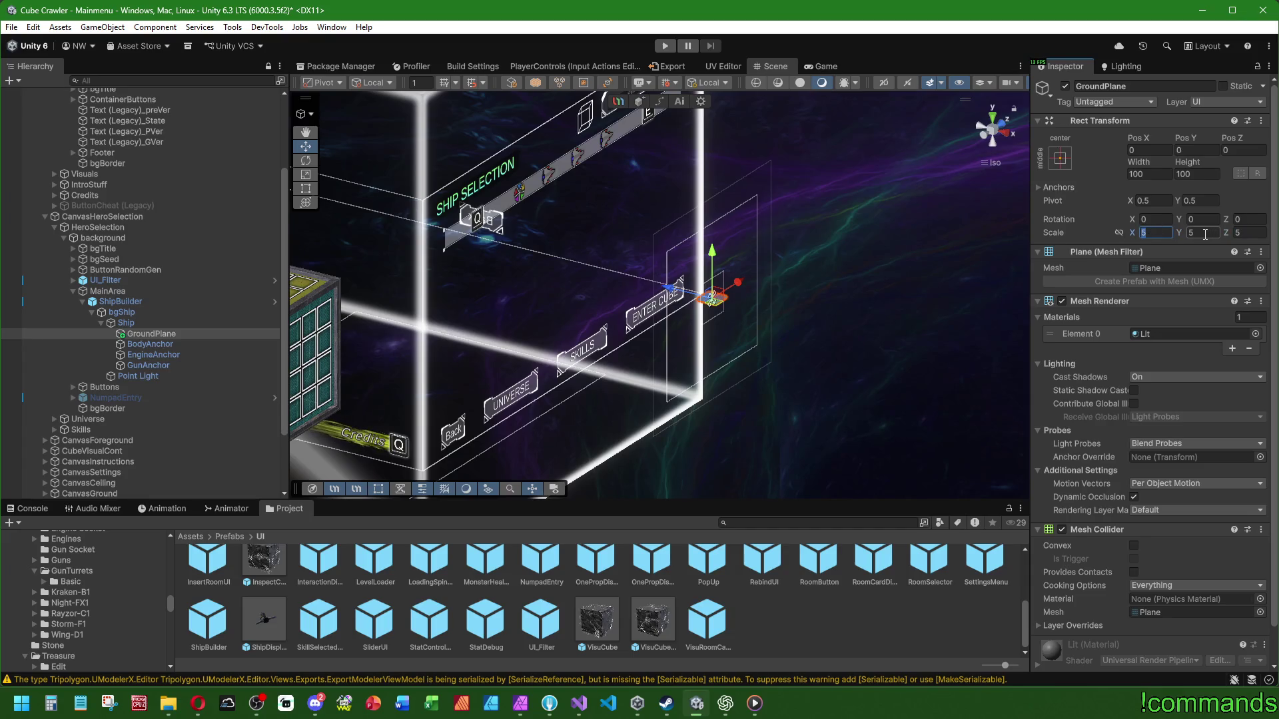
{"action": "type", "text": "256"}
{"action": "key", "text": "Tab"}
{"action": "type", "text": "256"}
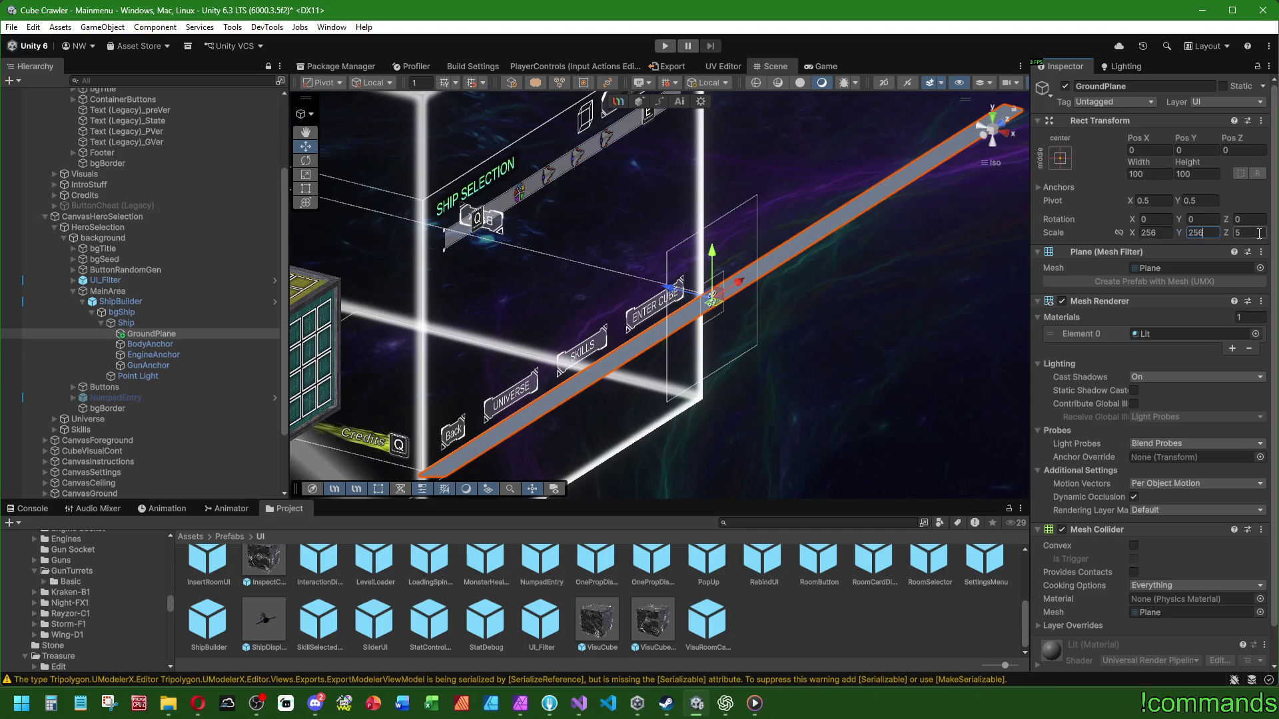
{"action": "key", "text": "Tab"}
{"action": "type", "text": "256"}
{"action": "key", "text": "Tab"}
Step: Set GroundPlane's scale to 32 on X, Y and Z
{"action": "type", "text": "32"}
{"action": "key", "text": "Tab"}
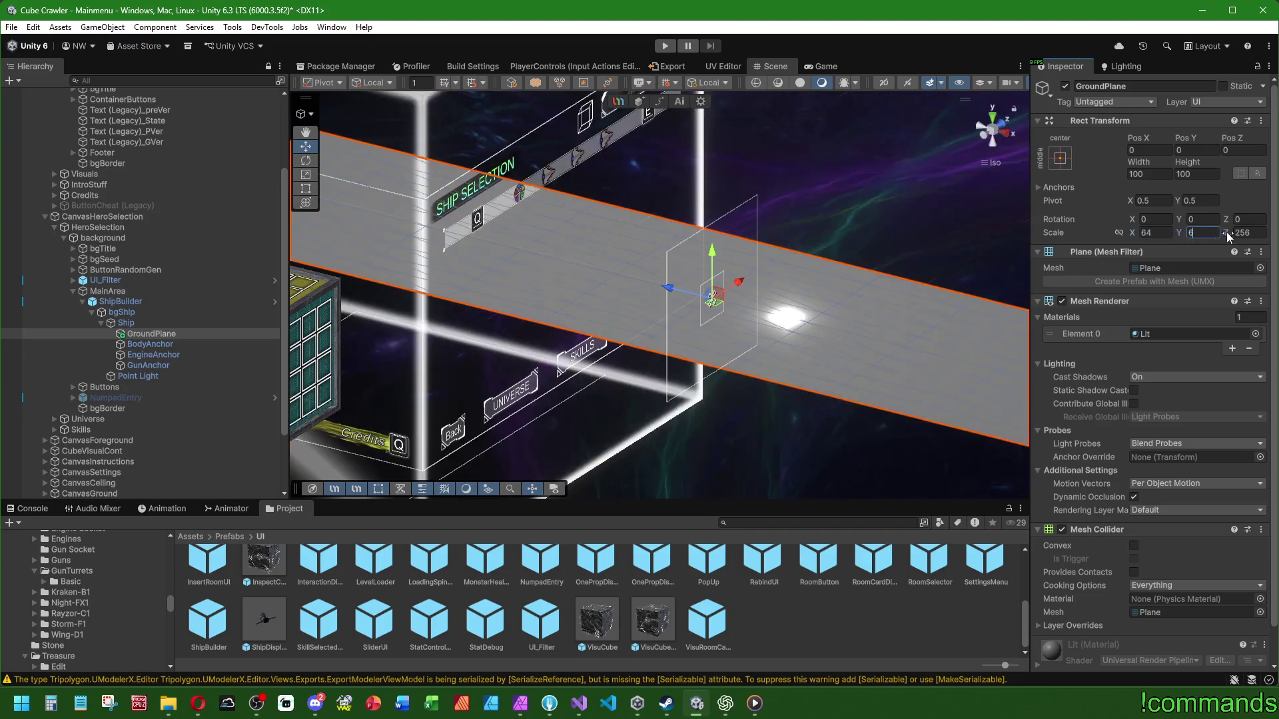
{"action": "type", "text": "64"}
{"action": "key", "text": "Tab"}
{"action": "type", "text": "64"}
{"action": "key", "text": "Tab"}
{"action": "type", "text": "32"}
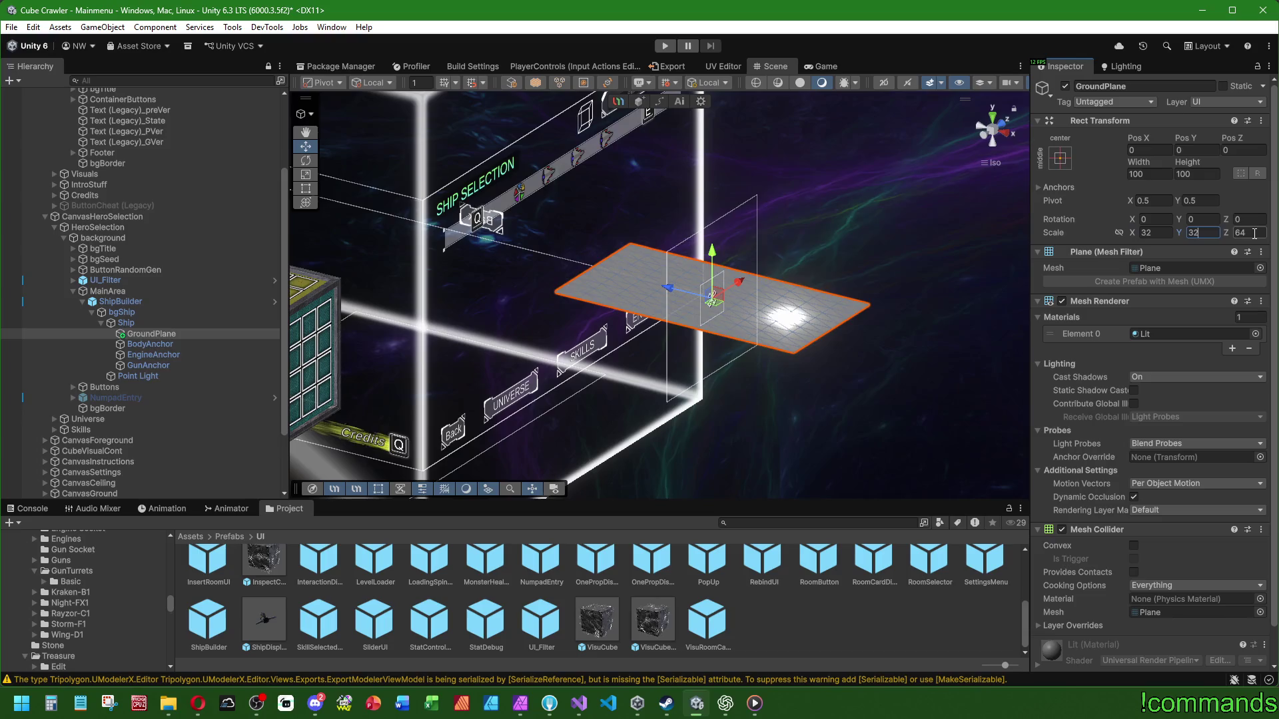
{"action": "key", "text": "Tab"}
{"action": "type", "text": "32"}
{"action": "key", "text": "Return"}
Step: Orbit the view and frame the Ship object
{"action": "mouse_move", "coordinate": [666, 346]}
{"action": "left_mouse_down"}
{"action": "mouse_move", "coordinate": [619, 345]}
{"action": "mouse_move", "coordinate": [777, 352]}
{"action": "left_mouse_up"}
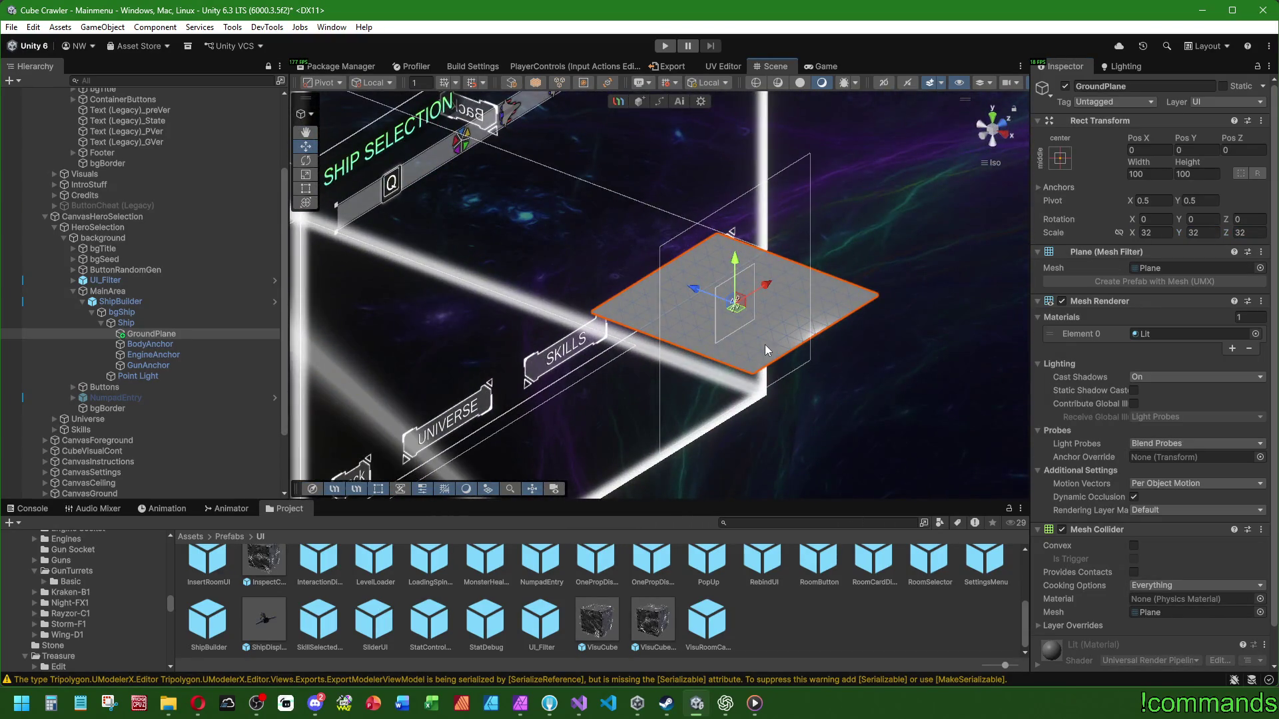
{"action": "left_click", "coordinate": [133, 323]}
{"action": "key", "text": "f"}
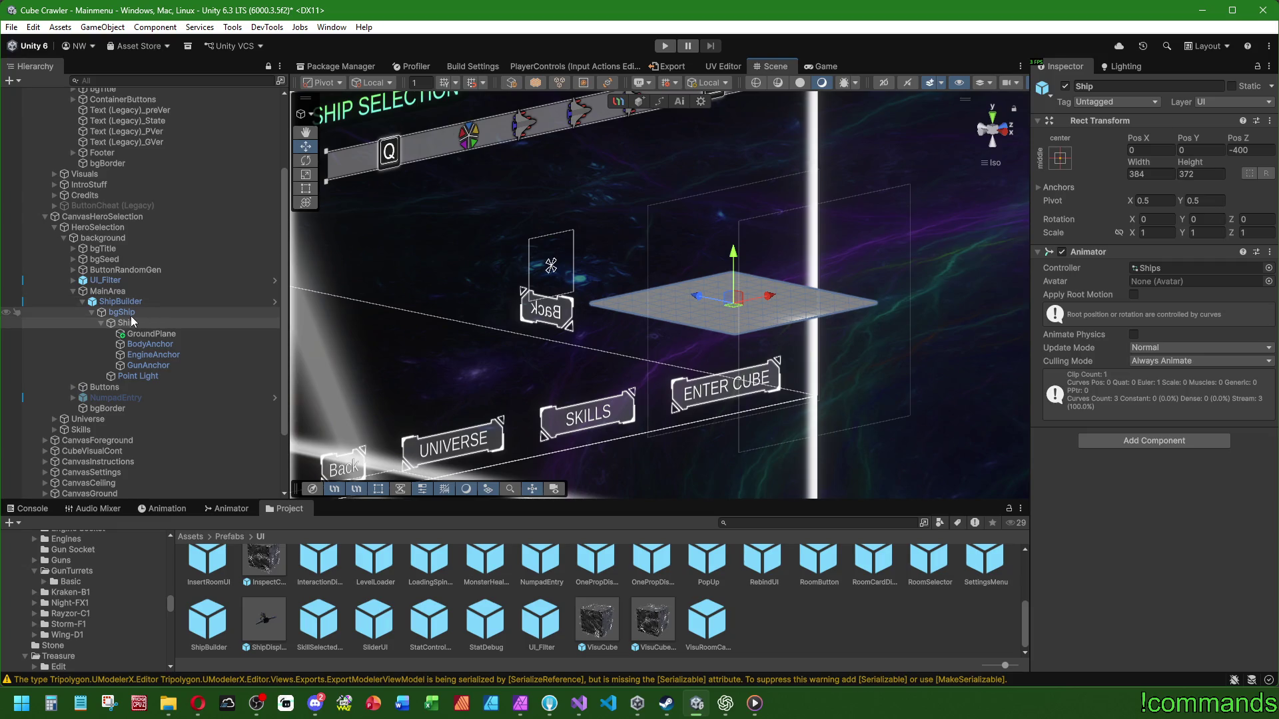
Step: Add an empty child object under Ship and name it Container
{"action": "left_click", "coordinate": [174, 312]}
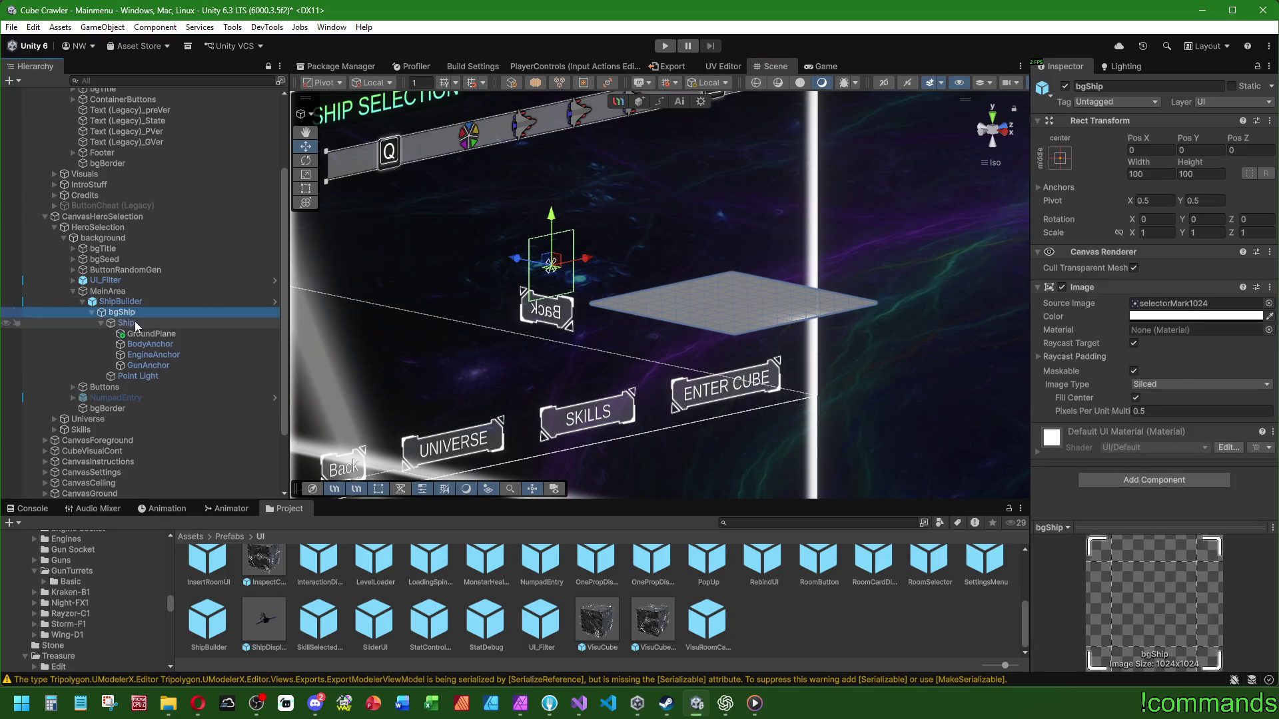
{"action": "left_click", "coordinate": [135, 320]}
{"action": "right_click", "coordinate": [158, 339]}
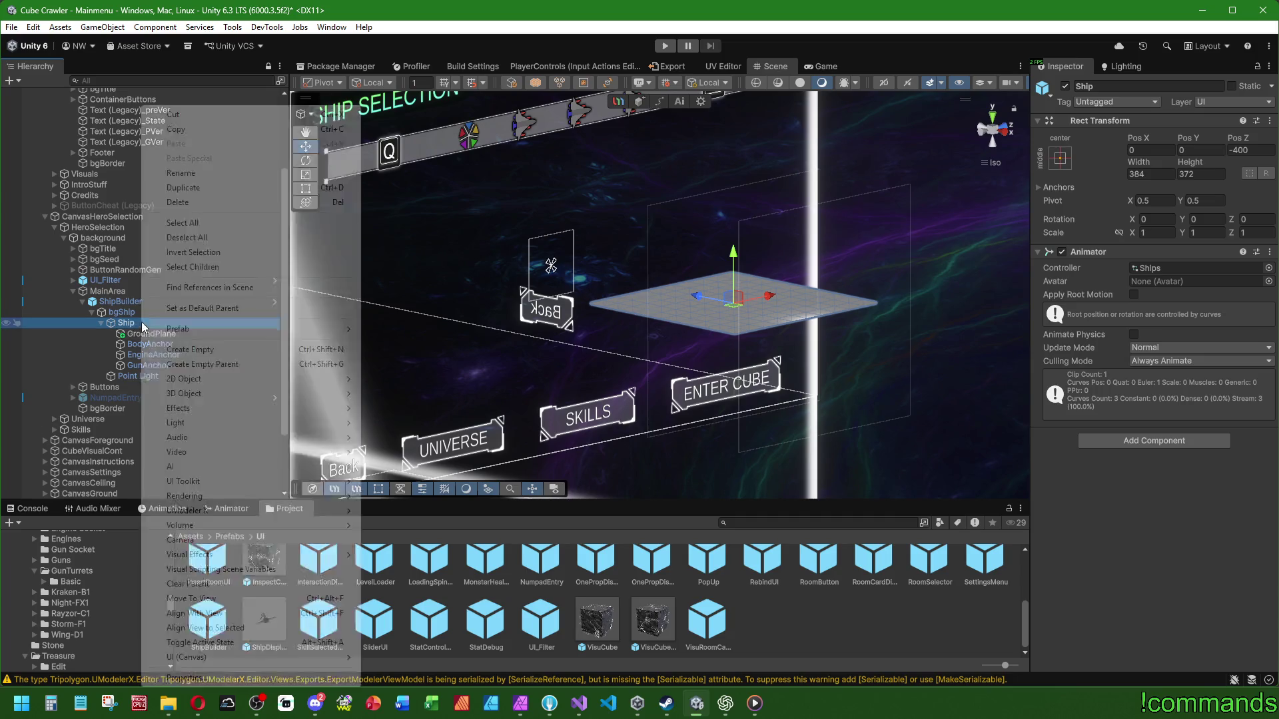
{"action": "left_click", "coordinate": [193, 349]}
{"action": "key", "text": "BackSpace"}
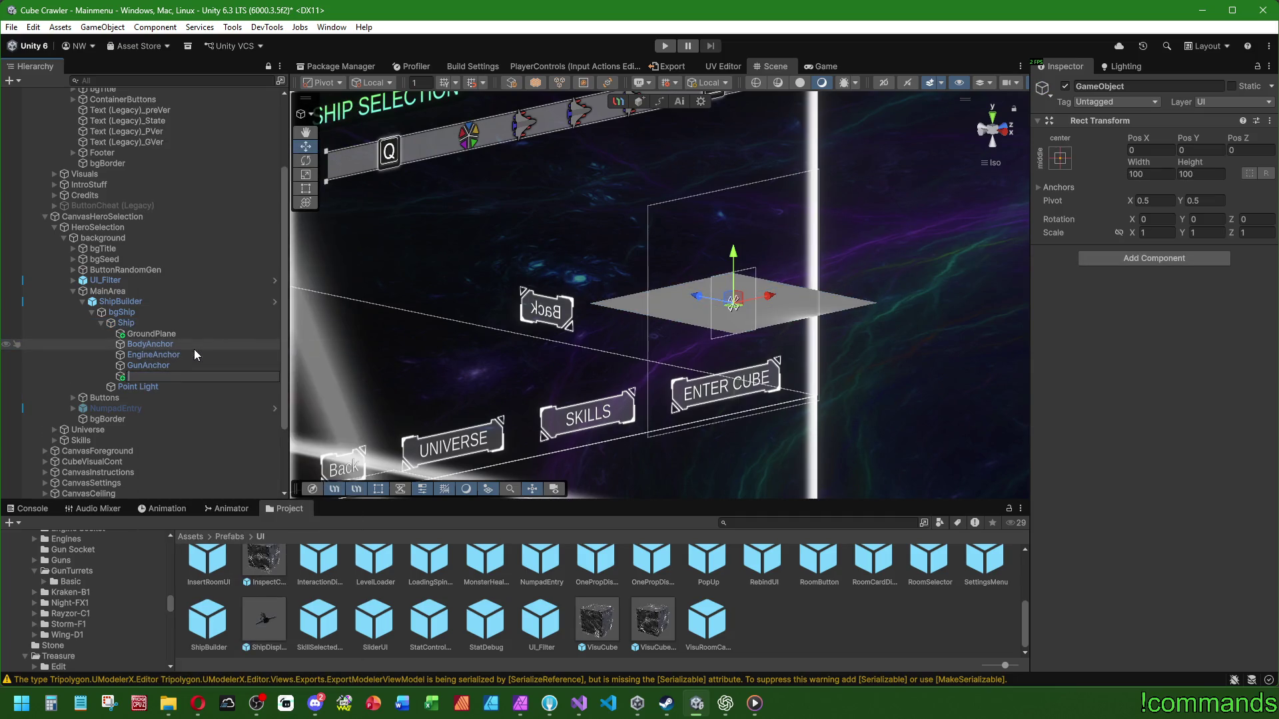
{"action": "type", "text": "Container"}
{"action": "key", "text": "Return"}
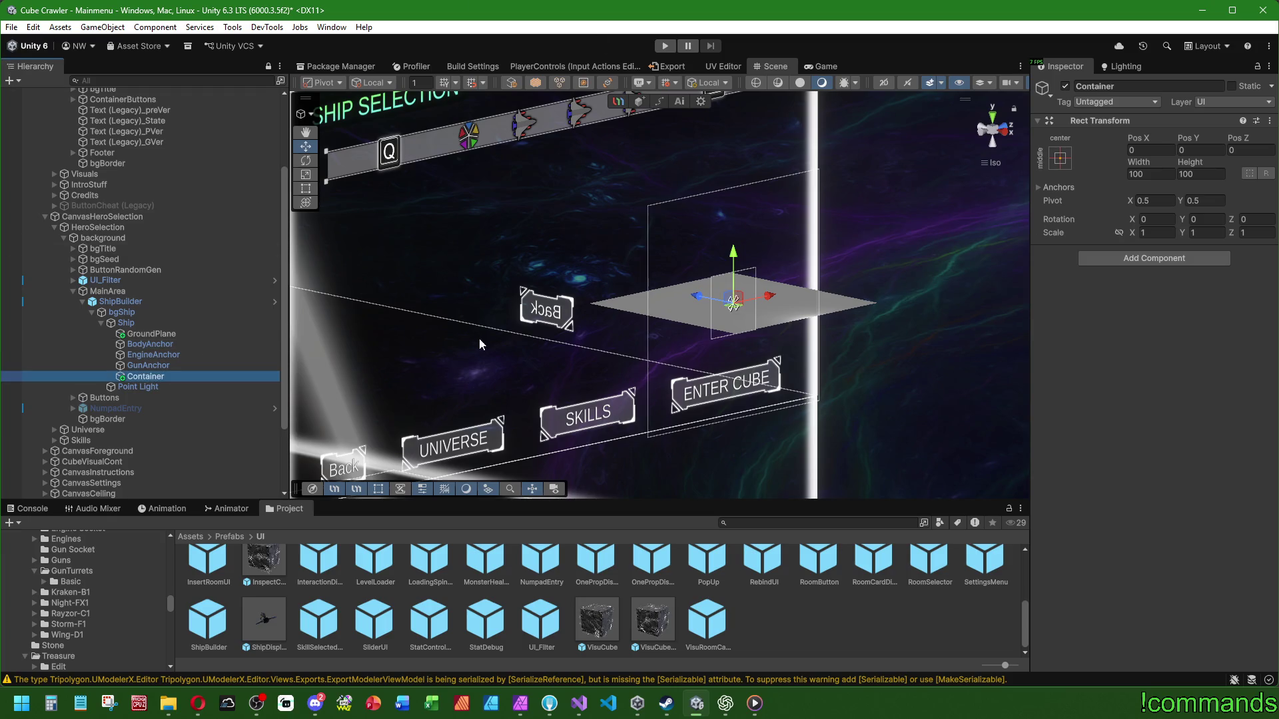
Step: Select GroundPlane through GunAnchor, dismiss the restructuring warning, and open the ShipBuilder prefab for editing
{"action": "left_click", "coordinate": [151, 334]}
{"action": "left_click", "coordinate": [148, 365], "text": "shift"}
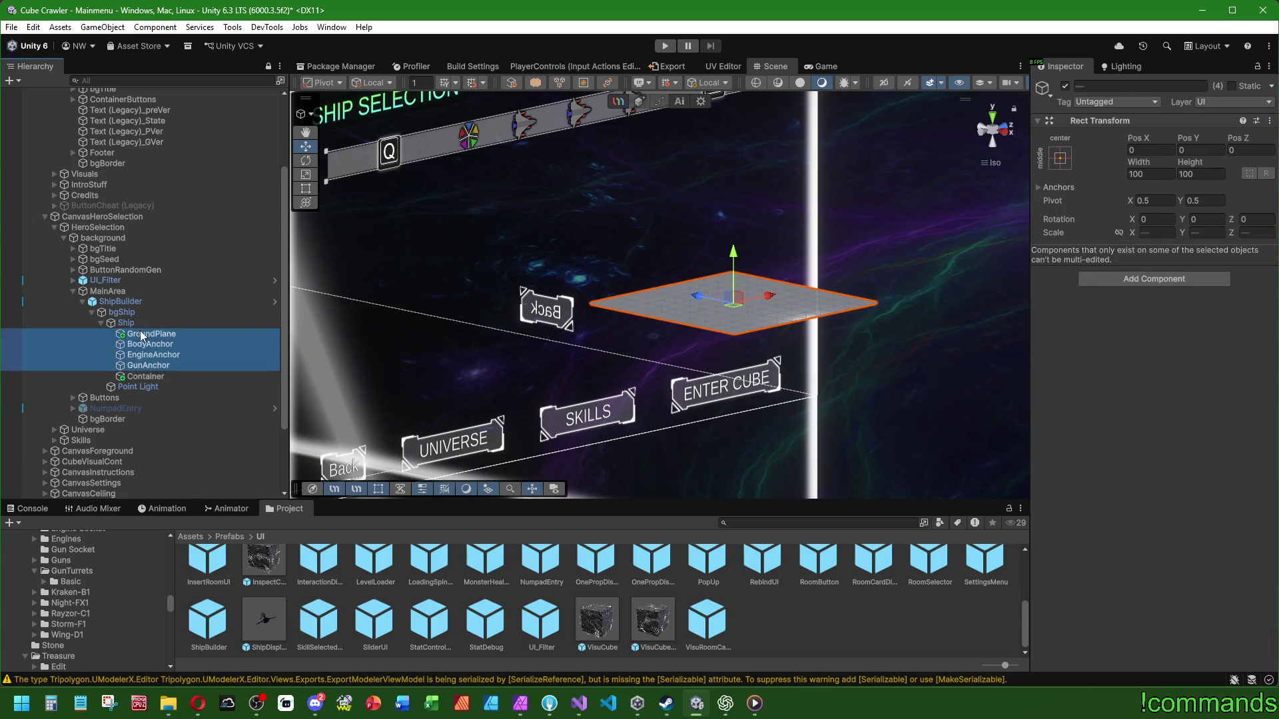
{"action": "key", "text": "Escape"}
{"action": "left_click", "coordinate": [166, 311]}
{"action": "key", "text": "Up"}
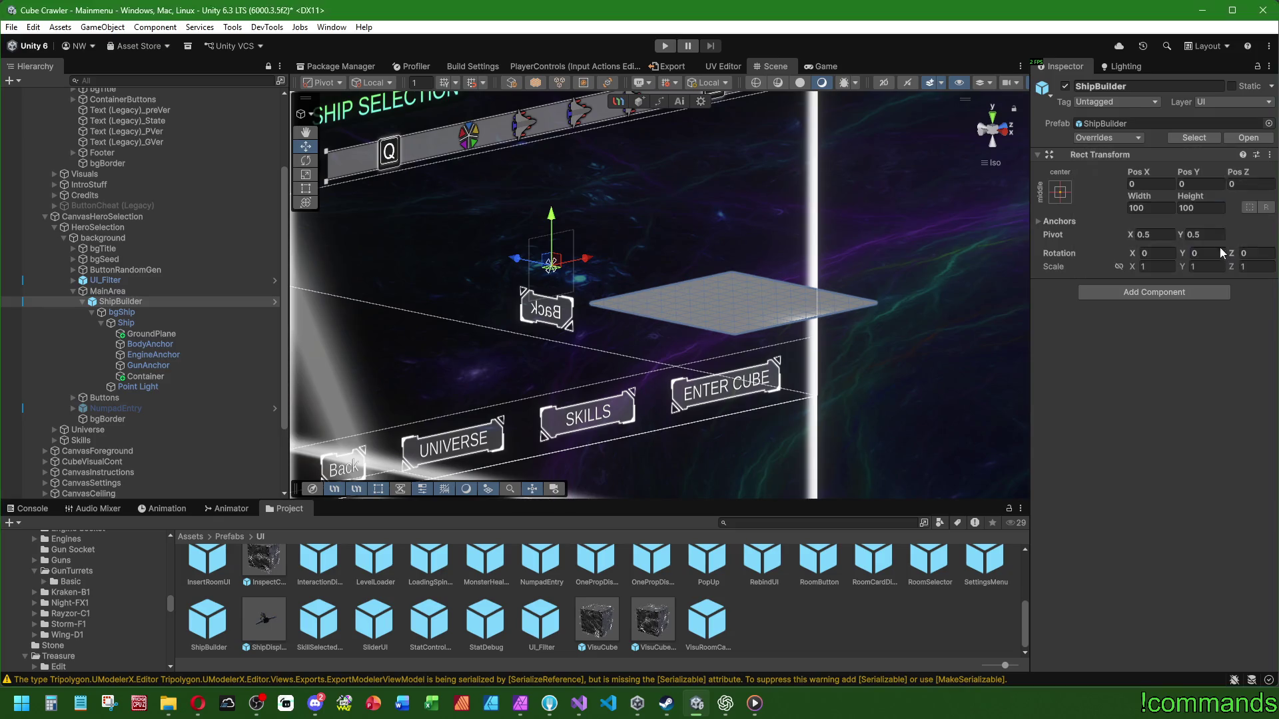
{"action": "left_click", "coordinate": [1233, 138]}
Step: Move GroundPlane, BodyAnchor, EngineAnchor and GunAnchor into Container
{"action": "left_click", "coordinate": [112, 194]}
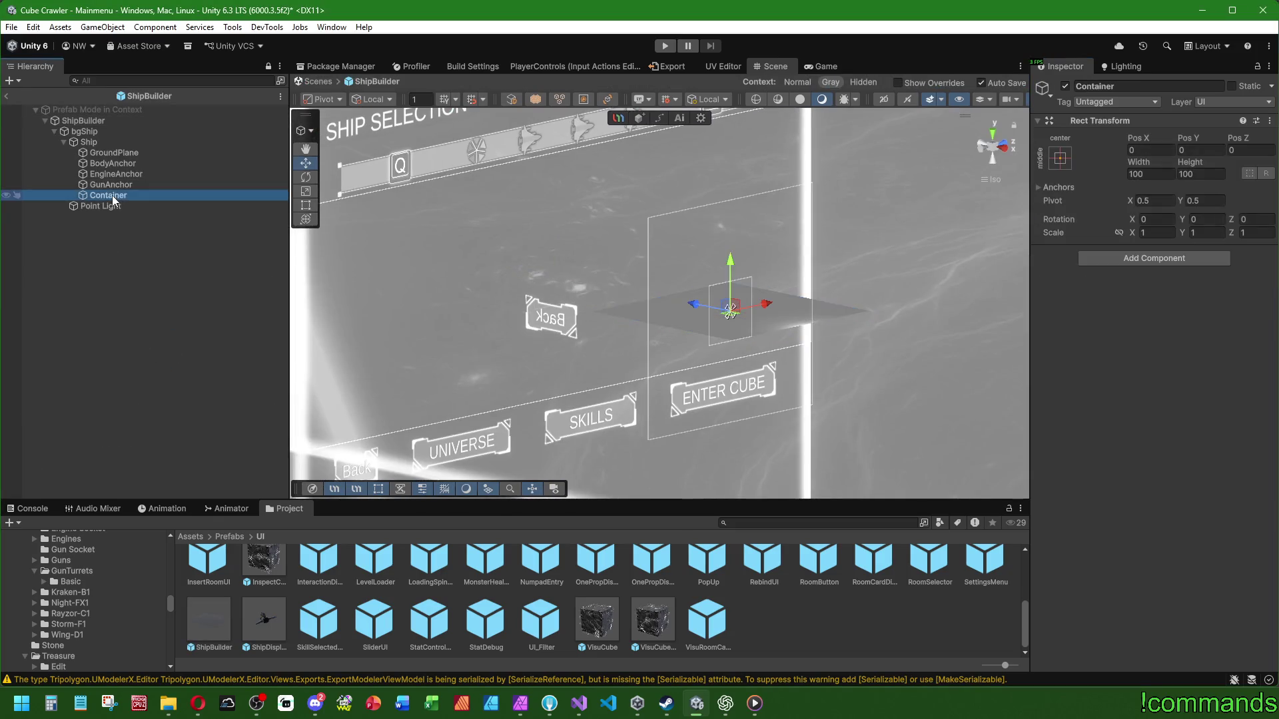
{"action": "left_click", "coordinate": [115, 153]}
{"action": "left_click", "coordinate": [112, 186], "text": "shift"}
{"action": "left_click_drag", "start_coordinate": [112, 185], "coordinate": [113, 194]}
{"action": "left_click", "coordinate": [73, 154]}
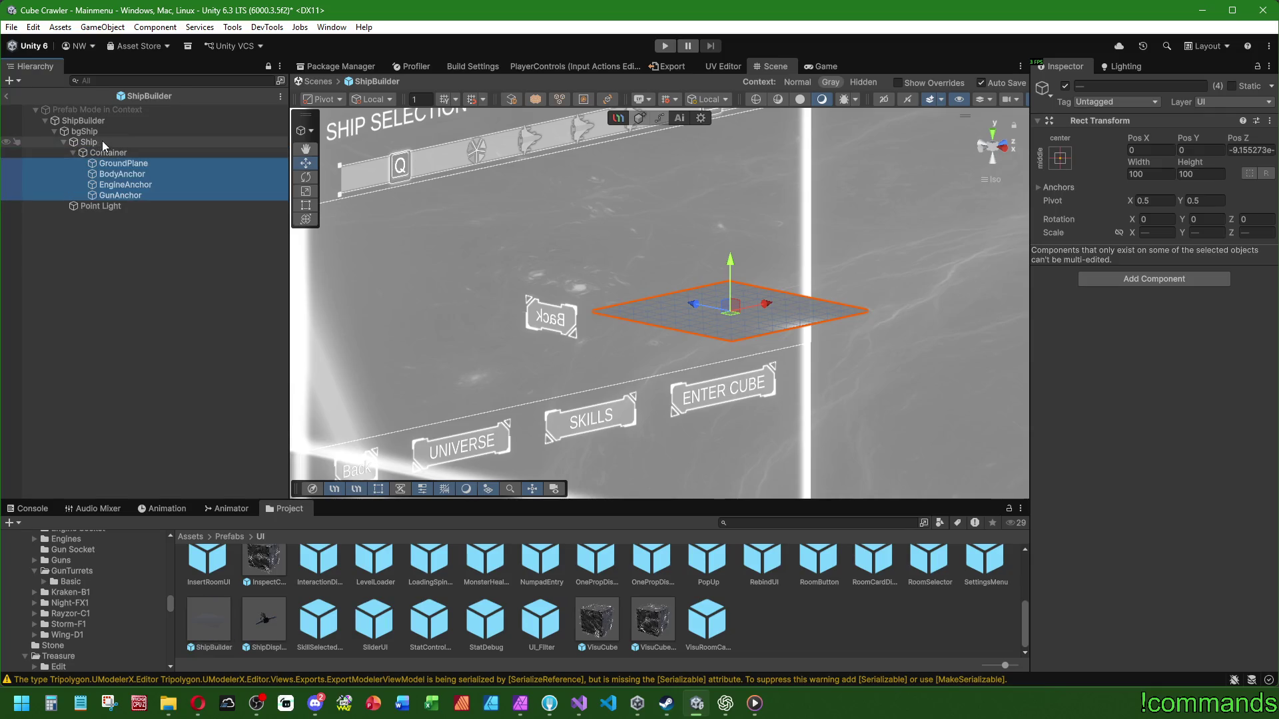
{"action": "left_click", "coordinate": [110, 153]}
Step: Show the Animation timeline with Ship selected to load its Rotate clip
{"action": "left_click", "coordinate": [157, 142]}
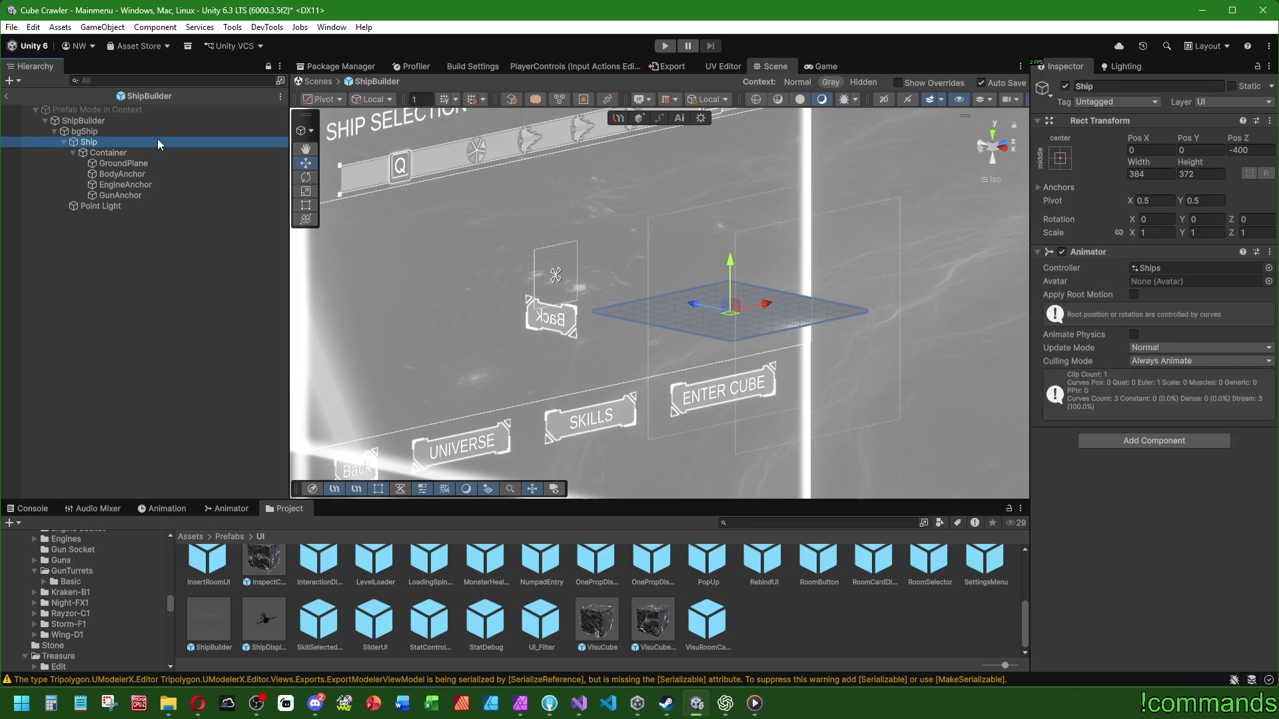
{"action": "left_click", "coordinate": [163, 508]}
{"action": "left_click", "coordinate": [102, 506]}
{"action": "left_click", "coordinate": [189, 510]}
{"action": "left_click", "coordinate": [103, 144]}
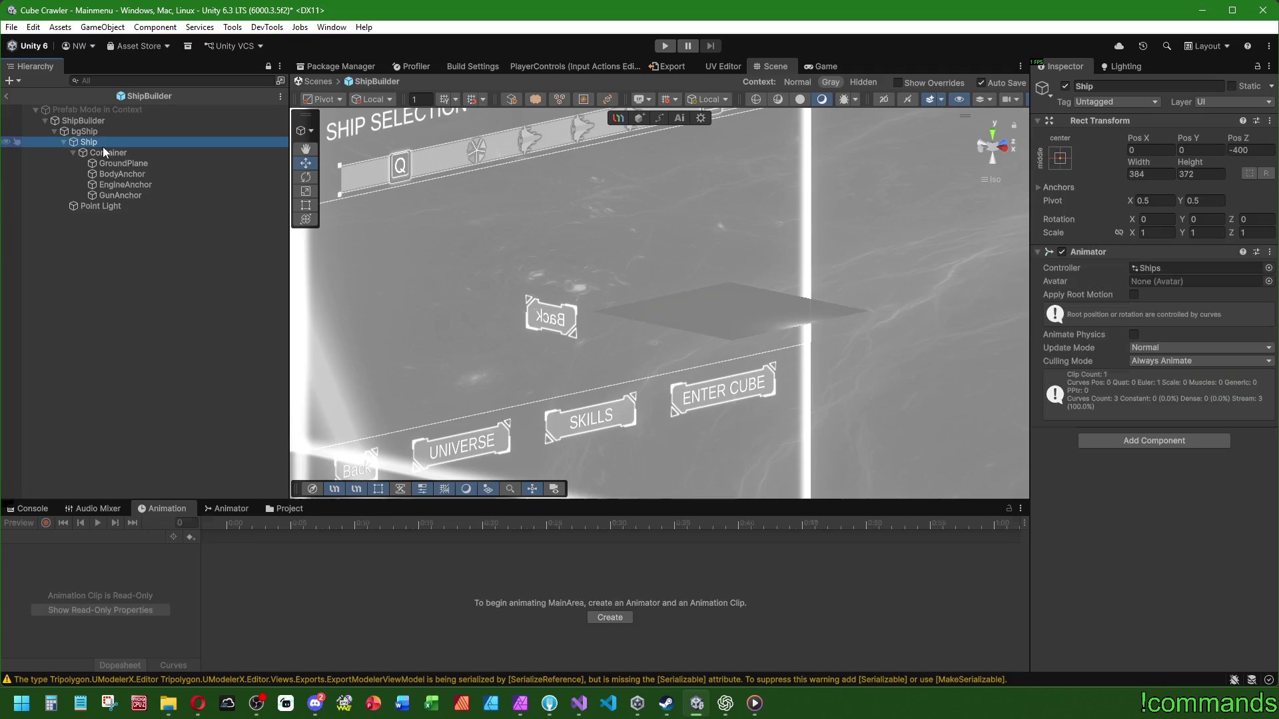
Step: Enable animation preview and play Ship's Rotate clip, checking Ship and Container
{"action": "left_click", "coordinate": [97, 523]}
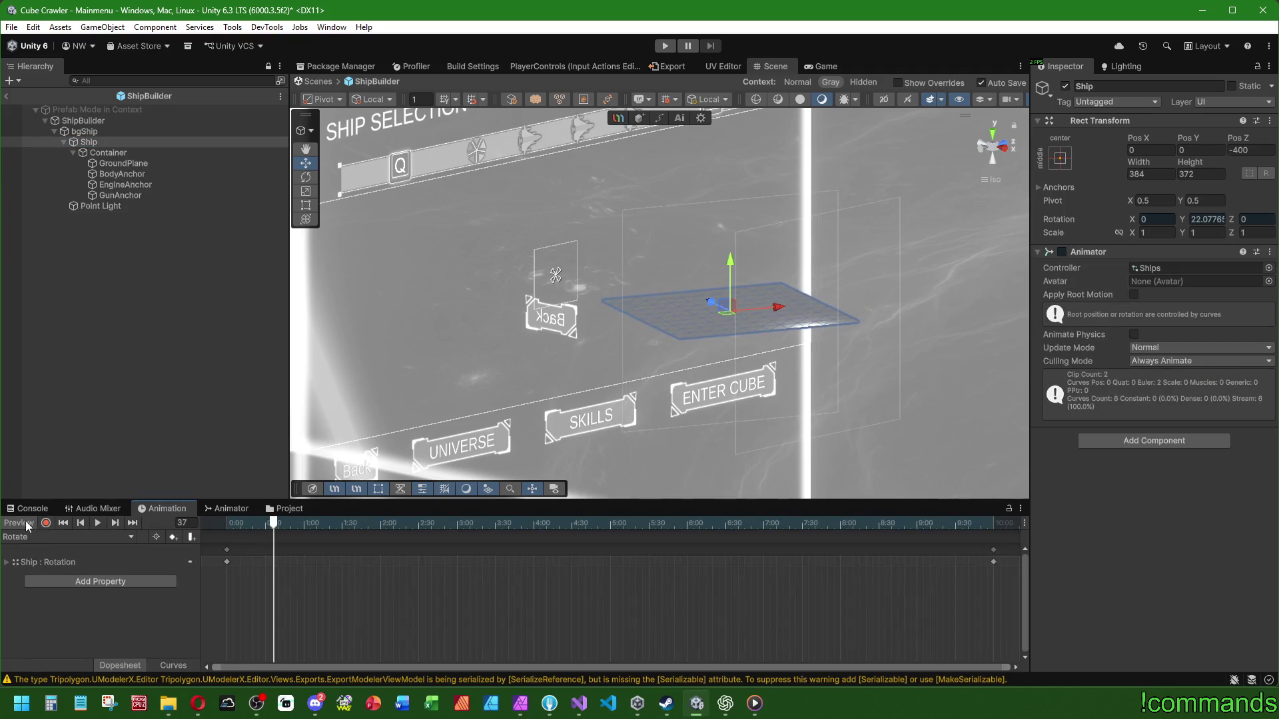
{"action": "left_click", "coordinate": [105, 230]}
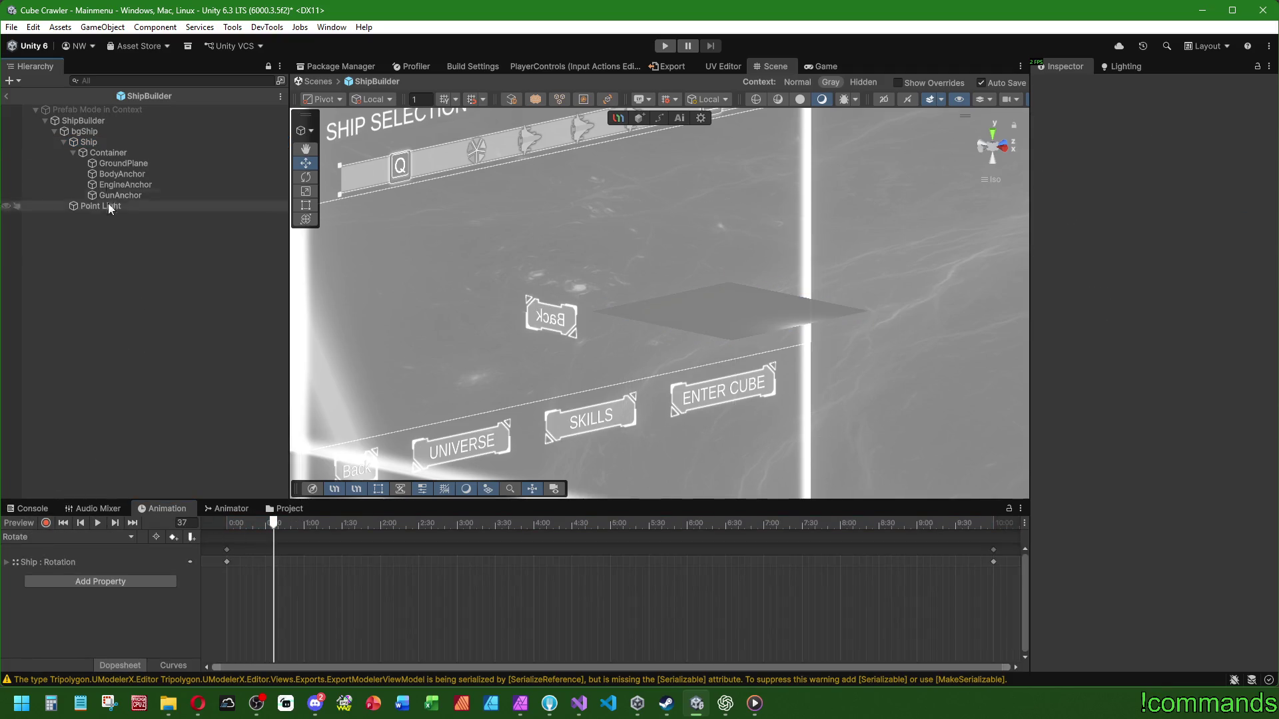
{"action": "left_click", "coordinate": [112, 141]}
{"action": "left_click", "coordinate": [121, 156]}
{"action": "left_click", "coordinate": [105, 141]}
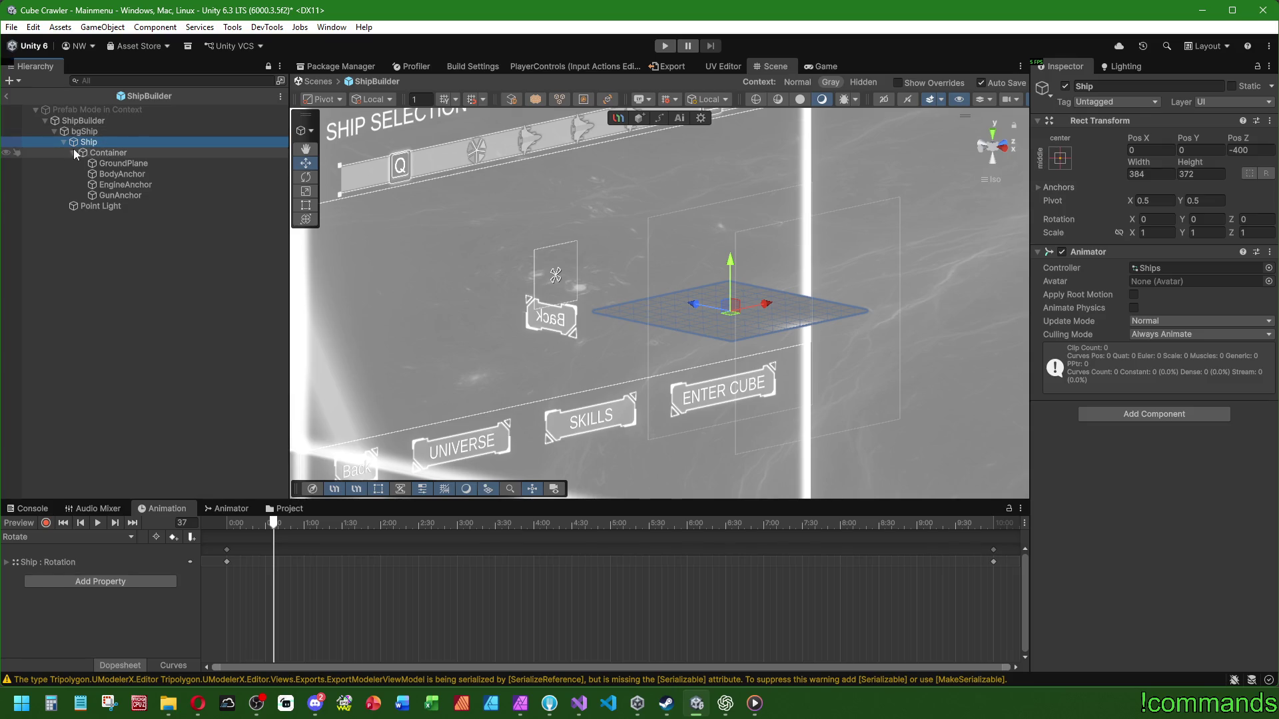
Step: Select bgShip and toggle its children in the Hierarchy
{"action": "left_click", "coordinate": [93, 131]}
{"action": "left_click", "coordinate": [54, 131]}
{"action": "left_click", "coordinate": [54, 131]}
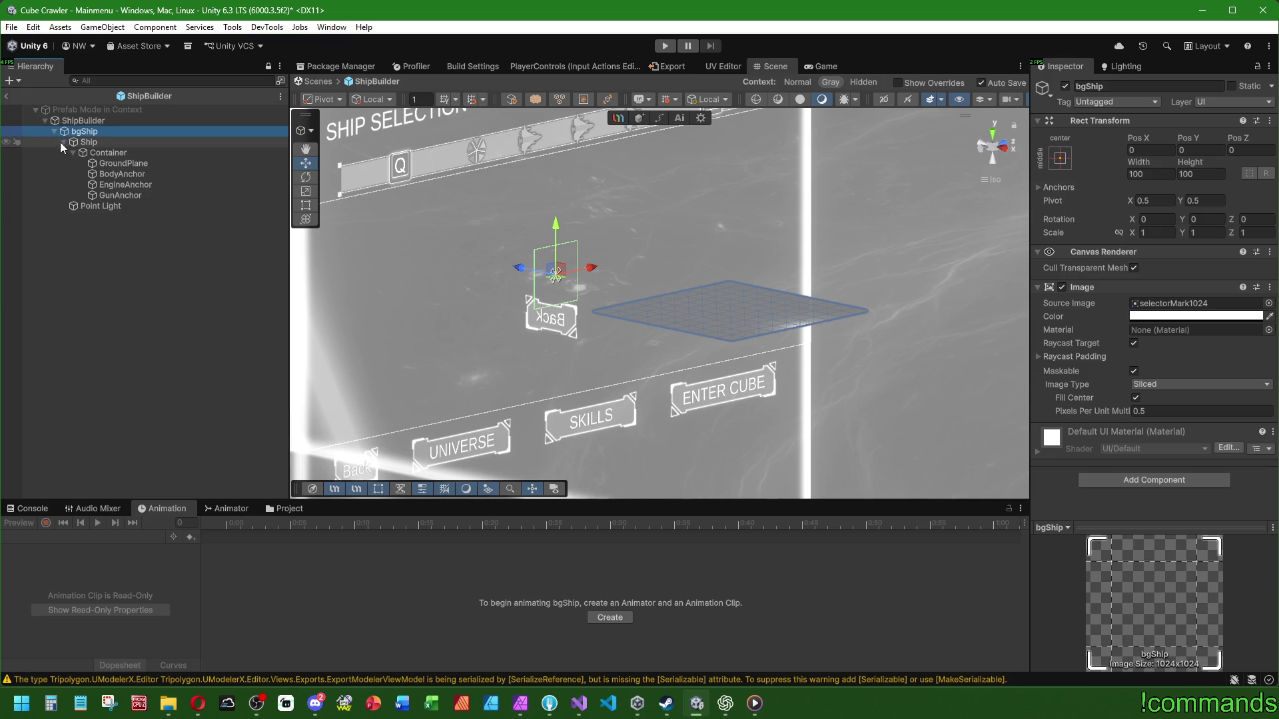
Step: Drag Point Light out of bgShip to sit directly under ShipBuilder
{"action": "left_click", "coordinate": [53, 132]}
{"action": "left_click", "coordinate": [54, 131]}
{"action": "left_click", "coordinate": [104, 206]}
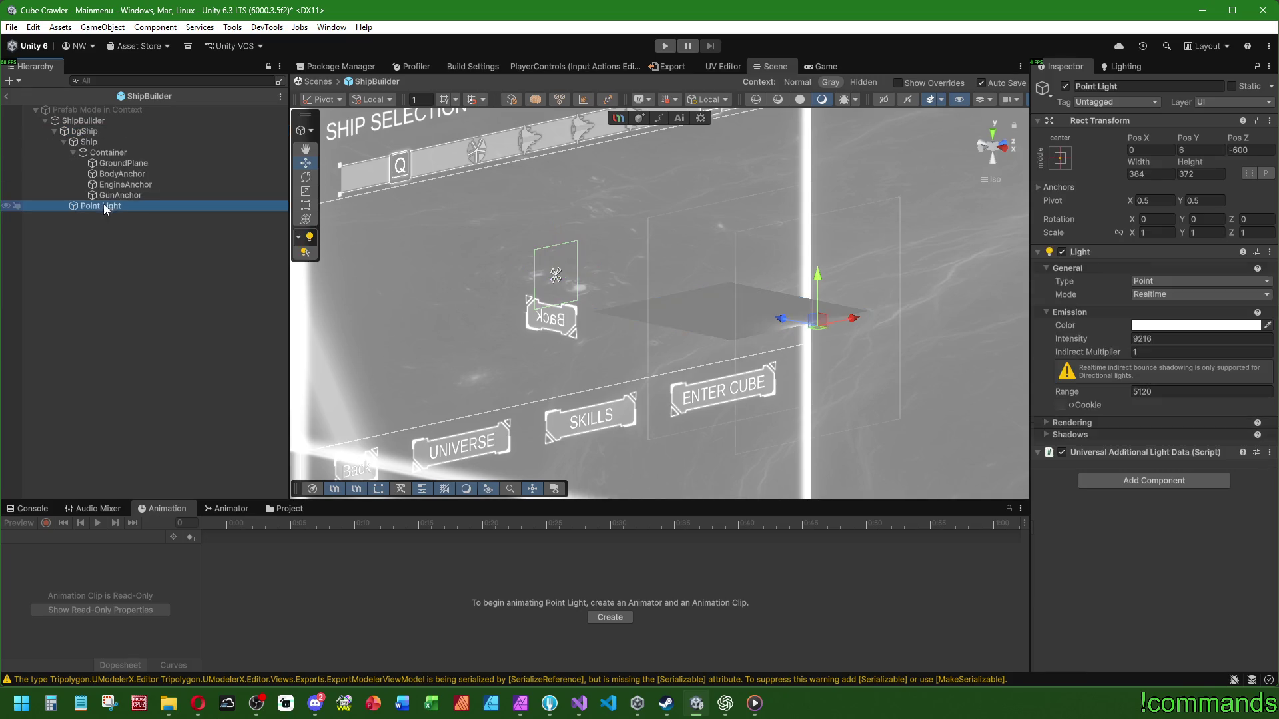
{"action": "left_click_drag", "start_coordinate": [123, 203], "coordinate": [93, 121]}
Step: Preview Ship's Rotate animation, then select Container
{"action": "left_click", "coordinate": [54, 131]}
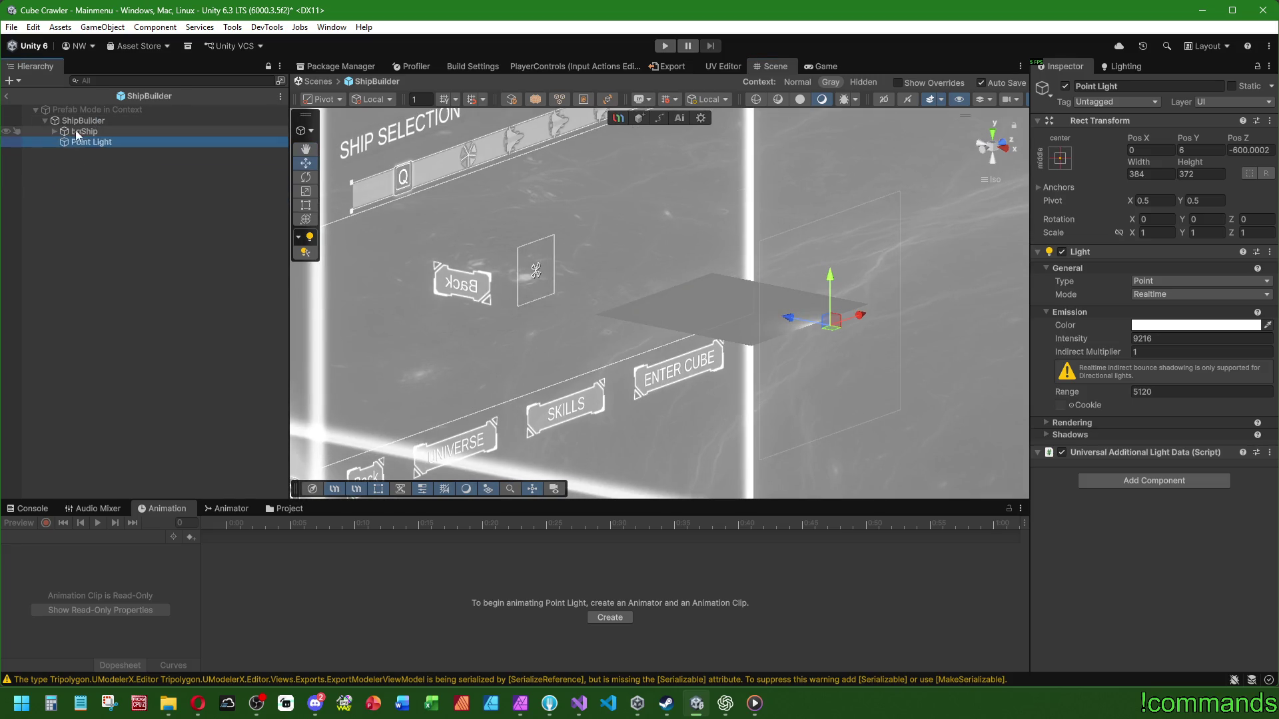
{"action": "left_click", "coordinate": [84, 133]}
{"action": "left_click", "coordinate": [54, 131]}
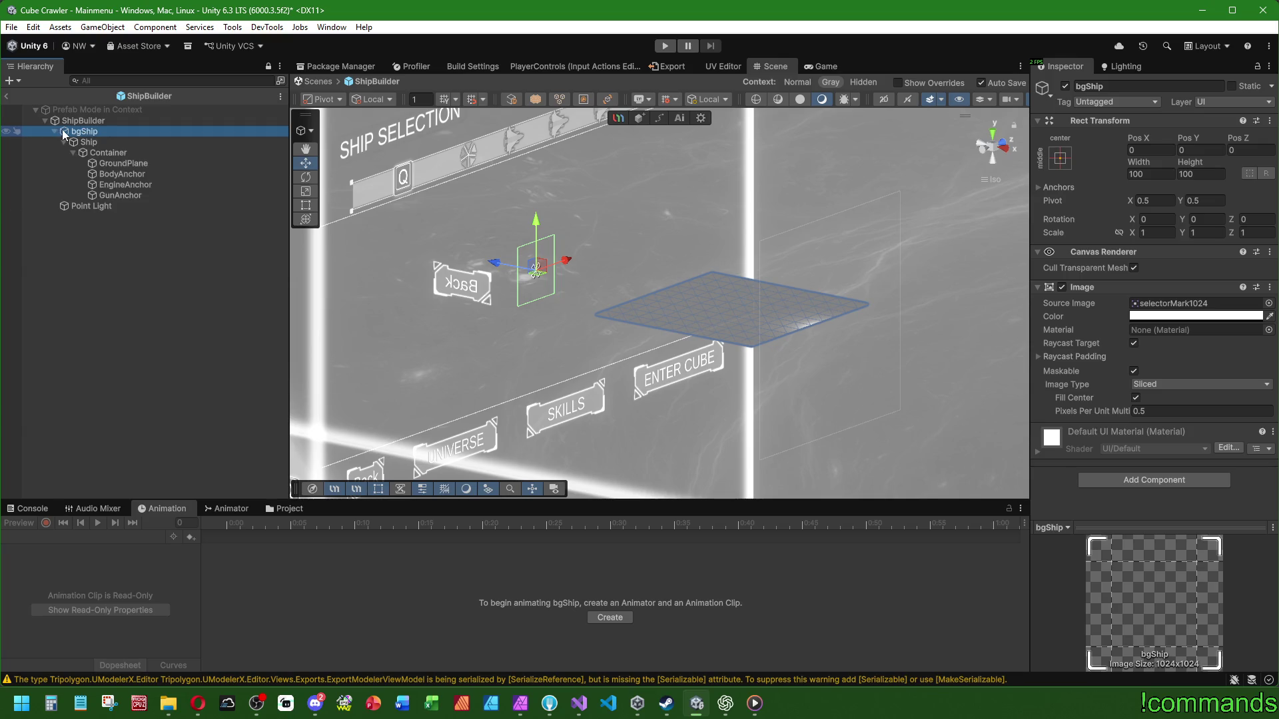
{"action": "left_click", "coordinate": [90, 143]}
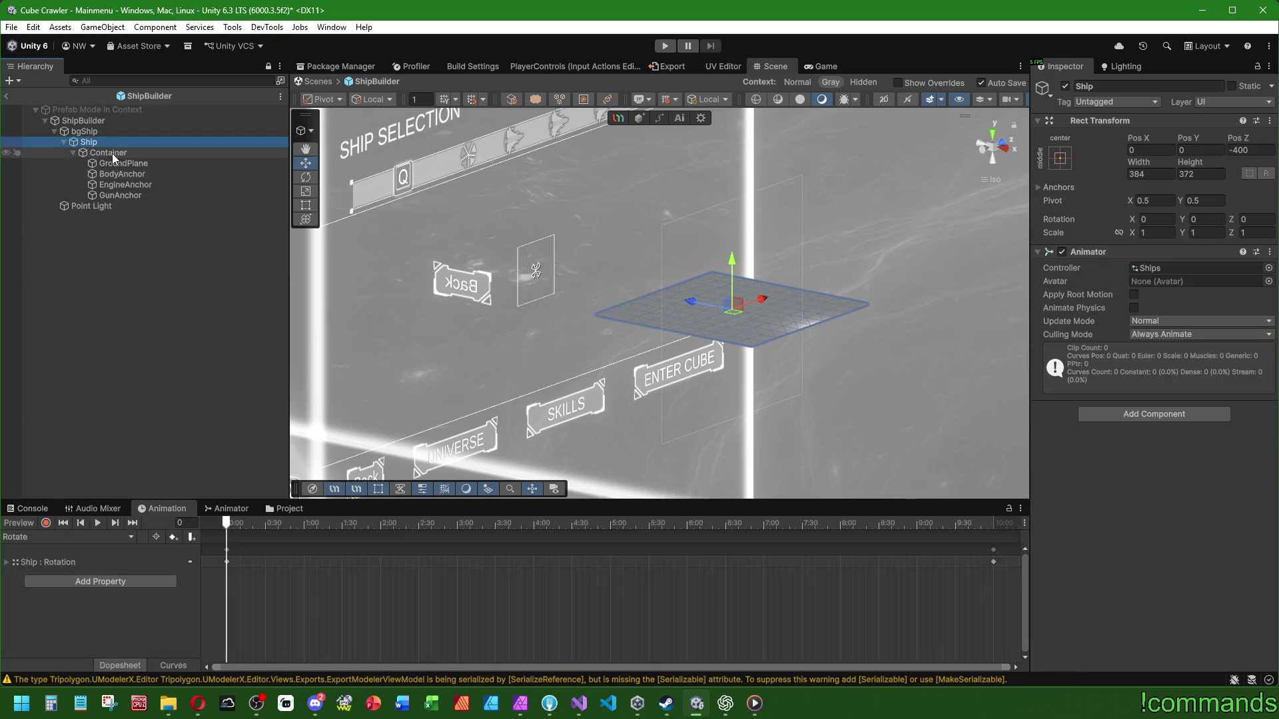
{"action": "left_click", "coordinate": [98, 525]}
{"action": "left_click", "coordinate": [30, 522]}
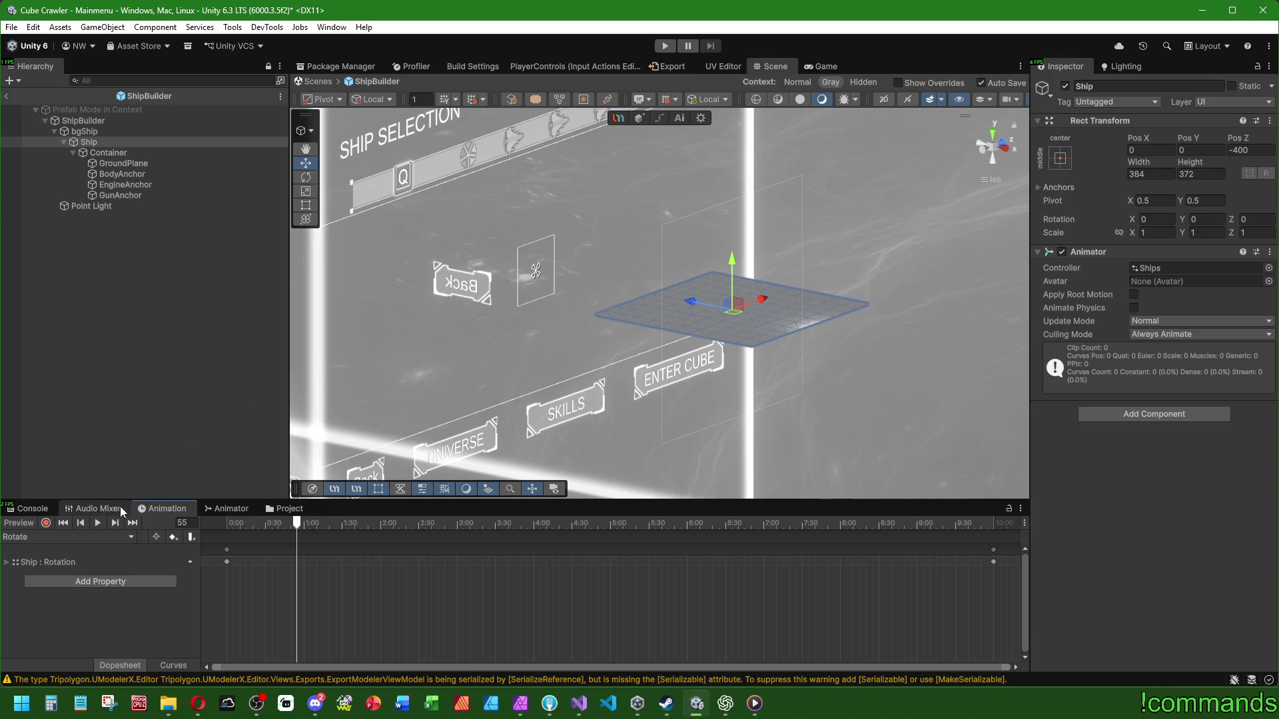
{"action": "left_click", "coordinate": [99, 524]}
{"action": "left_click", "coordinate": [139, 152]}
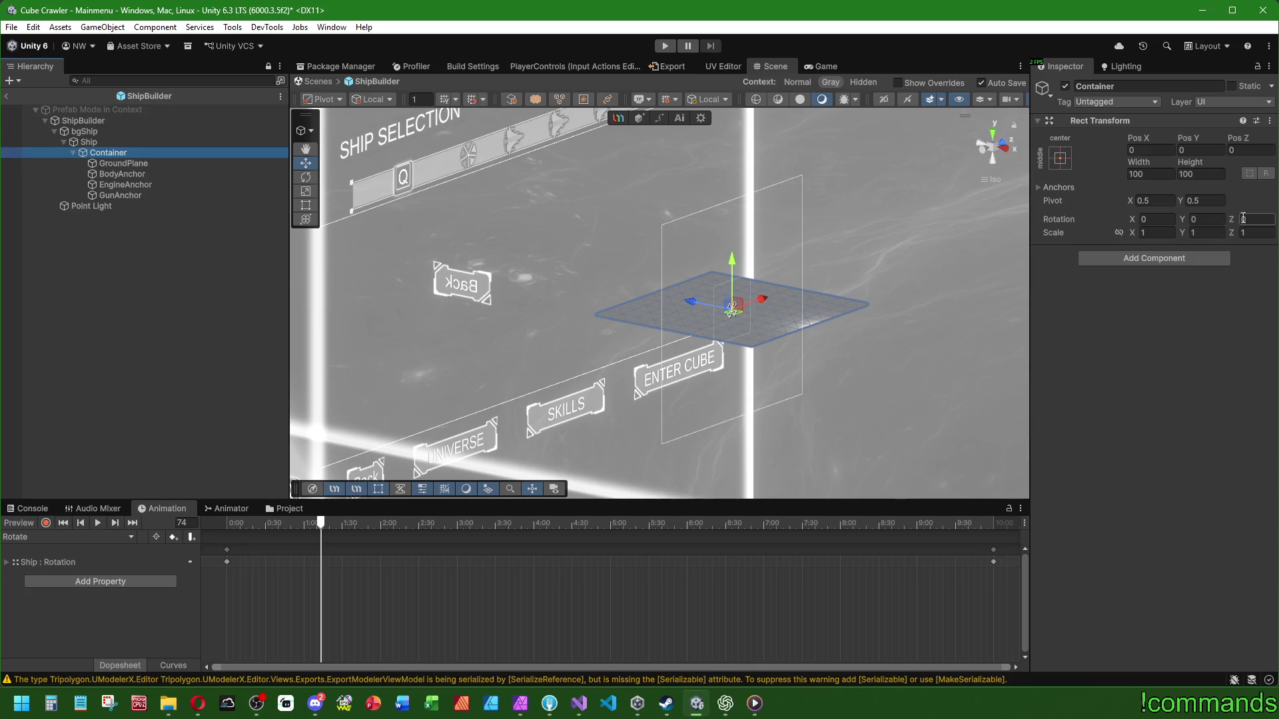
Step: Set Container's Rotation X to -15 in the Inspector
{"action": "left_click_drag", "start_coordinate": [1132, 219], "coordinate": [866, 198]}
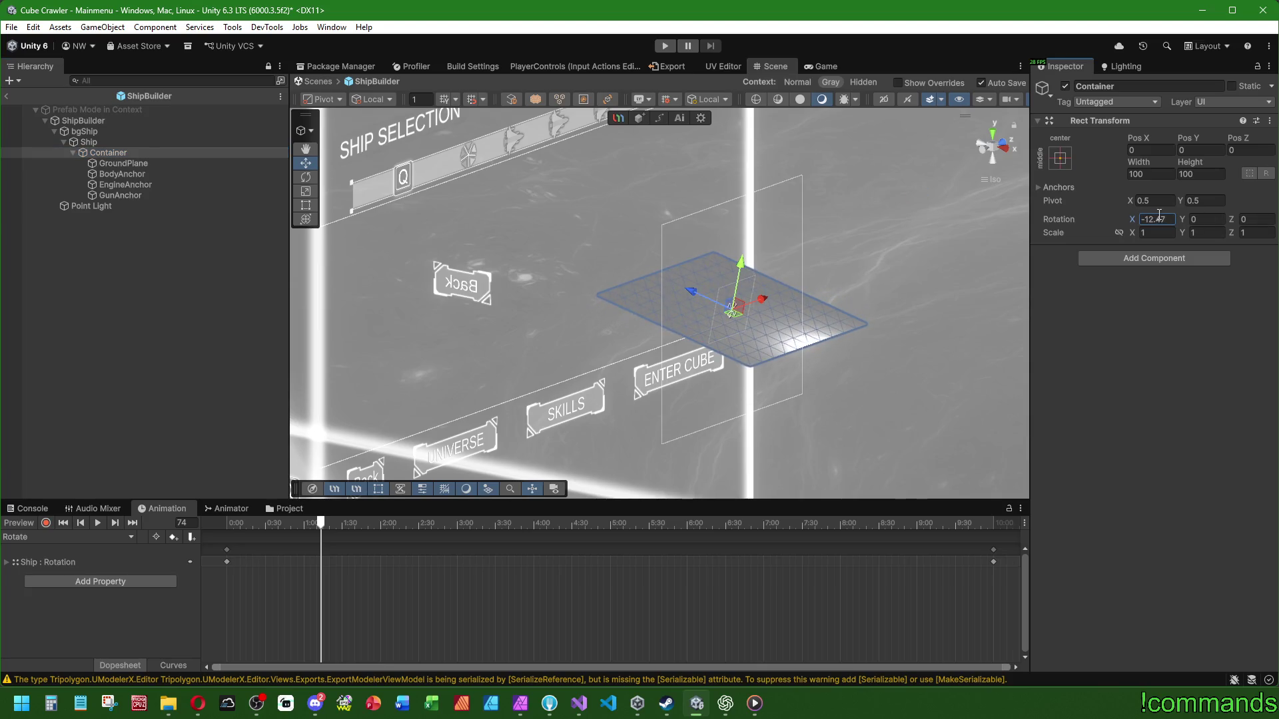
{"action": "type", "text": "-15"}
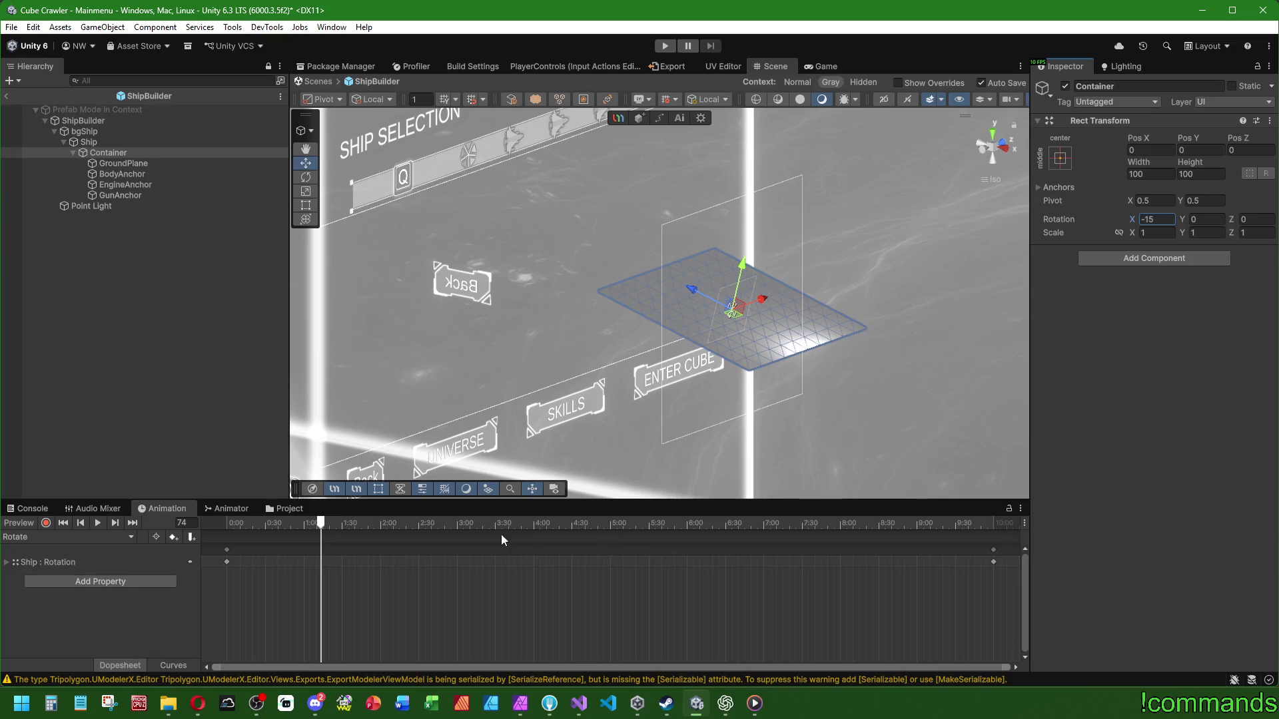
{"action": "left_click", "coordinate": [93, 142]}
Step: Play Ship's rotation preview and watch it on the tilted plane from a front view
{"action": "left_click", "coordinate": [97, 522]}
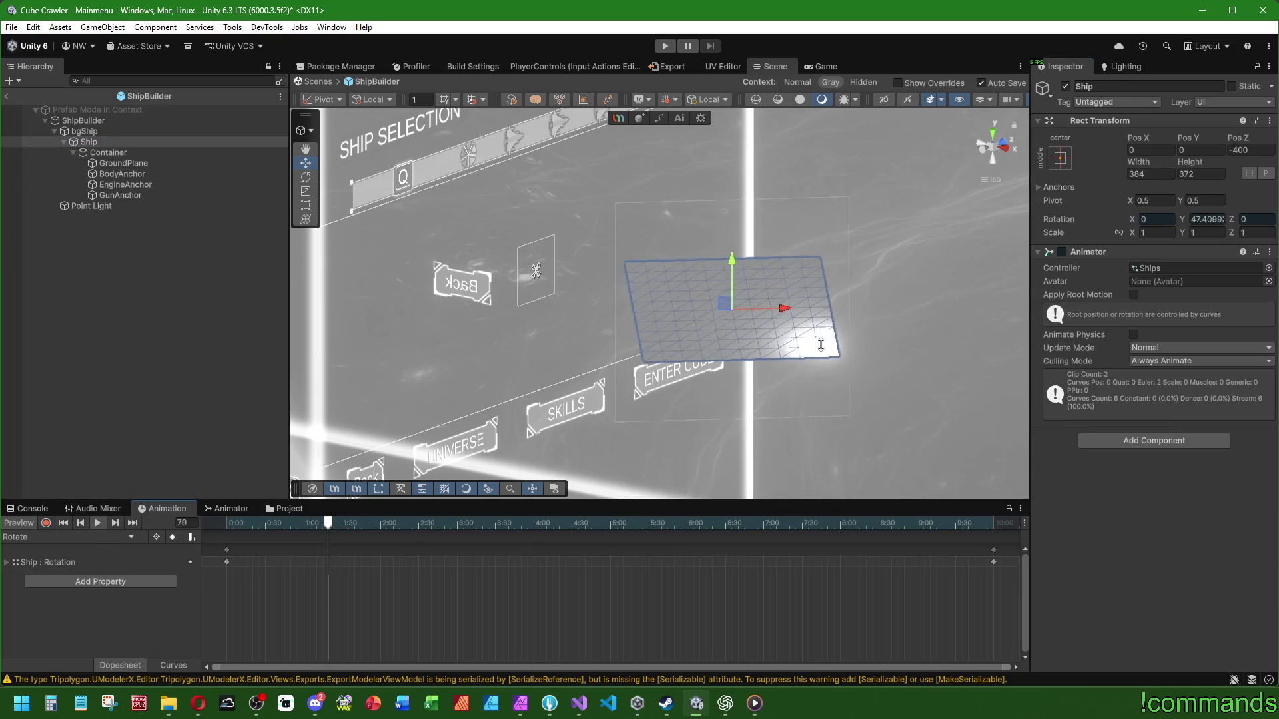
{"action": "left_click_drag", "start_coordinate": [747, 363], "coordinate": [709, 349], "text": "alt"}
{"action": "left_click_drag", "start_coordinate": [726, 371], "coordinate": [676, 429]}
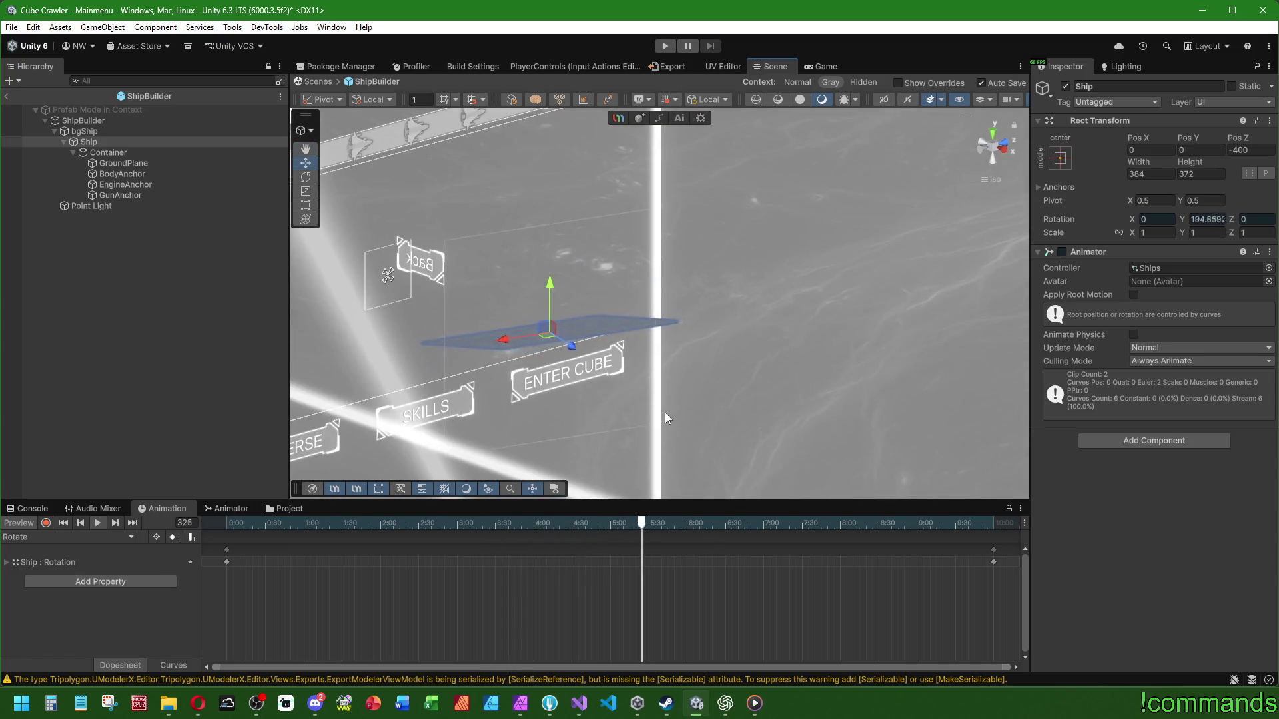
{"action": "left_click", "coordinate": [1004, 151]}
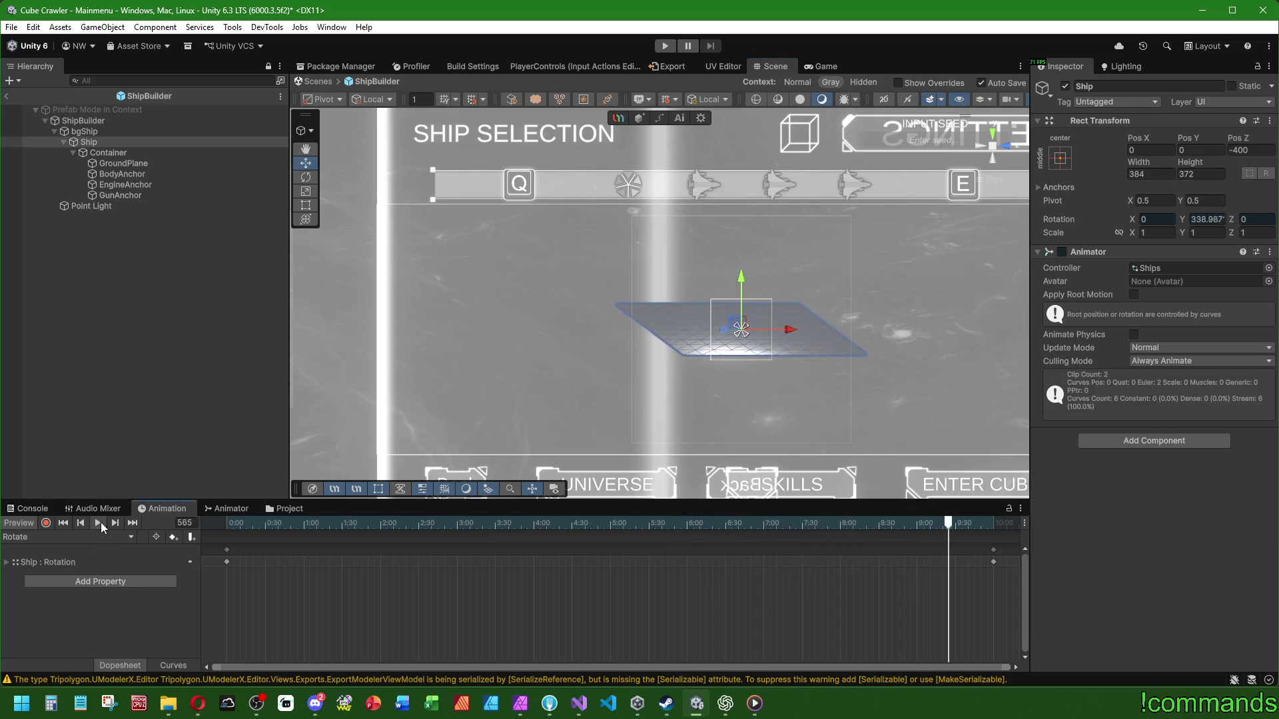
{"action": "left_click", "coordinate": [101, 389]}
Step: Clear the console warnings and exit prefab mode back to the scene
{"action": "left_click", "coordinate": [15, 523]}
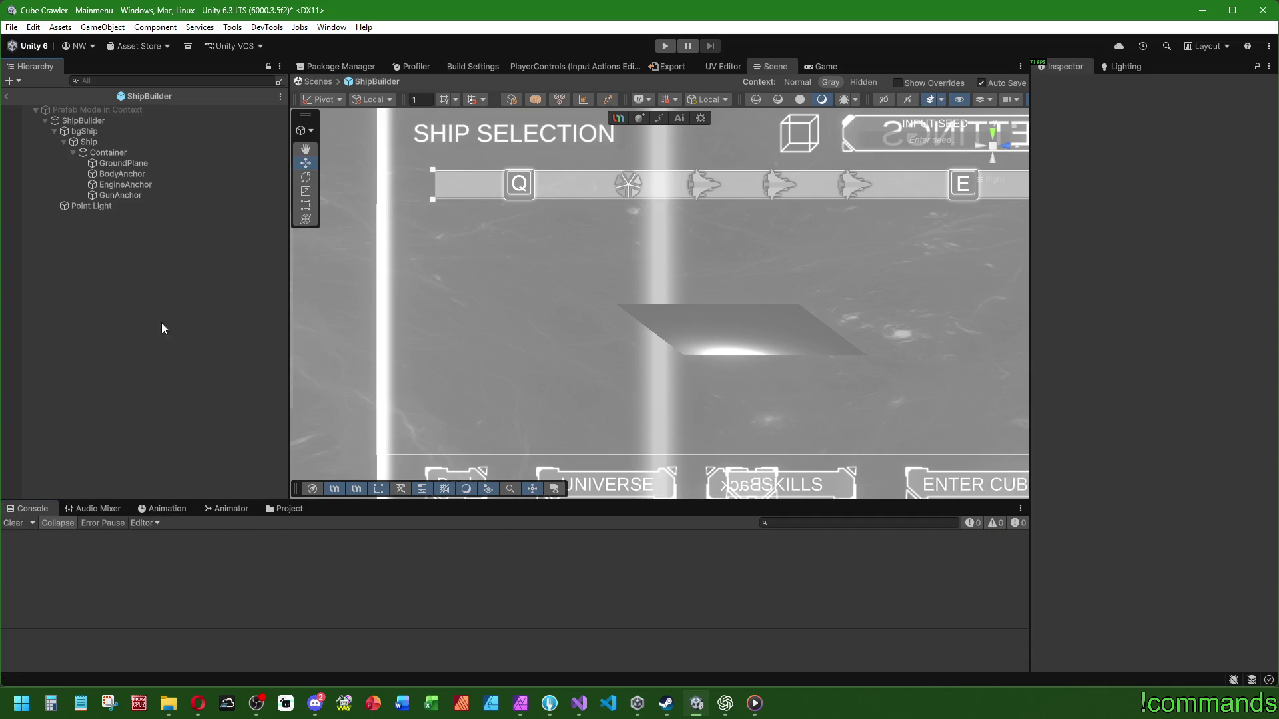
{"action": "left_click", "coordinate": [128, 174]}
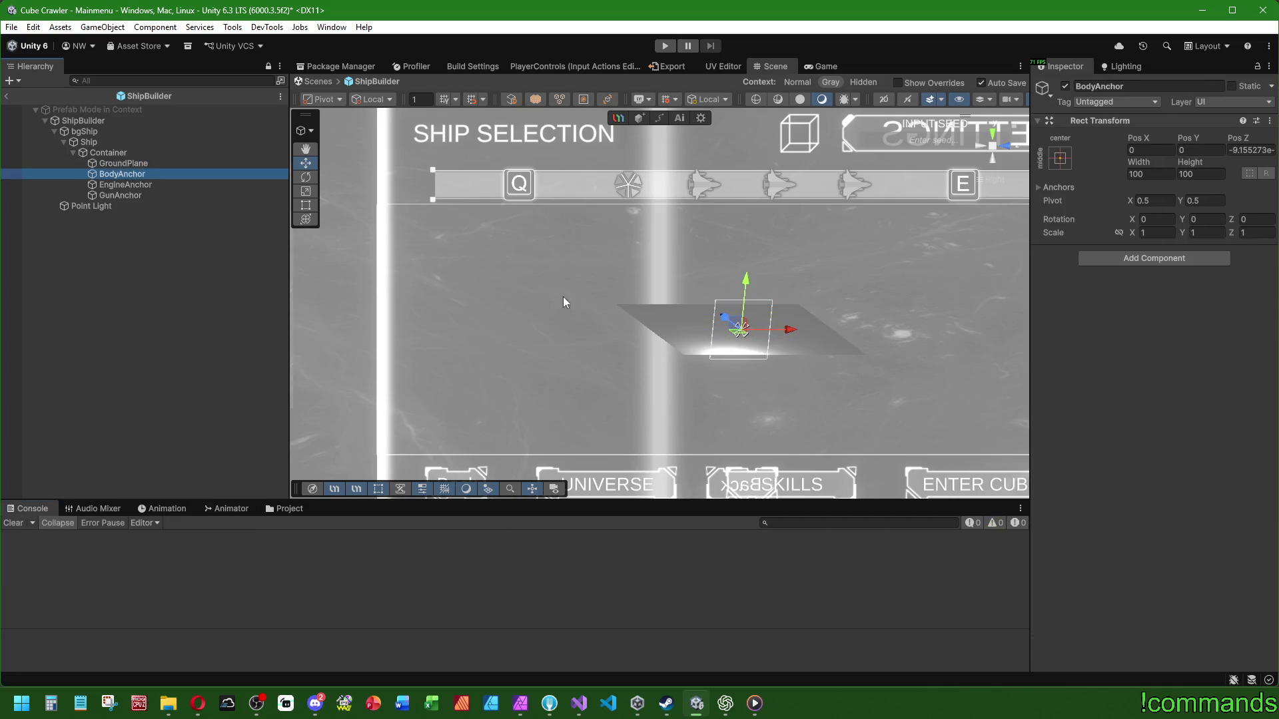
{"action": "left_click", "coordinate": [39, 89]}
{"action": "left_click", "coordinate": [7, 96]}
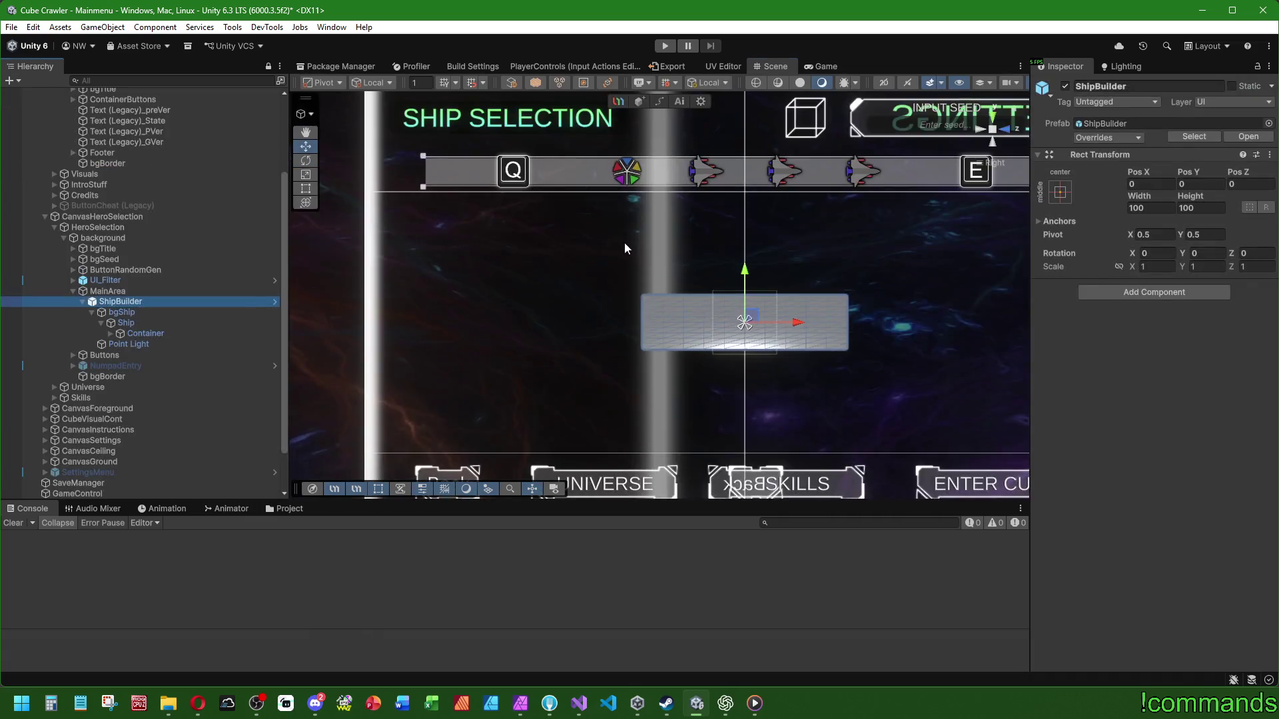
Step: Expand Ship > Container to inspect GroundPlane and BodyAnchor, then select GameControl
{"action": "left_click", "coordinate": [137, 325]}
{"action": "left_click", "coordinate": [115, 330]}
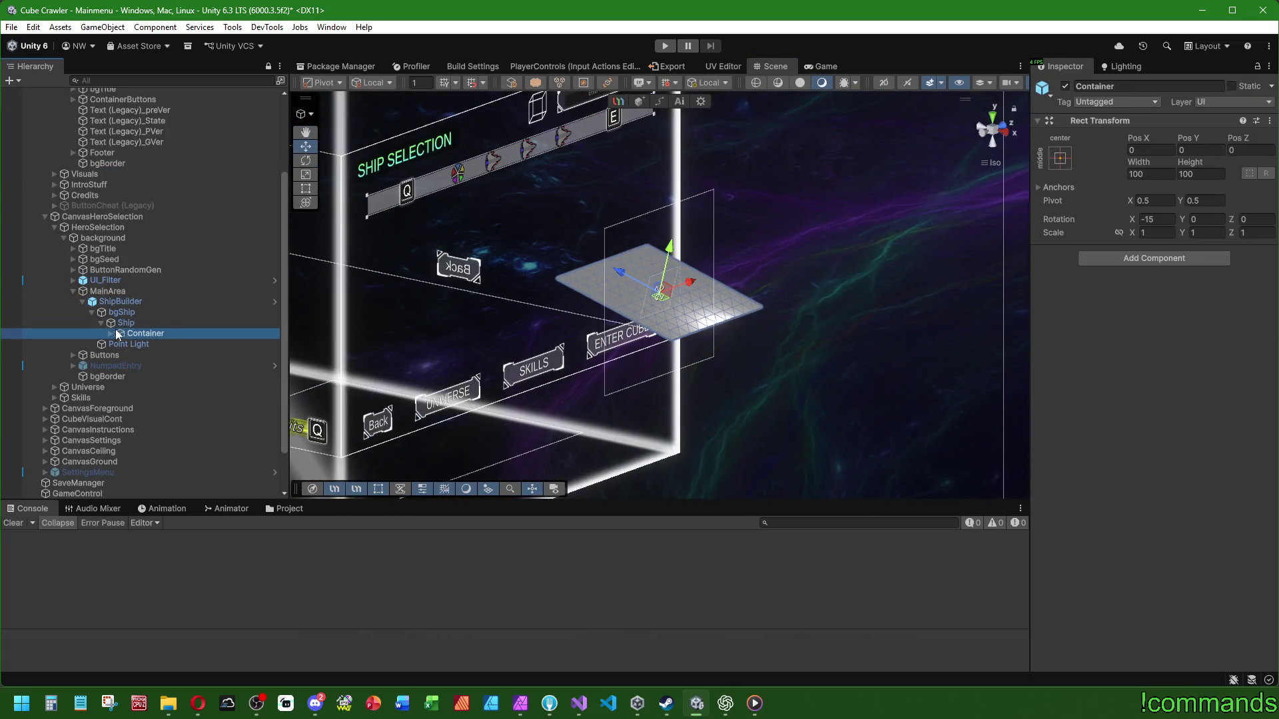
{"action": "left_click", "coordinate": [110, 333]}
{"action": "left_click", "coordinate": [153, 345]}
{"action": "left_click", "coordinate": [158, 353]}
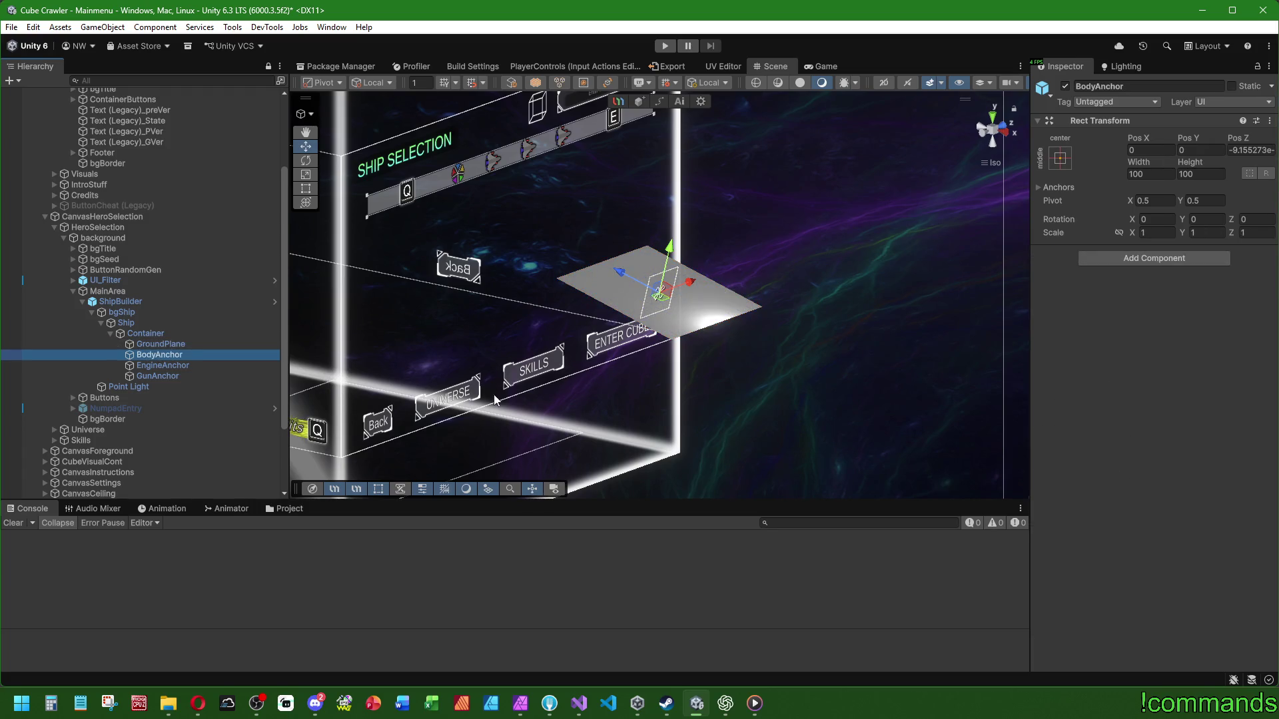
{"action": "scroll", "coordinate": [130, 403], "scroll_direction": "down", "scroll_amount": 3}
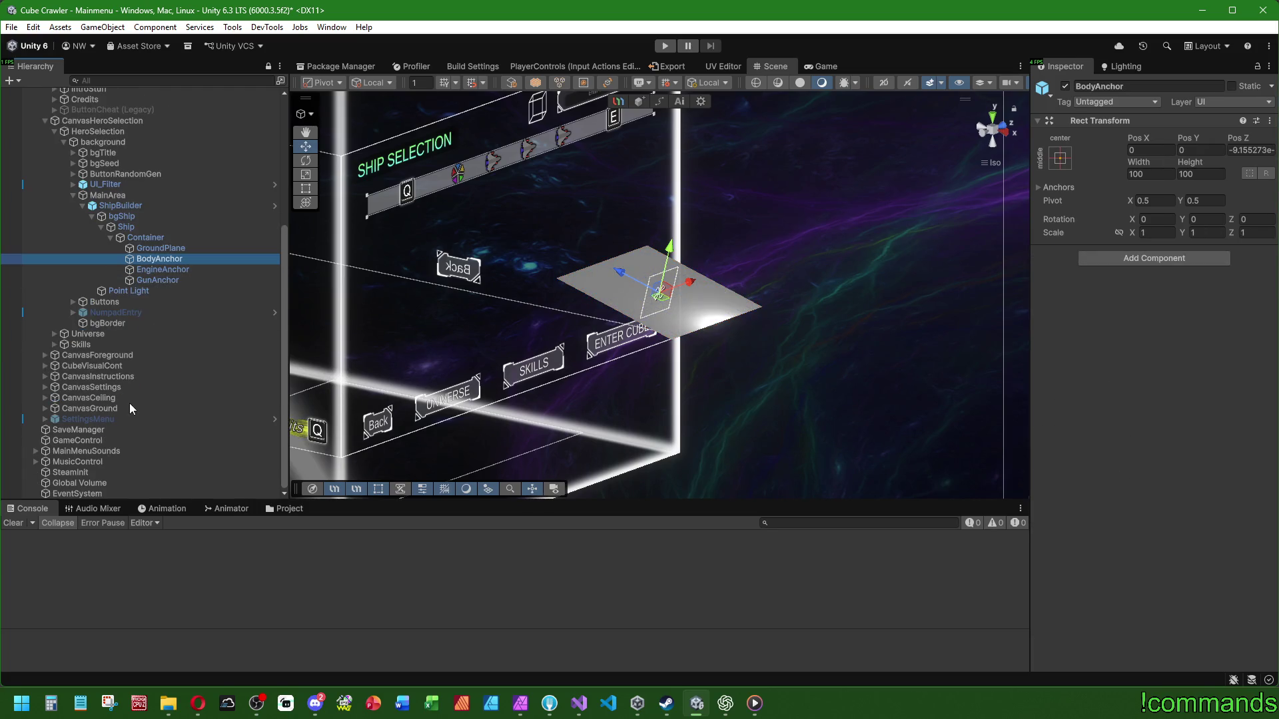
{"action": "left_click", "coordinate": [94, 442]}
Step: Locate the AegisFrame_Body prefab via GameControl and drop it under BodyAnchor
{"action": "left_click_drag", "start_coordinate": [1273, 120], "coordinate": [1274, 228]}
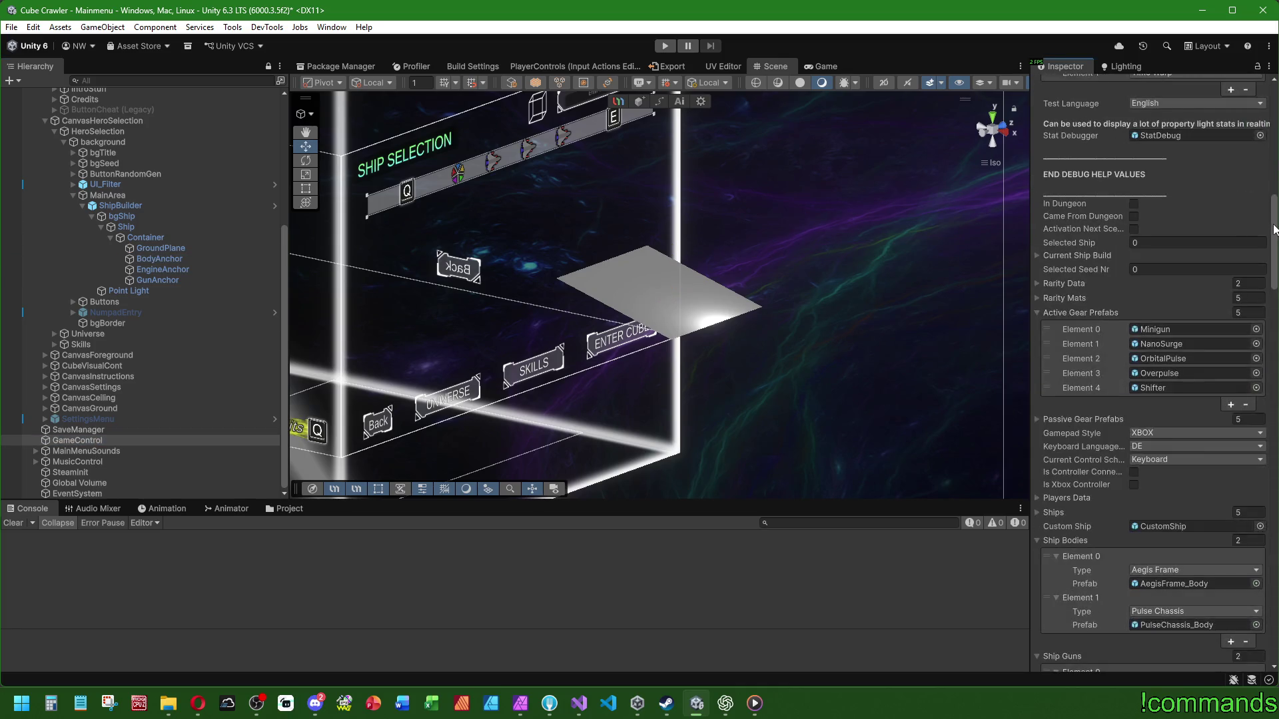
{"action": "scroll", "coordinate": [1064, 336], "scroll_direction": "down", "scroll_amount": 5}
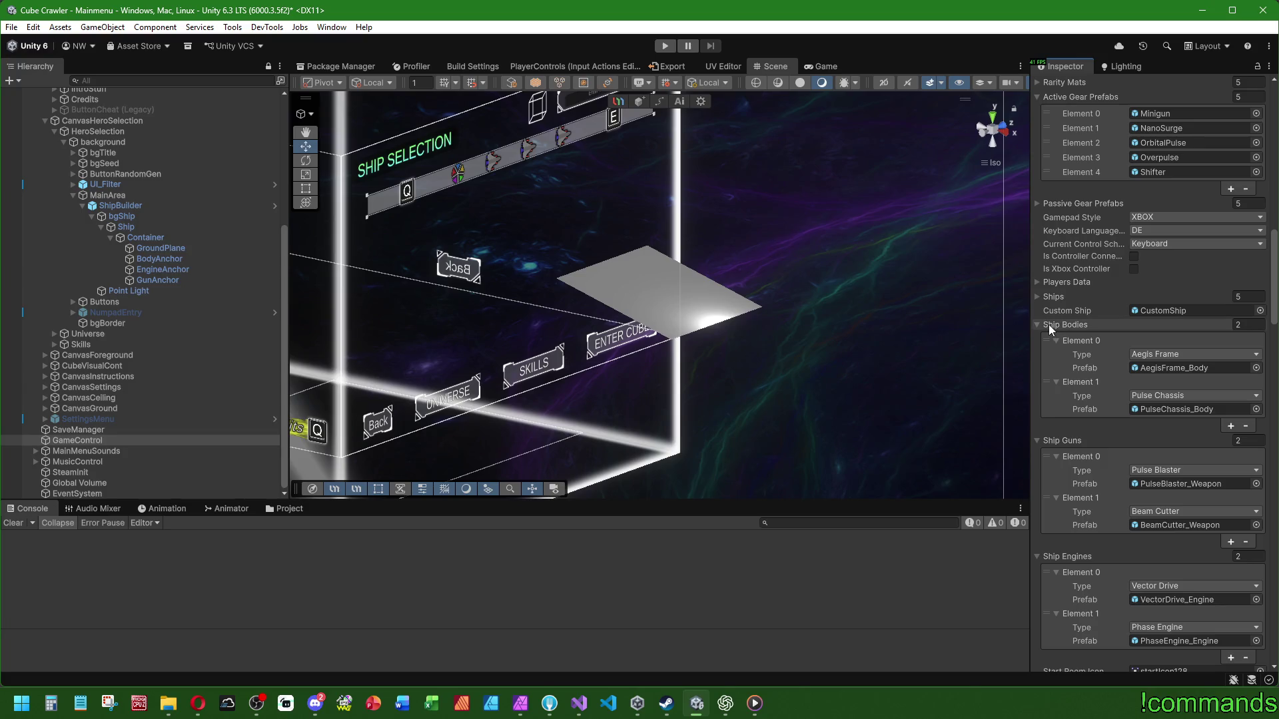
{"action": "left_click", "coordinate": [1180, 368]}
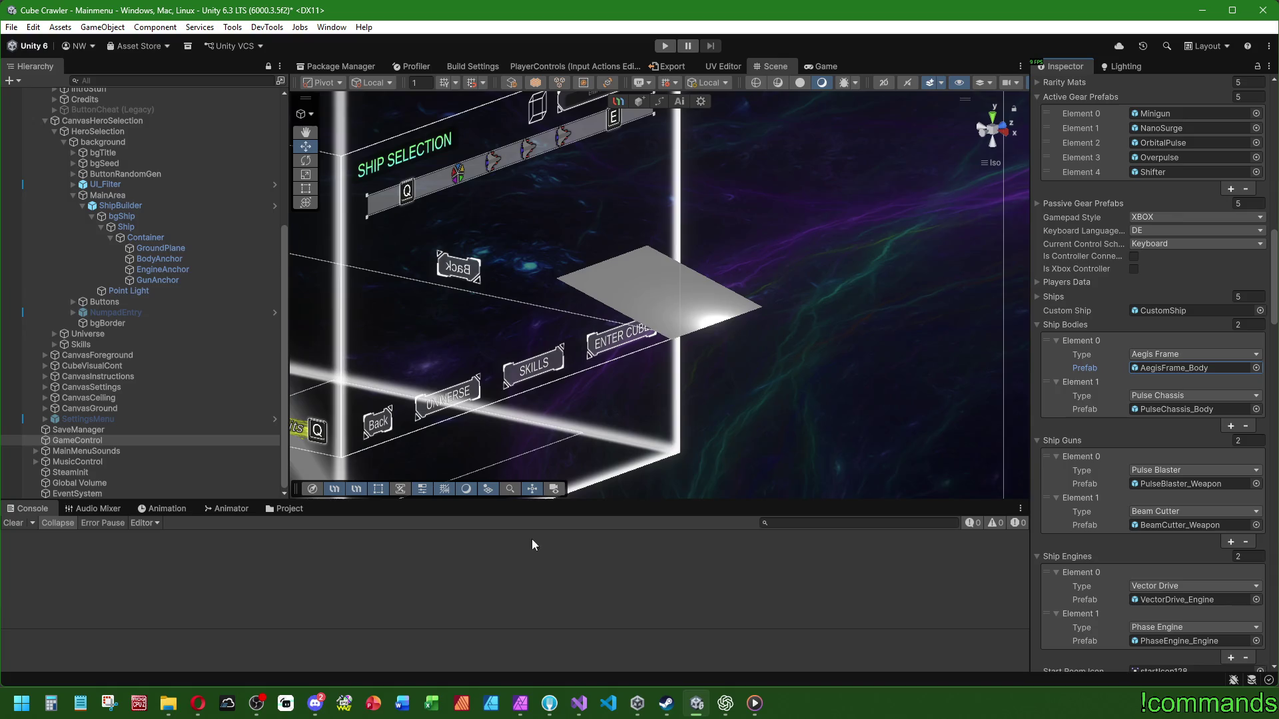
{"action": "left_click", "coordinate": [288, 509]}
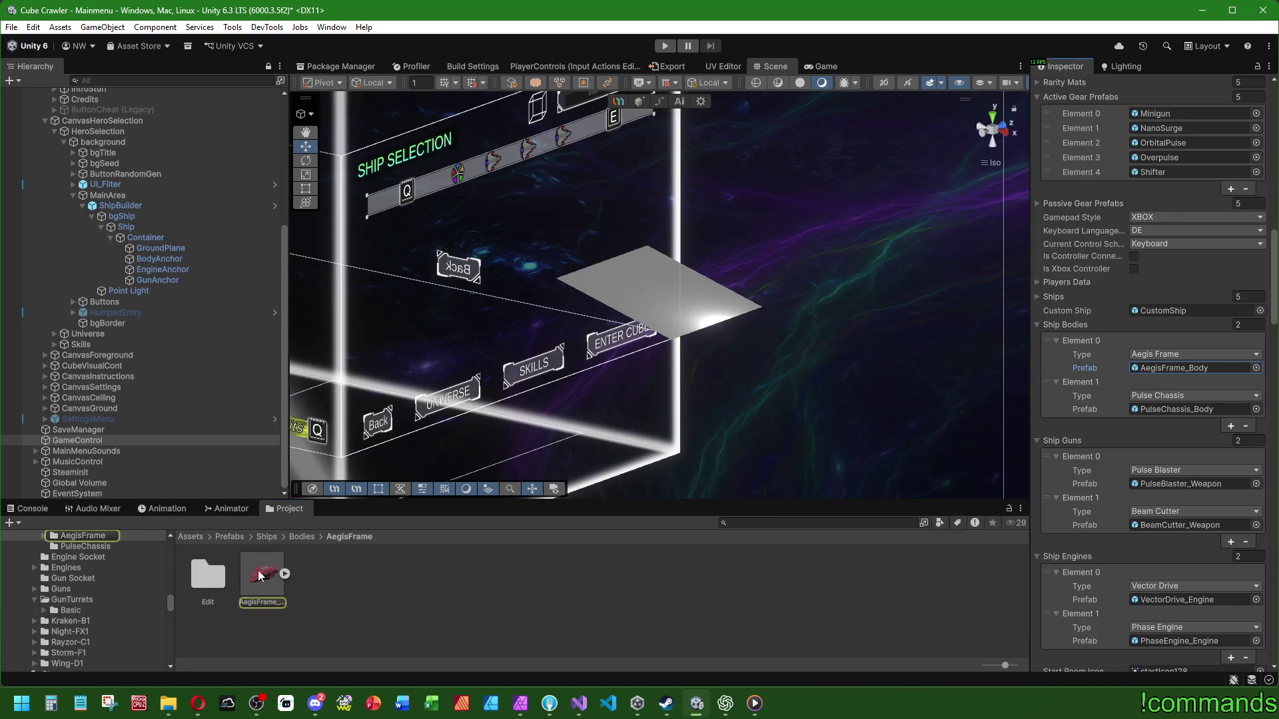
{"action": "mouse_move", "coordinate": [261, 577]}
{"action": "left_mouse_down"}
{"action": "mouse_move", "coordinate": [204, 252]}
{"action": "mouse_move", "coordinate": [171, 260]}
{"action": "left_mouse_up"}
Step: Reset the AegisFrame_Body Transform to 0, 0, 0 and frame it in the Scene view
{"action": "right_click", "coordinate": [1090, 152]}
{"action": "left_click", "coordinate": [1109, 159]}
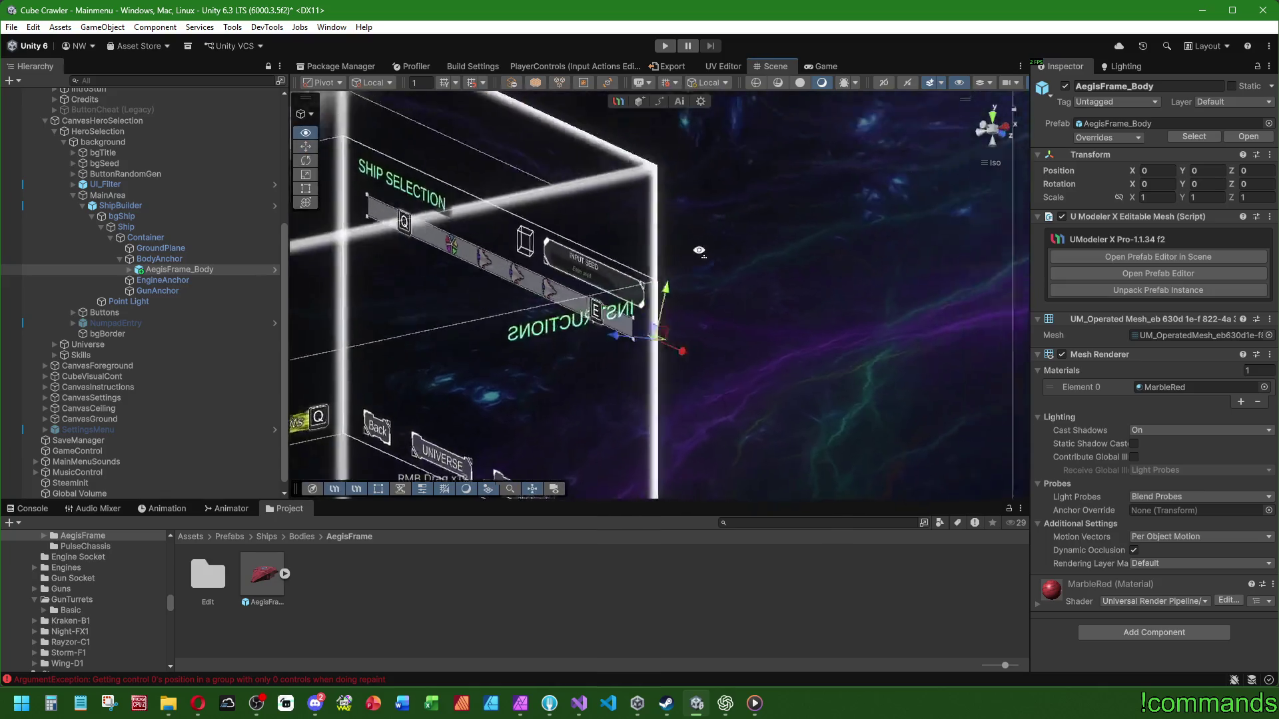
{"action": "key", "text": "f"}
{"action": "scroll", "coordinate": [650, 395], "scroll_direction": "down", "scroll_amount": 9}
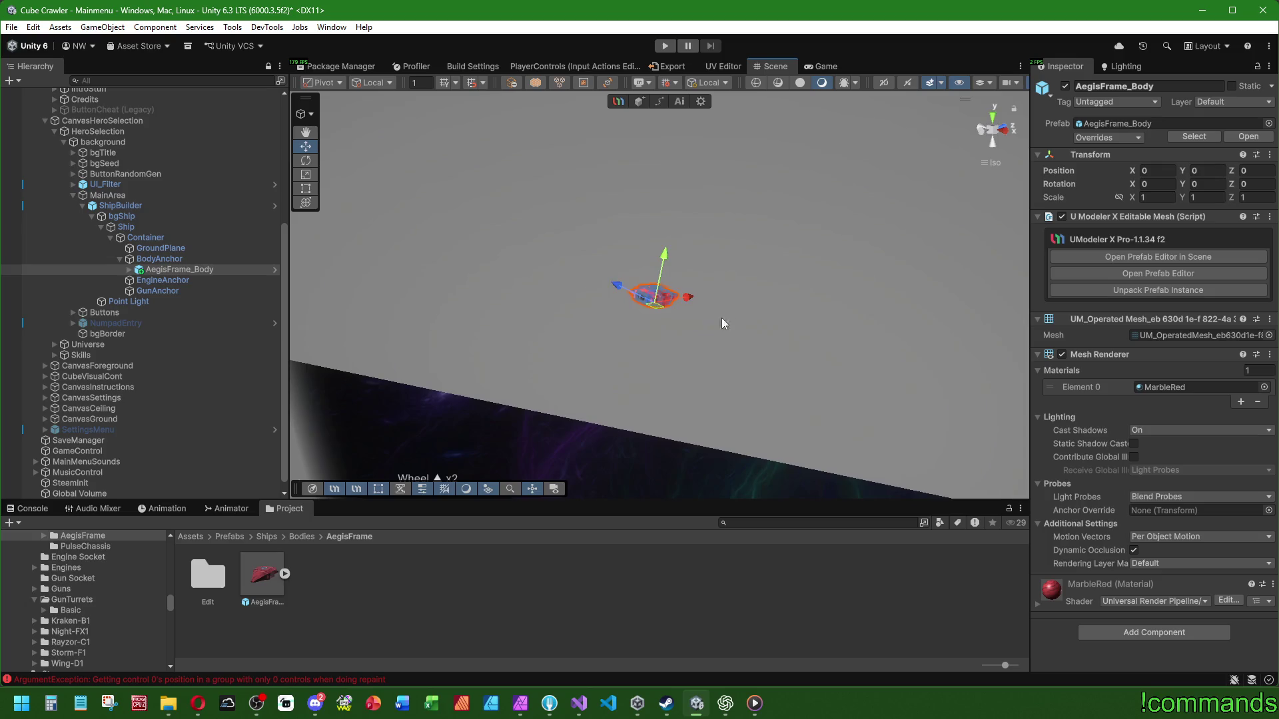
{"action": "key", "text": "f"}
{"action": "scroll", "coordinate": [750, 301], "scroll_direction": "down", "scroll_amount": 8}
{"action": "scroll", "coordinate": [743, 337], "scroll_direction": "down", "scroll_amount": 13}
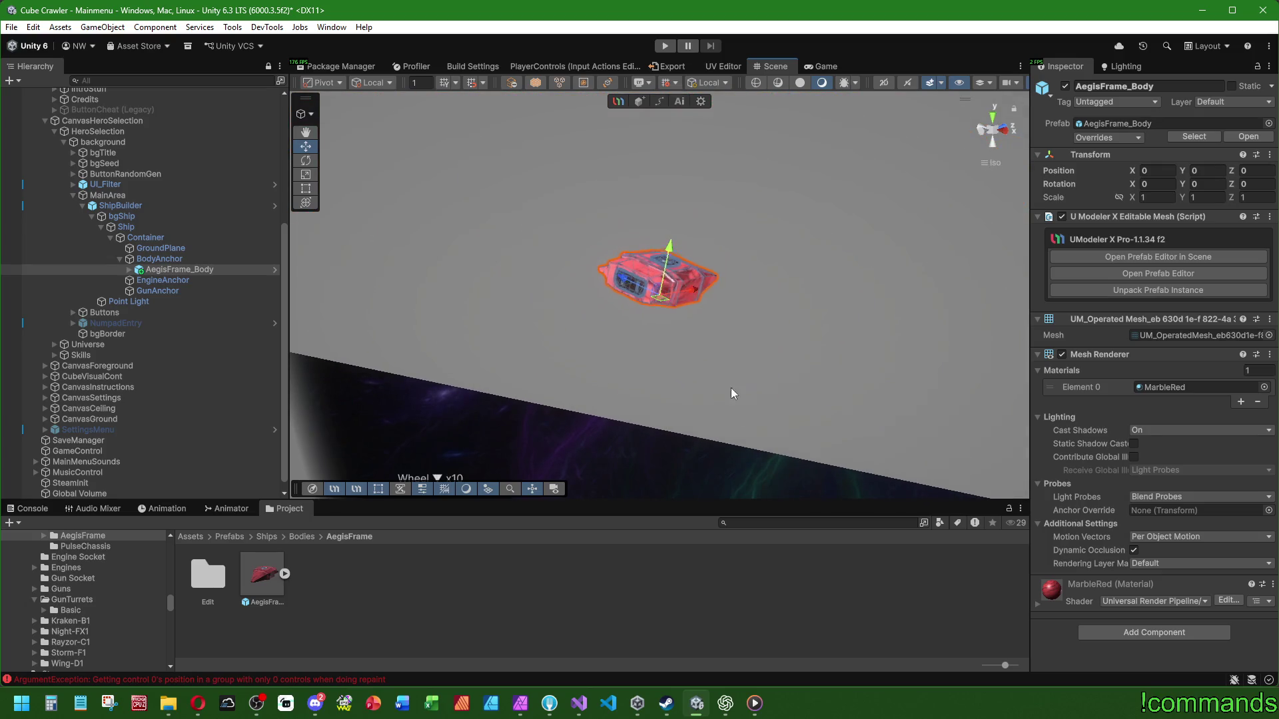
{"action": "scroll", "coordinate": [747, 408], "scroll_direction": "down", "scroll_amount": 7}
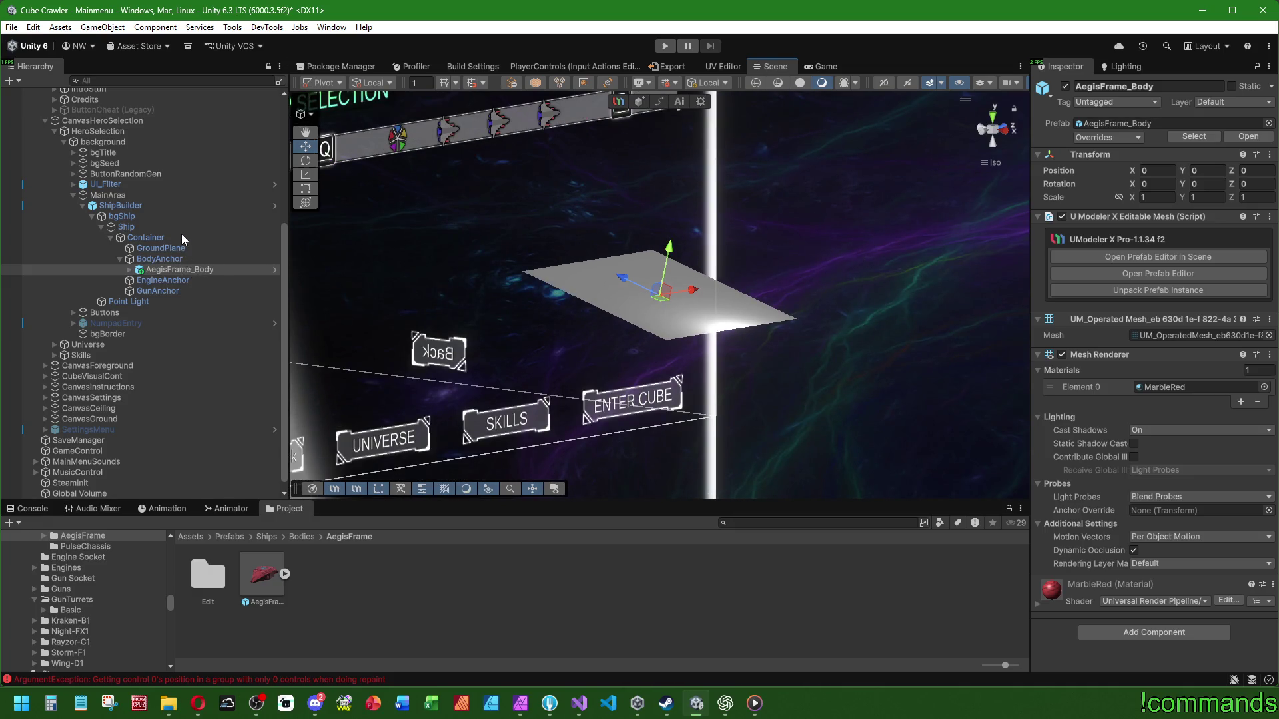
Step: Delete the AegisFrame_Body instance and set GroundPlane's scale to 1
{"action": "left_click", "coordinate": [194, 270]}
{"action": "key", "text": "Delete"}
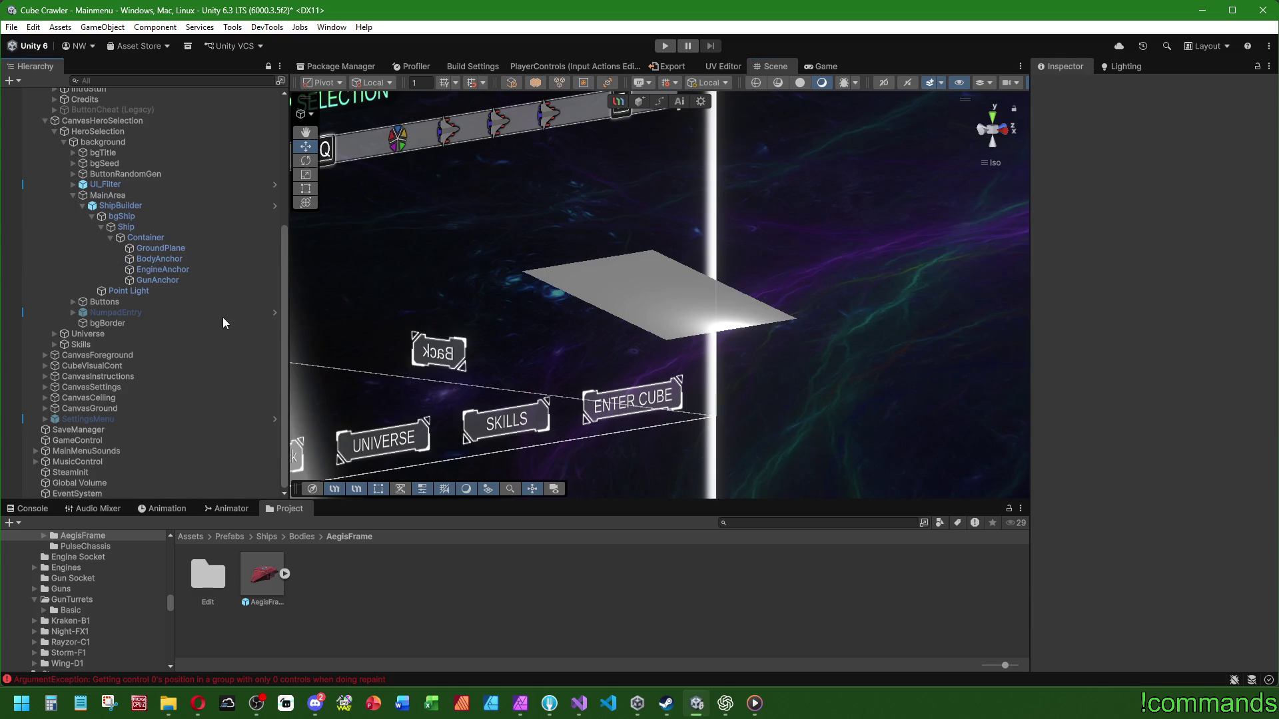
{"action": "left_click", "coordinate": [176, 251]}
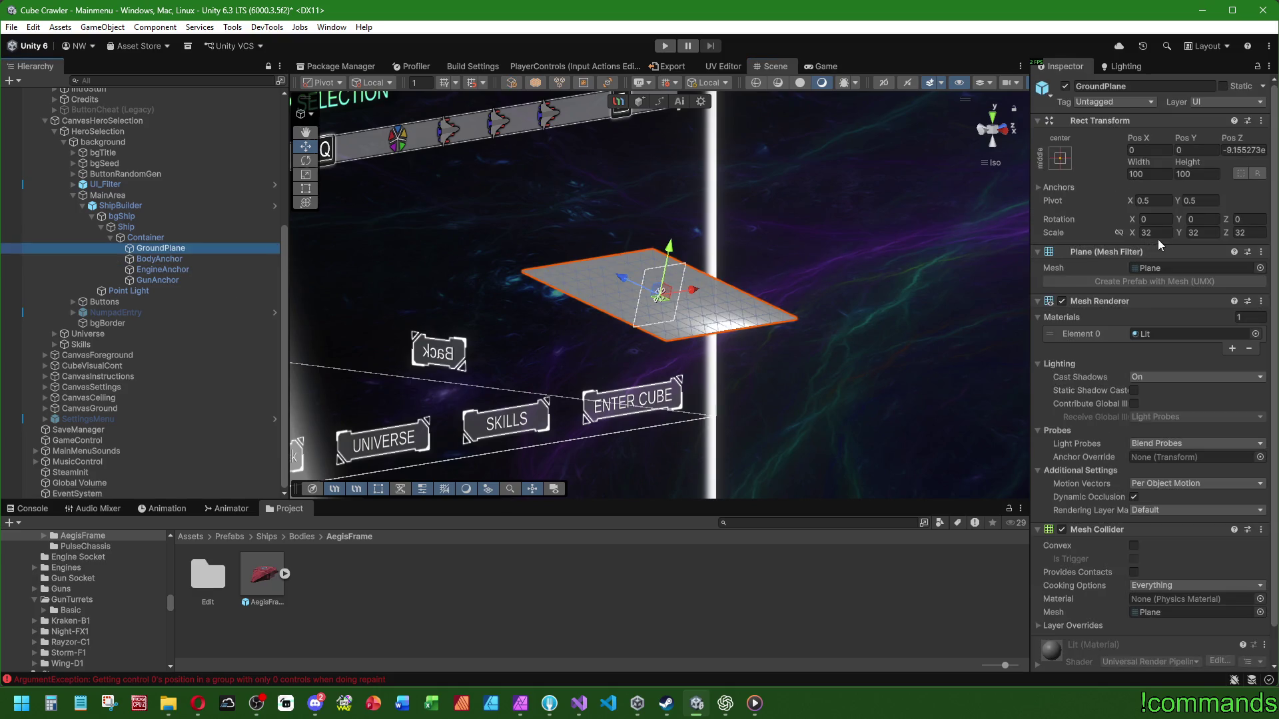
{"action": "type", "text": "1"}
{"action": "key", "text": "Tab"}
{"action": "type", "text": "1"}
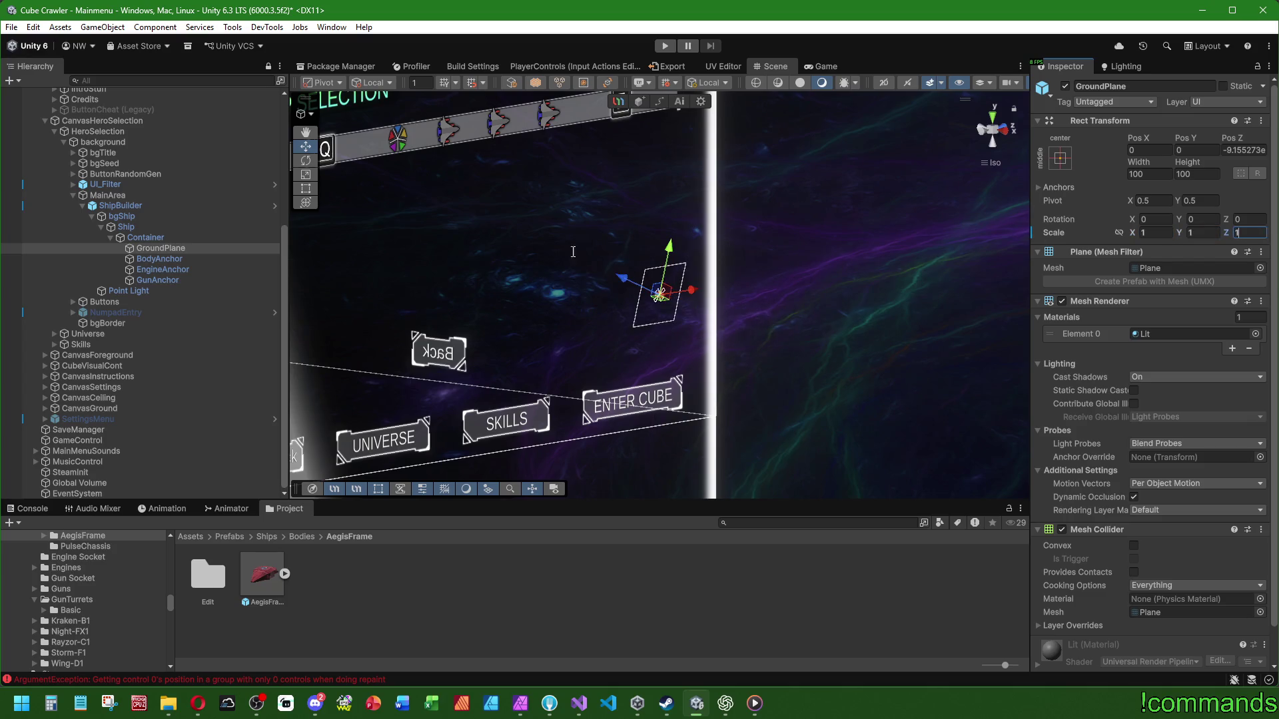
Step: Scale the Container to 32 on X, Y and Z
{"action": "left_click", "coordinate": [145, 238]}
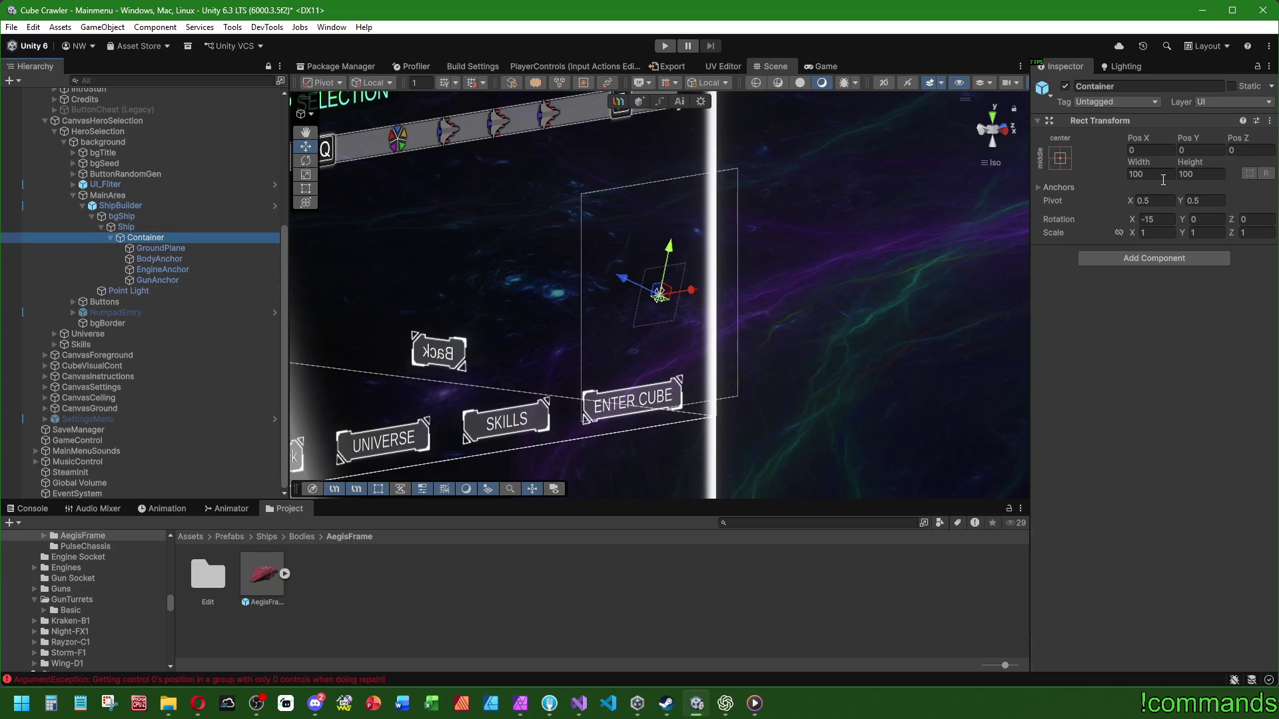
{"action": "left_click", "coordinate": [158, 227]}
{"action": "left_click", "coordinate": [170, 237]}
{"action": "left_click", "coordinate": [1155, 233]}
{"action": "type", "text": "32"}
{"action": "key", "text": "Tab"}
{"action": "type", "text": "32"}
{"action": "key", "text": "Tab"}
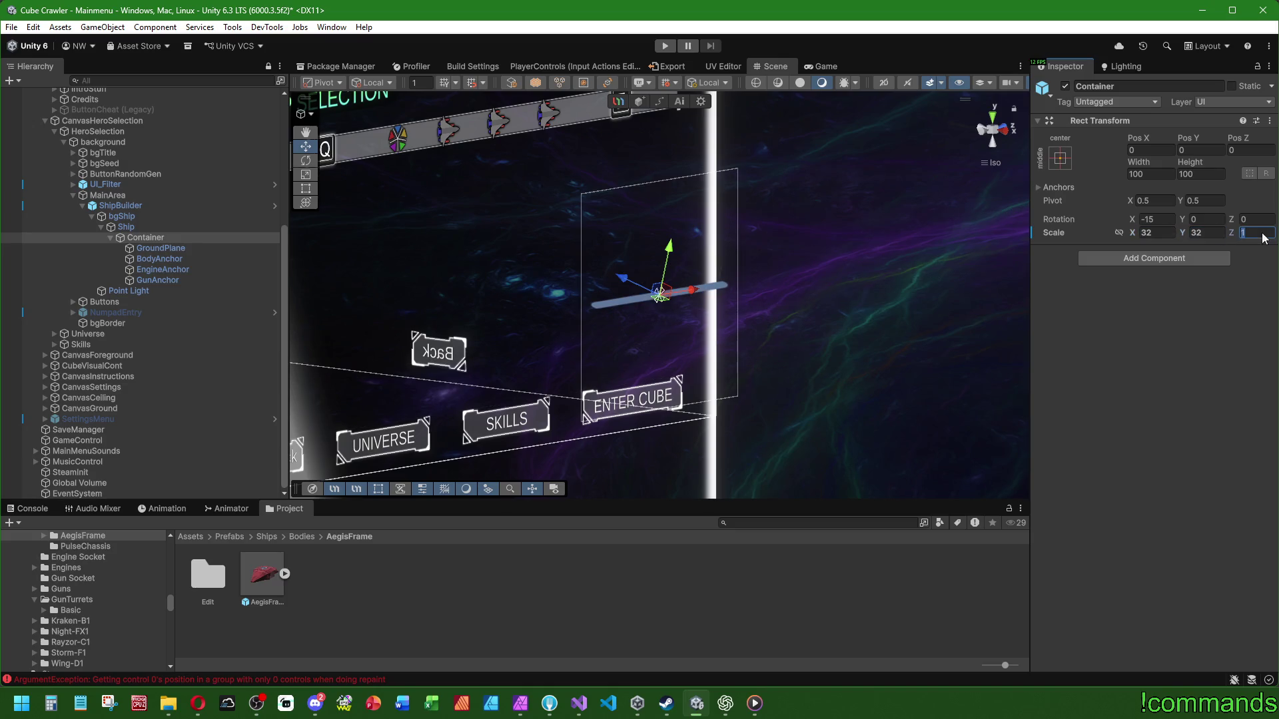
{"action": "type", "text": "32"}
{"action": "scroll", "coordinate": [574, 287], "scroll_direction": "down", "scroll_amount": 3}
Step: Re-add the AegisFrame body under BodyAnchor and reset its position
{"action": "left_click", "coordinate": [174, 259]}
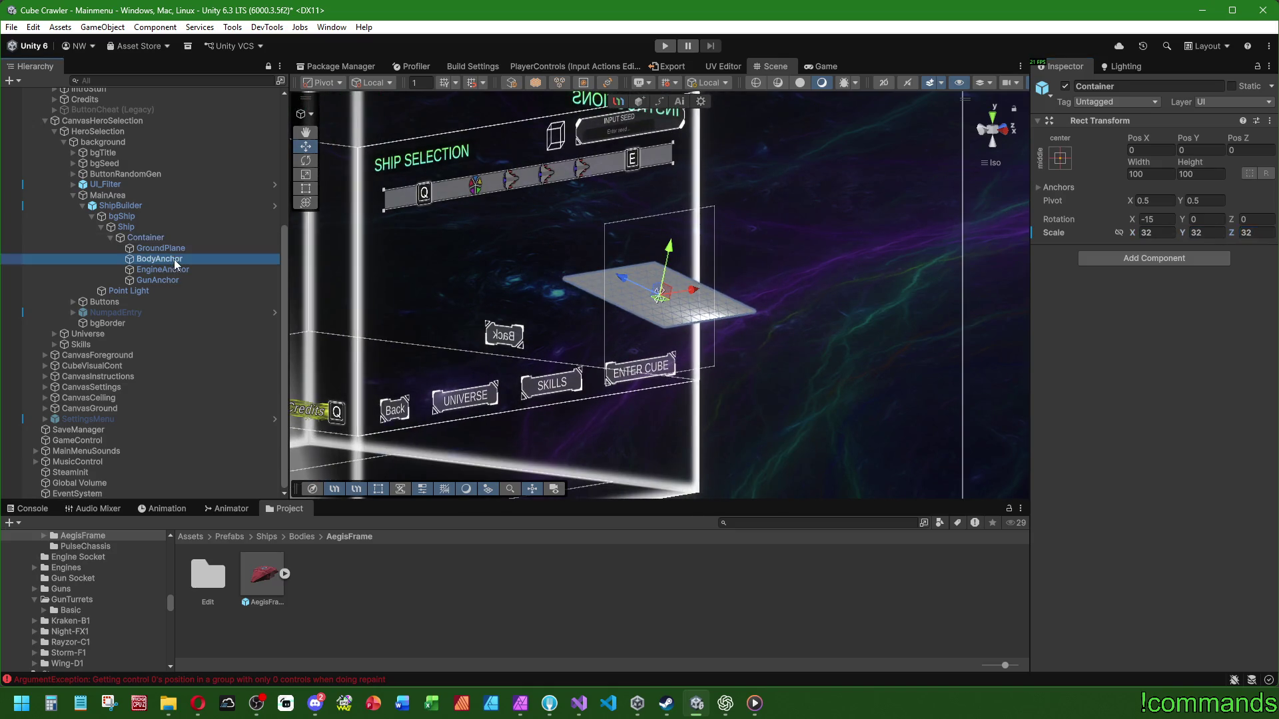
{"action": "left_click_drag", "start_coordinate": [179, 264], "coordinate": [179, 264]}
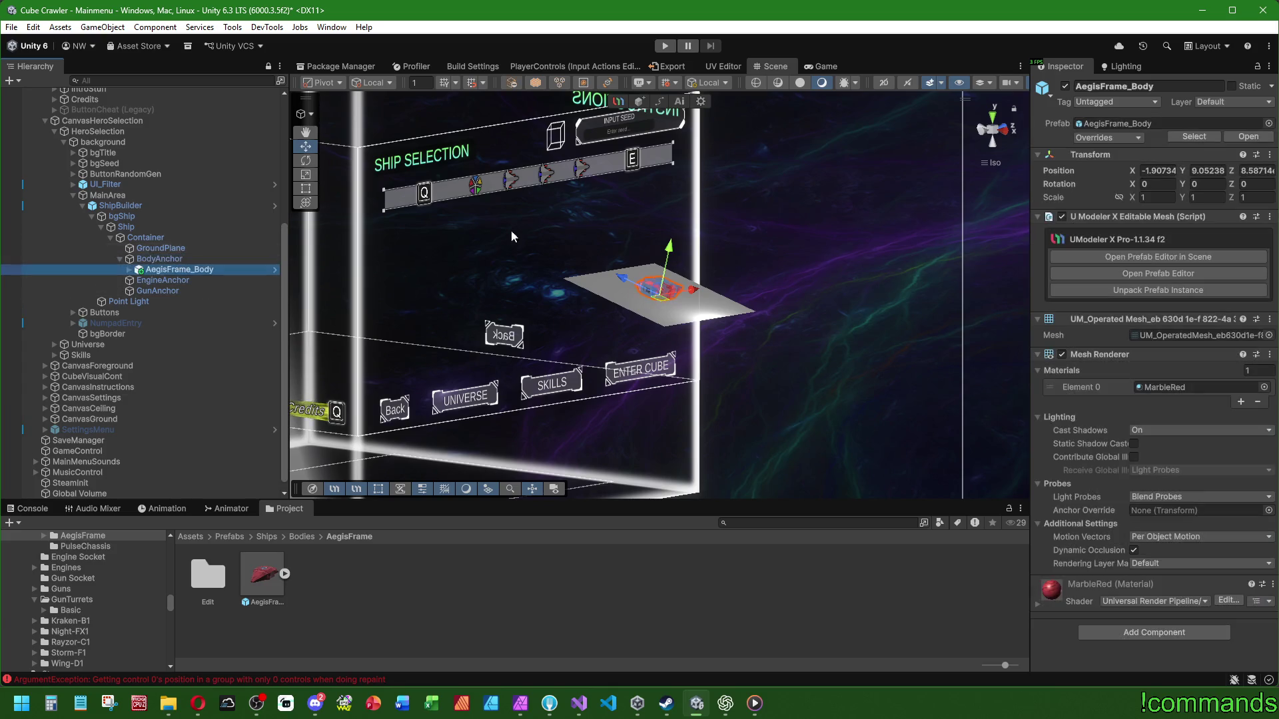
{"action": "right_click", "coordinate": [1098, 168]}
{"action": "left_click_drag", "start_coordinate": [720, 300], "coordinate": [560, 348]}
Step: Scale the Container to 64 and view the scene from the right side
{"action": "left_click", "coordinate": [145, 237]}
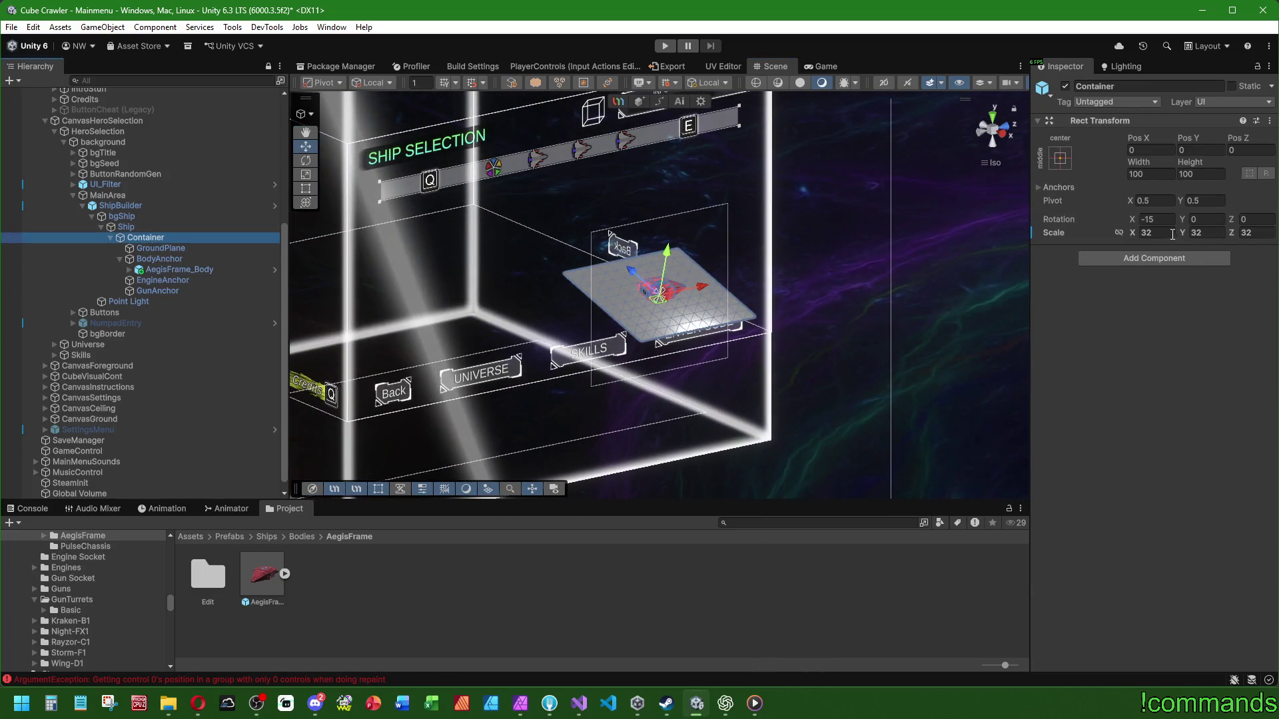
{"action": "left_click", "coordinate": [1172, 233]}
{"action": "type", "text": "64"}
{"action": "left_click", "coordinate": [1211, 233]}
{"action": "type", "text": "64"}
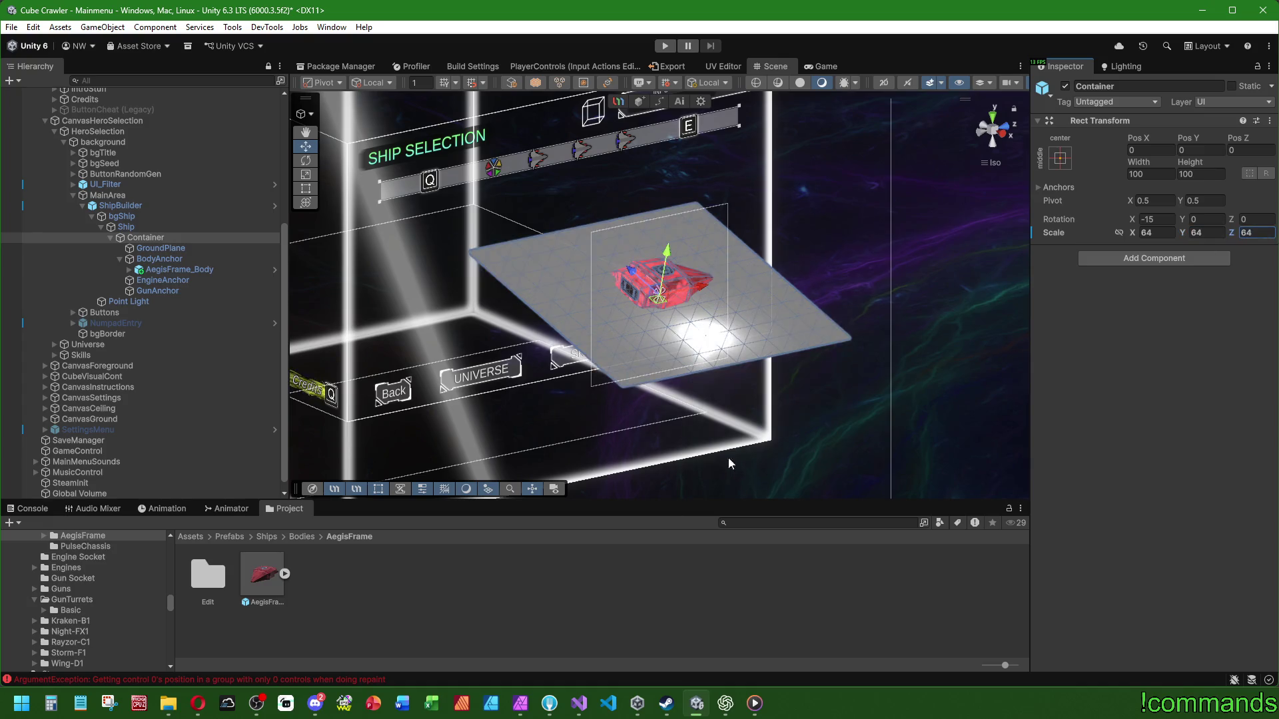
{"action": "left_click", "coordinate": [1006, 132]}
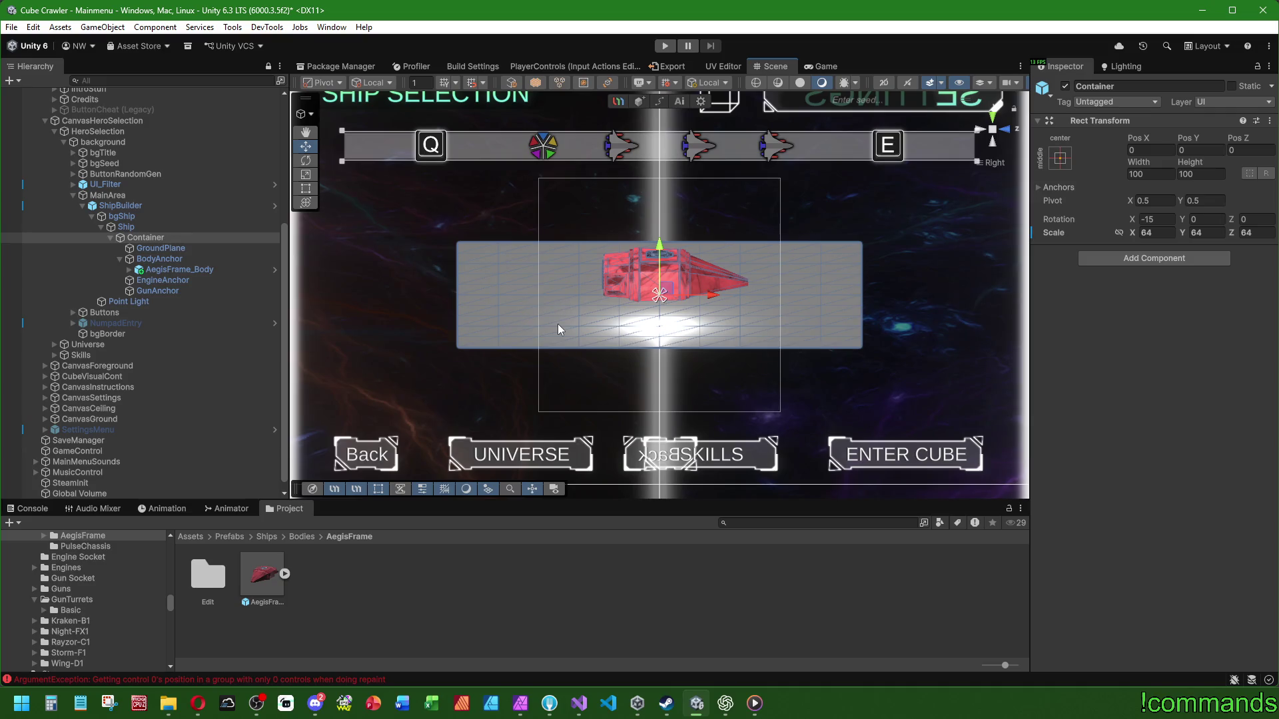
Step: Select Ship and play the Rotate clip preview so the red ship and plane spin
{"action": "left_click", "coordinate": [438, 613]}
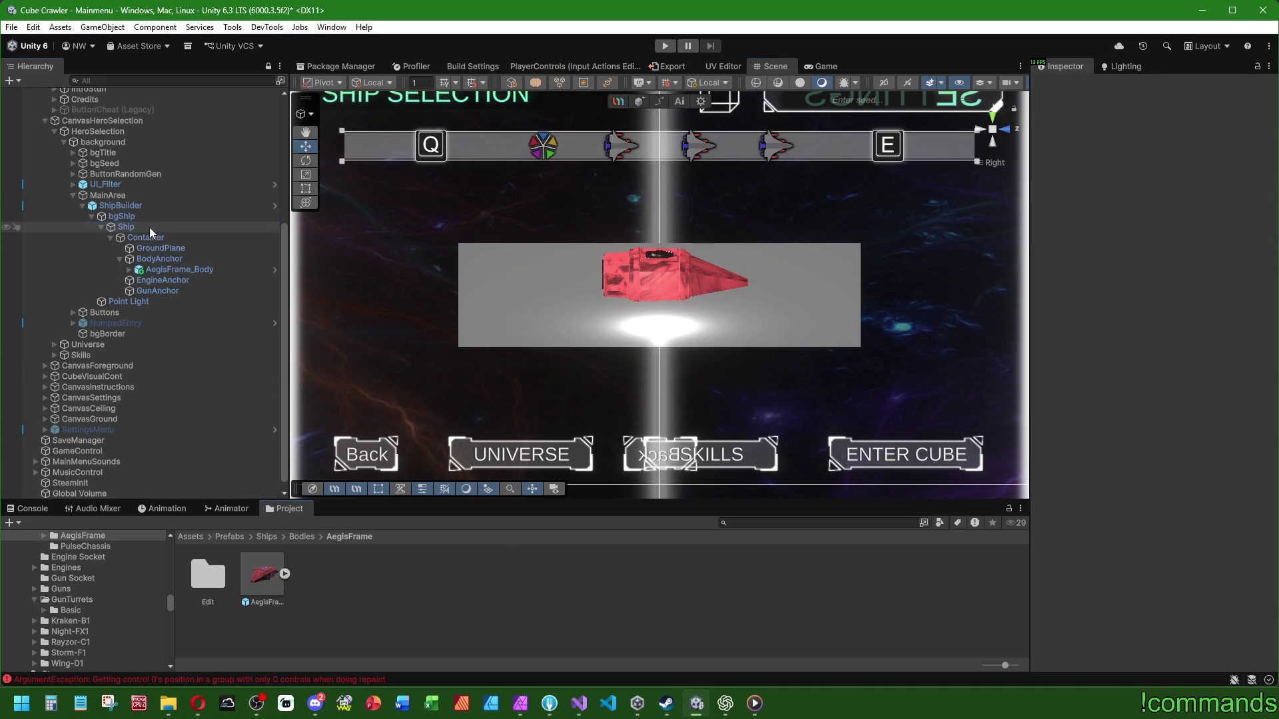
{"action": "left_click", "coordinate": [149, 227]}
{"action": "left_click", "coordinate": [163, 508]}
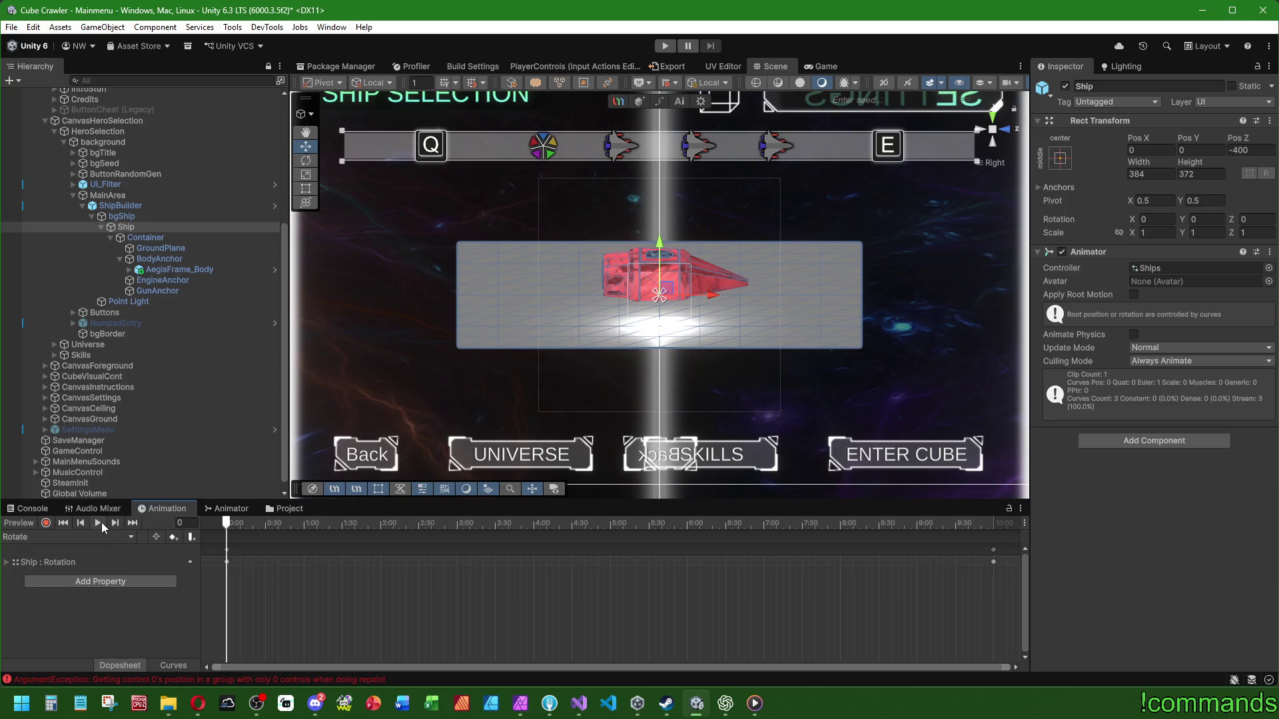
{"action": "left_click", "coordinate": [99, 523]}
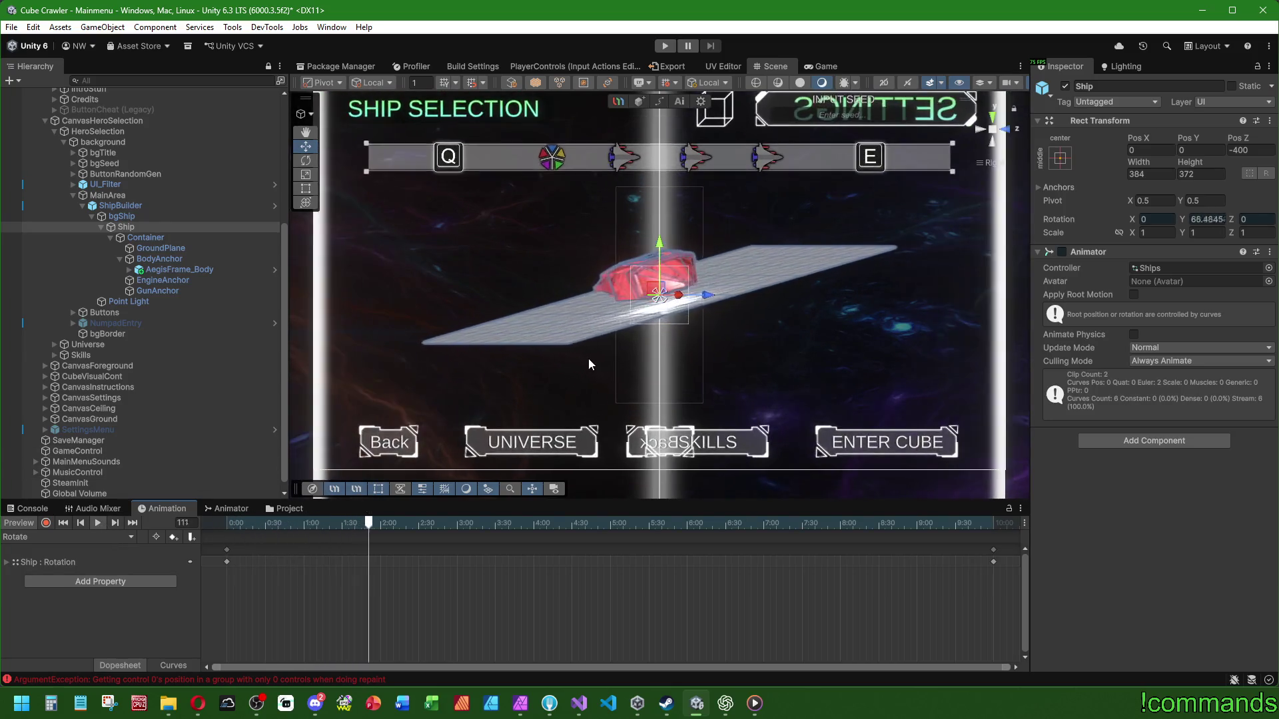
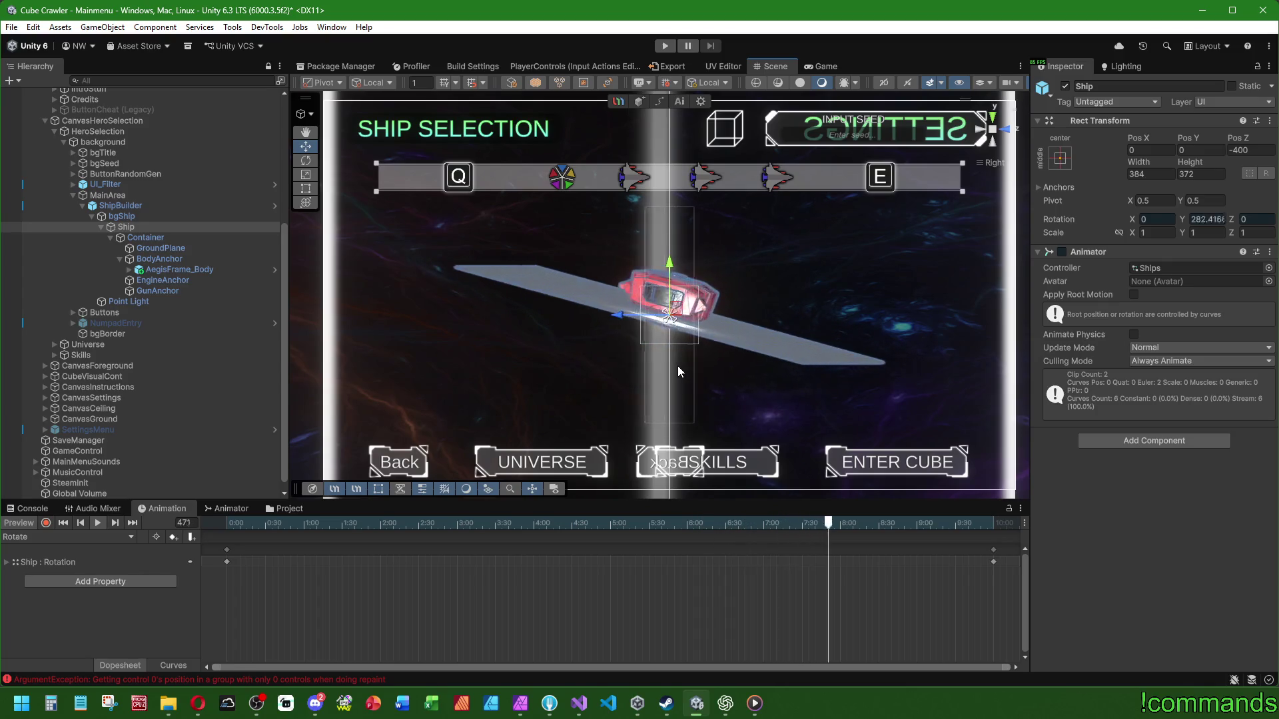
Step: Set the GroundPlane's scale to 0.5 on X, Y and Z
{"action": "double_click", "coordinate": [783, 63]}
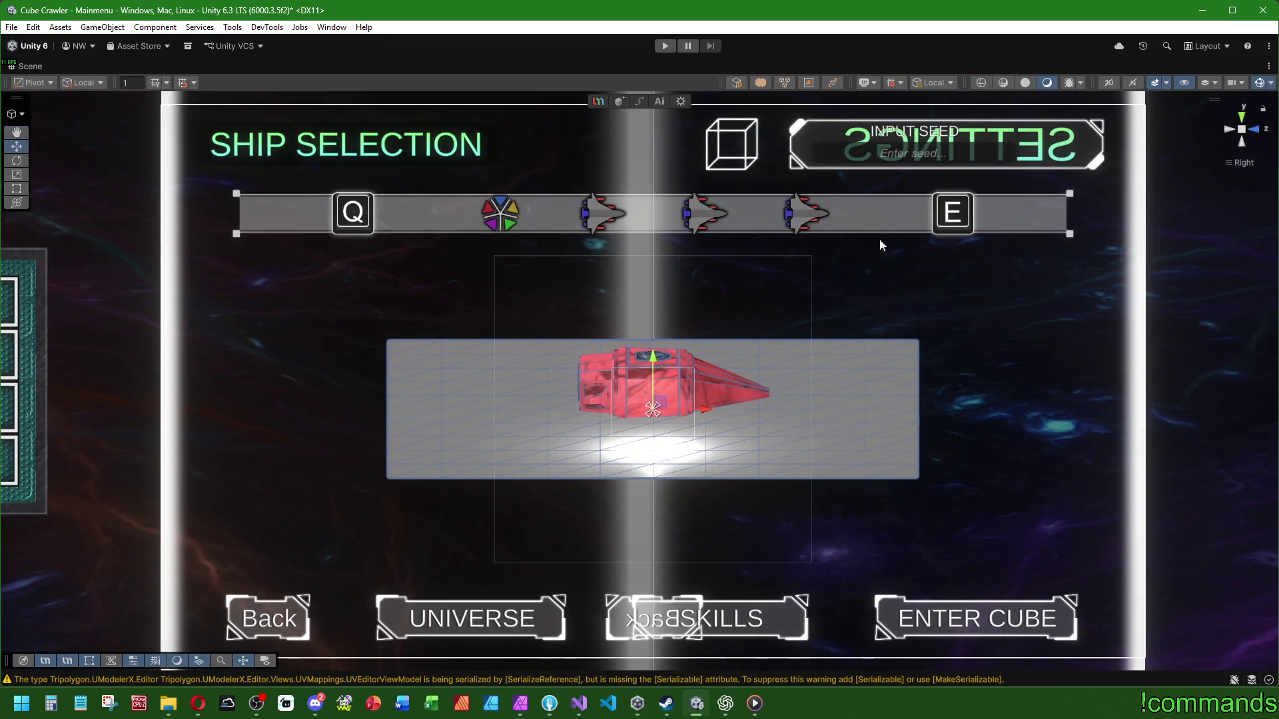
{"action": "double_click", "coordinate": [47, 67]}
{"action": "left_click_drag", "start_coordinate": [549, 294], "coordinate": [487, 353]}
{"action": "left_click", "coordinate": [171, 247]}
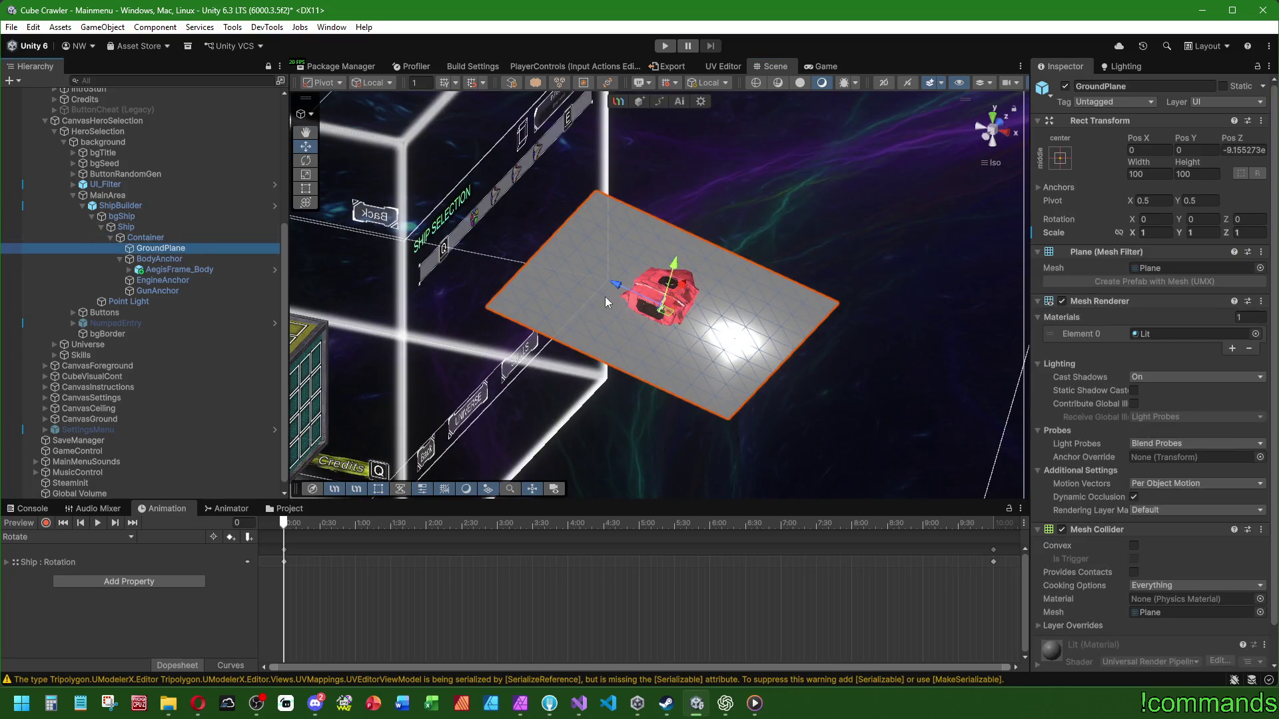
{"action": "type", "text": "f0.5"}
{"action": "key", "text": "Return"}
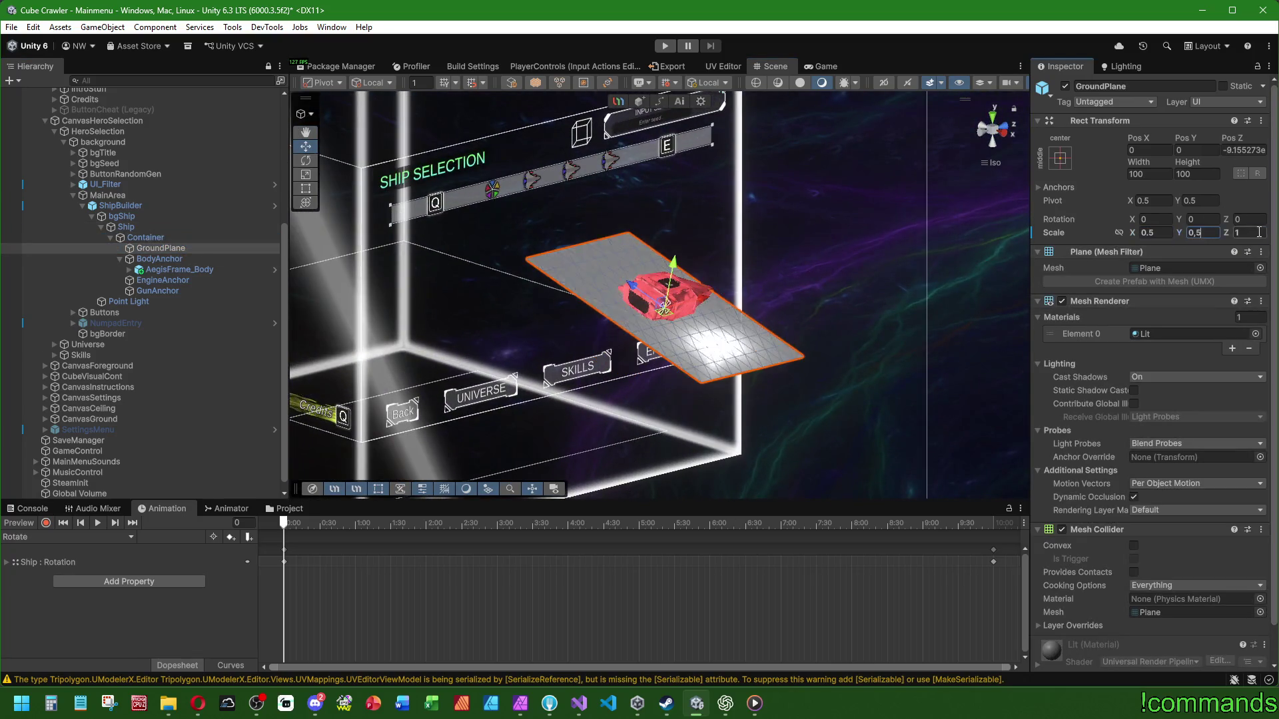
{"action": "type", "text": "0.5"}
Step: View the ship from the right side and select BodyAnchor
{"action": "mouse_move", "coordinate": [766, 280]}
{"action": "left_mouse_down"}
{"action": "mouse_move", "coordinate": [711, 214]}
{"action": "mouse_move", "coordinate": [783, 323]}
{"action": "left_mouse_up"}
{"action": "left_click", "coordinate": [1009, 138]}
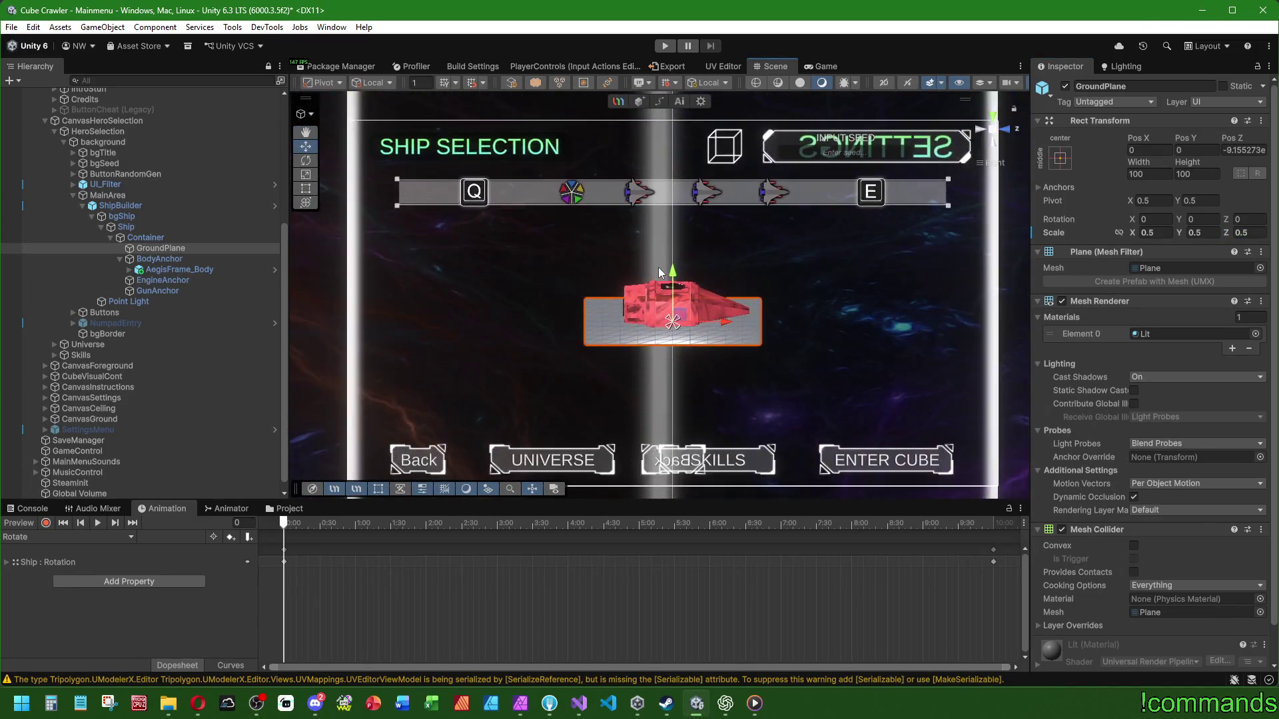
{"action": "left_click", "coordinate": [181, 259]}
{"action": "scroll", "coordinate": [626, 239], "scroll_direction": "up", "scroll_amount": 5}
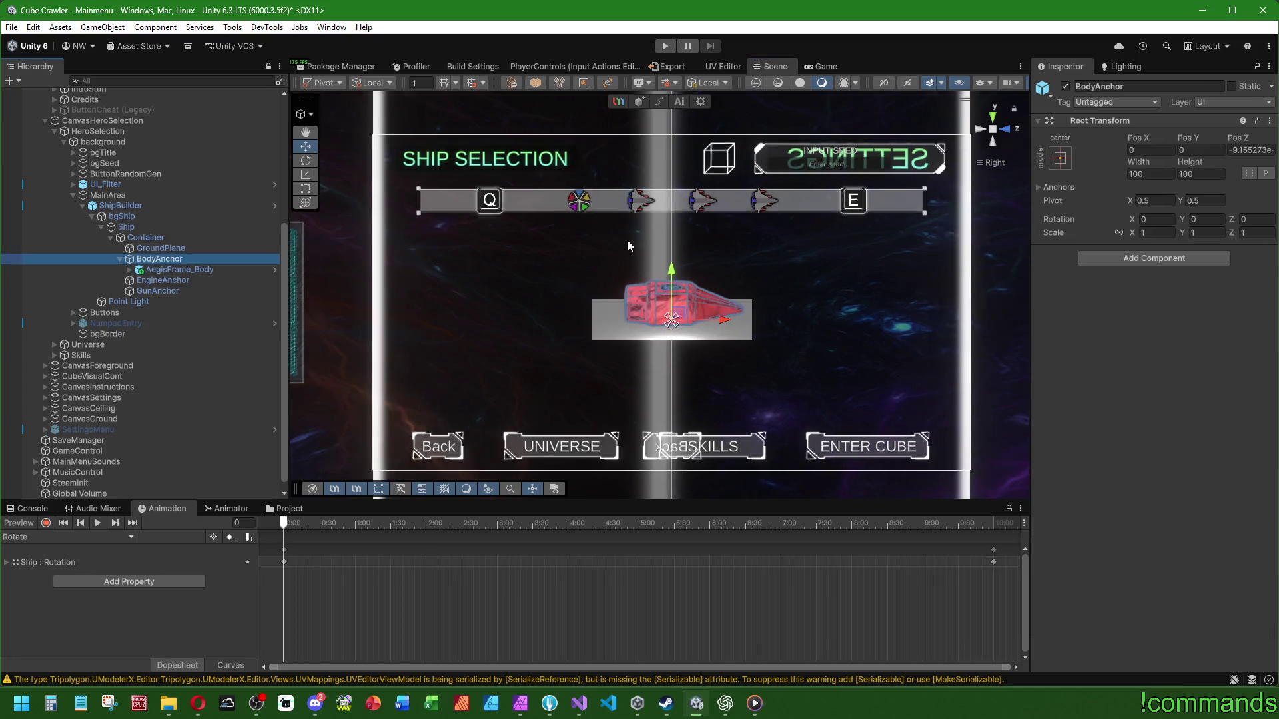
Step: Select GameControl and ping the PulseBlaster_Weapon prefab from its Ship Guns list
{"action": "left_click", "coordinate": [199, 269]}
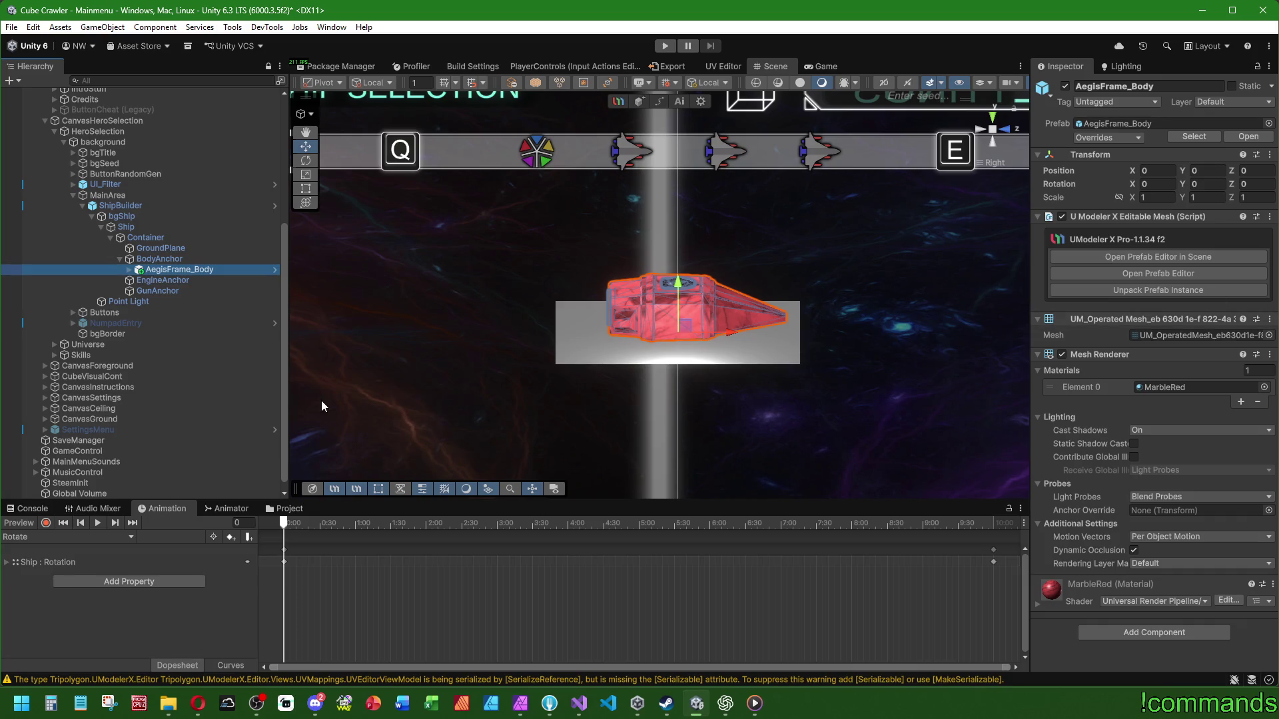
{"action": "scroll", "coordinate": [321, 406], "scroll_direction": "down", "scroll_amount": 2}
{"action": "left_click", "coordinate": [278, 509]}
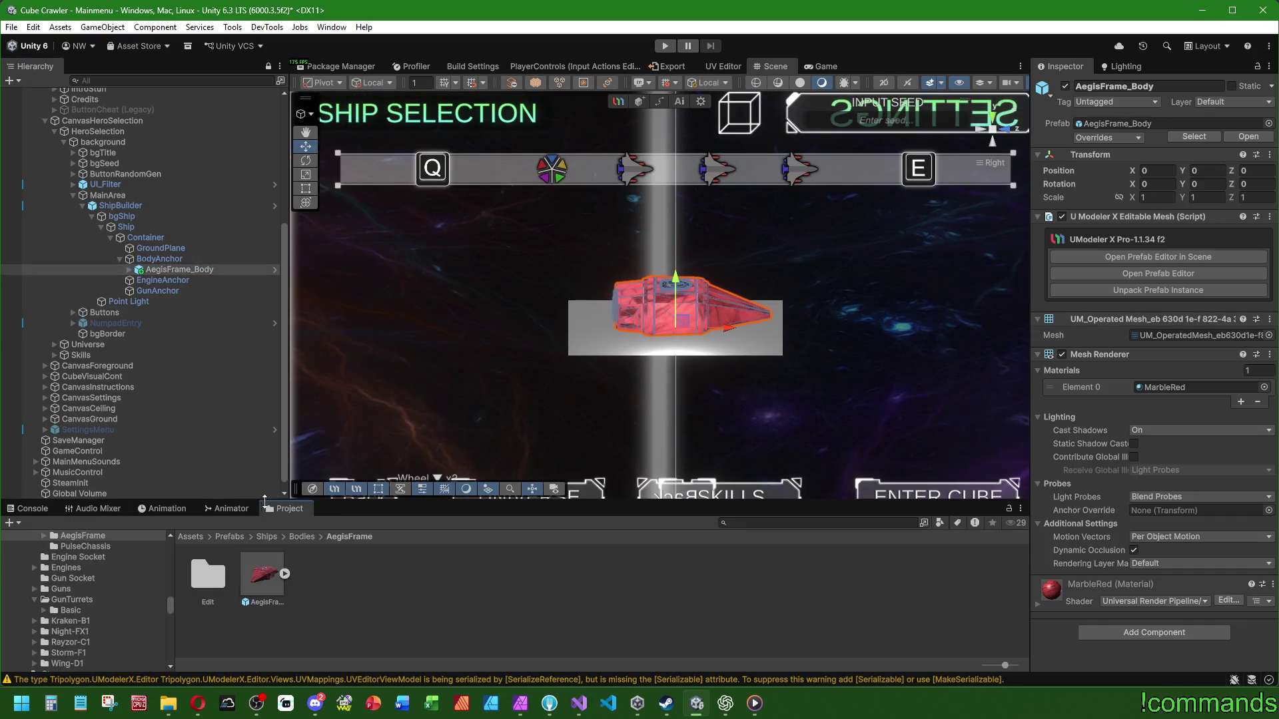
{"action": "scroll", "coordinate": [118, 451], "scroll_direction": "down", "scroll_amount": 1}
{"action": "left_click", "coordinate": [114, 439]}
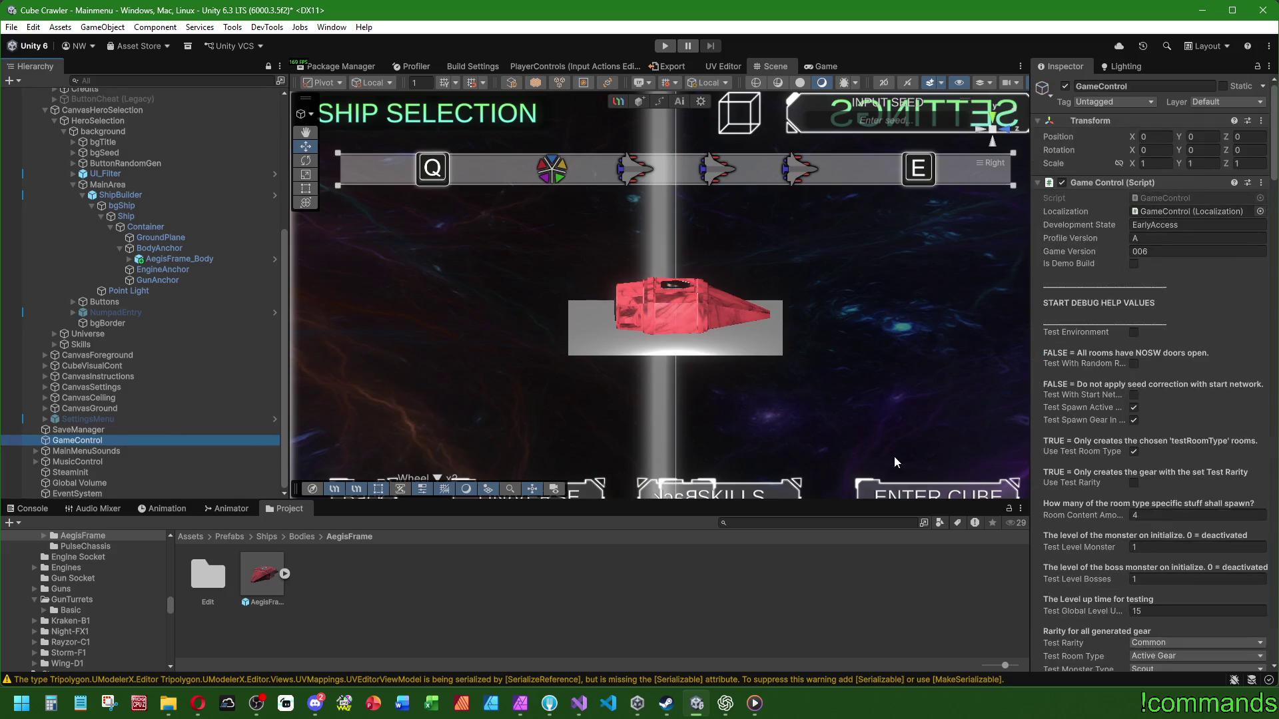
{"action": "scroll", "coordinate": [1101, 402], "scroll_direction": "down", "scroll_amount": 15}
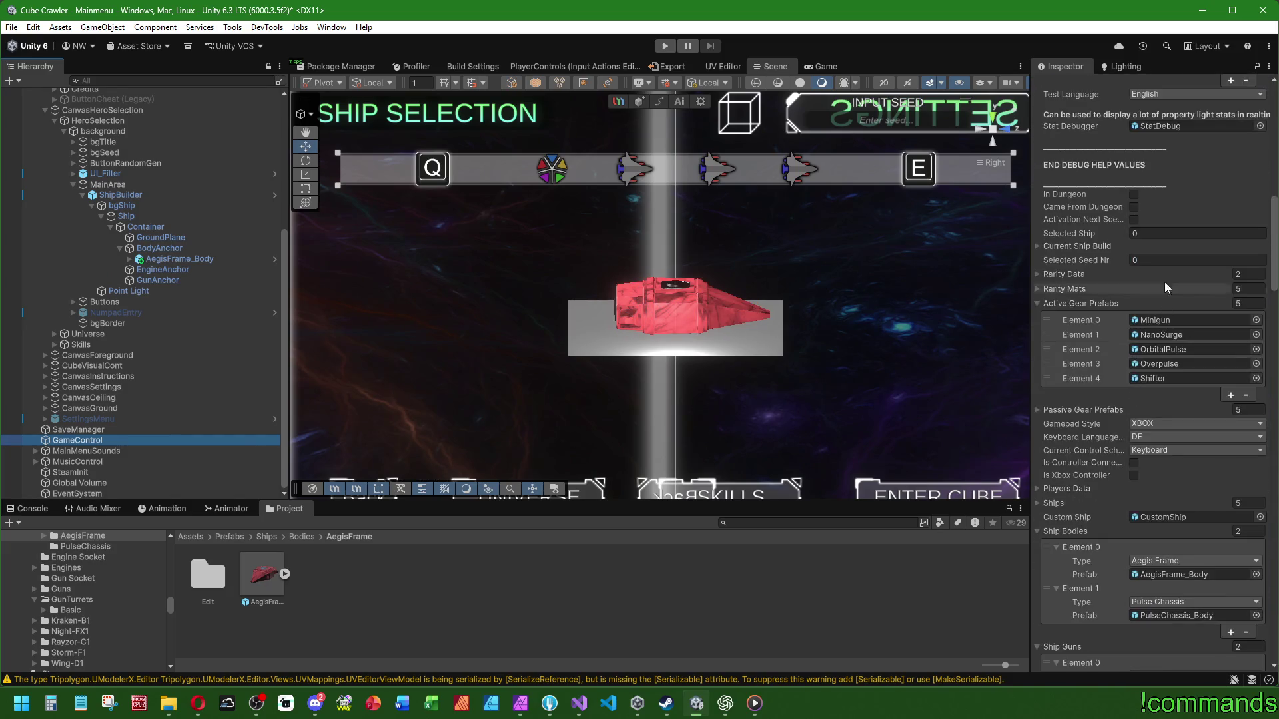
{"action": "scroll", "coordinate": [1101, 231], "scroll_direction": "down", "scroll_amount": 5}
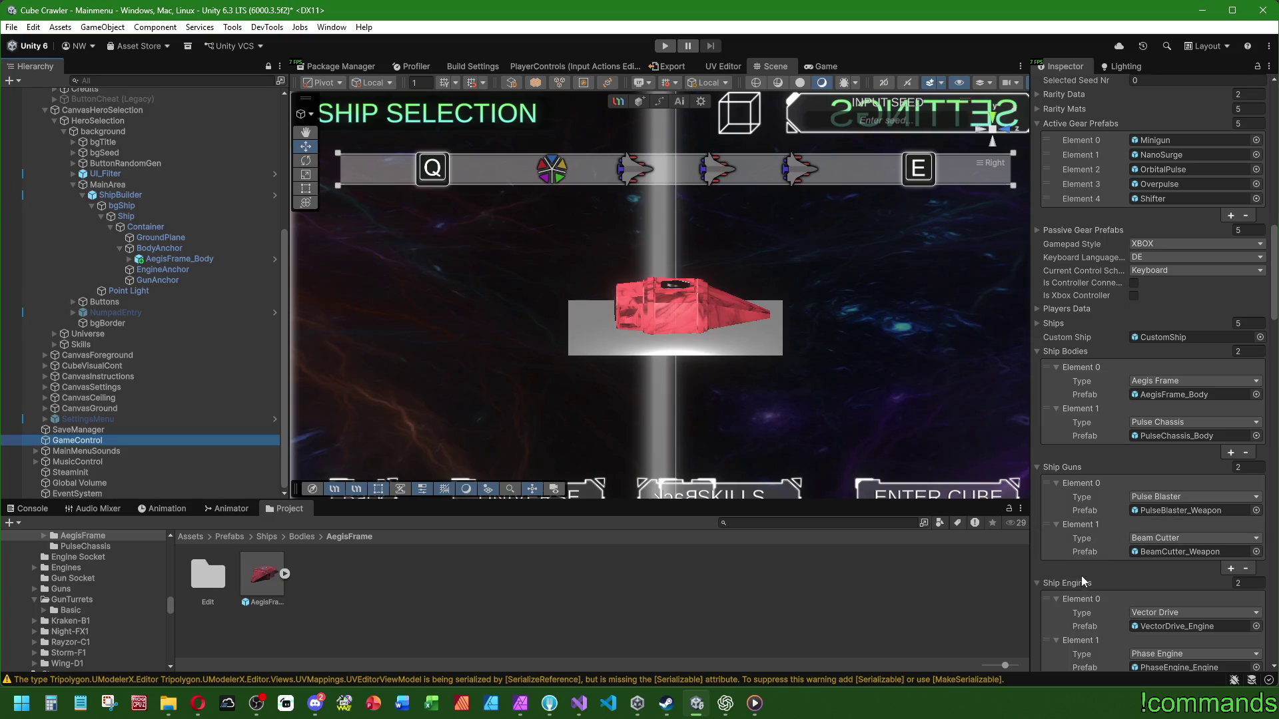
{"action": "scroll", "coordinate": [1096, 572], "scroll_direction": "down", "scroll_amount": 1}
{"action": "left_click", "coordinate": [1176, 474]}
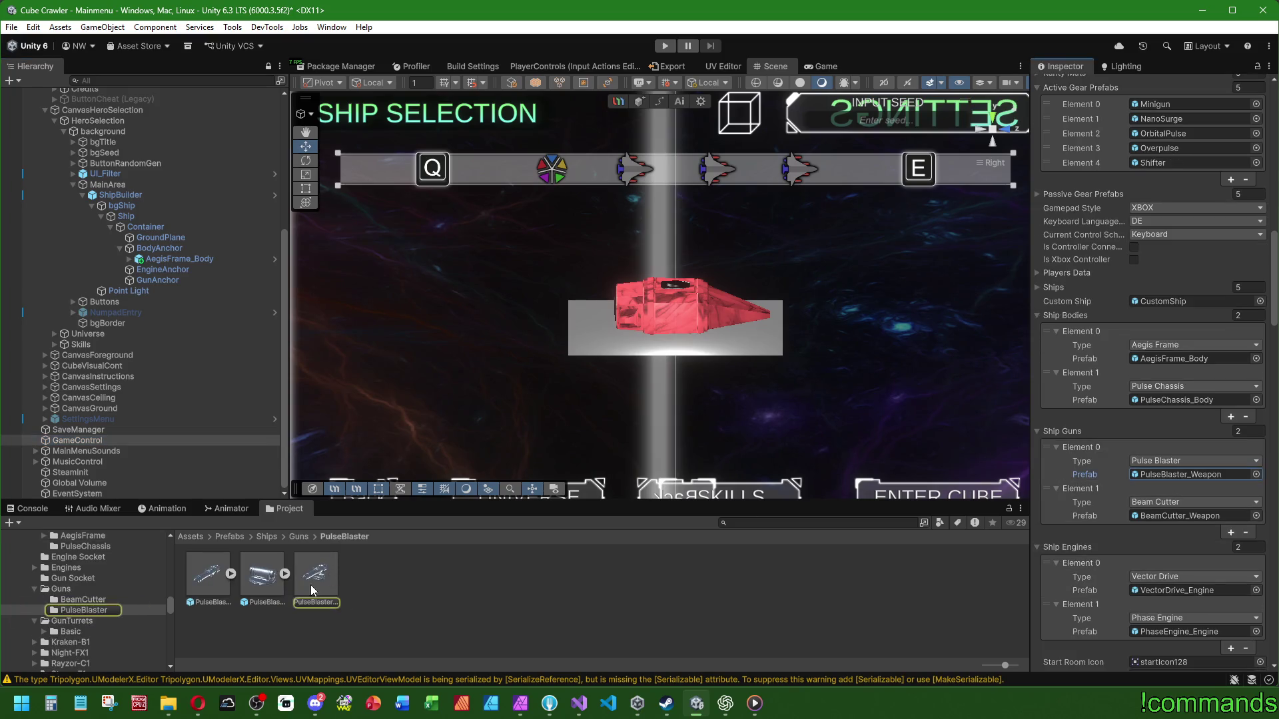
Step: Attach the PulseBlaster_Weapon prefab under GunAnchor and reset its Transform to zero
{"action": "left_click", "coordinate": [318, 574]}
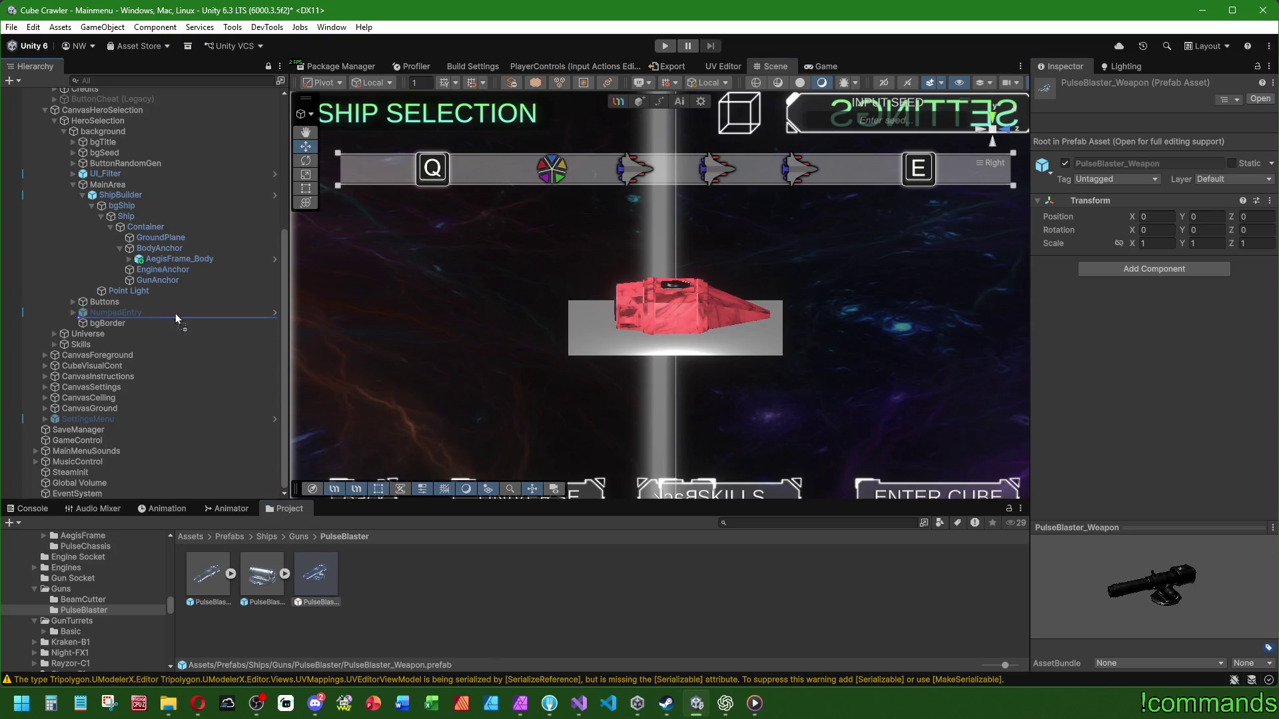
{"action": "left_click_drag", "start_coordinate": [174, 283], "coordinate": [168, 280]}
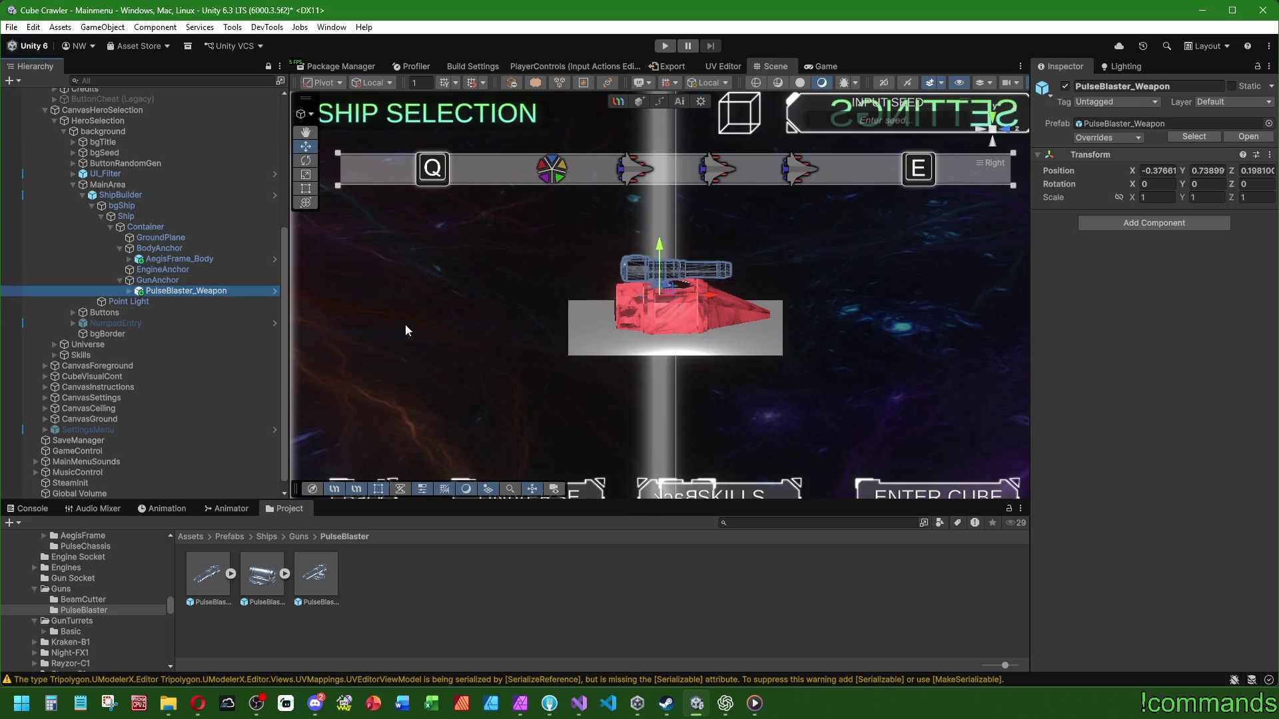
{"action": "right_click", "coordinate": [1086, 157]}
{"action": "left_click", "coordinate": [1107, 164]}
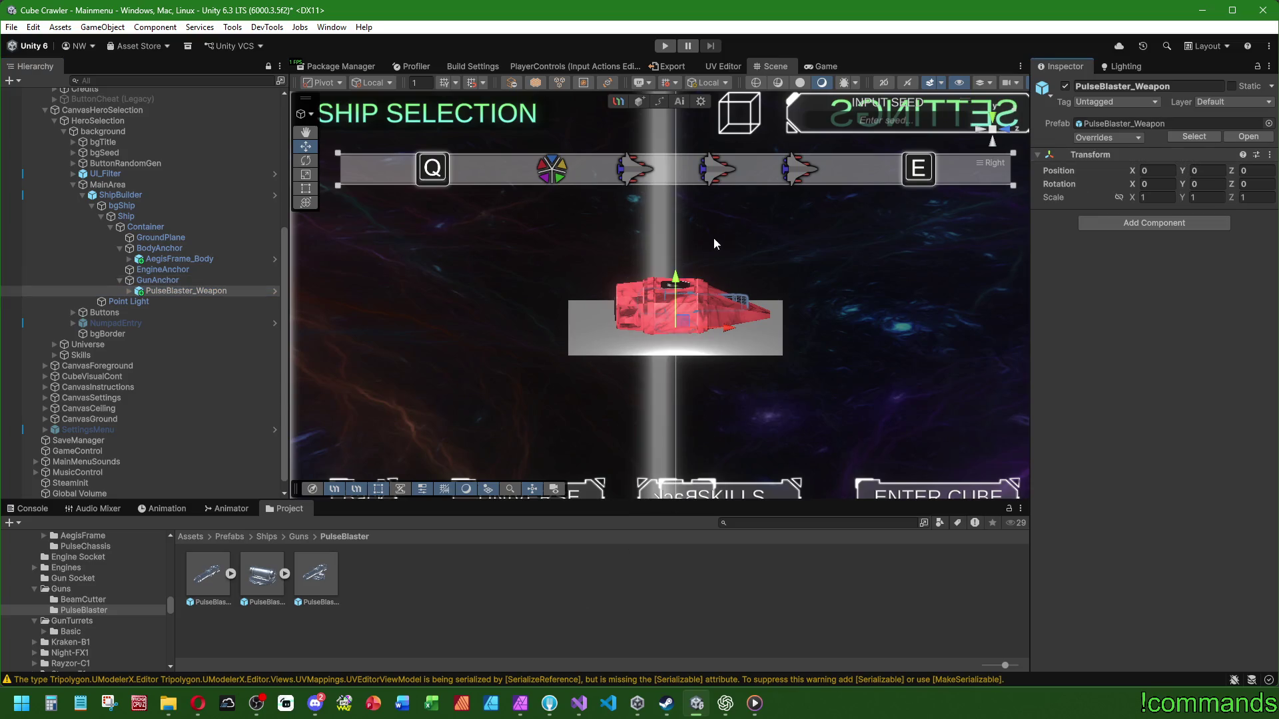
{"action": "scroll", "coordinate": [706, 223], "scroll_direction": "up", "scroll_amount": 2}
{"action": "scroll", "coordinate": [705, 222], "scroll_direction": "up", "scroll_amount": 4}
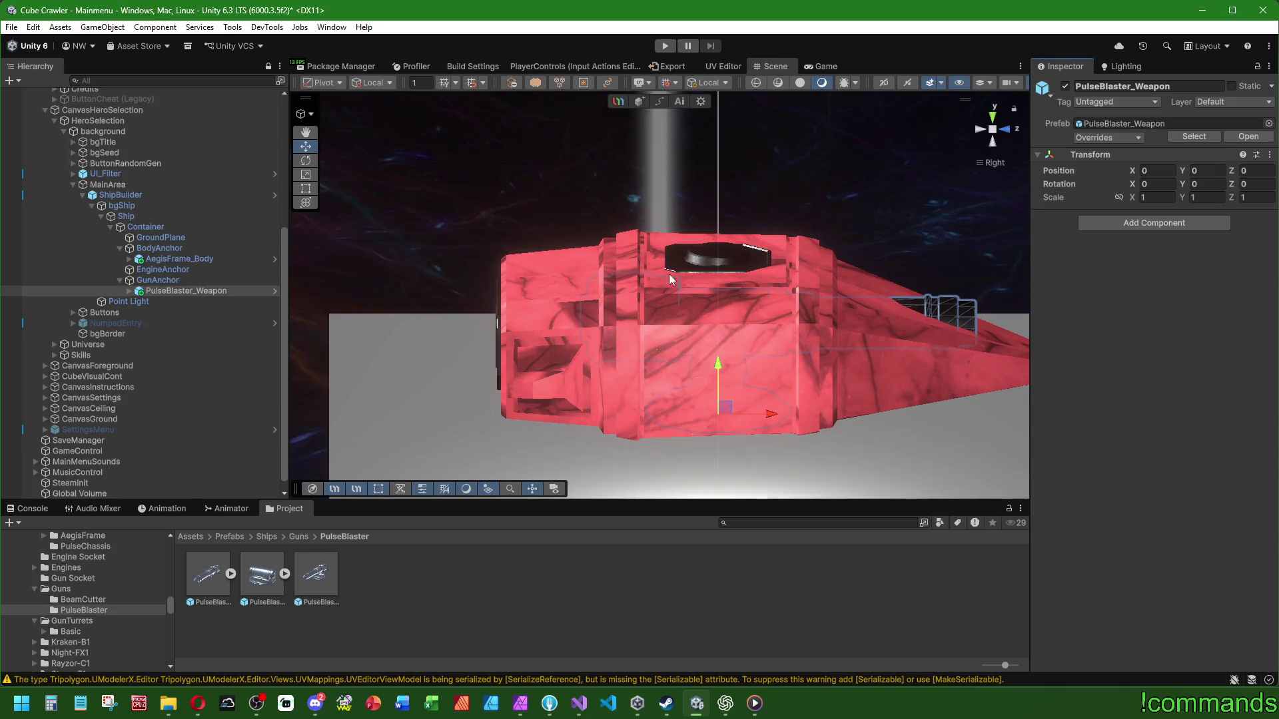
Step: Raise GunAnchor with the move gizmo so the turret sits on the hull
{"action": "left_click_drag", "start_coordinate": [671, 279], "coordinate": [606, 357]}
{"action": "left_click", "coordinate": [163, 281]}
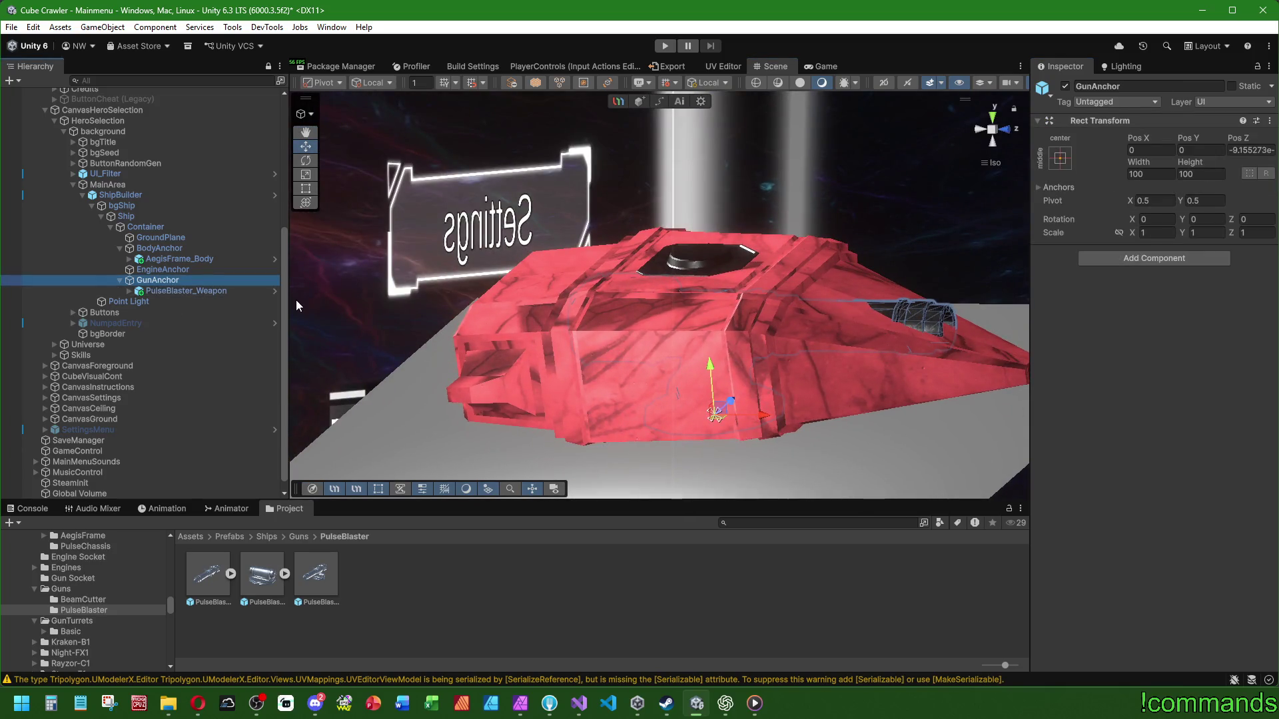
{"action": "left_click_drag", "start_coordinate": [739, 220], "coordinate": [776, 243]}
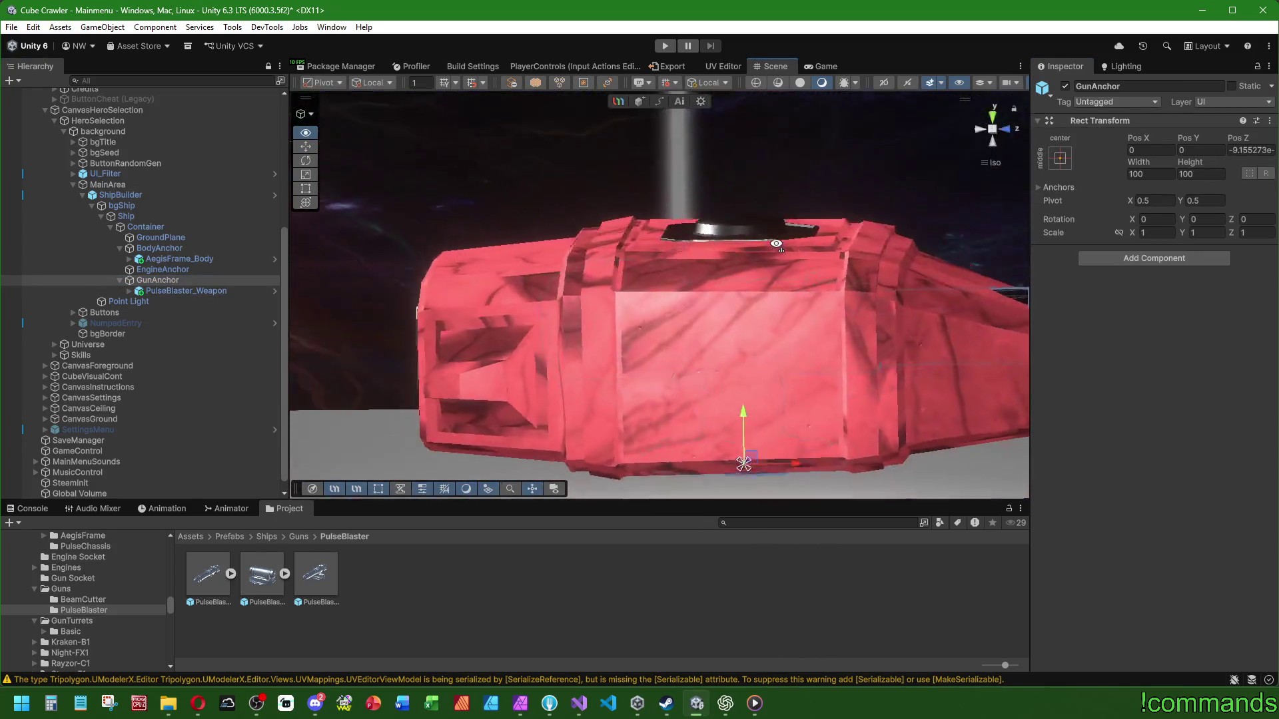
{"action": "mouse_move", "coordinate": [740, 401]}
{"action": "left_mouse_down"}
{"action": "mouse_move", "coordinate": [763, 177]}
{"action": "mouse_move", "coordinate": [674, 342]}
{"action": "mouse_move", "coordinate": [612, 369]}
{"action": "left_mouse_up"}
{"action": "scroll", "coordinate": [780, 186], "scroll_direction": "up", "scroll_amount": 3}
{"action": "left_click_drag", "start_coordinate": [664, 280], "coordinate": [666, 305]}
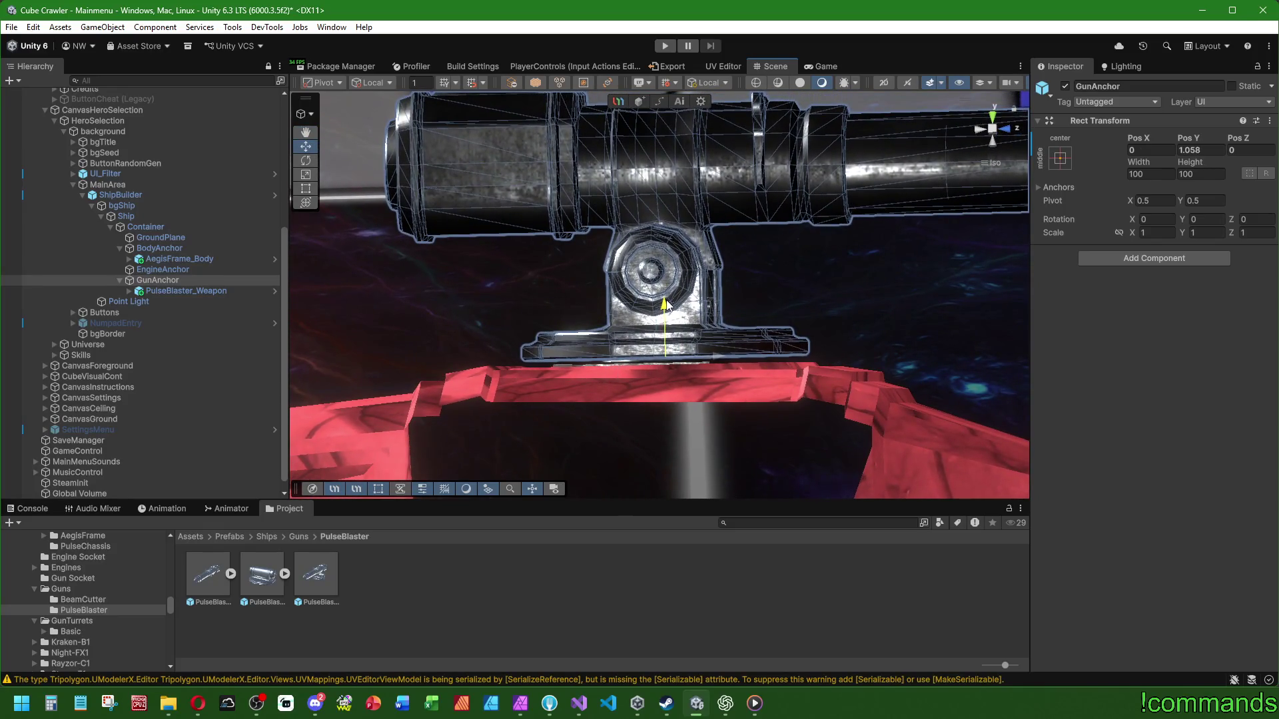
{"action": "scroll", "coordinate": [666, 305], "scroll_direction": "down", "scroll_amount": 10}
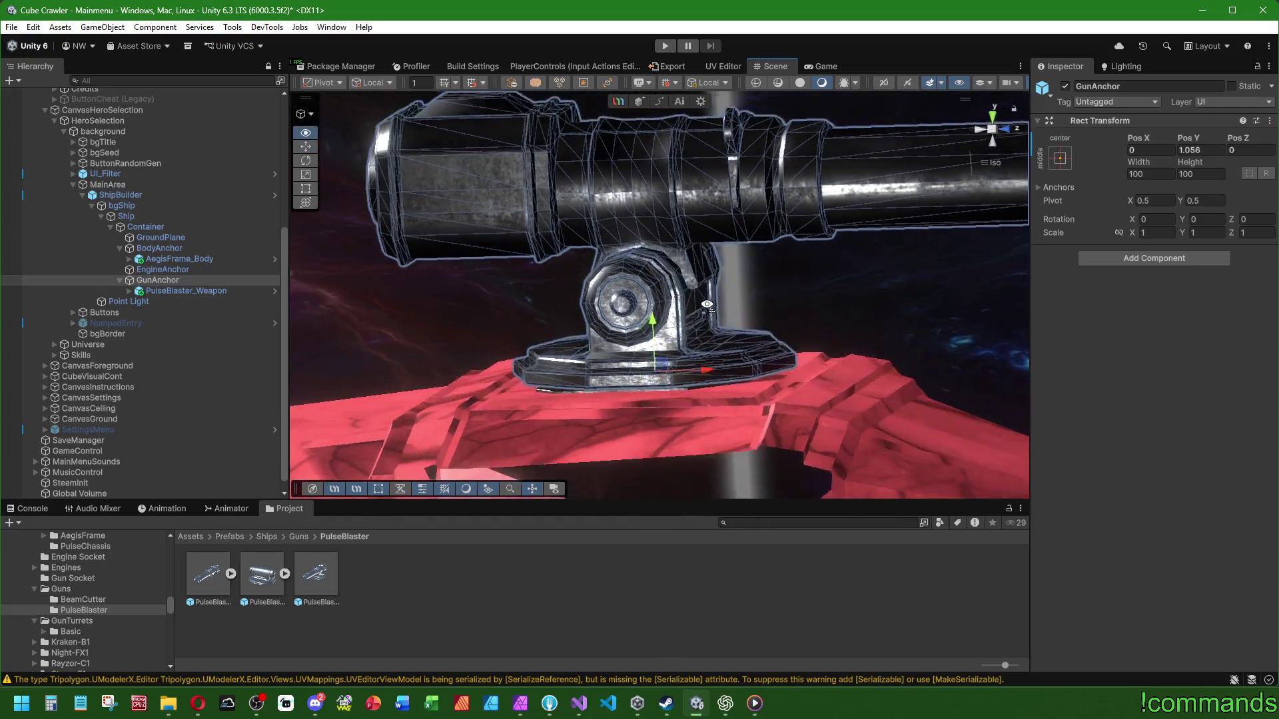
Step: Fine-tune GunAnchor's Pos Y to 1.055 in the Inspector
{"action": "left_click", "coordinate": [522, 579]}
{"action": "left_click_drag", "start_coordinate": [626, 350], "coordinate": [275, 316]}
{"action": "left_click", "coordinate": [189, 283]}
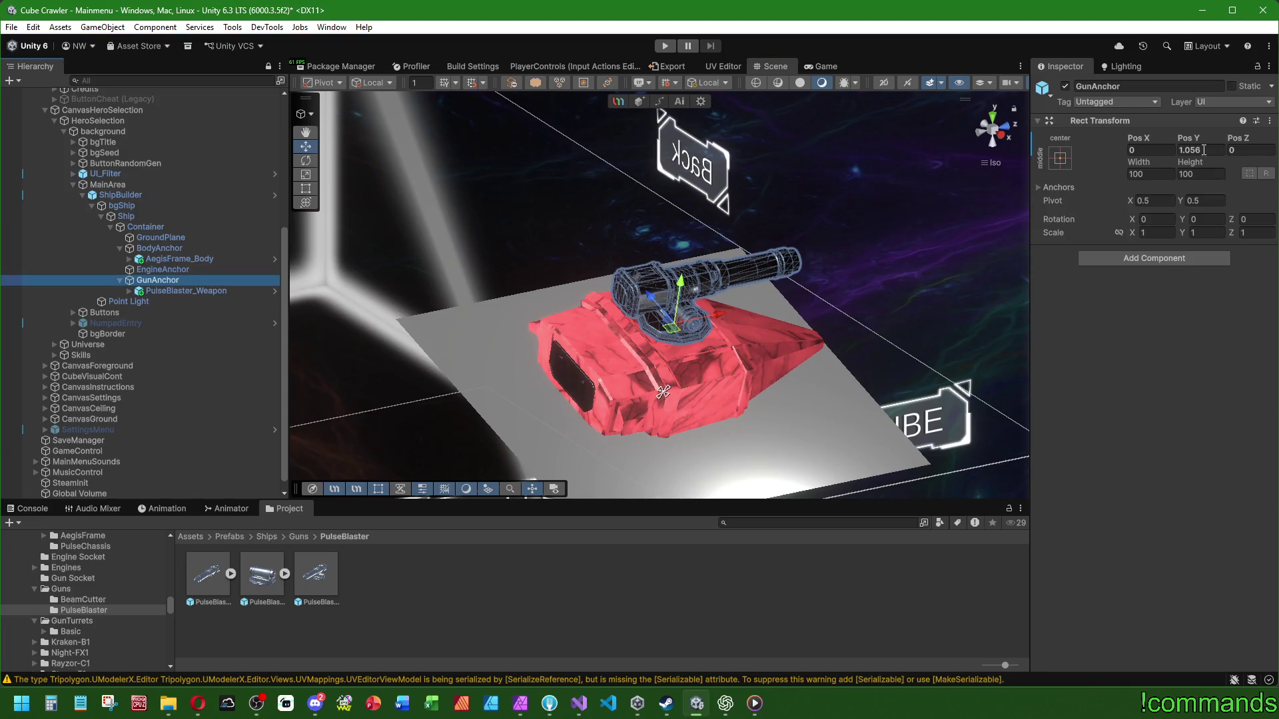
{"action": "left_click_drag", "start_coordinate": [809, 194], "coordinate": [748, 193]}
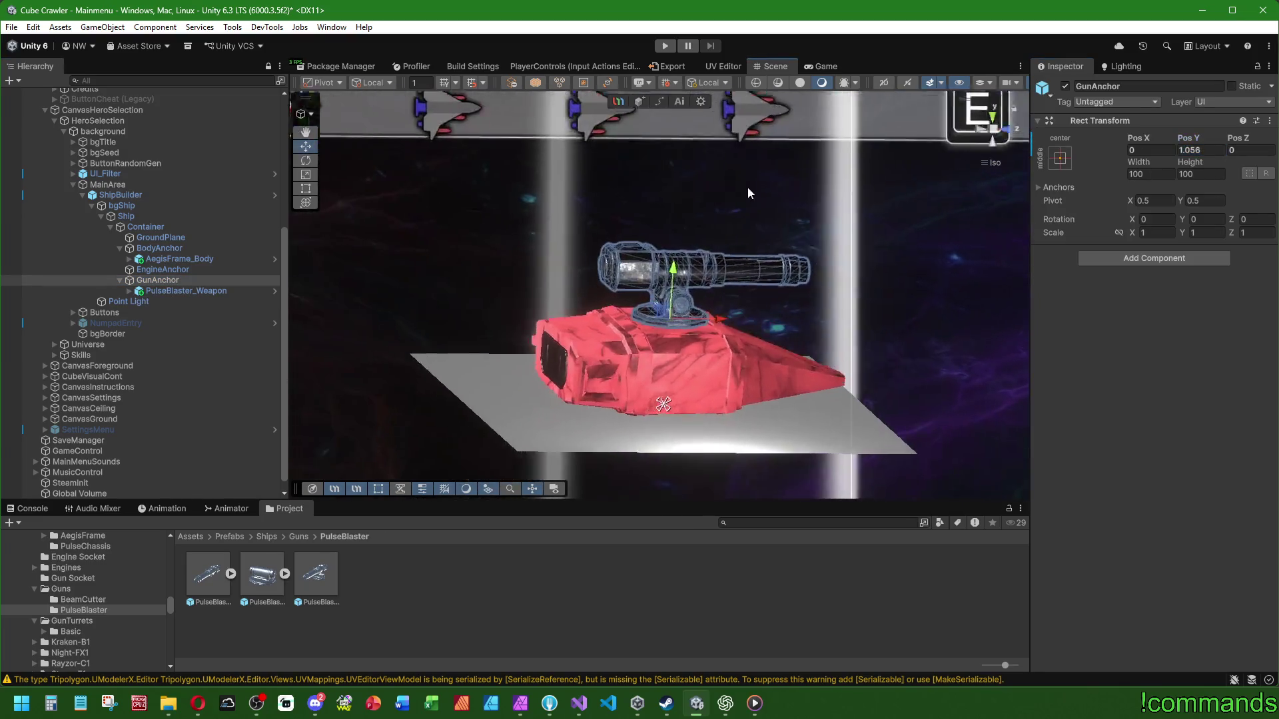
{"action": "scroll", "coordinate": [747, 193], "scroll_direction": "up", "scroll_amount": 8}
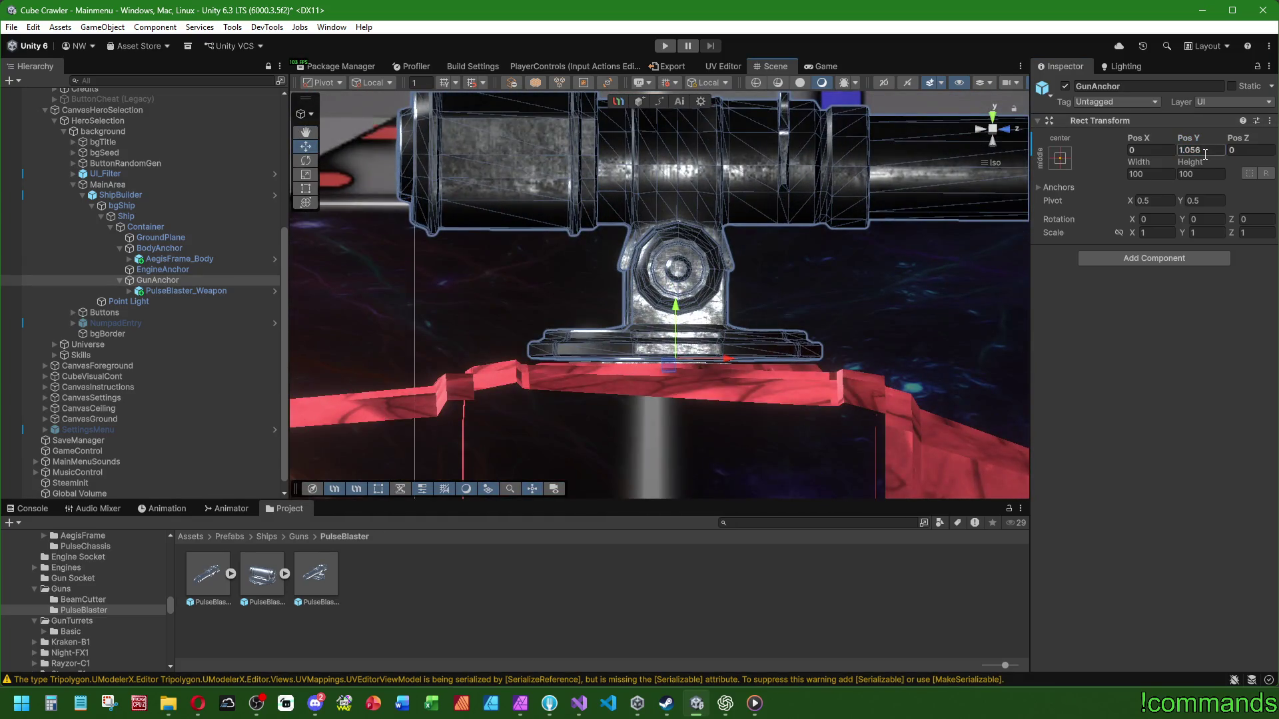
{"action": "key", "text": "BackSpace"}
{"action": "type", "text": "5"}
{"action": "scroll", "coordinate": [678, 345], "scroll_direction": "down", "scroll_amount": 10}
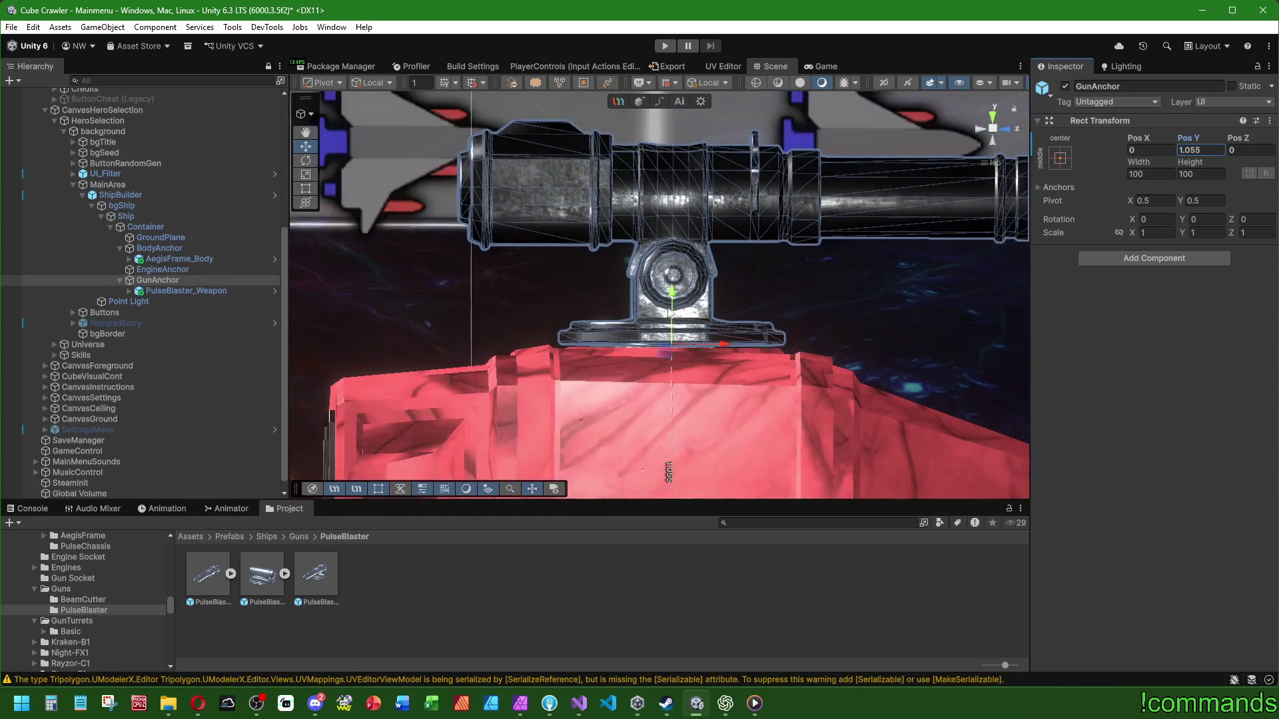
Step: Check the ship from the front and return to the Guns folder listing
{"action": "left_click_drag", "start_coordinate": [678, 345], "coordinate": [686, 421]}
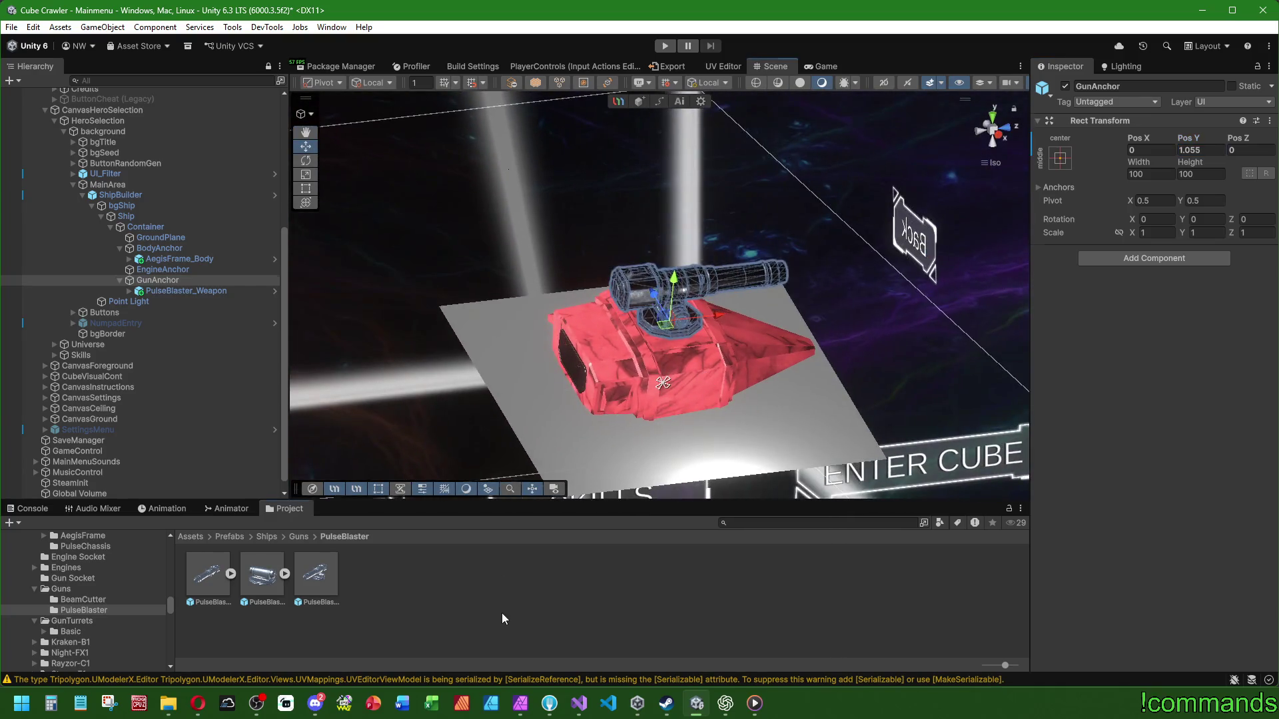
{"action": "left_click", "coordinate": [502, 613]}
{"action": "left_click", "coordinate": [203, 291]}
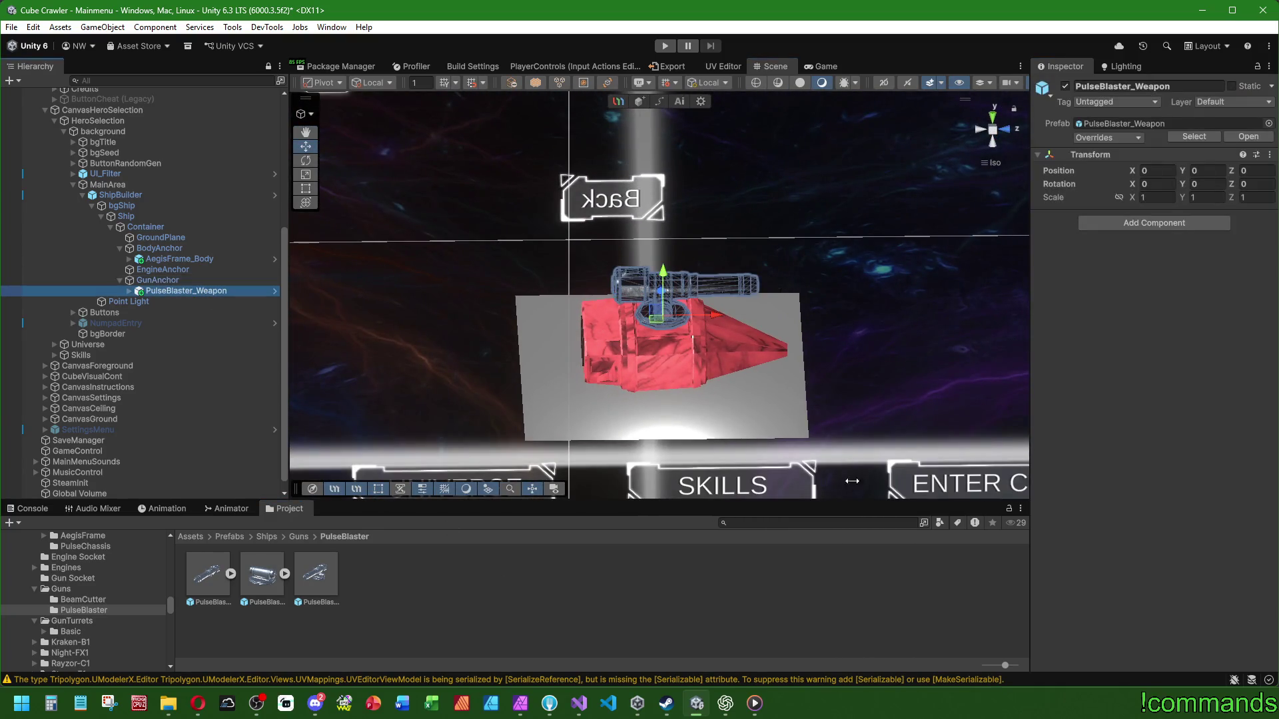
{"action": "left_click", "coordinate": [276, 548]}
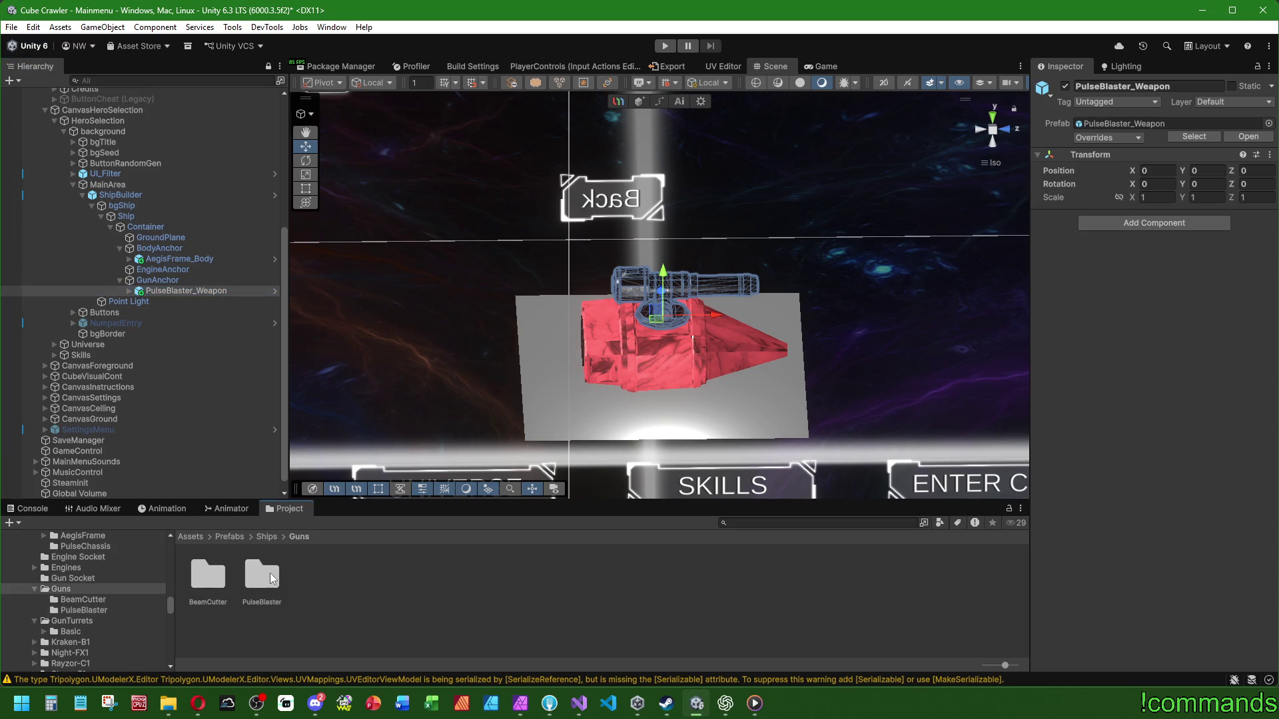
Step: Attach the BeamCutter_Weapon prefab under GunAnchor and reset its Transform
{"action": "left_click", "coordinate": [298, 537]}
{"action": "double_click", "coordinate": [208, 573]}
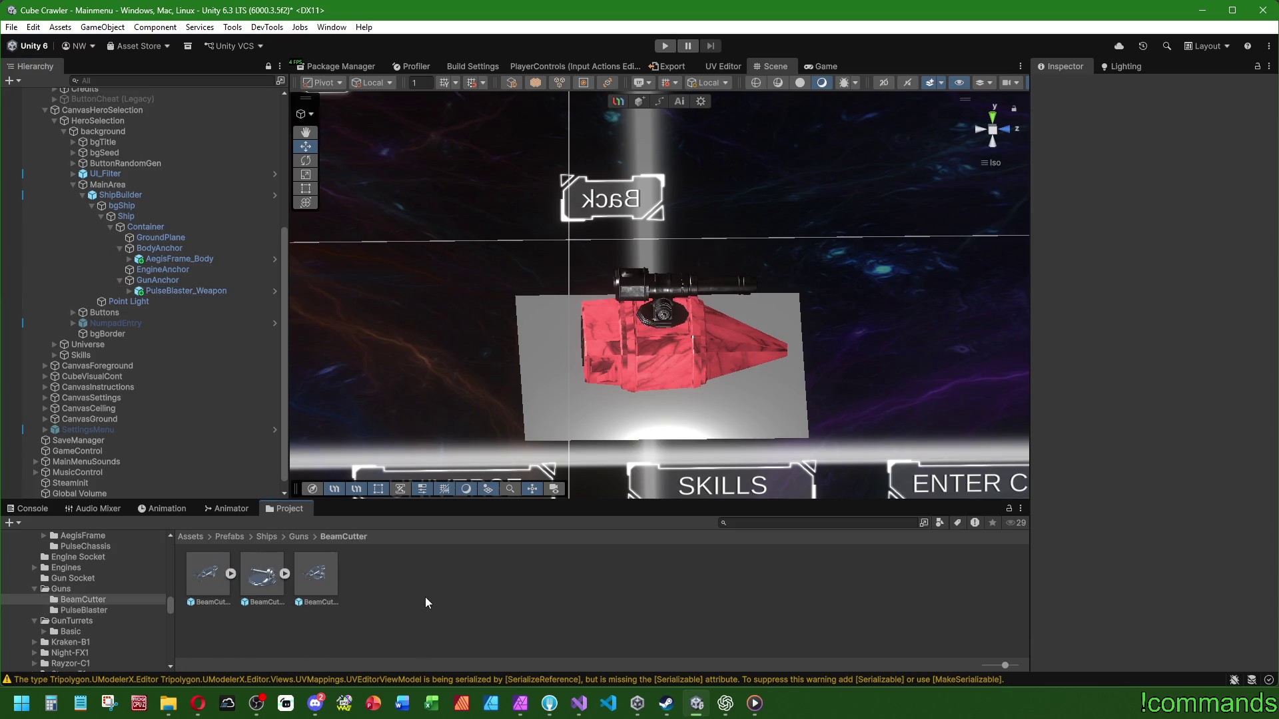
{"action": "mouse_move", "coordinate": [320, 574]}
{"action": "left_mouse_down"}
{"action": "mouse_move", "coordinate": [169, 315]}
{"action": "mouse_move", "coordinate": [171, 280]}
{"action": "left_mouse_up"}
{"action": "right_click", "coordinate": [1102, 157]}
{"action": "left_click", "coordinate": [1126, 162]}
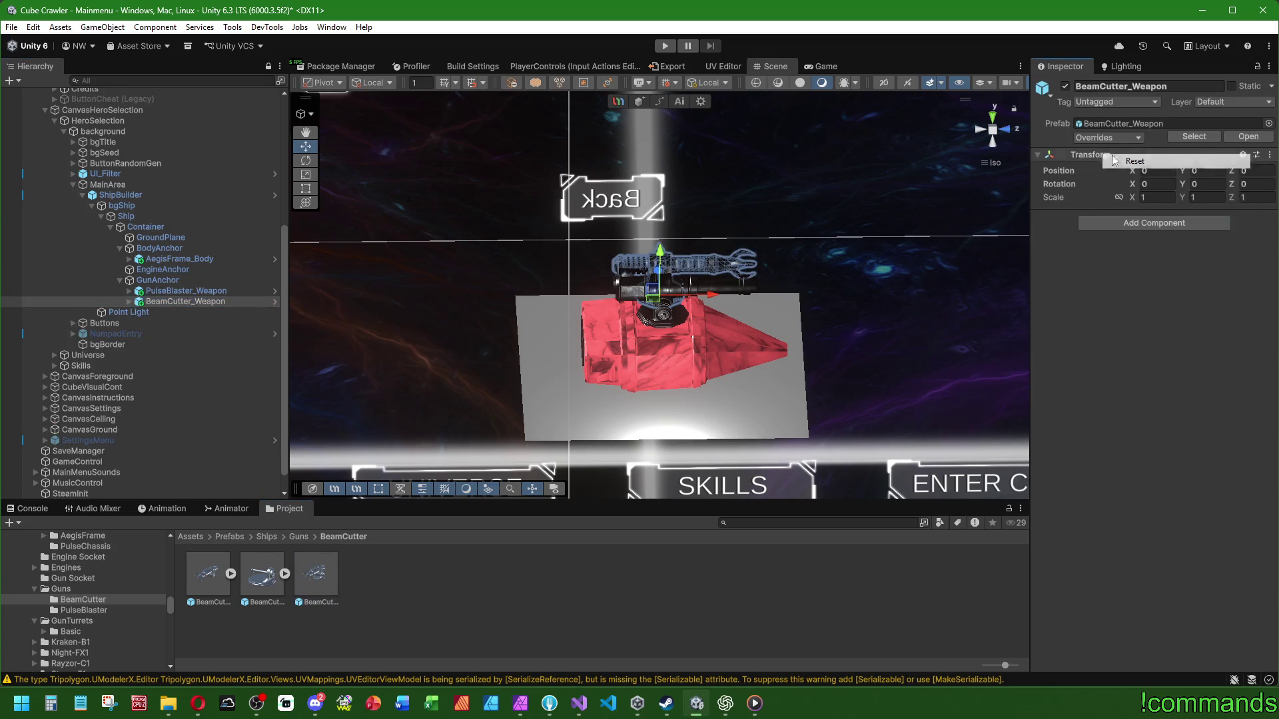
Step: Hide the PulseBlaster turret to compare BeamCutter, then restore PulseBlaster
{"action": "left_click", "coordinate": [186, 290]}
{"action": "left_click", "coordinate": [1064, 86]}
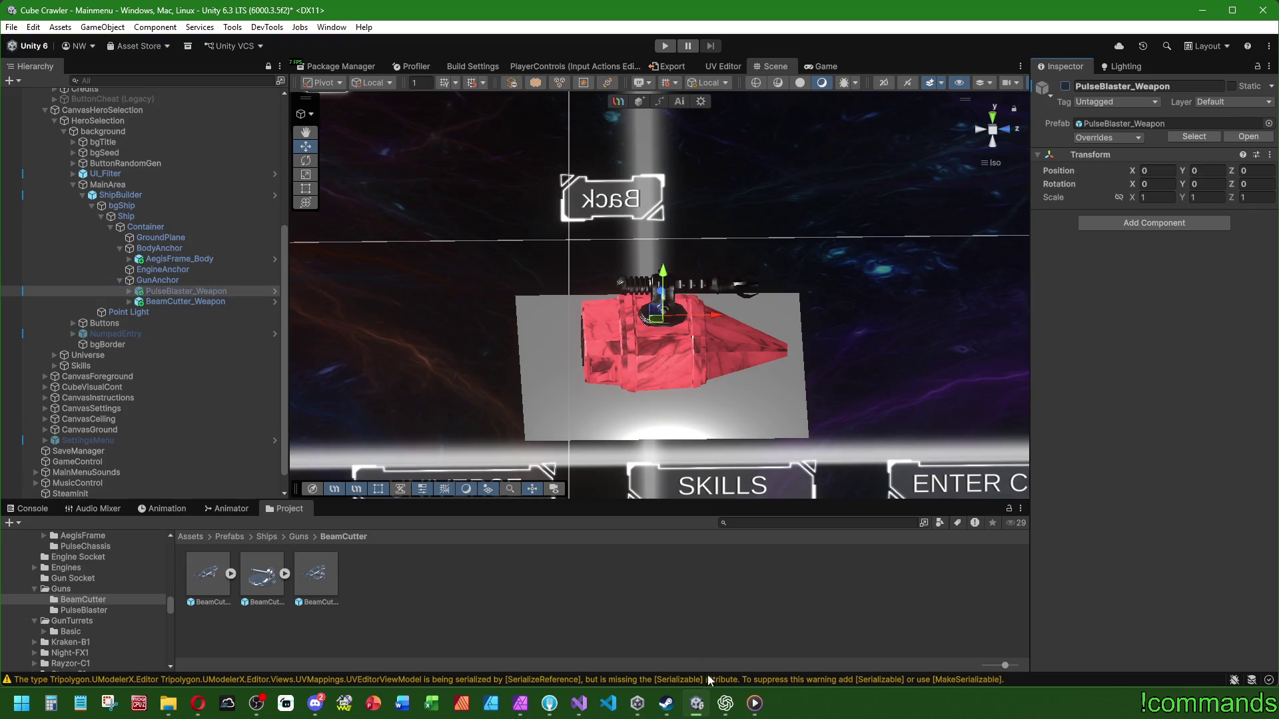
{"action": "mouse_move", "coordinate": [733, 433]}
{"action": "left_mouse_down"}
{"action": "mouse_move", "coordinate": [856, 394]}
{"action": "mouse_move", "coordinate": [636, 267]}
{"action": "mouse_move", "coordinate": [459, 280]}
{"action": "mouse_move", "coordinate": [320, 313]}
{"action": "left_mouse_up"}
{"action": "left_click_drag", "start_coordinate": [400, 319], "coordinate": [912, 336]}
{"action": "scroll", "coordinate": [745, 429], "scroll_direction": "down", "scroll_amount": 6}
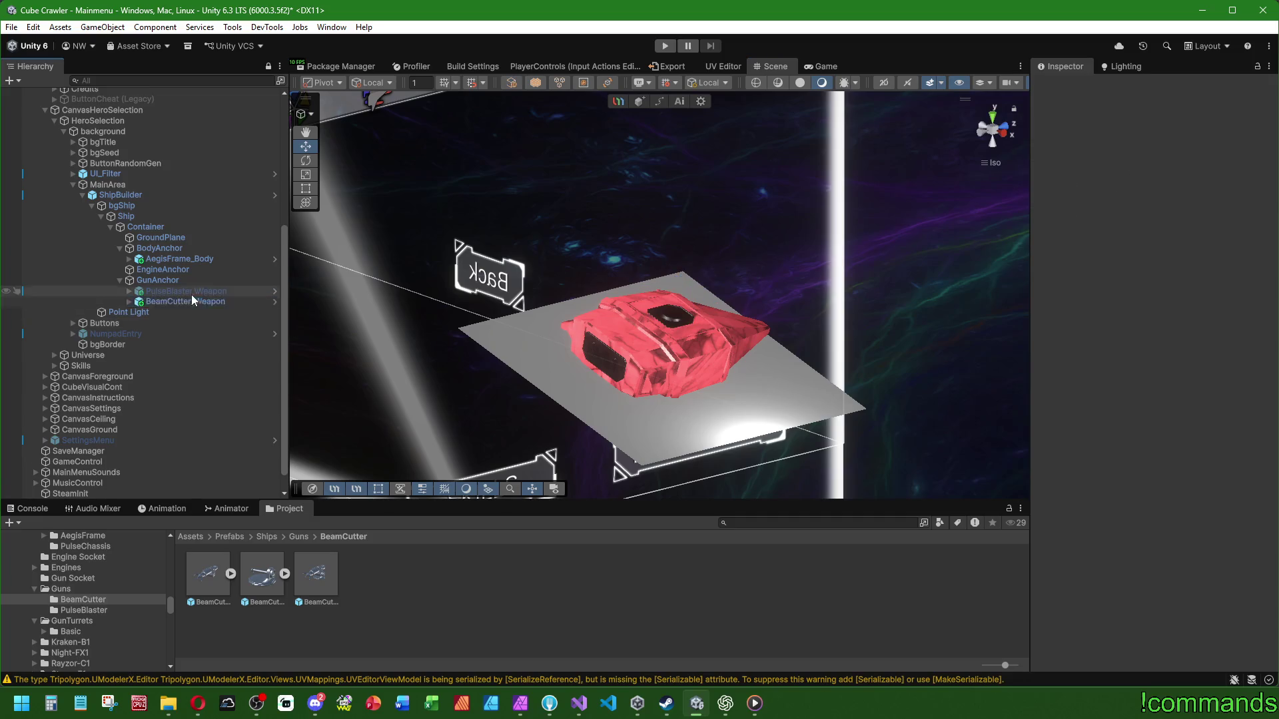
{"action": "left_click", "coordinate": [190, 293]}
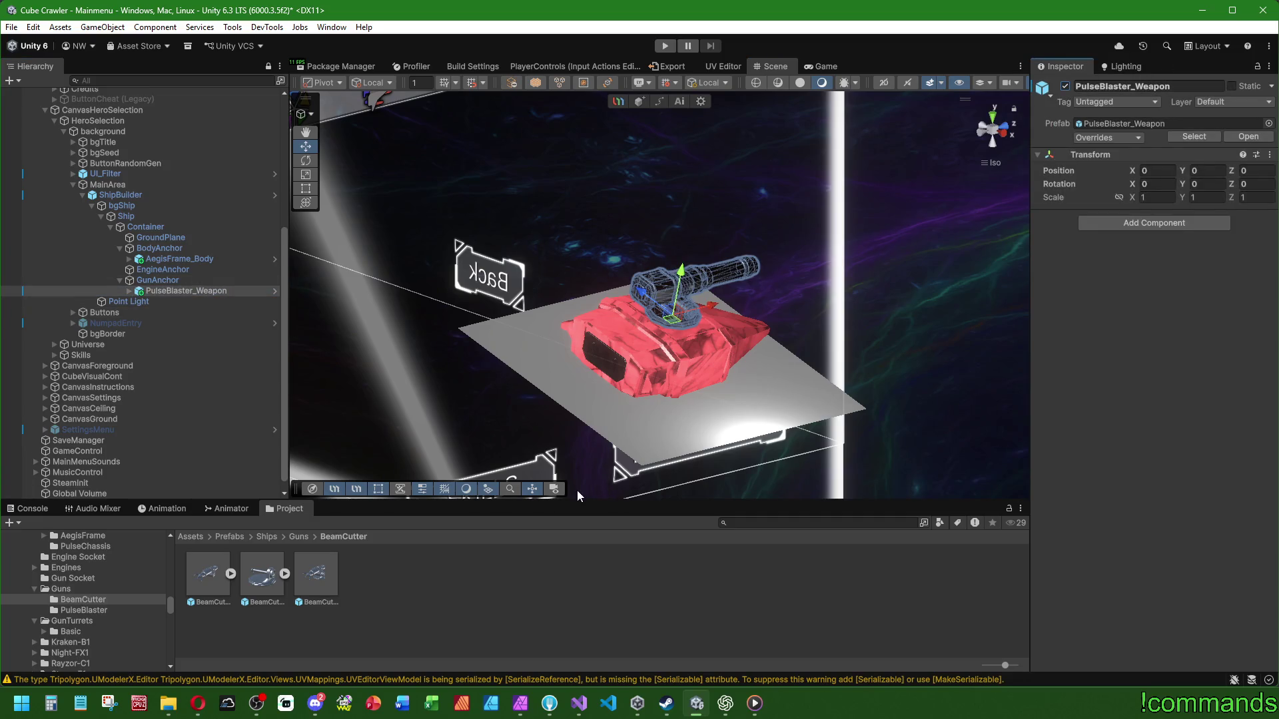
Step: Select EngineAnchor and open the Ships/Engines prefab folder
{"action": "left_click", "coordinate": [182, 271]}
{"action": "scroll", "coordinate": [616, 403], "scroll_direction": "up", "scroll_amount": 3}
{"action": "mouse_move", "coordinate": [579, 376]}
{"action": "left_mouse_down"}
{"action": "mouse_move", "coordinate": [533, 333]}
{"action": "mouse_move", "coordinate": [546, 373]}
{"action": "mouse_move", "coordinate": [519, 373]}
{"action": "mouse_move", "coordinate": [500, 414]}
{"action": "left_mouse_up"}
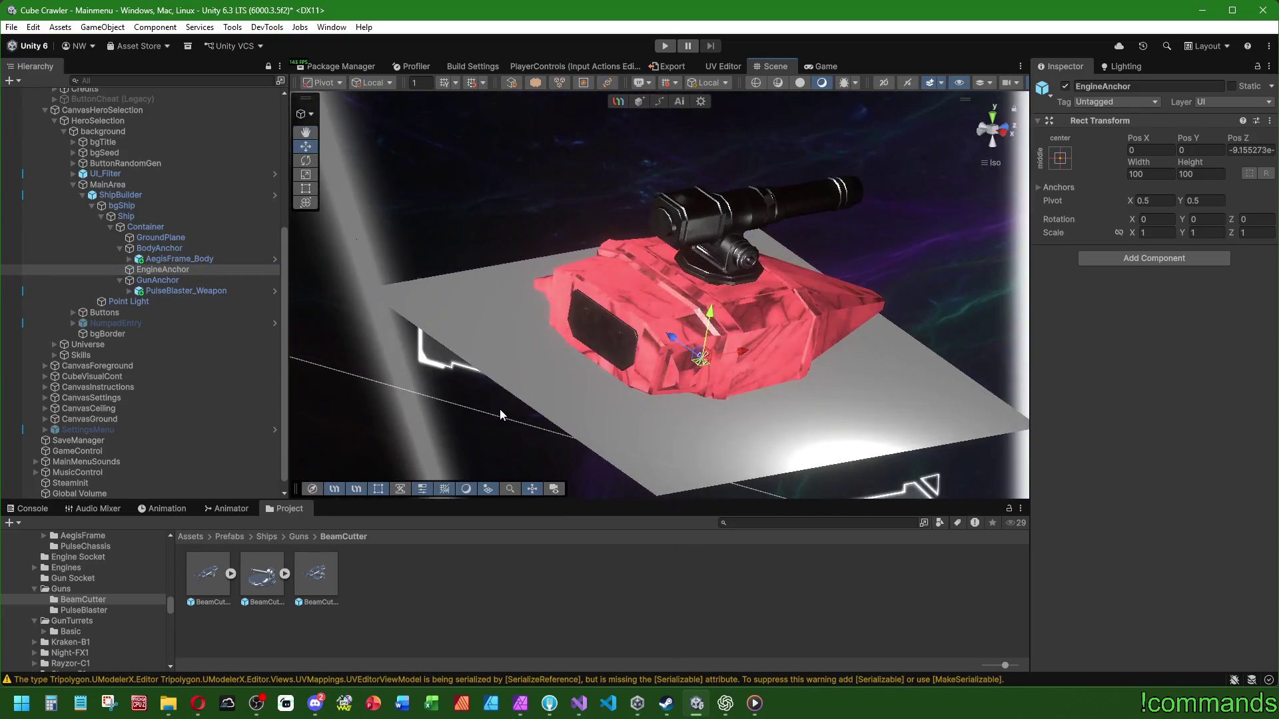
{"action": "left_click", "coordinate": [267, 537]}
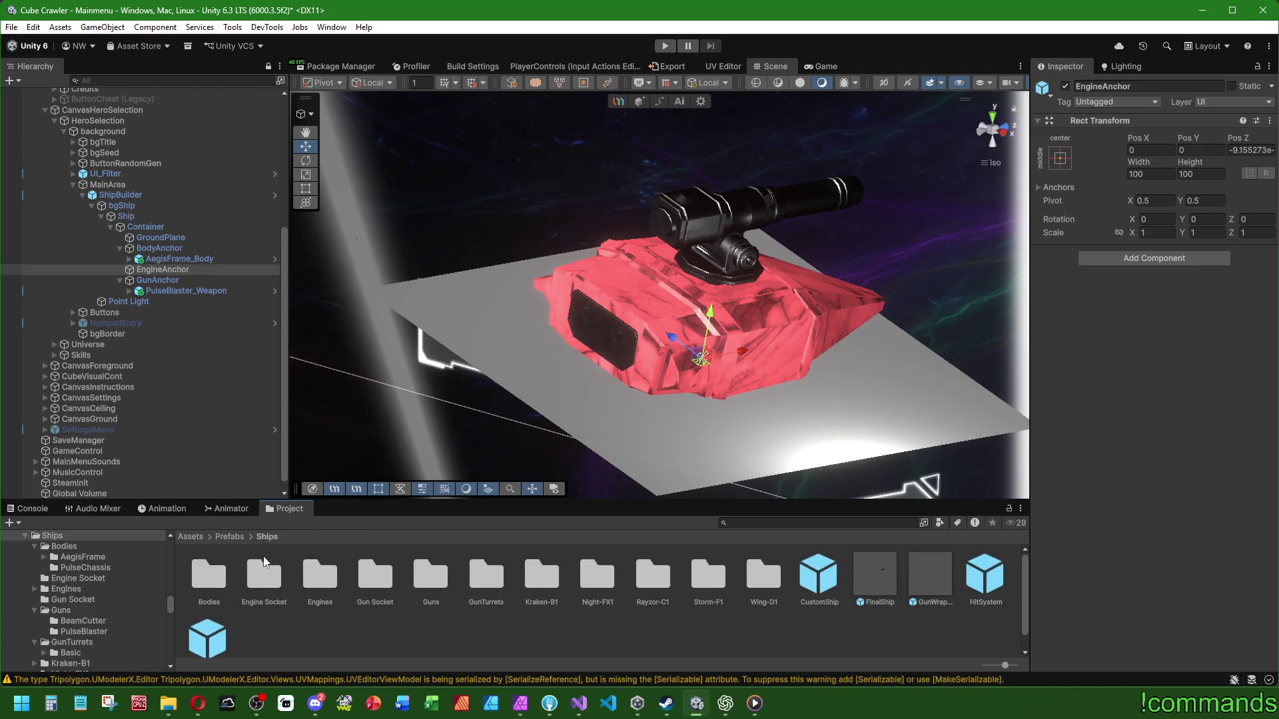
{"action": "double_click", "coordinate": [324, 574]}
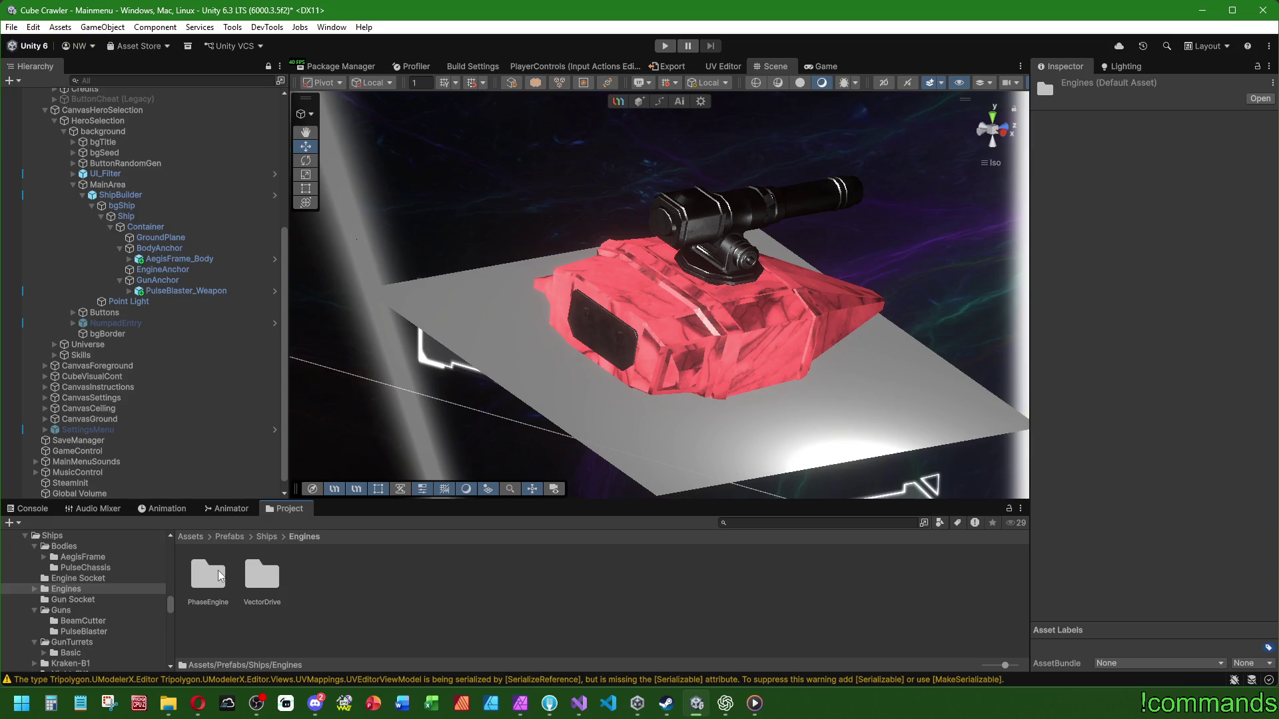
{"action": "key", "text": "alt+Tab"}
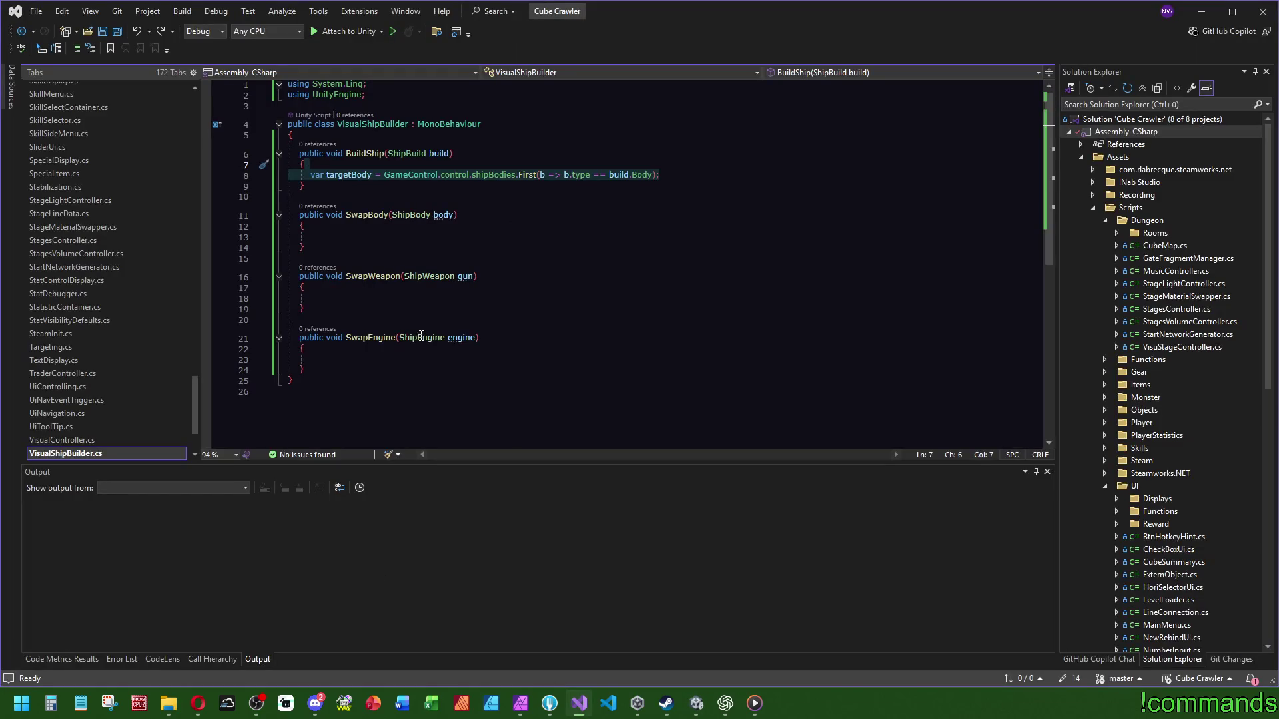
Step: Check the engine presets in ShipBuilder.cs, then open Unity's VectorDrive engine folder
{"action": "scroll", "coordinate": [158, 370], "scroll_direction": "up", "scroll_amount": 7}
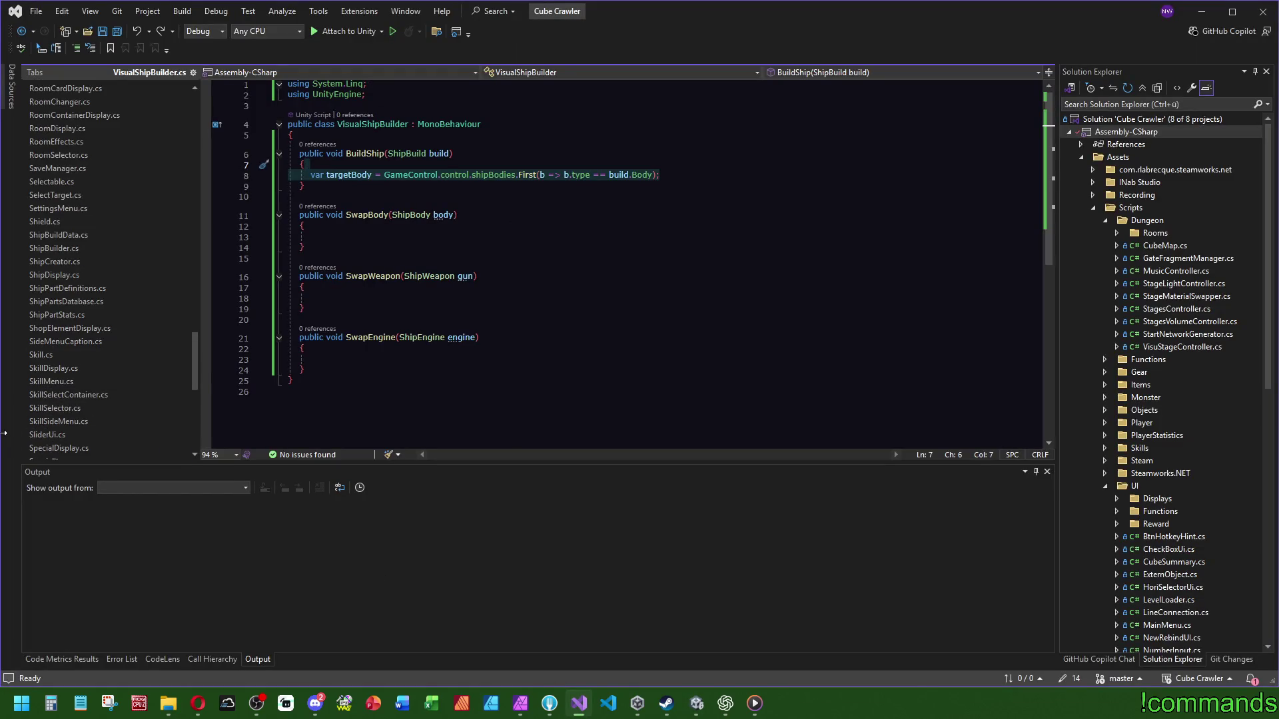
{"action": "left_click", "coordinate": [55, 247]}
{"action": "scroll", "coordinate": [551, 309], "scroll_direction": "down", "scroll_amount": 10}
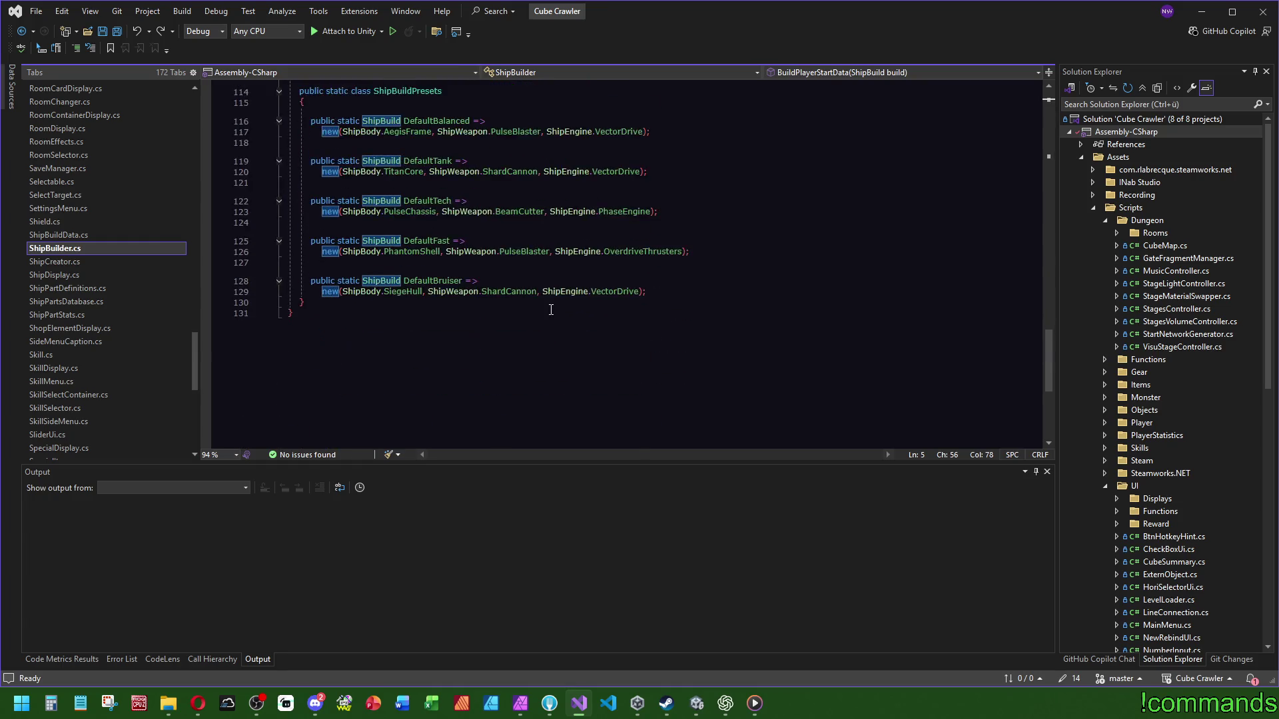
{"action": "scroll", "coordinate": [550, 309], "scroll_direction": "up", "scroll_amount": 4}
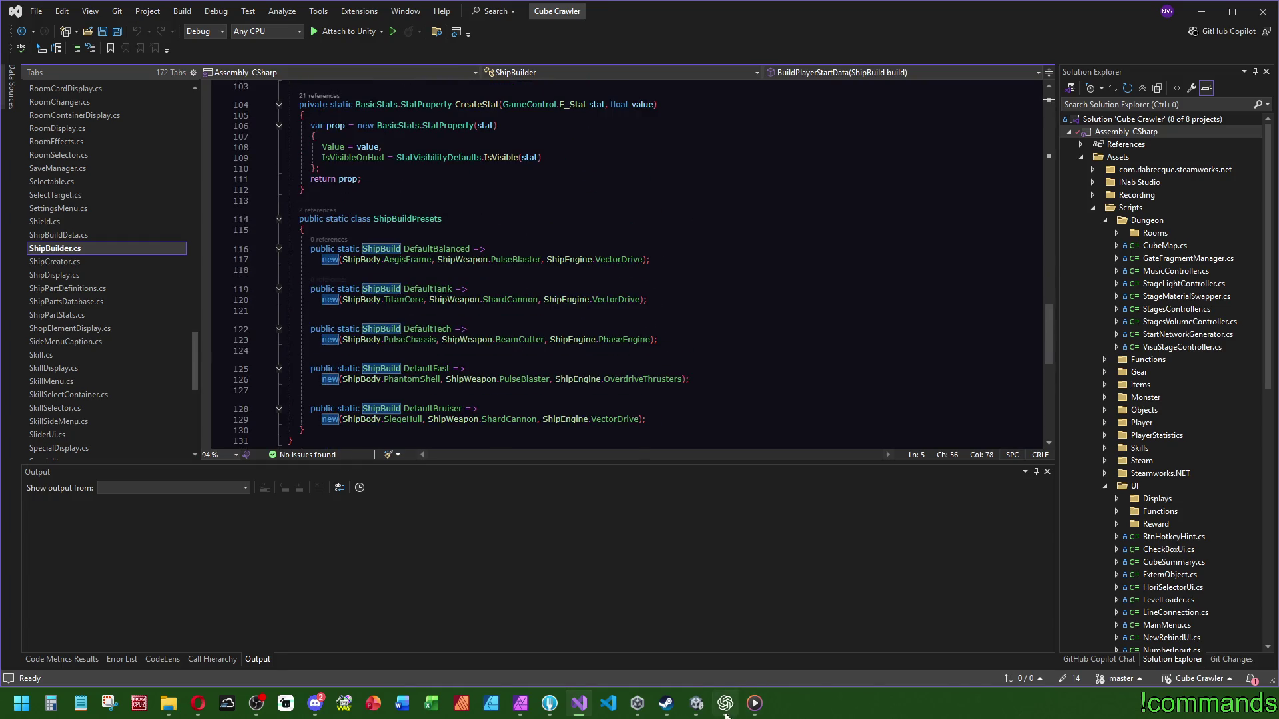
{"action": "left_click", "coordinate": [696, 703]}
{"action": "double_click", "coordinate": [259, 583]}
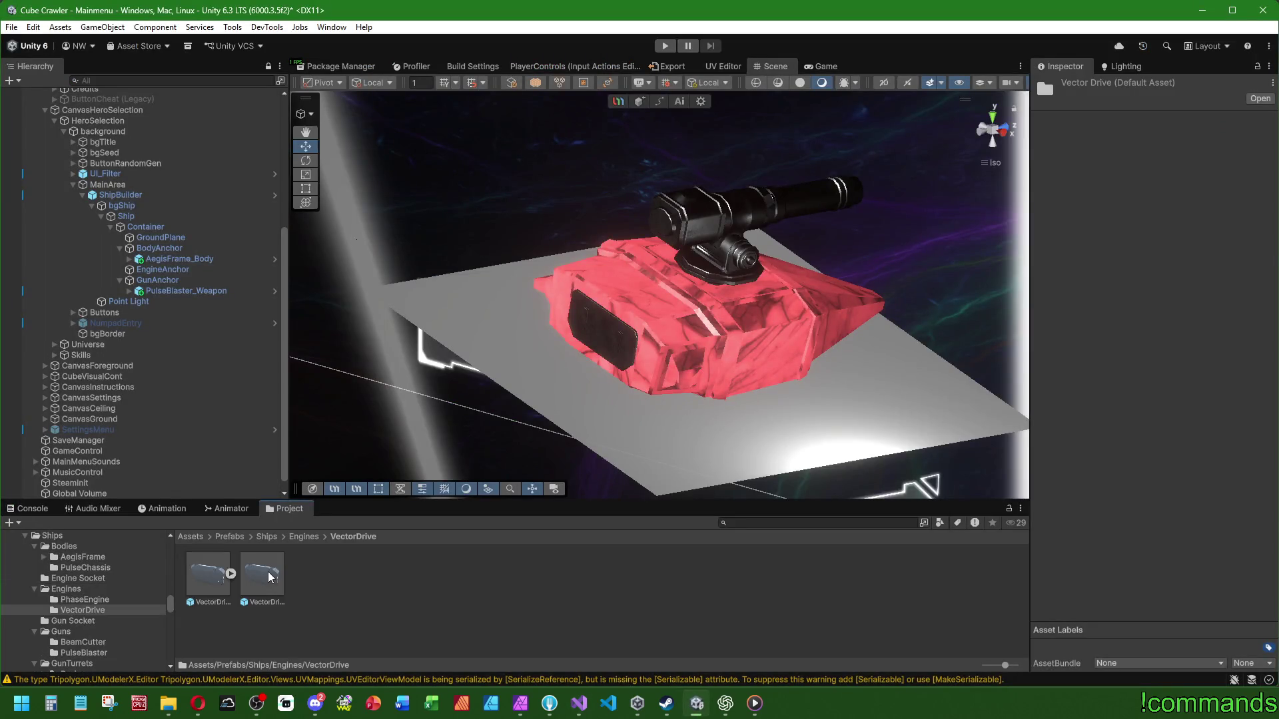
Step: Place a VectorDrive_Engine instance under EngineAnchor and reset its Transform
{"action": "left_click", "coordinate": [263, 576]}
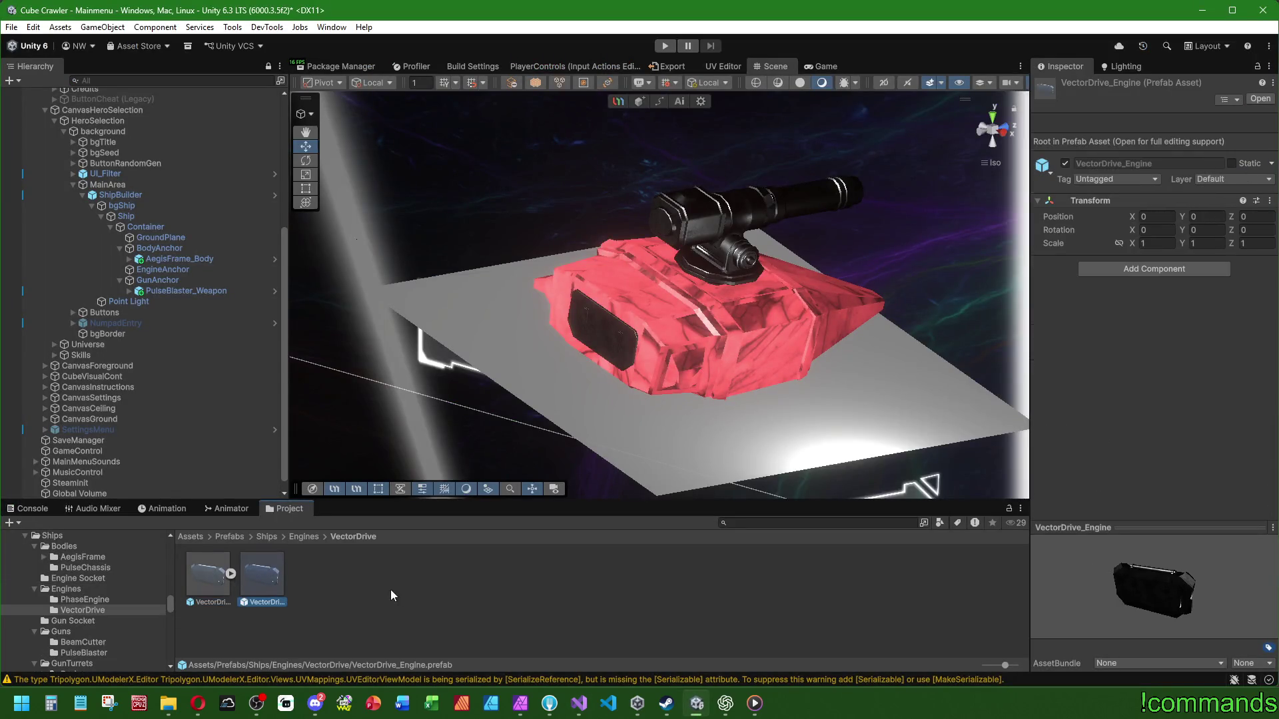
{"action": "mouse_move", "coordinate": [274, 574]}
{"action": "left_mouse_down"}
{"action": "mouse_move", "coordinate": [308, 438]}
{"action": "mouse_move", "coordinate": [154, 282]}
{"action": "mouse_move", "coordinate": [164, 270]}
{"action": "left_mouse_up"}
{"action": "right_click", "coordinate": [1071, 158]}
{"action": "left_click", "coordinate": [1046, 160]}
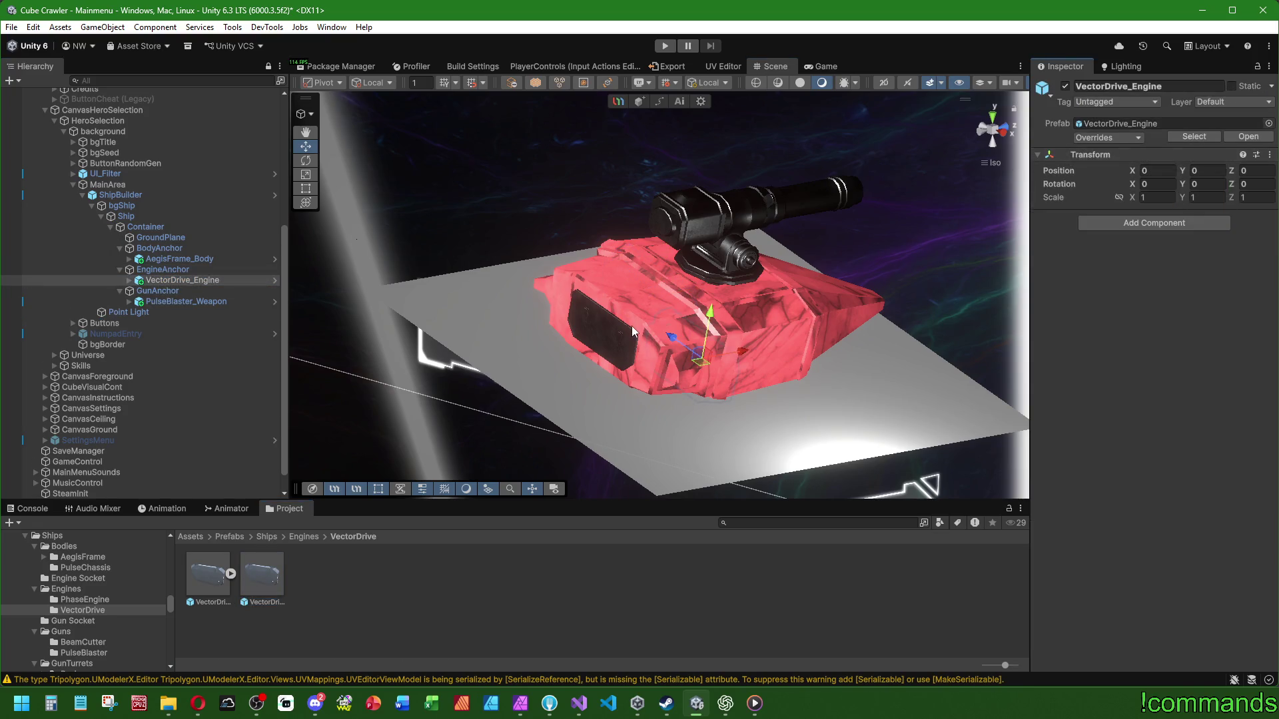
{"action": "double_click", "coordinate": [164, 281]}
Step: Slide EngineAnchor left along X toward the ship's rear
{"action": "left_click", "coordinate": [163, 270]}
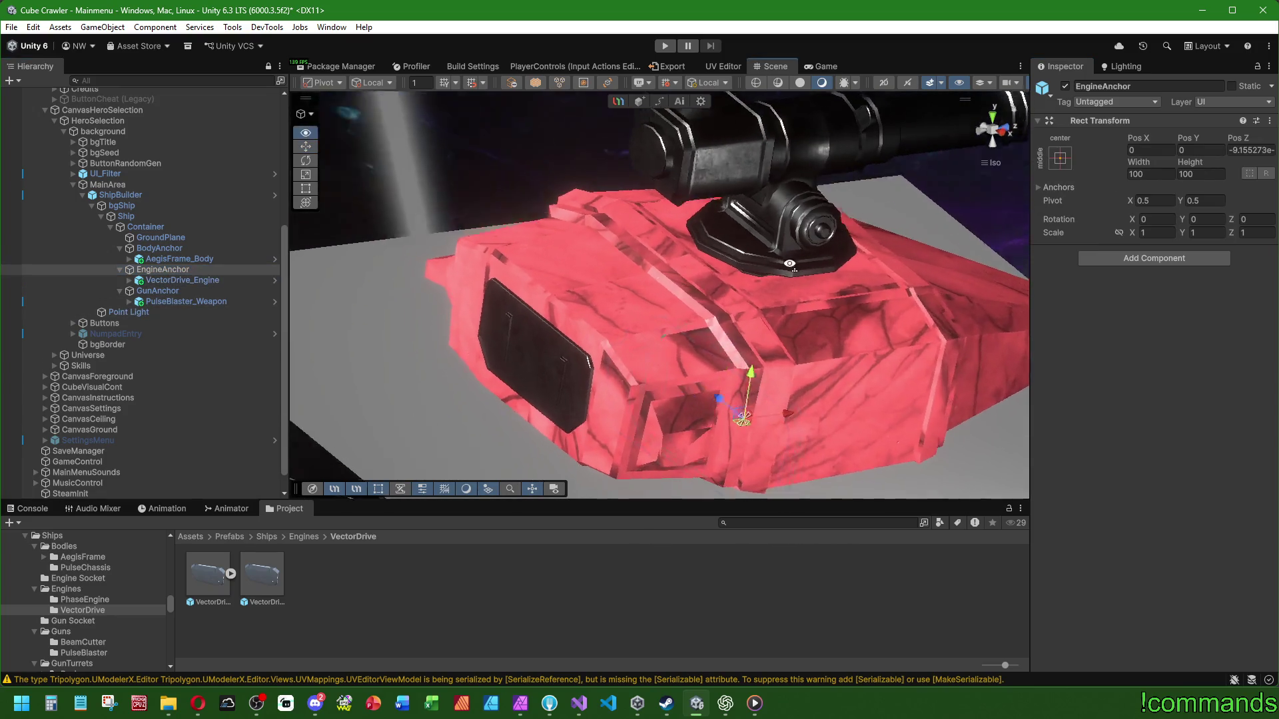
{"action": "mouse_move", "coordinate": [796, 424]}
{"action": "left_mouse_down"}
{"action": "mouse_move", "coordinate": [513, 429]}
{"action": "mouse_move", "coordinate": [533, 426]}
{"action": "left_mouse_up"}
{"action": "mouse_move", "coordinate": [634, 390]}
{"action": "left_mouse_down", "text": "alt"}
{"action": "mouse_move", "coordinate": [551, 338]}
{"action": "mouse_move", "coordinate": [599, 333]}
{"action": "mouse_move", "coordinate": [787, 255]}
{"action": "mouse_move", "coordinate": [675, 327]}
{"action": "left_mouse_up", "text": "alt"}
{"action": "key", "text": "f"}
{"action": "scroll", "coordinate": [665, 275], "scroll_direction": "up", "scroll_amount": 5}
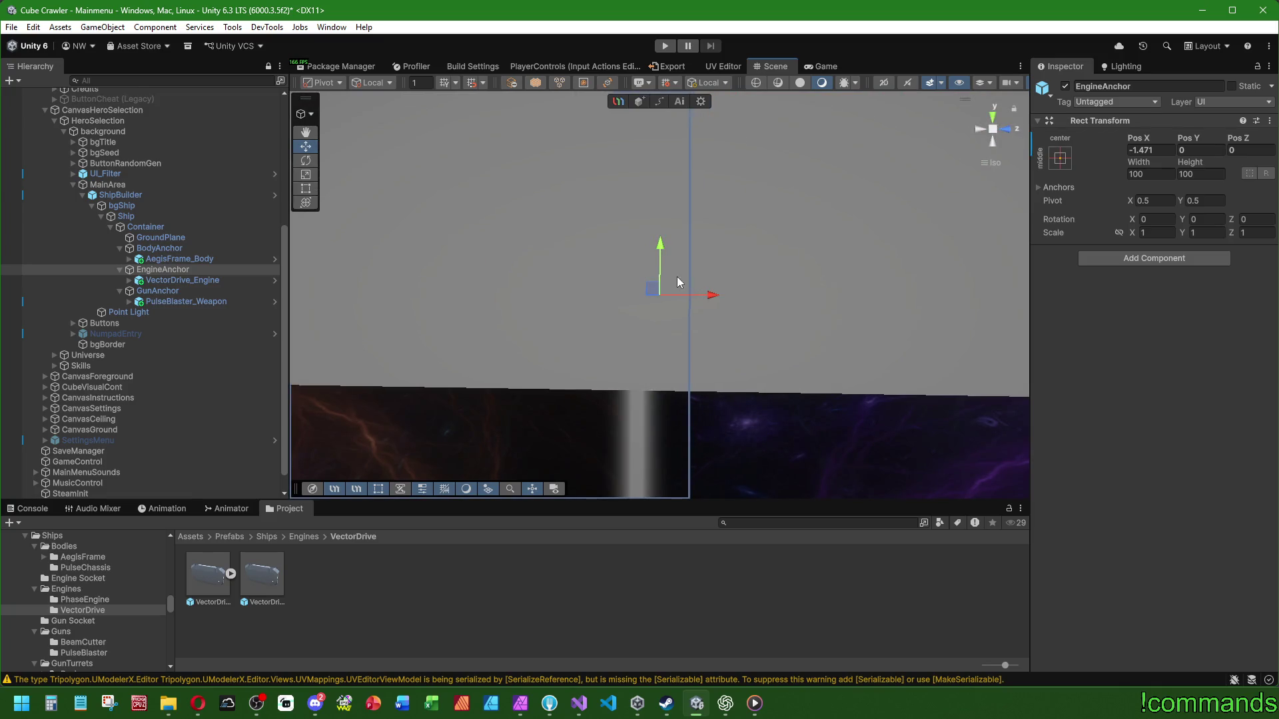
{"action": "mouse_move", "coordinate": [675, 269]}
{"action": "left_mouse_down", "text": "alt"}
{"action": "mouse_move", "coordinate": [683, 246]}
{"action": "mouse_move", "coordinate": [698, 318]}
{"action": "mouse_move", "coordinate": [683, 284]}
{"action": "mouse_move", "coordinate": [725, 325]}
{"action": "mouse_move", "coordinate": [674, 270]}
{"action": "mouse_move", "coordinate": [618, 251]}
{"action": "mouse_move", "coordinate": [676, 200]}
{"action": "mouse_move", "coordinate": [676, 180]}
{"action": "mouse_move", "coordinate": [606, 297]}
{"action": "mouse_move", "coordinate": [713, 164]}
{"action": "mouse_move", "coordinate": [760, 300]}
{"action": "mouse_move", "coordinate": [548, 241]}
{"action": "mouse_move", "coordinate": [517, 194]}
{"action": "mouse_move", "coordinate": [503, 198]}
{"action": "mouse_move", "coordinate": [517, 214]}
{"action": "mouse_move", "coordinate": [519, 299]}
{"action": "mouse_move", "coordinate": [593, 243]}
{"action": "mouse_move", "coordinate": [676, 363]}
{"action": "mouse_move", "coordinate": [645, 257]}
{"action": "mouse_move", "coordinate": [686, 266]}
{"action": "left_mouse_up", "text": "alt"}
Step: Hide the VectorDrive_Engine and raise EngineAnchor to about Y 0.525
{"action": "left_click", "coordinate": [205, 281]}
{"action": "left_click", "coordinate": [1065, 86]}
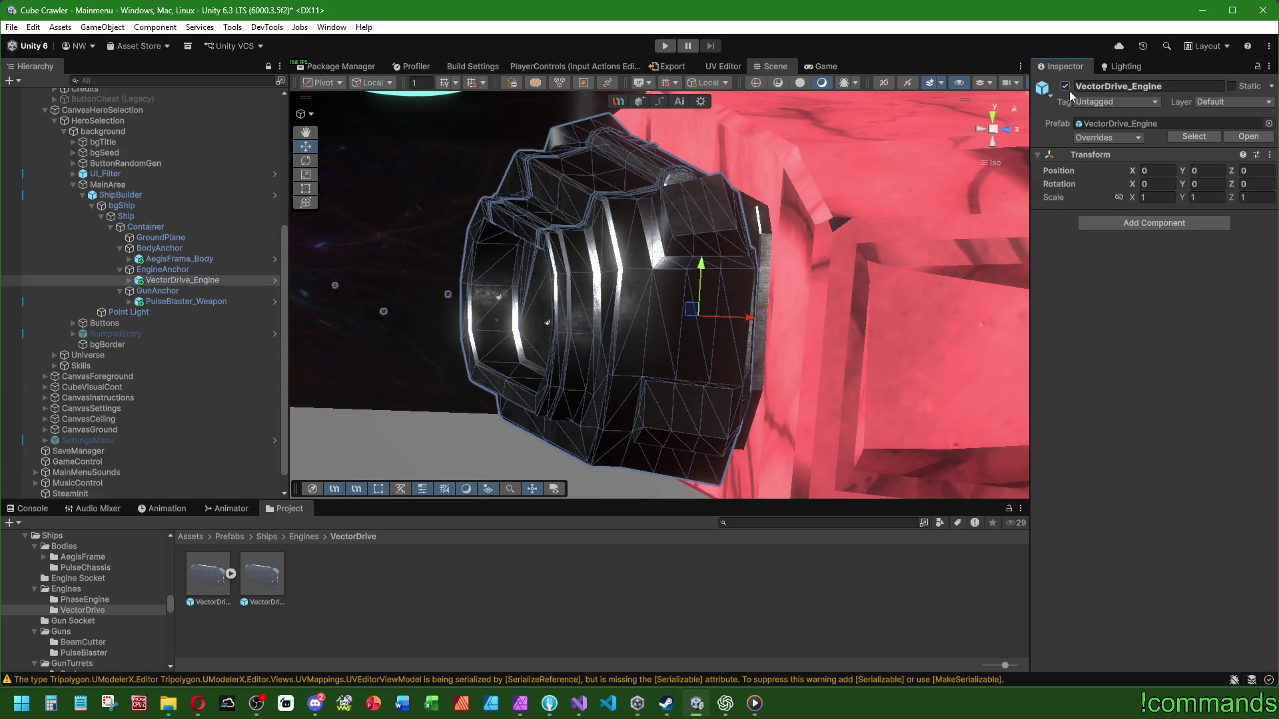
{"action": "left_click", "coordinate": [178, 270]}
{"action": "mouse_move", "coordinate": [479, 333]}
{"action": "left_mouse_down"}
{"action": "mouse_move", "coordinate": [509, 349]}
{"action": "mouse_move", "coordinate": [613, 245]}
{"action": "mouse_move", "coordinate": [628, 266]}
{"action": "mouse_move", "coordinate": [623, 243]}
{"action": "left_mouse_up"}
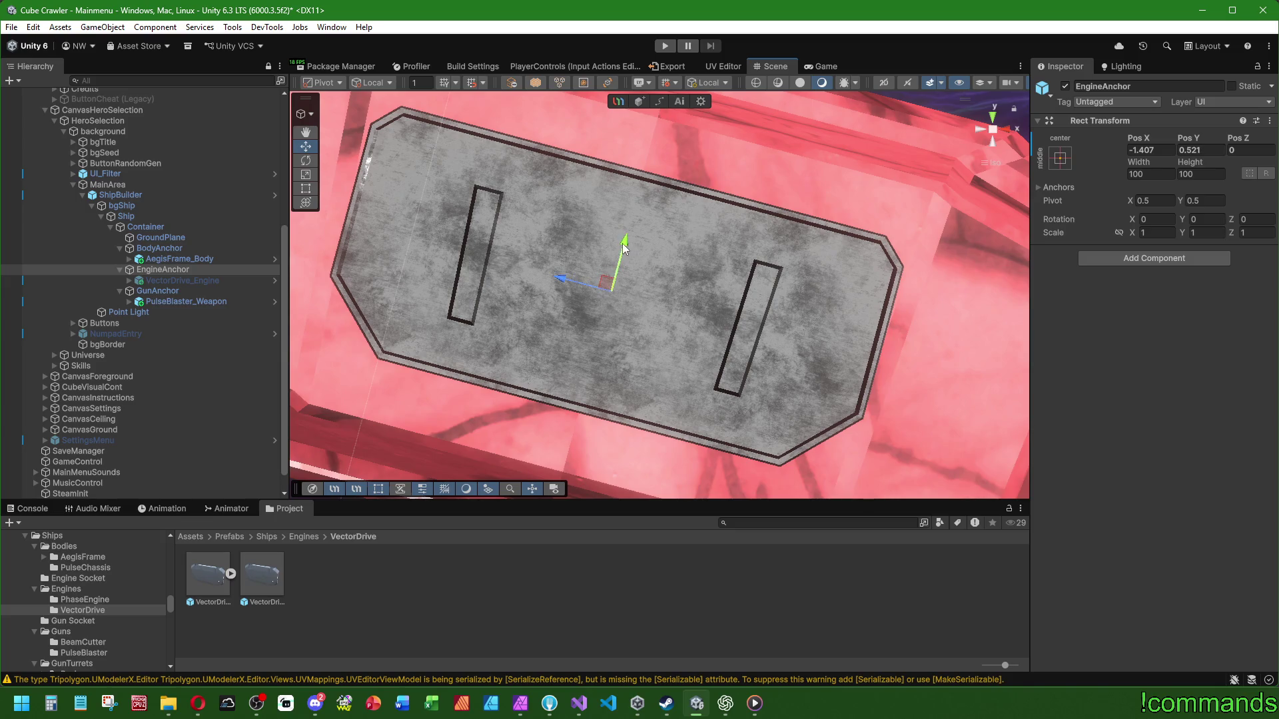
{"action": "scroll", "coordinate": [821, 293], "scroll_direction": "down", "scroll_amount": 2}
{"action": "scroll", "coordinate": [893, 273], "scroll_direction": "down", "scroll_amount": 2}
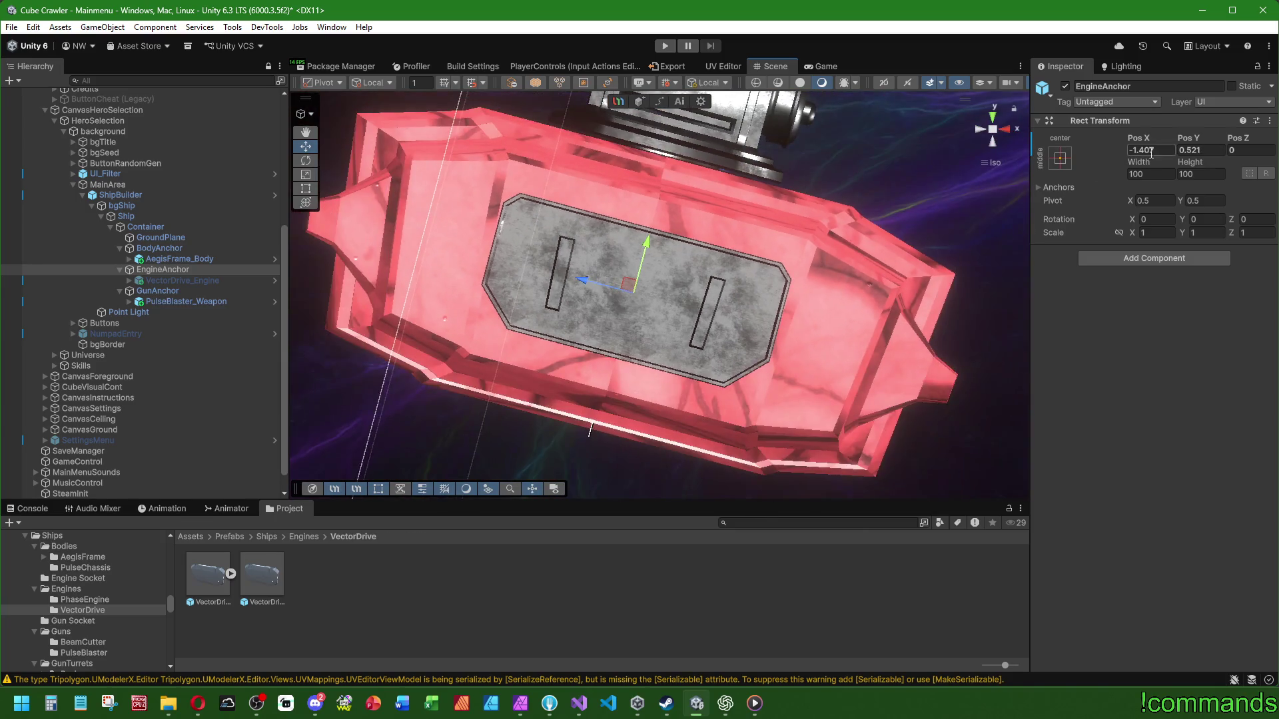
Step: Edit EngineAnchor's X position, undoing a nudge and trying -1.405
{"action": "left_click", "coordinate": [1146, 151]}
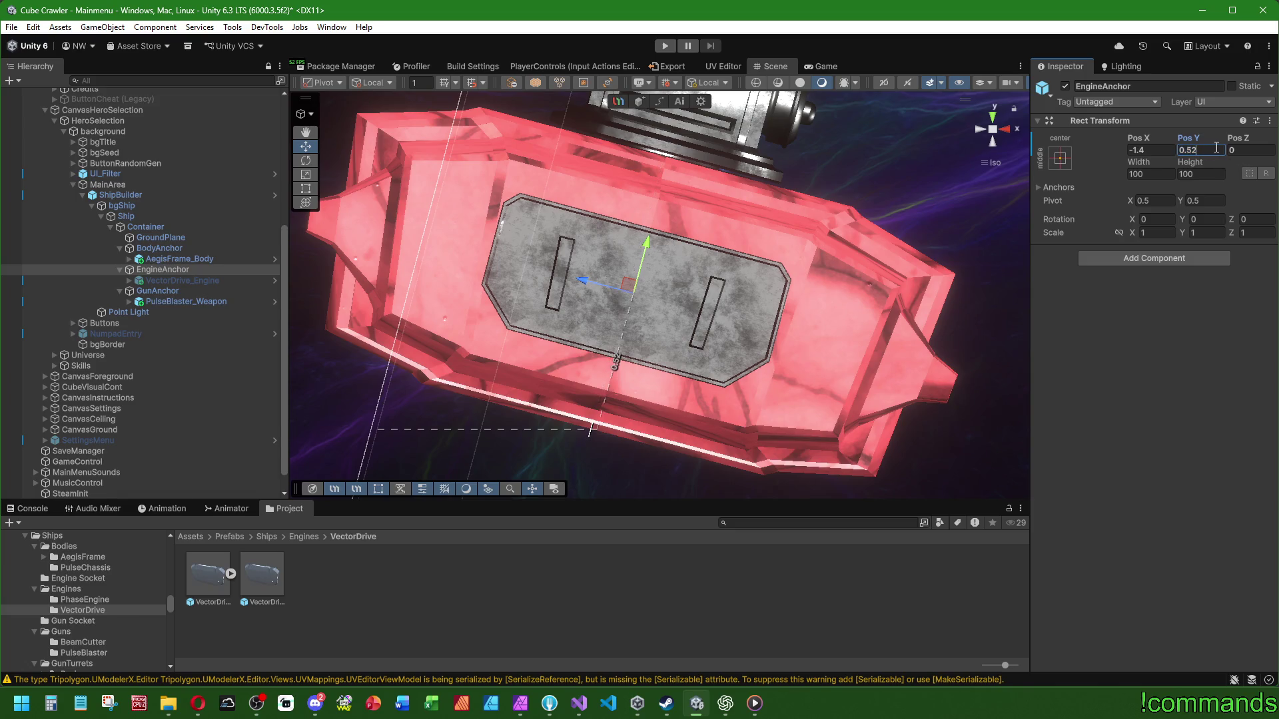
{"action": "left_click", "coordinate": [1211, 147]}
{"action": "type", "text": "5"}
{"action": "mouse_move", "coordinate": [777, 210]}
{"action": "left_mouse_down"}
{"action": "mouse_move", "coordinate": [522, 177]}
{"action": "mouse_move", "coordinate": [547, 198]}
{"action": "mouse_move", "coordinate": [566, 193]}
{"action": "left_mouse_up"}
{"action": "left_click_drag", "start_coordinate": [734, 292], "coordinate": [729, 289]}
{"action": "key", "text": "ctrl+z"}
{"action": "scroll", "coordinate": [746, 280], "scroll_direction": "up", "scroll_amount": 3}
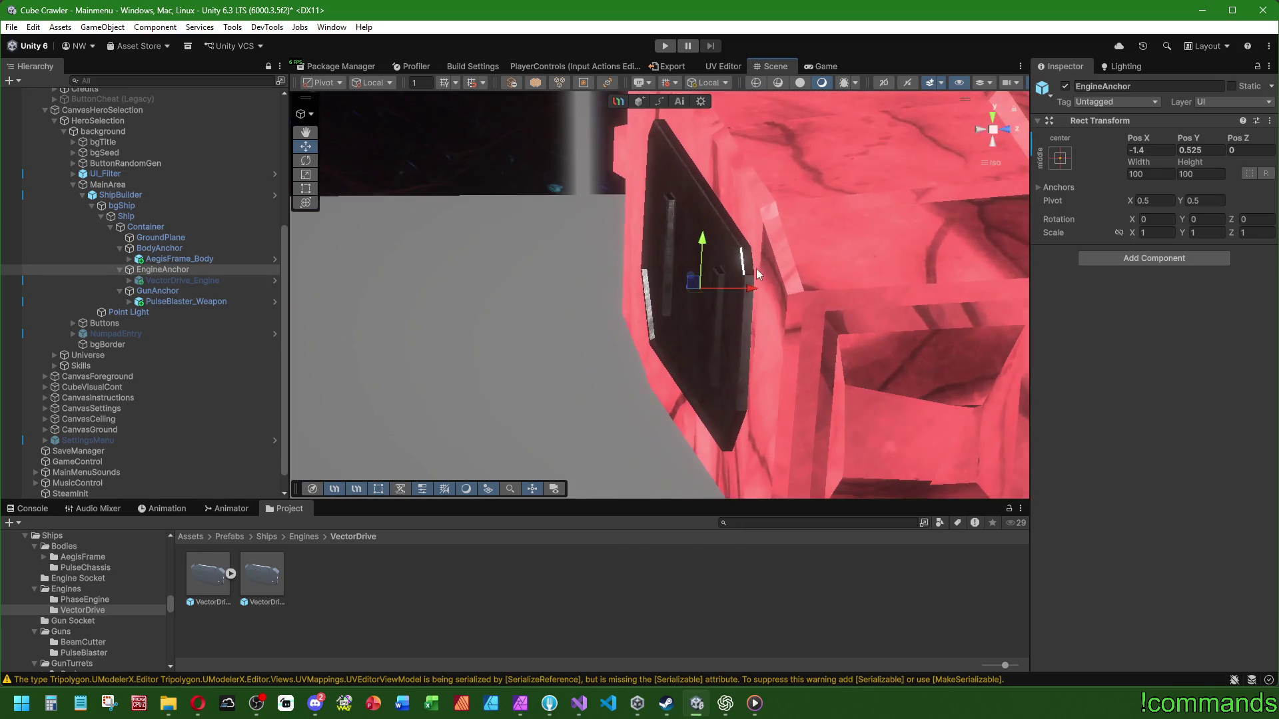
{"action": "type", "text": "5"}
{"action": "key", "text": "BackSpace"}
{"action": "type", "text": "05"}
Step: Try X offsets -1.423 and -1.425, settling EngineAnchor near X -1.41
{"action": "left_click_drag", "start_coordinate": [833, 247], "coordinate": [802, 220]}
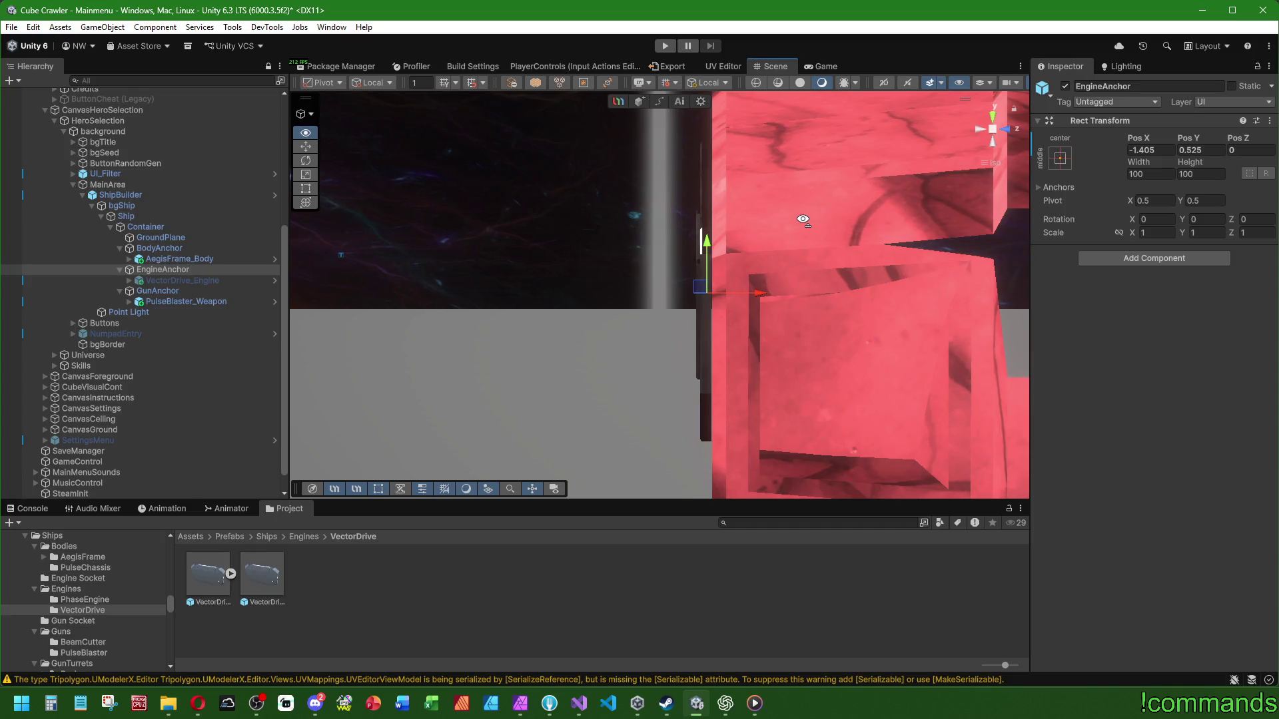
{"action": "key", "text": "BackSpace"}
{"action": "key", "text": "BackSpace"}
{"action": "type", "text": "23"}
{"action": "key", "text": "BackSpace"}
{"action": "type", "text": "25"}
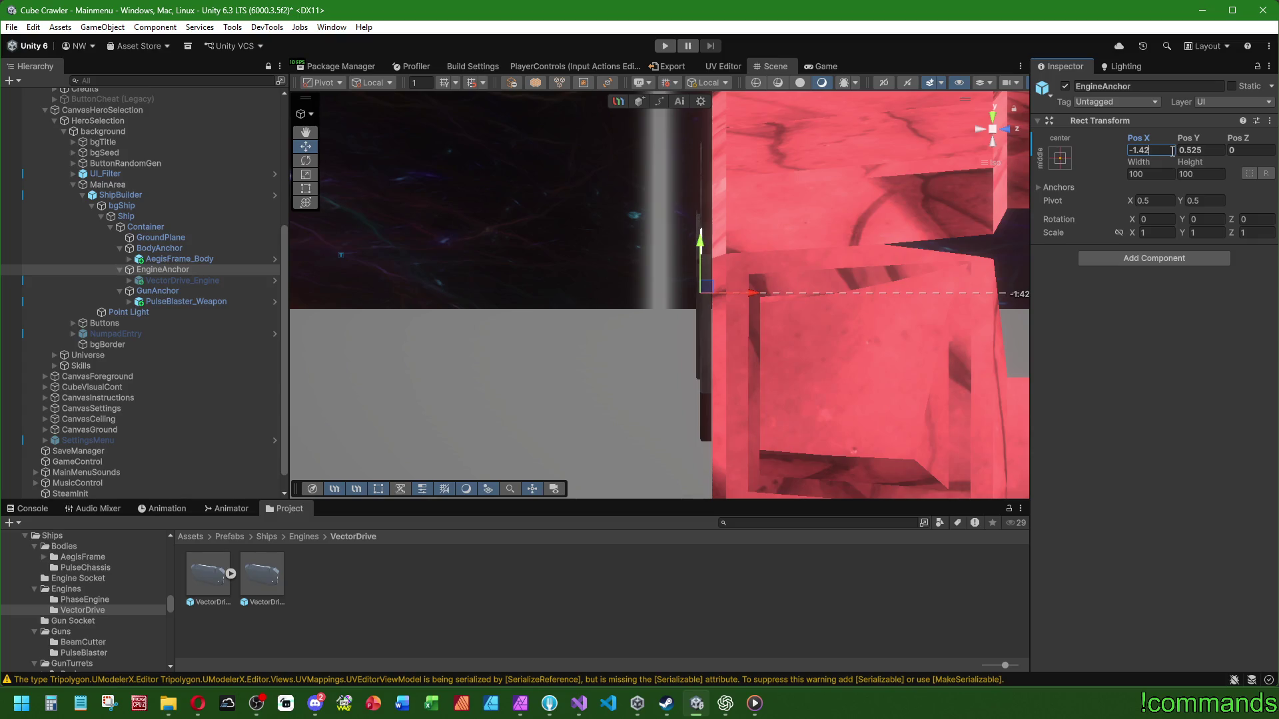
{"action": "key", "text": "BackSpace"}
{"action": "scroll", "coordinate": [702, 282], "scroll_direction": "down", "scroll_amount": 5}
{"action": "mouse_move", "coordinate": [686, 283]}
{"action": "left_mouse_down"}
{"action": "mouse_move", "coordinate": [602, 357]}
{"action": "mouse_move", "coordinate": [751, 396]}
{"action": "left_mouse_up"}
Step: Inspect the VectorDrive_Engine on the ship's rear, then open Ship's Animation window
{"action": "left_click", "coordinate": [207, 282]}
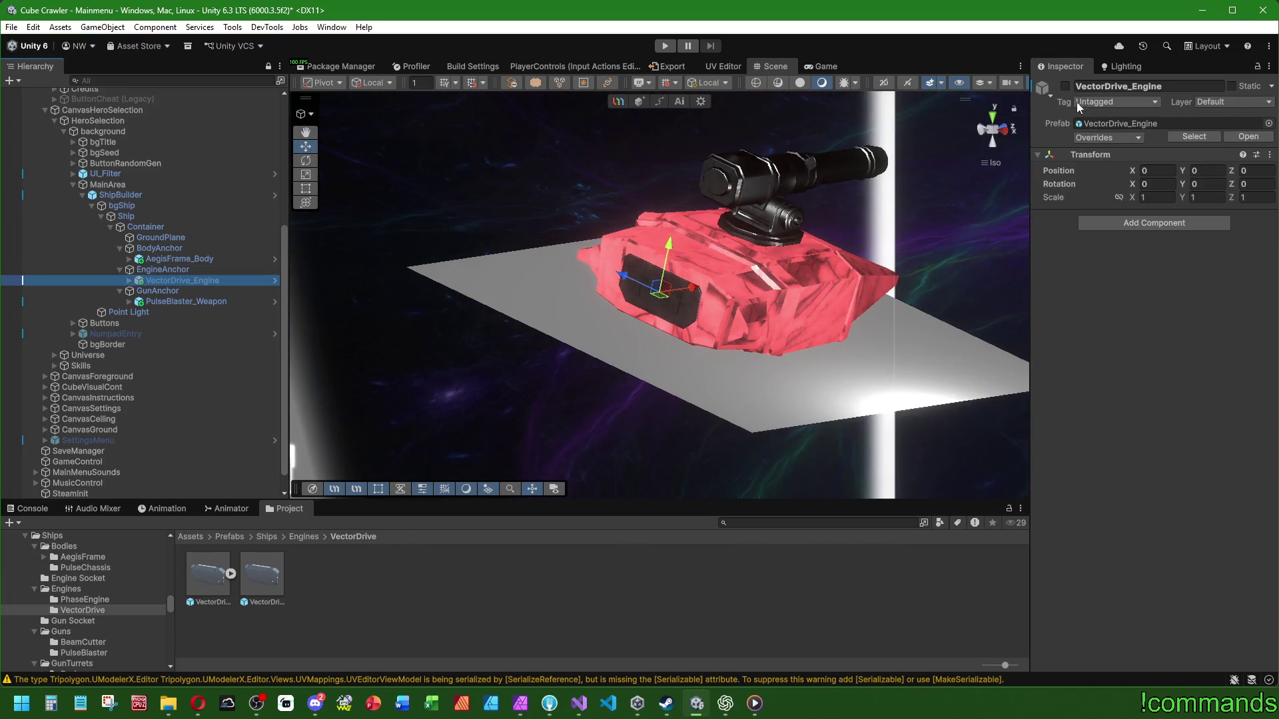
{"action": "left_click_drag", "start_coordinate": [801, 265], "coordinate": [654, 321]}
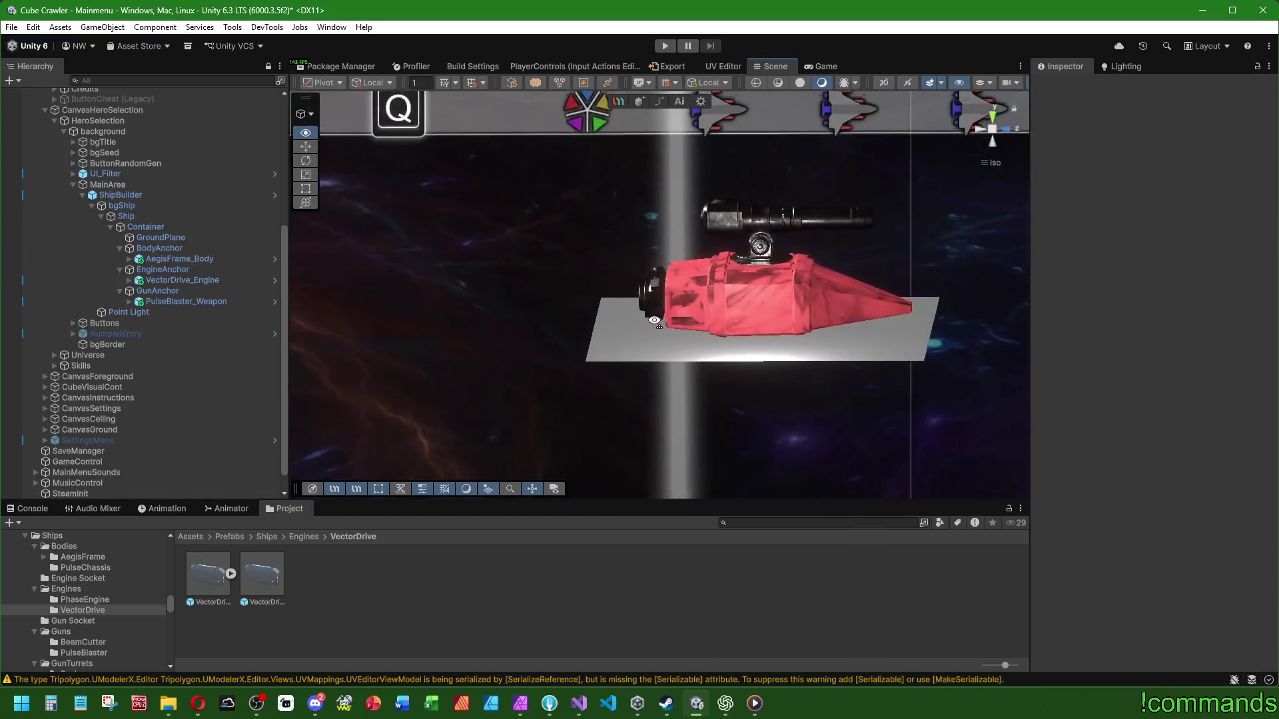
{"action": "scroll", "coordinate": [654, 321], "scroll_direction": "up", "scroll_amount": 10}
{"action": "mouse_move", "coordinate": [786, 345]}
{"action": "left_mouse_down"}
{"action": "mouse_move", "coordinate": [759, 300]}
{"action": "mouse_move", "coordinate": [776, 308]}
{"action": "mouse_move", "coordinate": [749, 308]}
{"action": "mouse_move", "coordinate": [769, 313]}
{"action": "mouse_move", "coordinate": [735, 331]}
{"action": "mouse_move", "coordinate": [765, 340]}
{"action": "mouse_move", "coordinate": [786, 277]}
{"action": "mouse_move", "coordinate": [737, 240]}
{"action": "mouse_move", "coordinate": [707, 249]}
{"action": "mouse_move", "coordinate": [719, 308]}
{"action": "mouse_move", "coordinate": [685, 322]}
{"action": "mouse_move", "coordinate": [742, 277]}
{"action": "left_mouse_up"}
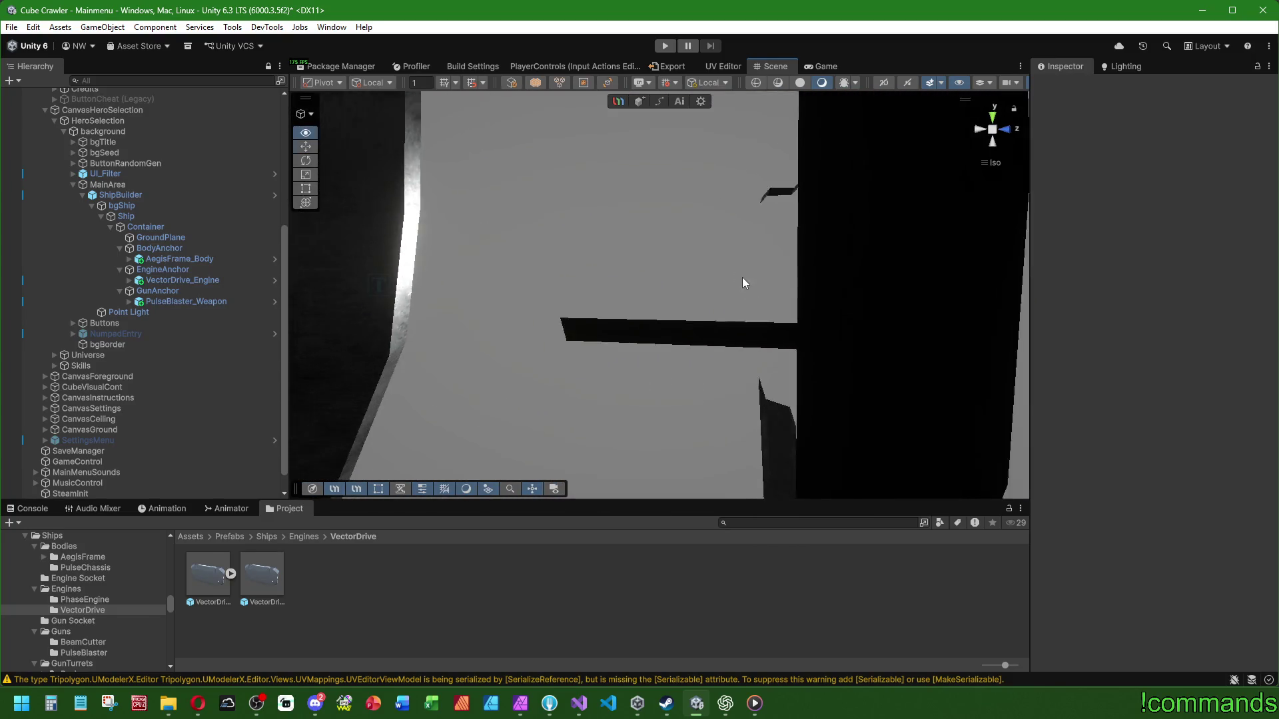
{"action": "scroll", "coordinate": [745, 283], "scroll_direction": "down", "scroll_amount": 10}
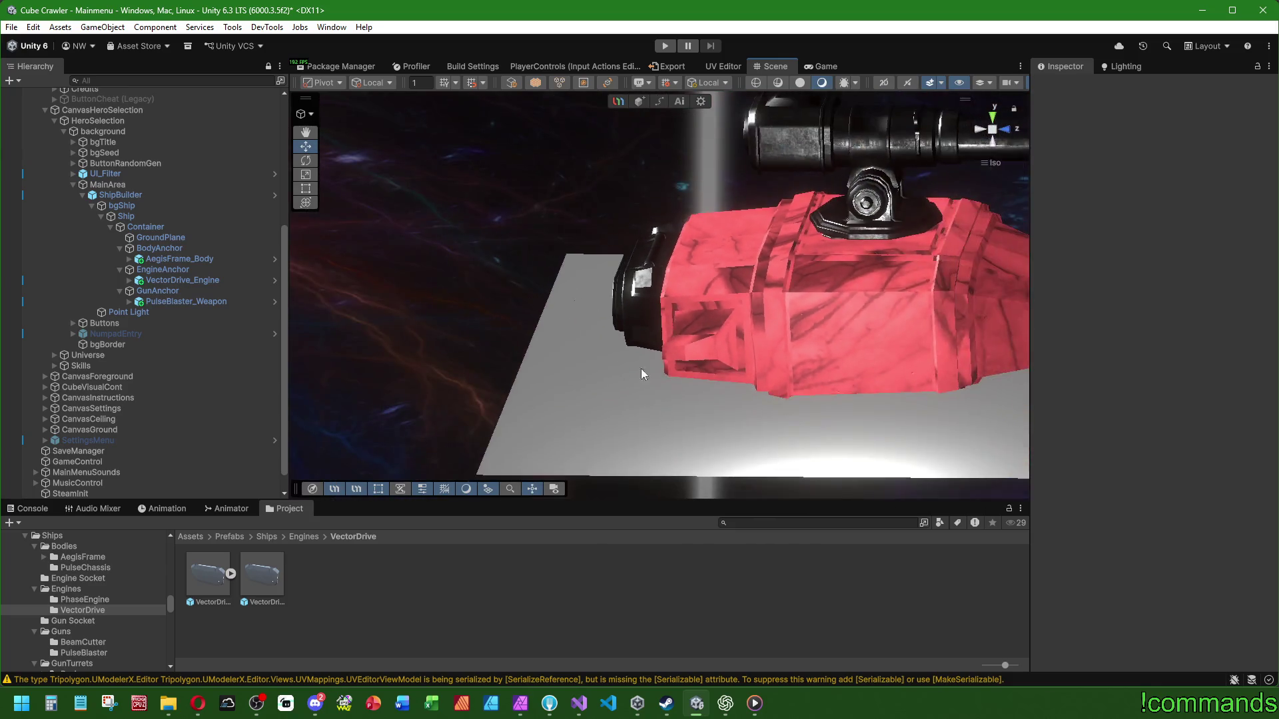
{"action": "scroll", "coordinate": [649, 359], "scroll_direction": "down", "scroll_amount": 15}
{"action": "left_click", "coordinate": [126, 217]}
{"action": "left_click", "coordinate": [160, 509]}
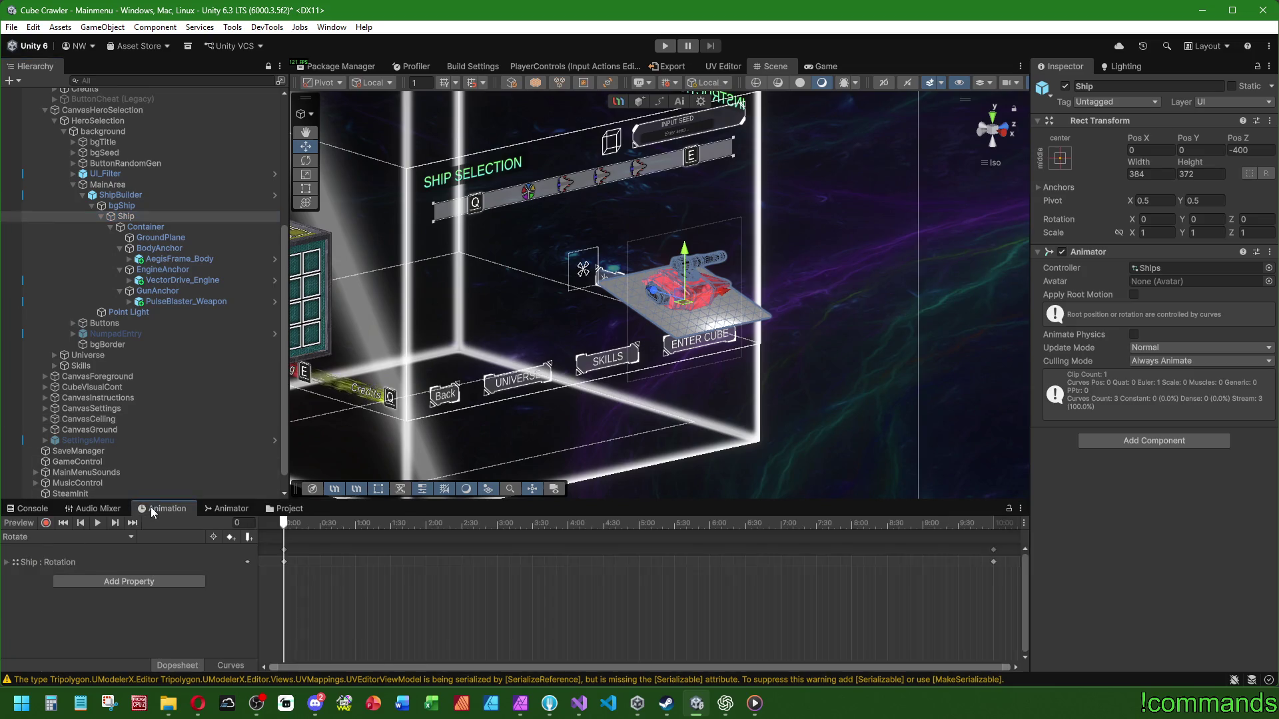
Step: Preview the Ship's Rotate animation face-on, then delete the AegisFrame_Body instance
{"action": "left_click", "coordinate": [97, 522]}
{"action": "scroll", "coordinate": [628, 393], "scroll_direction": "up", "scroll_amount": 5}
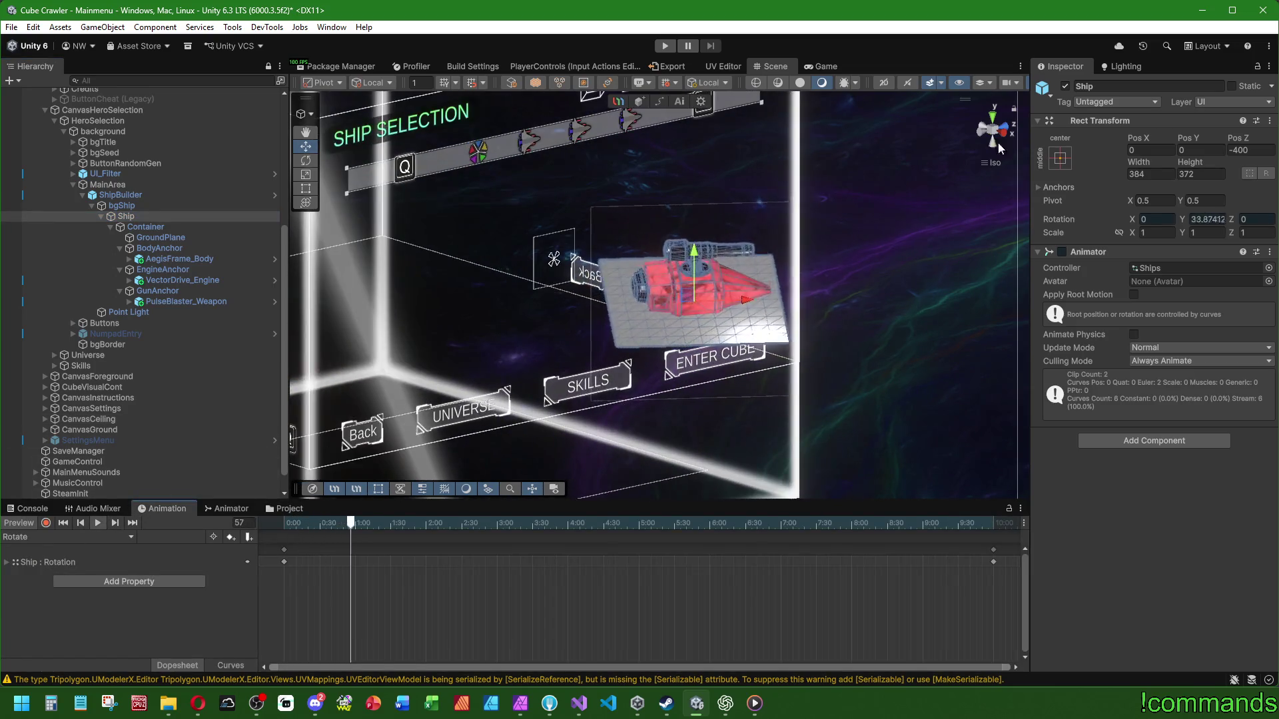
{"action": "left_click", "coordinate": [999, 139]}
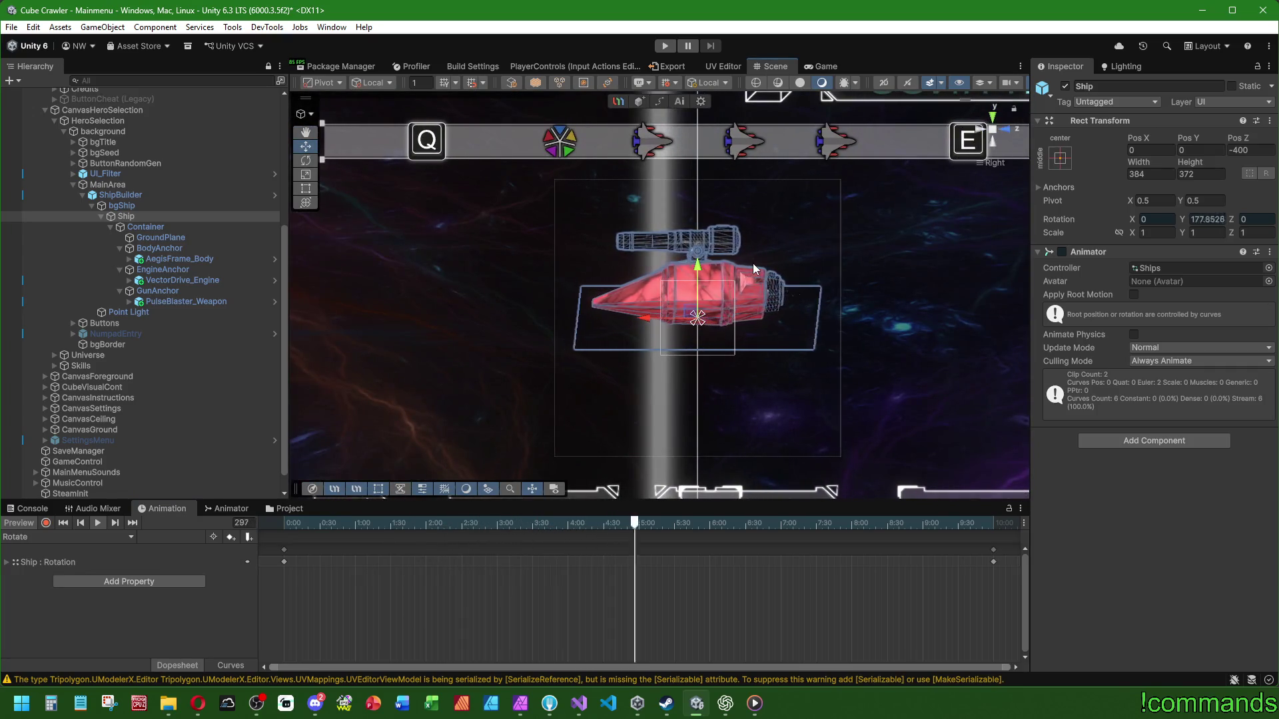
{"action": "key", "text": "2"}
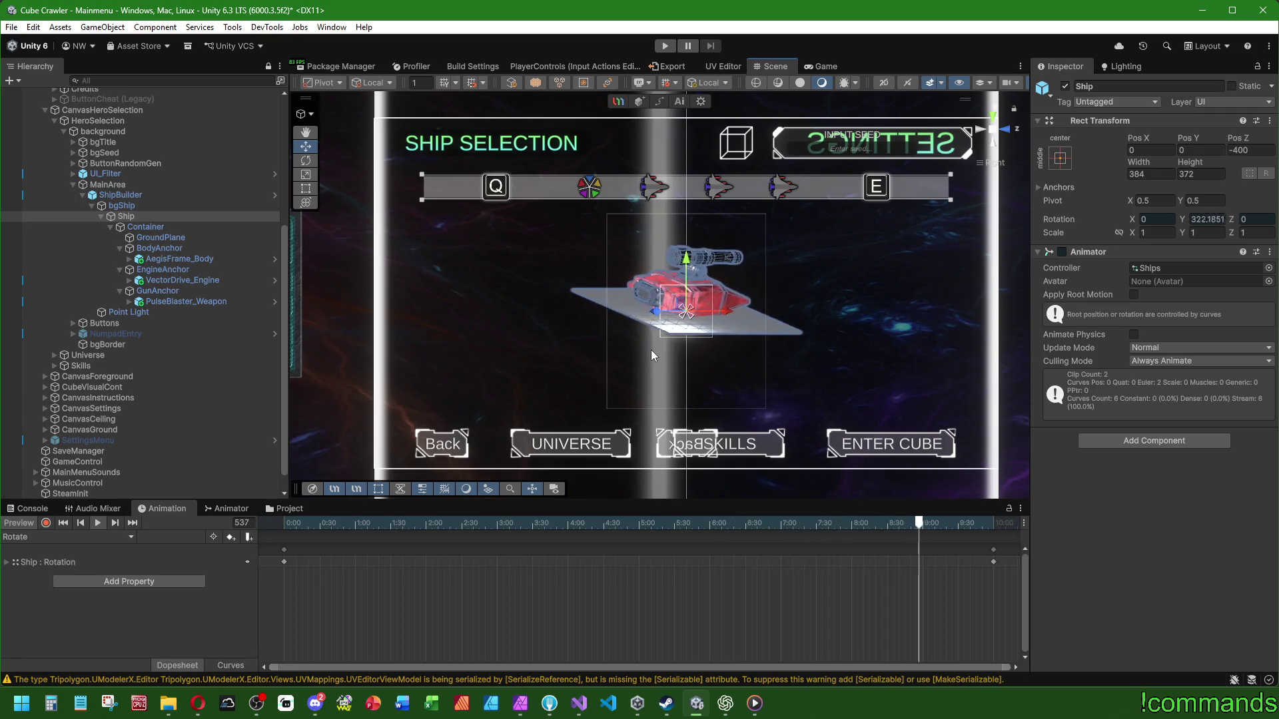
{"action": "left_click", "coordinate": [183, 257]}
{"action": "key", "text": "Delete"}
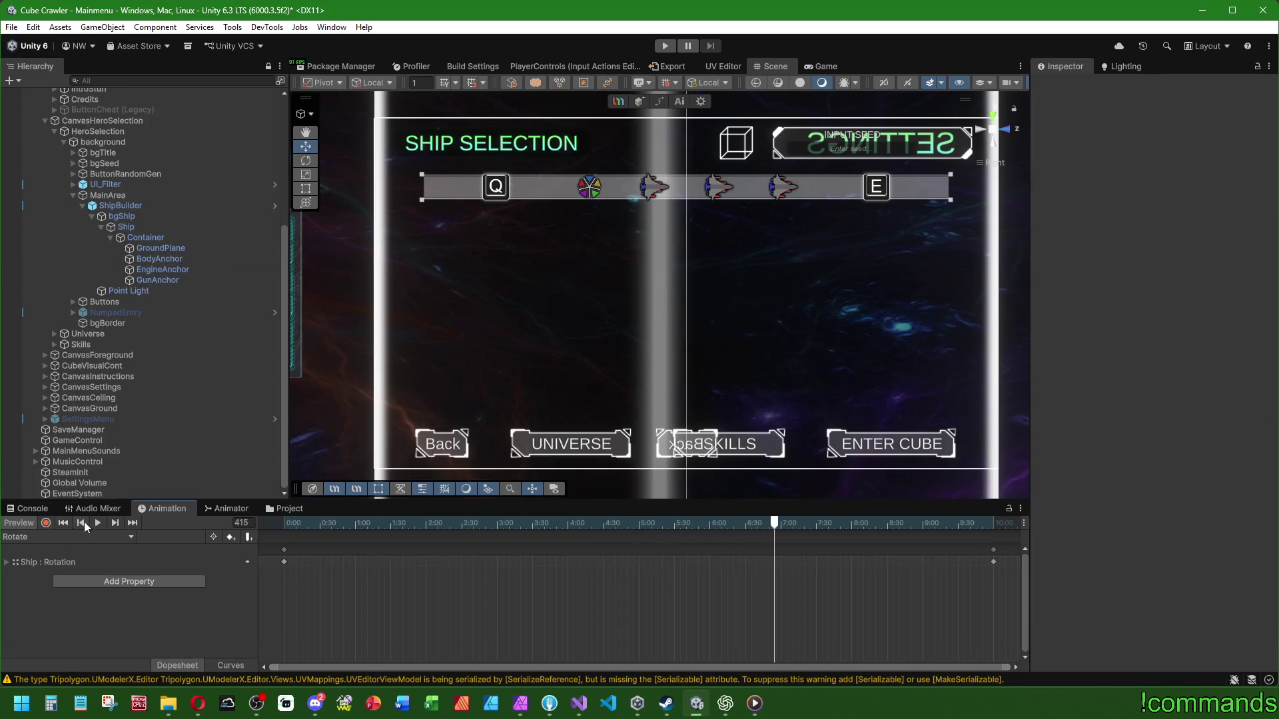
Step: Clear the Console and add a Visual Ship Builder component to ShipBuilder
{"action": "left_click", "coordinate": [26, 508]}
{"action": "left_click", "coordinate": [14, 524]}
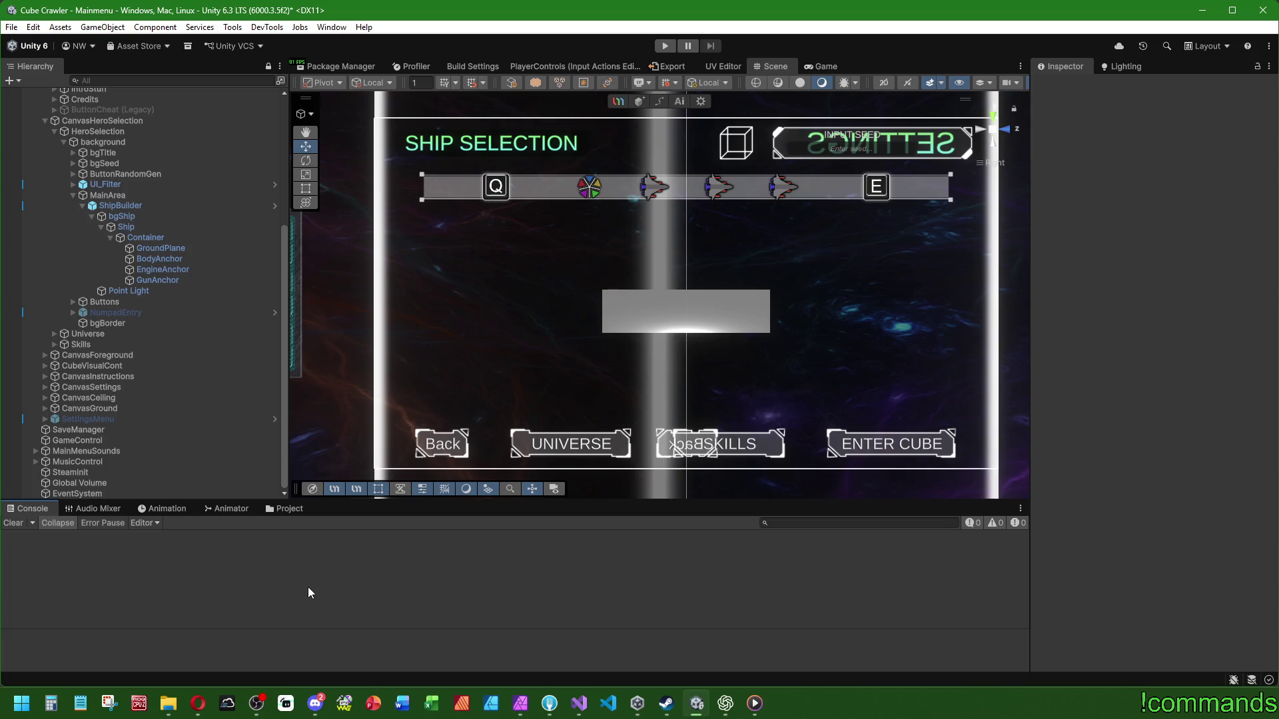
{"action": "left_click", "coordinate": [131, 205]}
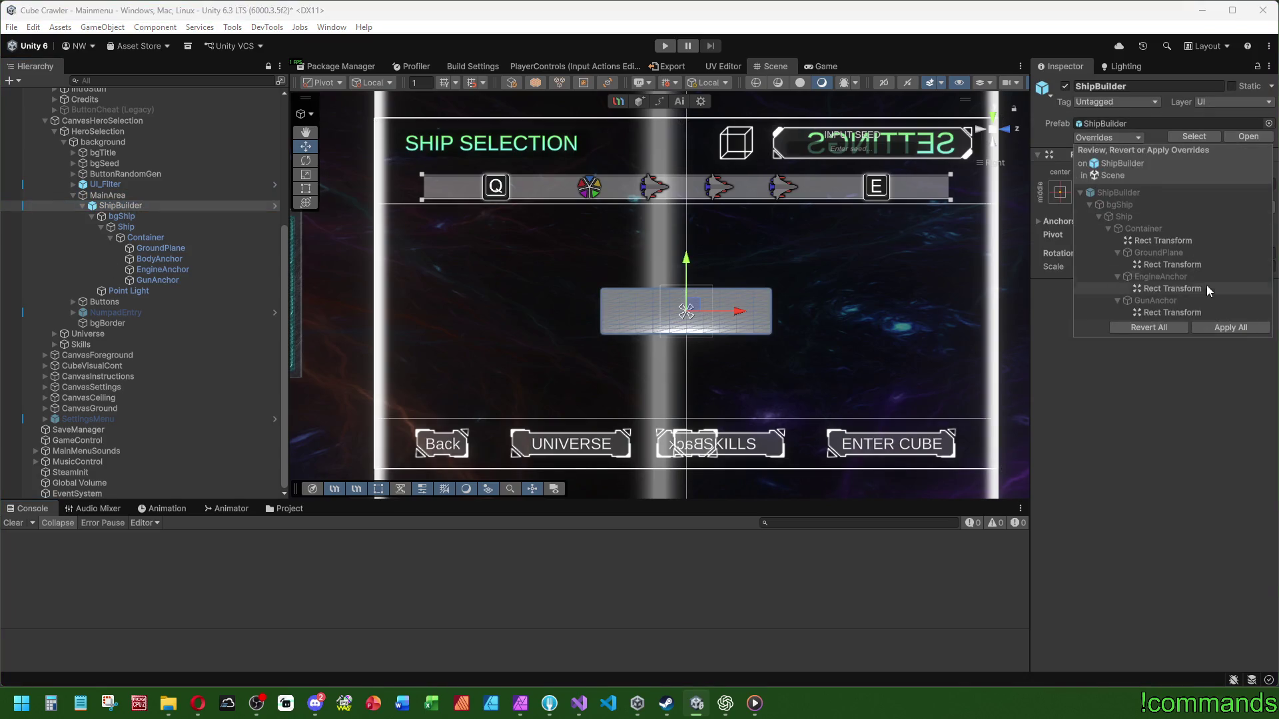
{"action": "left_click", "coordinate": [1158, 292]}
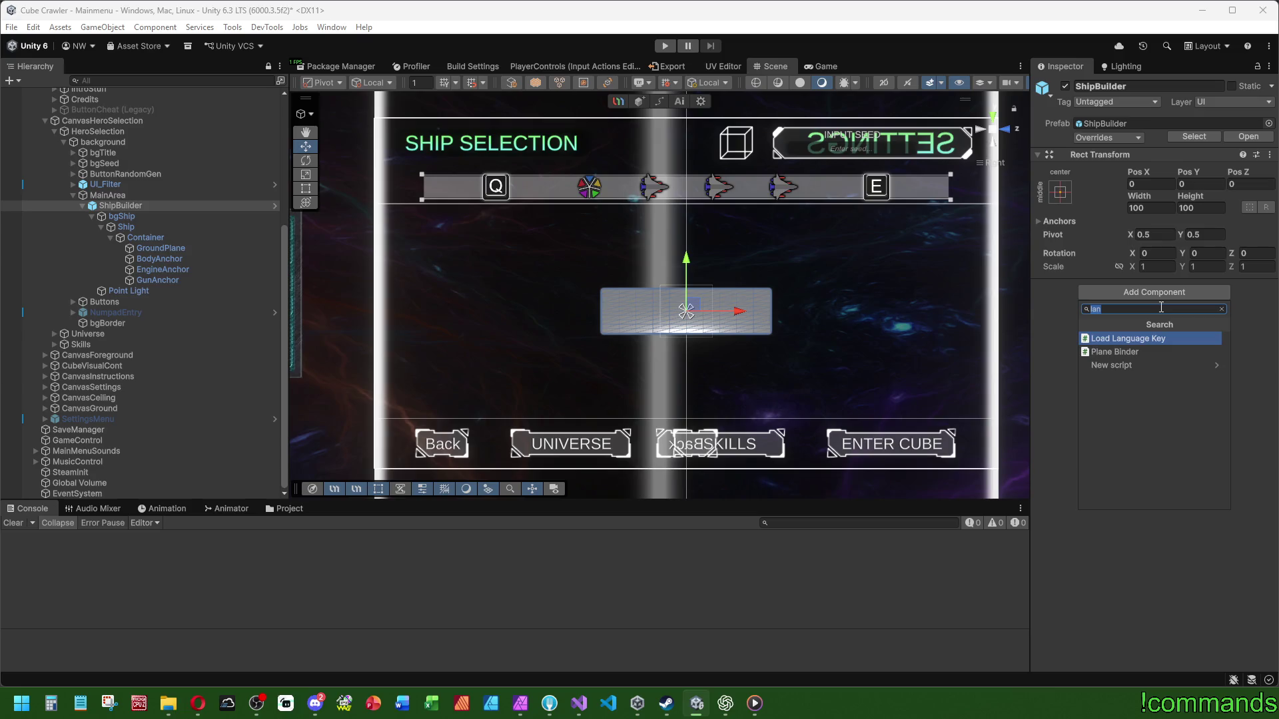
{"action": "type", "text": "ship"}
{"action": "left_click", "coordinate": [1149, 365]}
Step: Open VisualShipBuilder.cs and insert blank lines below the class's opening brace
{"action": "double_click", "coordinate": [1147, 291]}
{"action": "key", "text": "Up"}
{"action": "key", "text": "Up"}
{"action": "key", "text": "Return"}
{"action": "key", "text": "Return"}
{"action": "key", "text": "Up"}
Step: Write the [SerializeField] private Transform _bodyAnchor field, duplicate it as _weaponAnchor and _engineAnchor, and save
{"action": "type", "text": "SerializeField]"}
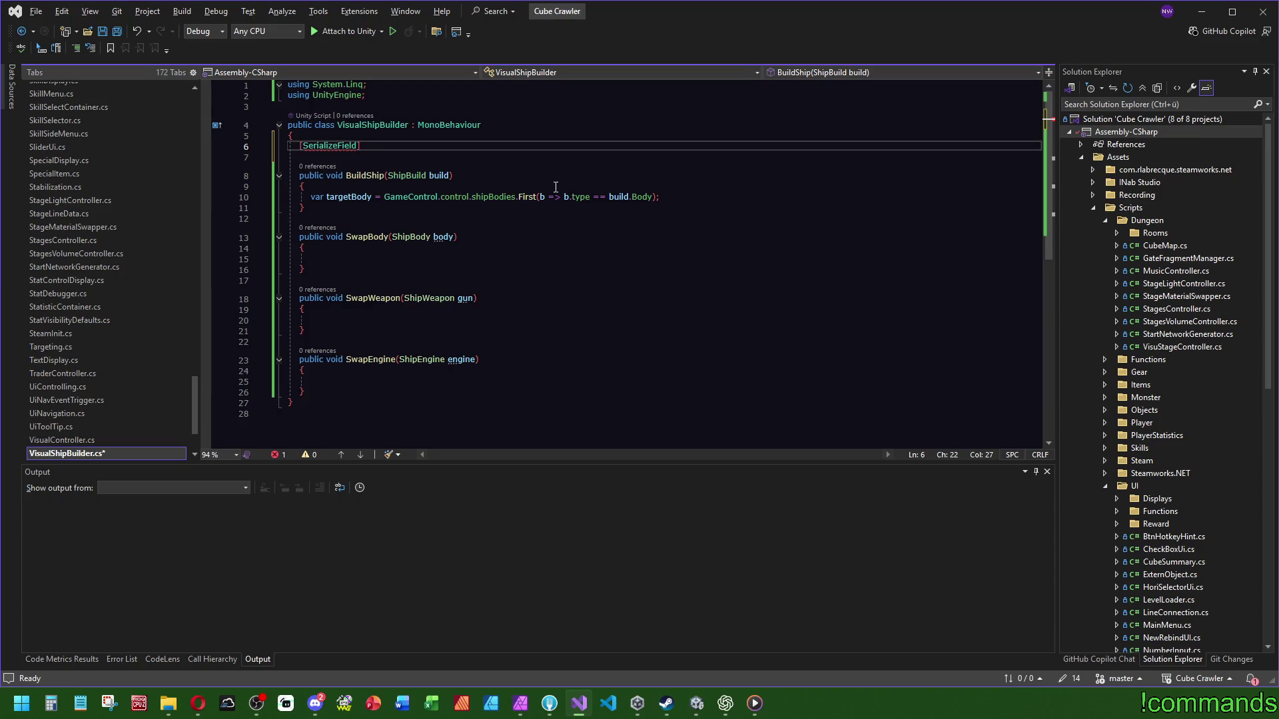
{"action": "type", "text": " private Tra"}
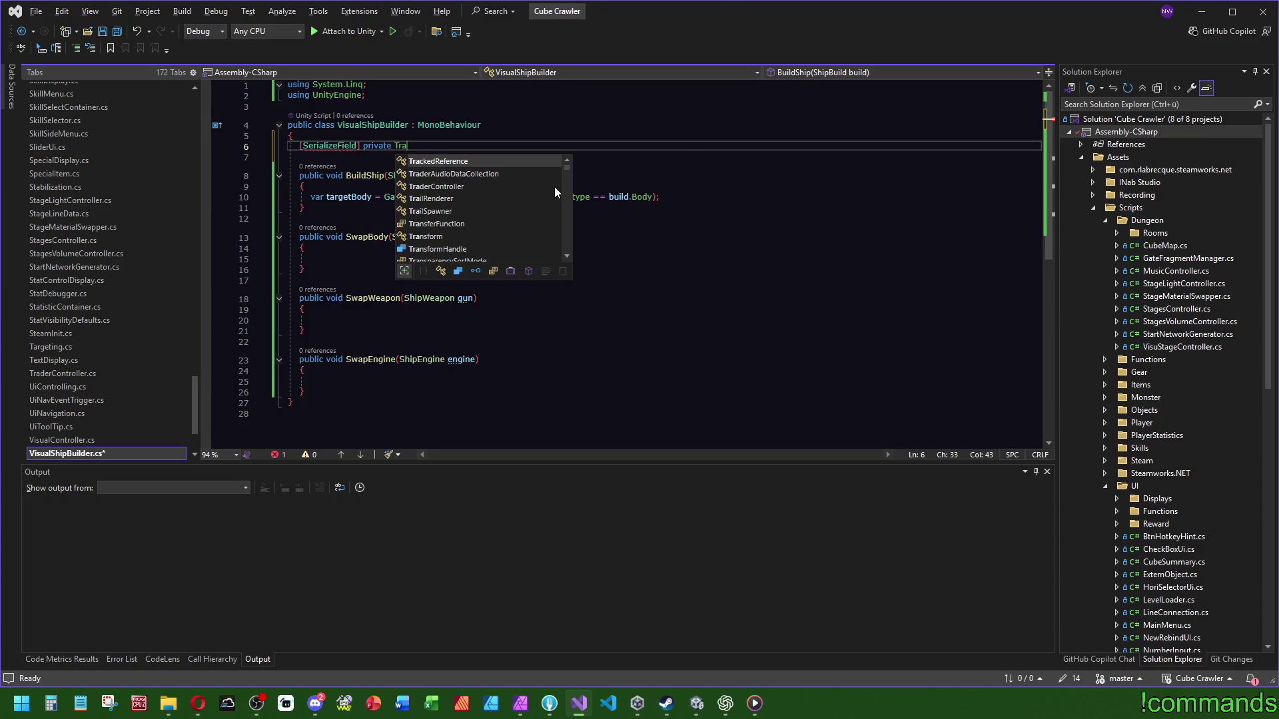
{"action": "type", "text": "nsform "}
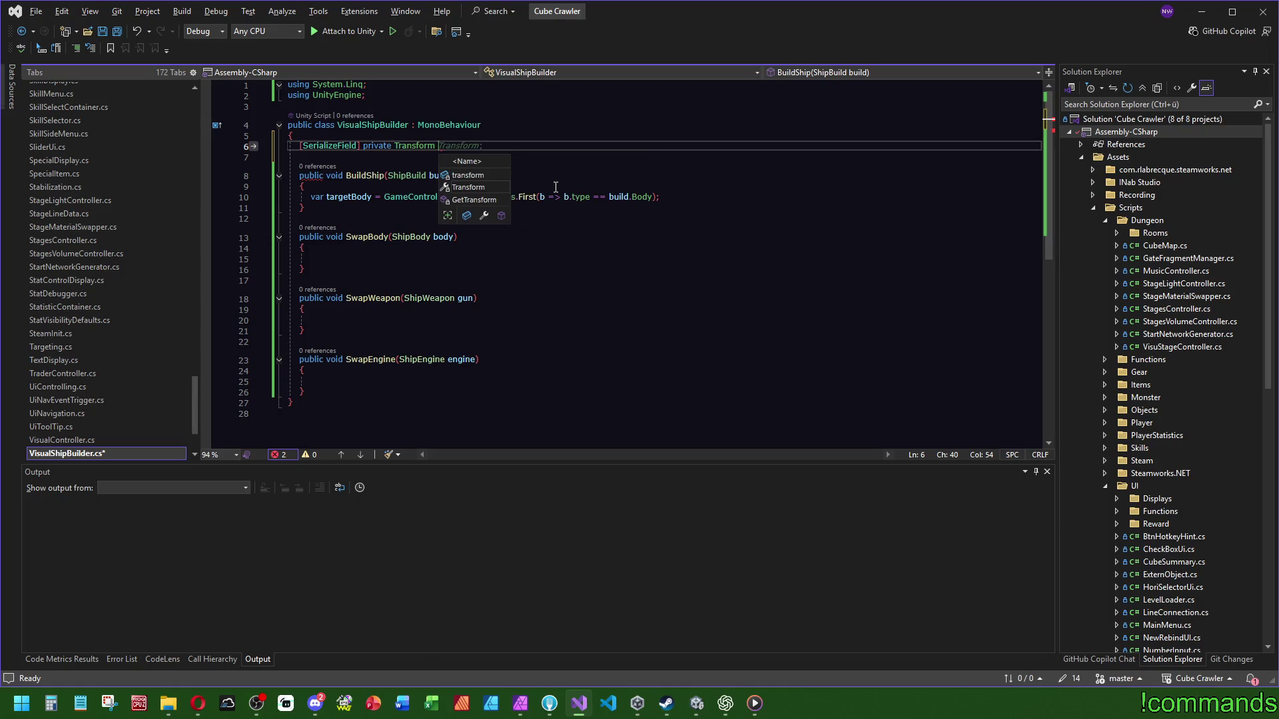
{"action": "type", "text": "_body"}
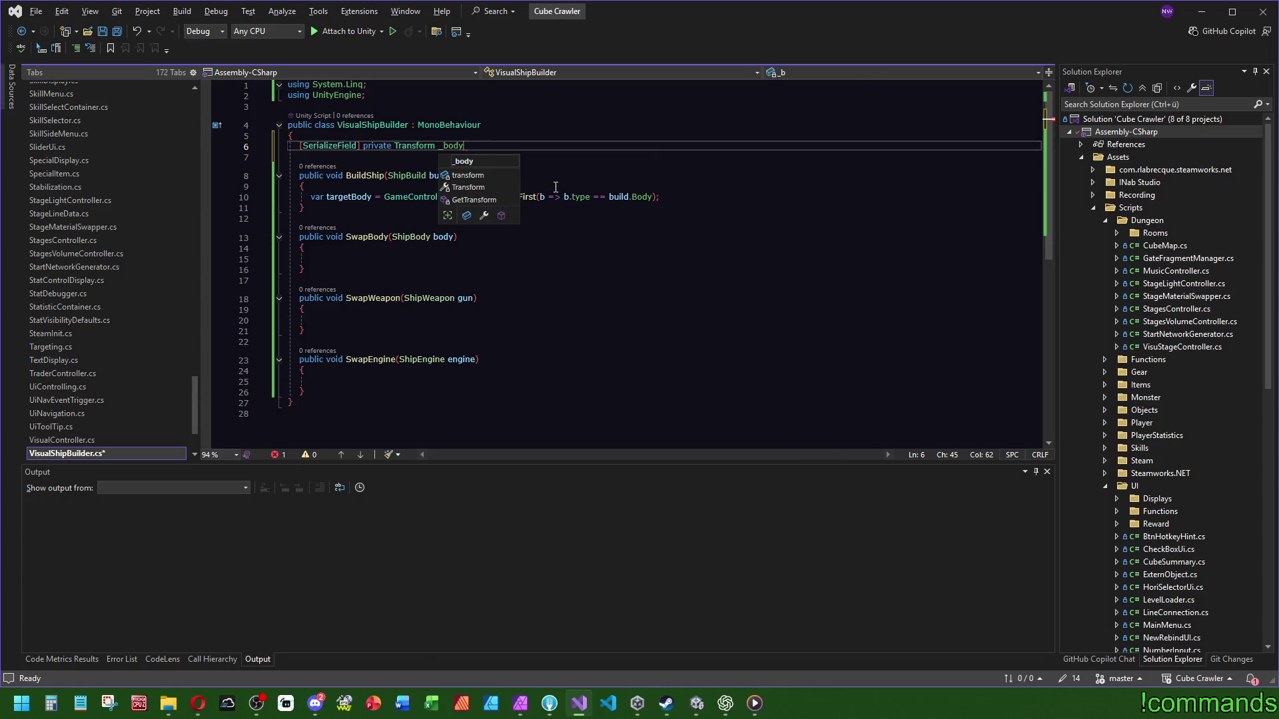
{"action": "type", "text": "Anchor;"}
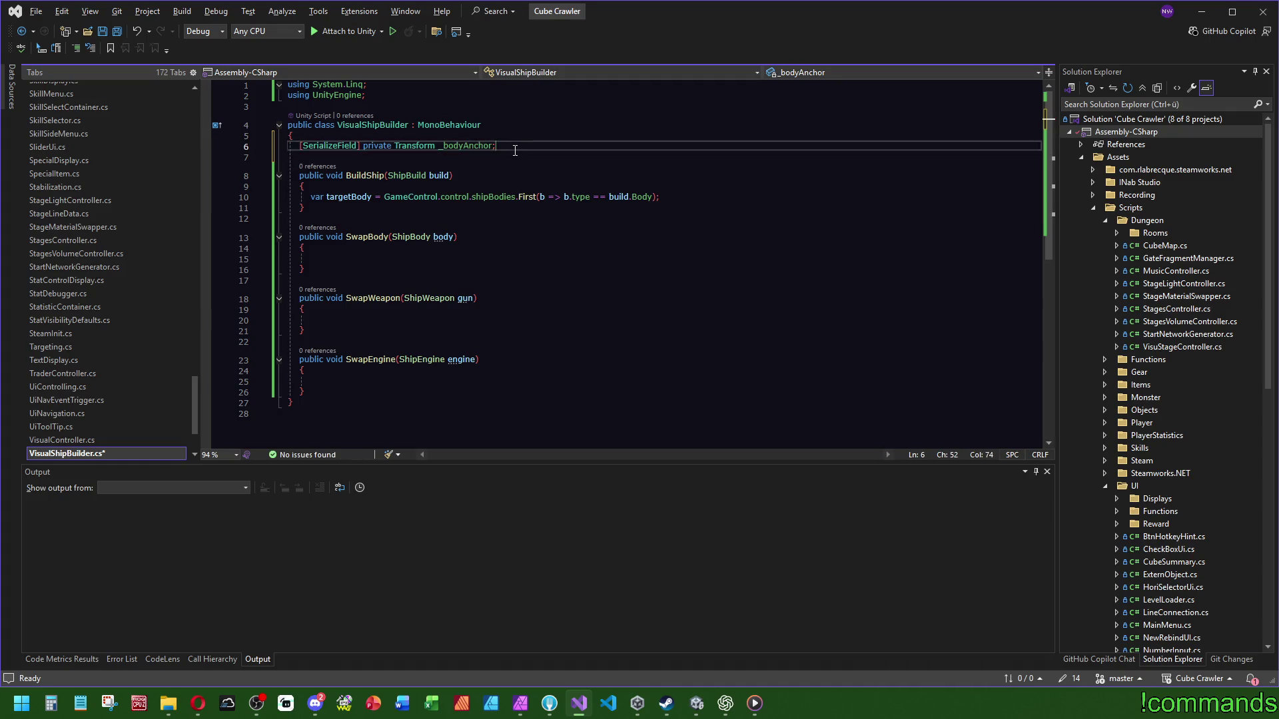
{"action": "key", "text": "ctrl+d"}
{"action": "key", "text": "ctrl+d"}
{"action": "left_click", "coordinate": [448, 155]}
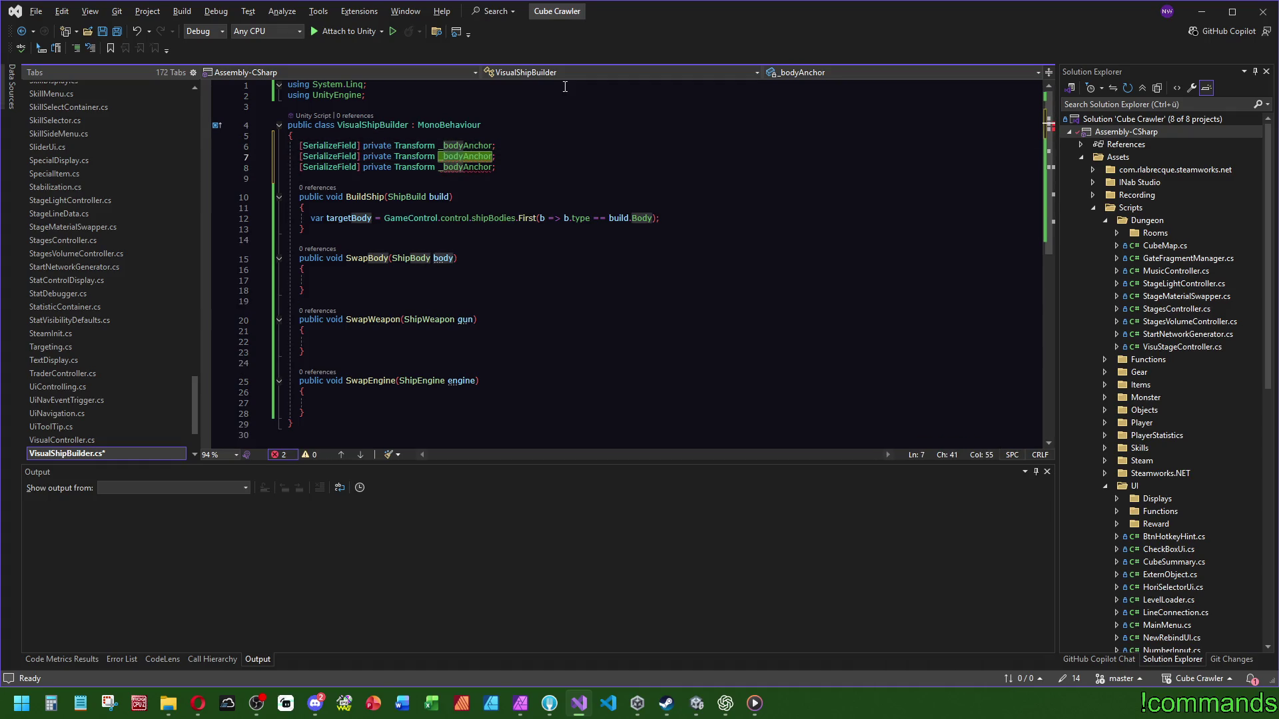
{"action": "type", "text": "wea"}
{"action": "key", "text": "Down"}
{"action": "key", "text": "Left"}
{"action": "key", "text": "Left"}
{"action": "key", "text": "BackSpace"}
{"action": "key", "text": "BackSpace"}
{"action": "key", "text": "BackSpace"}
{"action": "type", "text": "en"}
{"action": "left_click", "coordinate": [505, 145]}
{"action": "left_click", "coordinate": [115, 33]}
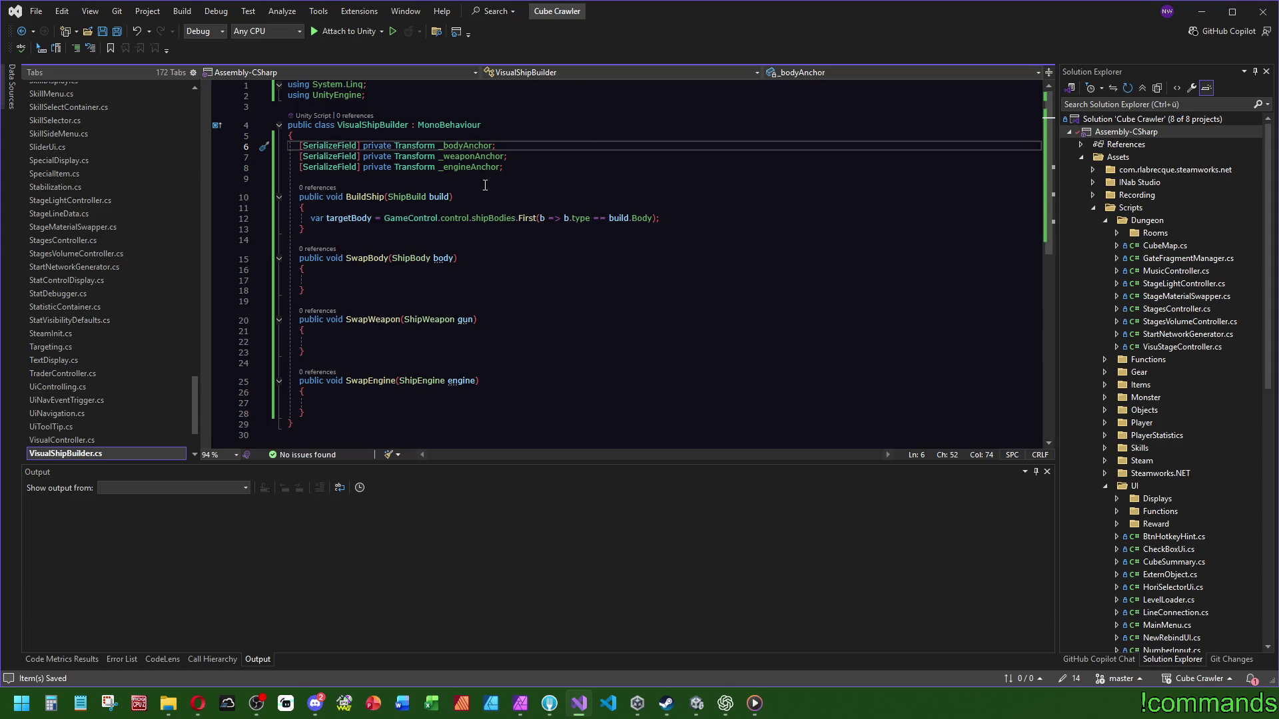
Step: Replace the targetBody line with Instantiate of the body prefab under _bodyAnchor
{"action": "left_click", "coordinate": [655, 218]}
{"action": "type", "text": ".p"}
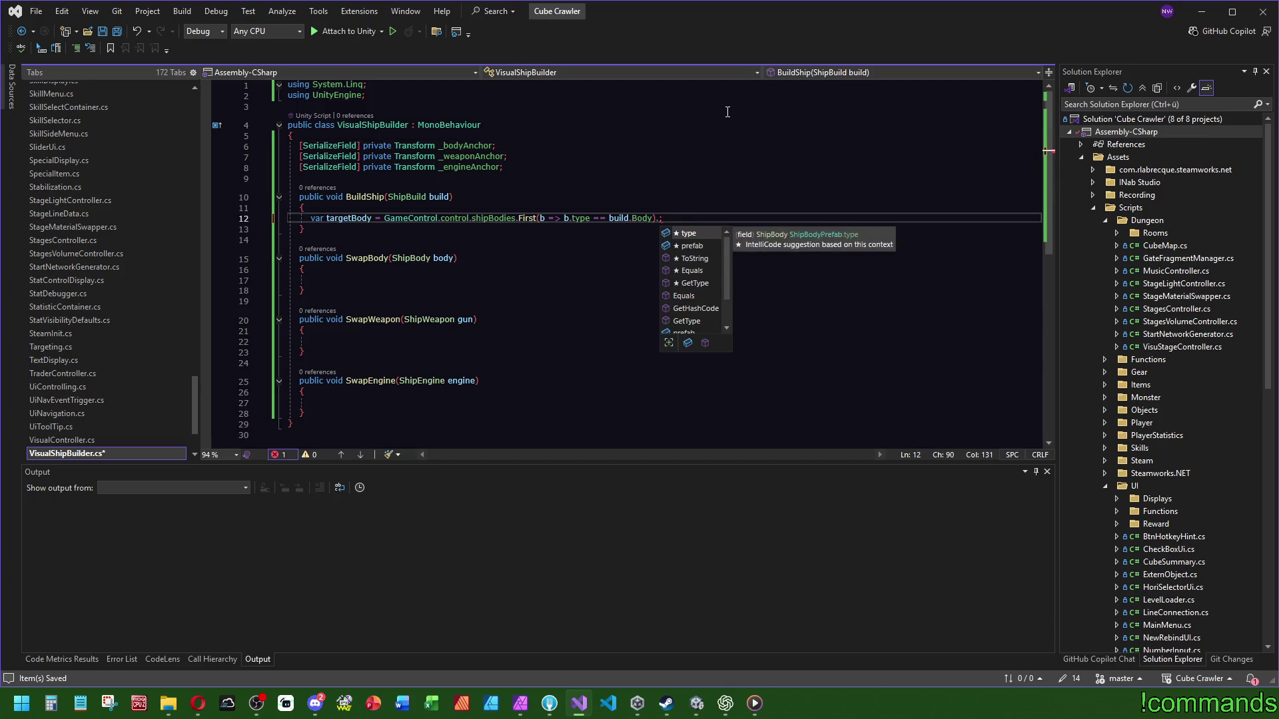
{"action": "key", "text": "Tab"}
{"action": "left_click", "coordinate": [650, 108]}
{"action": "left_click_drag", "start_coordinate": [688, 217], "coordinate": [385, 218]}
{"action": "key", "text": "BackSpace"}
{"action": "key", "text": "End"}
{"action": "key", "text": "shift+Home"}
{"action": "key", "text": "BackSpace"}
{"action": "type", "text": "insta"}
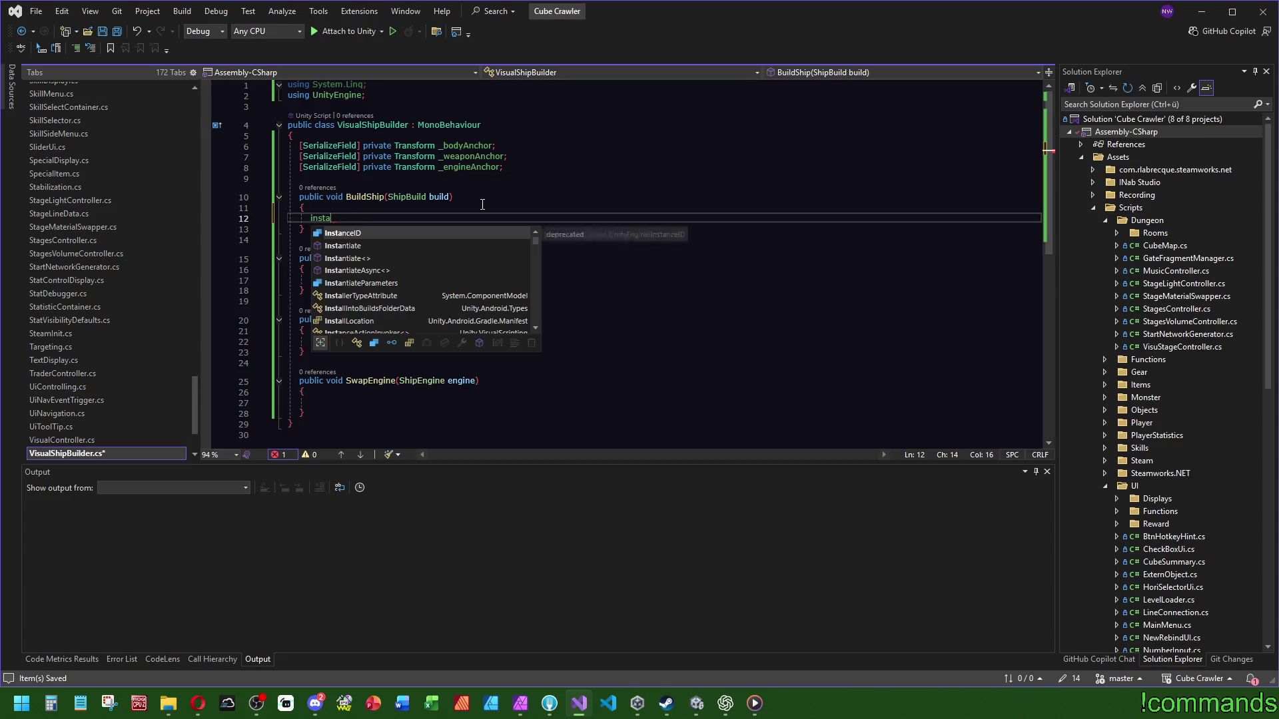
{"action": "key", "text": "Tab"}
{"action": "key", "text": "BackSpace"}
{"action": "key", "text": "BackSpace"}
{"action": "key", "text": "BackSpace"}
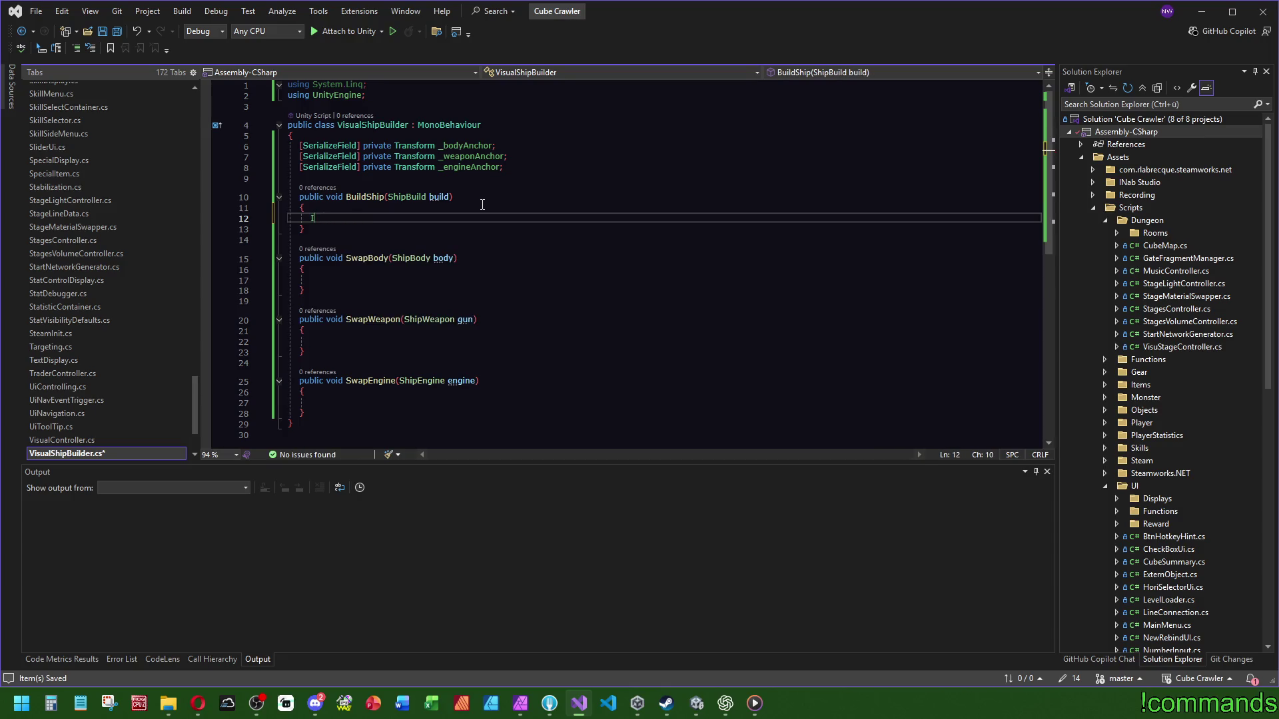
{"action": "key", "text": "Escape"}
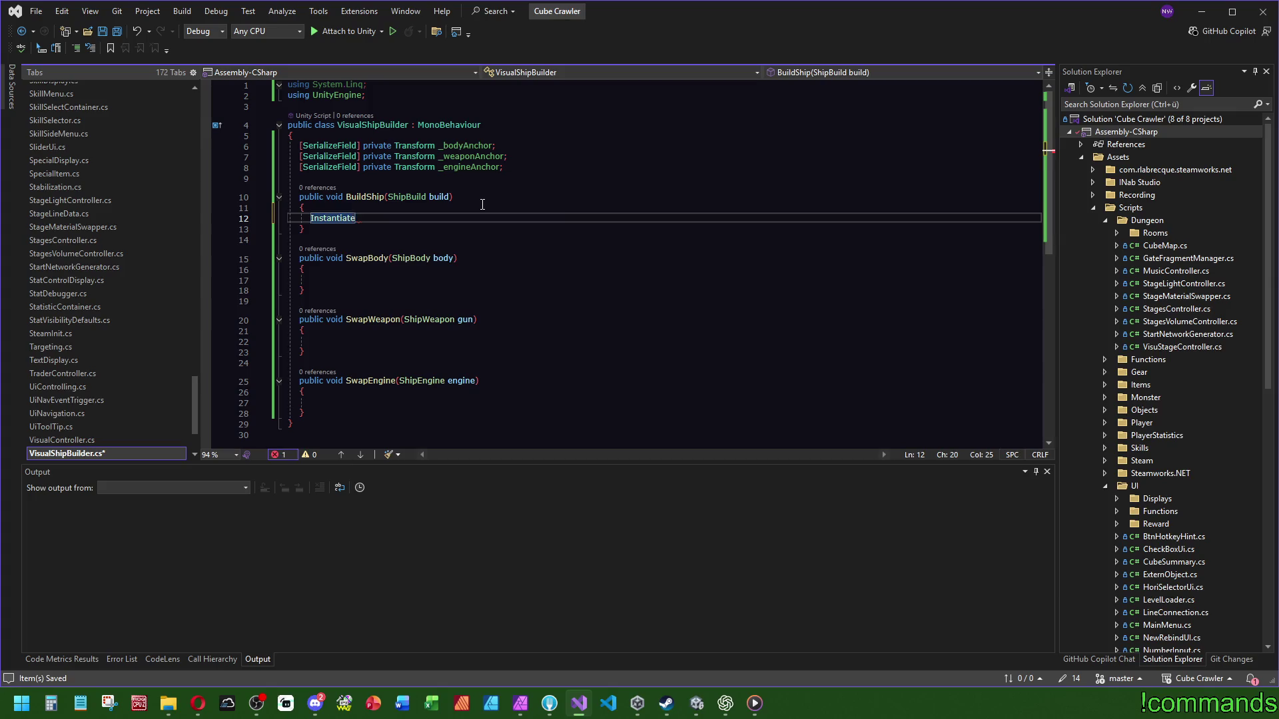
{"action": "key", "text": "Tab"}
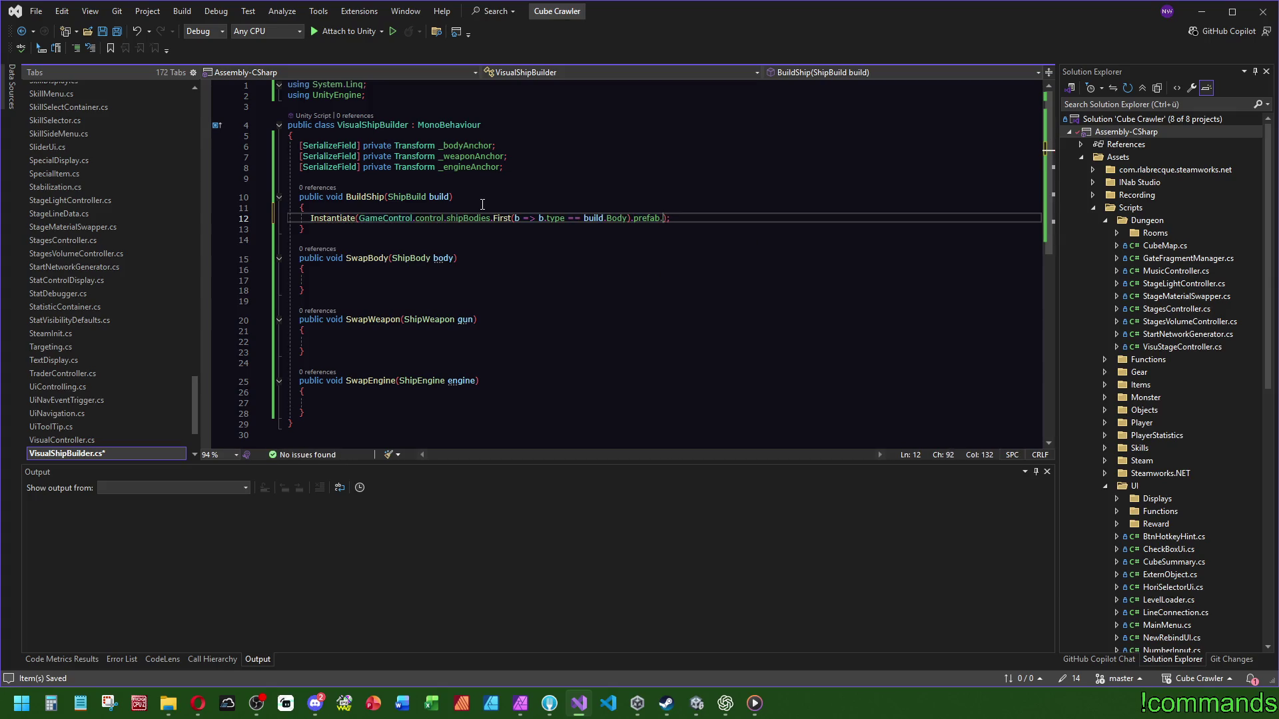
{"action": "type", "text": ","}
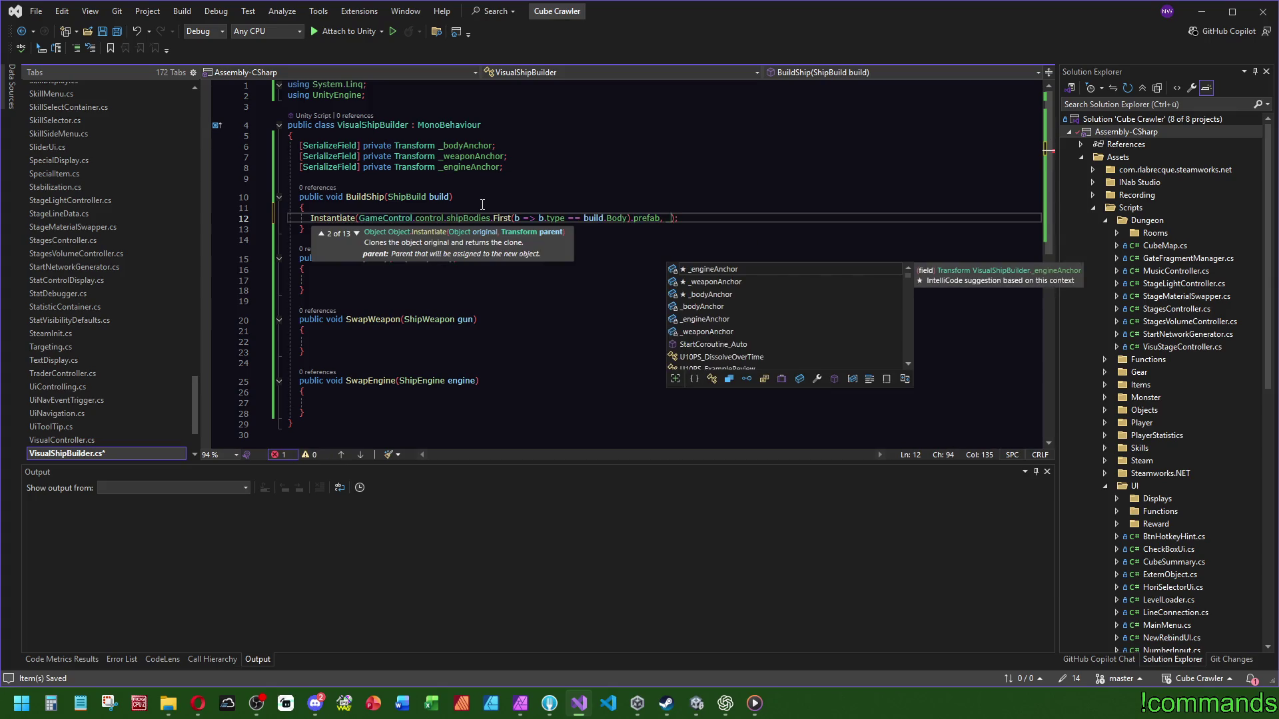
{"action": "key", "text": "Down"}
{"action": "key", "text": "Down"}
{"action": "key", "text": "Tab"}
Step: Duplicate the Instantiate line twice and point the second copy at the shipGuns Weapon prefab
{"action": "key", "text": "Up"}
{"action": "key", "text": "Up"}
{"action": "key", "text": "Up"}
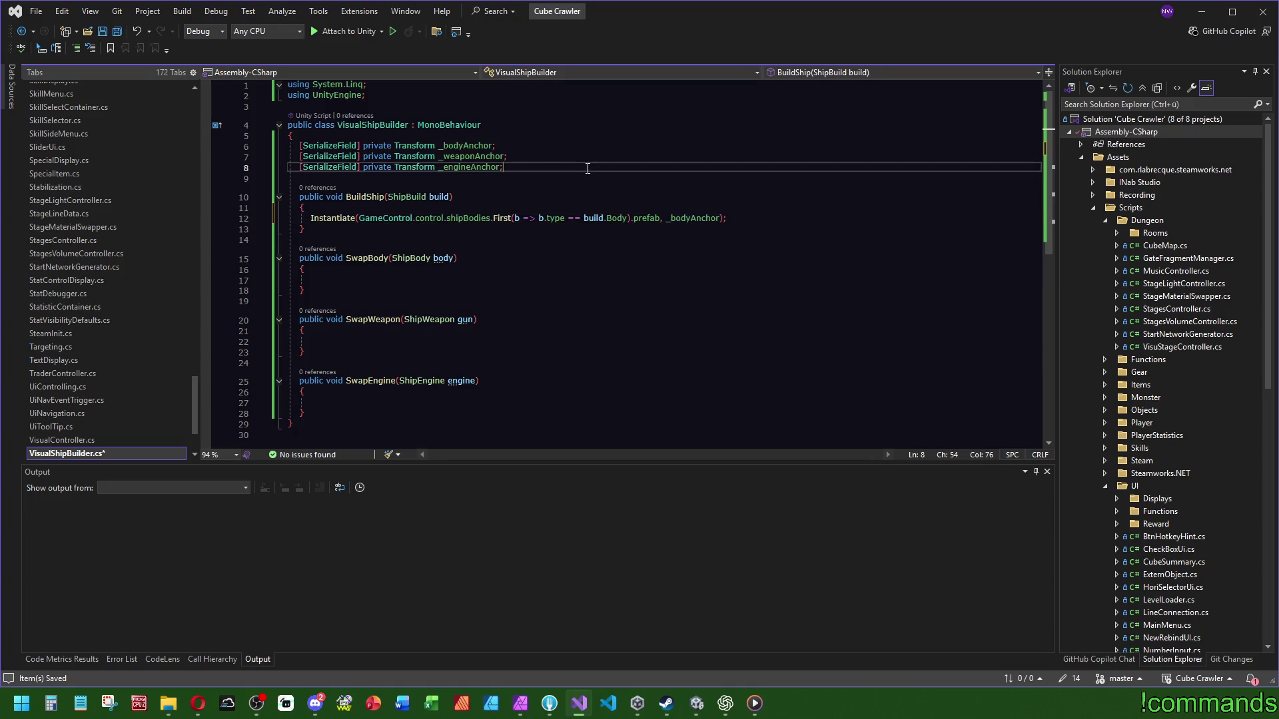
{"action": "key", "text": "Down"}
{"action": "key", "text": "Down"}
{"action": "key", "text": "Down"}
{"action": "key", "text": "End"}
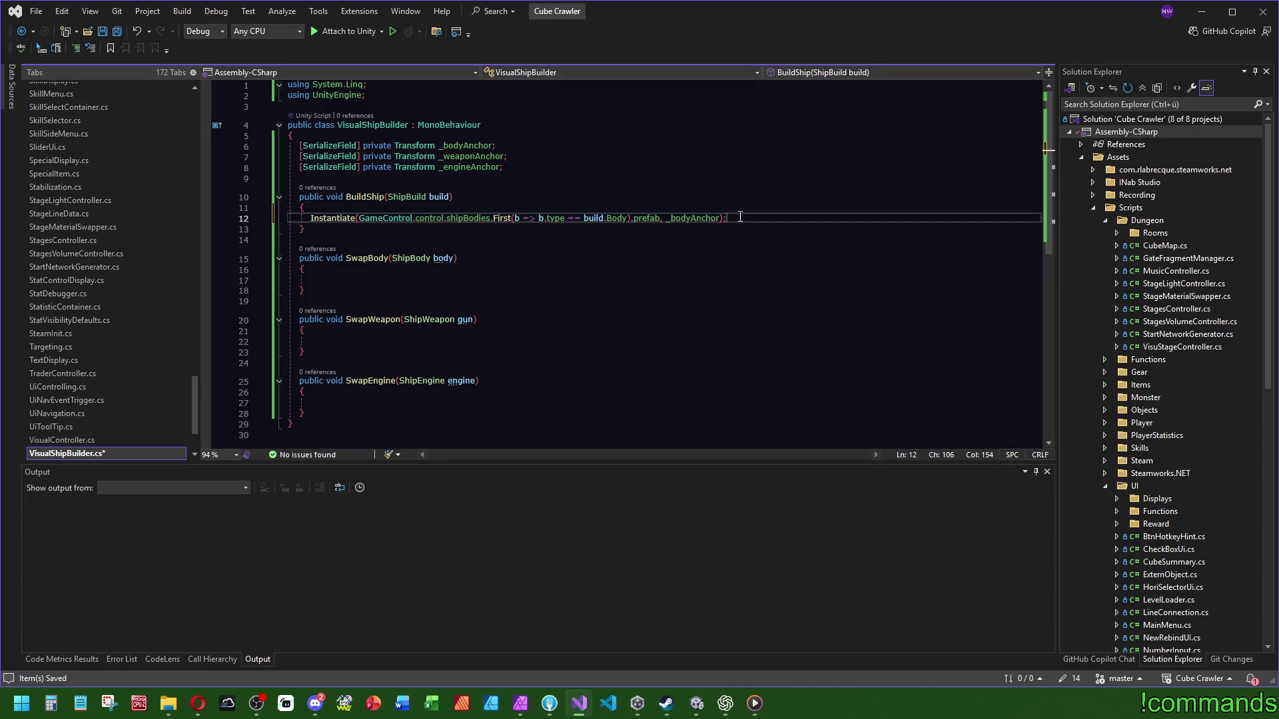
{"action": "key", "text": "ctrl+d"}
{"action": "key", "text": "ctrl+d"}
{"action": "double_click", "coordinate": [469, 229]}
{"action": "type", "text": "ship"}
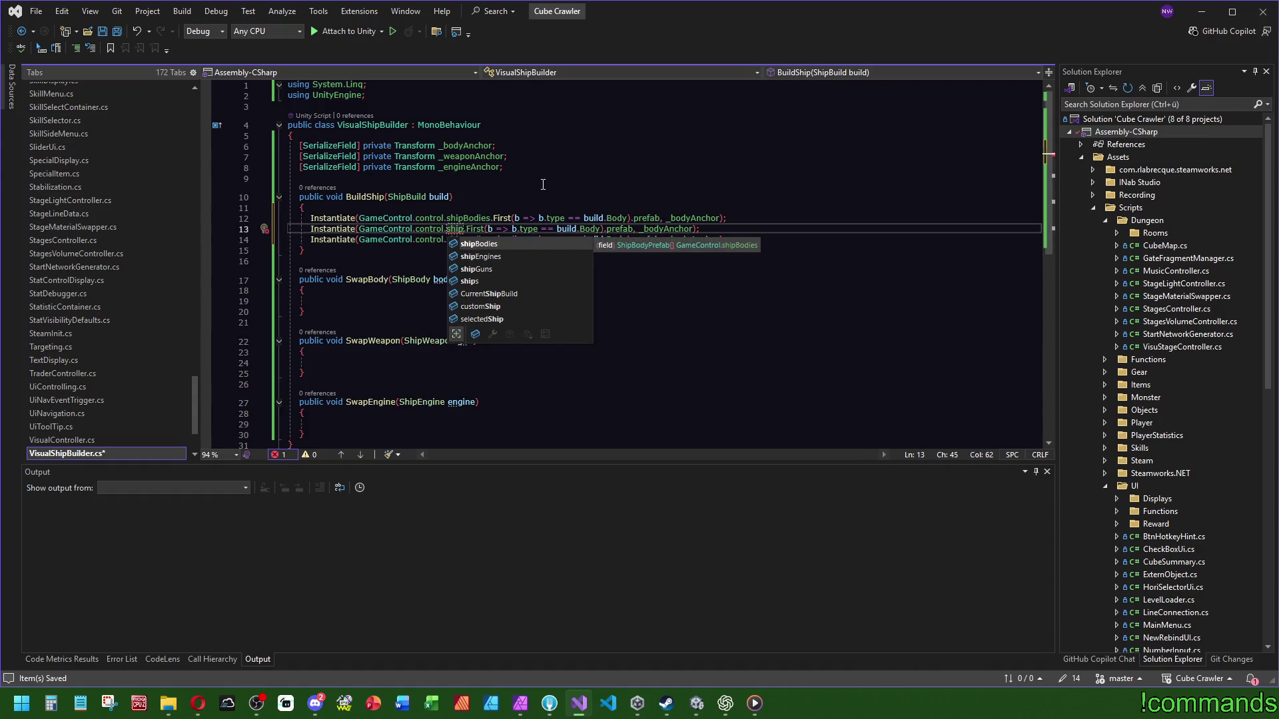
{"action": "key", "text": "Down"}
{"action": "key", "text": "Down"}
{"action": "key", "text": "Tab"}
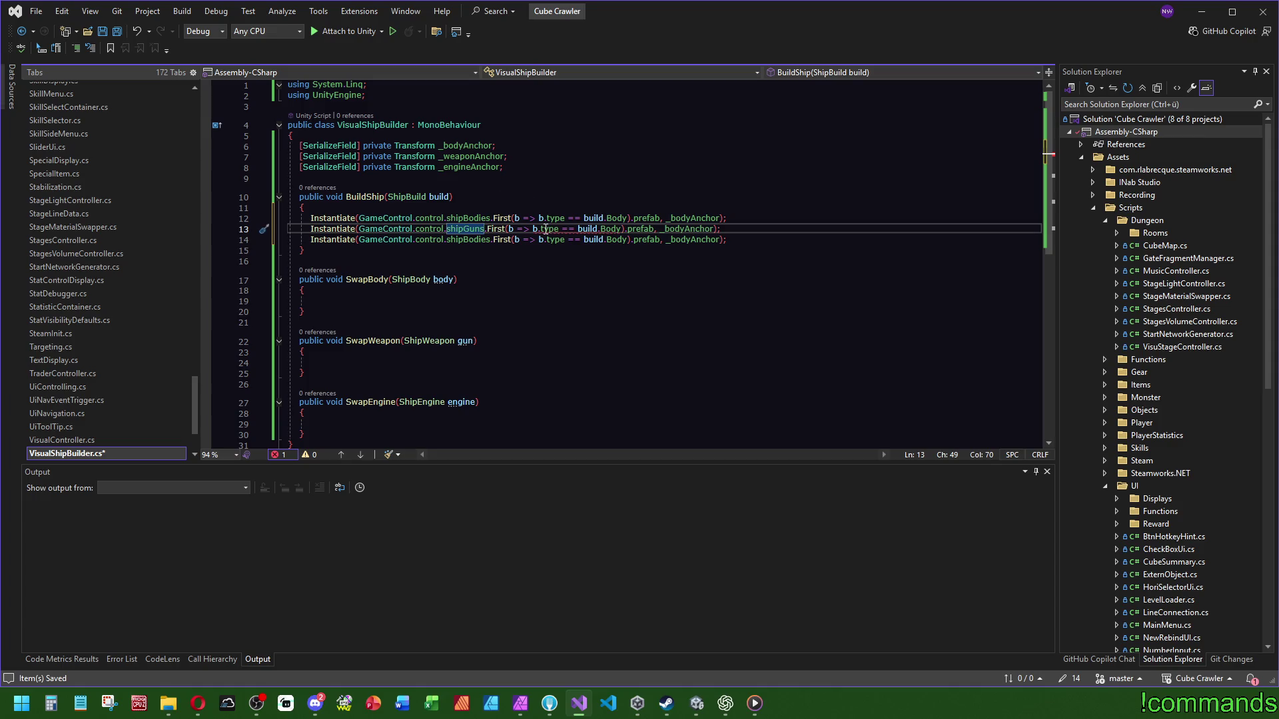
{"action": "double_click", "coordinate": [612, 228]}
{"action": "type", "text": "wea"}
{"action": "key", "text": "Tab"}
{"action": "key", "text": "End"}
{"action": "key", "text": "Left"}
{"action": "key", "text": "Left"}
Step: Set the weapon and engine lines' parent anchors to _weaponAnchor and _engineAnchor
{"action": "double_click", "coordinate": [470, 156]}
{"action": "key", "text": "ctrl+c"}
{"action": "double_click", "coordinate": [697, 228]}
{"action": "key", "text": "ctrl+v"}
{"action": "double_click", "coordinate": [469, 167]}
{"action": "key", "text": "ctrl+c"}
{"action": "double_click", "coordinate": [679, 239]}
{"action": "key", "text": "ctrl+v"}
Step: Switch the third line to the shipEngines Engine prefab and save VisualShipBuilder.cs
{"action": "left_click", "coordinate": [627, 239]}
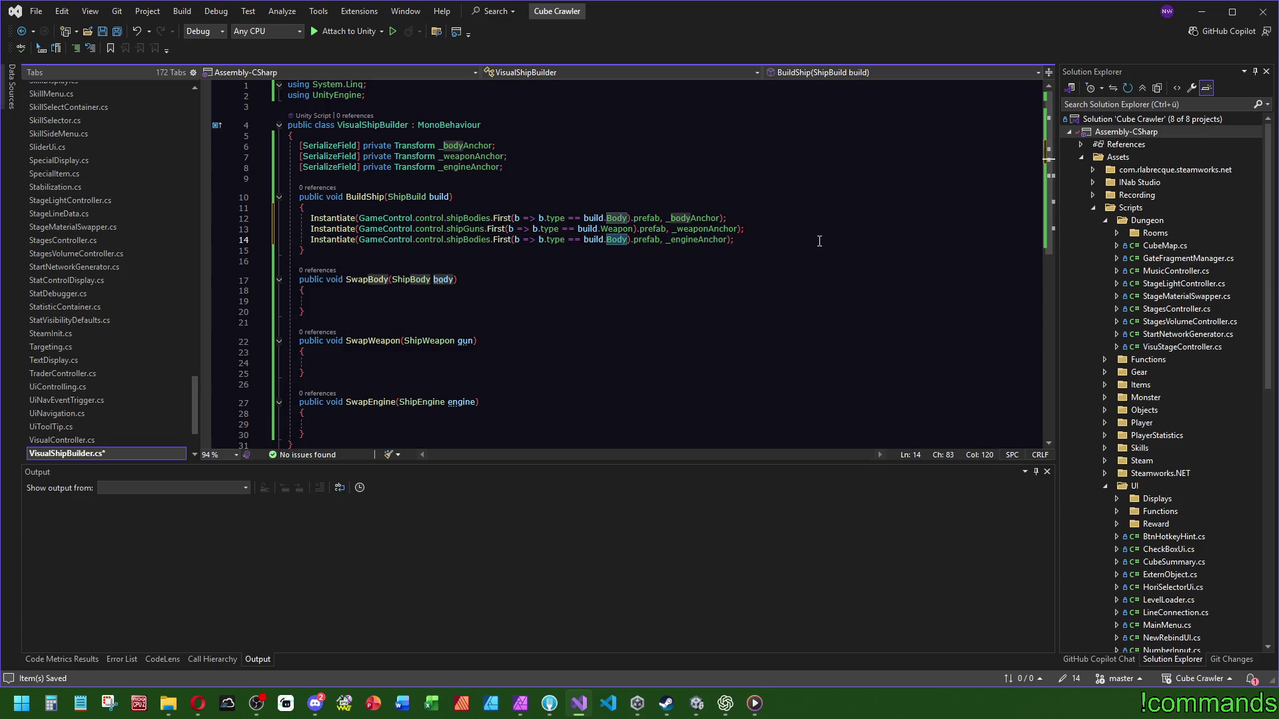
{"action": "key", "text": "BackSpace"}
{"action": "key", "text": "BackSpace"}
{"action": "key", "text": "BackSpace"}
{"action": "type", "text": "Engine"}
{"action": "double_click", "coordinate": [477, 239]}
{"action": "type", "text": "s"}
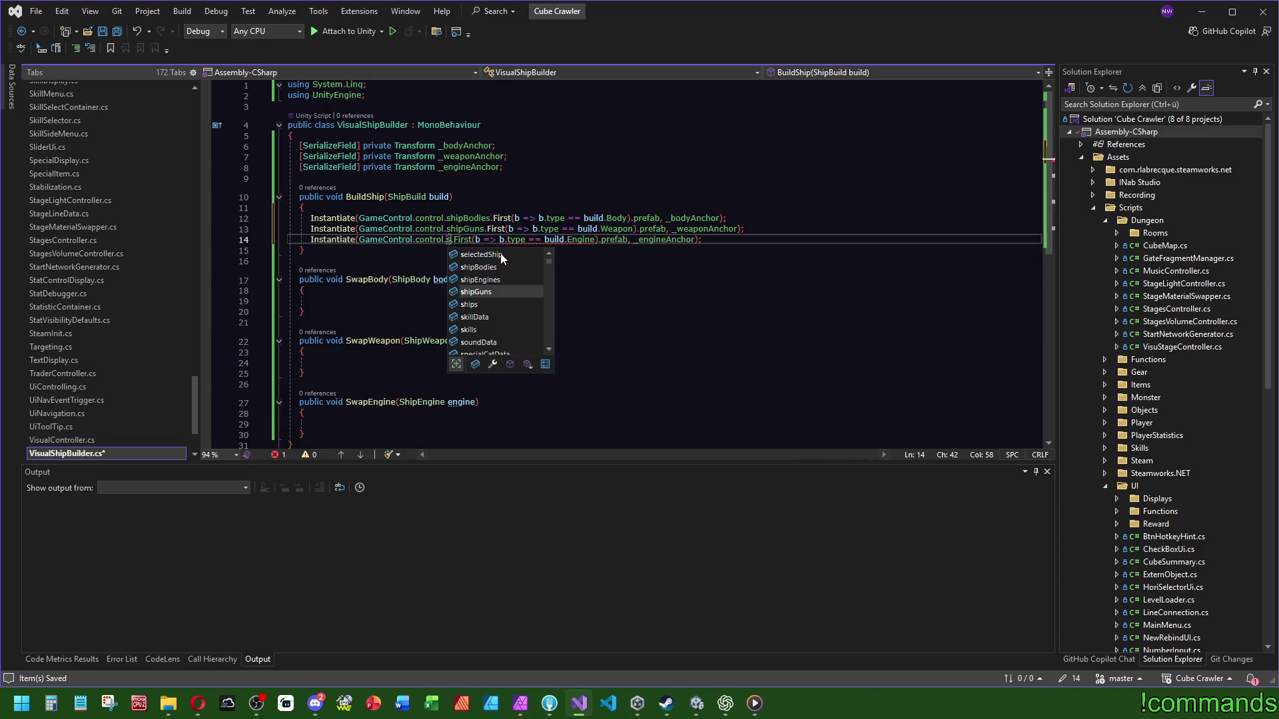
{"action": "double_click", "coordinate": [480, 279]}
{"action": "left_click", "coordinate": [586, 166]}
{"action": "key", "text": "Down"}
{"action": "key", "text": "Down"}
{"action": "key", "text": "Down"}
{"action": "key", "text": "ctrl+s"}
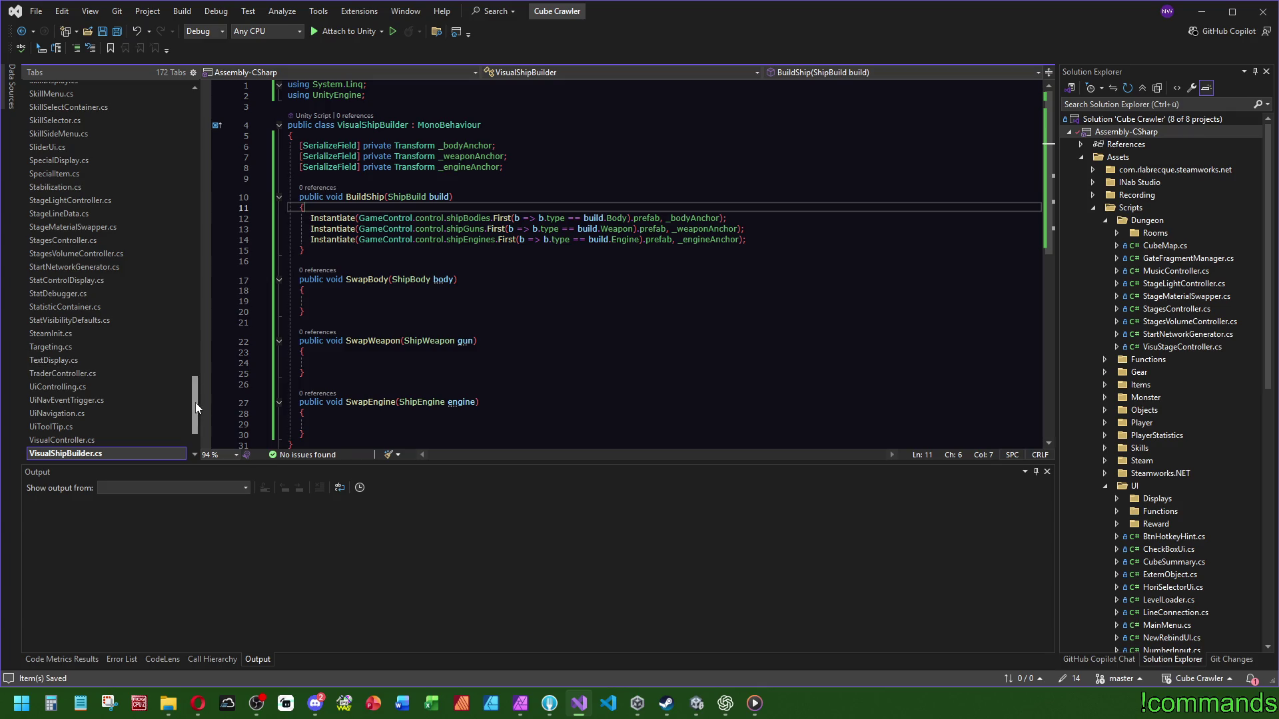
{"action": "mouse_move", "coordinate": [195, 407]}
{"action": "left_mouse_down"}
{"action": "mouse_move", "coordinate": [196, 307]}
{"action": "mouse_move", "coordinate": [209, 367]}
{"action": "mouse_move", "coordinate": [189, 253]}
{"action": "mouse_move", "coordinate": [188, 293]}
{"action": "left_mouse_up"}
Step: Open PlayerController.cs at its BuildUpShip method
{"action": "left_click", "coordinate": [59, 259]}
{"action": "key", "text": "Down"}
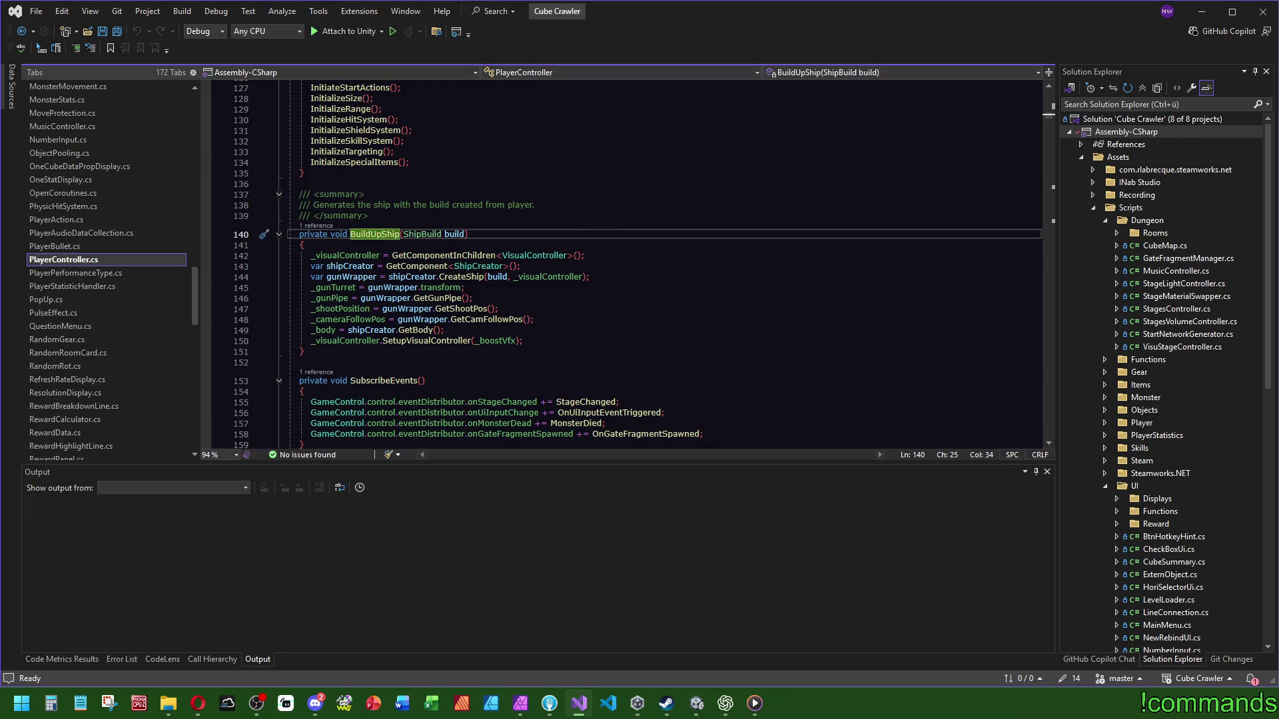
{"action": "key", "text": "alt+Tab"}
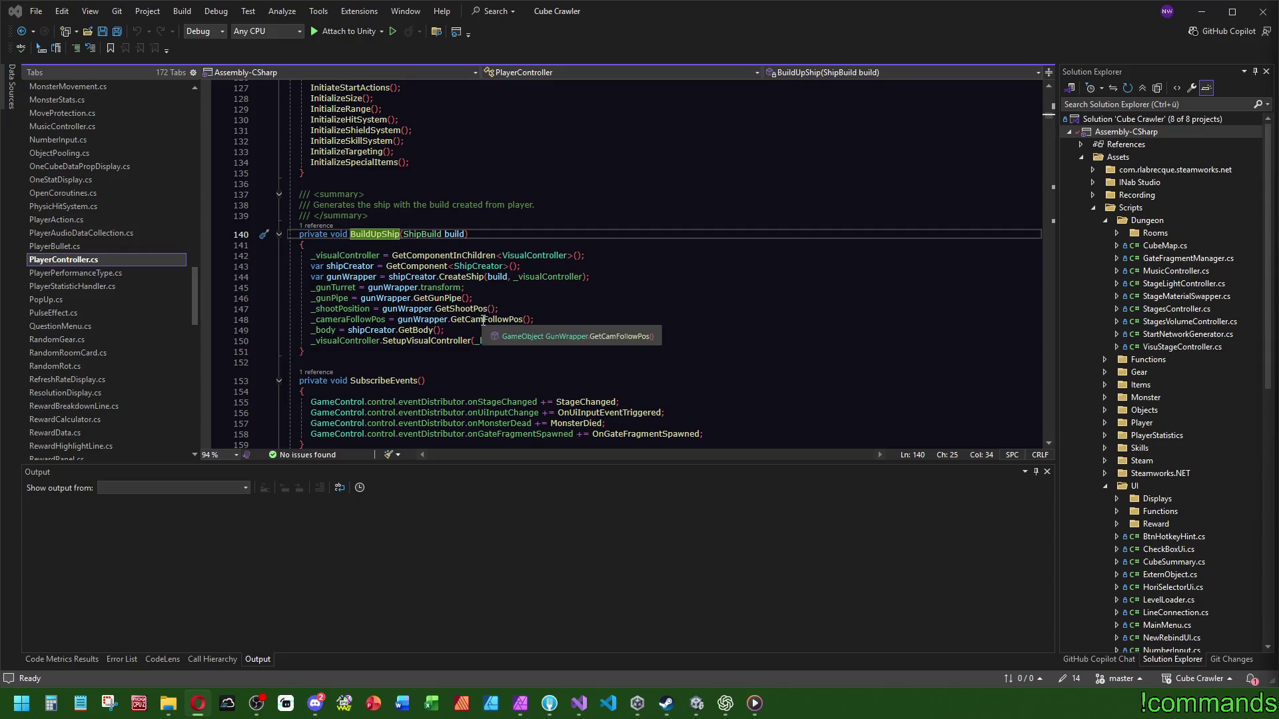
{"action": "left_click", "coordinate": [337, 287]}
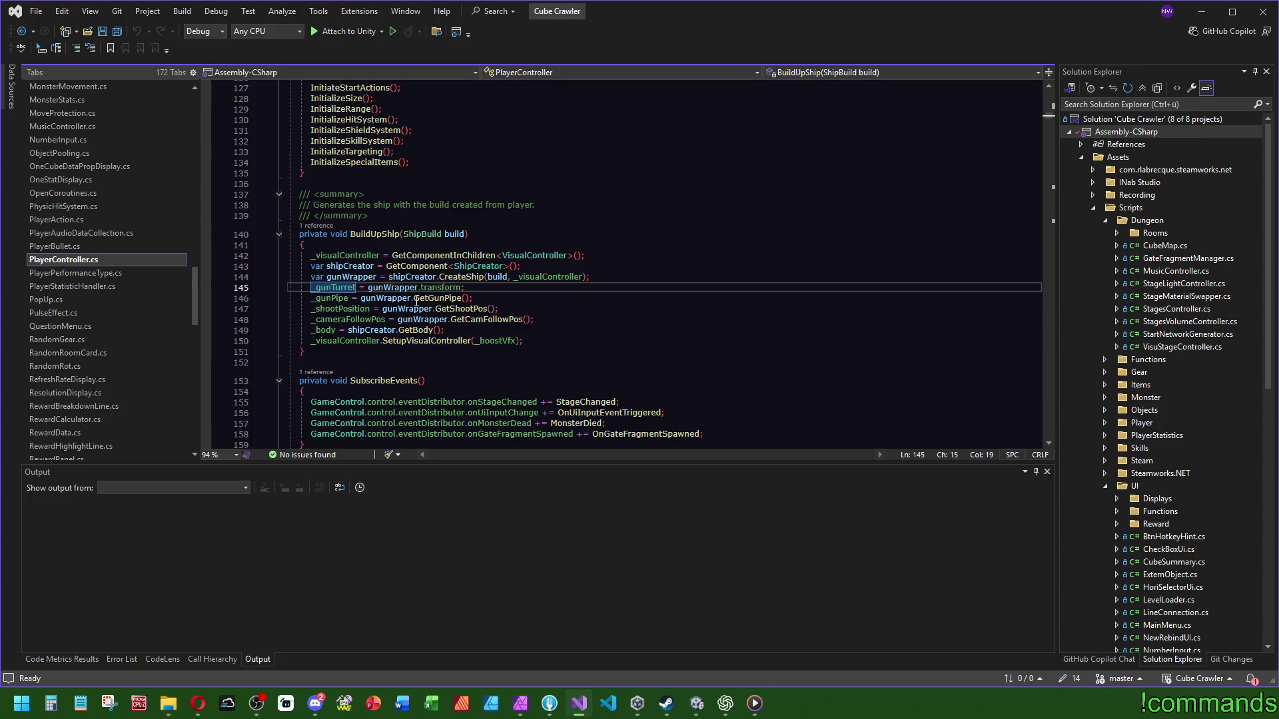
Step: Follow CreateShip, CreateBody and ResetTransformOnSlot to their definitions in ShipCreator.cs
{"action": "left_click", "coordinate": [472, 277]}
{"action": "key", "text": "F12"}
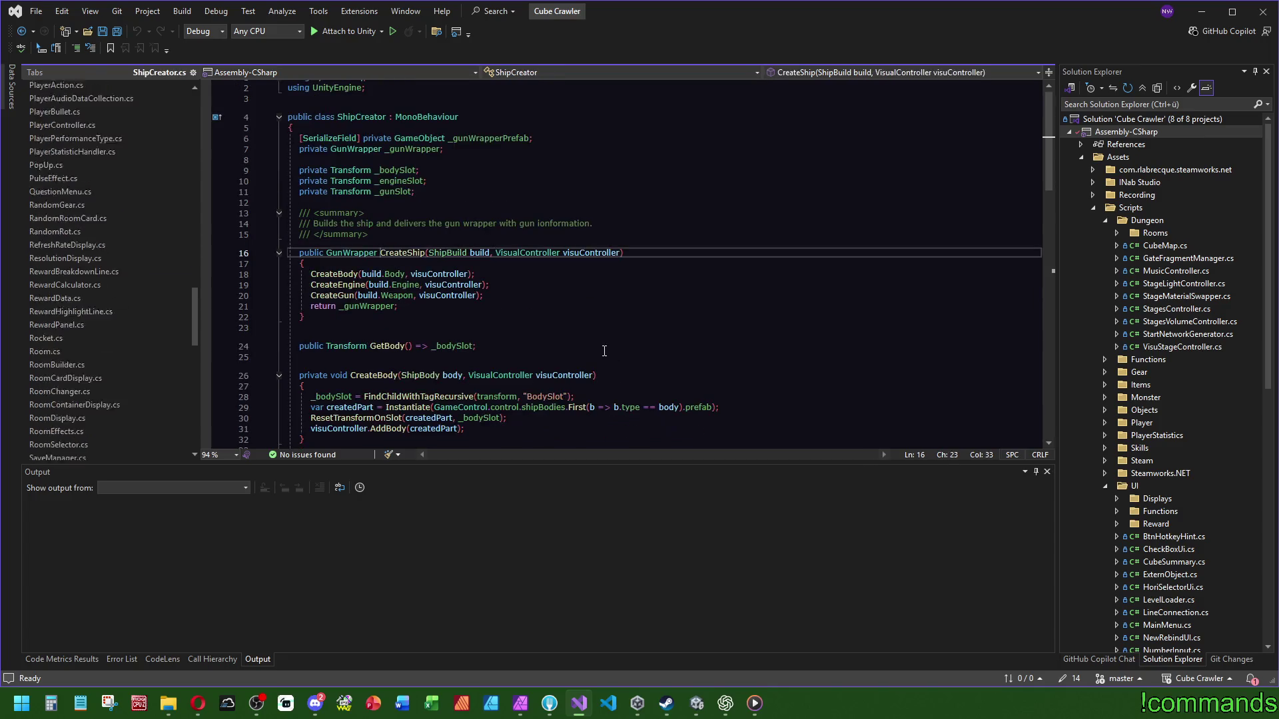
{"action": "key", "text": "Down"}
{"action": "key", "text": "Down"}
{"action": "key", "text": "F12"}
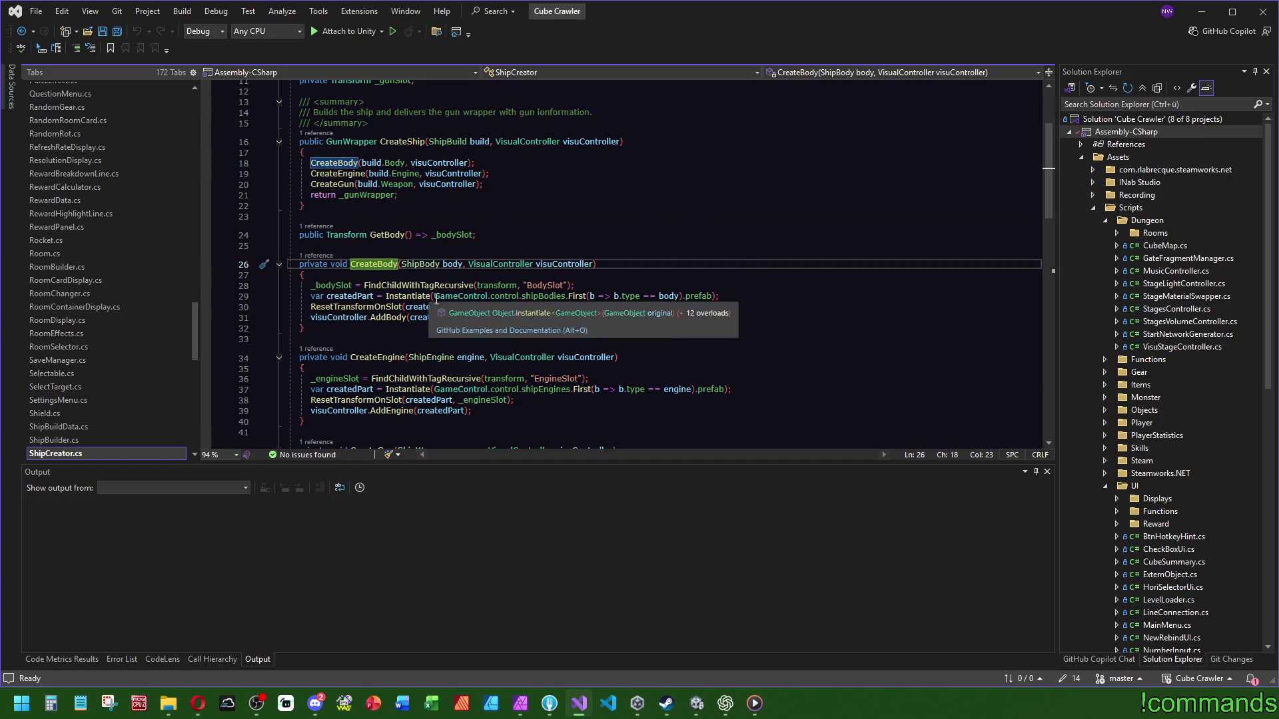
{"action": "left_click", "coordinate": [356, 318]}
{"action": "key", "text": "Up"}
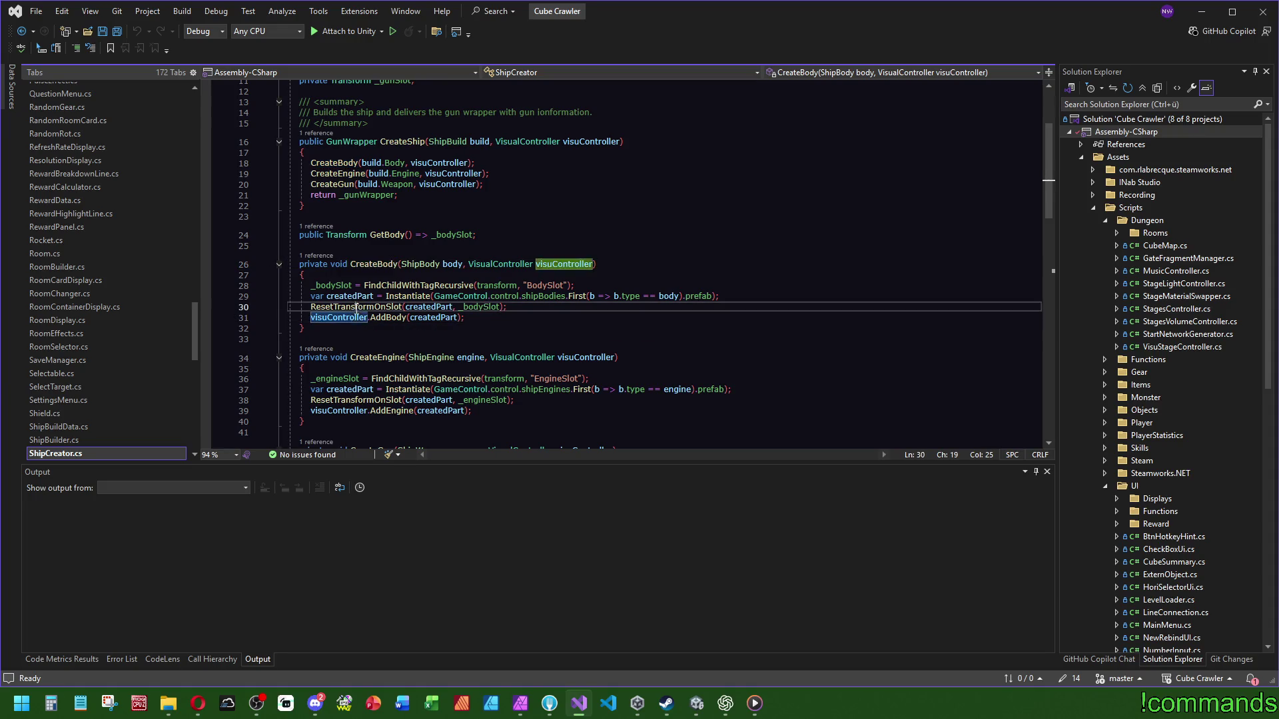
{"action": "key", "text": "F12"}
{"action": "mouse_move", "coordinate": [320, 329]}
{"action": "left_mouse_down"}
{"action": "mouse_move", "coordinate": [333, 326]}
{"action": "mouse_move", "coordinate": [362, 238]}
{"action": "left_mouse_up"}
{"action": "key", "text": "ctrl+c"}
{"action": "key", "text": "ctrl+minus"}
{"action": "key", "text": "ctrl+minus"}
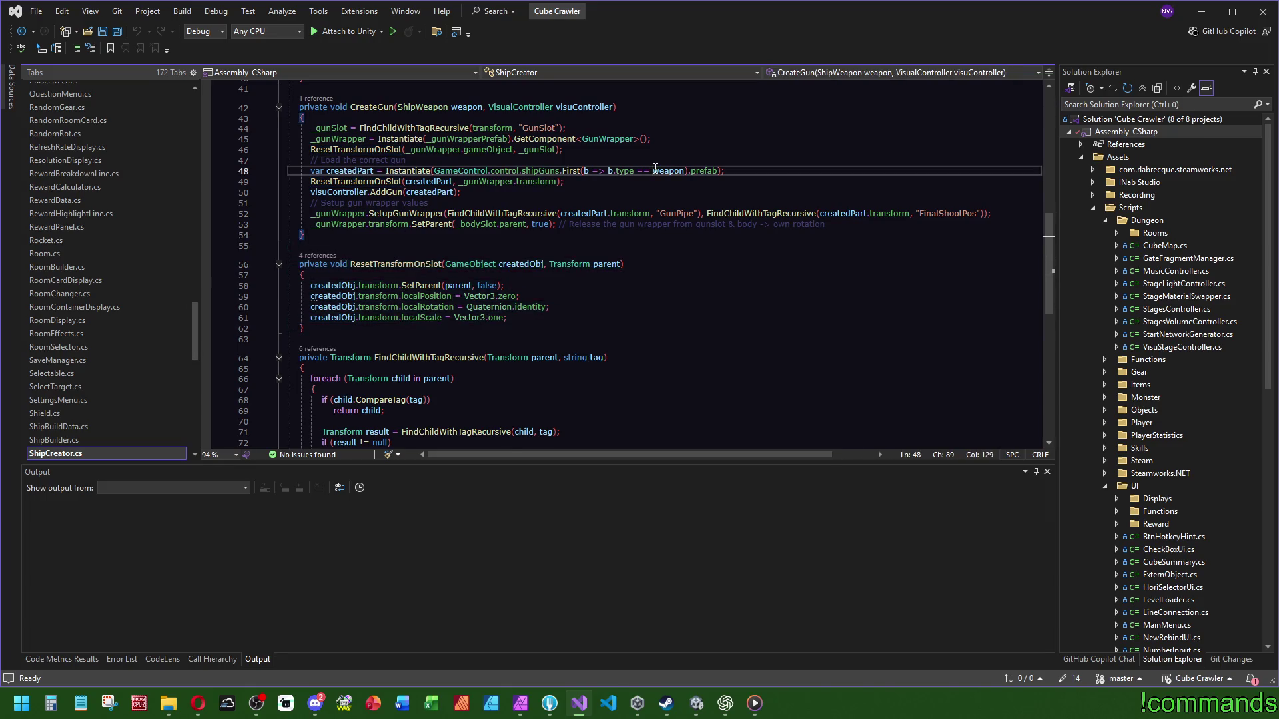
{"action": "scroll", "coordinate": [113, 400], "scroll_direction": "down", "scroll_amount": 8}
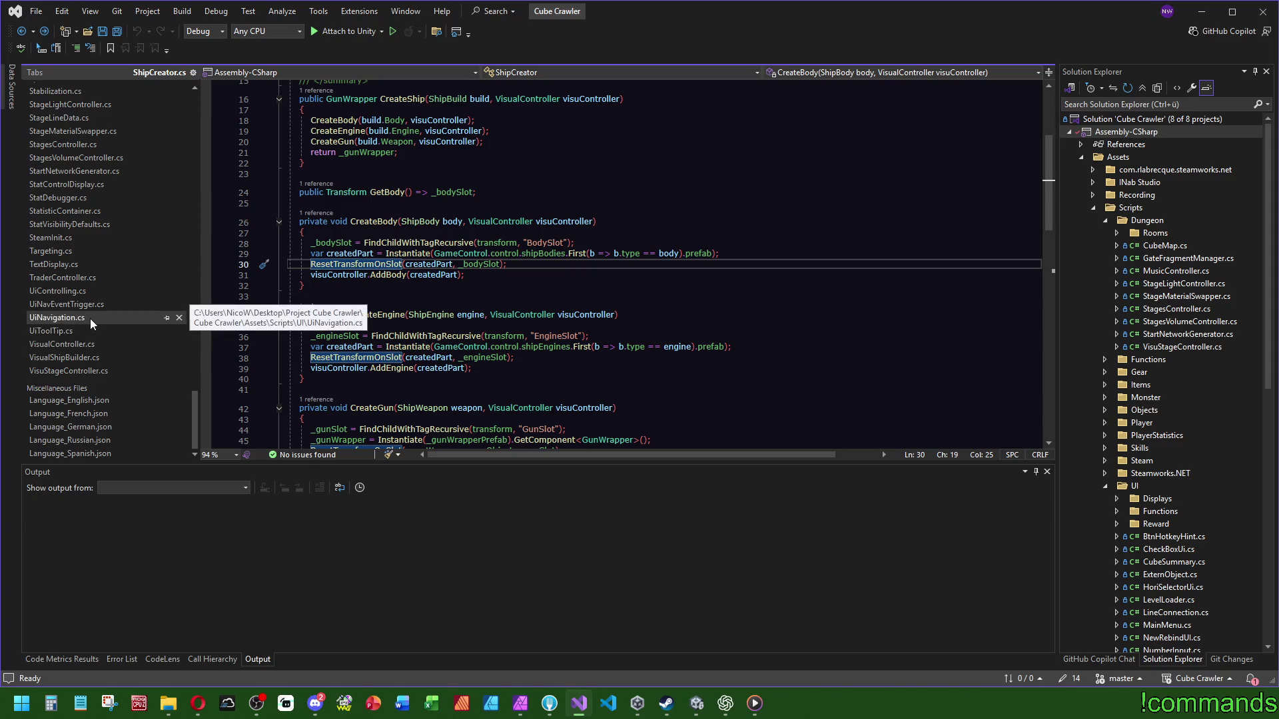
{"action": "left_click", "coordinate": [85, 360]}
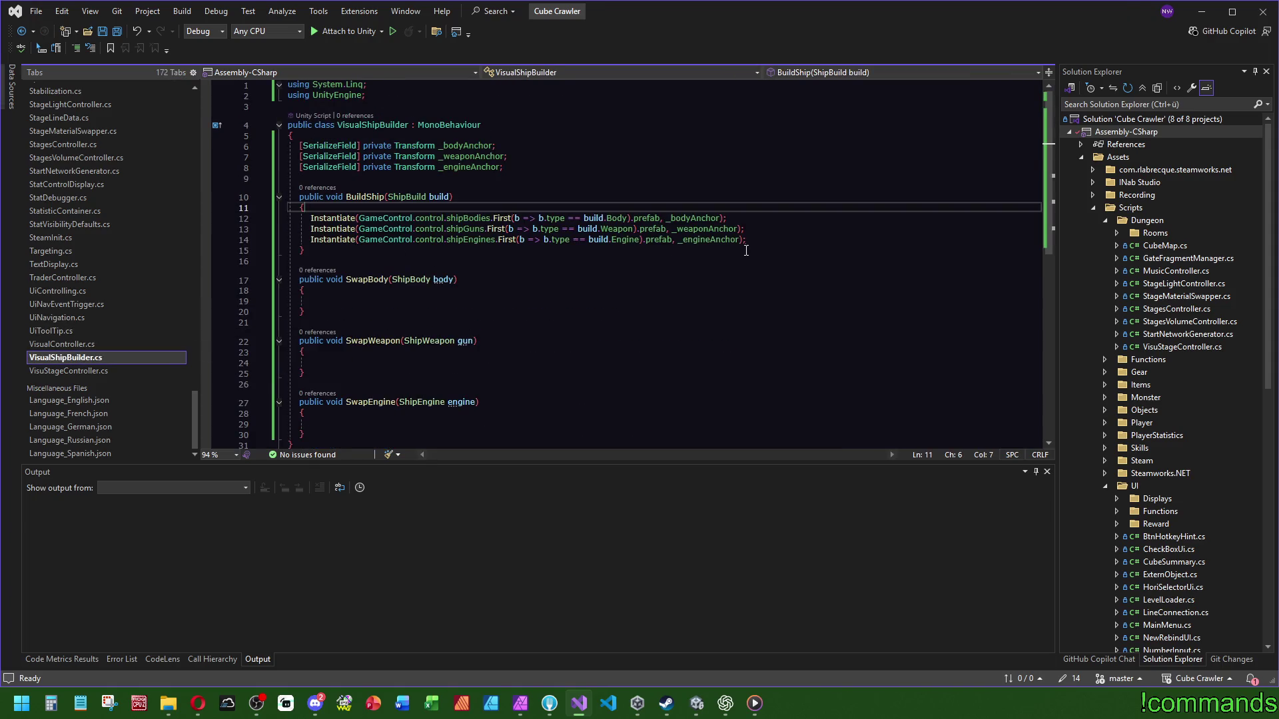
{"action": "scroll", "coordinate": [666, 299], "scroll_direction": "down", "scroll_amount": 2}
{"action": "left_click", "coordinate": [329, 362]}
{"action": "key", "text": "ctrl+v"}
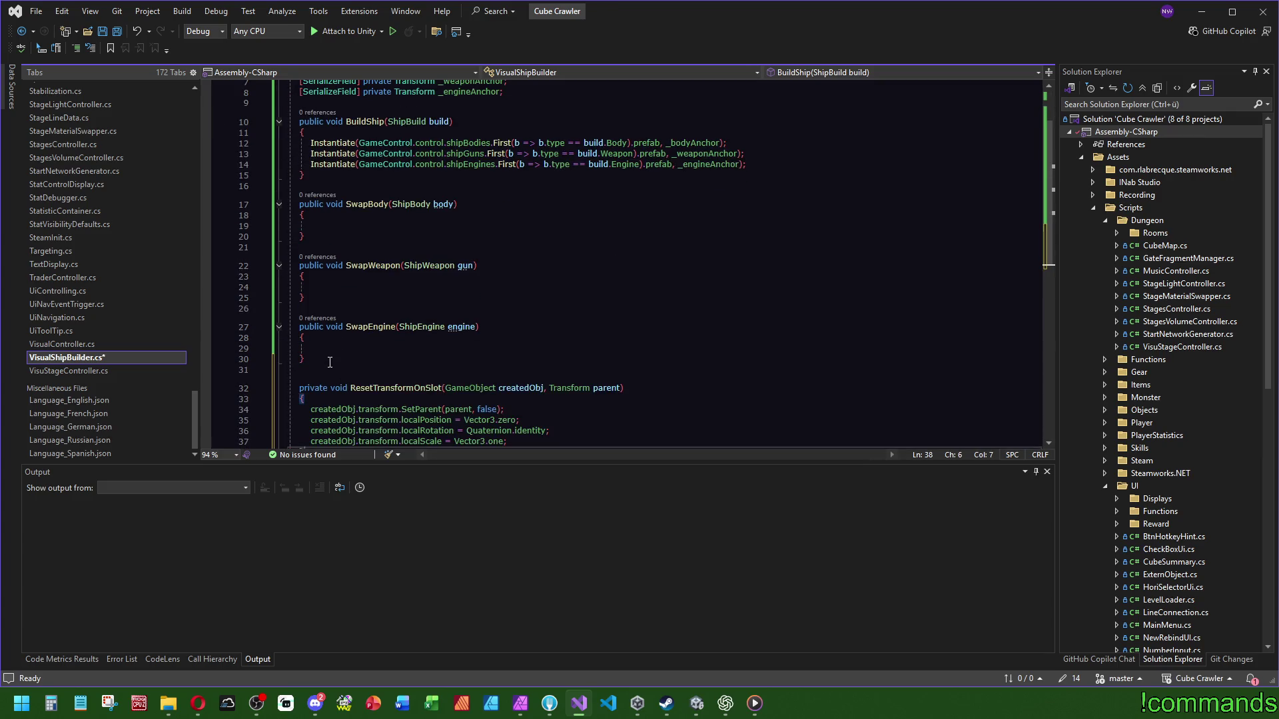
{"action": "double_click", "coordinate": [421, 326]}
{"action": "scroll", "coordinate": [532, 326], "scroll_direction": "down", "scroll_amount": 2}
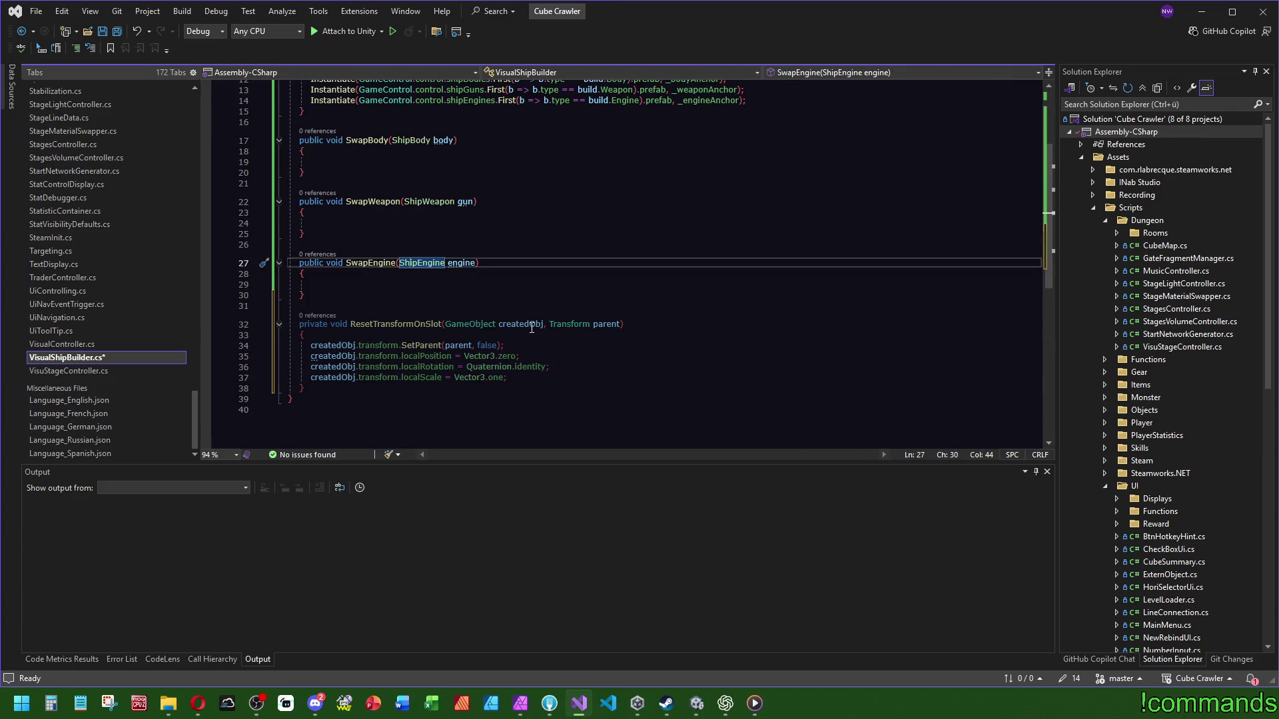
{"action": "left_click", "coordinate": [606, 324]}
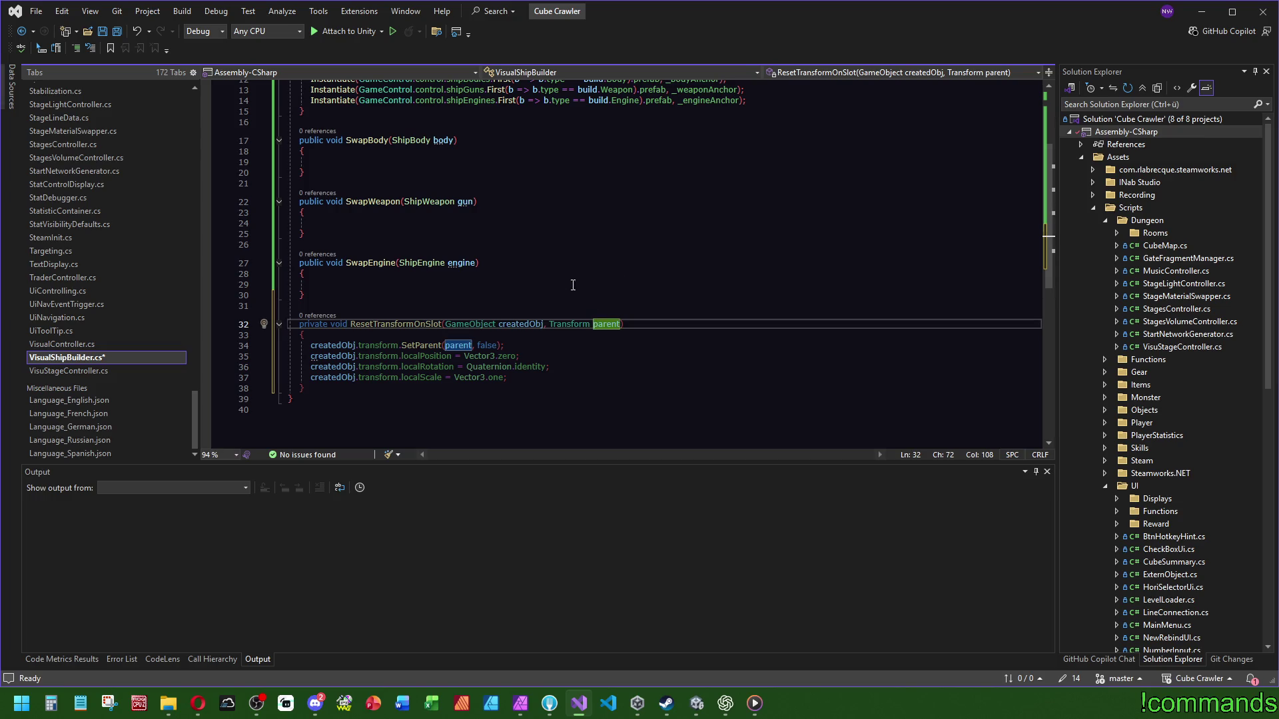
{"action": "key", "text": "ctrl+minus"}
{"action": "key", "text": "ctrl+minus"}
{"action": "key", "text": "ctrl+minus"}
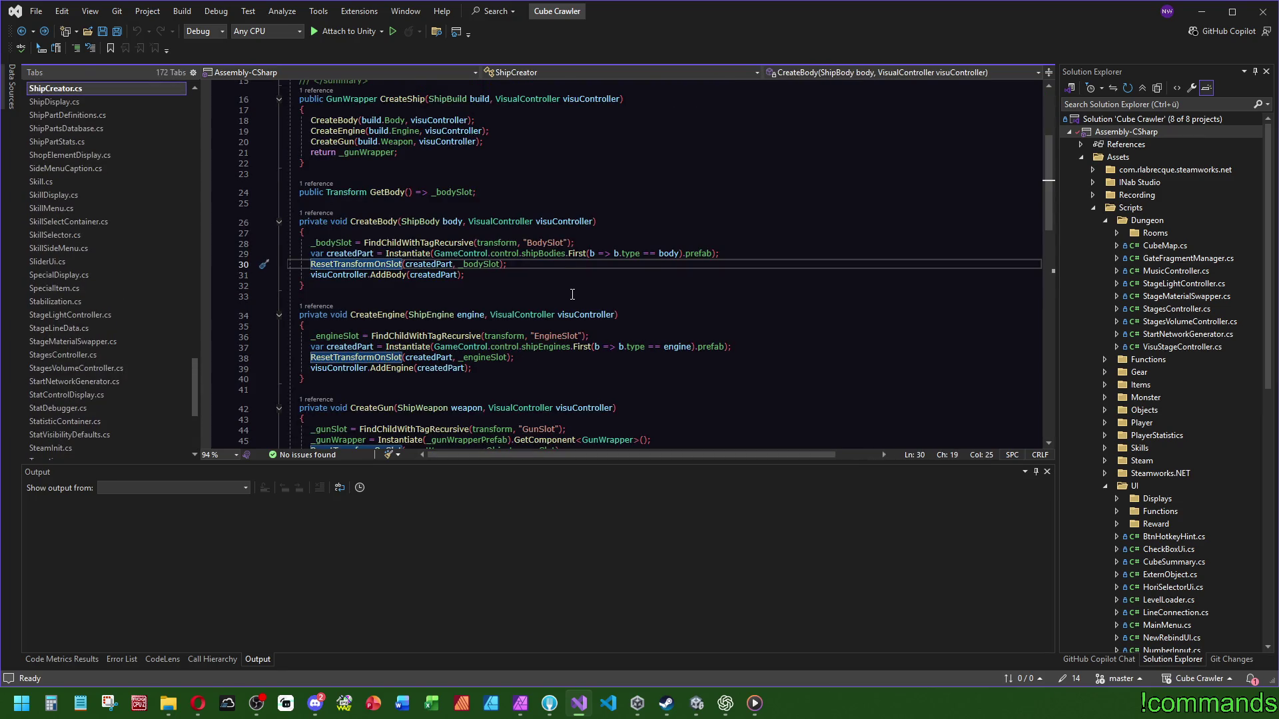
{"action": "key", "text": "ctrl+shift+minus"}
{"action": "key", "text": "ctrl+shift+minus"}
{"action": "key", "text": "ctrl+shift+minus"}
{"action": "key", "text": "BackSpace"}
{"action": "key", "text": "Down"}
{"action": "key", "text": "ctrl+BackSpace"}
{"action": "key", "text": "BackSpace"}
{"action": "key", "text": "Down"}
{"action": "key", "text": "ctrl+BackSpace"}
{"action": "key", "text": "BackSpace"}
{"action": "left_click", "coordinate": [682, 194]}
{"action": "scroll", "coordinate": [503, 335], "scroll_direction": "down", "scroll_amount": 5}
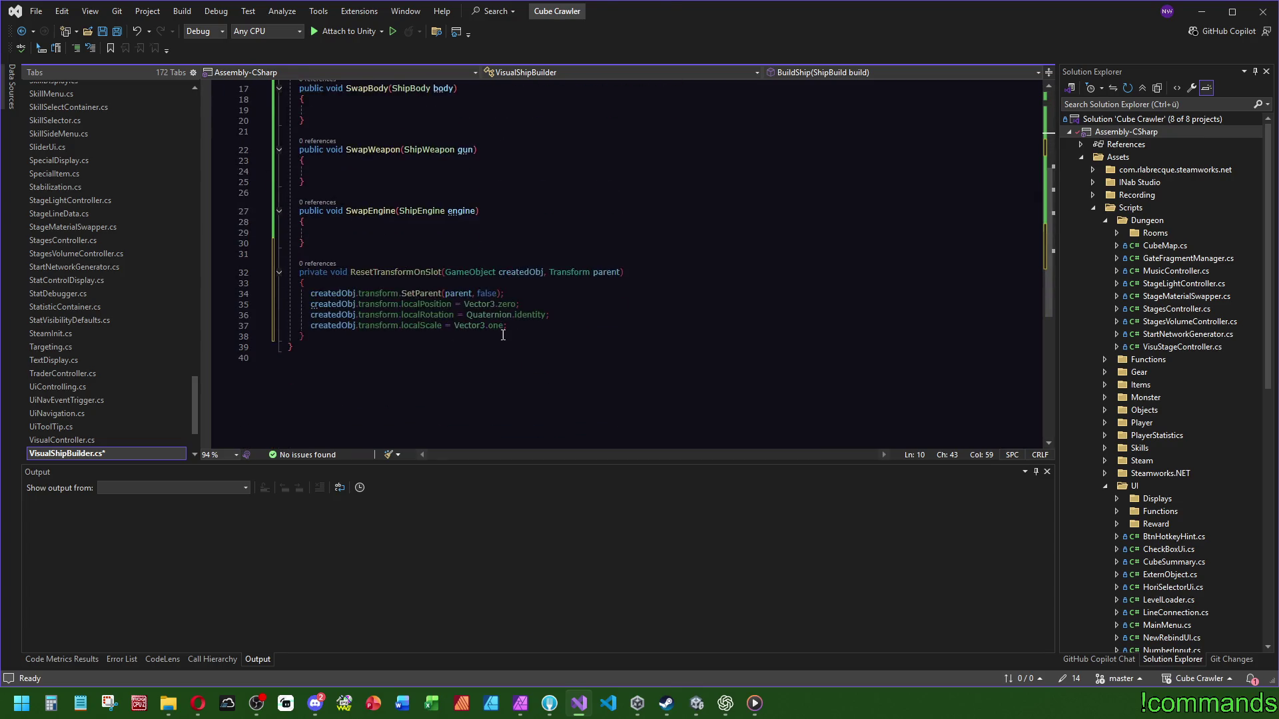
{"action": "scroll", "coordinate": [512, 331], "scroll_direction": "up", "scroll_amount": 2}
{"action": "scroll", "coordinate": [466, 313], "scroll_direction": "up", "scroll_amount": 1}
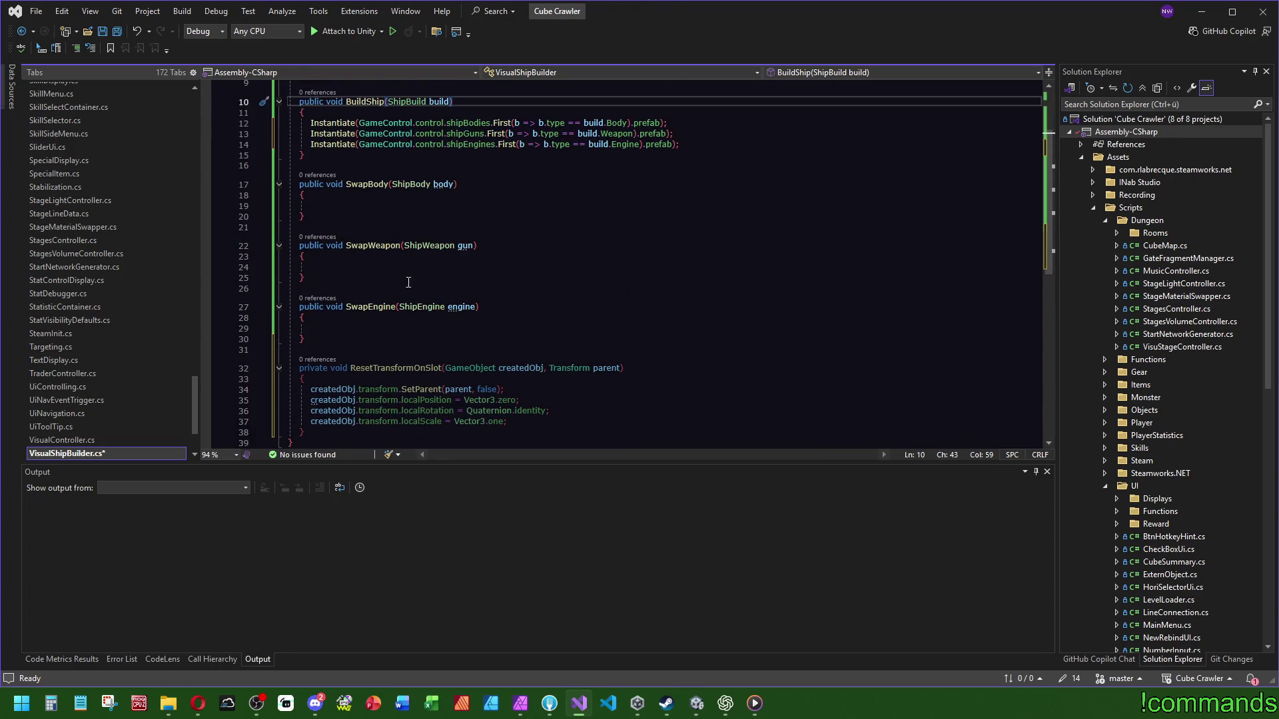
Step: Prefix all three Instantiate lines in BuildShip with ResetTransformOnSlot(
{"action": "mouse_move", "coordinate": [312, 122]}
{"action": "left_click", "coordinate": [311, 122]}
{"action": "type", "text": "Rese"}
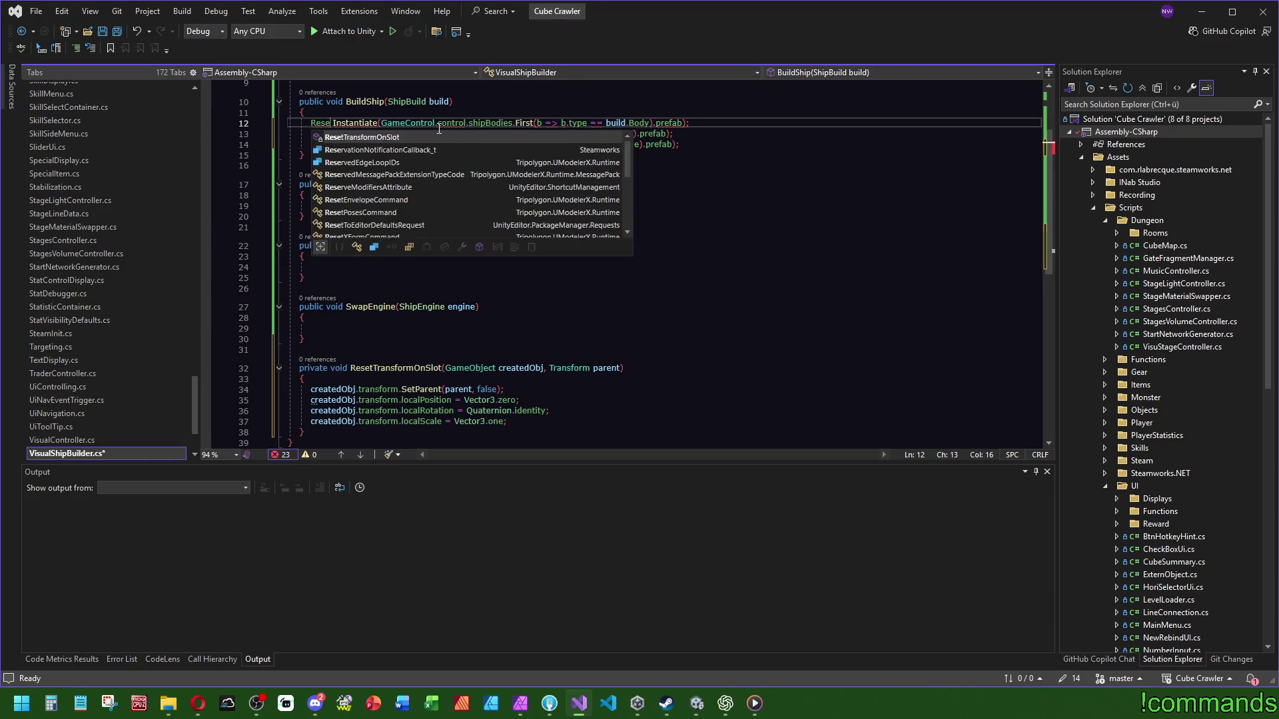
{"action": "key", "text": "Tab"}
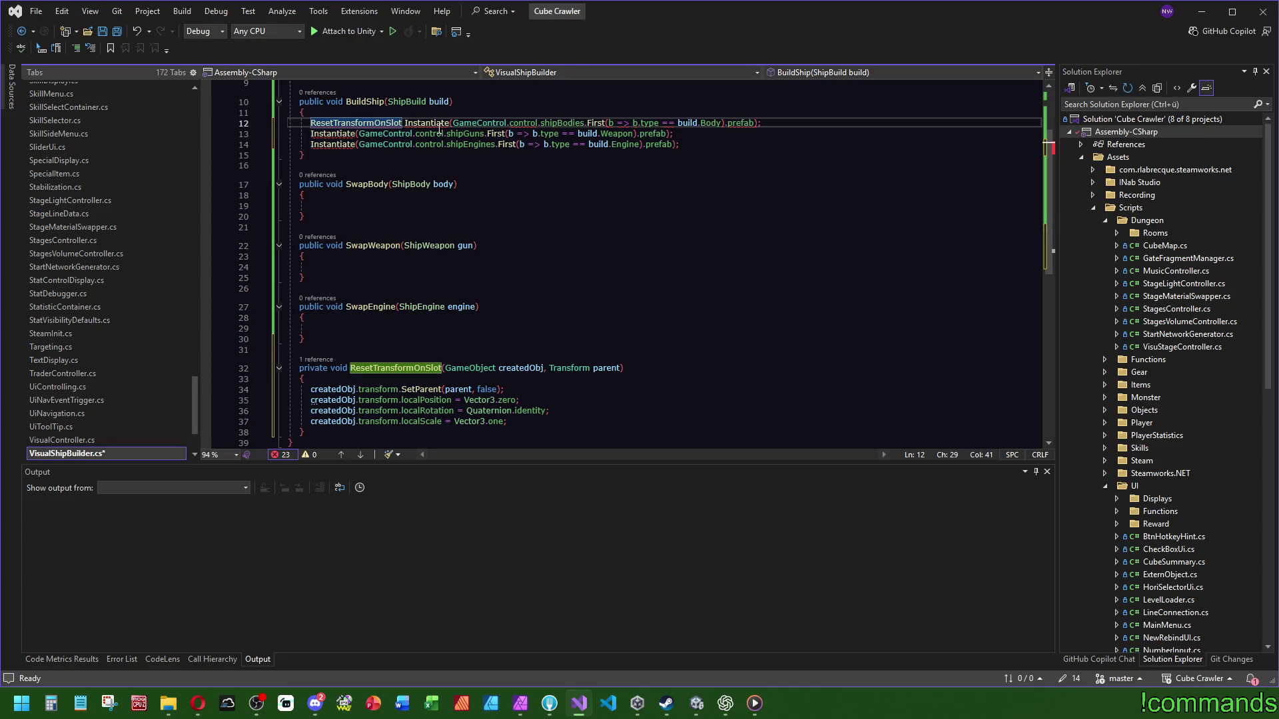
{"action": "type", "text": "("}
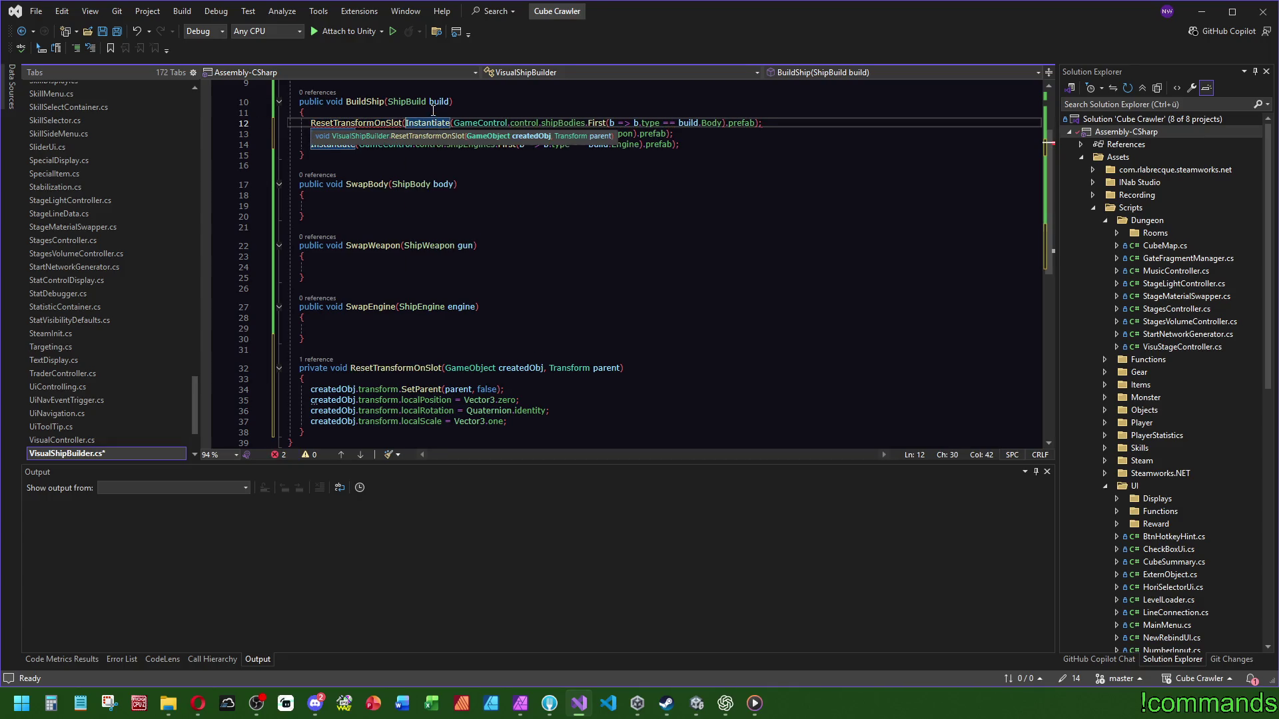
{"action": "left_click", "coordinate": [433, 112]}
{"action": "left_click_drag", "start_coordinate": [404, 123], "coordinate": [310, 124]}
{"action": "key", "text": "ctrl+c"}
{"action": "left_click", "coordinate": [310, 134]}
{"action": "key", "text": "ctrl+v"}
{"action": "left_click", "coordinate": [311, 145]}
{"action": "key", "text": "ctrl+v"}
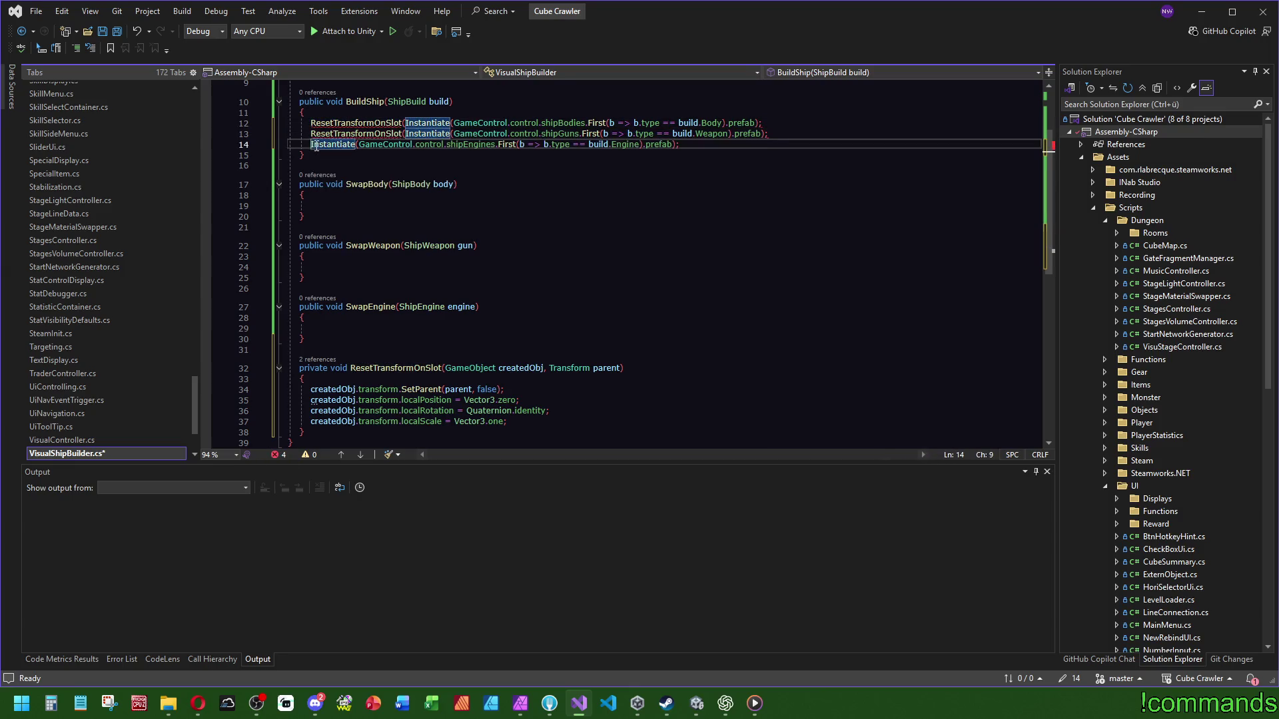
Step: Add _bodyAnchor, _weaponAnchor and _engineAnchor as the second argument on each line
{"action": "left_click", "coordinate": [758, 124]}
{"action": "type", "text": ","}
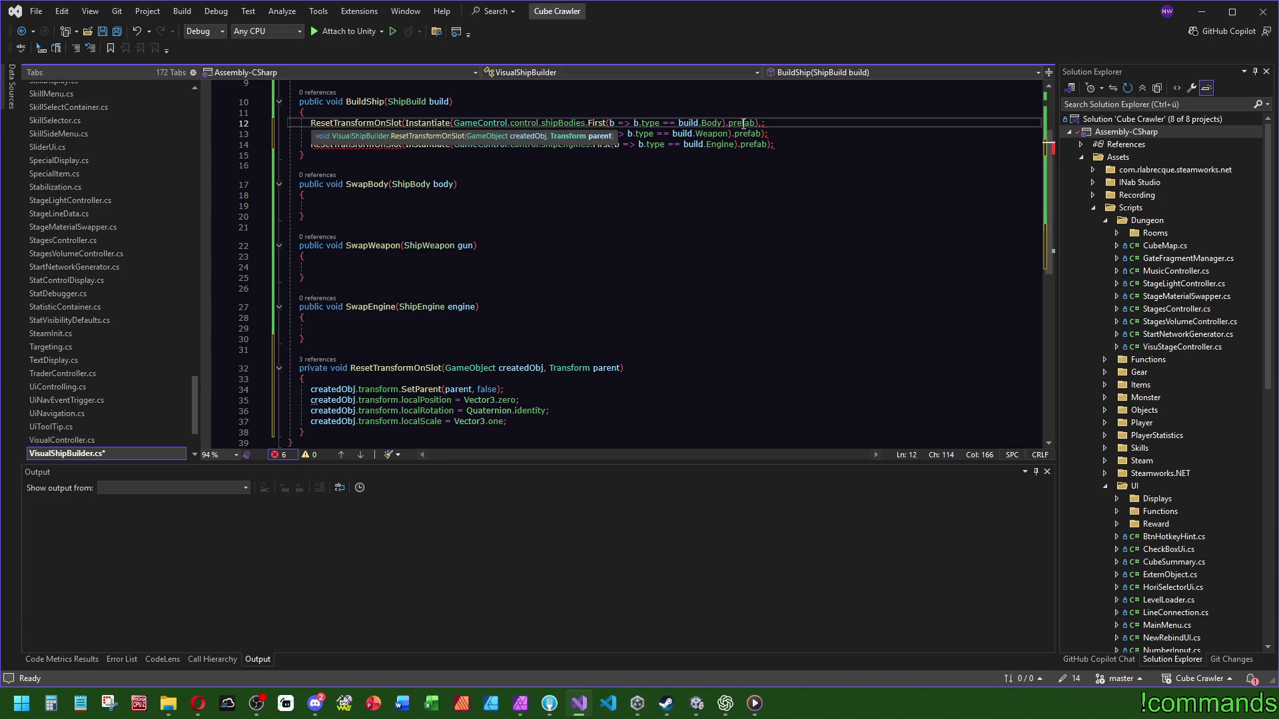
{"action": "key", "text": "Down"}
{"action": "type", "text": ","}
{"action": "key", "text": "Down"}
{"action": "type", "text": ","}
{"action": "key", "text": "Up"}
{"action": "key", "text": "Up"}
{"action": "type", "text": "_bo"}
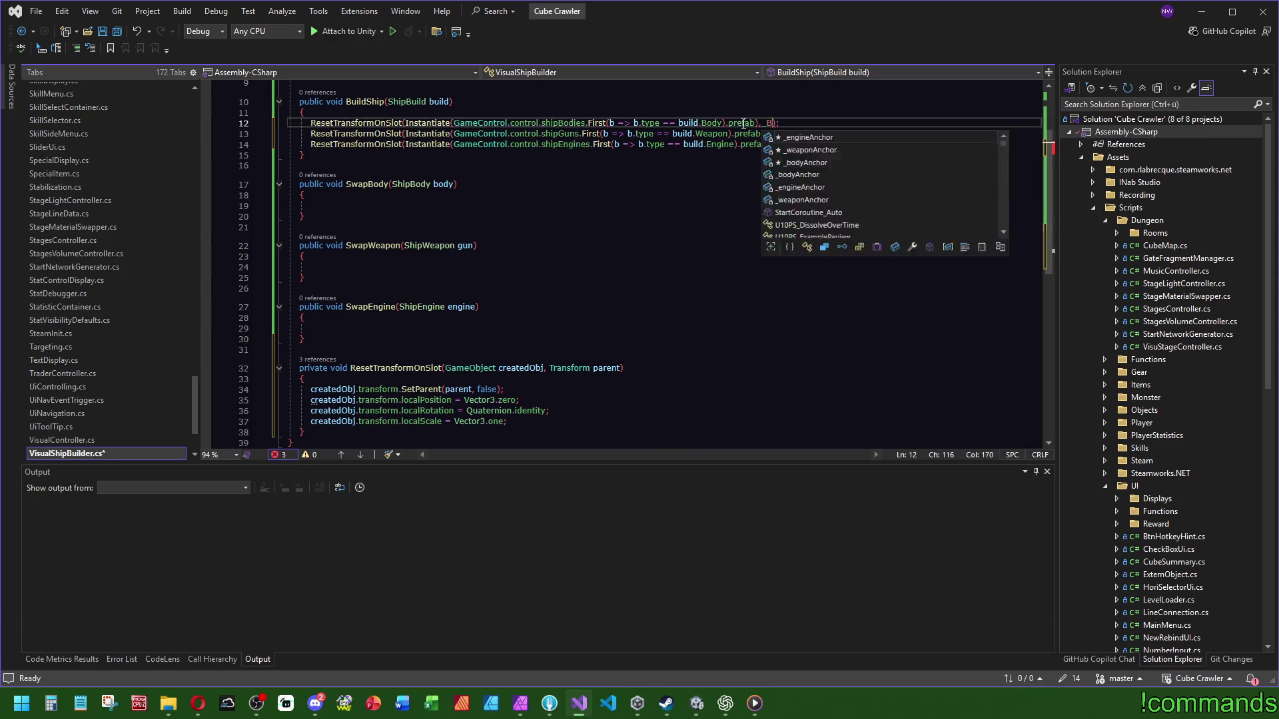
{"action": "key", "text": "Tab"}
{"action": "key", "text": "Down"}
{"action": "type", "text": "_"}
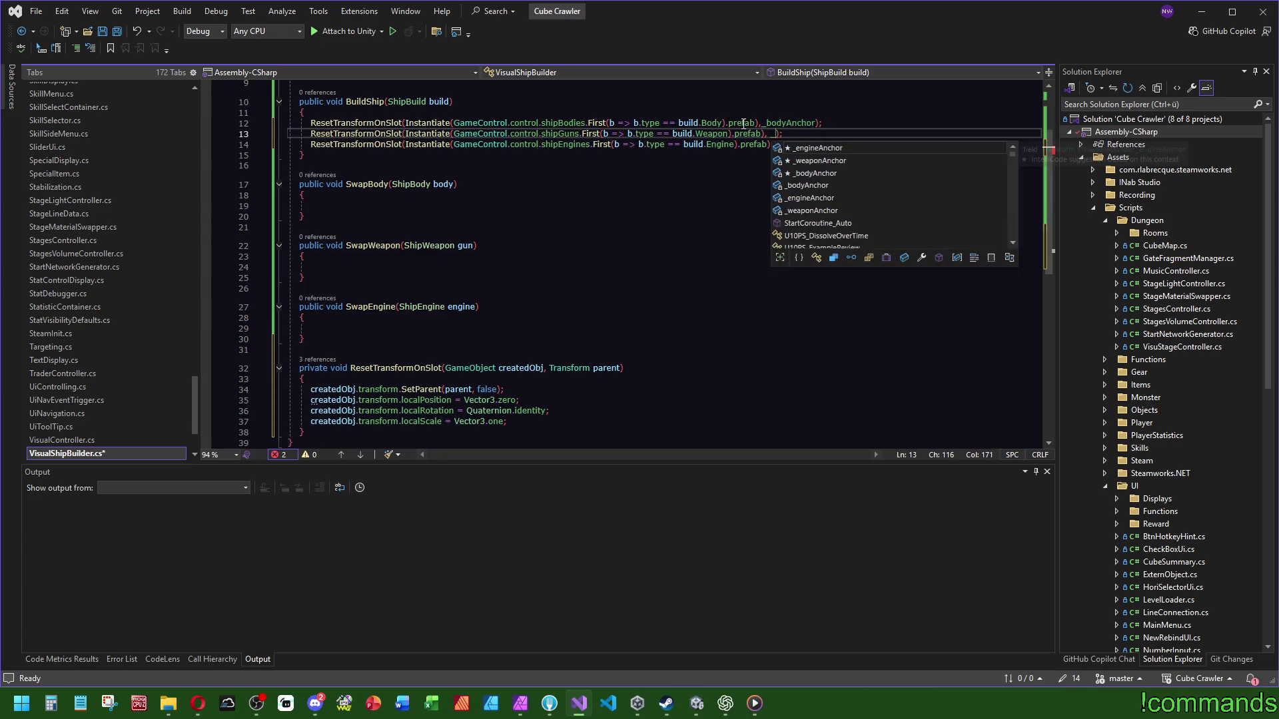
{"action": "key", "text": "Tab"}
{"action": "key", "text": "Down"}
{"action": "type", "text": "_"}
{"action": "key", "text": "Tab"}
Step: Review the rest of the file and save VisualShipBuilder.cs
{"action": "left_click", "coordinate": [651, 290]}
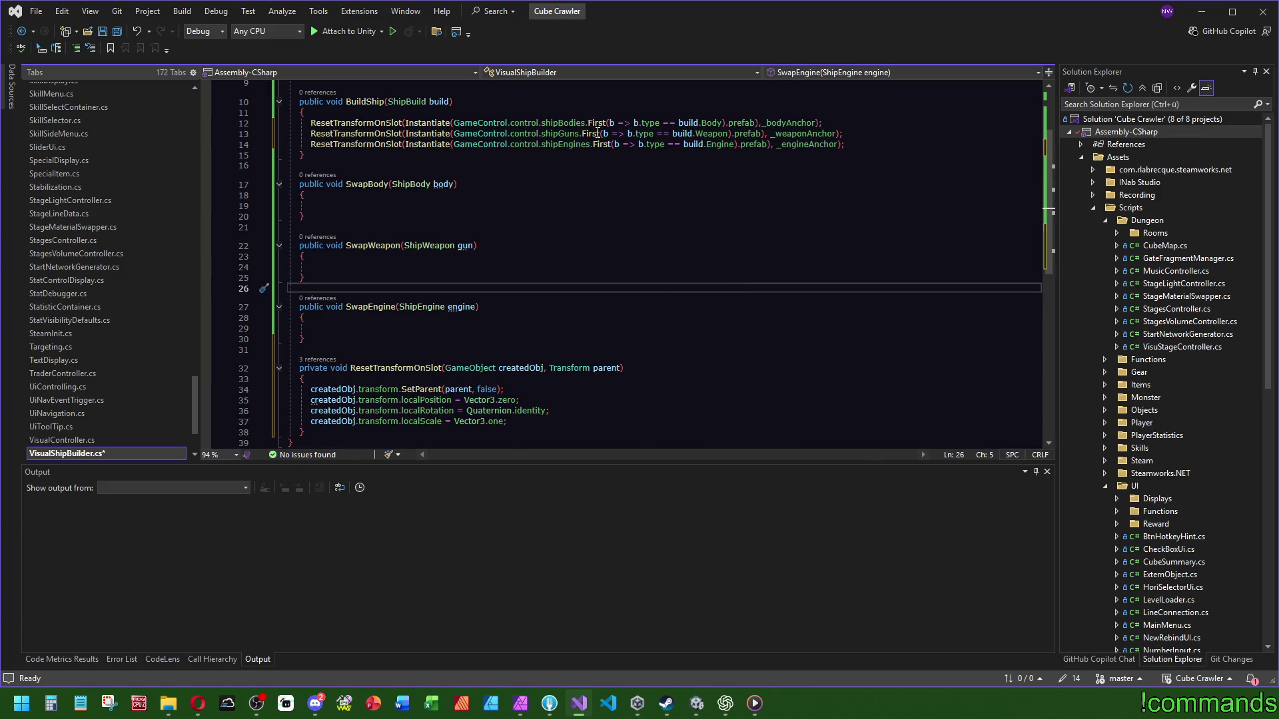
{"action": "mouse_move", "coordinate": [506, 443]}
{"action": "left_mouse_down"}
{"action": "mouse_move", "coordinate": [487, 421]}
{"action": "mouse_move", "coordinate": [471, 329]}
{"action": "left_mouse_up"}
{"action": "left_click", "coordinate": [470, 329]}
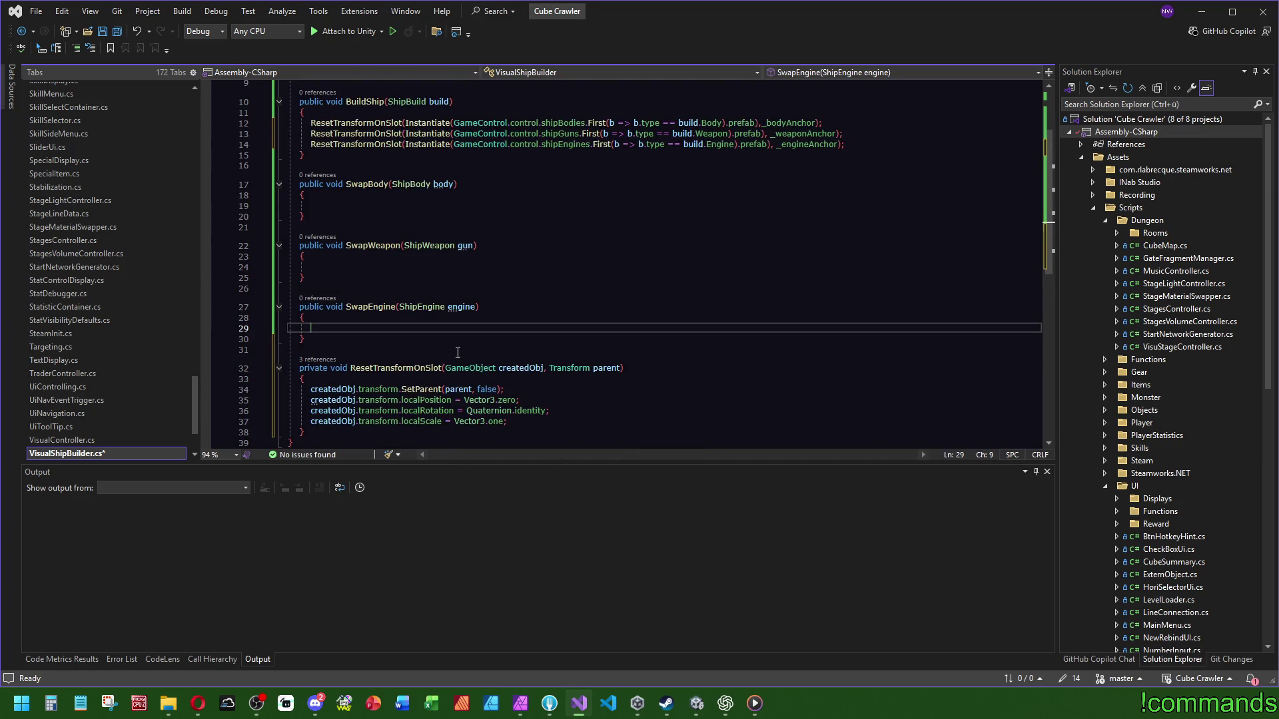
{"action": "mouse_move", "coordinate": [316, 404]}
{"action": "left_click", "coordinate": [612, 267]}
{"action": "scroll", "coordinate": [614, 319], "scroll_direction": "up", "scroll_amount": 3}
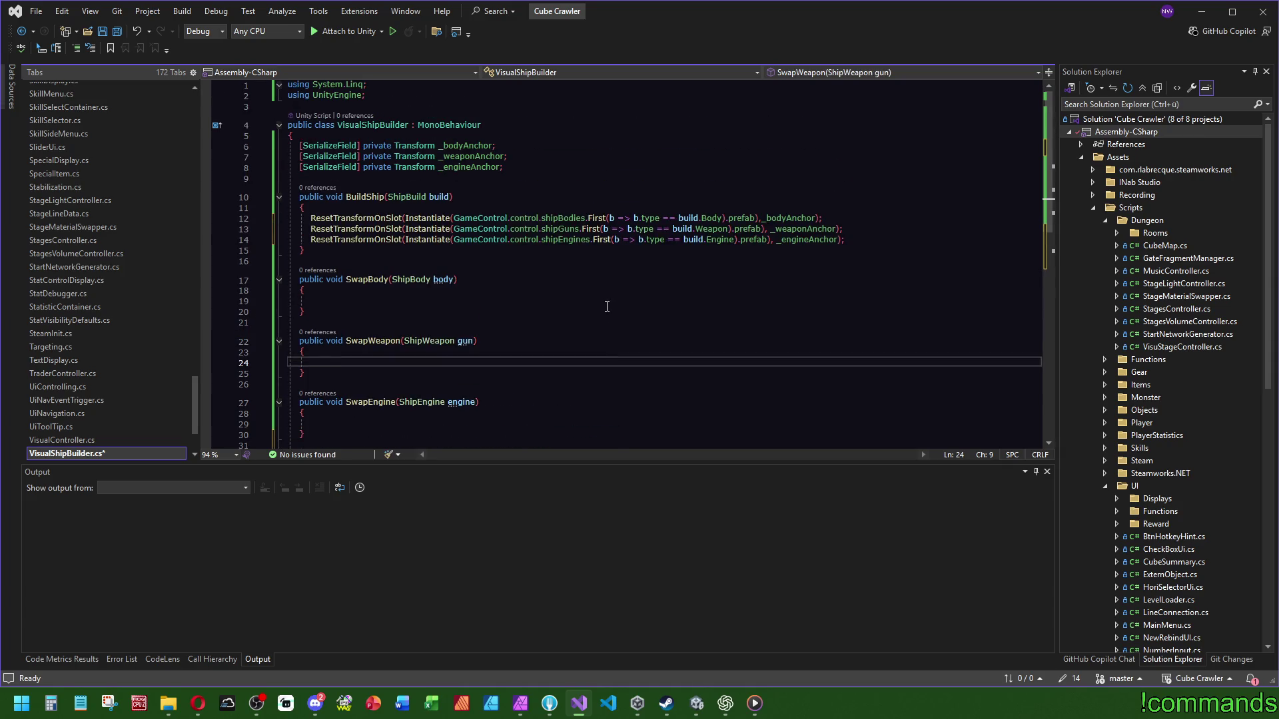
{"action": "key", "text": "ctrl+s"}
{"action": "key", "text": "alt+Tab"}
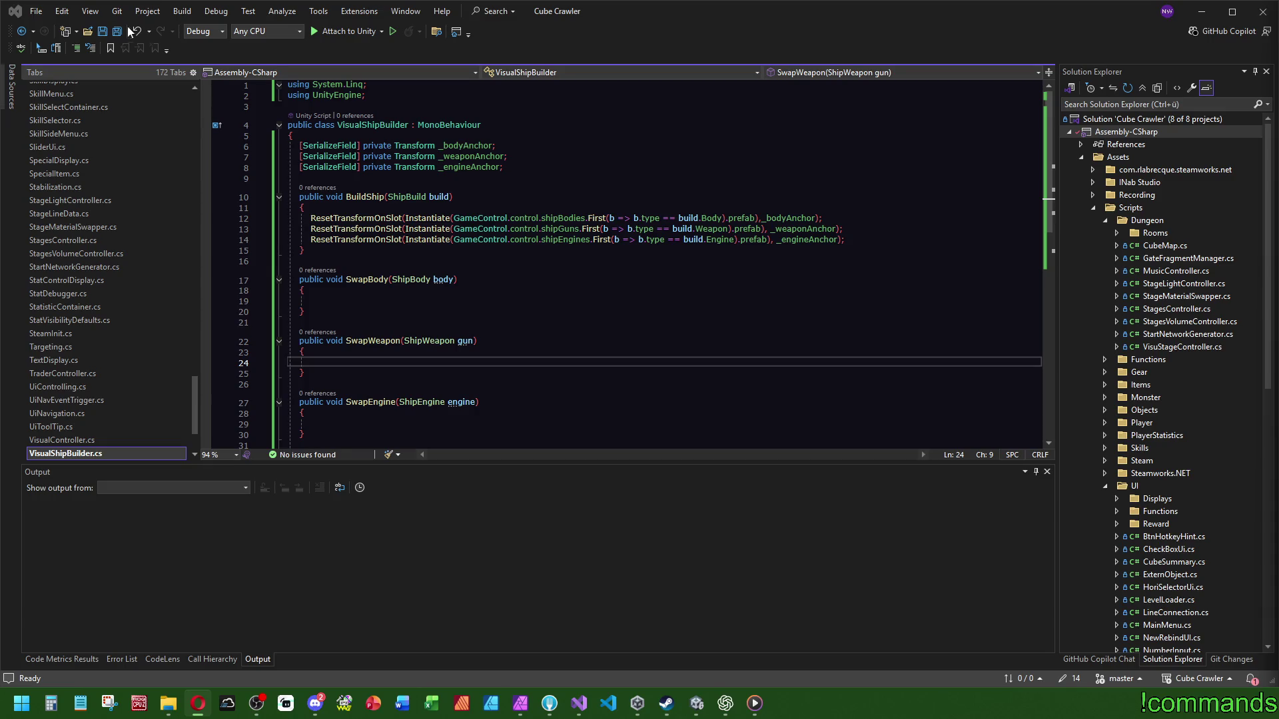
Step: Assign BodyAnchor, EngineAnchor and GunAnchor to the Visual Ship Builder's anchor fields
{"action": "left_click", "coordinate": [697, 703]}
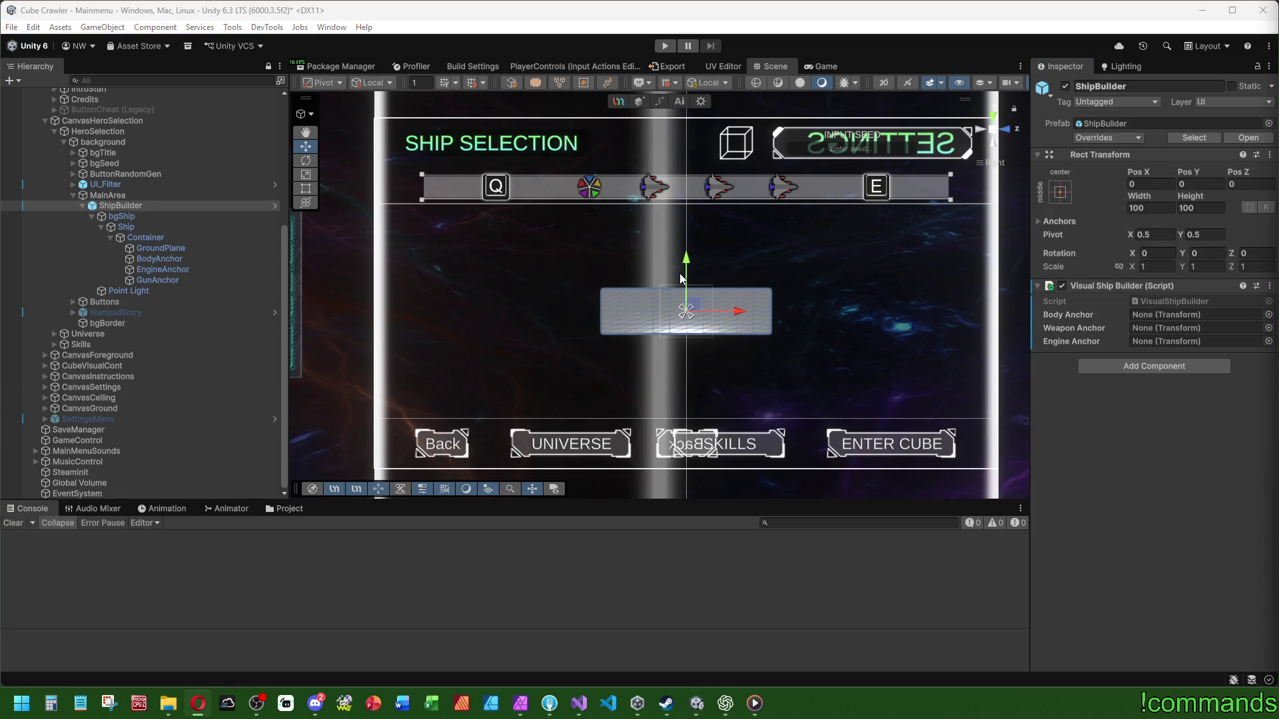
{"action": "mouse_move", "coordinate": [159, 259]}
{"action": "left_mouse_down"}
{"action": "mouse_move", "coordinate": [1102, 324]}
{"action": "mouse_move", "coordinate": [1164, 318]}
{"action": "left_mouse_up"}
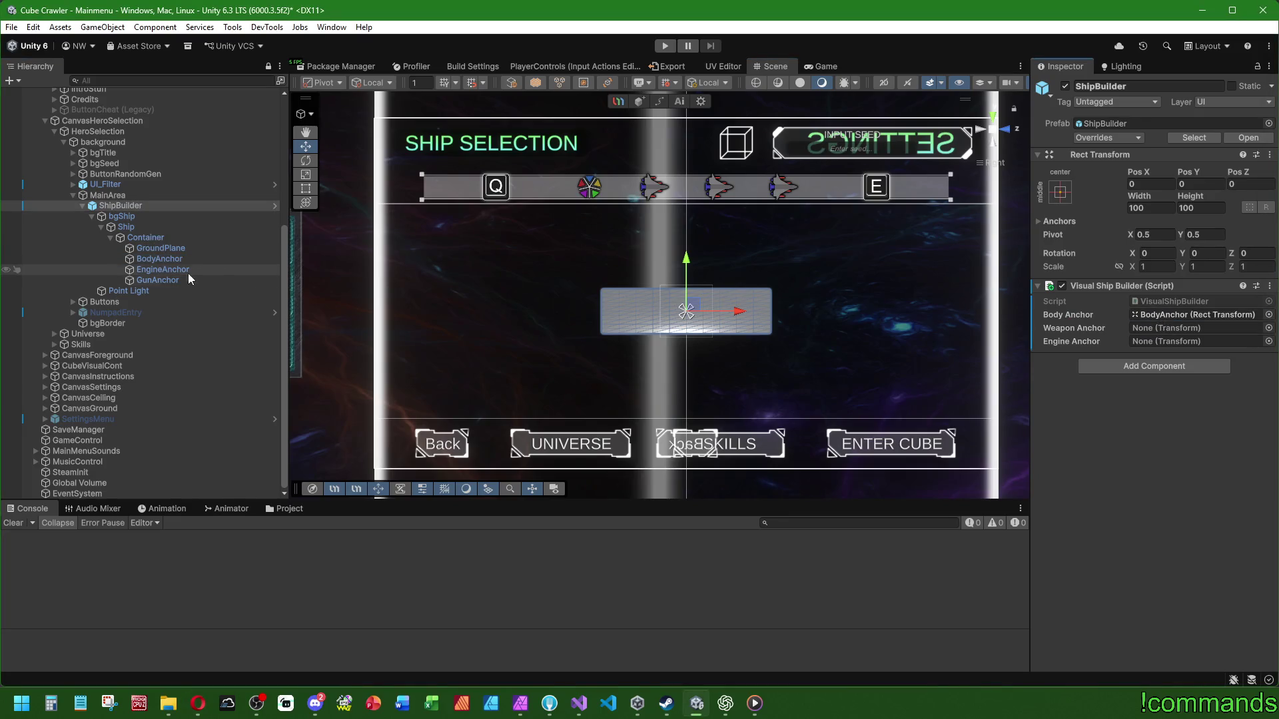
{"action": "left_click_drag", "start_coordinate": [175, 269], "coordinate": [1172, 341]}
{"action": "left_click_drag", "start_coordinate": [170, 282], "coordinate": [1092, 331]}
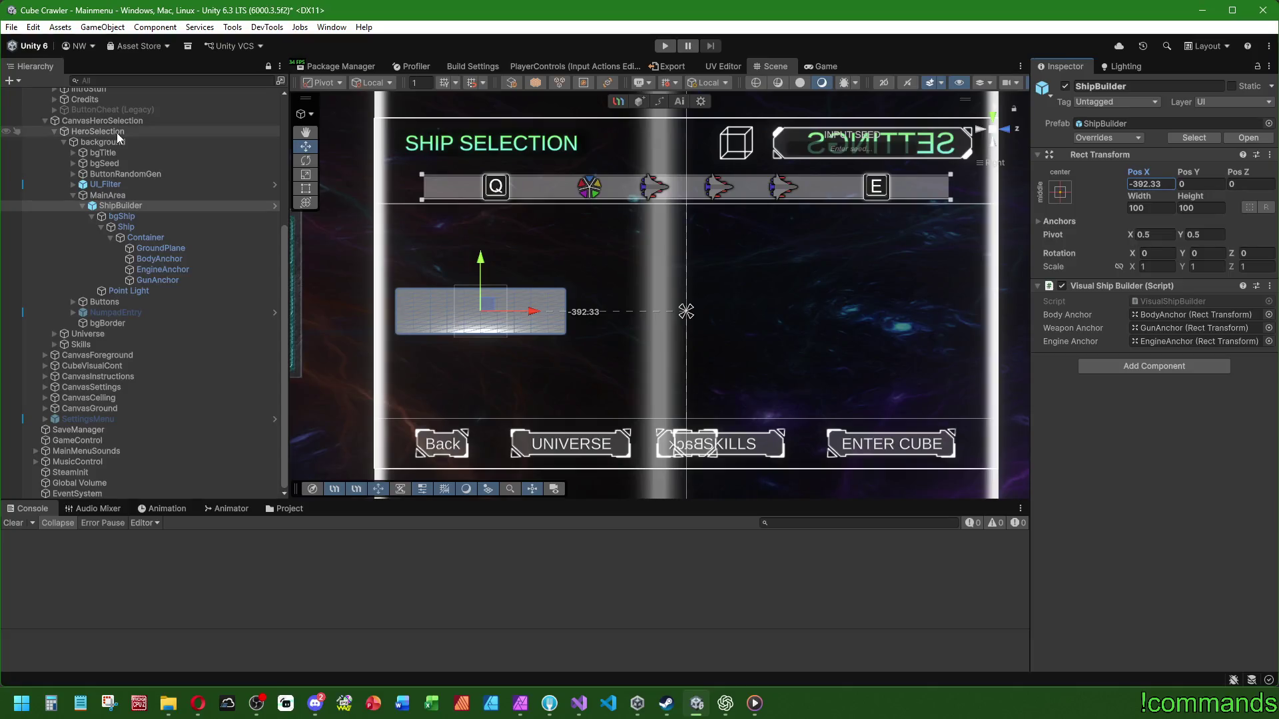
Step: Try a new ShipBuilder X position and preview the Ship's rotation animation
{"action": "left_click", "coordinate": [1164, 184]}
{"action": "type", "text": "0"}
{"action": "key", "text": "Escape"}
{"action": "left_click", "coordinate": [131, 217]}
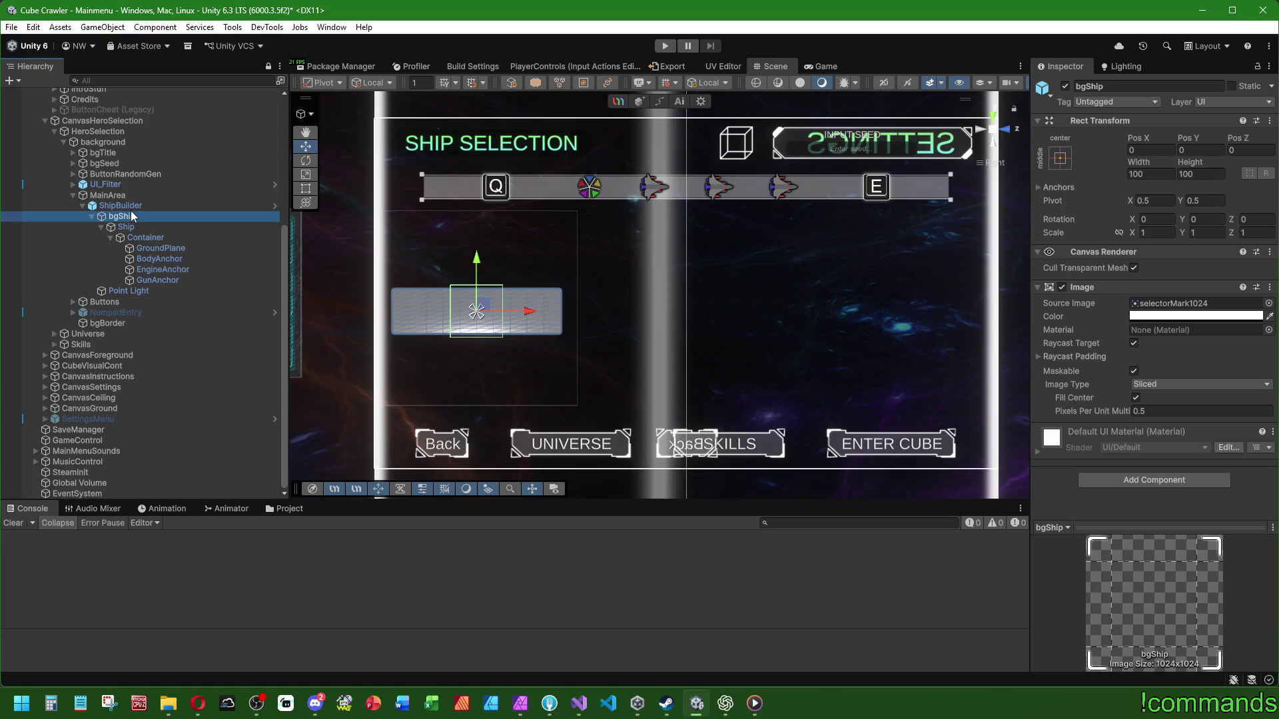
{"action": "left_click", "coordinate": [135, 222]}
{"action": "left_click", "coordinate": [157, 509]}
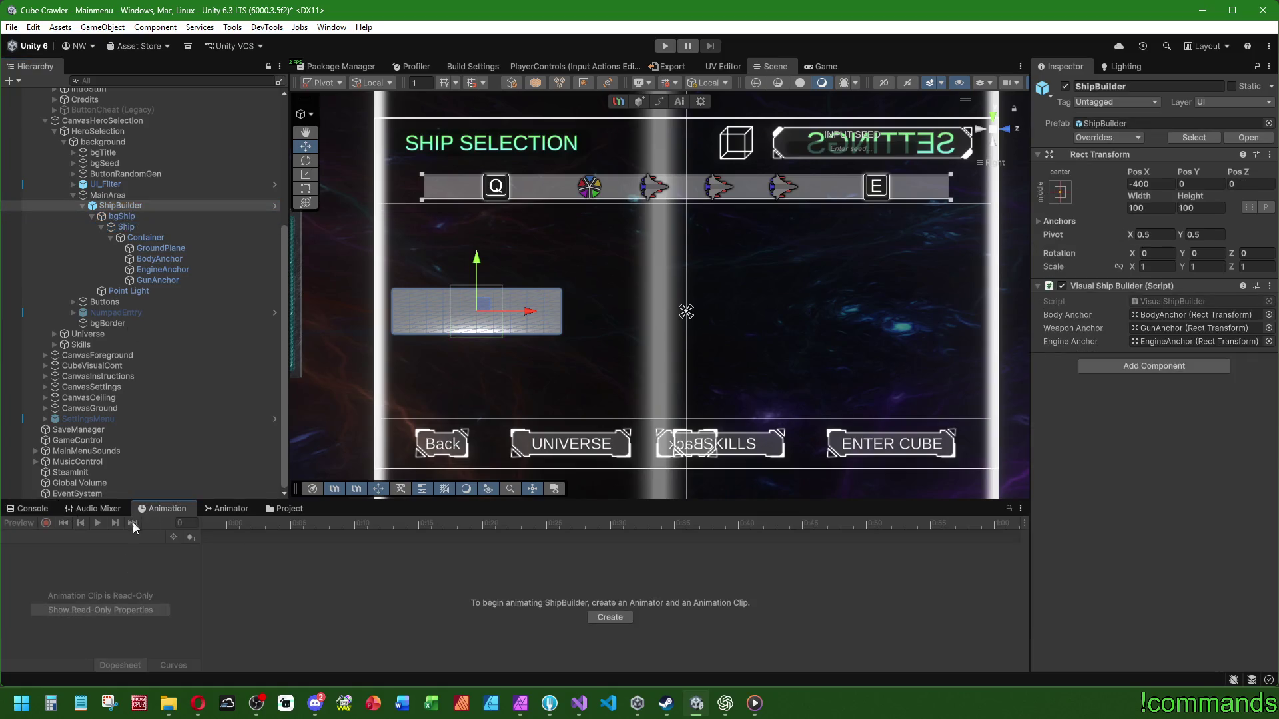
{"action": "left_click", "coordinate": [129, 219]}
{"action": "left_click", "coordinate": [131, 229]}
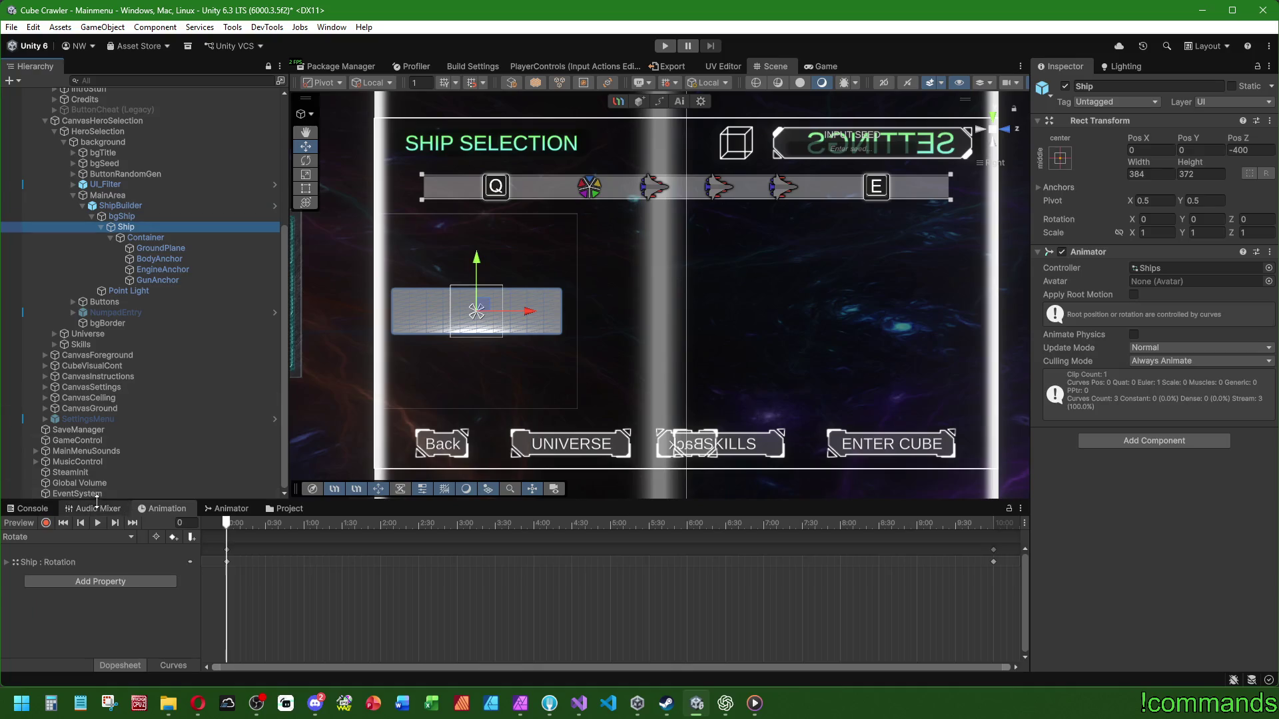
{"action": "left_click", "coordinate": [97, 522]}
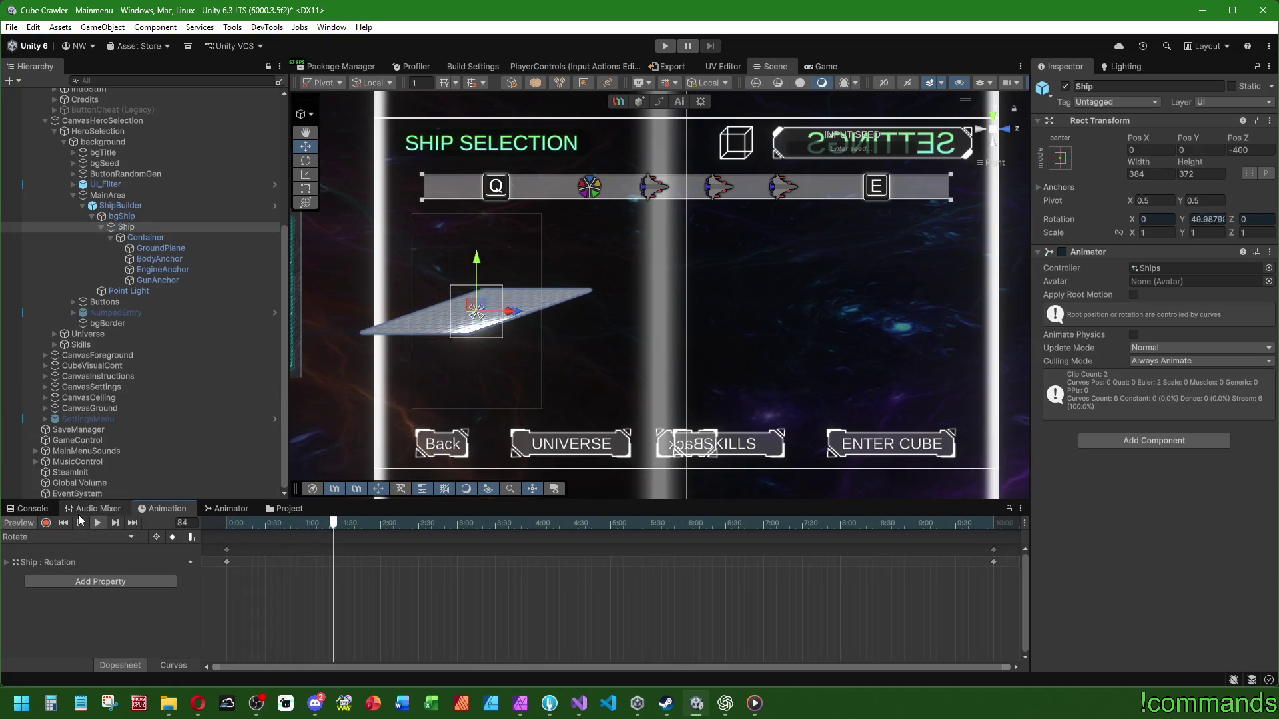
Step: Set ShipBuilder's X position to -375 and replay the Ship's Rotate clip
{"action": "left_click", "coordinate": [155, 206]}
{"action": "left_click", "coordinate": [1169, 184]}
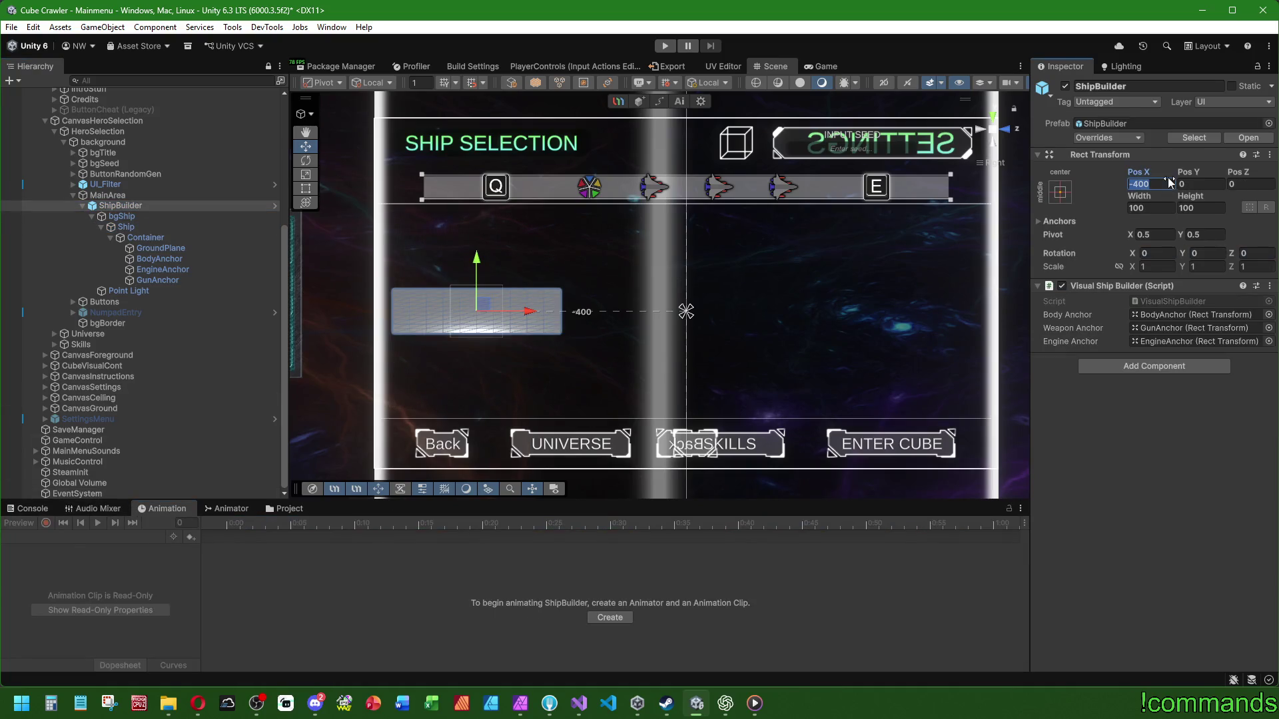
{"action": "type", "text": "375"}
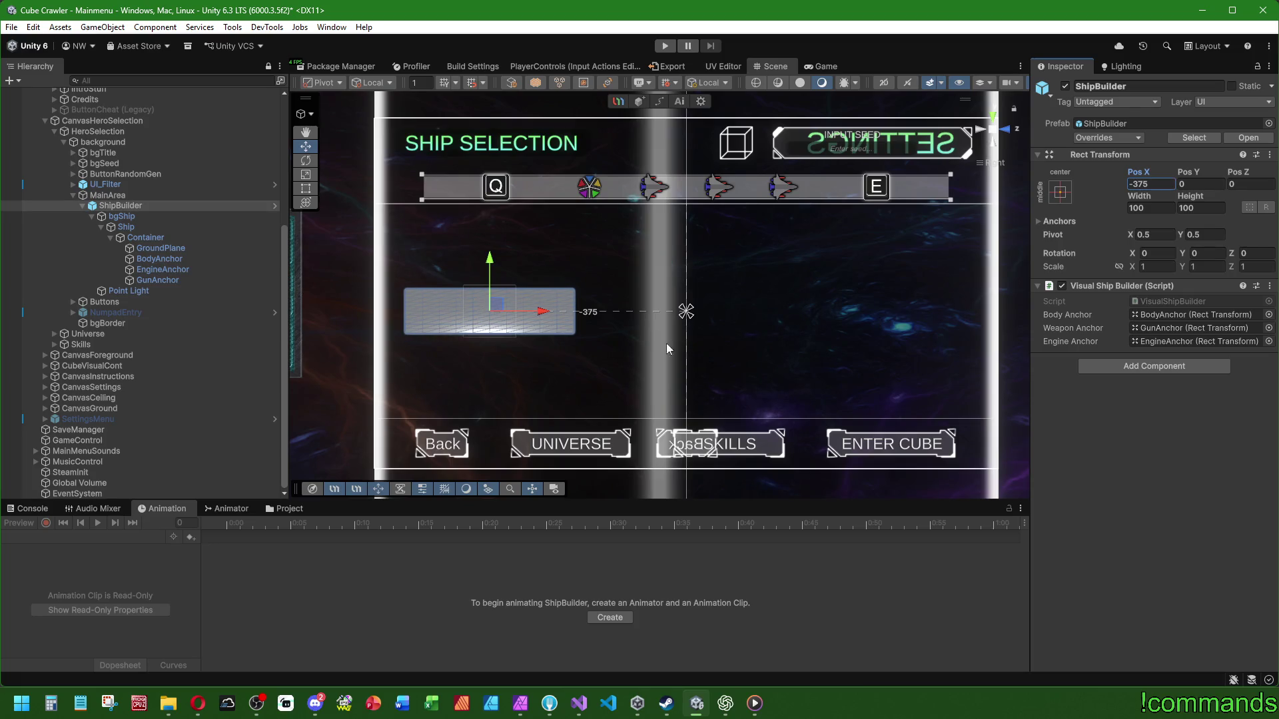
{"action": "left_click", "coordinate": [125, 226]}
{"action": "left_click", "coordinate": [98, 522]}
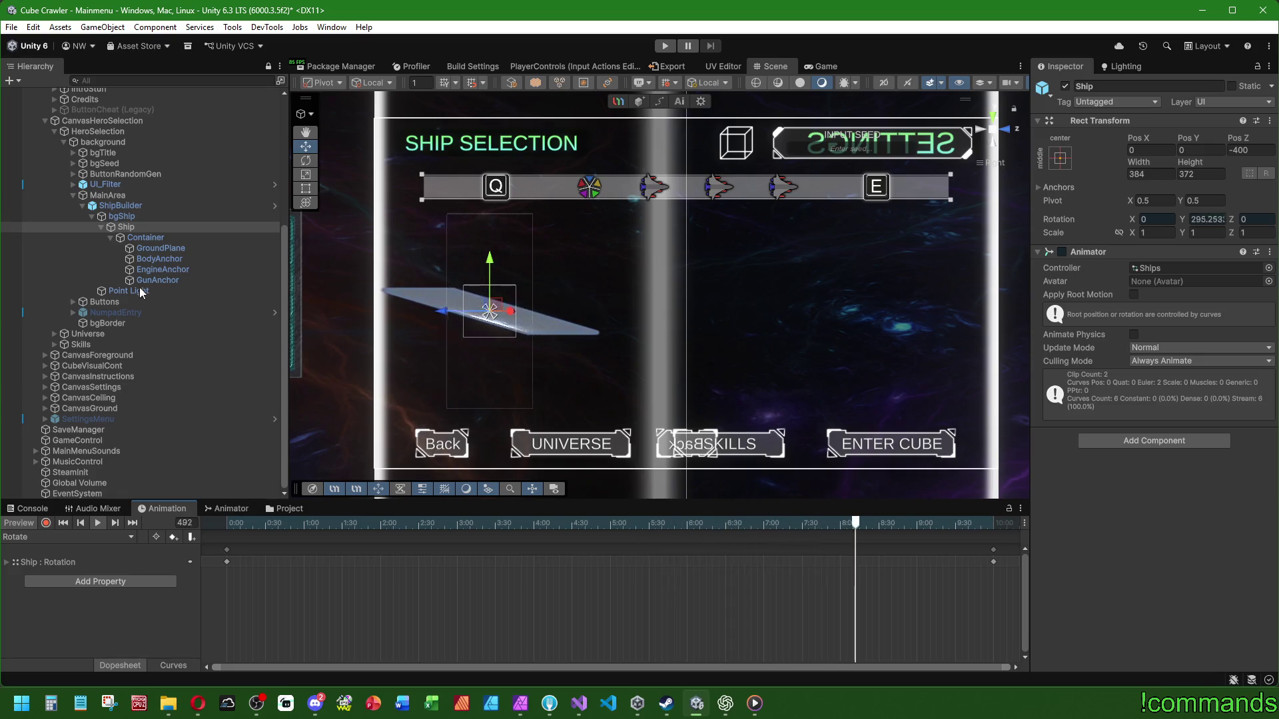
{"action": "left_click", "coordinate": [104, 301]}
{"action": "left_click", "coordinate": [74, 302]}
{"action": "scroll", "coordinate": [104, 304], "scroll_direction": "down", "scroll_amount": 3}
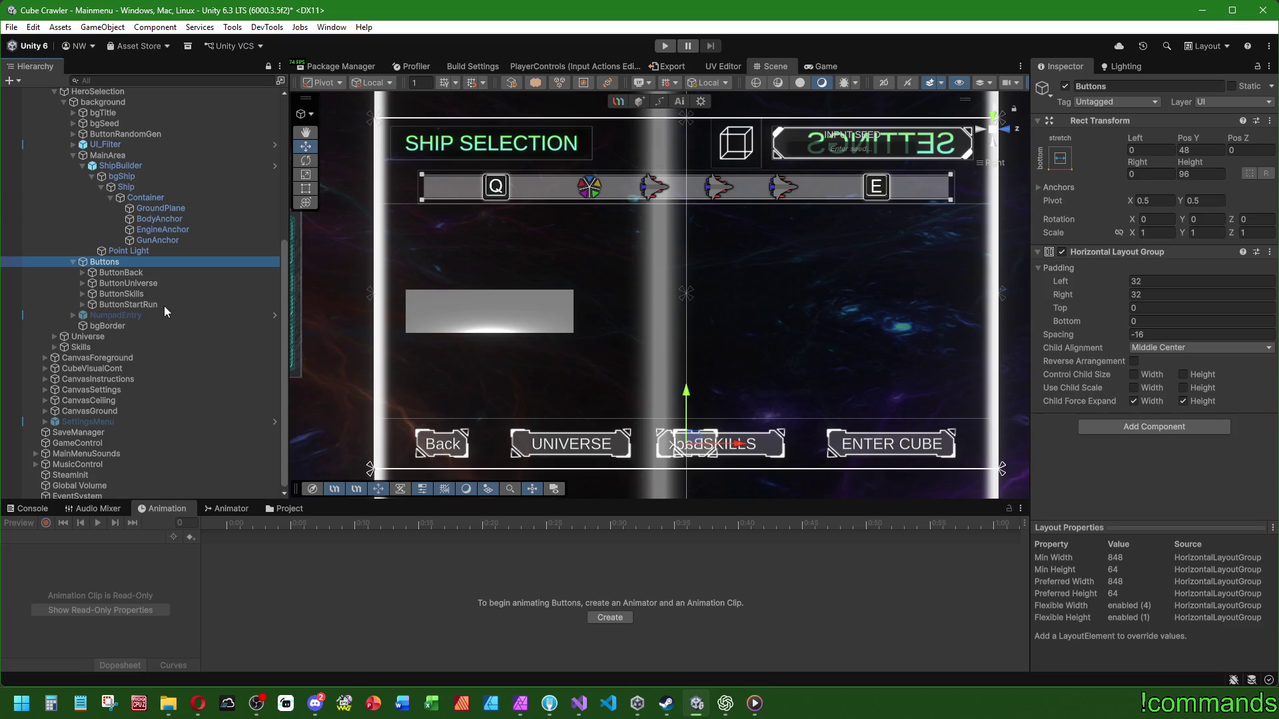
{"action": "left_click", "coordinate": [164, 306]}
{"action": "scroll", "coordinate": [1077, 361], "scroll_direction": "down", "scroll_amount": 3}
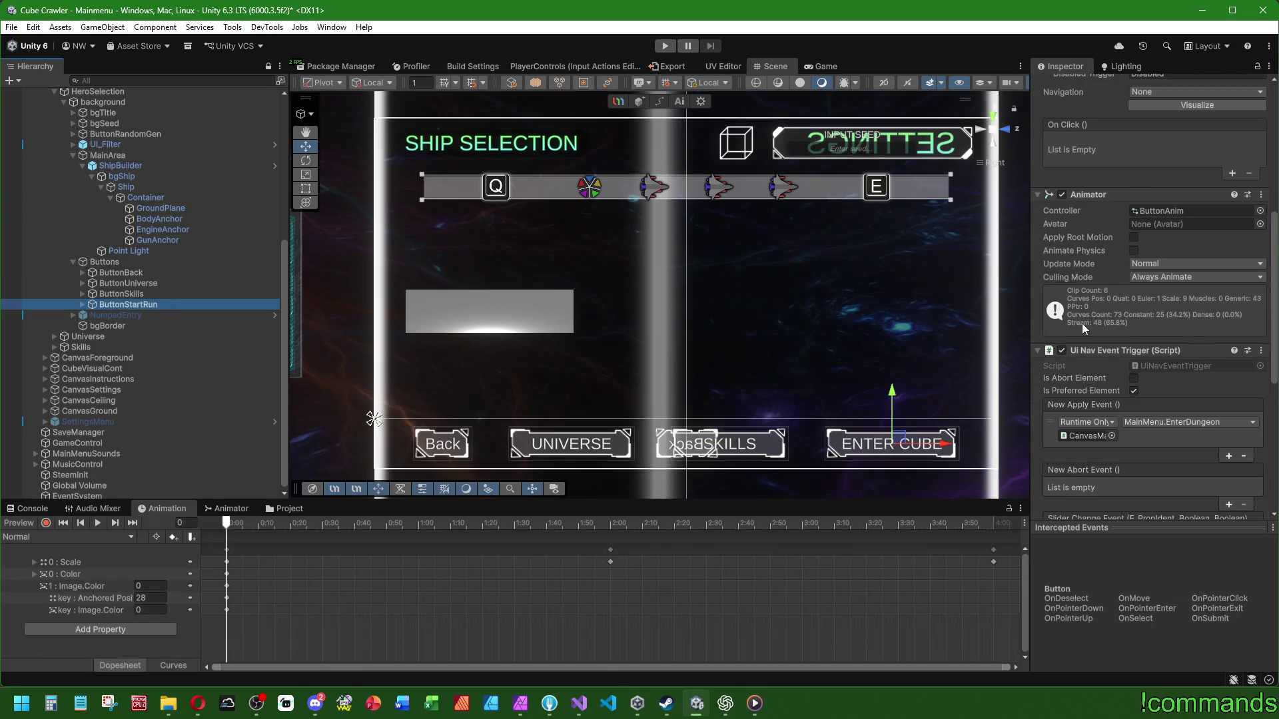
{"action": "scroll", "coordinate": [1081, 322], "scroll_direction": "up", "scroll_amount": 5}
{"action": "scroll", "coordinate": [1105, 285], "scroll_direction": "up", "scroll_amount": 2}
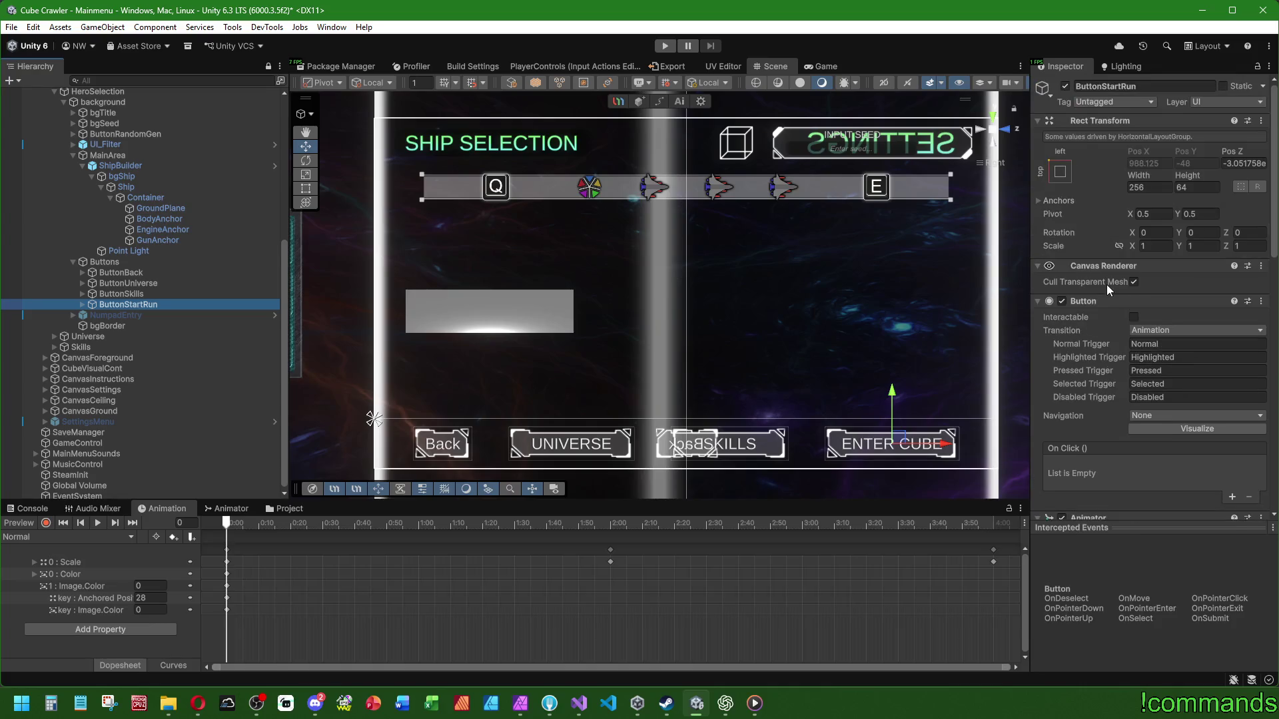
{"action": "left_click", "coordinate": [27, 508]}
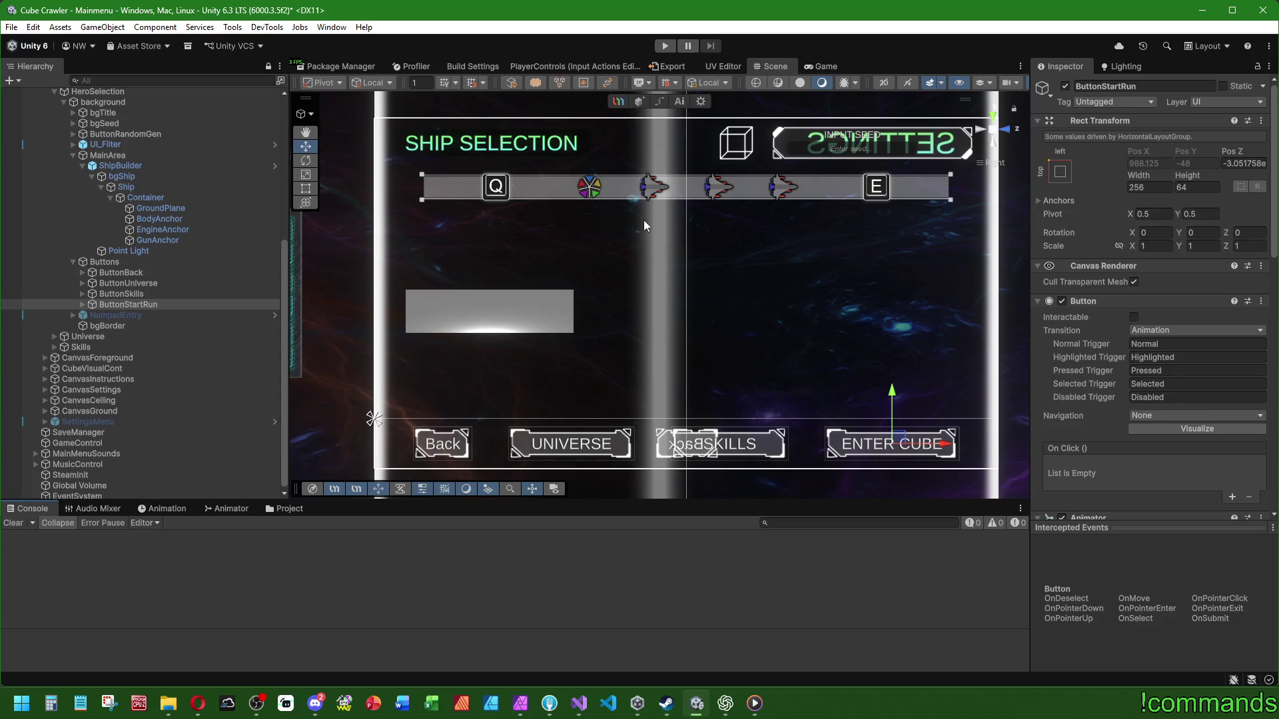
{"action": "left_click", "coordinate": [157, 169]}
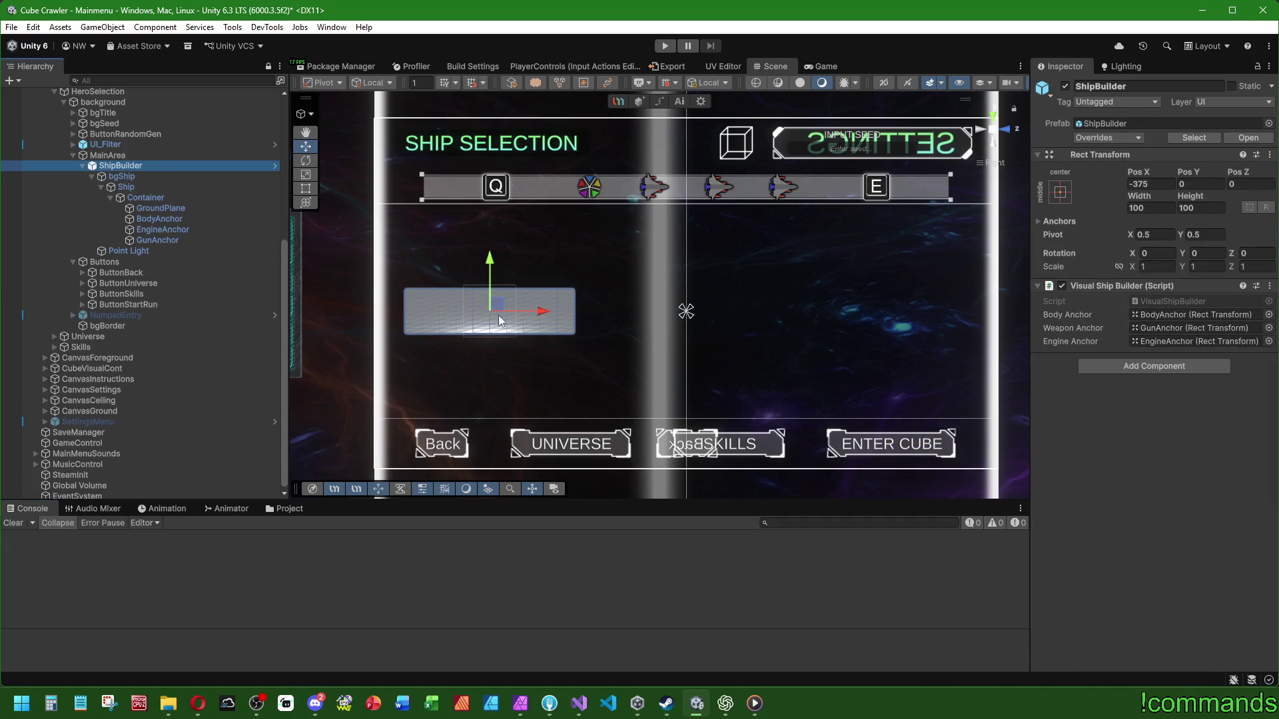
Step: Remove the Image component from the bgShip object
{"action": "left_click", "coordinate": [824, 65]}
{"action": "double_click", "coordinate": [782, 66]}
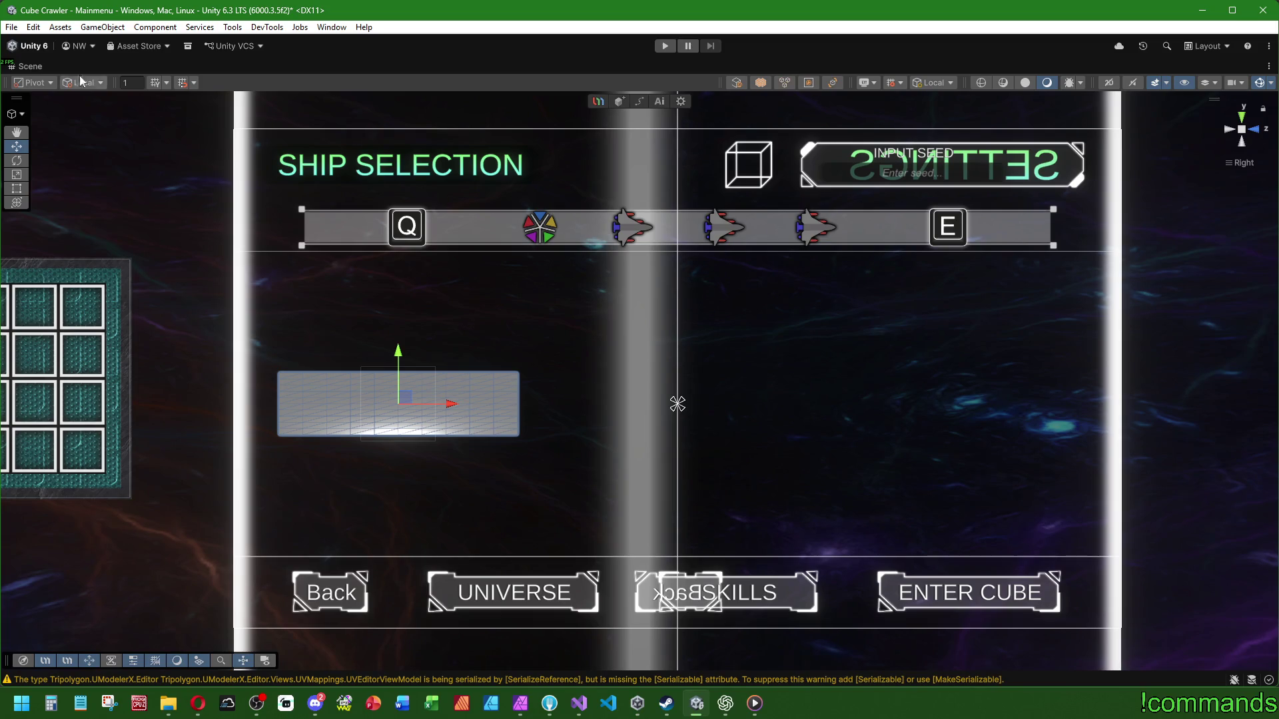
{"action": "key", "text": "shift+space"}
{"action": "left_click", "coordinate": [148, 177]}
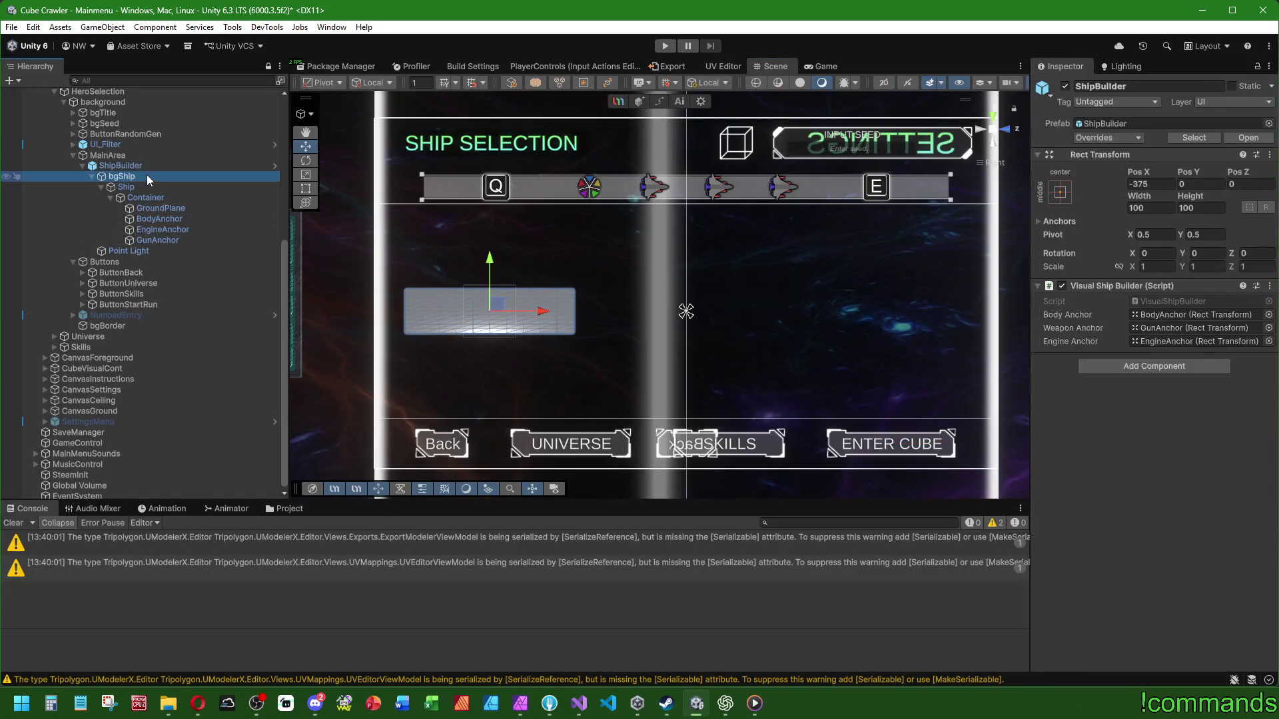
{"action": "left_click", "coordinate": [147, 187]}
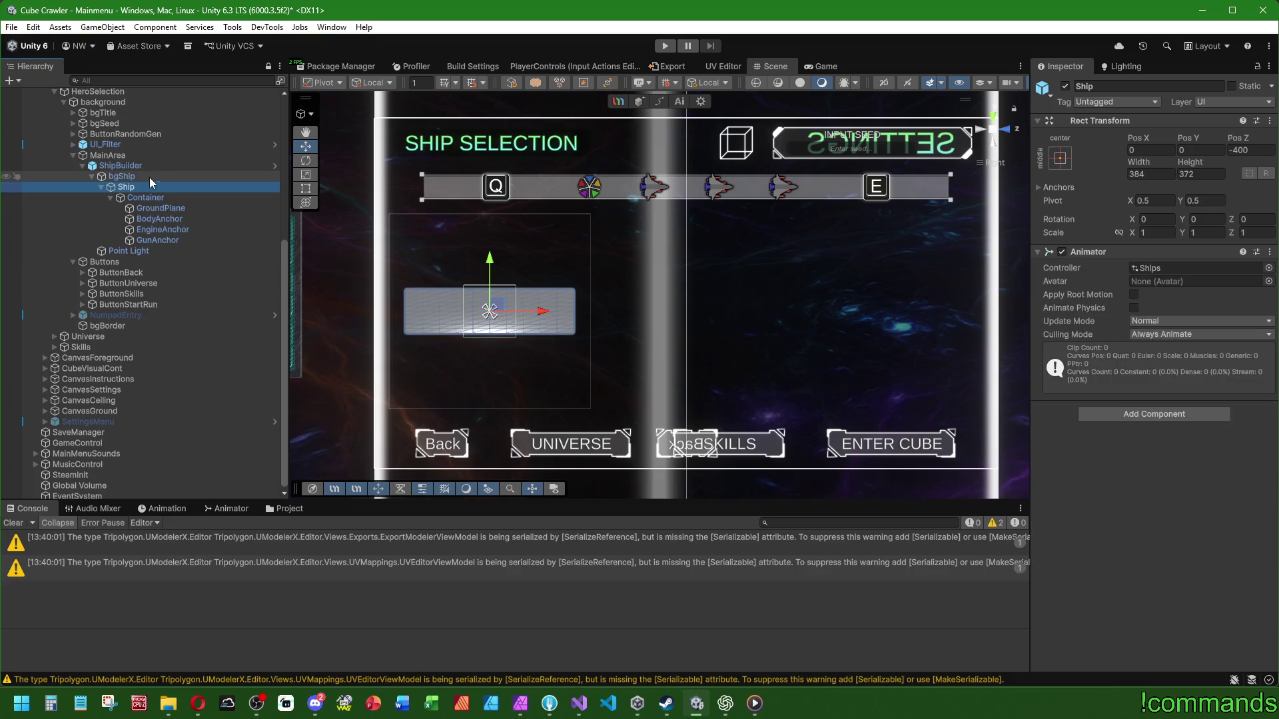
{"action": "left_click", "coordinate": [149, 177]}
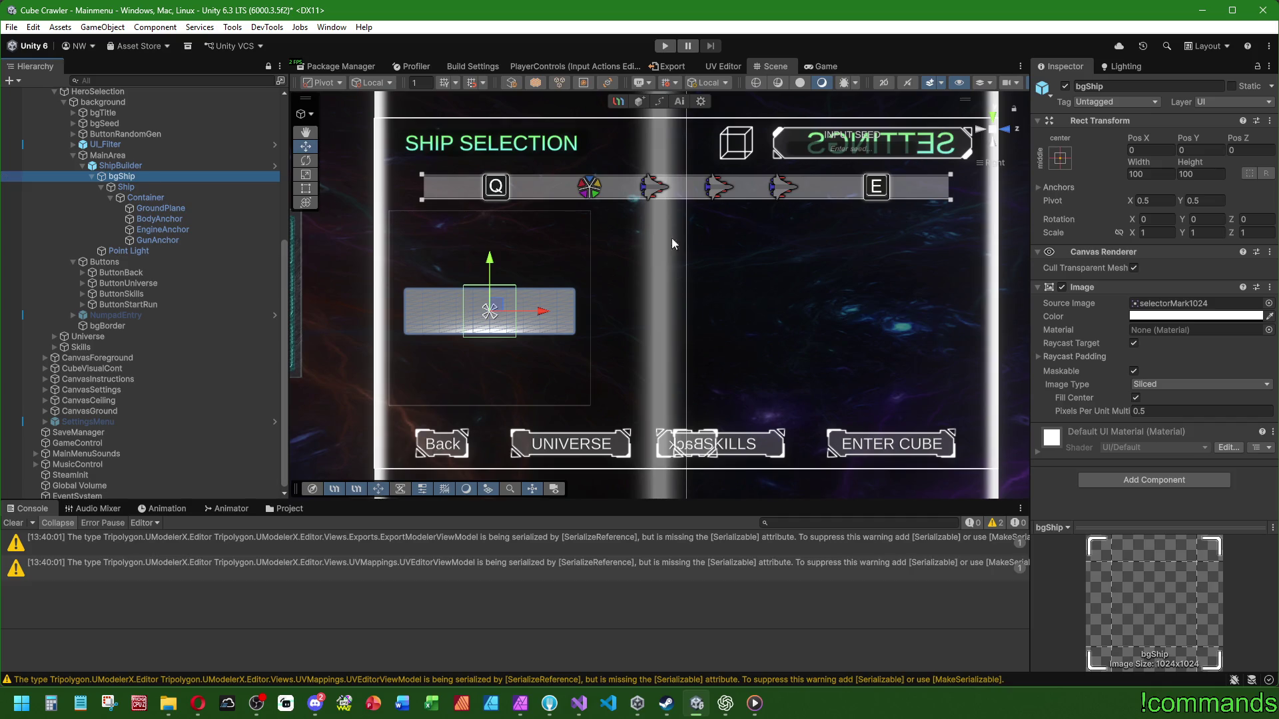
{"action": "right_click", "coordinate": [1106, 290]}
{"action": "left_click", "coordinate": [1158, 350]}
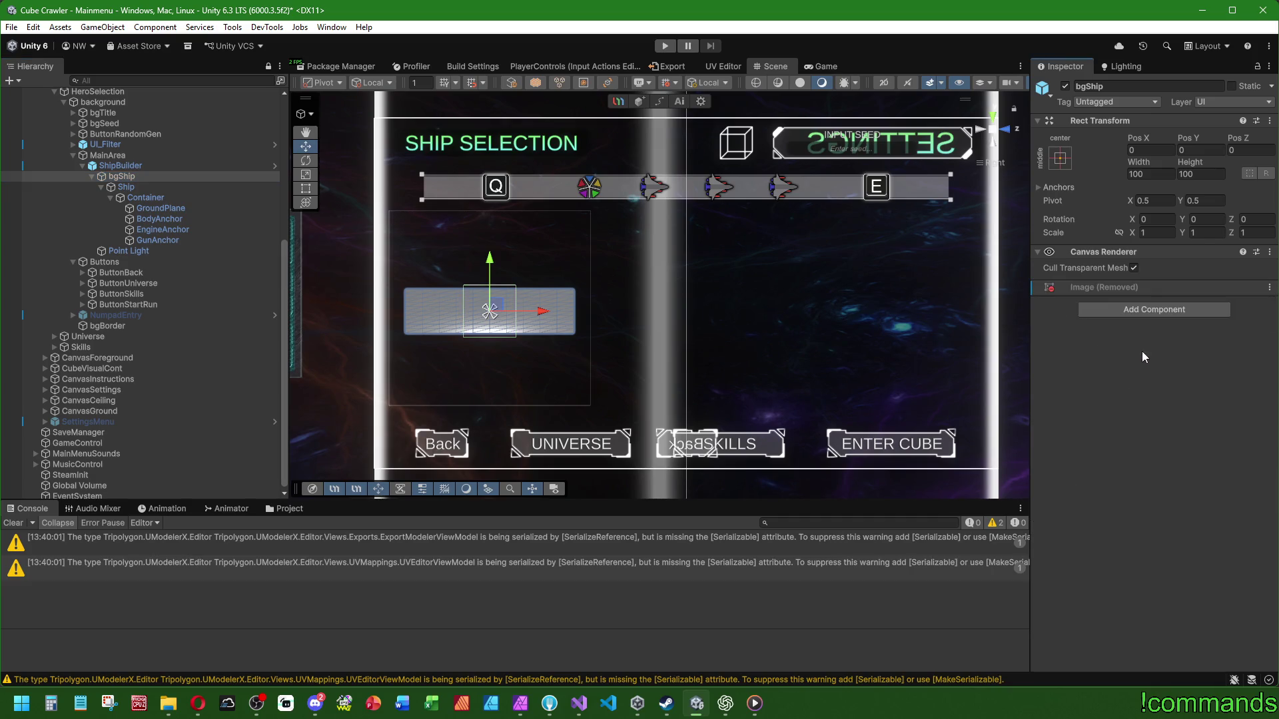
Step: Clear the console warnings and inspect CanvasMainMenu's Main Menu script
{"action": "left_click", "coordinate": [127, 187]}
{"action": "left_click", "coordinate": [142, 251]}
{"action": "left_click", "coordinate": [132, 165]}
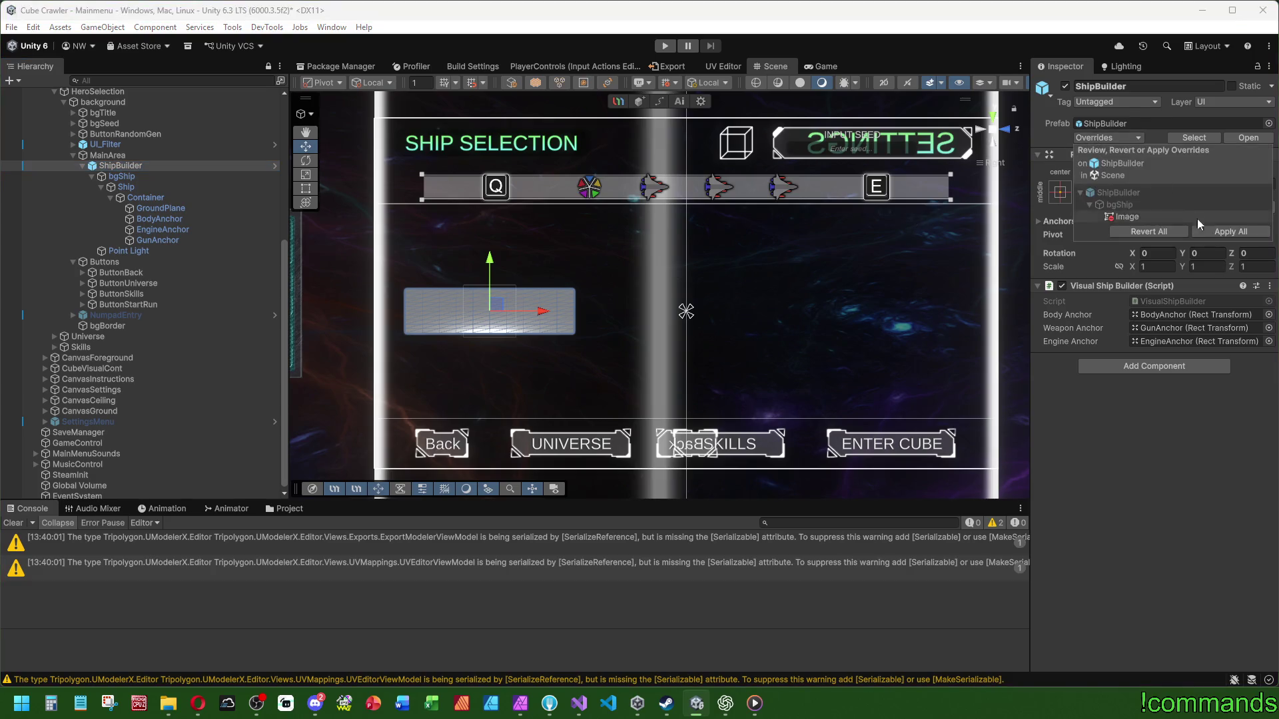
{"action": "left_click", "coordinate": [14, 538]}
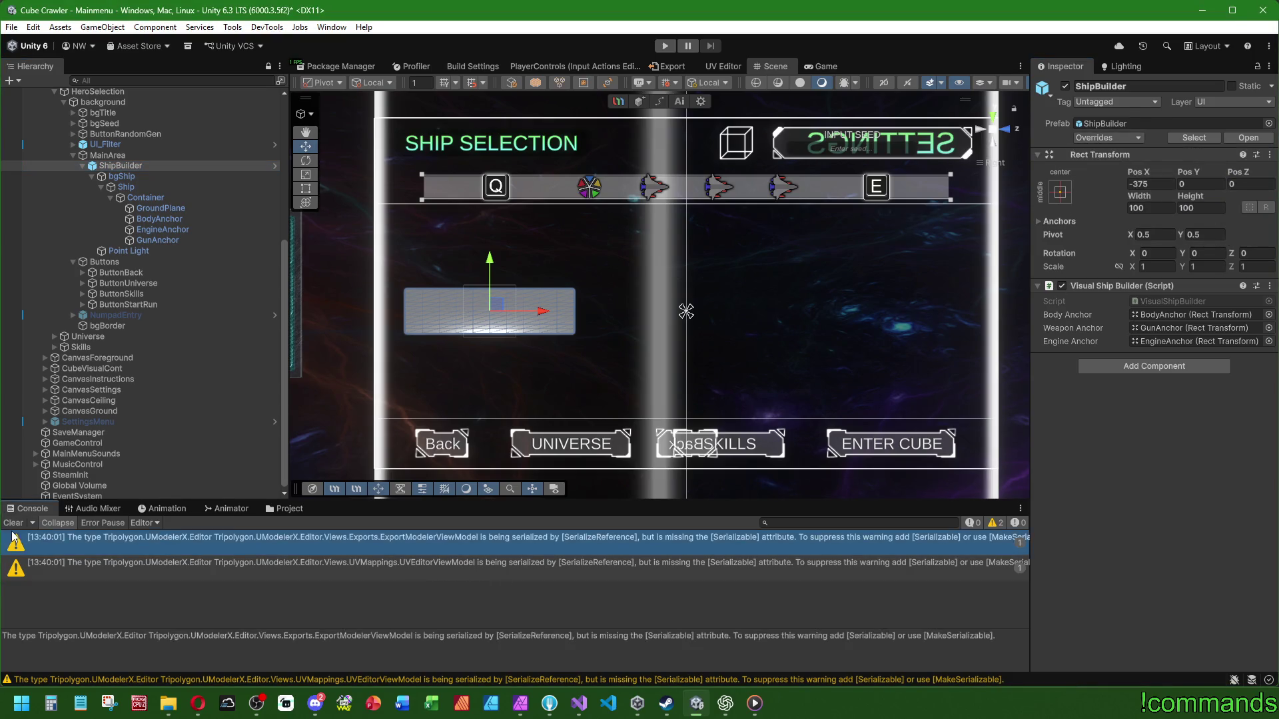
{"action": "left_click", "coordinate": [13, 522]}
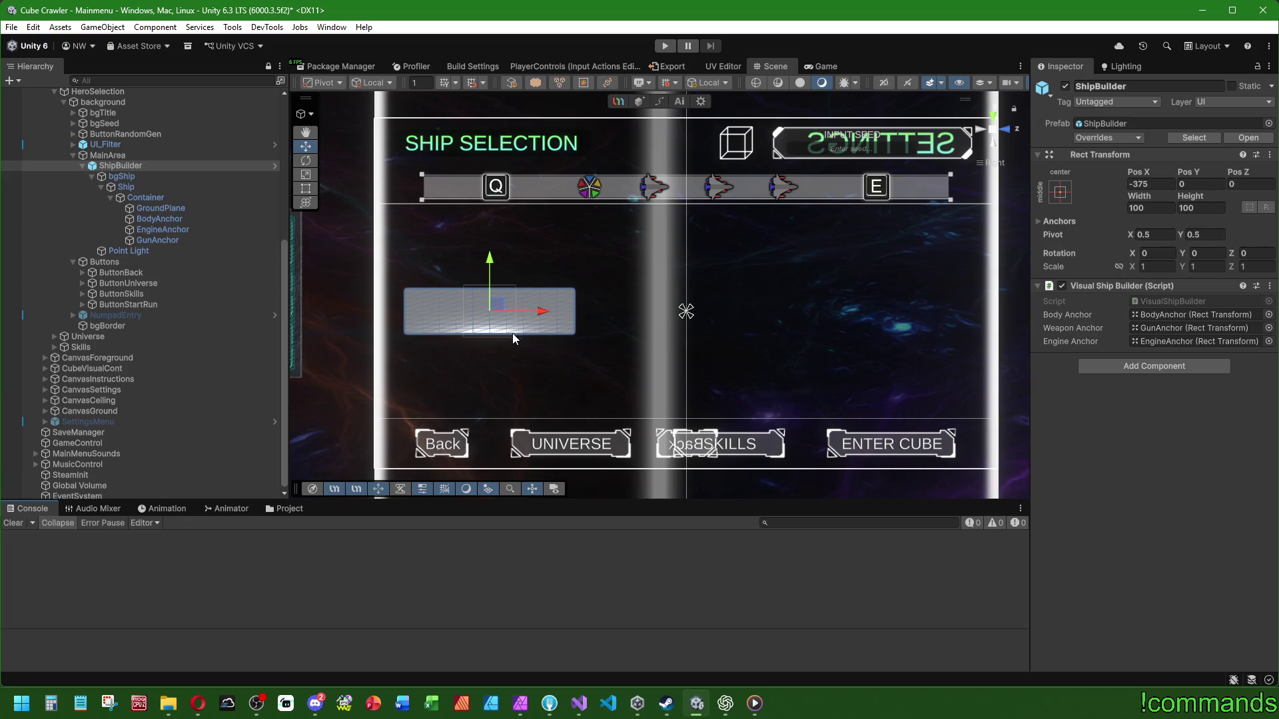
{"action": "scroll", "coordinate": [513, 333], "scroll_direction": "down", "scroll_amount": 3}
{"action": "scroll", "coordinate": [159, 338], "scroll_direction": "up", "scroll_amount": 5}
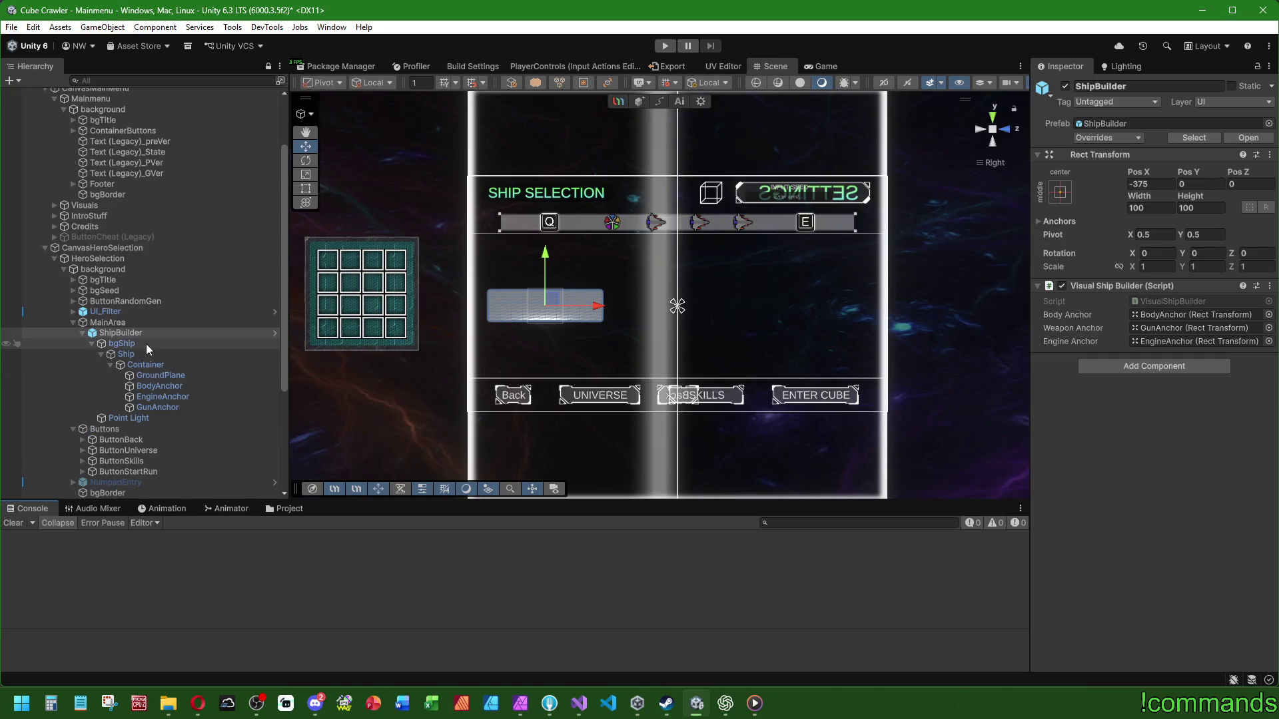
{"action": "left_click", "coordinate": [121, 248]}
{"action": "scroll", "coordinate": [125, 252], "scroll_direction": "up", "scroll_amount": 3}
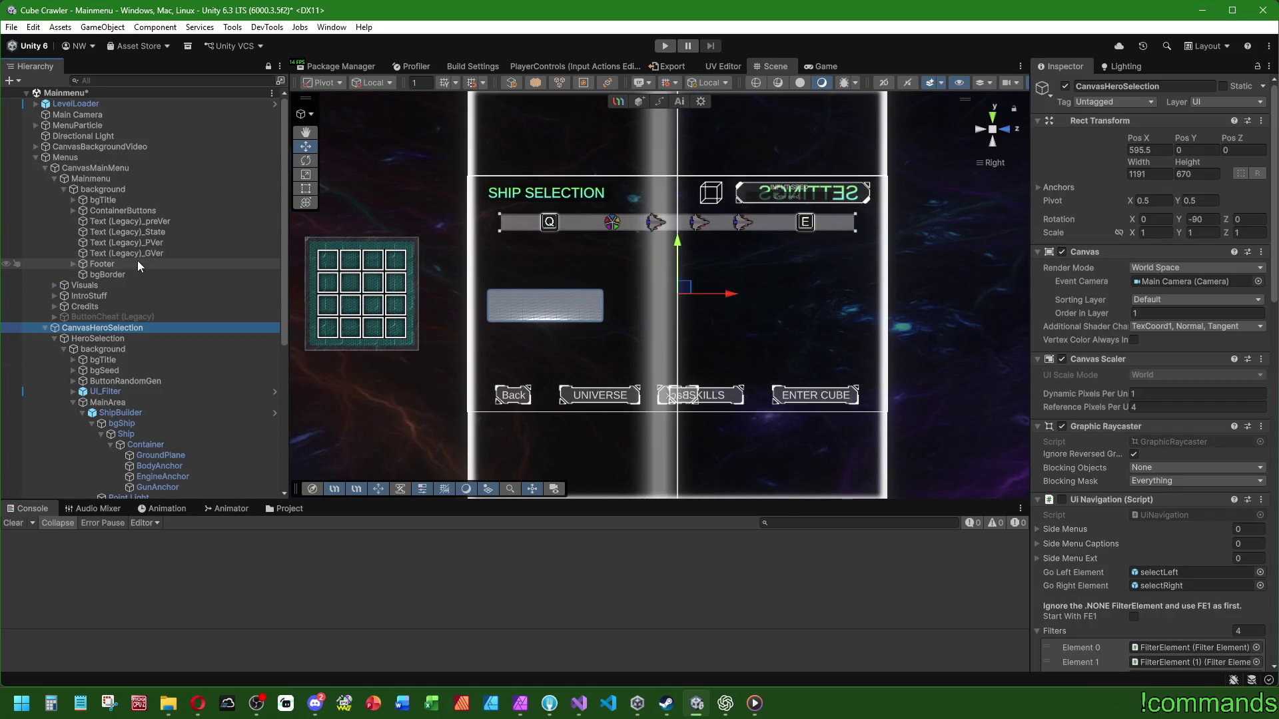
{"action": "left_click", "coordinate": [142, 169]}
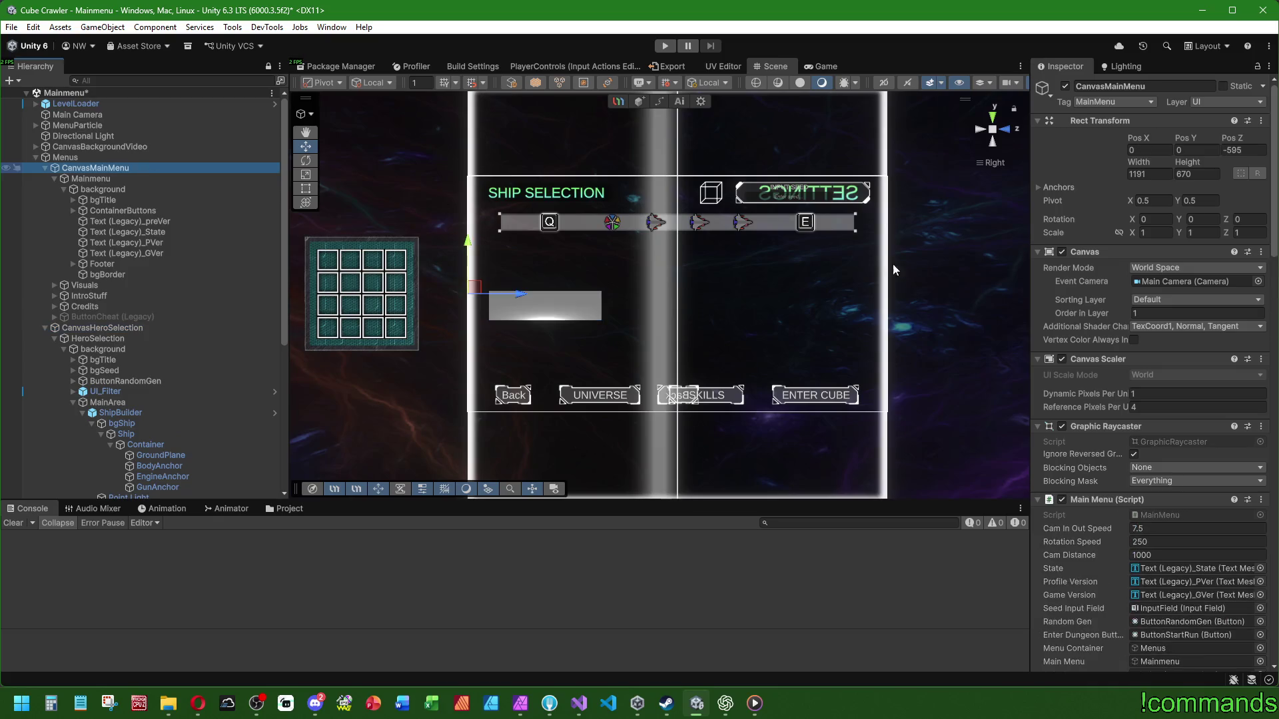
{"action": "scroll", "coordinate": [892, 264], "scroll_direction": "down", "scroll_amount": 1}
{"action": "scroll", "coordinate": [1046, 370], "scroll_direction": "down", "scroll_amount": 5}
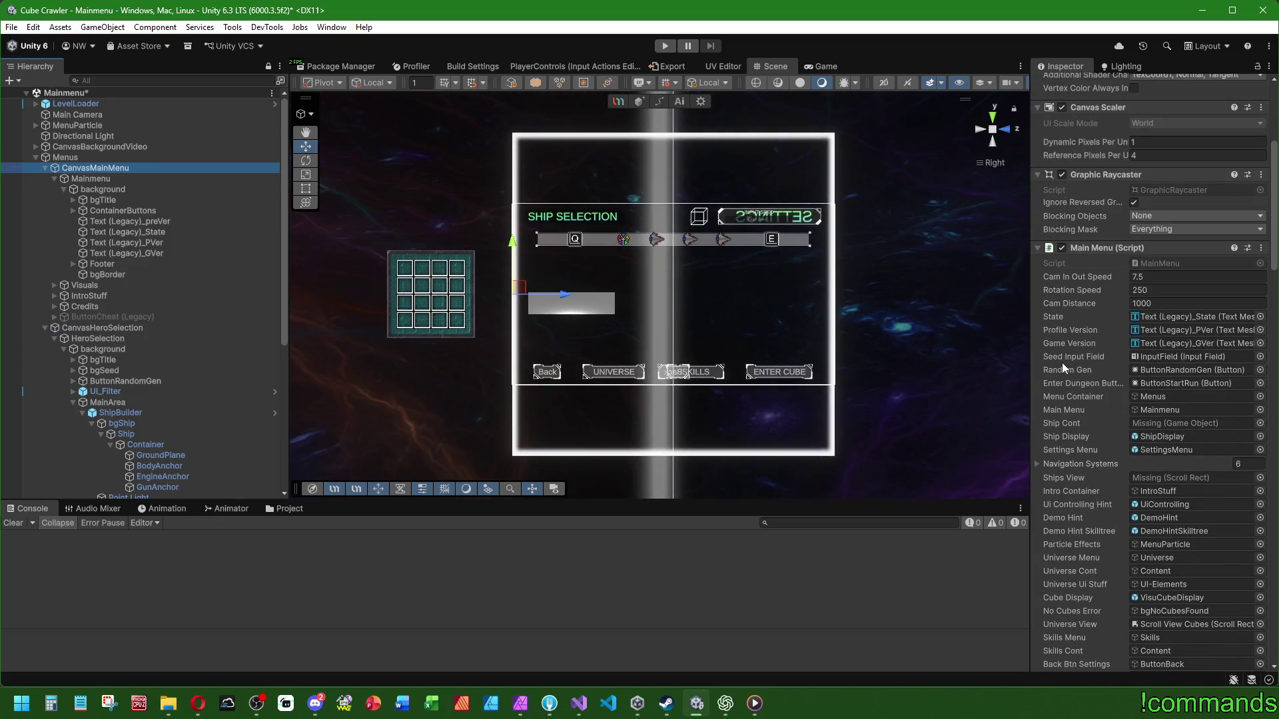
Step: Expand the Main Menu script's Navigation Systems list and select the referenced CanvasHeroSelection canvas
{"action": "scroll", "coordinate": [1061, 362], "scroll_direction": "down", "scroll_amount": 5}
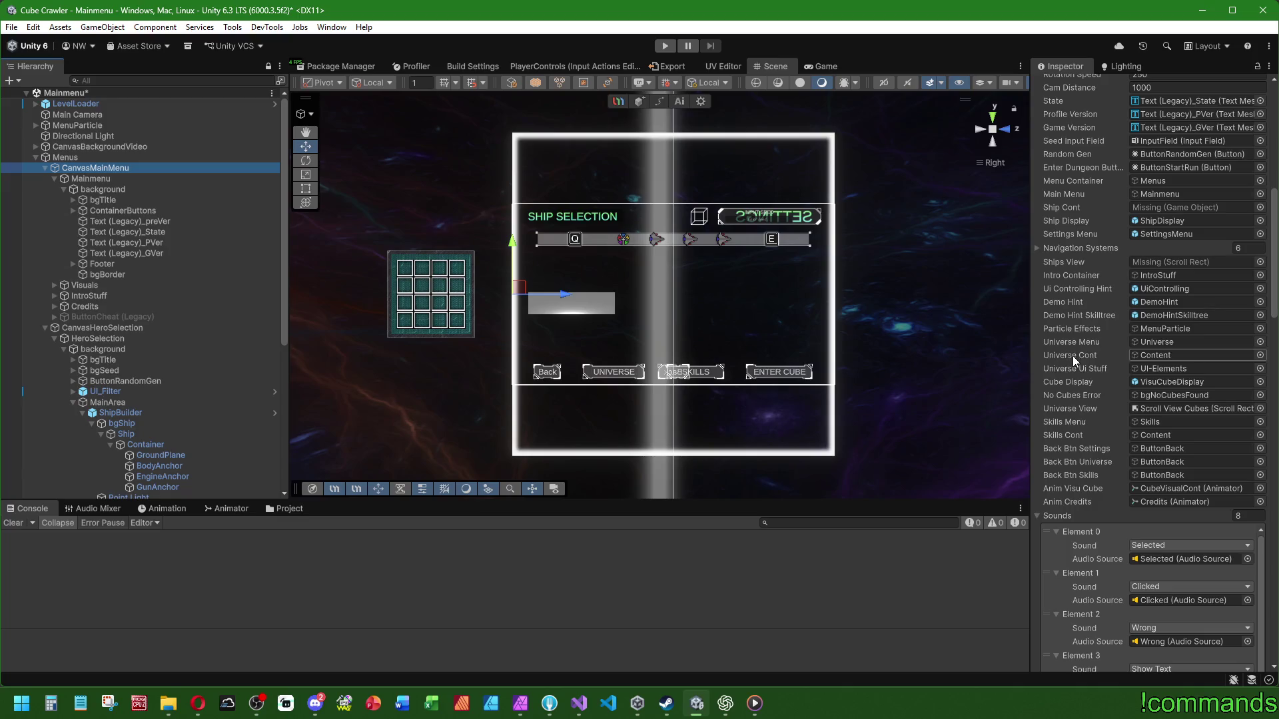
{"action": "scroll", "coordinate": [1072, 353], "scroll_direction": "up", "scroll_amount": 2}
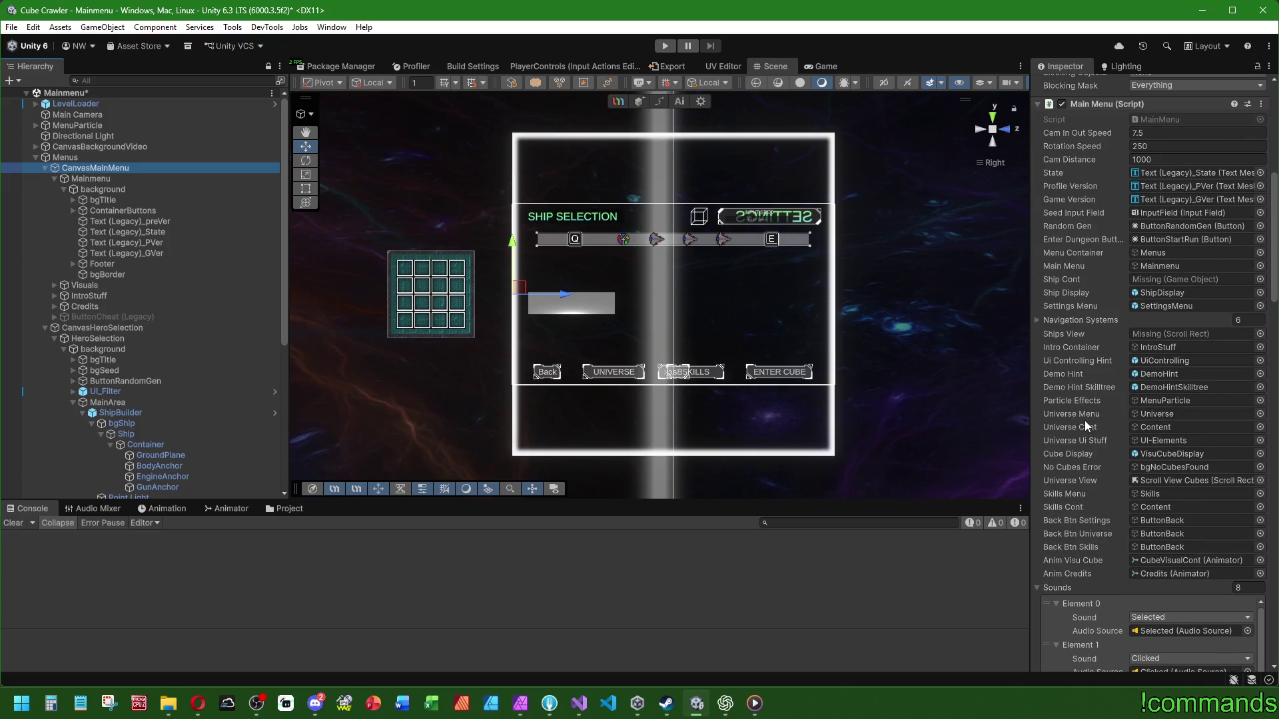
{"action": "scroll", "coordinate": [1086, 425], "scroll_direction": "up", "scroll_amount": 3}
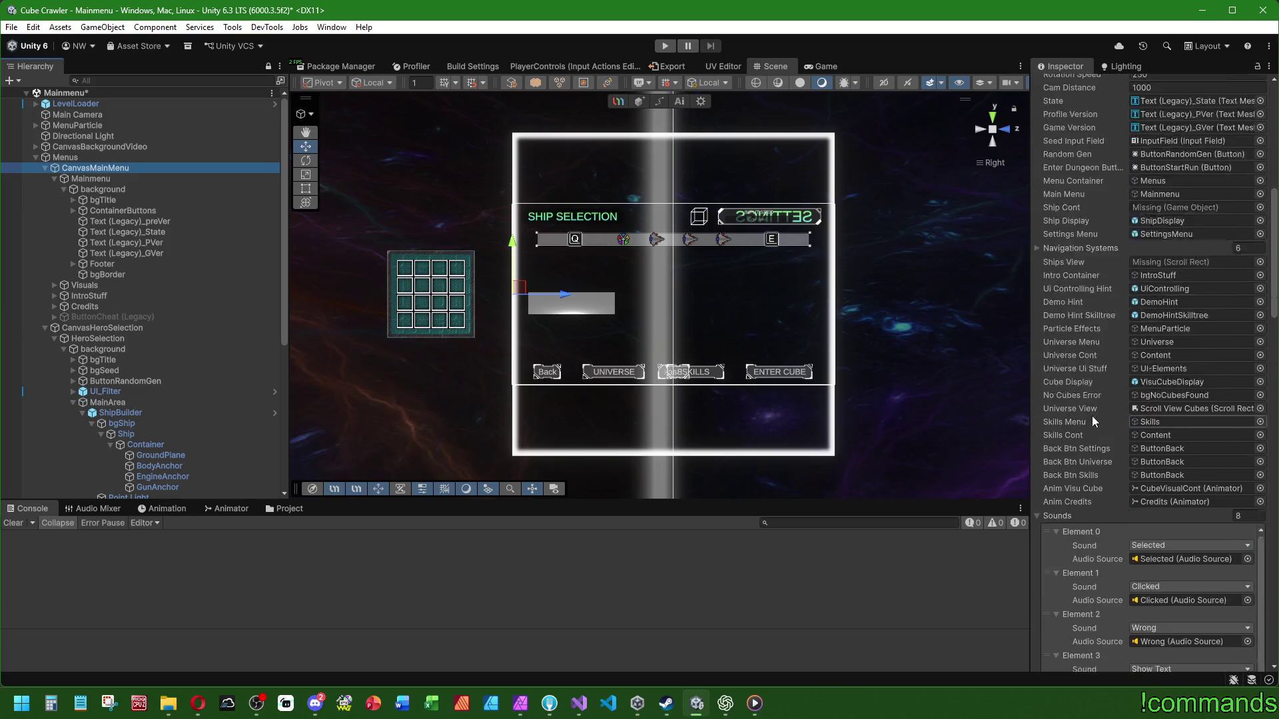
{"action": "scroll", "coordinate": [1092, 415], "scroll_direction": "down", "scroll_amount": 6}
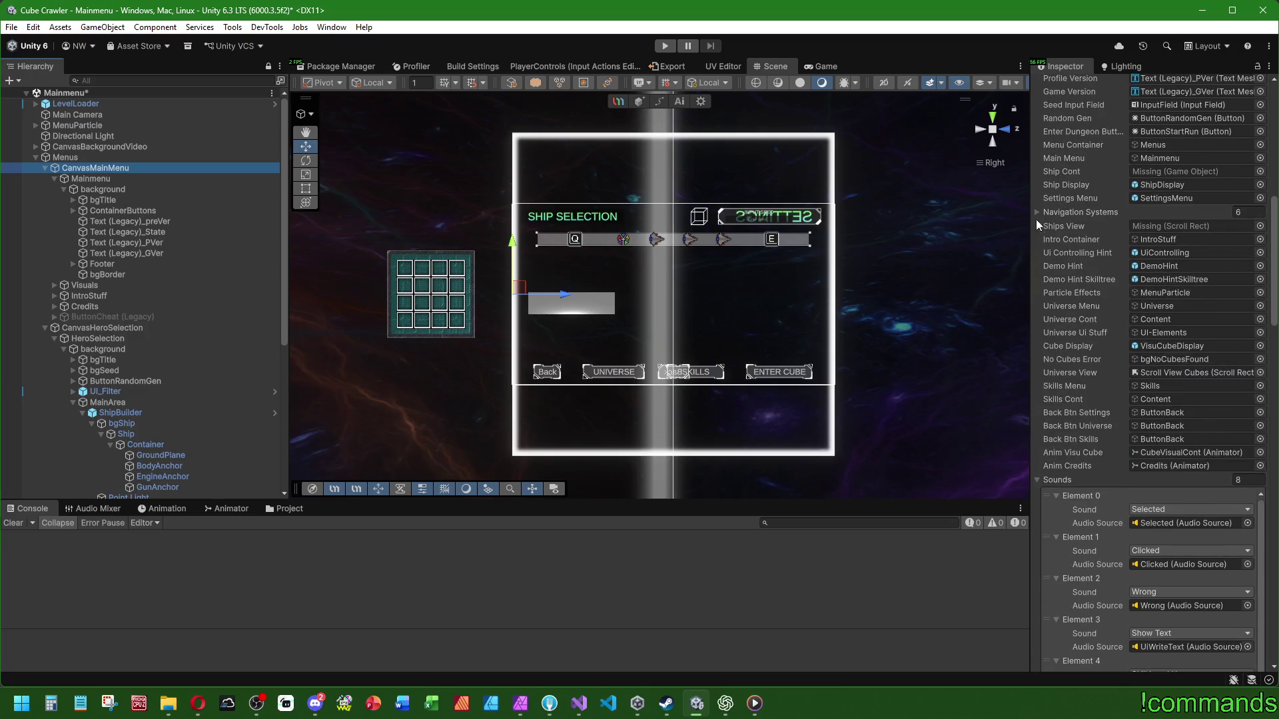
{"action": "left_click", "coordinate": [1036, 213]}
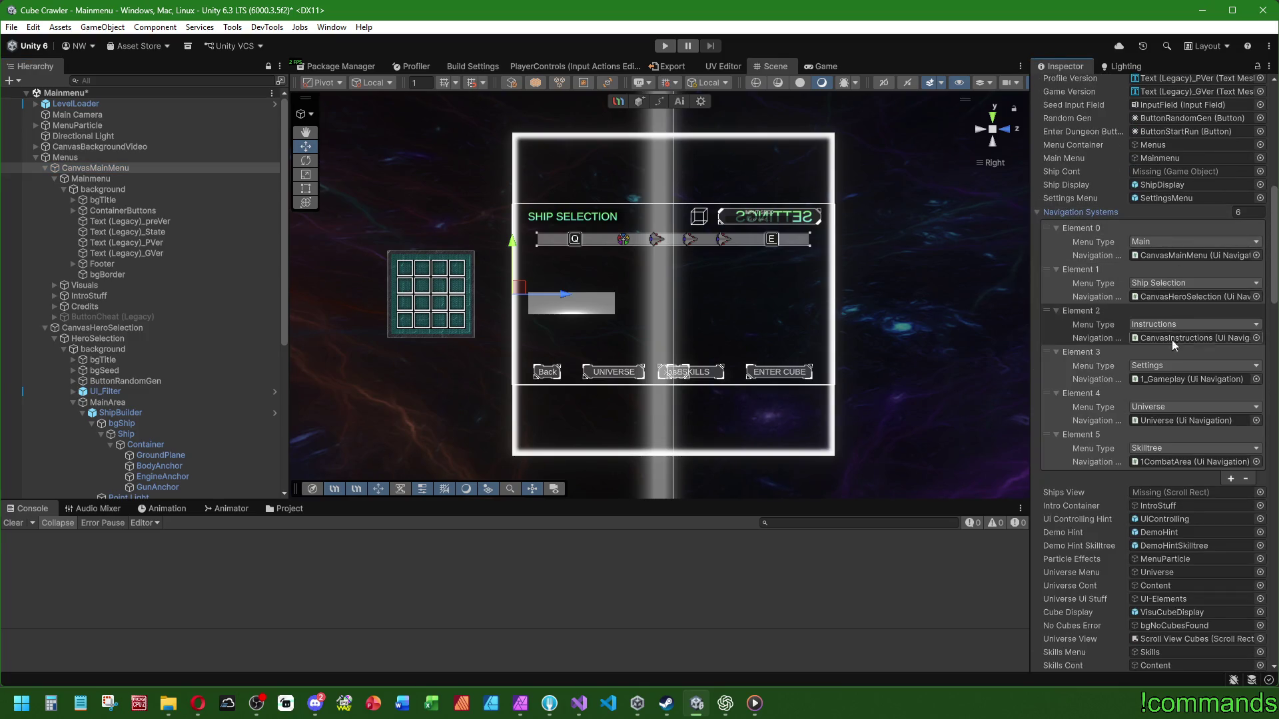
{"action": "left_click", "coordinate": [1165, 296]}
{"action": "left_click", "coordinate": [129, 330]}
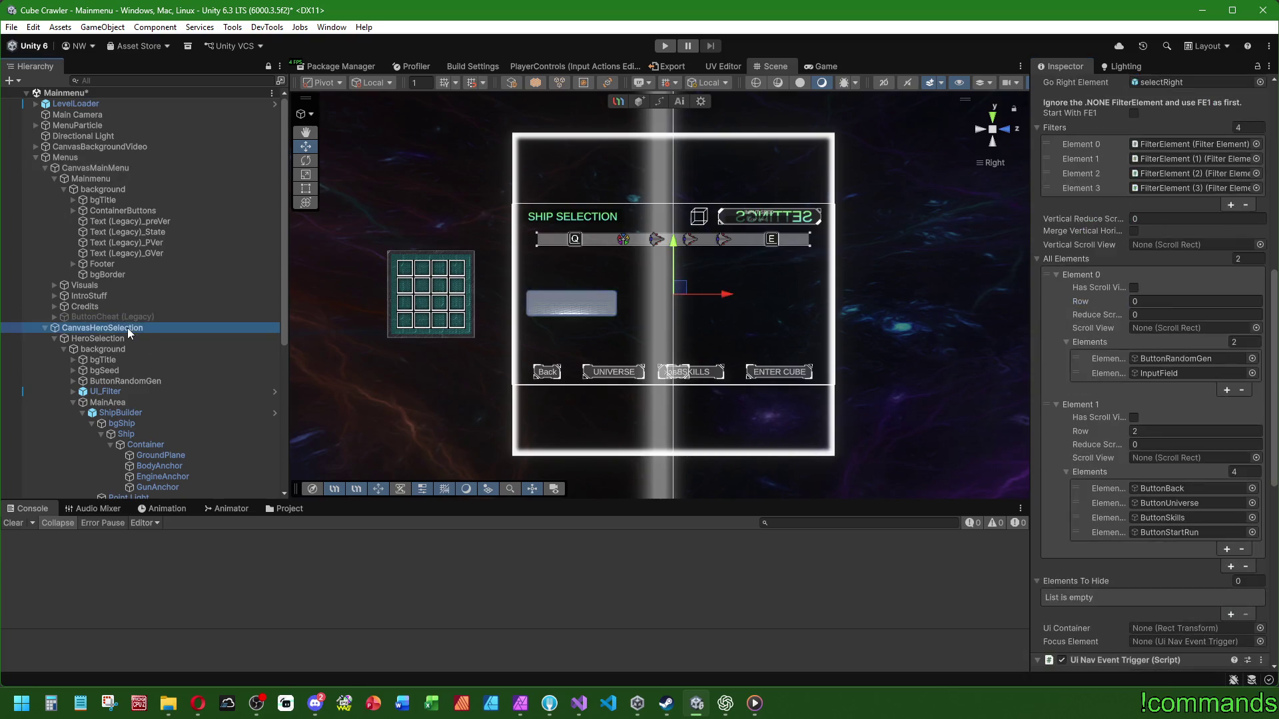
{"action": "scroll", "coordinate": [1069, 494], "scroll_direction": "down", "scroll_amount": 10}
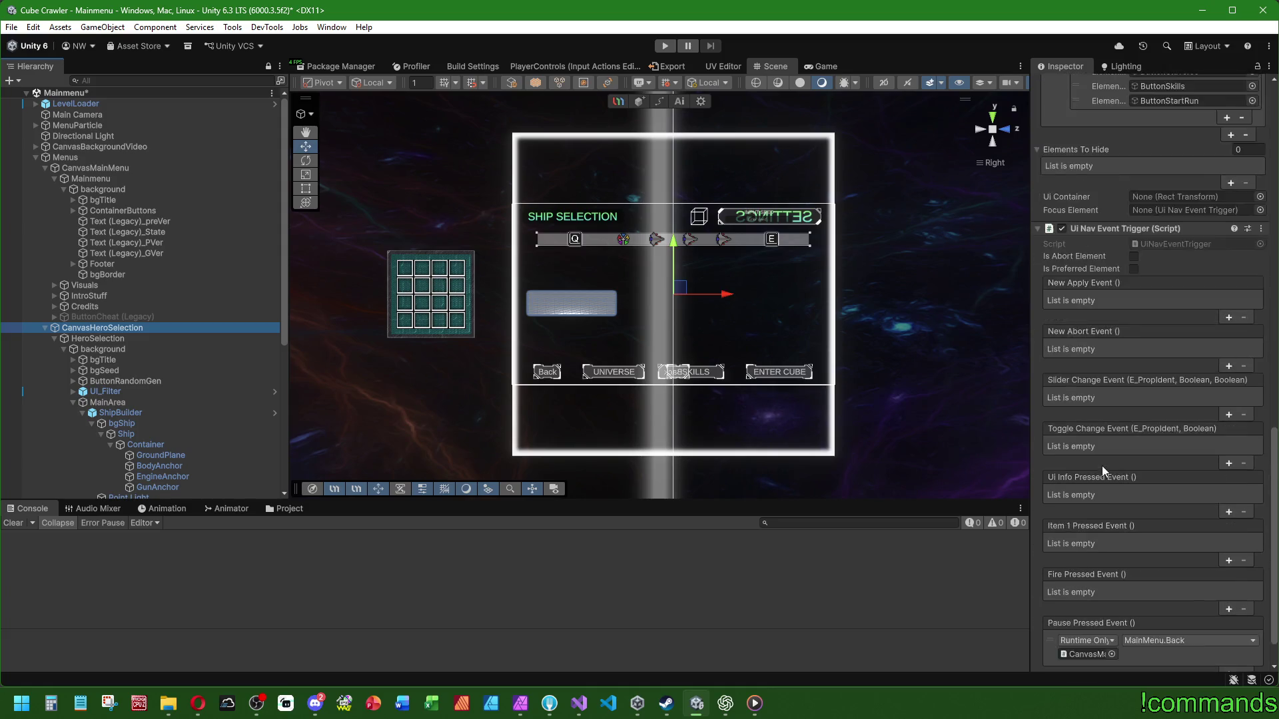
{"action": "scroll", "coordinate": [1100, 463], "scroll_direction": "up", "scroll_amount": 15}
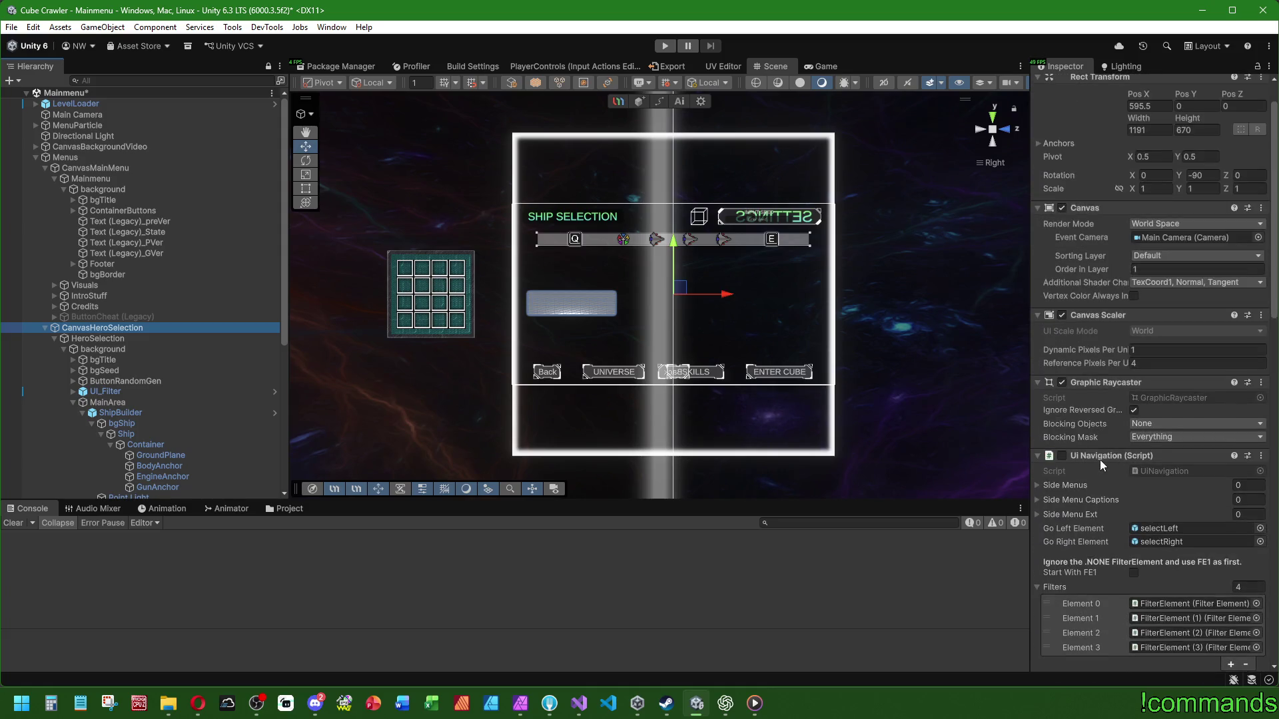
{"action": "scroll", "coordinate": [1088, 473], "scroll_direction": "up", "scroll_amount": 1}
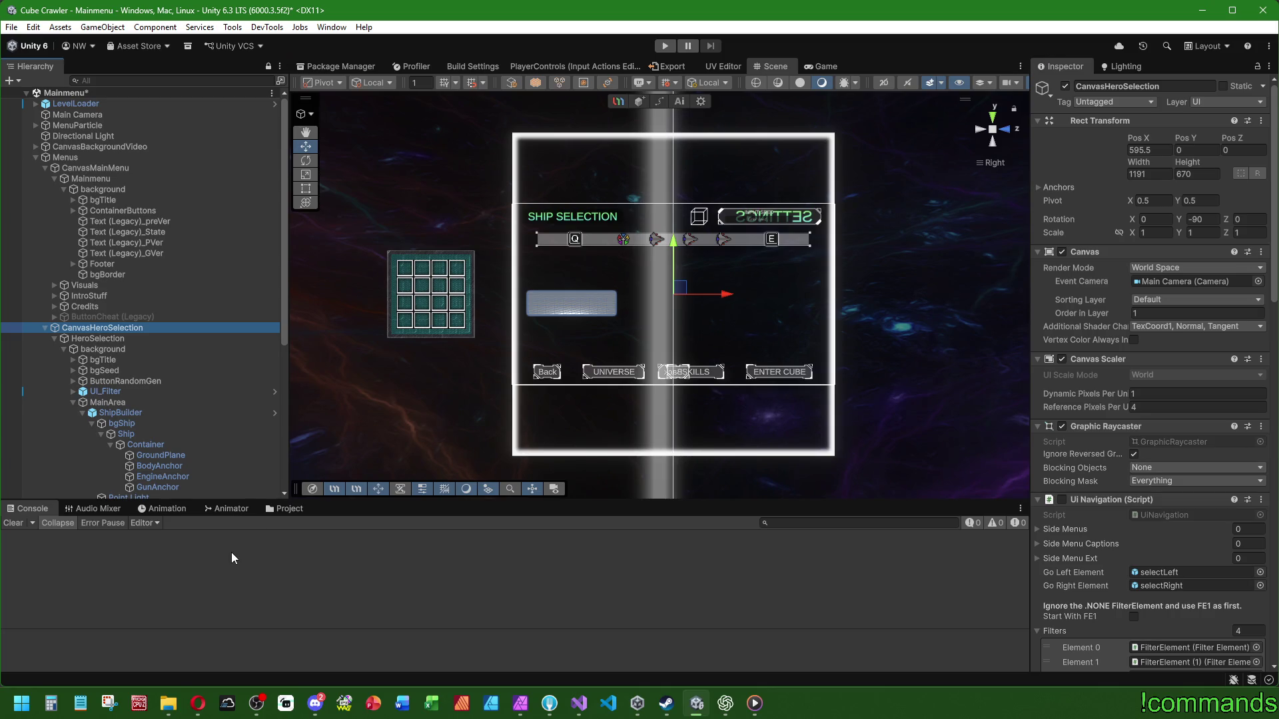
Step: Rename CanvasHeroSelection to CanvasShipAssembly in the Hierarchy
{"action": "left_click", "coordinate": [217, 333]}
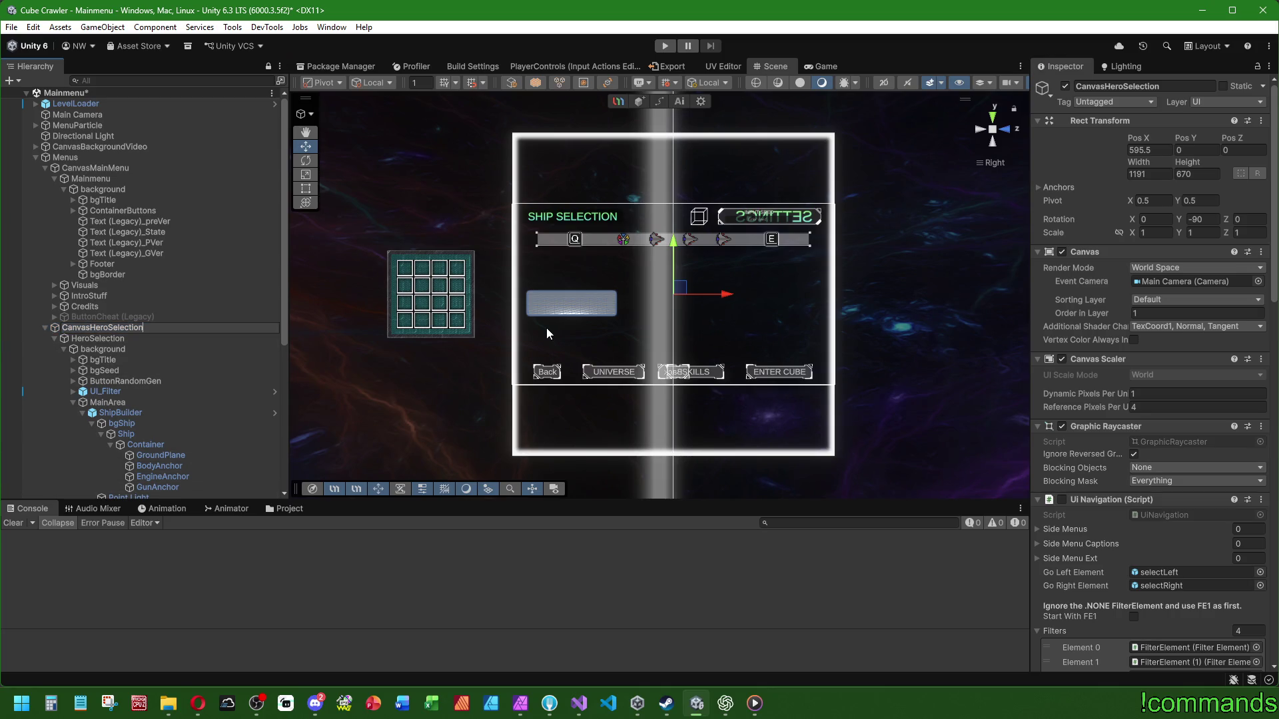
{"action": "key", "text": "BackSpace"}
{"action": "key", "text": "BackSpace"}
{"action": "key", "text": "BackSpace"}
{"action": "key", "text": "BackSpace"}
{"action": "key", "text": "BackSpace"}
{"action": "key", "text": "BackSpace"}
{"action": "type", "text": "ShipAsse"}
{"action": "type", "text": "mbly"}
{"action": "key", "text": "Return"}
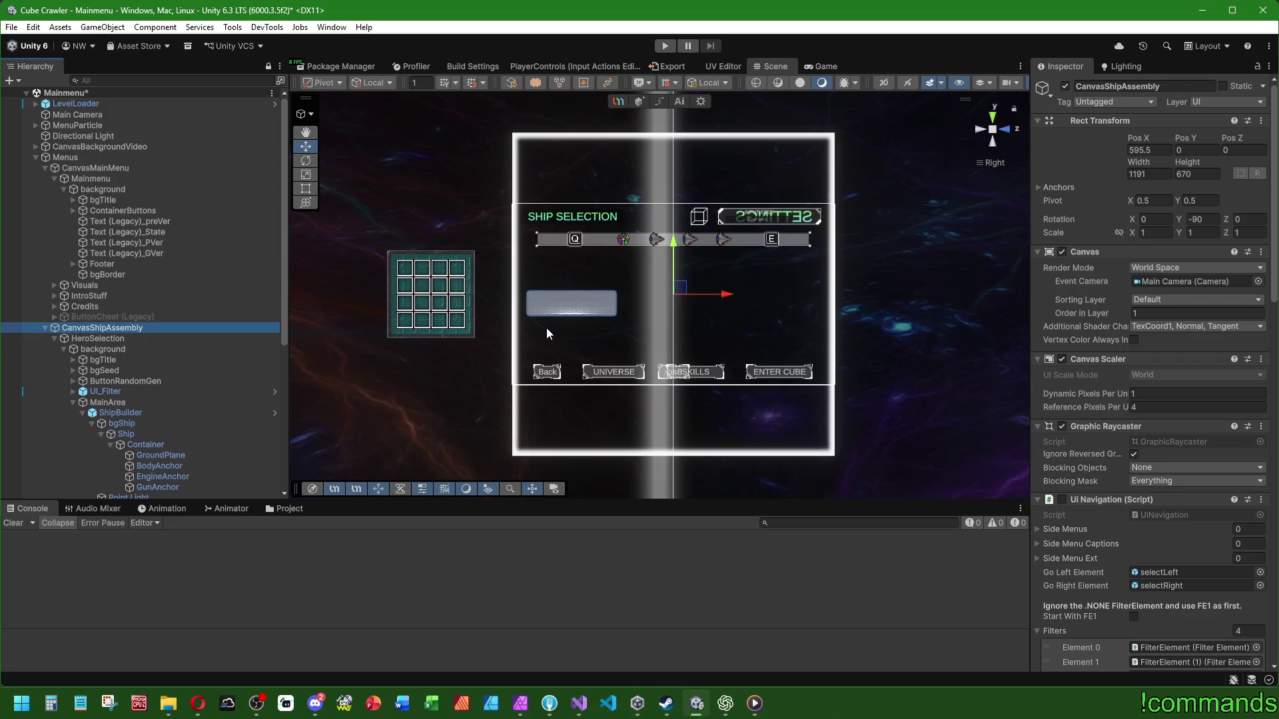
Step: Change bgTitle's Text (TMP) title from SHIP SELECTION to SHIP ASSEMBLY
{"action": "left_click", "coordinate": [74, 360]}
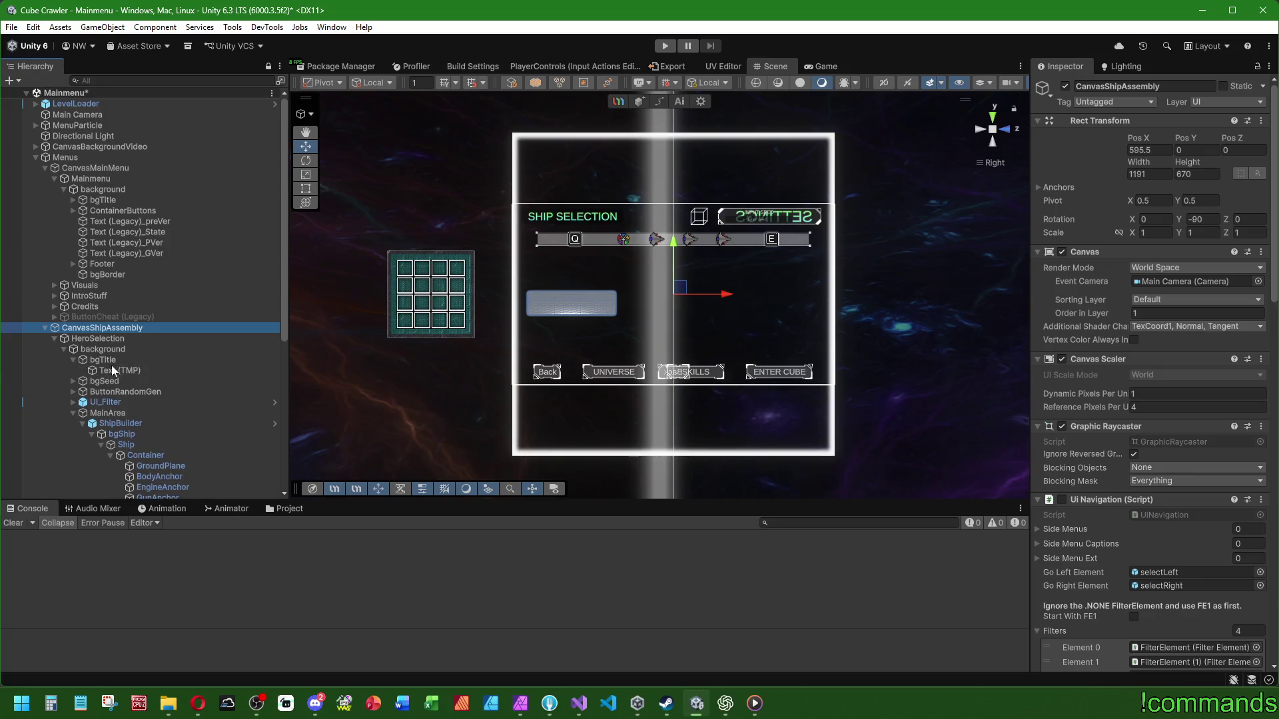
{"action": "left_click", "coordinate": [110, 370]}
{"action": "scroll", "coordinate": [1134, 301], "scroll_direction": "down", "scroll_amount": 5}
{"action": "scroll", "coordinate": [1116, 284], "scroll_direction": "up", "scroll_amount": 3}
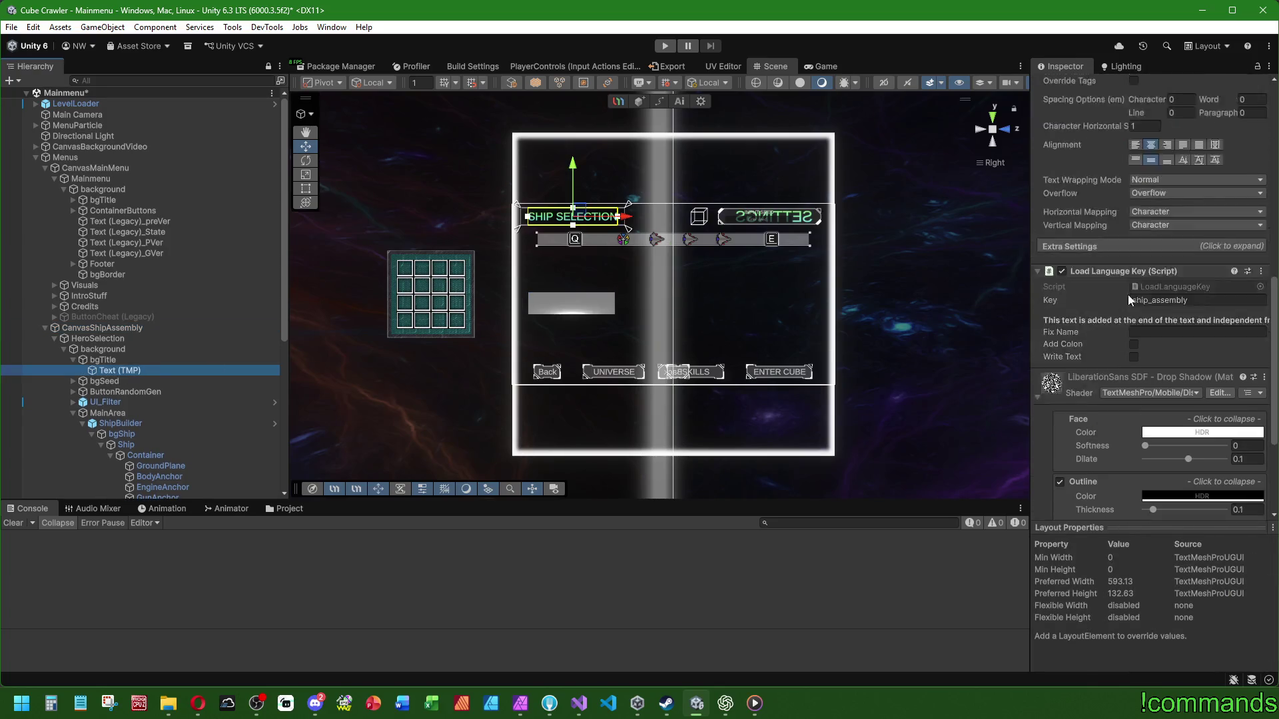
{"action": "left_click", "coordinate": [1116, 284]}
{"action": "key", "text": "ctrl+BackSpace"}
{"action": "type", "text": "AS"}
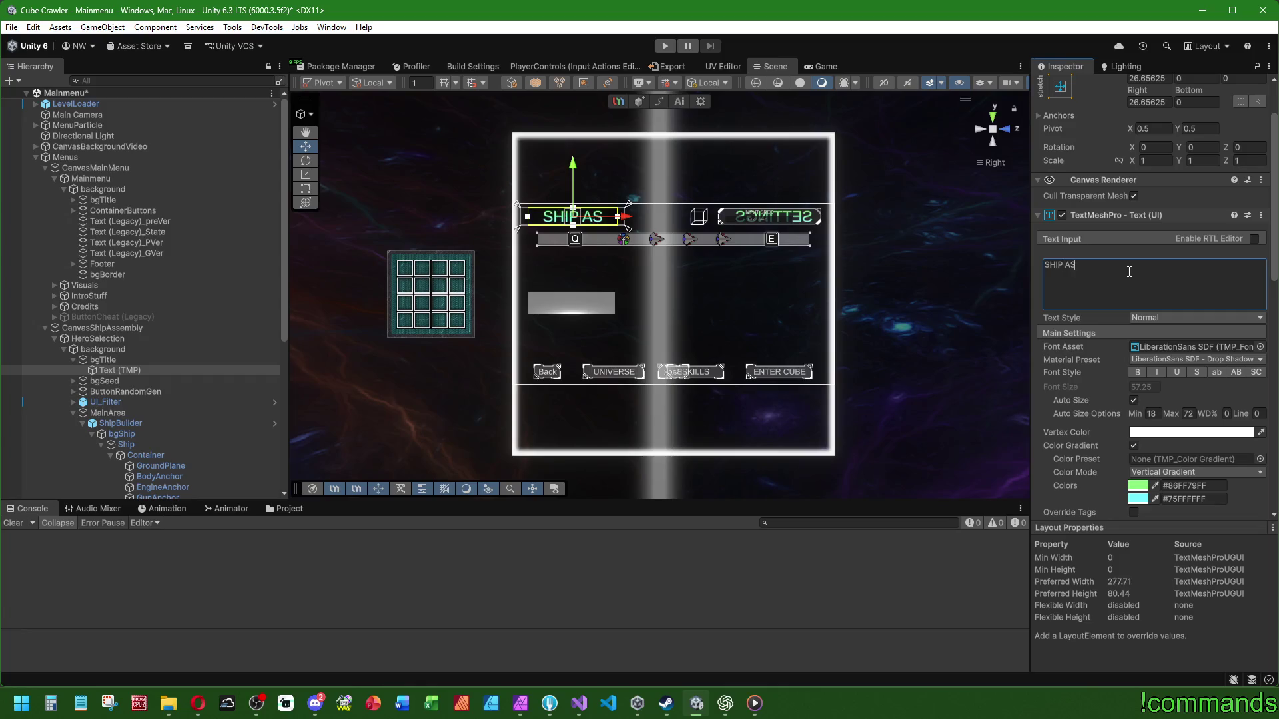
{"action": "type", "text": "SEMBLY"}
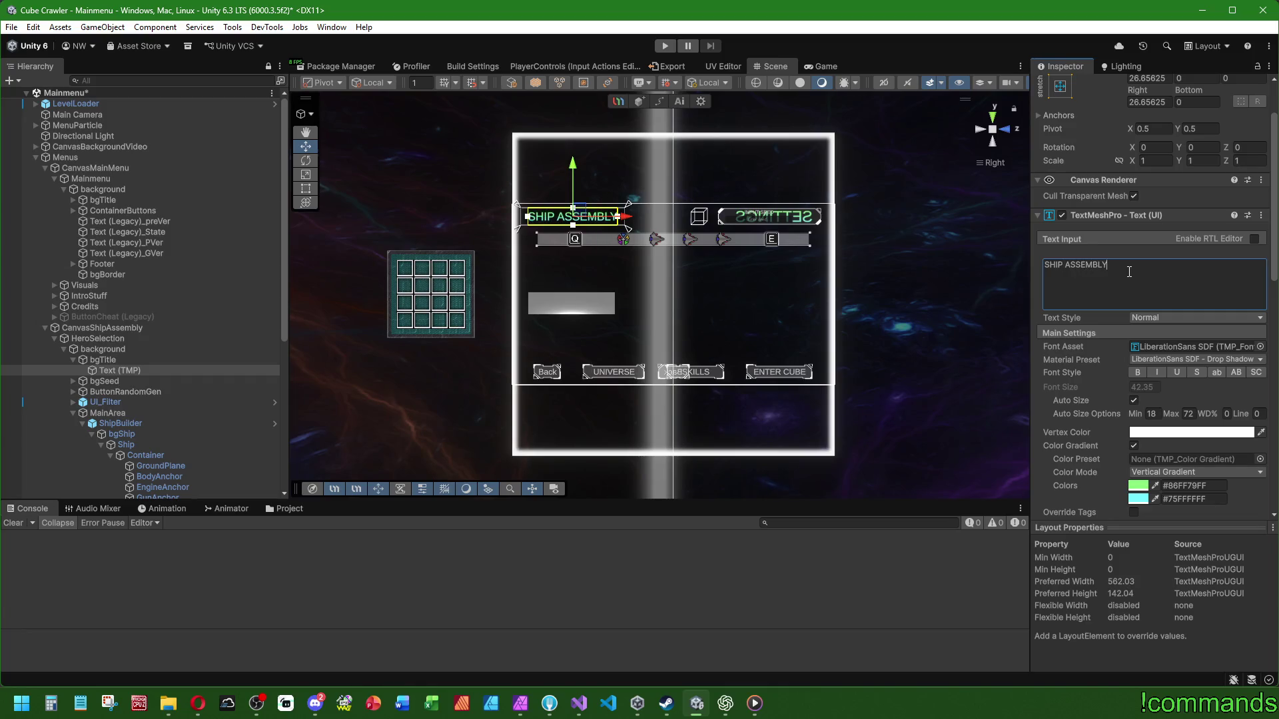
{"action": "left_click", "coordinate": [572, 590]}
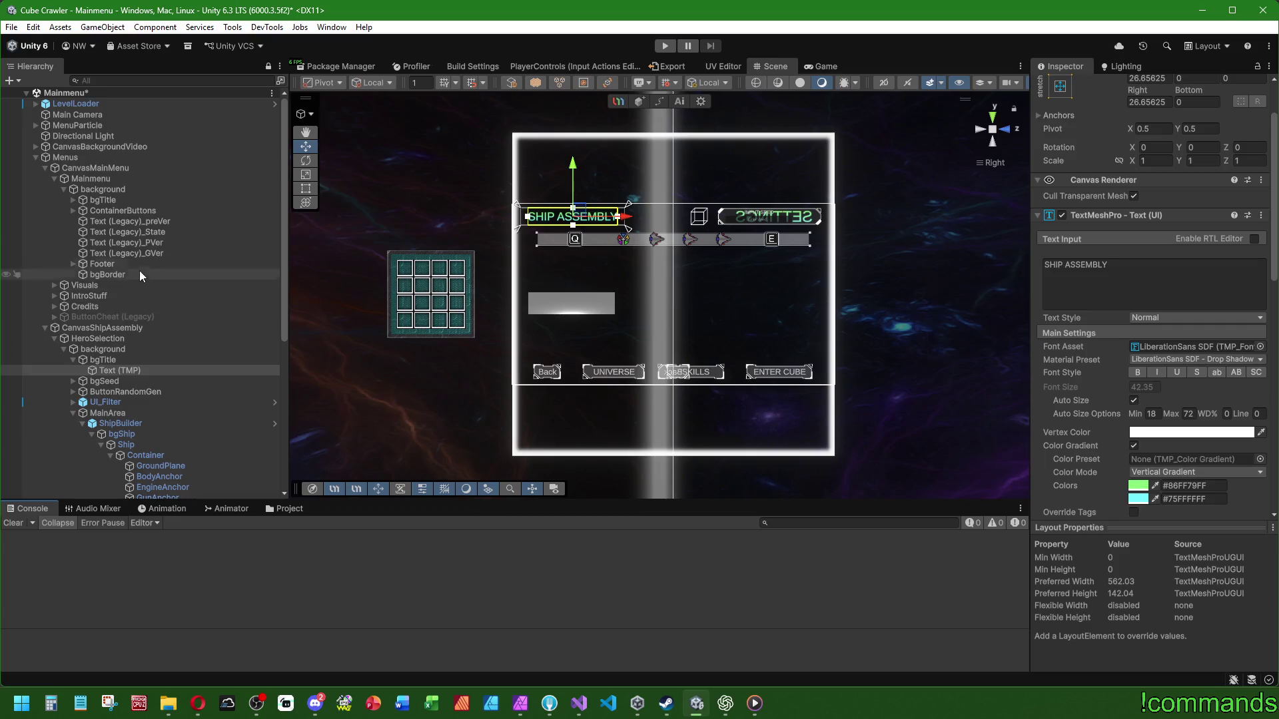
Step: Rename the canvas's HeroSelection object to ShipAssembly
{"action": "left_click", "coordinate": [159, 232]}
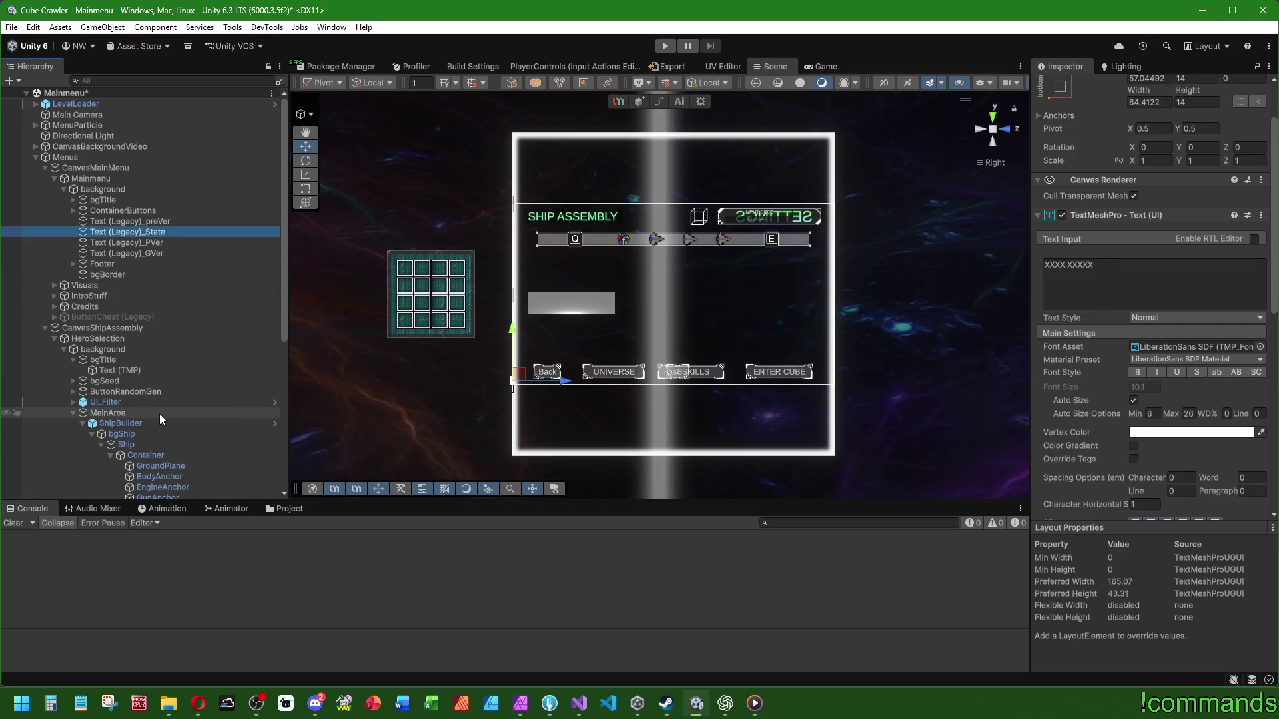
{"action": "left_click", "coordinate": [180, 329]}
{"action": "left_click", "coordinate": [123, 337]}
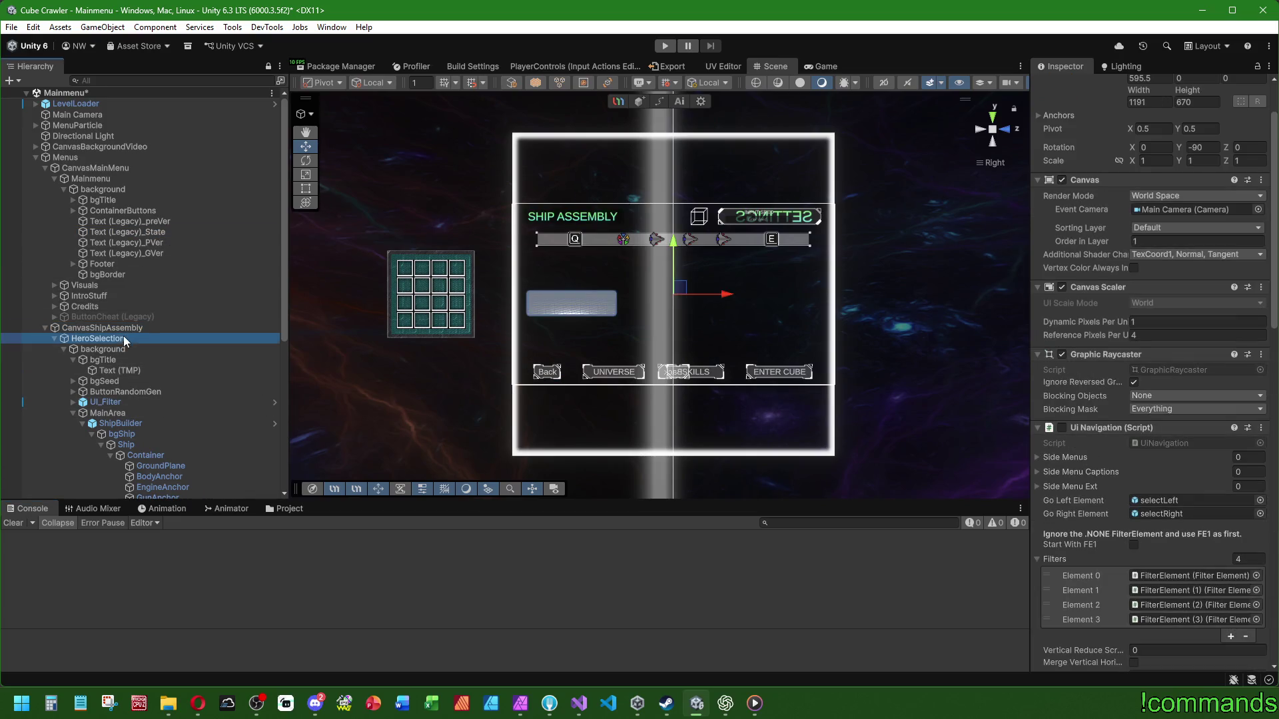
{"action": "left_click", "coordinate": [123, 337]}
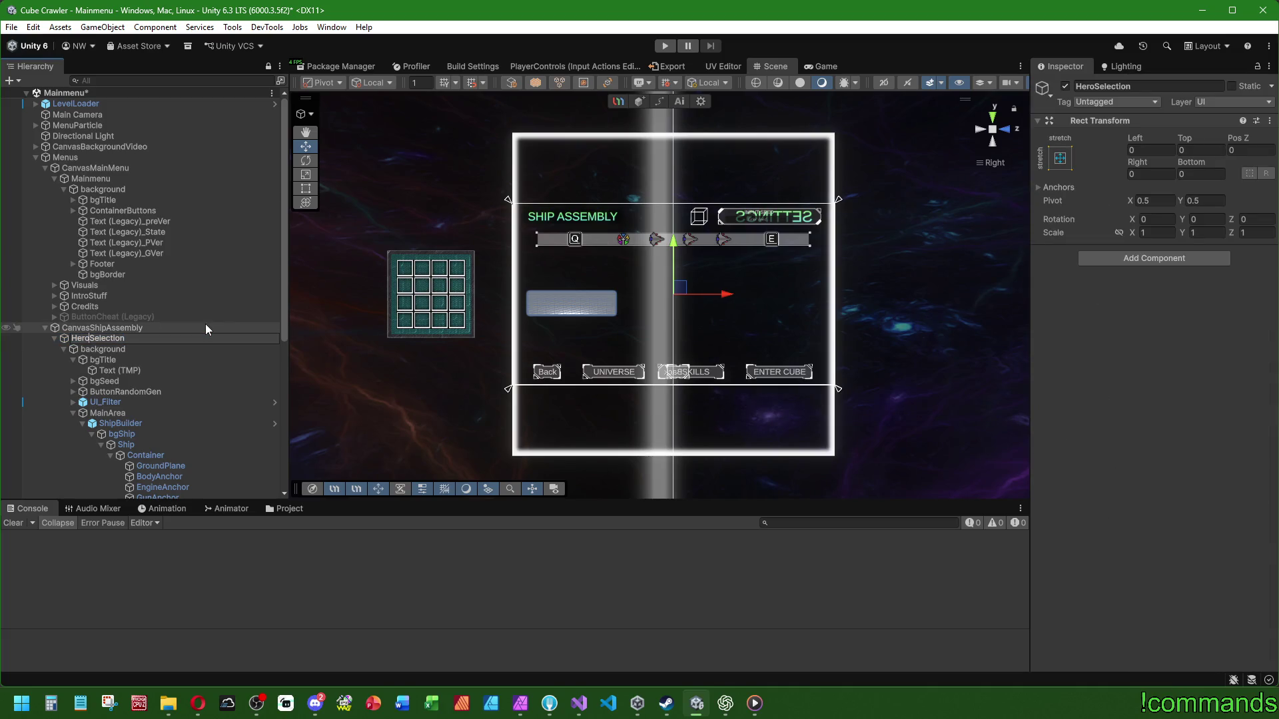
{"action": "key", "text": "BackSpace"}
{"action": "key", "text": "BackSpace"}
{"action": "key", "text": "BackSpace"}
{"action": "type", "text": "ShipAssembly"}
{"action": "key", "text": "Return"}
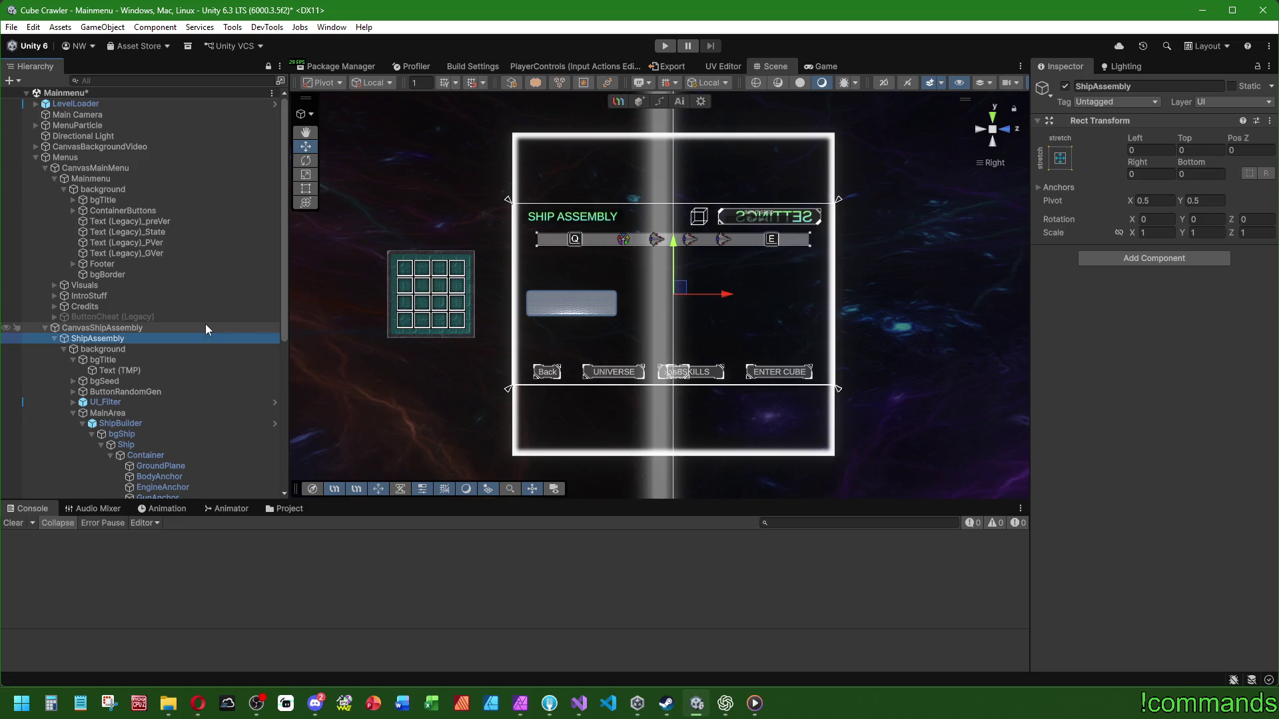
Step: Open CanvasMainMenu's MainMenu script in Visual Studio
{"action": "scroll", "coordinate": [227, 313], "scroll_direction": "down", "scroll_amount": 5}
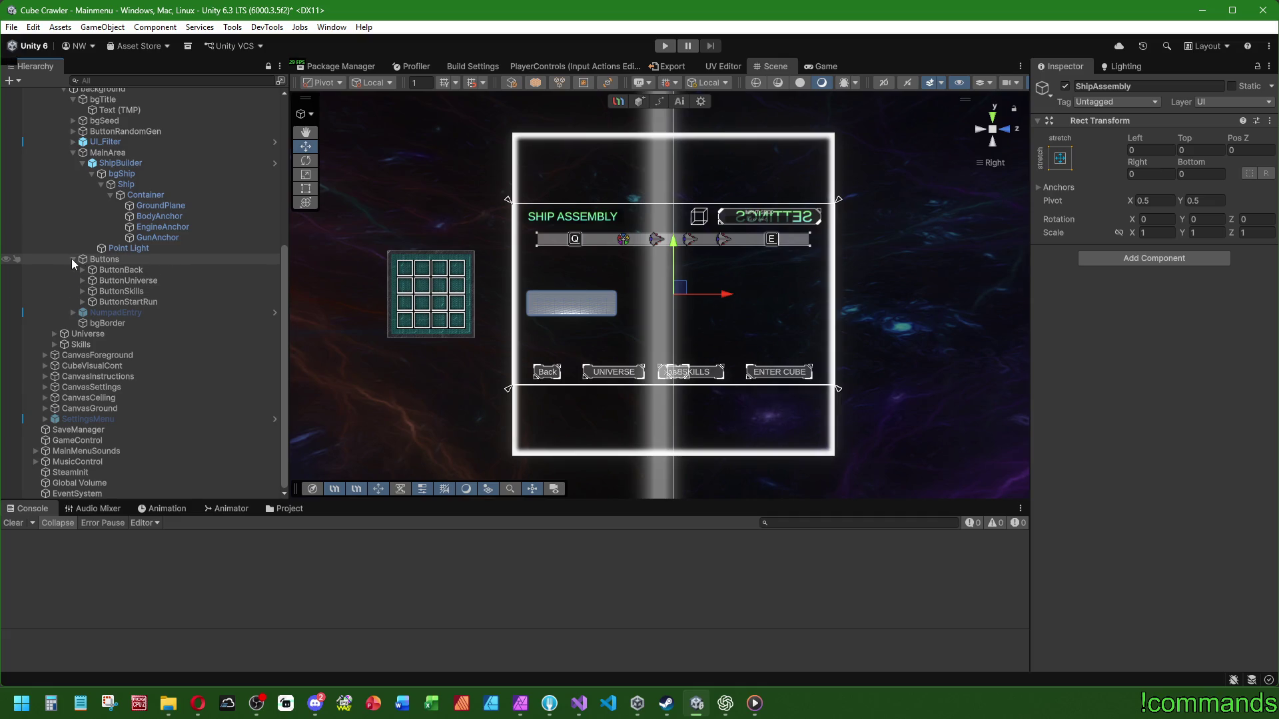
{"action": "scroll", "coordinate": [61, 260], "scroll_direction": "up", "scroll_amount": 1}
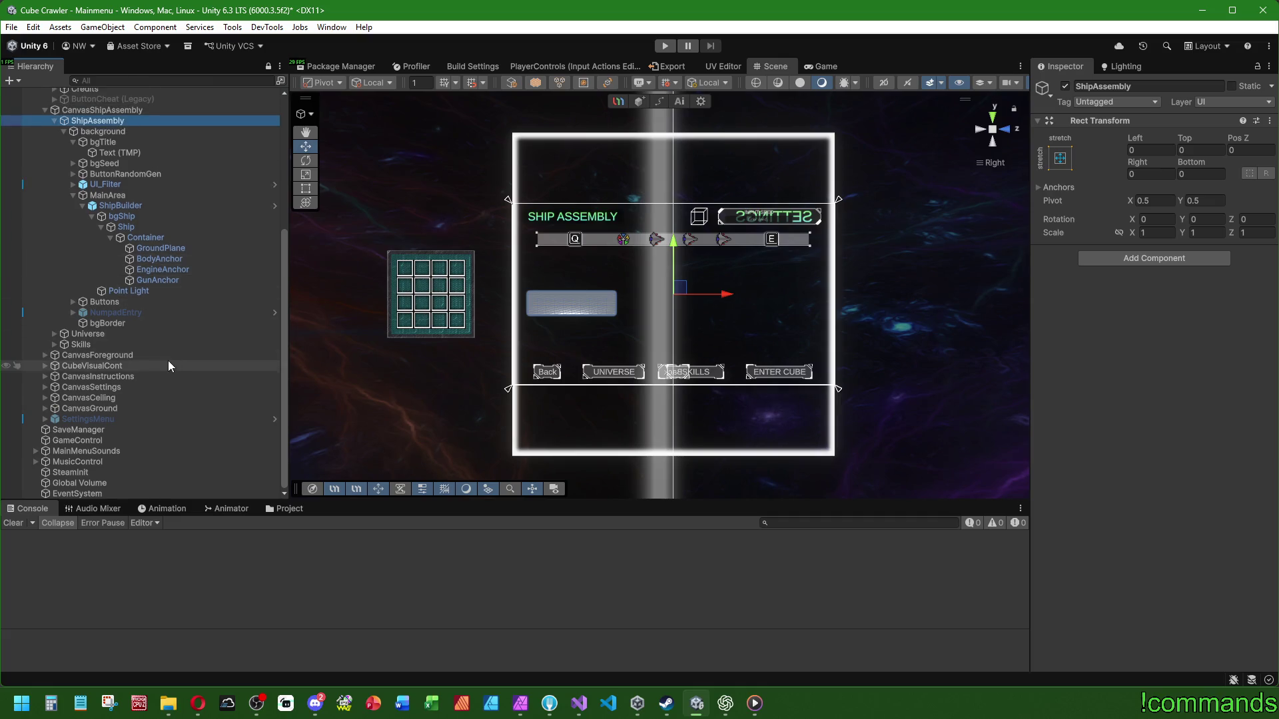
{"action": "scroll", "coordinate": [168, 361], "scroll_direction": "up", "scroll_amount": 4}
{"action": "scroll", "coordinate": [168, 361], "scroll_direction": "up", "scroll_amount": 1}
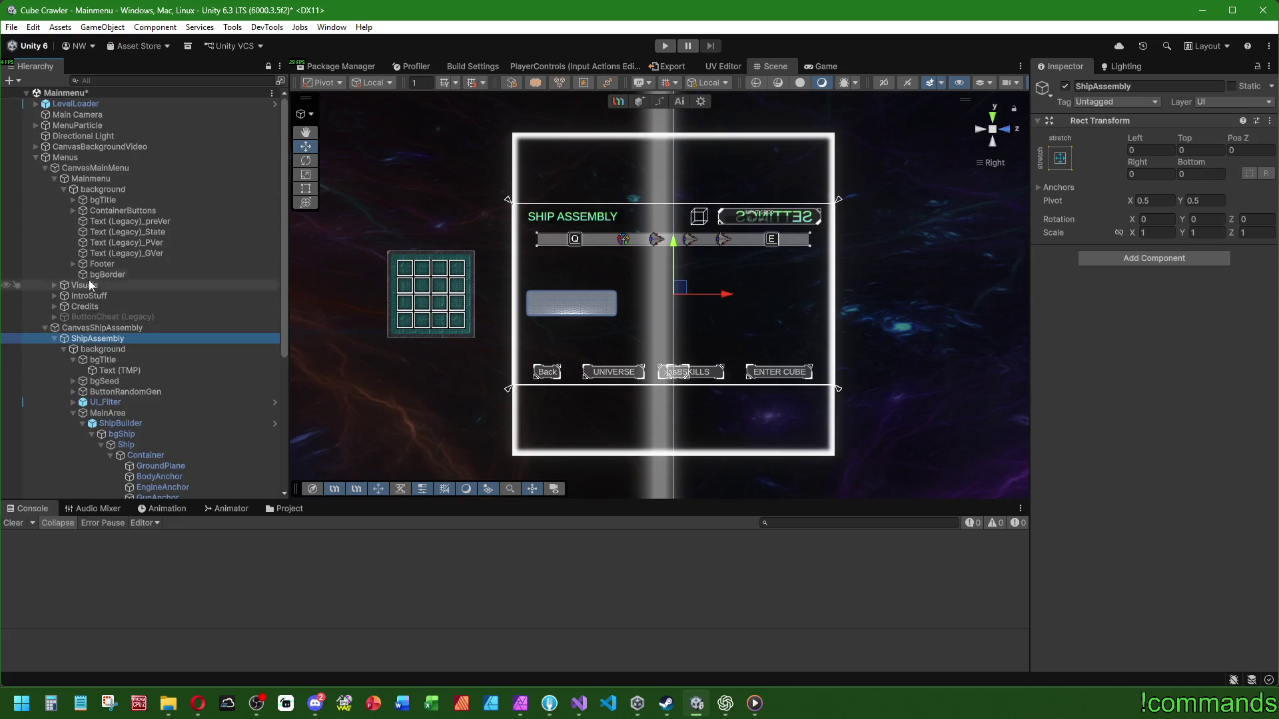
{"action": "left_click", "coordinate": [111, 171]}
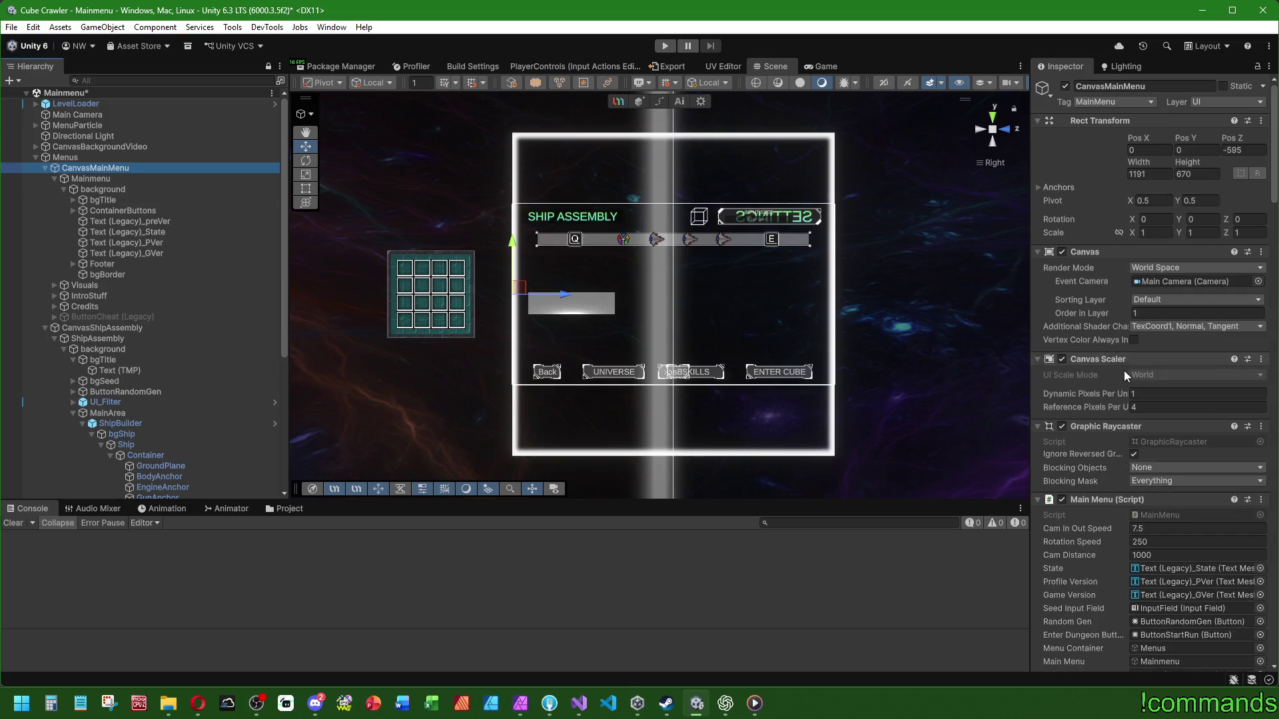
{"action": "double_click", "coordinate": [1159, 515]}
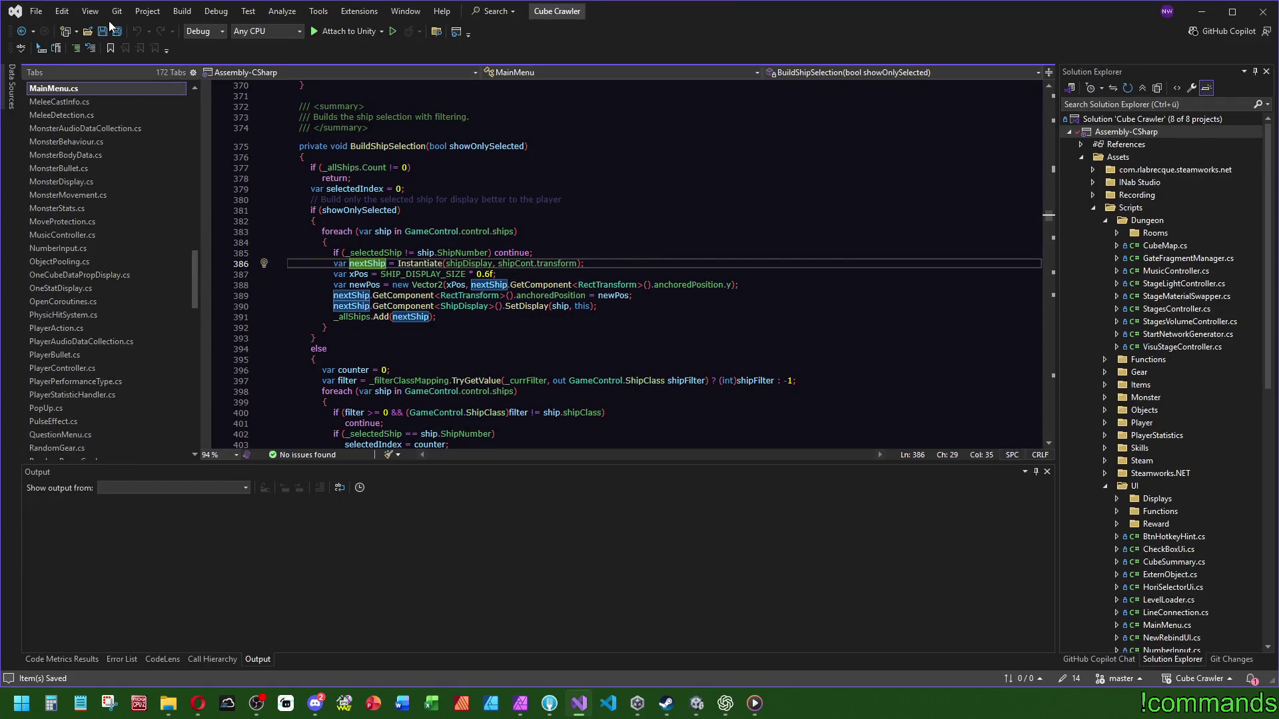
Step: Search MainMenu.cs for 'ship' and delete the _filterClassMapping dictionary
{"action": "scroll", "coordinate": [1005, 184], "scroll_direction": "up", "scroll_amount": 12}
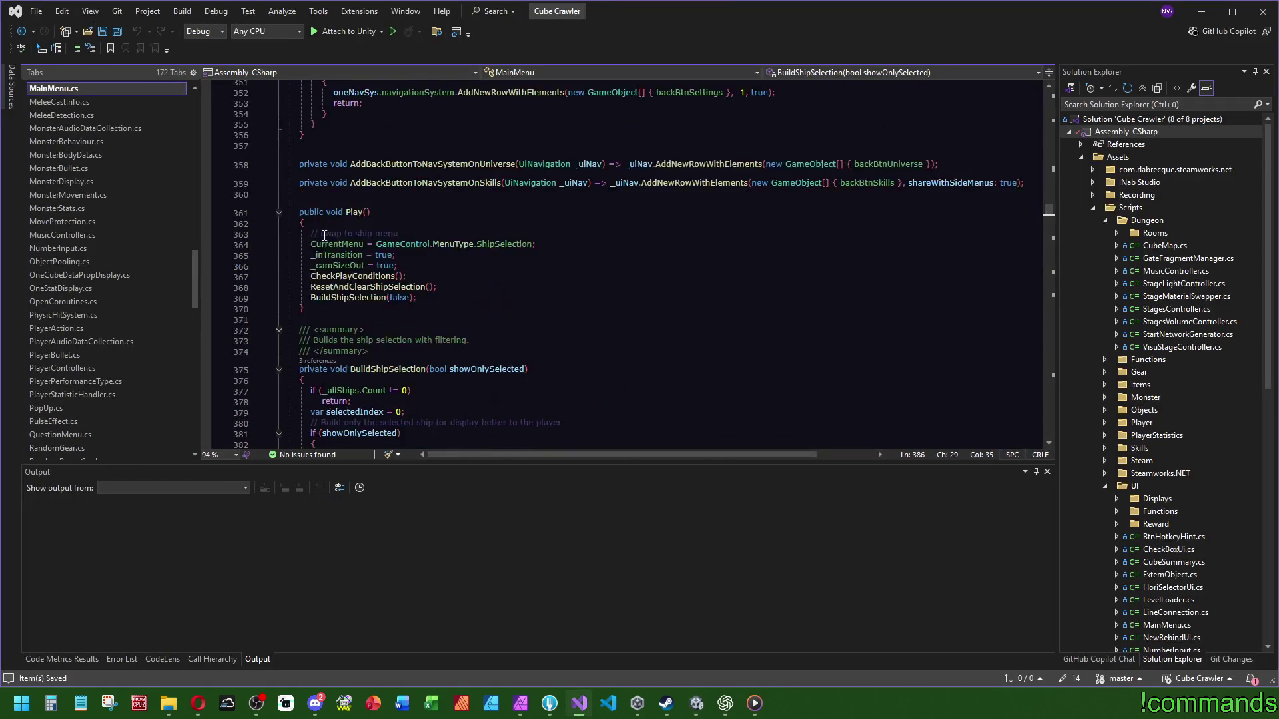
{"action": "left_click_drag", "start_coordinate": [1045, 206], "coordinate": [1045, 90]}
{"action": "left_click", "coordinate": [923, 164]}
{"action": "key", "text": "ctrl+f"}
{"action": "type", "text": "hero"}
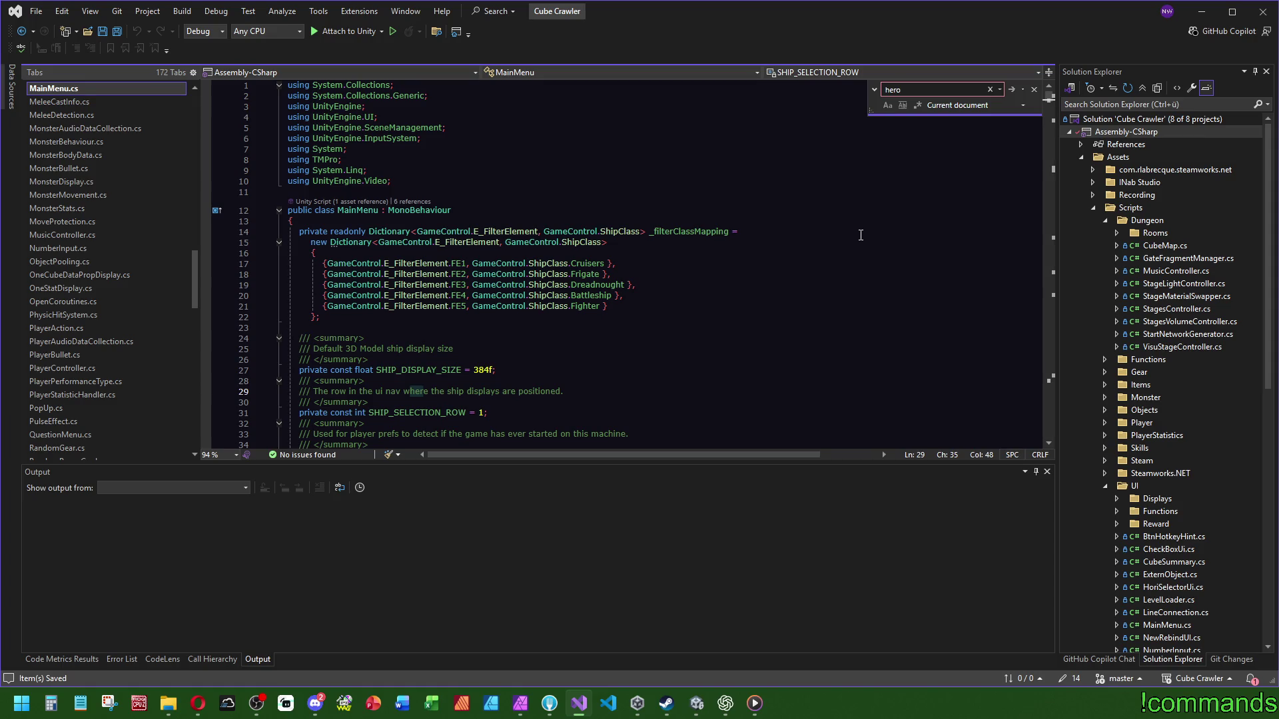
{"action": "key", "text": "BackSpace"}
{"action": "key", "text": "BackSpace"}
{"action": "key", "text": "BackSpace"}
{"action": "key", "text": "BackSpace"}
{"action": "type", "text": "hero"}
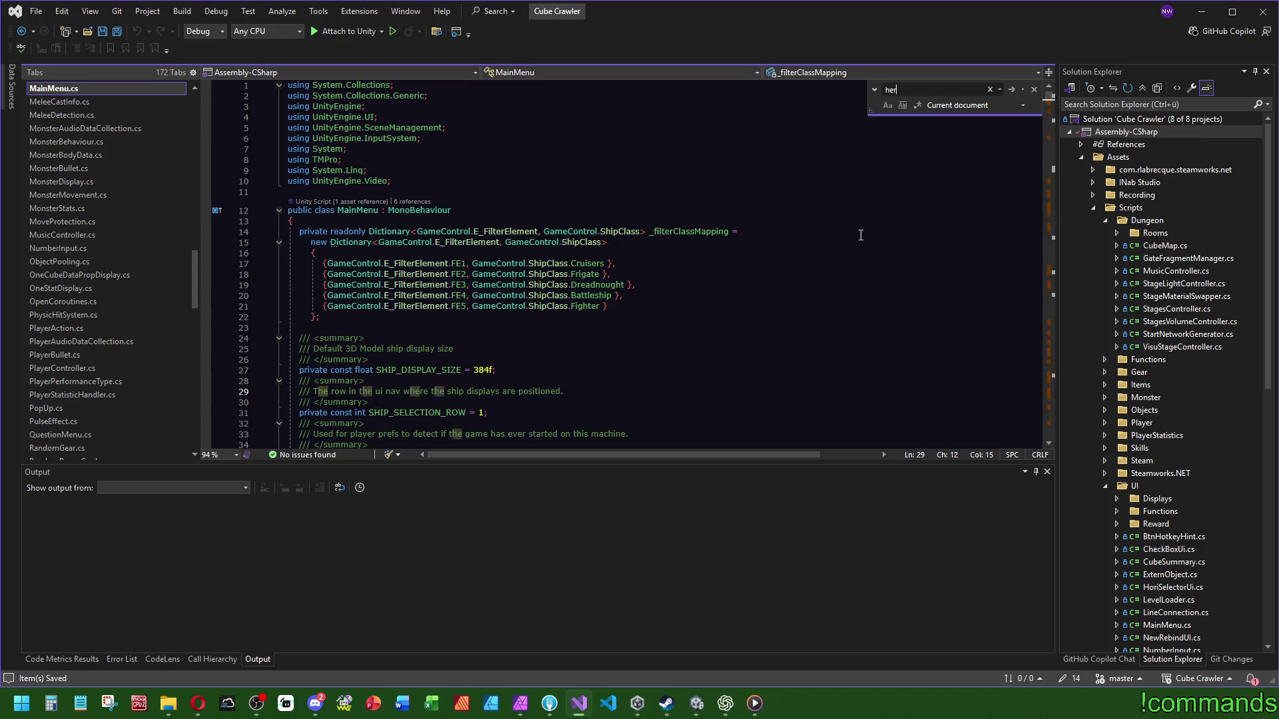
{"action": "key", "text": "BackSpace"}
{"action": "key", "text": "BackSpace"}
{"action": "key", "text": "BackSpace"}
{"action": "type", "text": "ship"}
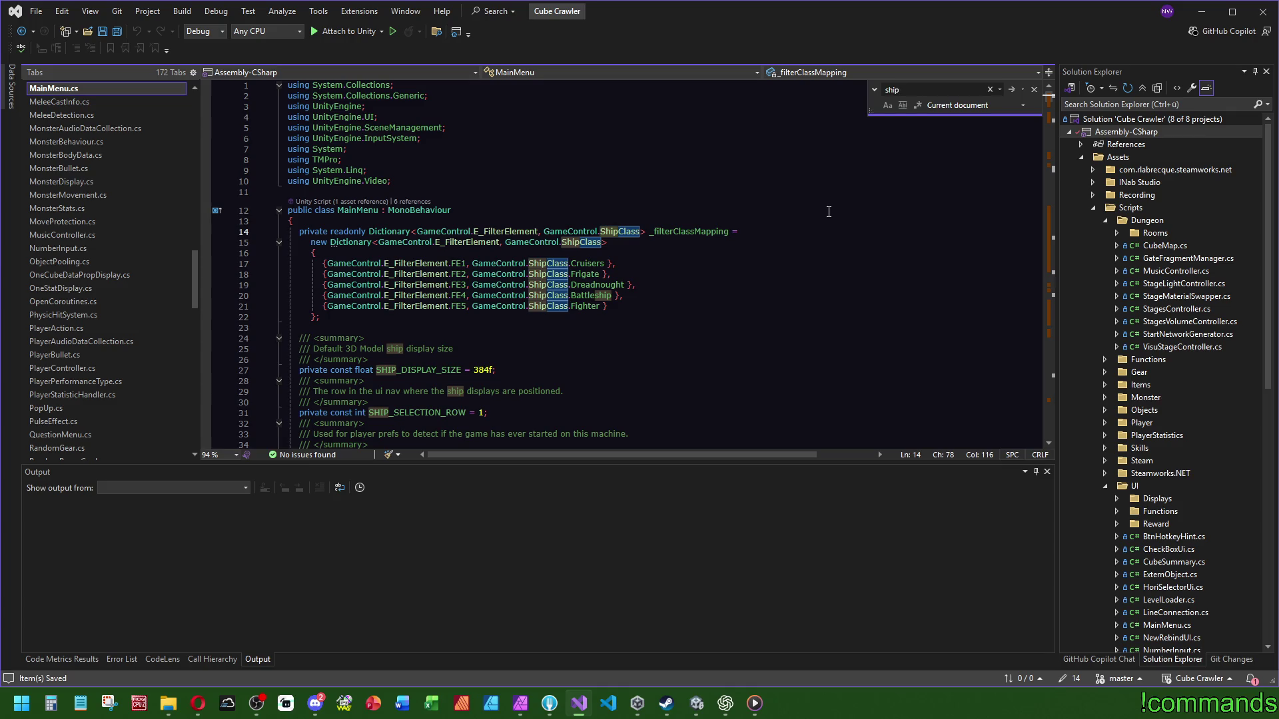
{"action": "mouse_move", "coordinate": [340, 324]}
{"action": "left_mouse_down"}
{"action": "mouse_move", "coordinate": [466, 235]}
{"action": "mouse_move", "coordinate": [533, 226]}
{"action": "left_mouse_up"}
{"action": "key", "text": "Delete"}
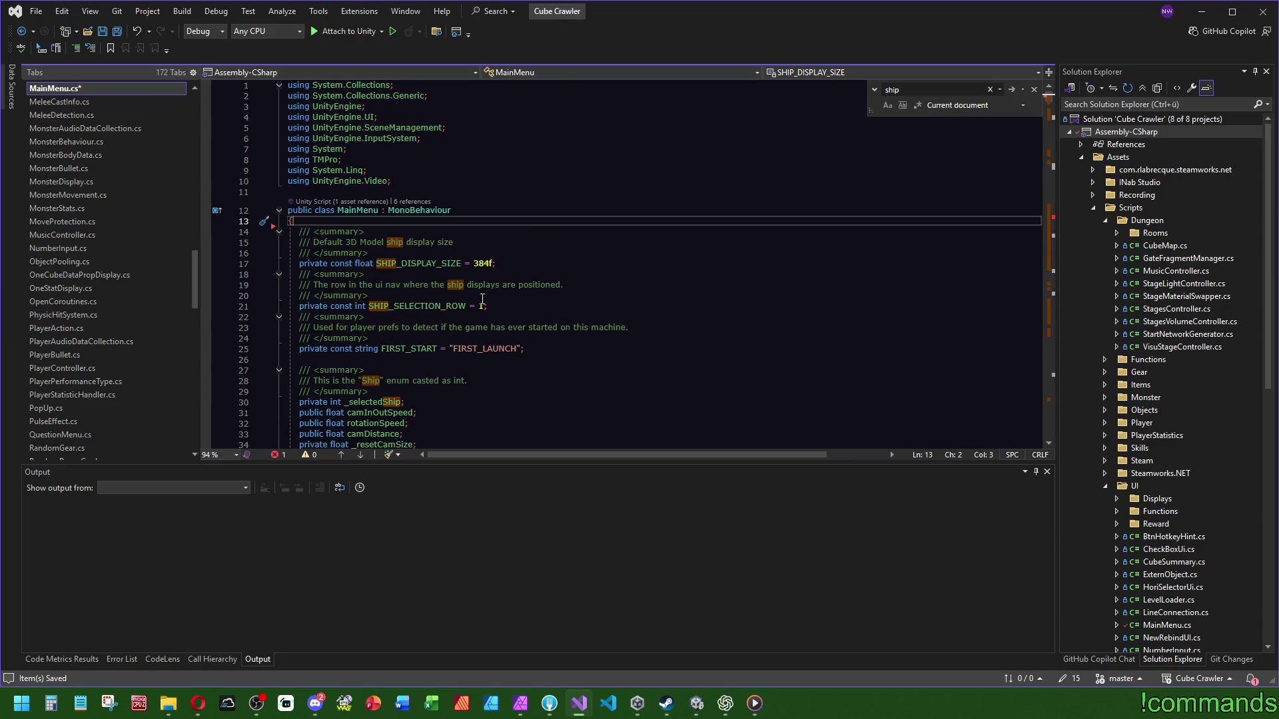
Step: Delete the SHIP_DISPLAY_SIZE and SHIP_SELECTION_ROW constants with their comments
{"action": "double_click", "coordinate": [425, 263]}
{"action": "key", "text": "ctrl+f"}
{"action": "mouse_move", "coordinate": [1049, 110]}
{"action": "left_mouse_down"}
{"action": "mouse_move", "coordinate": [1064, 233]}
{"action": "mouse_move", "coordinate": [1064, 110]}
{"action": "left_mouse_up"}
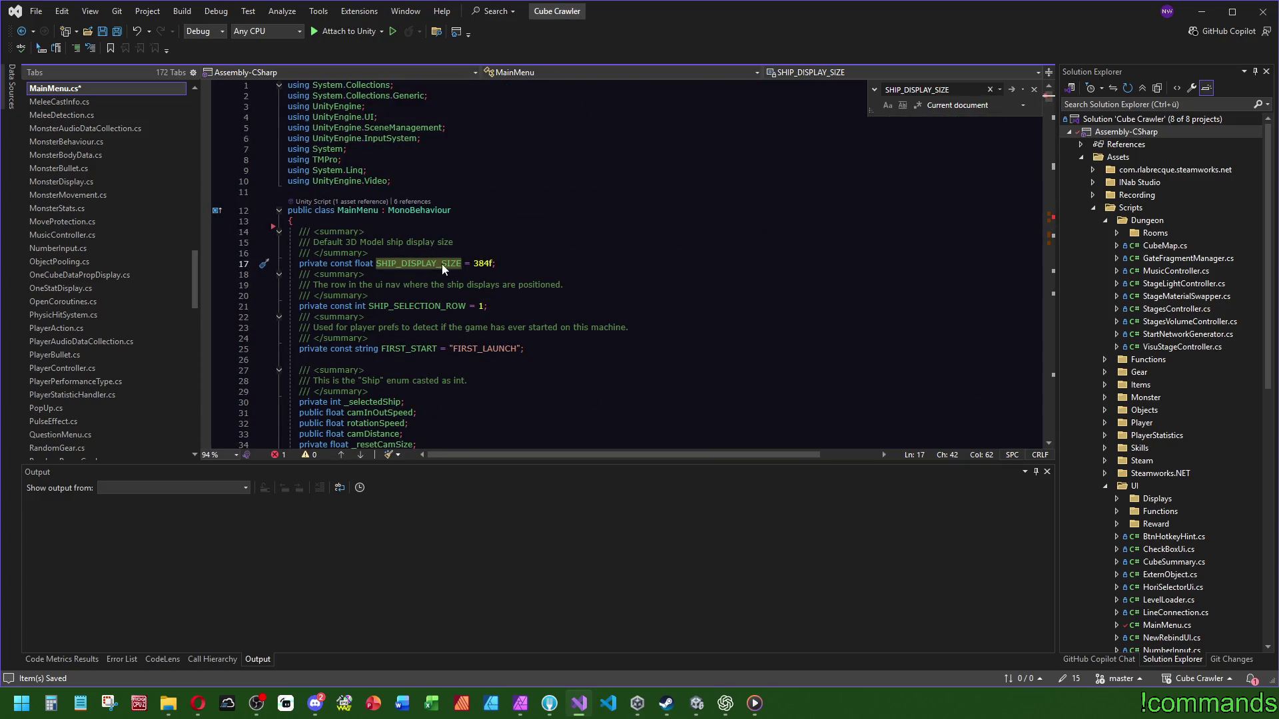
{"action": "left_click_drag", "start_coordinate": [506, 264], "coordinate": [504, 215]}
{"action": "key", "text": "Delete"}
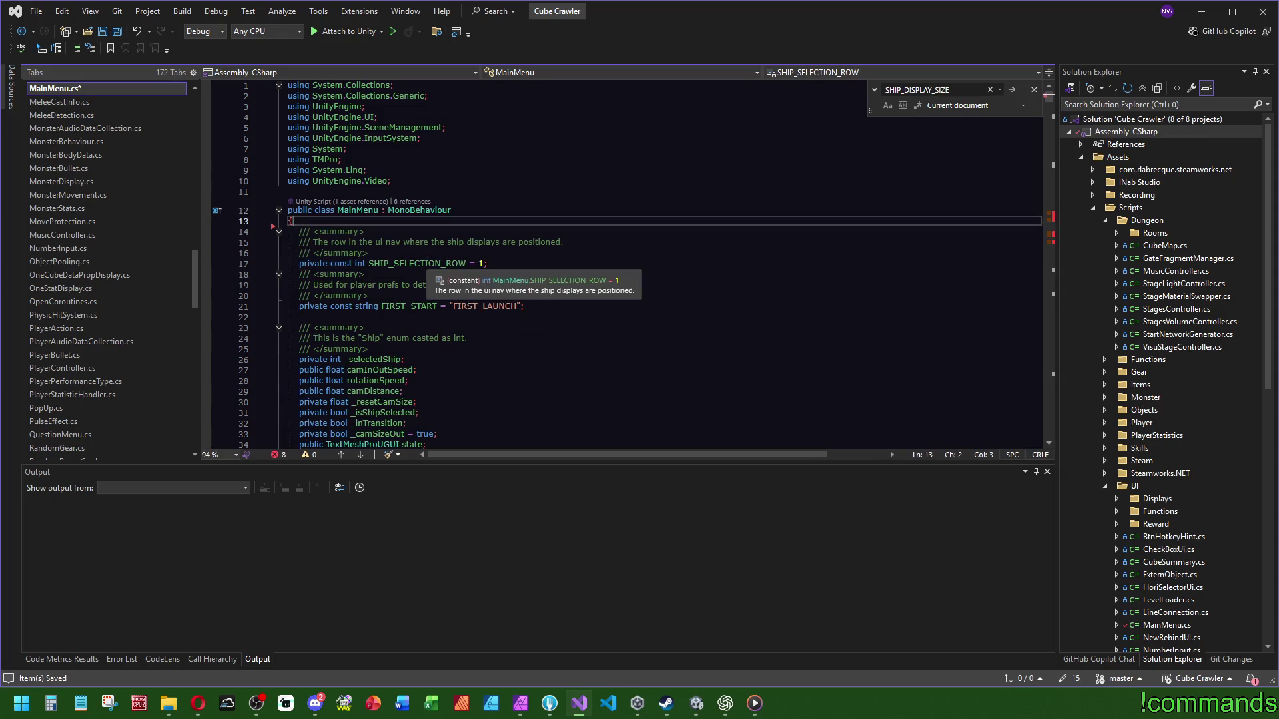
{"action": "left_click_drag", "start_coordinate": [508, 265], "coordinate": [512, 231]}
{"action": "key", "text": "shift+Up"}
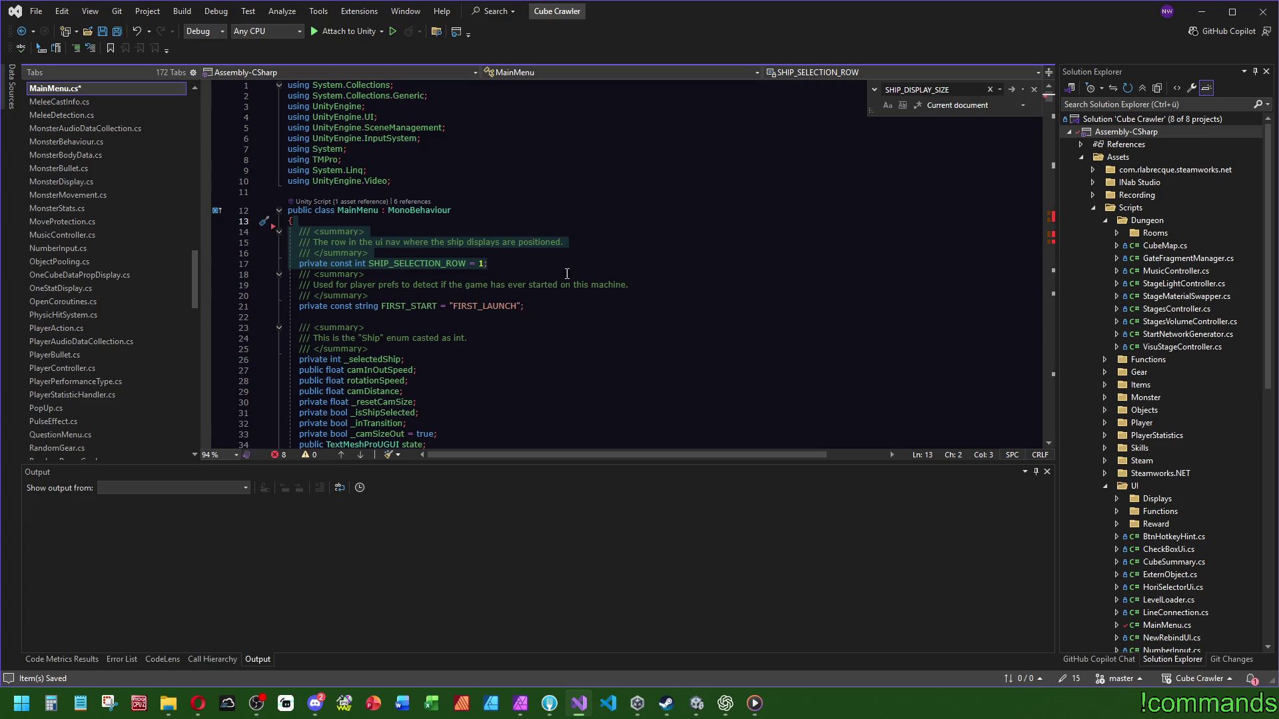
{"action": "key", "text": "Delete"}
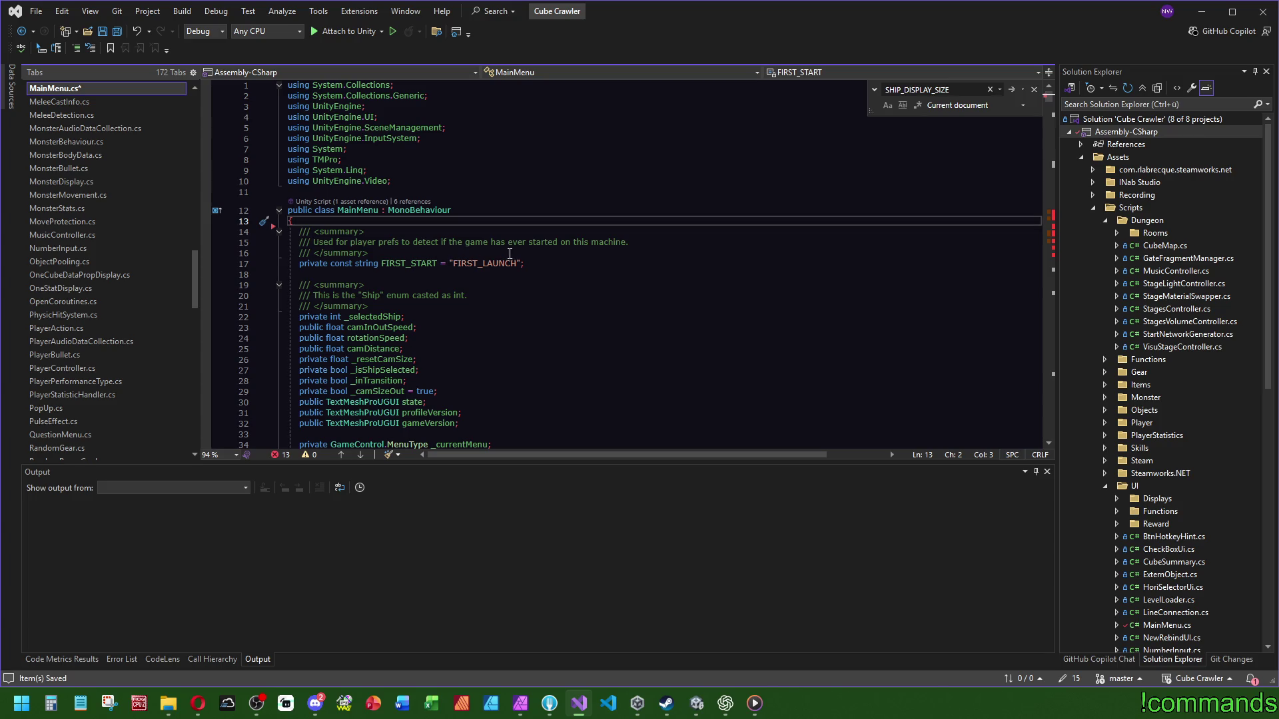
Step: Delete the _selectedShip field with its comment and the _isShipSelected field
{"action": "scroll", "coordinate": [584, 253], "scroll_direction": "down", "scroll_amount": 3}
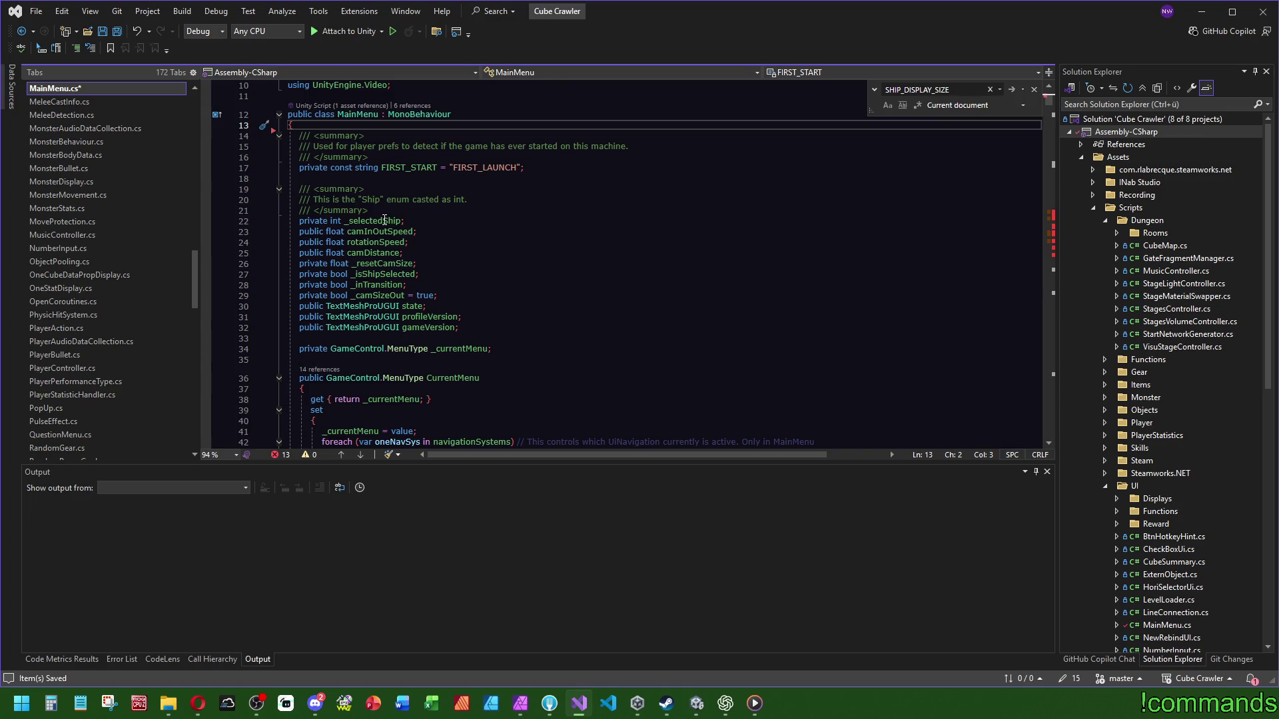
{"action": "mouse_move", "coordinate": [420, 221]}
{"action": "left_mouse_down"}
{"action": "mouse_move", "coordinate": [373, 189]}
{"action": "mouse_move", "coordinate": [405, 179]}
{"action": "left_mouse_up"}
{"action": "key", "text": "Delete"}
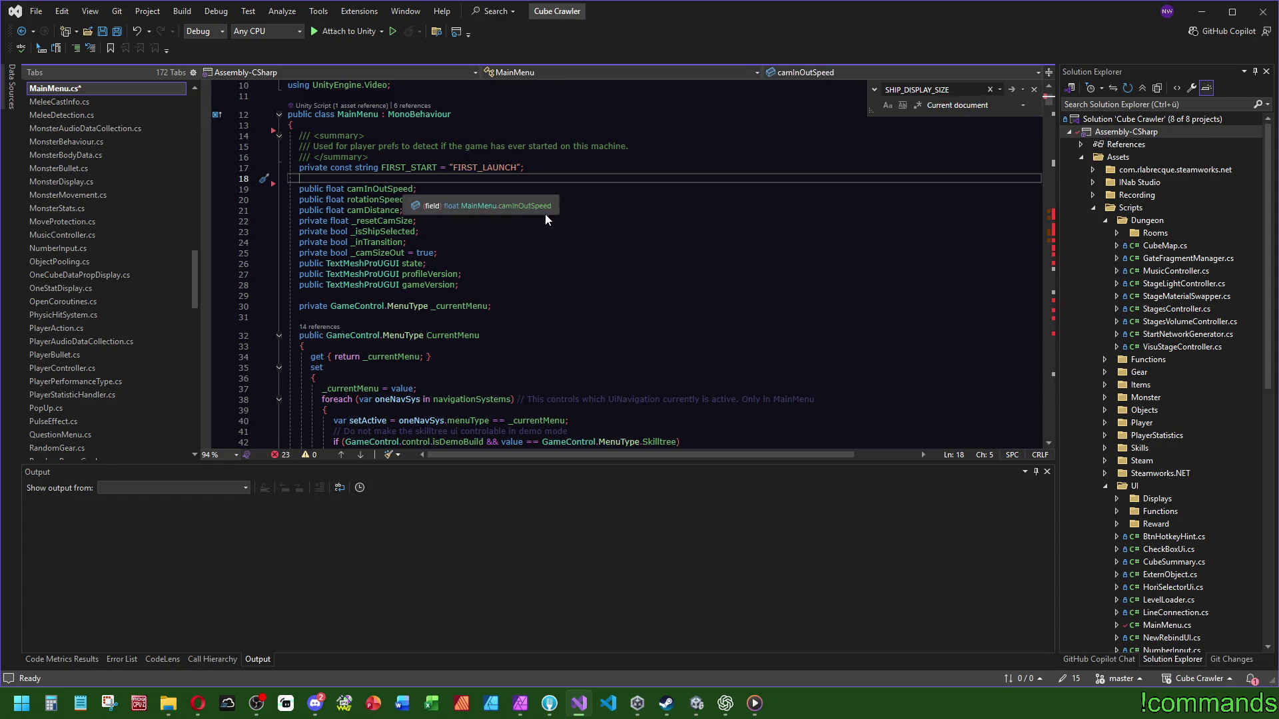
{"action": "left_click", "coordinate": [440, 229]}
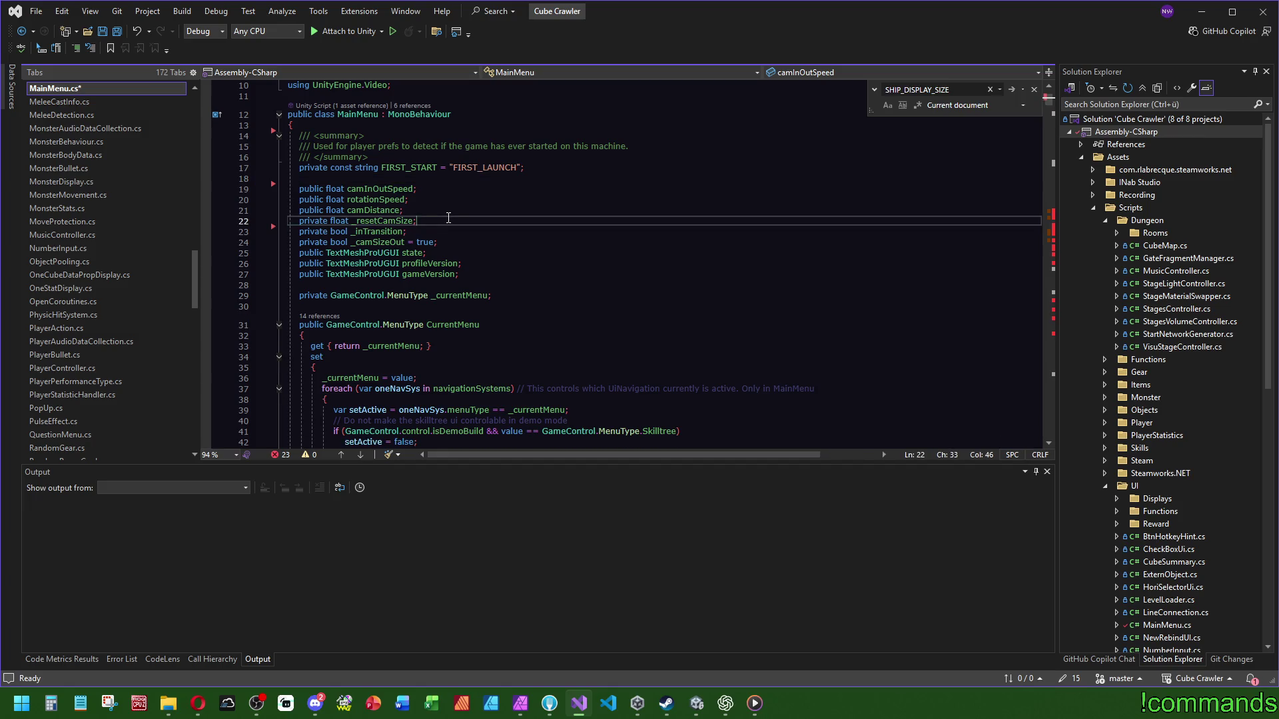
{"action": "key", "text": "shift+Up"}
{"action": "key", "text": "Delete"}
{"action": "scroll", "coordinate": [599, 271], "scroll_direction": "down", "scroll_amount": 4}
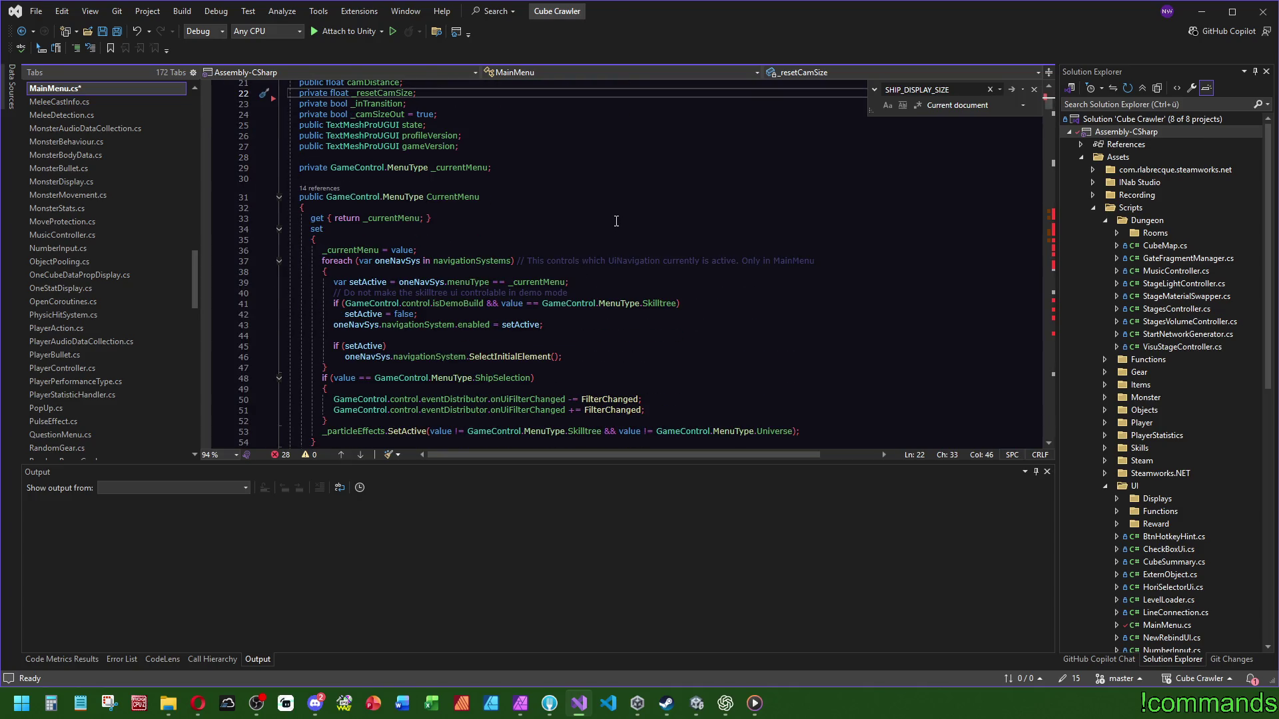
{"action": "scroll", "coordinate": [616, 217], "scroll_direction": "down", "scroll_amount": 2}
Step: Rename the MenuType enum entry ShipSelection to ShipAssembly across the project
{"action": "left_click", "coordinate": [449, 313]}
{"action": "key", "text": "F12"}
{"action": "left_click", "coordinate": [456, 370]}
{"action": "right_click", "coordinate": [446, 370]}
{"action": "key", "text": "Escape"}
{"action": "key", "text": "ctrl+r"}
{"action": "key", "text": "ctrl+r"}
{"action": "type", "text": "ShipAssembly"}
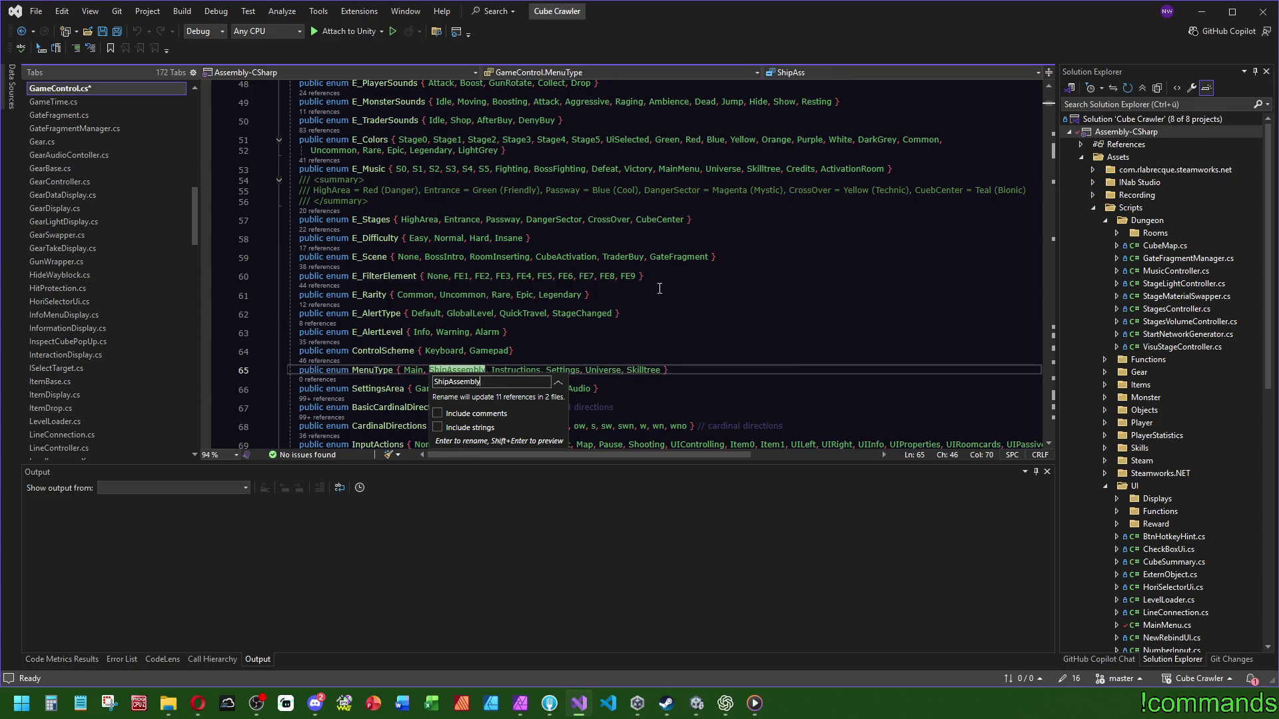
{"action": "key", "text": "Return"}
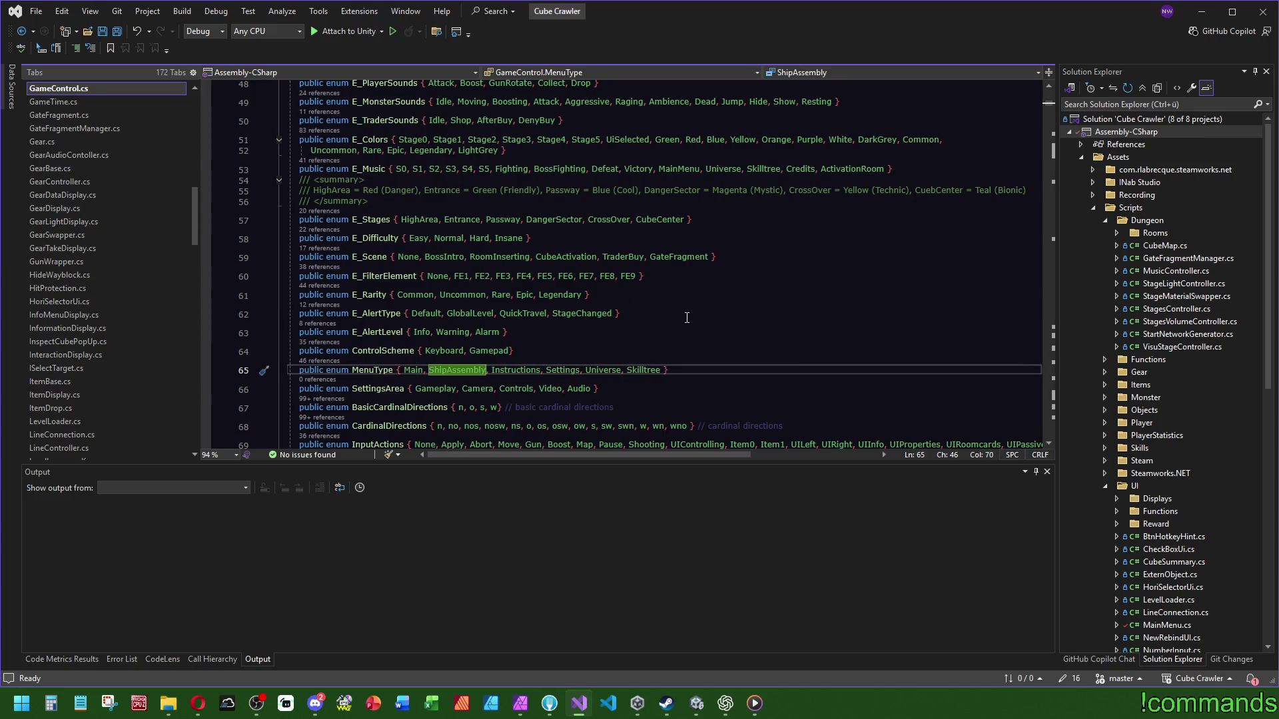
Step: Return to MainMenu.cs, save the changed files, and find the next SHIP_DISPLAY_SIZE usage
{"action": "key", "text": "ctrl+minus"}
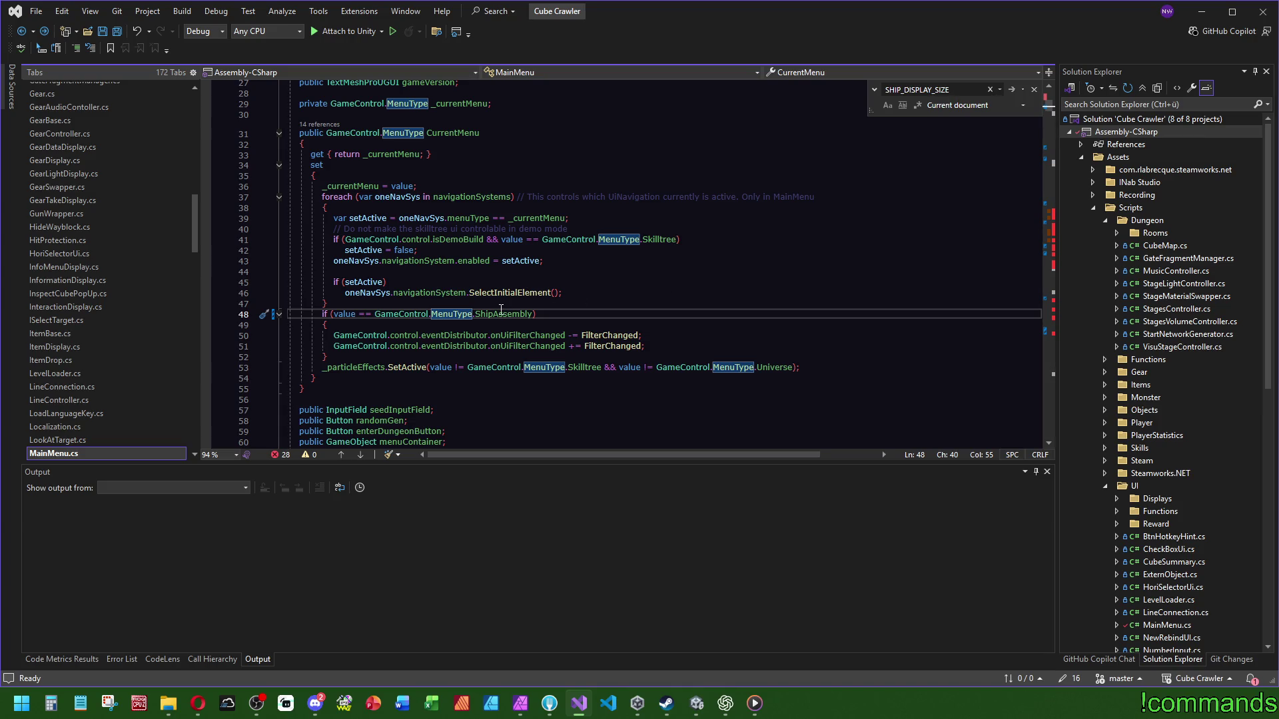
{"action": "mouse_move", "coordinate": [513, 314]}
{"action": "key", "text": "ctrl+s"}
{"action": "left_click", "coordinate": [1050, 211]}
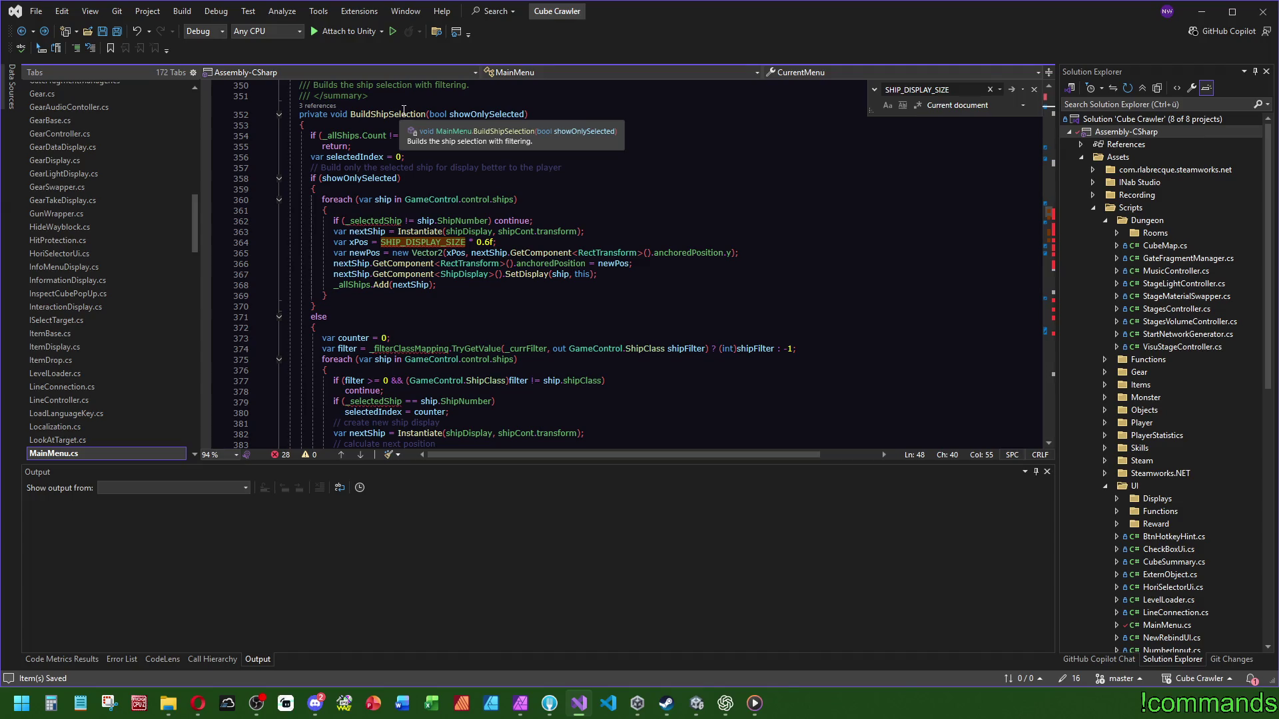
{"action": "scroll", "coordinate": [403, 110], "scroll_direction": "up", "scroll_amount": 5}
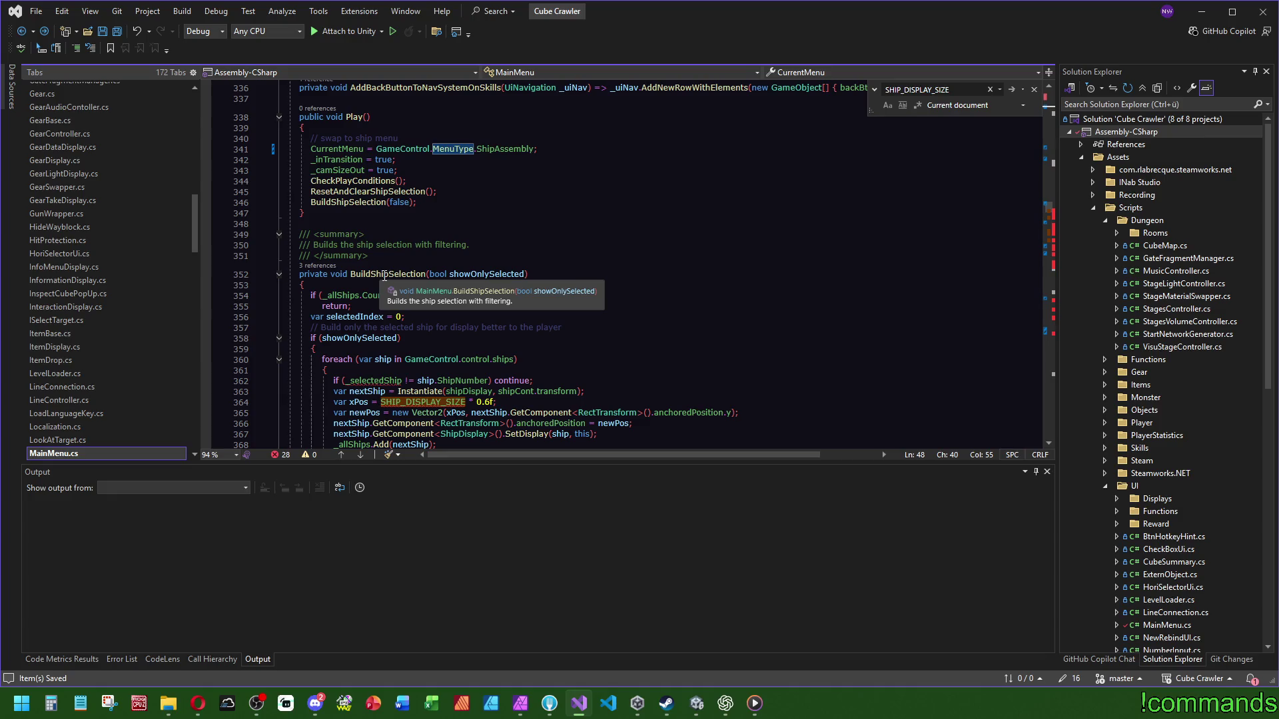
{"action": "scroll", "coordinate": [393, 184], "scroll_direction": "up", "scroll_amount": 2}
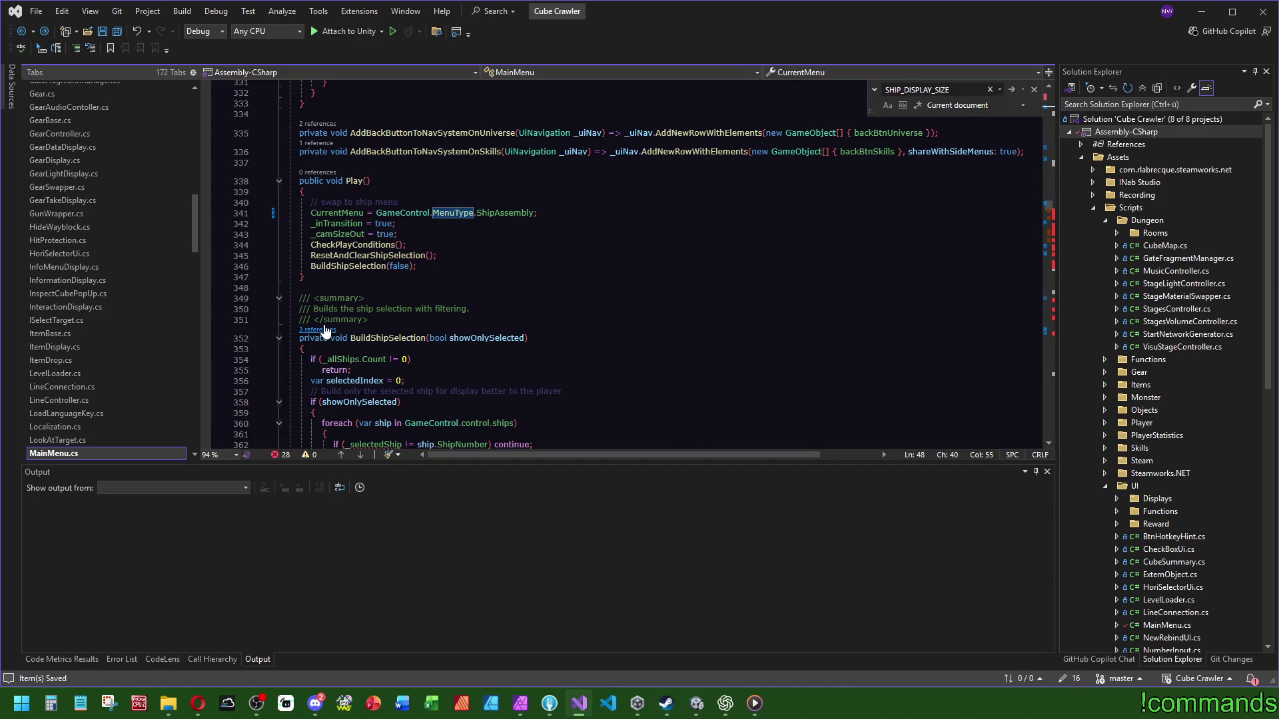
Step: Highlight BuildShipSelection's usages and scroll through the ship-display methods
{"action": "left_click", "coordinate": [383, 266]}
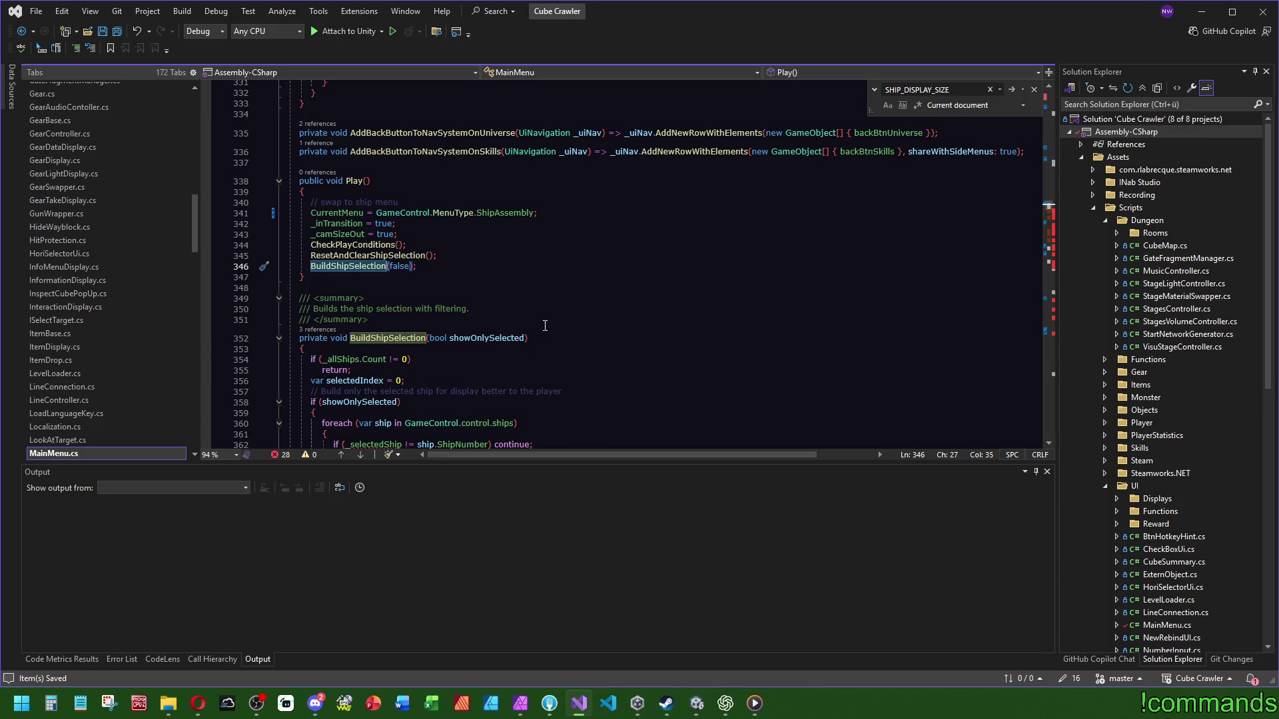
{"action": "scroll", "coordinate": [521, 331], "scroll_direction": "down", "scroll_amount": 6}
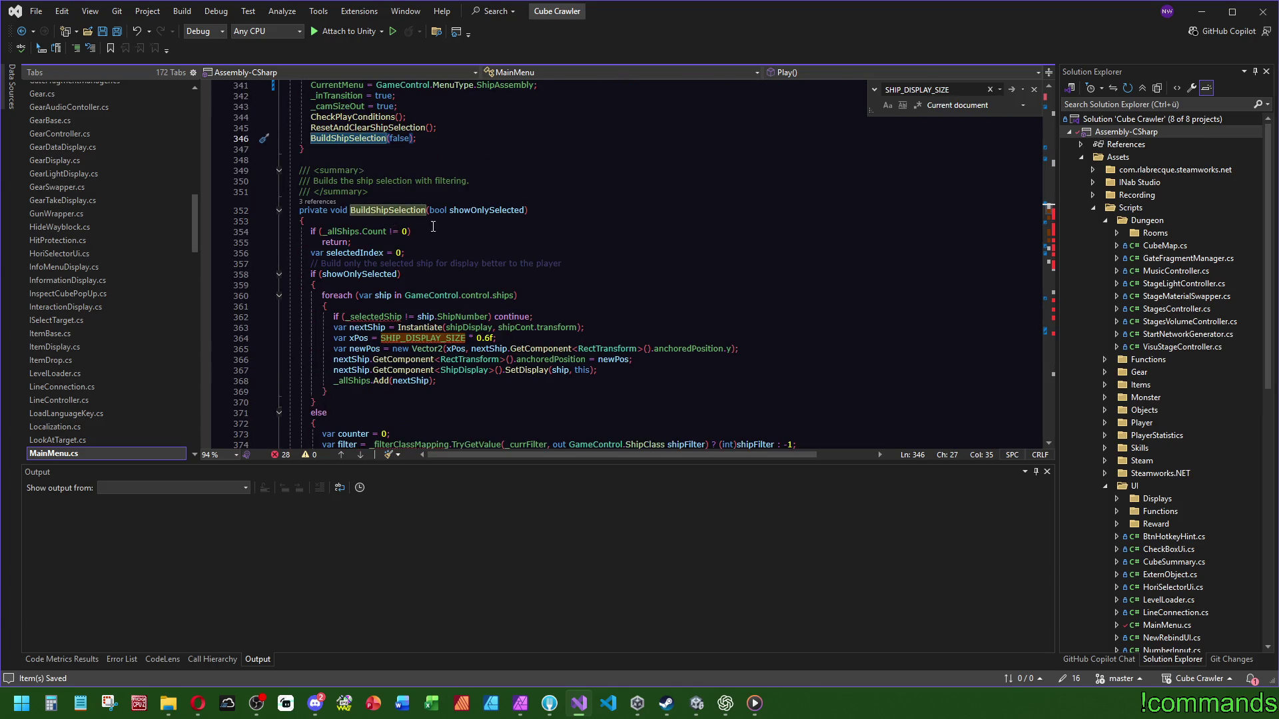
{"action": "scroll", "coordinate": [440, 231], "scroll_direction": "down", "scroll_amount": 7}
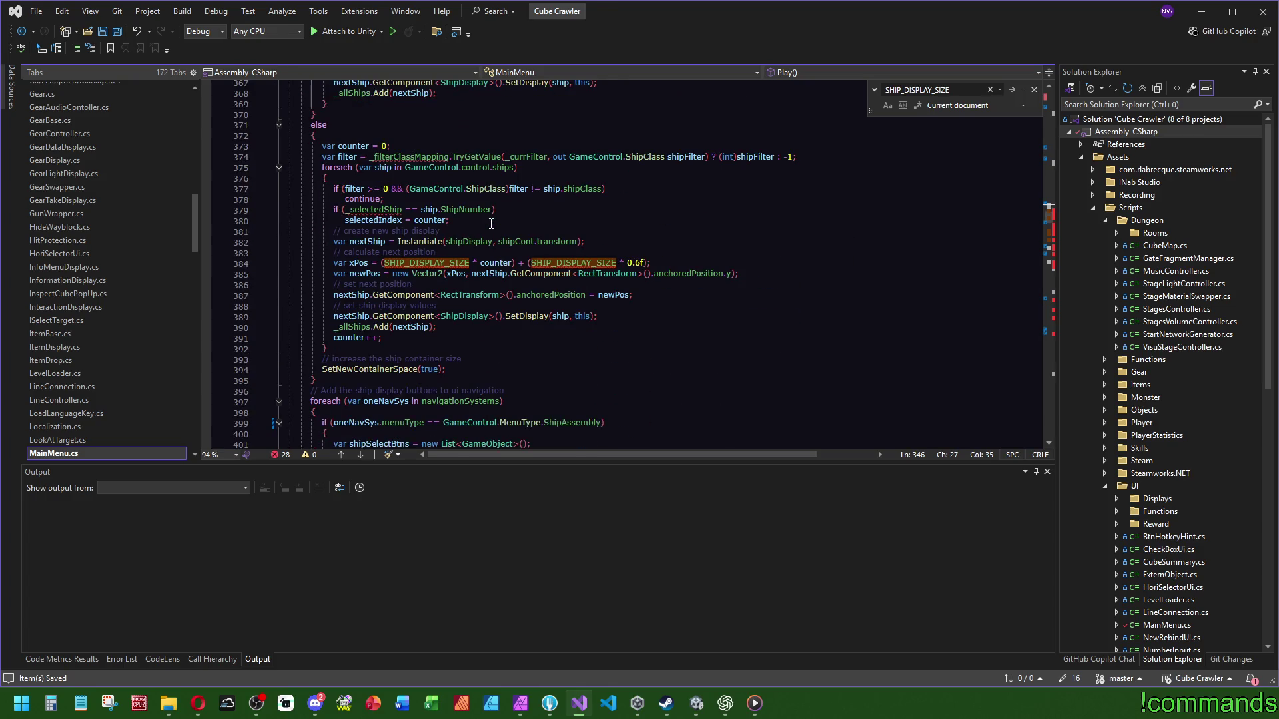
{"action": "scroll", "coordinate": [490, 224], "scroll_direction": "down", "scroll_amount": 1}
{"action": "scroll", "coordinate": [457, 282], "scroll_direction": "down", "scroll_amount": 1}
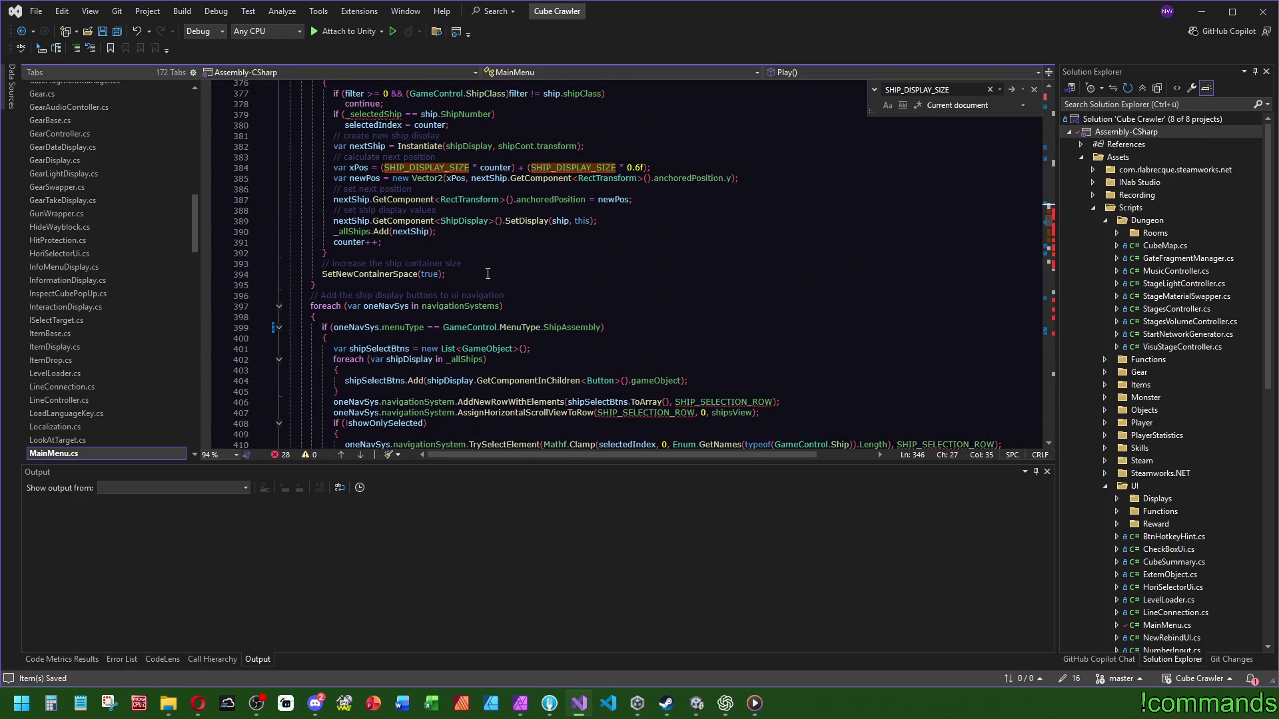
{"action": "scroll", "coordinate": [553, 267], "scroll_direction": "down", "scroll_amount": 2}
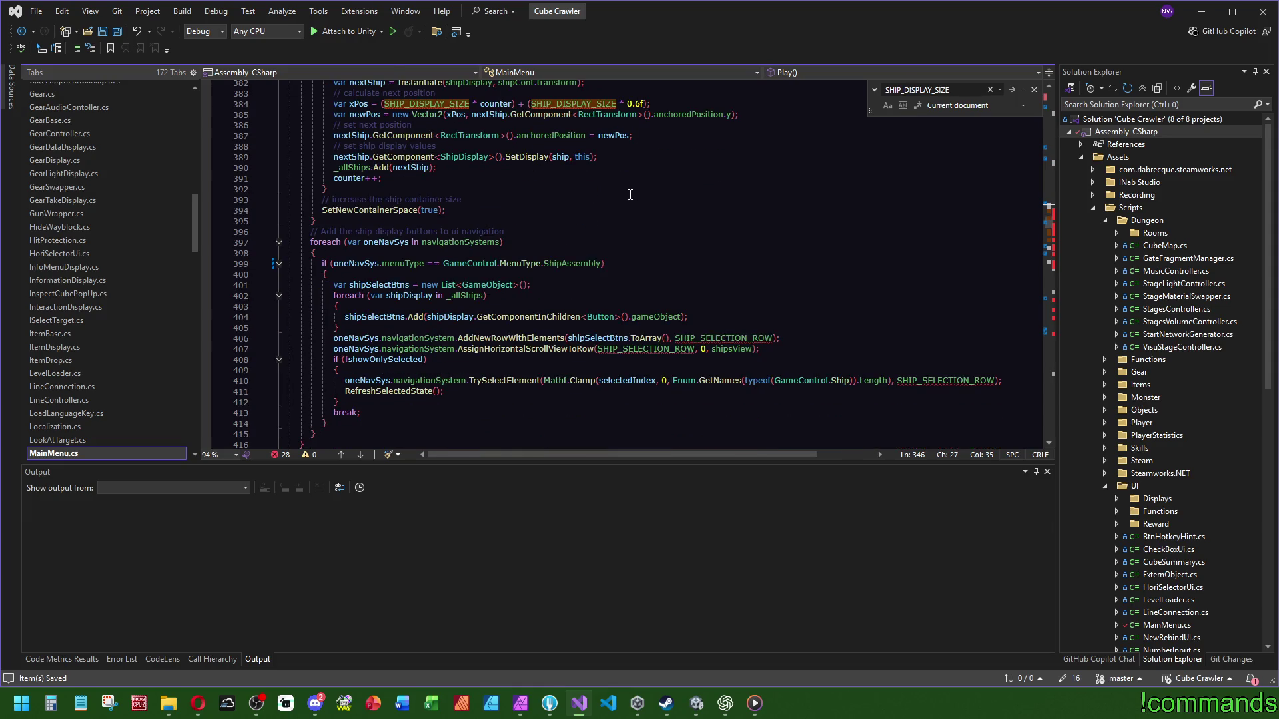
{"action": "scroll", "coordinate": [634, 200], "scroll_direction": "down", "scroll_amount": 4}
{"action": "scroll", "coordinate": [634, 211], "scroll_direction": "down", "scroll_amount": 3}
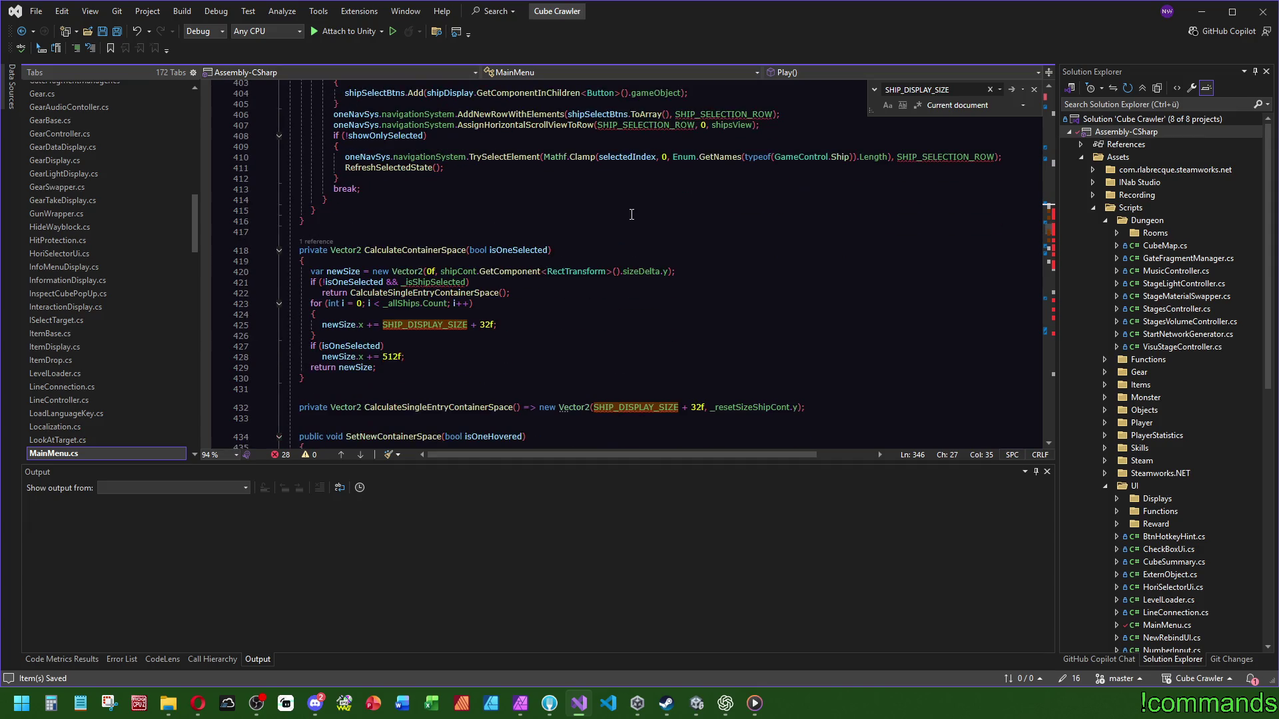
{"action": "scroll", "coordinate": [632, 214], "scroll_direction": "up", "scroll_amount": 1}
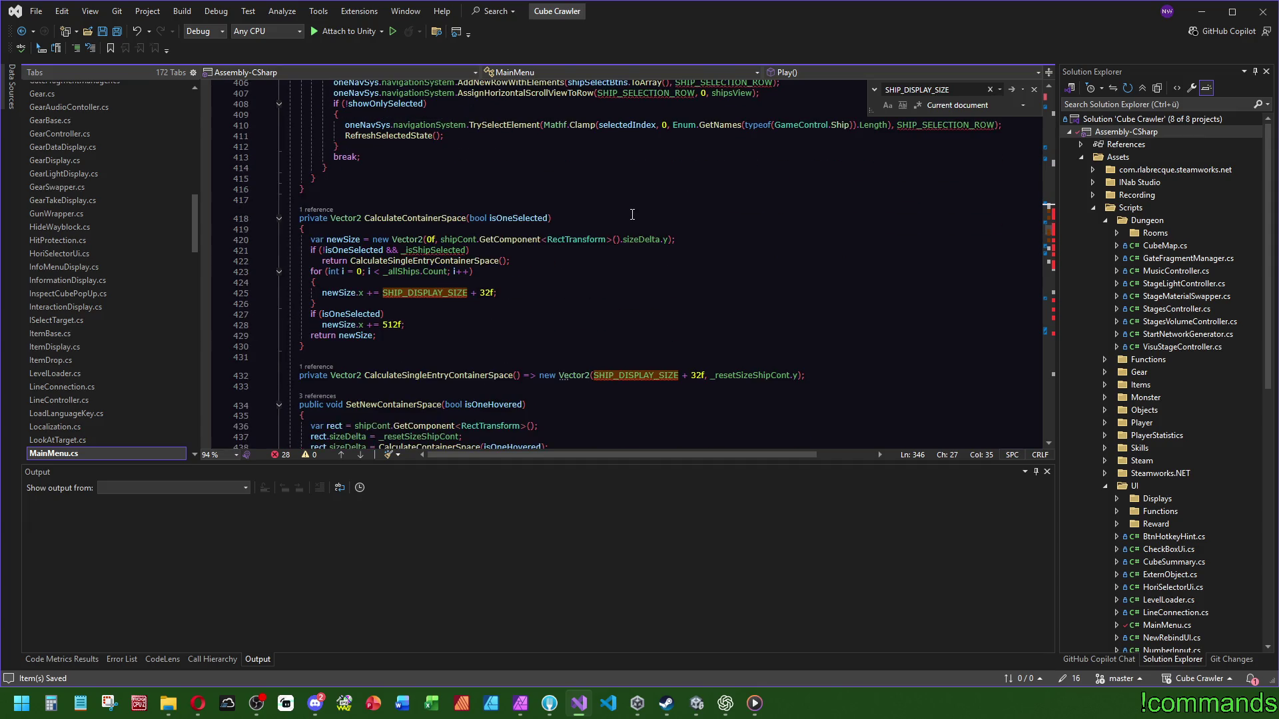
{"action": "scroll", "coordinate": [636, 220], "scroll_direction": "down", "scroll_amount": 5}
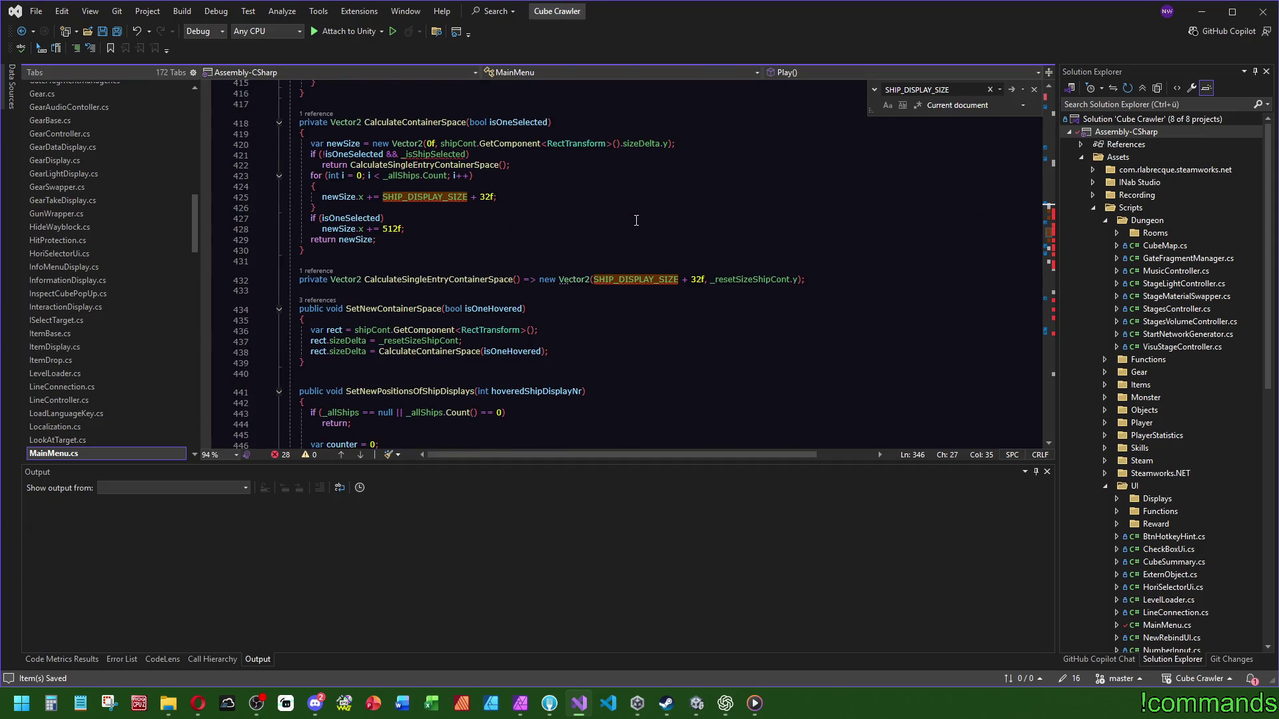
Step: Search for SetNewContainerSpace, consult the browser, then return to BuildShipSelection's end
{"action": "left_click", "coordinate": [373, 310]}
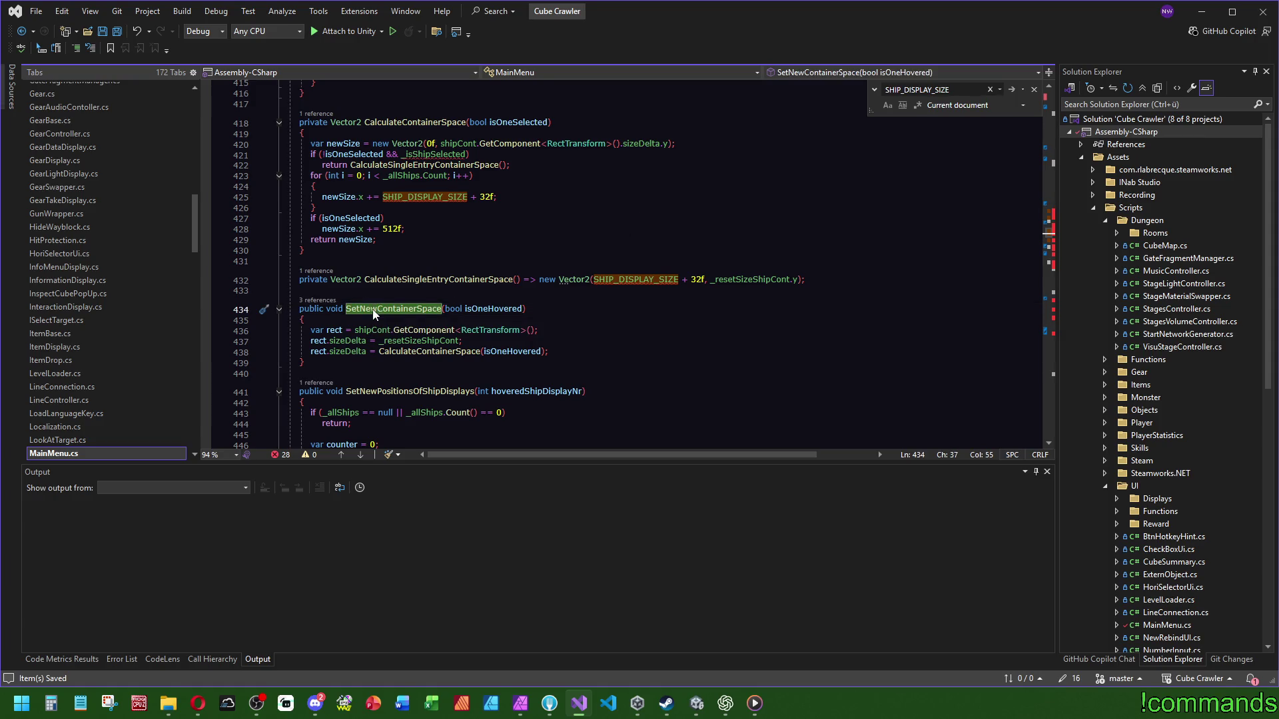
{"action": "key", "text": "ctrl+f"}
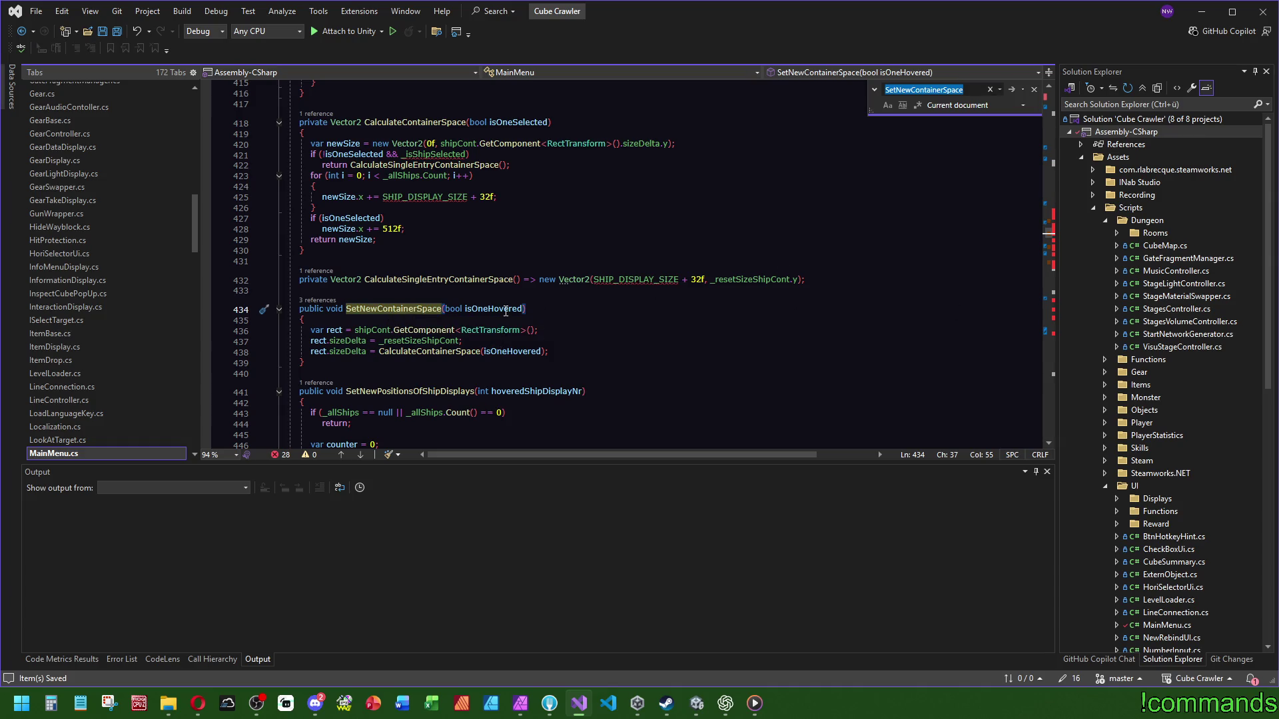
{"action": "mouse_move", "coordinate": [505, 311]}
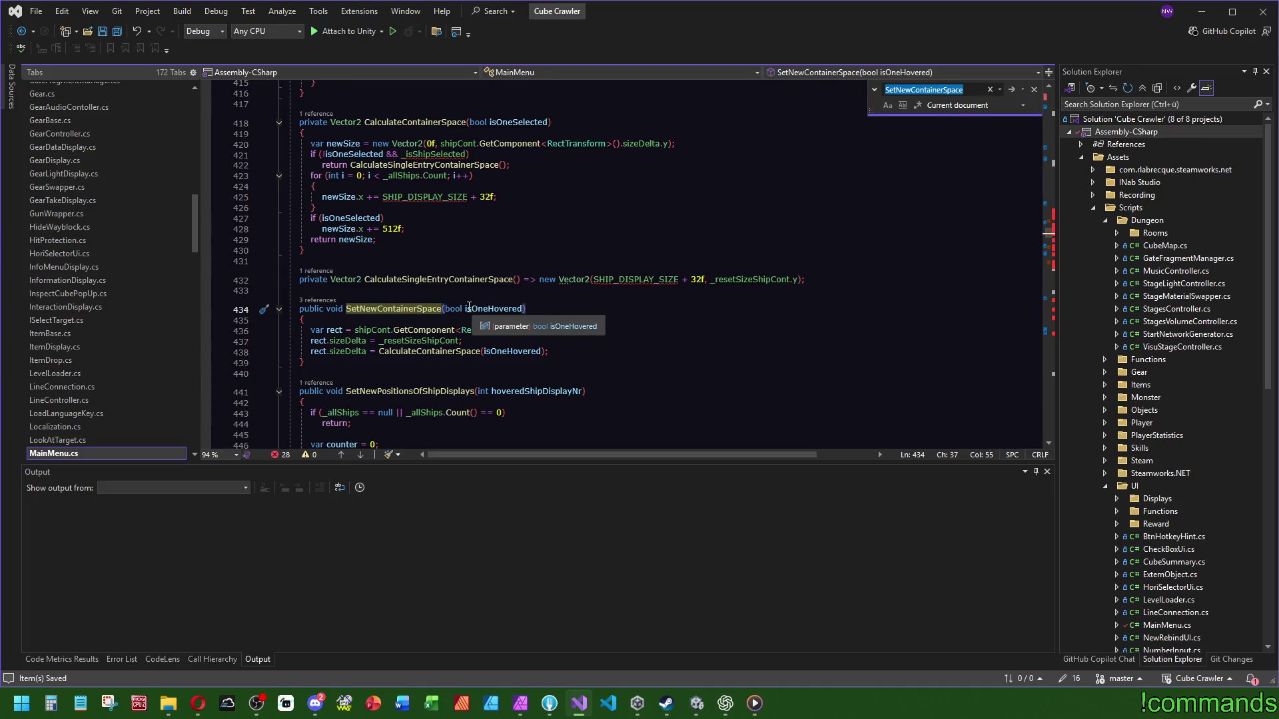
{"action": "key", "text": "alt+Tab"}
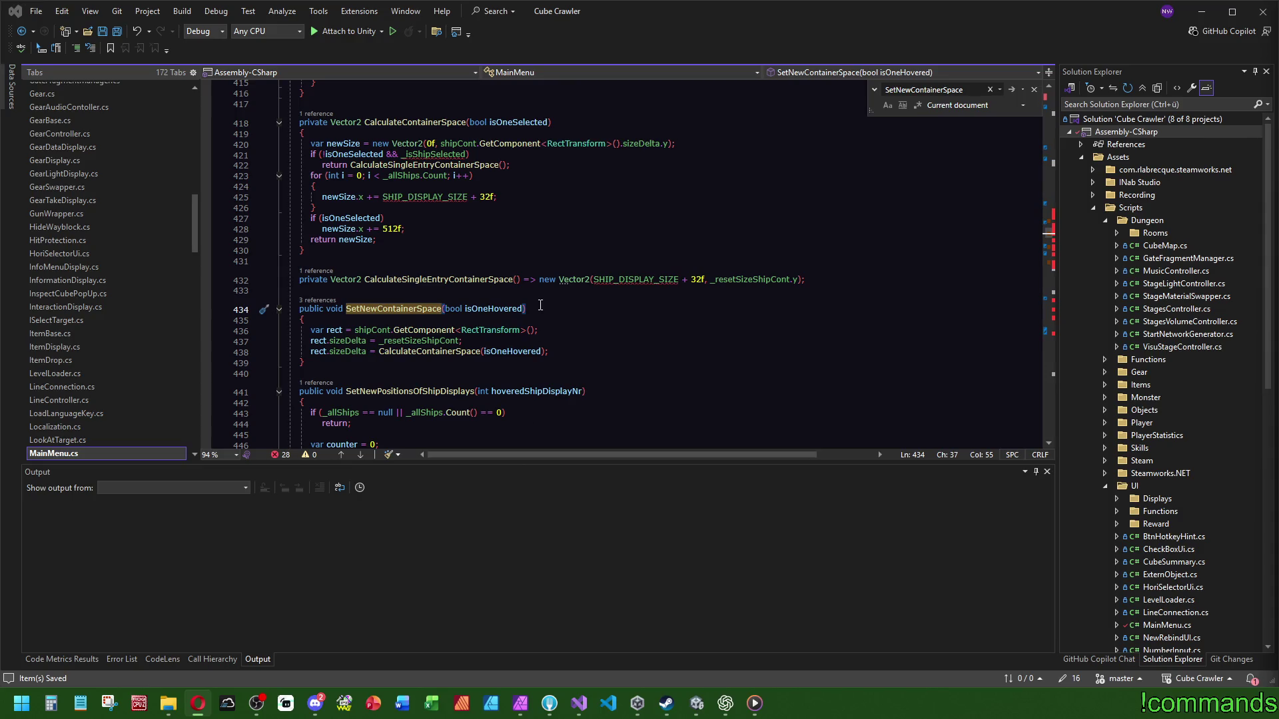
{"action": "scroll", "coordinate": [509, 294], "scroll_direction": "down", "scroll_amount": 7}
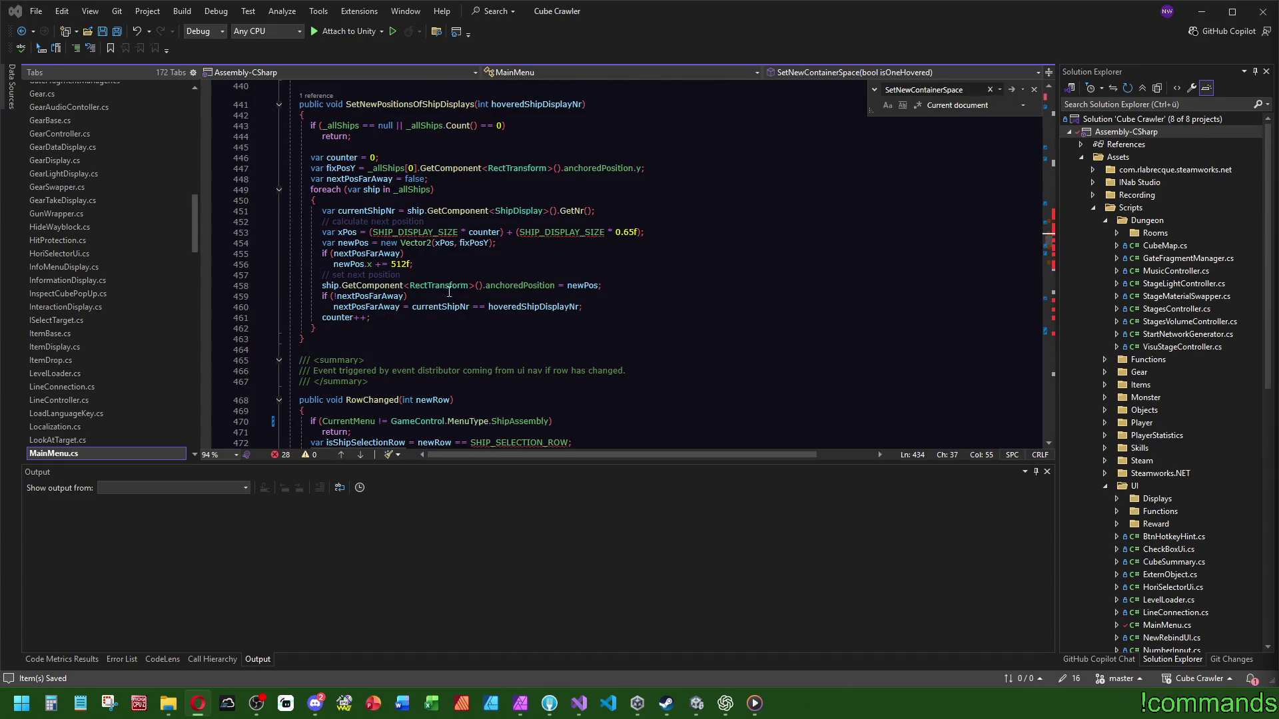
{"action": "scroll", "coordinate": [465, 301], "scroll_direction": "down", "scroll_amount": 2}
{"action": "scroll", "coordinate": [464, 302], "scroll_direction": "down", "scroll_amount": 1}
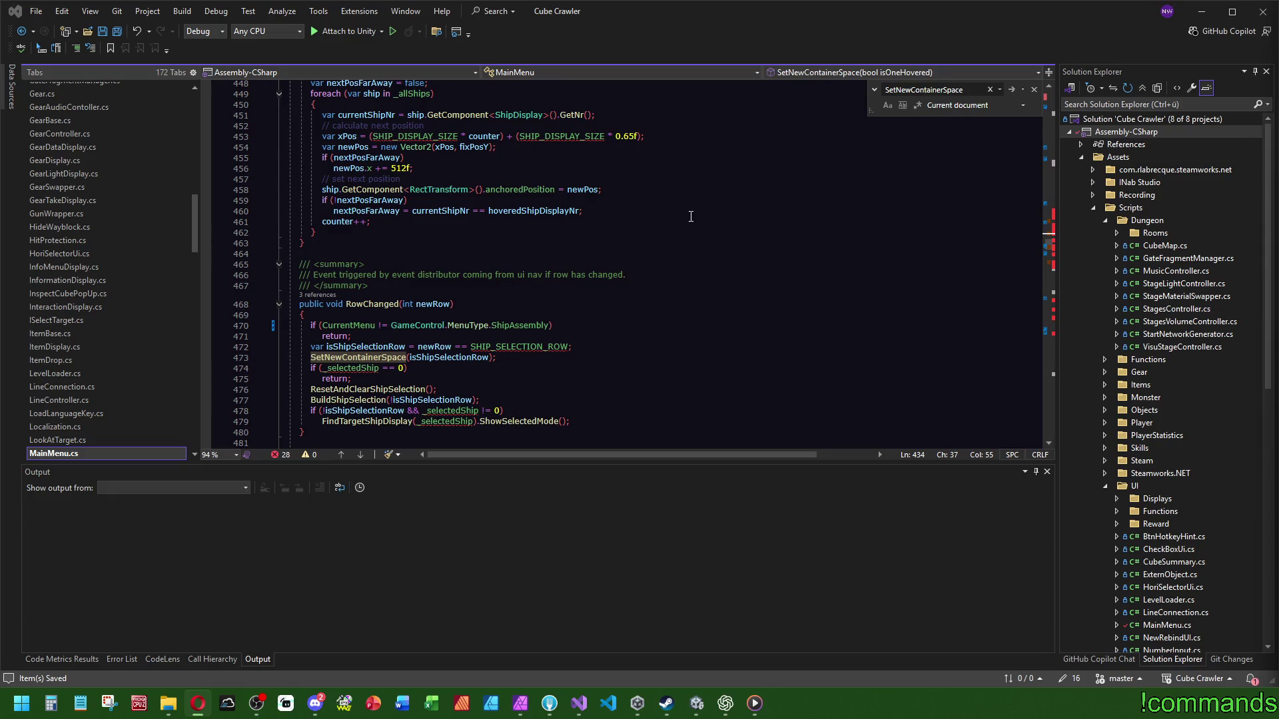
{"action": "key", "text": "Up"}
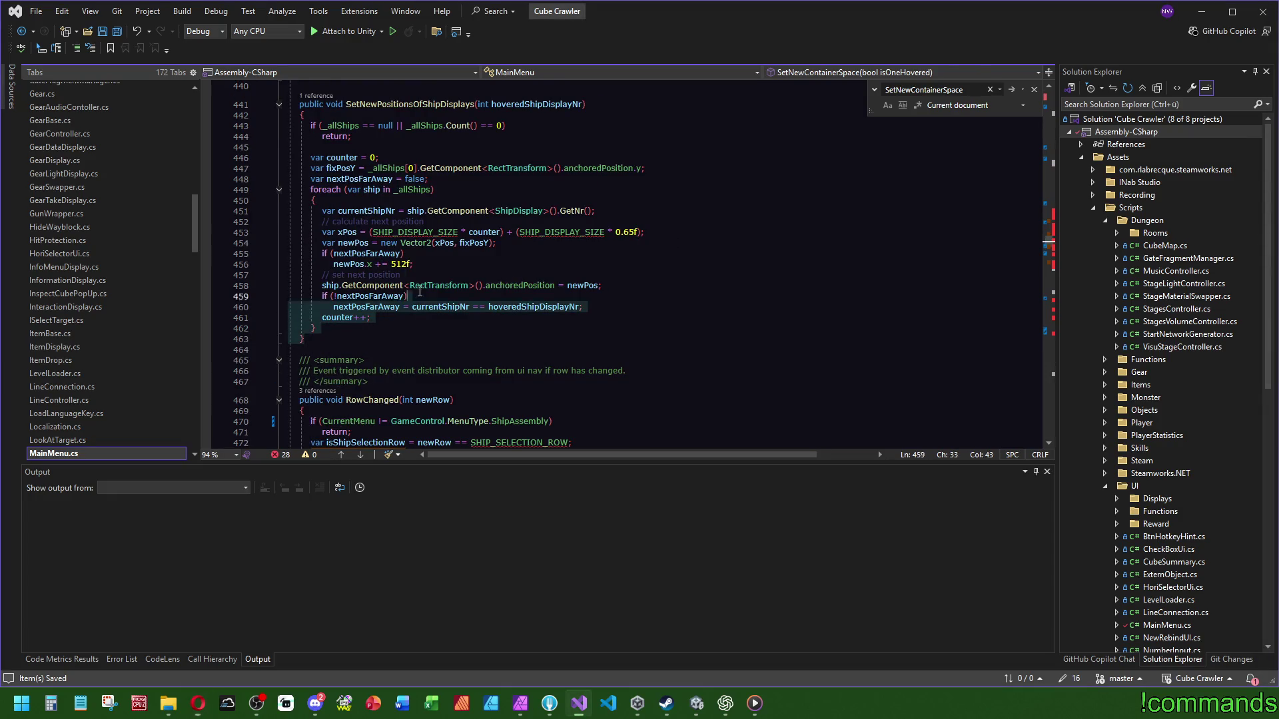
{"action": "scroll", "coordinate": [489, 264], "scroll_direction": "up", "scroll_amount": 11}
{"action": "scroll", "coordinate": [488, 263], "scroll_direction": "up", "scroll_amount": 7}
{"action": "left_click", "coordinate": [546, 333]}
Step: Select the entire BuildShipSelection method from its closing brace upward and delete it
{"action": "scroll", "coordinate": [546, 333], "scroll_direction": "up", "scroll_amount": 14}
{"action": "key", "text": "shift+Up"}
{"action": "key", "text": "shift+Up"}
{"action": "key", "text": "shift+Up"}
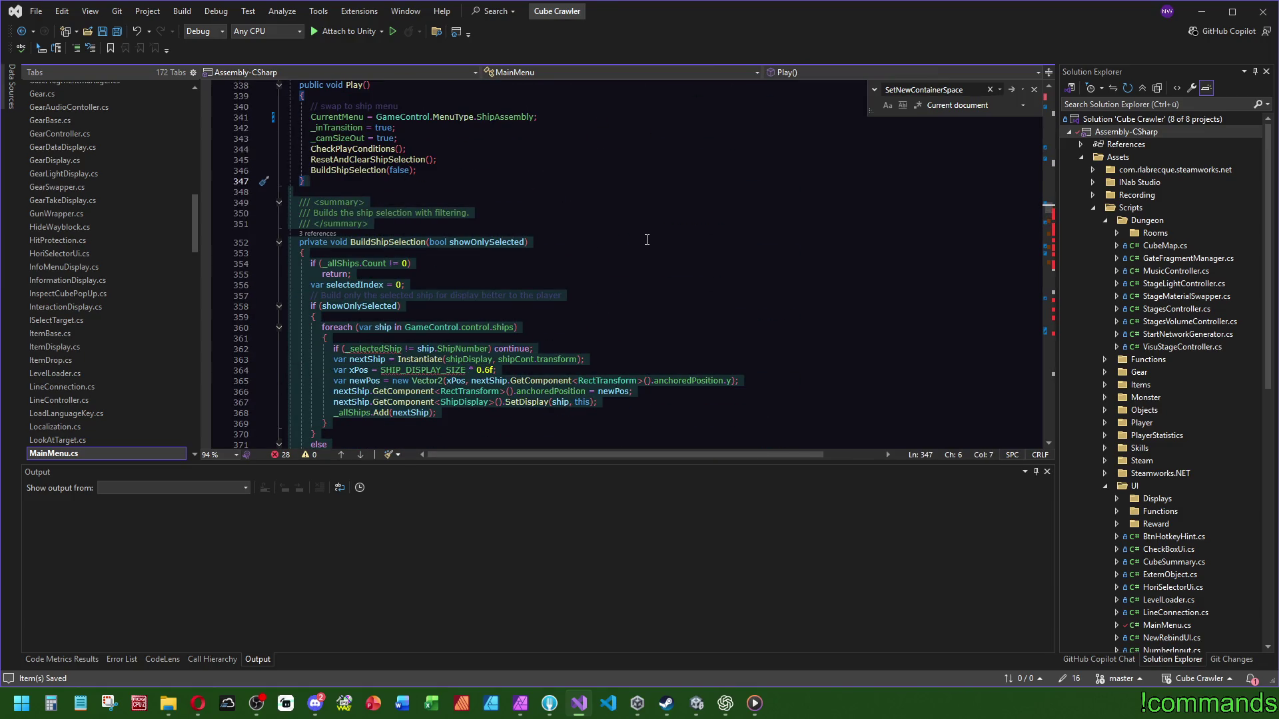
{"action": "key", "text": "Delete"}
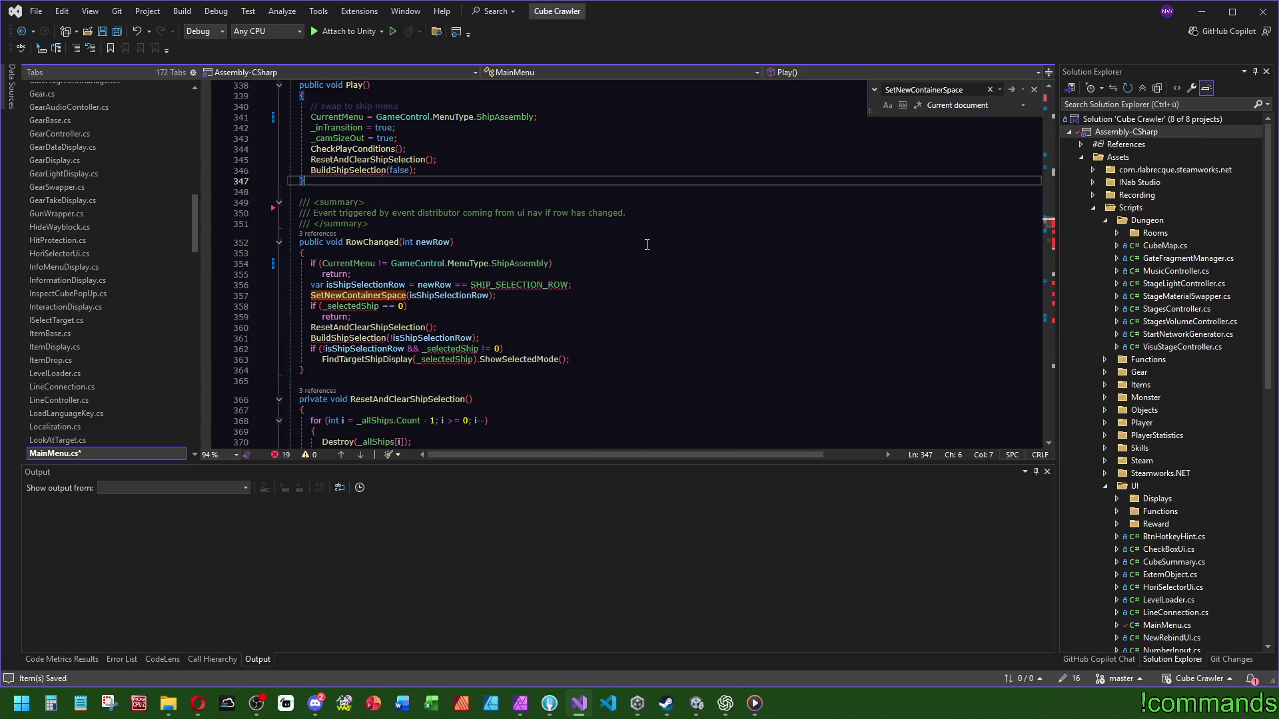
{"action": "scroll", "coordinate": [663, 219], "scroll_direction": "up", "scroll_amount": 2}
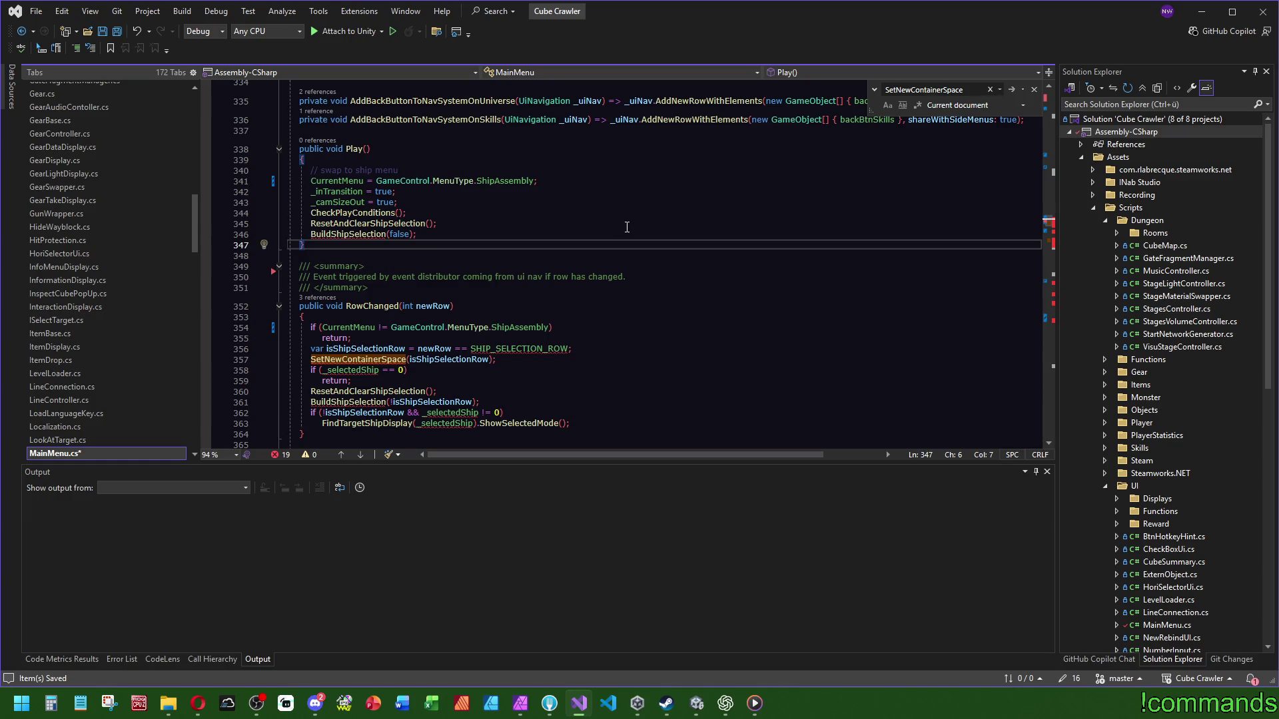
{"action": "scroll", "coordinate": [627, 227], "scroll_direction": "up", "scroll_amount": 2}
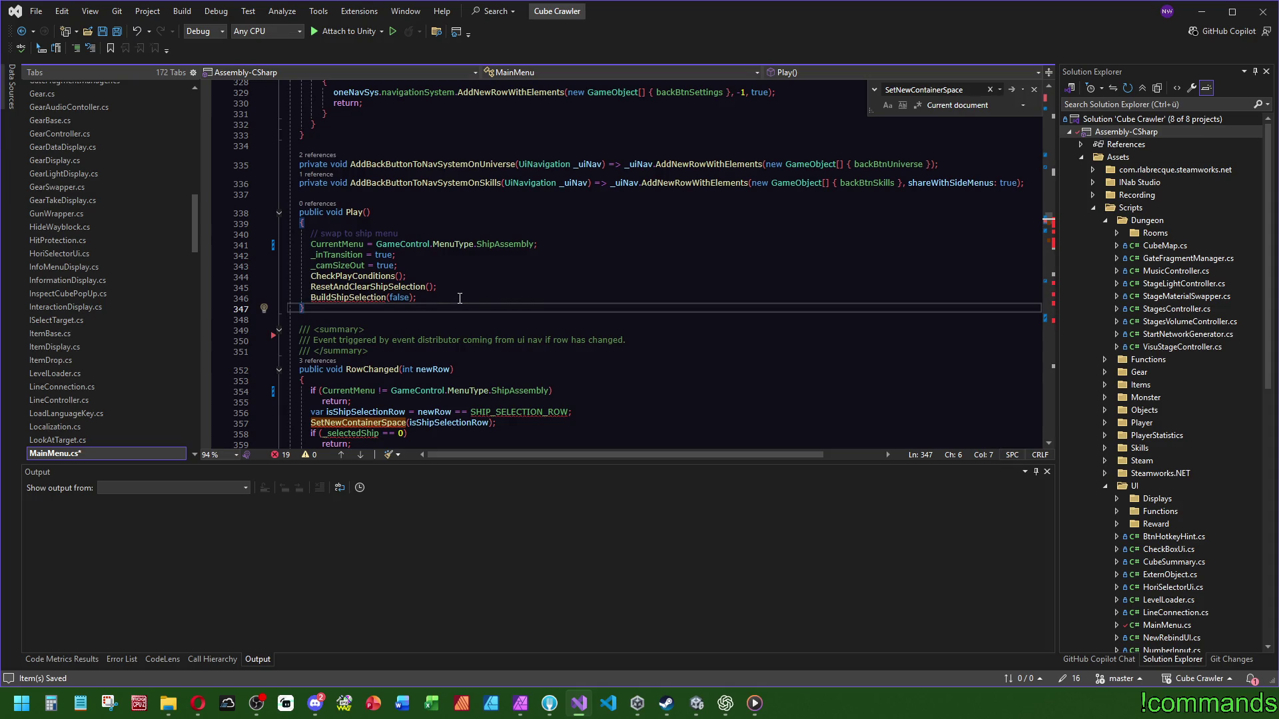
{"action": "scroll", "coordinate": [490, 300], "scroll_direction": "down", "scroll_amount": 1}
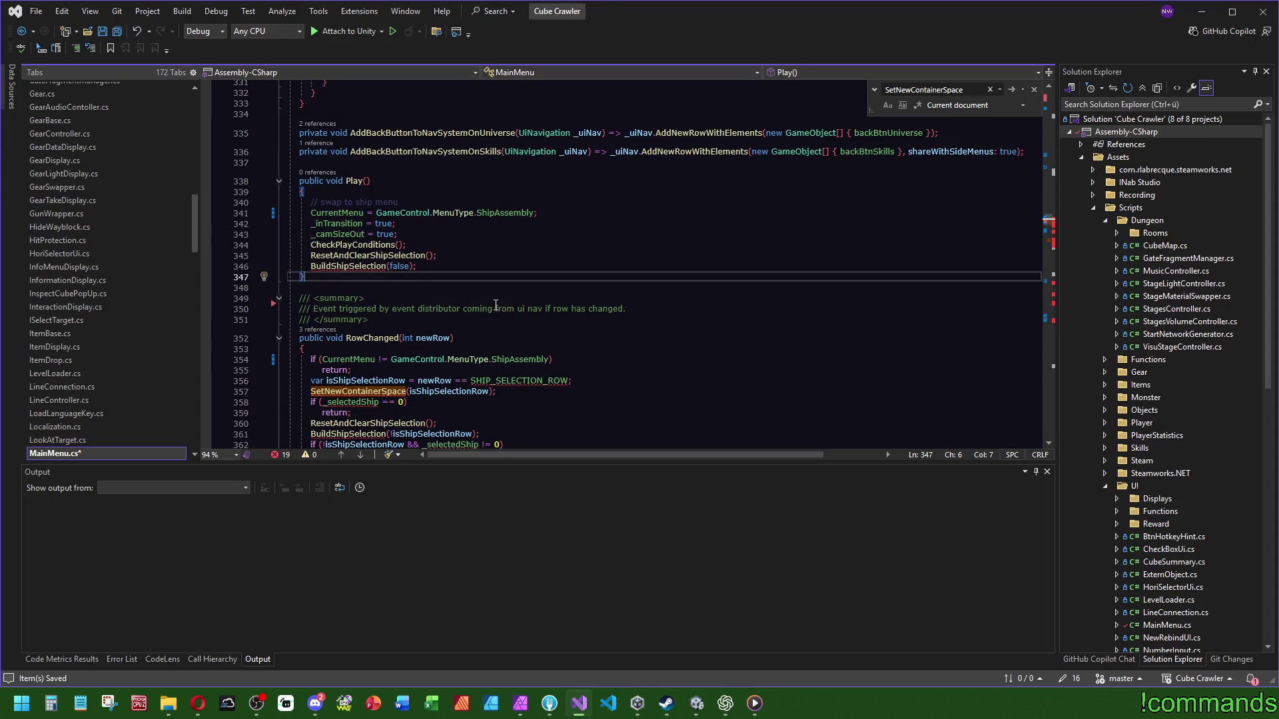
{"action": "scroll", "coordinate": [448, 281], "scroll_direction": "down", "scroll_amount": 3}
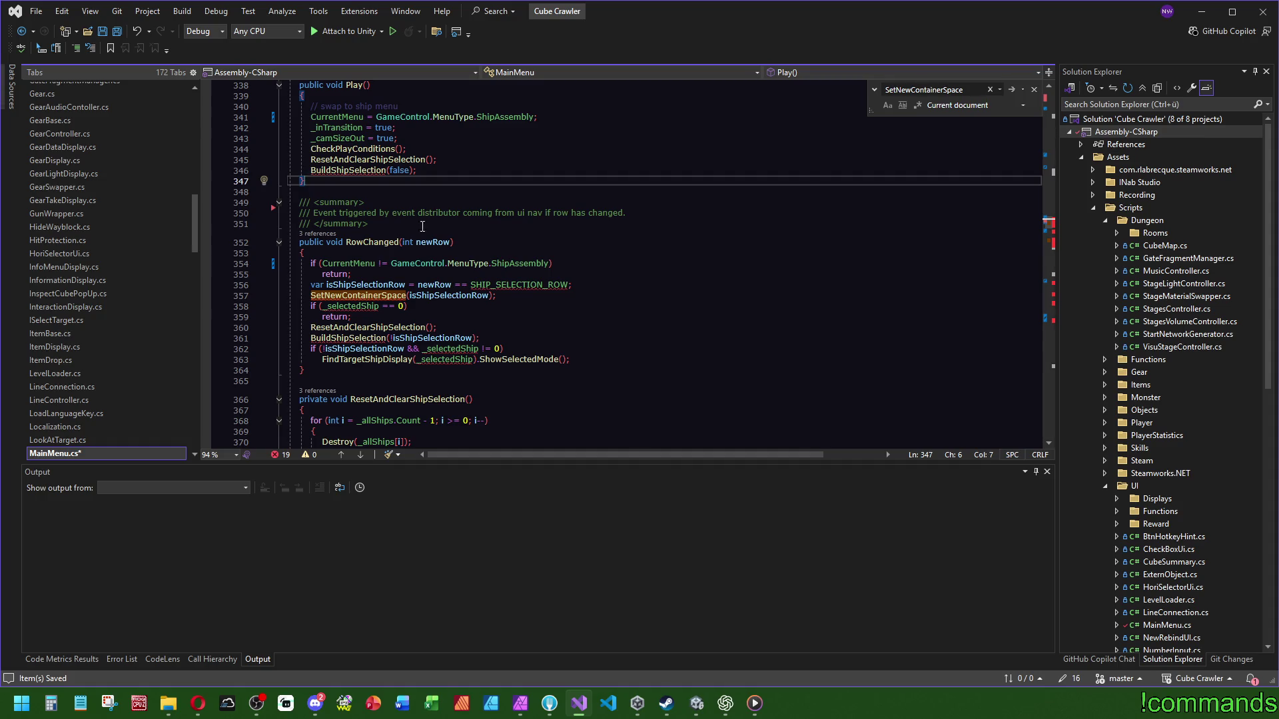
{"action": "left_click", "coordinate": [393, 360]}
Step: Jump to FindTargetShipDisplay and delete it, then SelectShipToStart and RefreshSelectedState
{"action": "key", "text": "F12"}
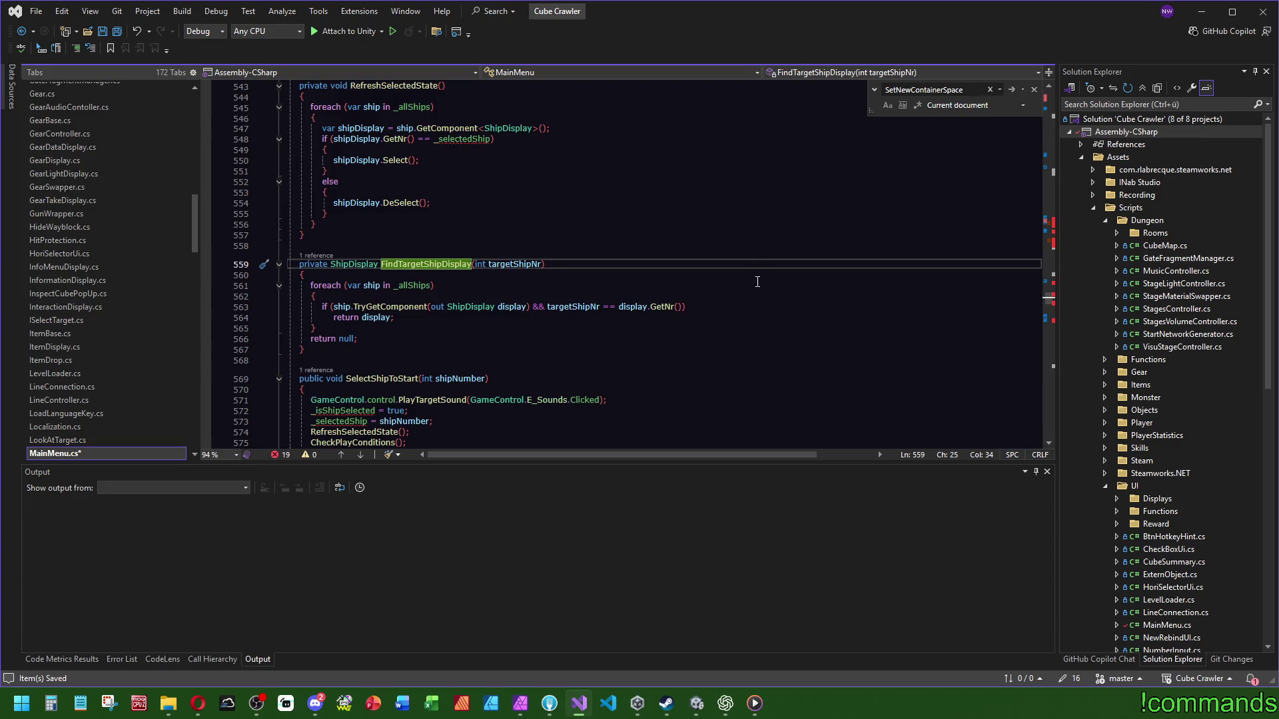
{"action": "left_click_drag", "start_coordinate": [329, 349], "coordinate": [305, 235]}
{"action": "key", "text": "Delete"}
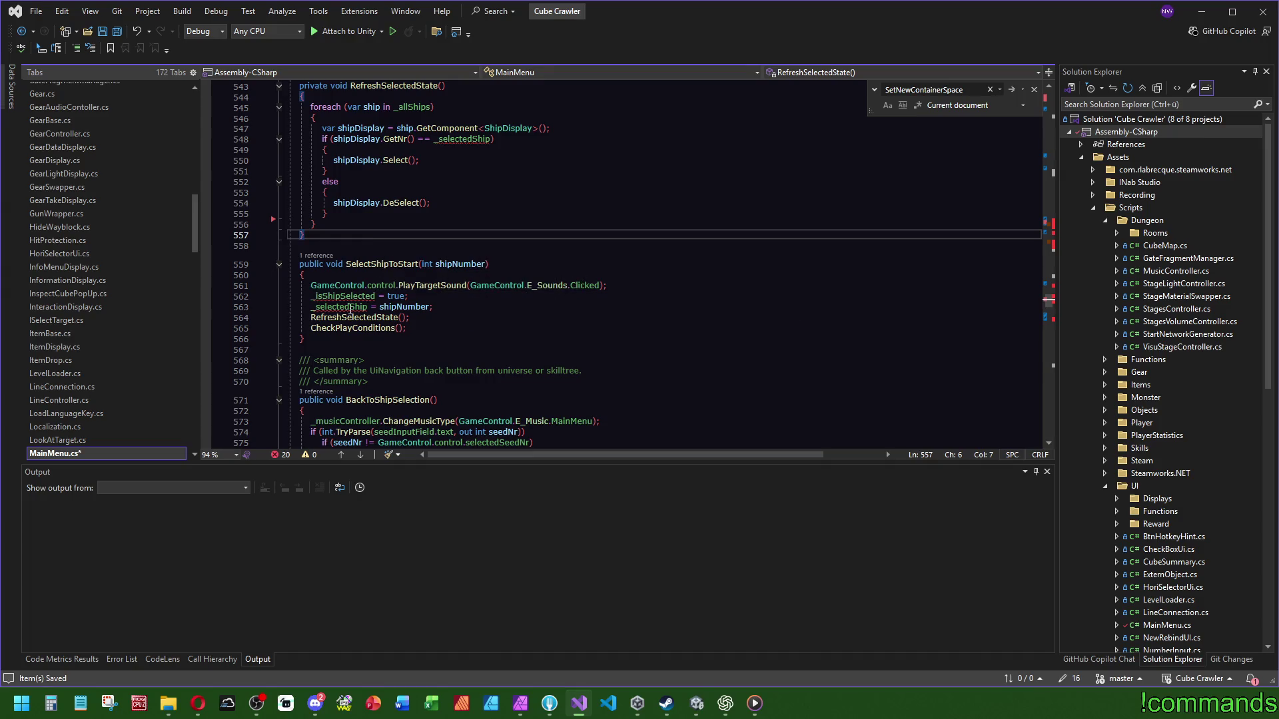
{"action": "left_click_drag", "start_coordinate": [321, 339], "coordinate": [307, 235]}
{"action": "key", "text": "Delete"}
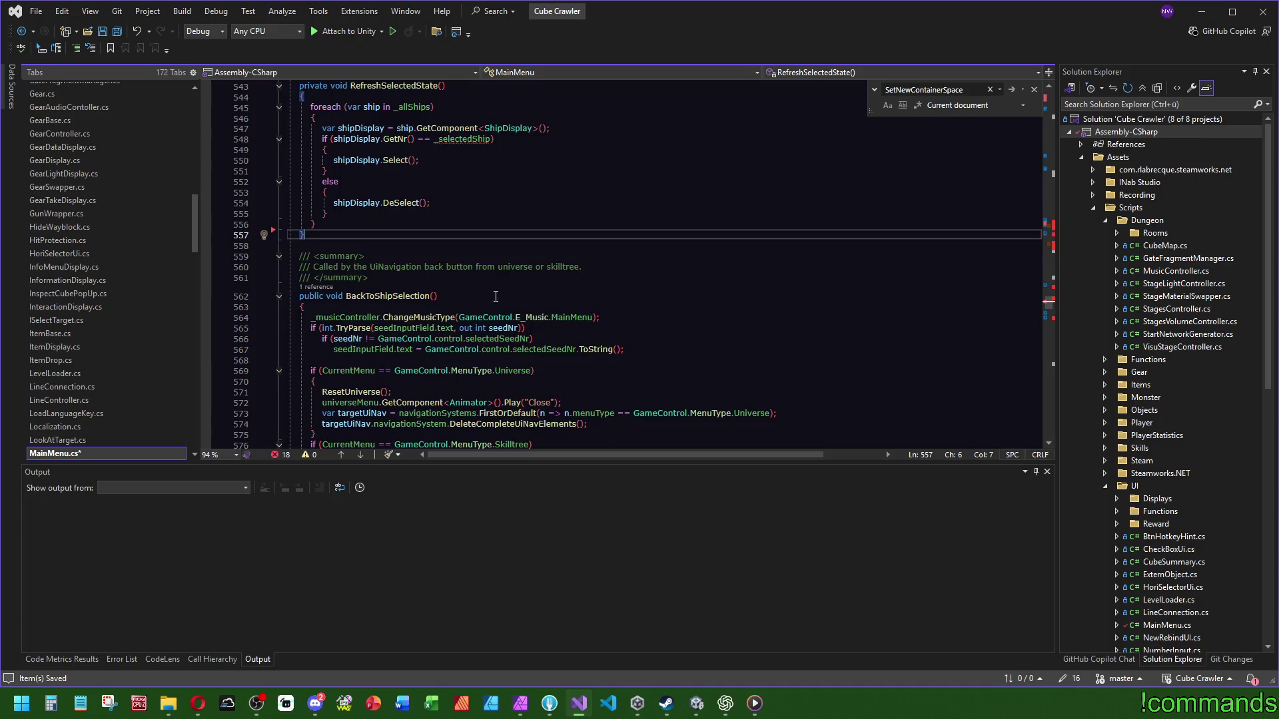
{"action": "scroll", "coordinate": [495, 296], "scroll_direction": "up", "scroll_amount": 6}
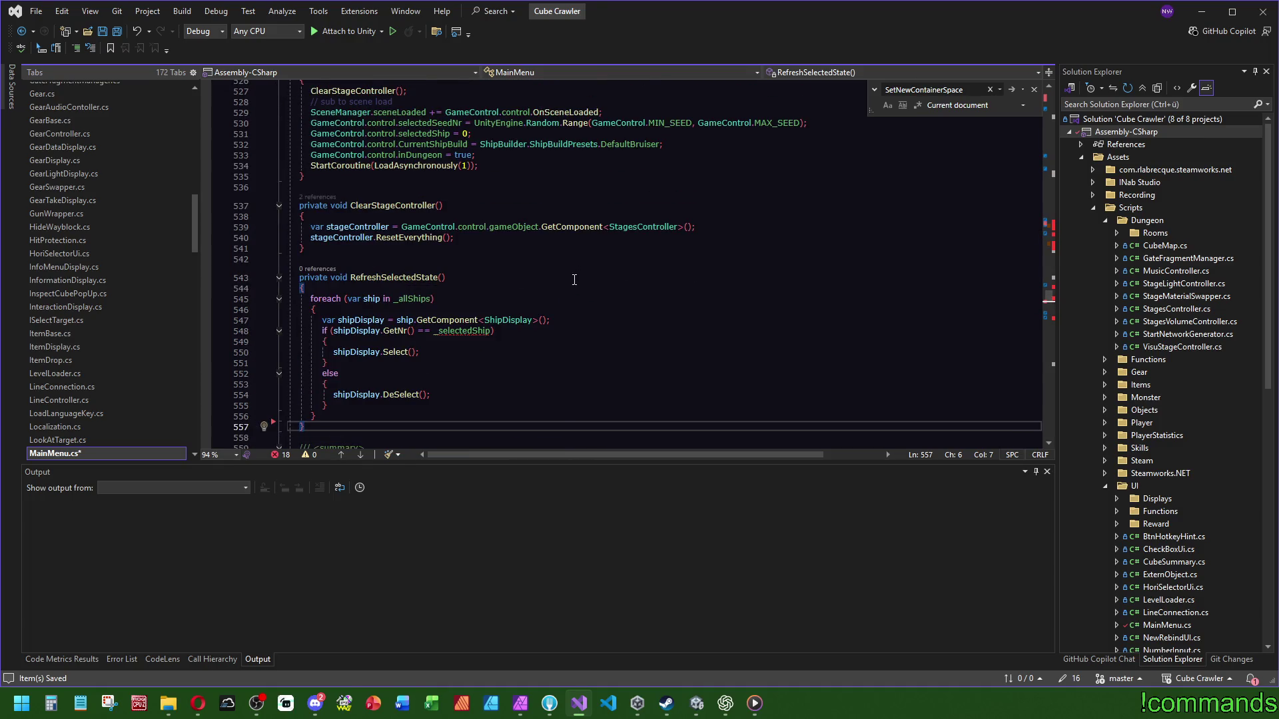
{"action": "scroll", "coordinate": [576, 276], "scroll_direction": "down", "scroll_amount": 1}
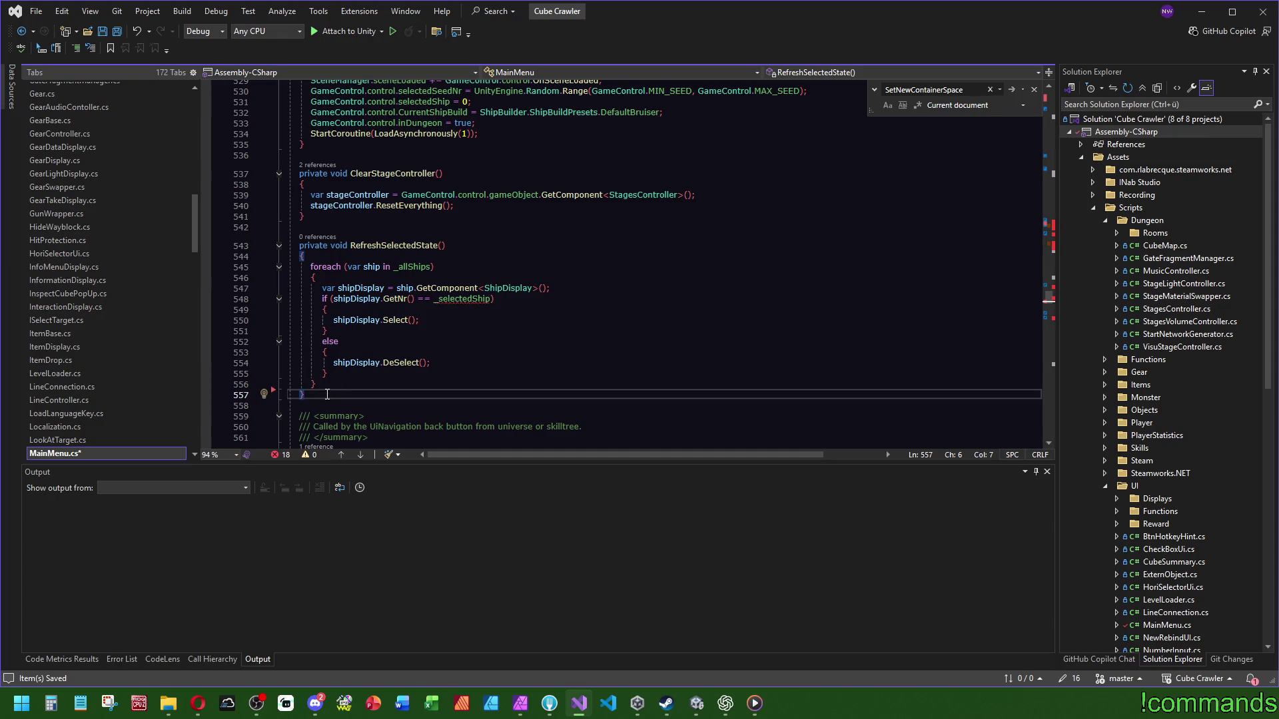
{"action": "left_click_drag", "start_coordinate": [351, 393], "coordinate": [371, 219]}
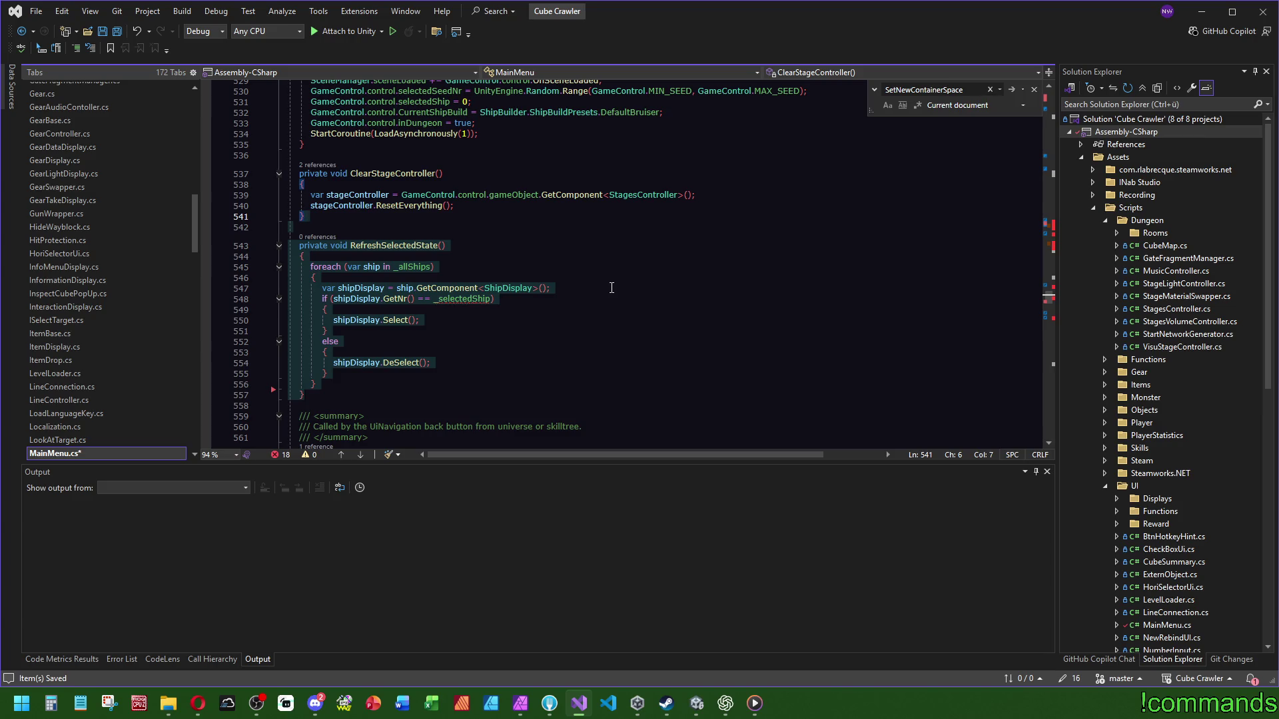
{"action": "key", "text": "Delete"}
{"action": "scroll", "coordinate": [403, 323], "scroll_direction": "up", "scroll_amount": 2}
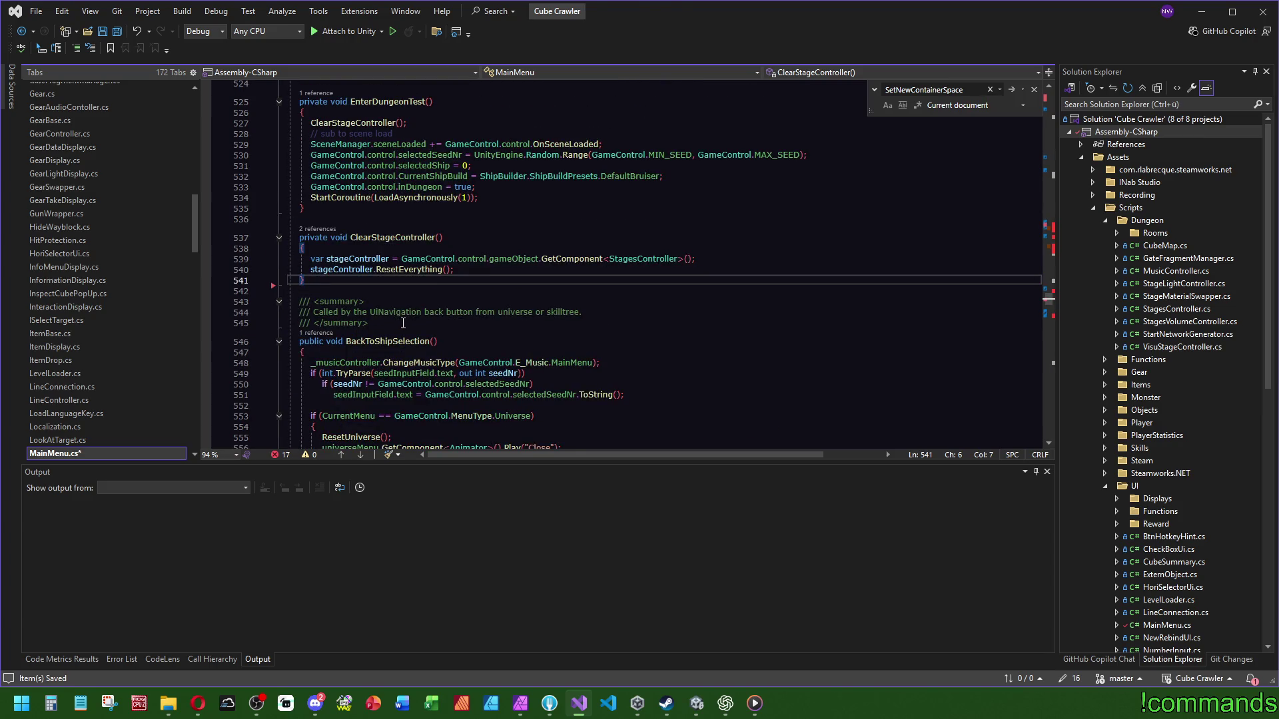
Step: Delete the _selectedShip and _isShipSelected reset lines under Back()'s ShipAssembly case
{"action": "scroll", "coordinate": [403, 323], "scroll_direction": "up", "scroll_amount": 3}
{"action": "scroll", "coordinate": [482, 310], "scroll_direction": "up", "scroll_amount": 4}
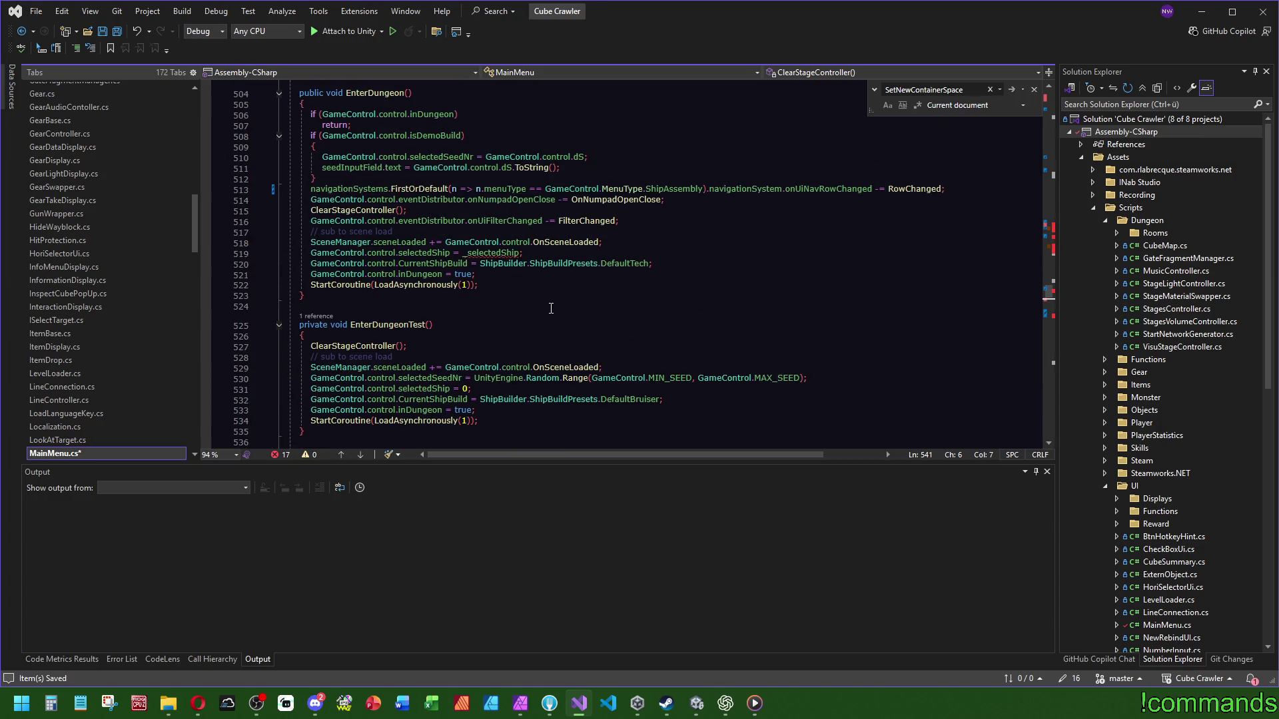
{"action": "scroll", "coordinate": [489, 340], "scroll_direction": "down", "scroll_amount": 19}
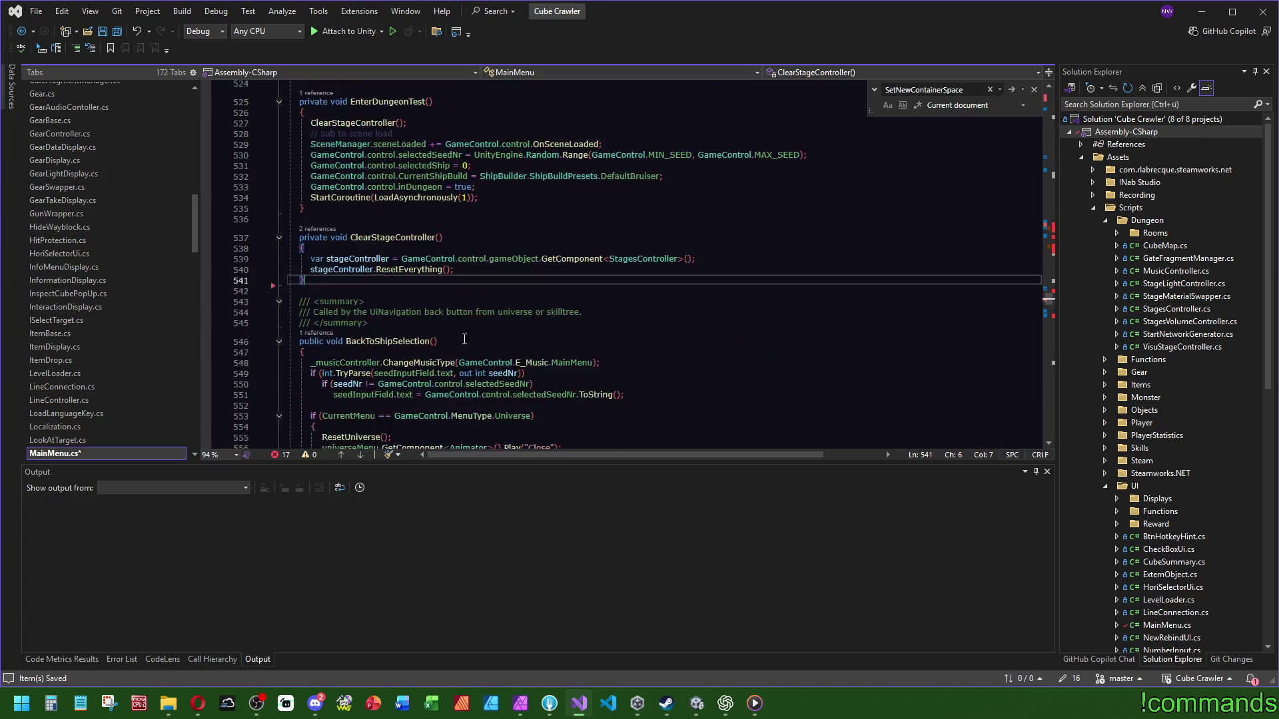
{"action": "scroll", "coordinate": [466, 346], "scroll_direction": "down", "scroll_amount": 1}
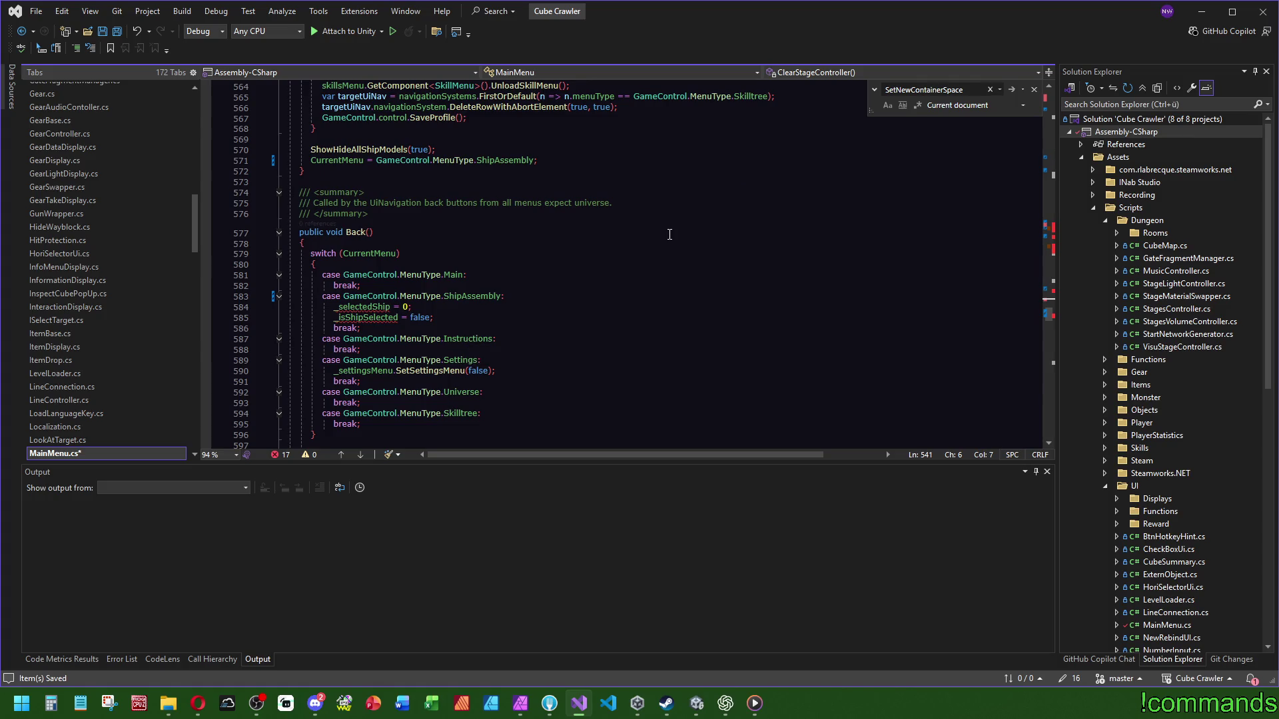
{"action": "scroll", "coordinate": [666, 240], "scroll_direction": "down", "scroll_amount": 2}
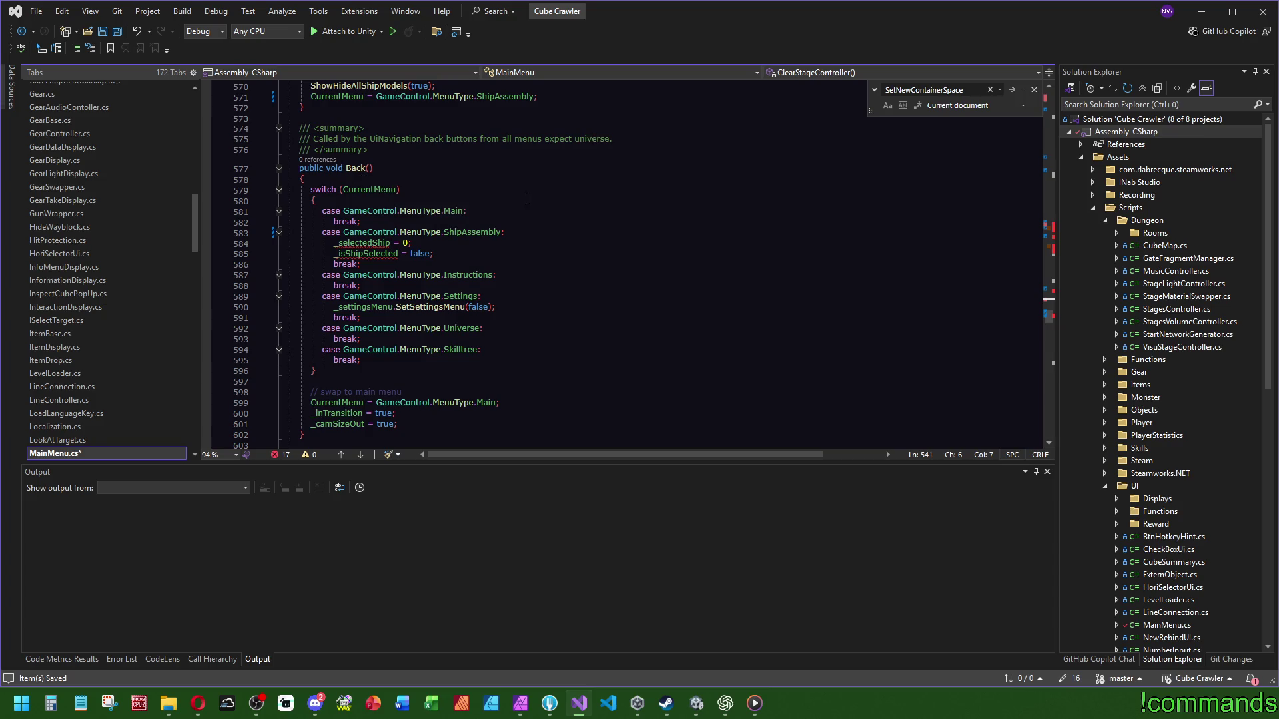
{"action": "left_click", "coordinate": [508, 255]}
{"action": "left_click_drag", "start_coordinate": [509, 255], "coordinate": [522, 233]}
{"action": "key", "text": "Delete"}
Step: Save MainMenu.cs
{"action": "scroll", "coordinate": [552, 193], "scroll_direction": "down", "scroll_amount": 4}
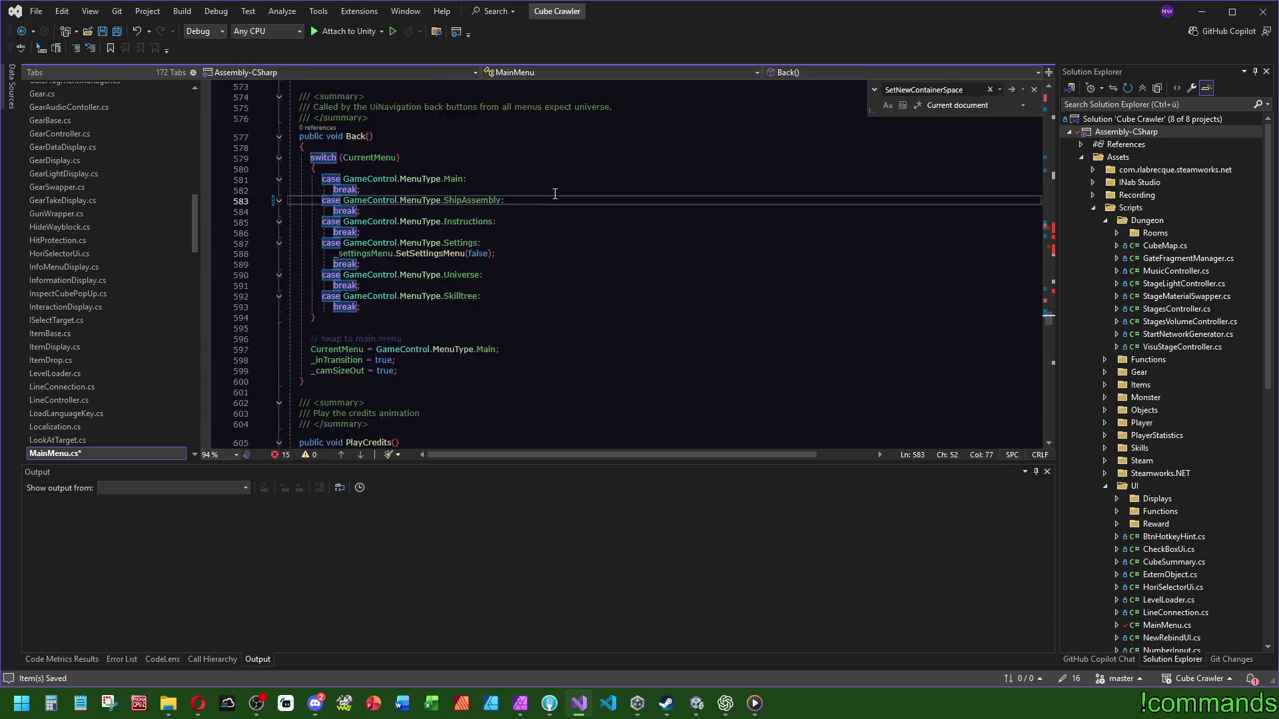
{"action": "scroll", "coordinate": [542, 212], "scroll_direction": "down", "scroll_amount": 6}
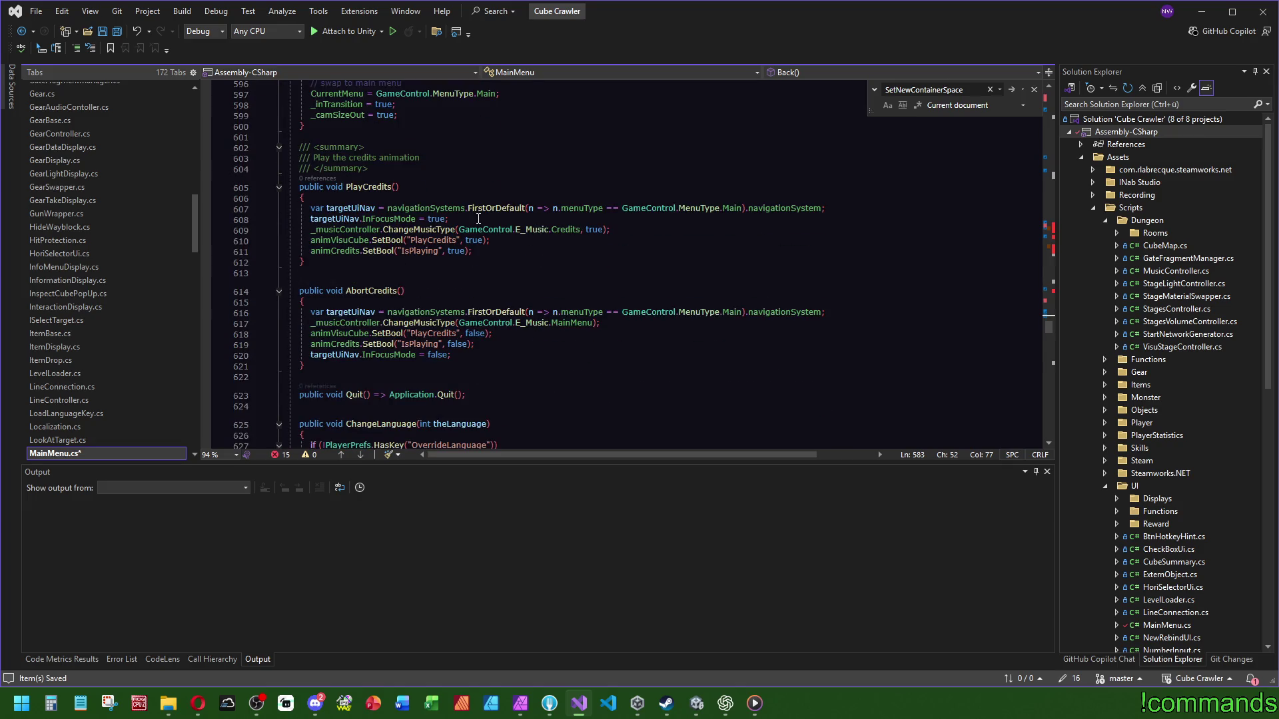
{"action": "scroll", "coordinate": [480, 212], "scroll_direction": "down", "scroll_amount": 16}
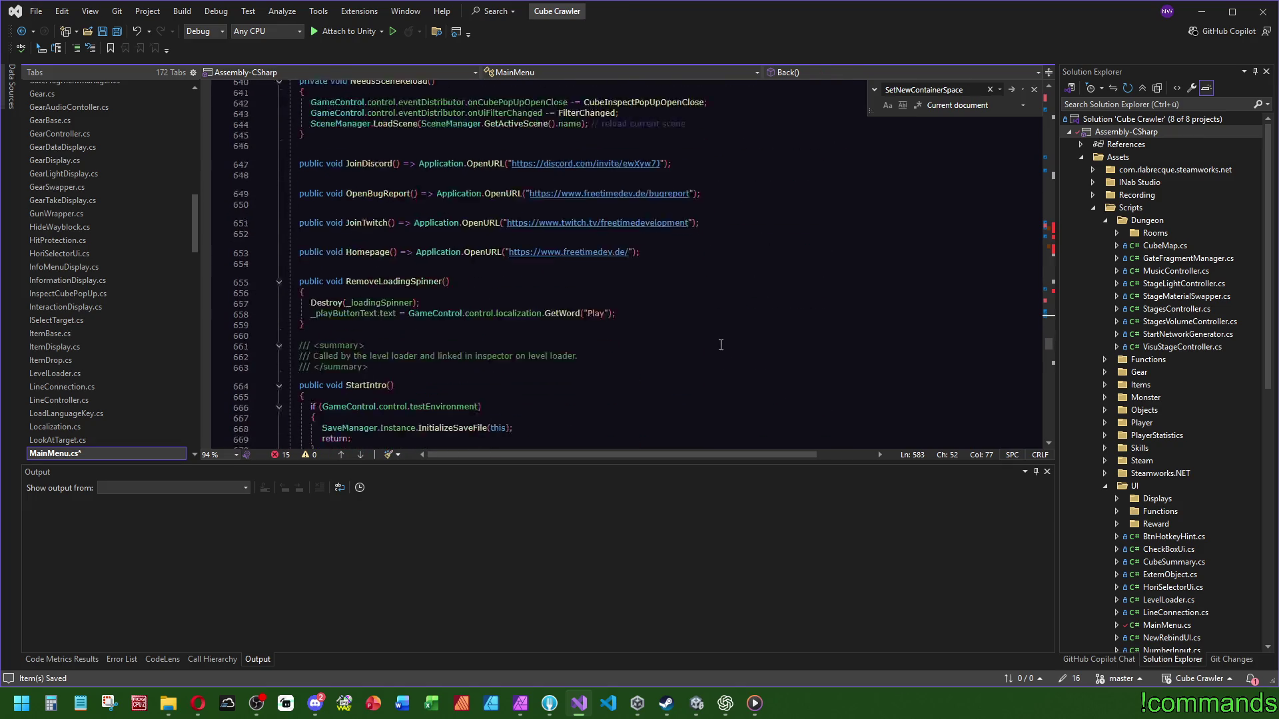
{"action": "scroll", "coordinate": [842, 349], "scroll_direction": "down", "scroll_amount": 7}
{"action": "scroll", "coordinate": [893, 328], "scroll_direction": "down", "scroll_amount": 15}
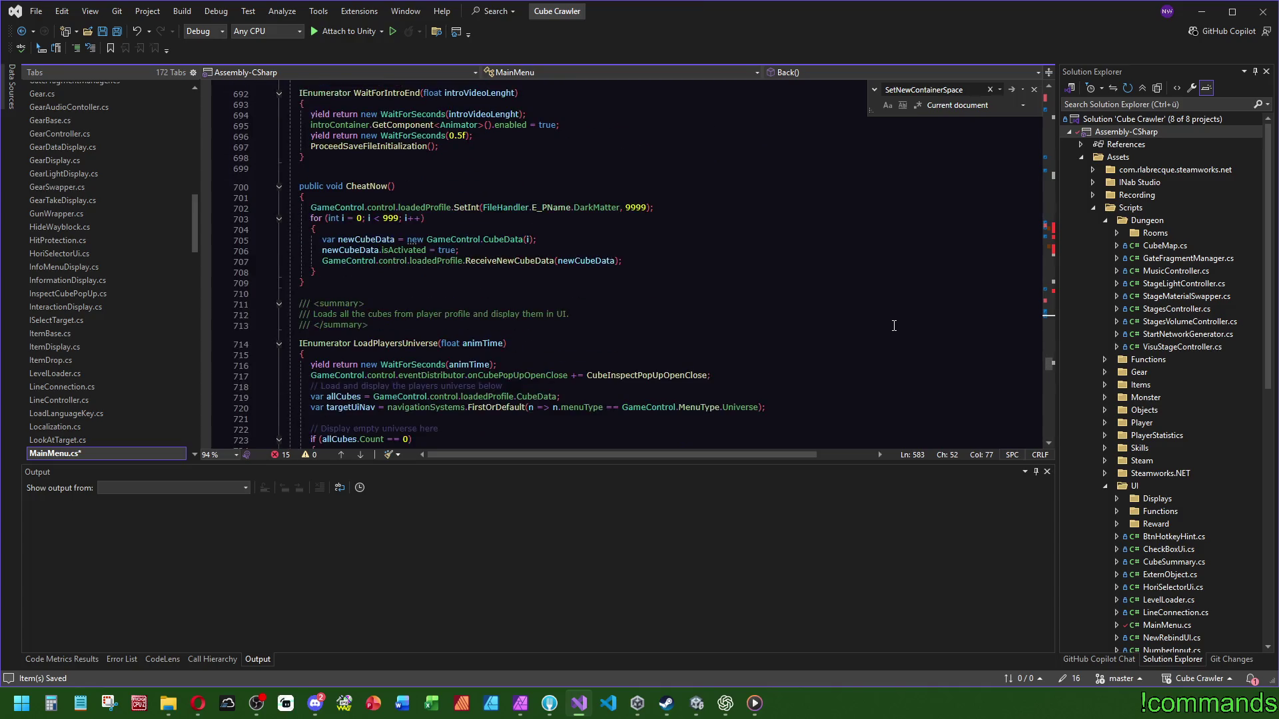
{"action": "scroll", "coordinate": [912, 311], "scroll_direction": "up", "scroll_amount": 7}
{"action": "scroll", "coordinate": [665, 308], "scroll_direction": "down", "scroll_amount": 2}
{"action": "left_click", "coordinate": [117, 31]}
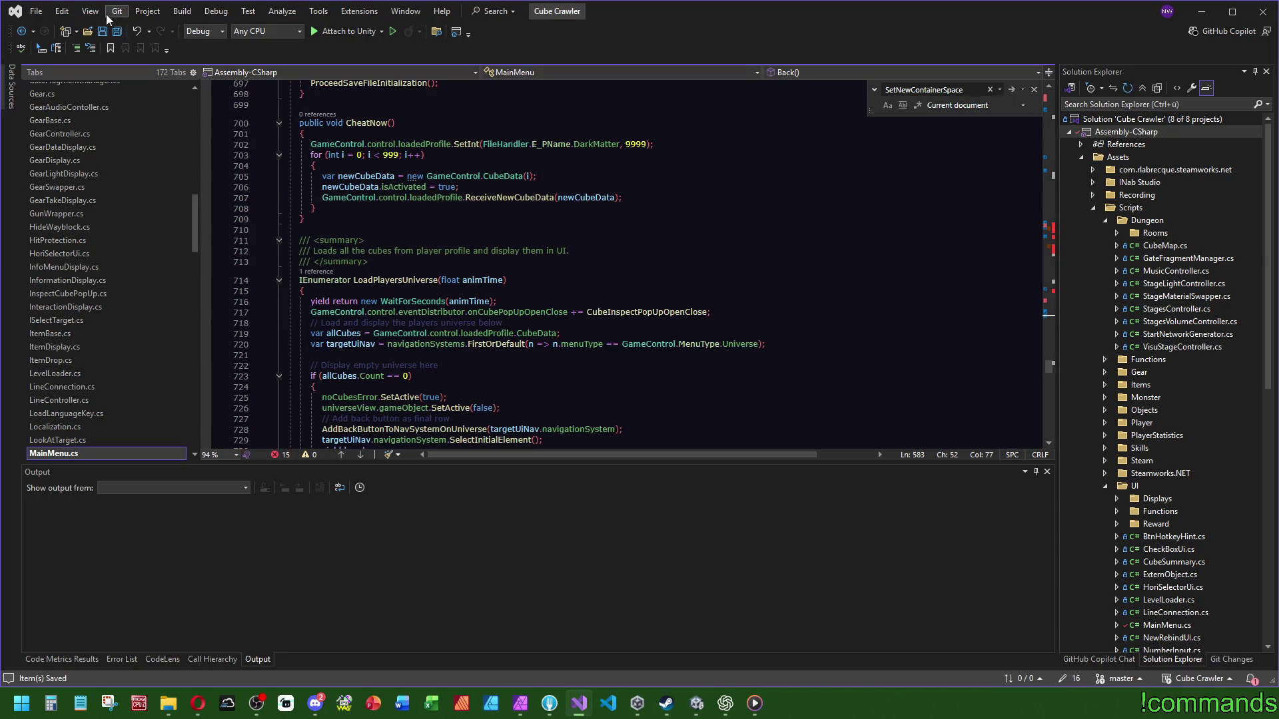
Step: Consult the browser, then locate EnterDungeon's _selectedShip assignment to GameControl
{"action": "scroll", "coordinate": [748, 344], "scroll_direction": "down", "scroll_amount": 6}
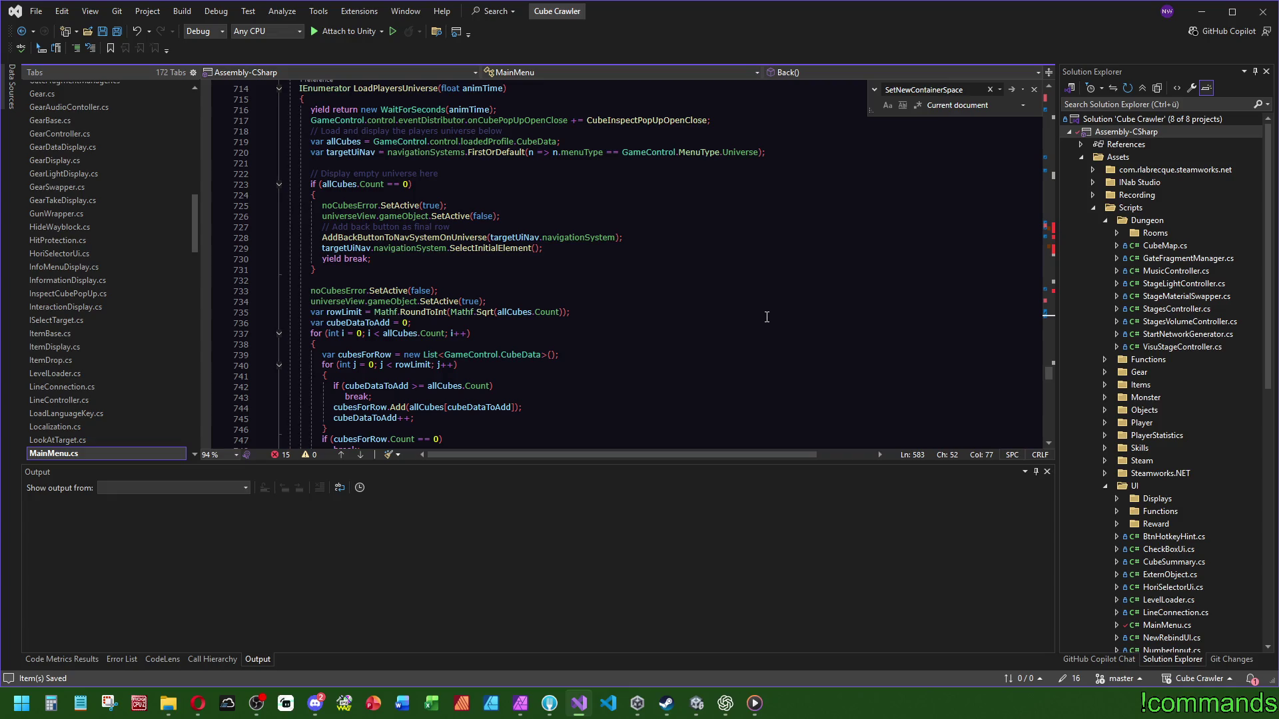
{"action": "key", "text": "alt+Tab"}
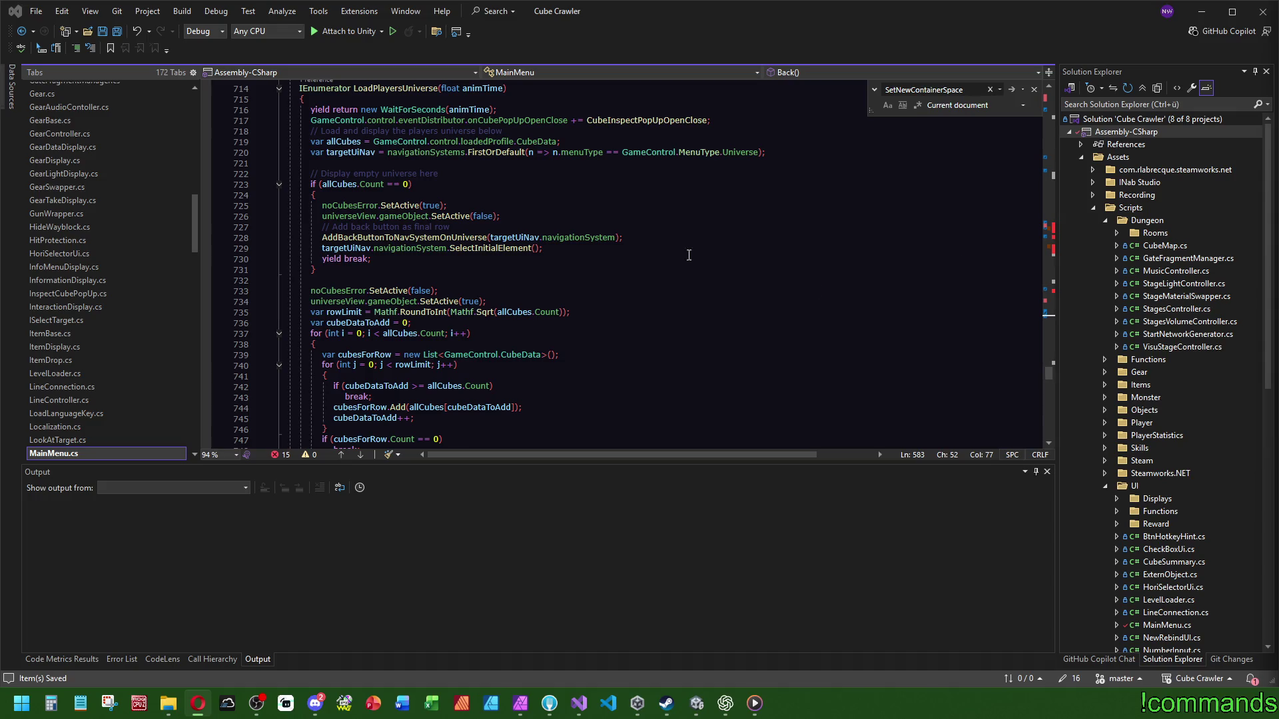
{"action": "scroll", "coordinate": [689, 255], "scroll_direction": "down", "scroll_amount": 8}
{"action": "left_click_drag", "start_coordinate": [1049, 380], "coordinate": [1052, 294]}
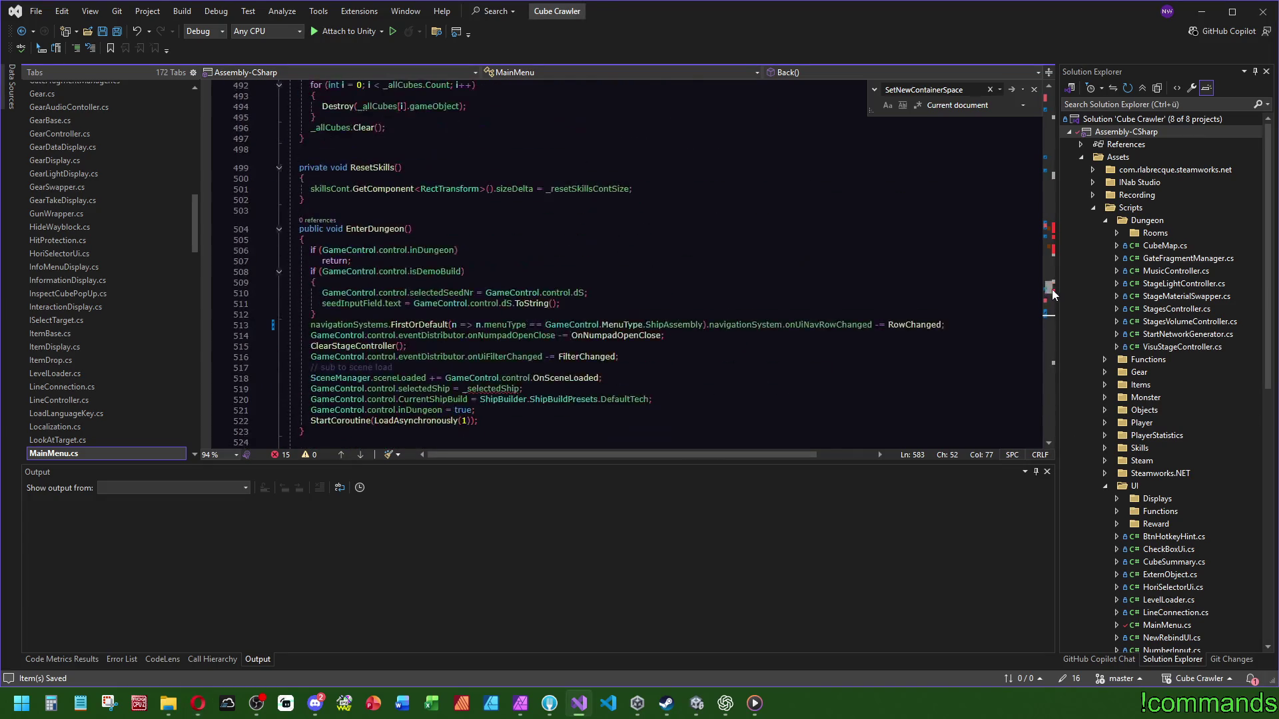
{"action": "scroll", "coordinate": [650, 291], "scroll_direction": "up", "scroll_amount": 1}
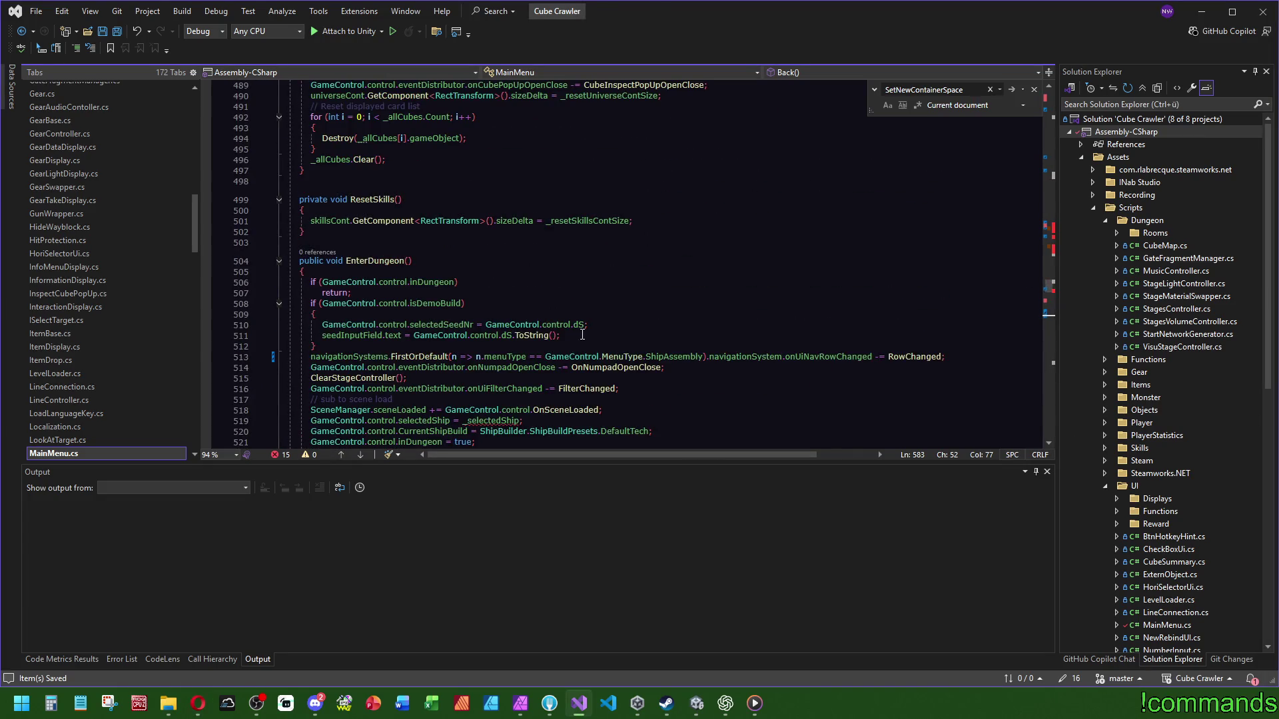
{"action": "scroll", "coordinate": [582, 334], "scroll_direction": "down", "scroll_amount": 2}
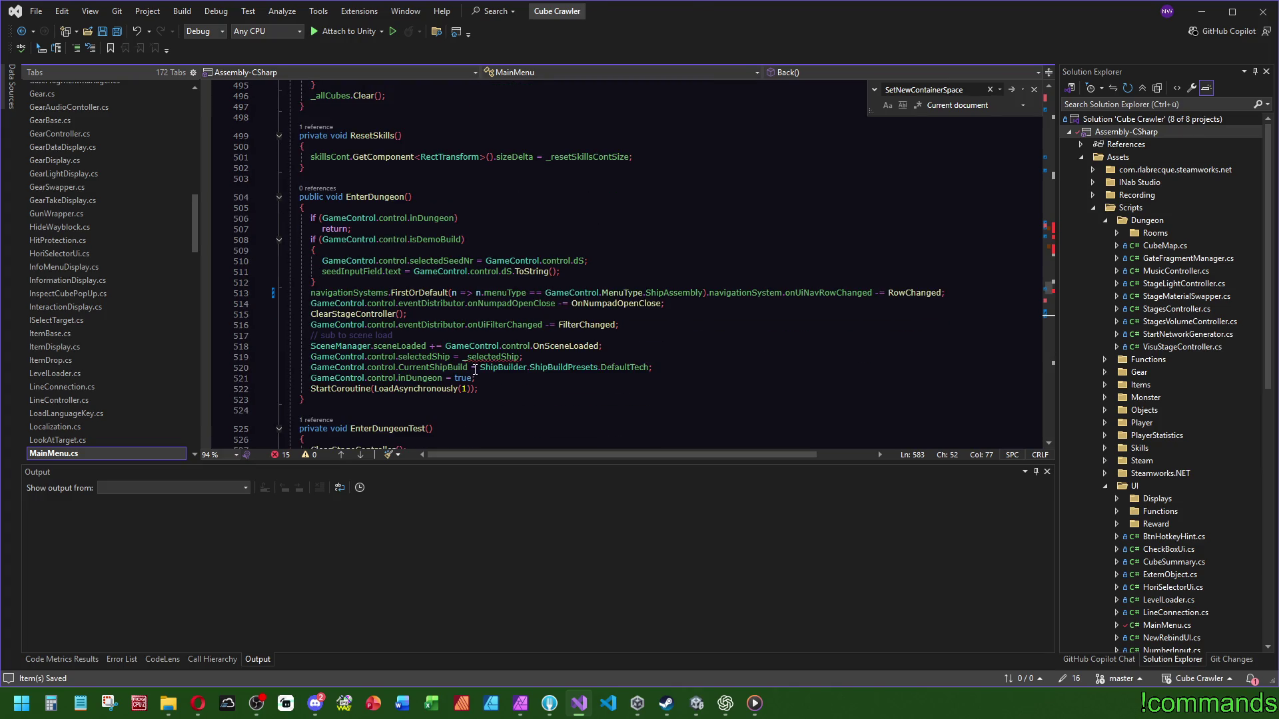
{"action": "left_click", "coordinate": [667, 346]}
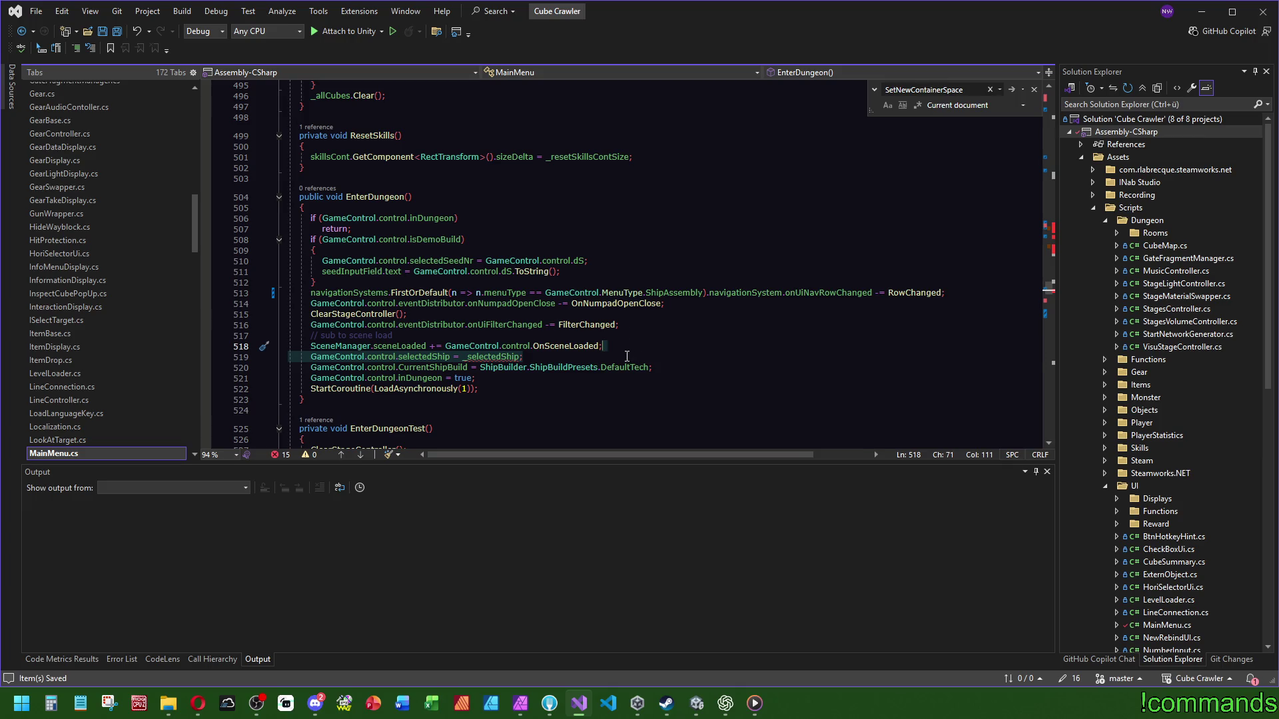
Step: Delete the selectedShip assignment in EnterDungeon and the whole FilterChanged method
{"action": "key", "text": "Delete"}
{"action": "scroll", "coordinate": [1004, 290], "scroll_direction": "up", "scroll_amount": 6}
{"action": "scroll", "coordinate": [1004, 289], "scroll_direction": "up", "scroll_amount": 20}
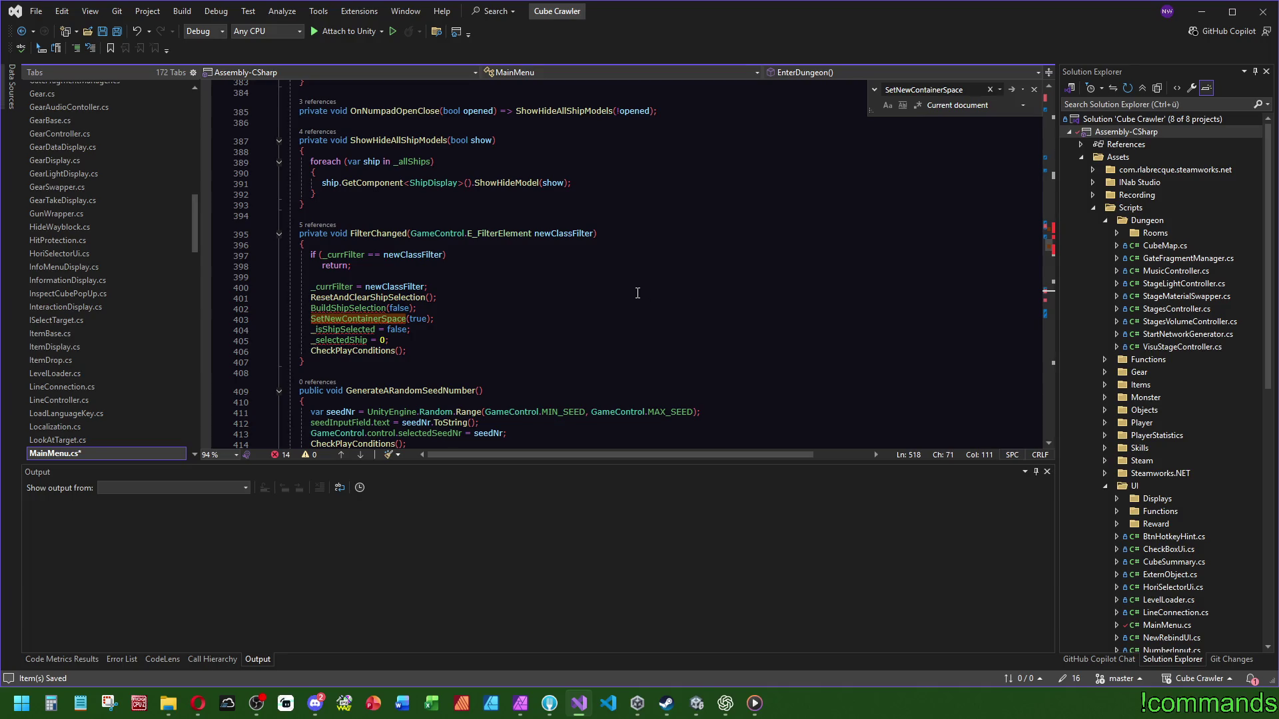
{"action": "mouse_move", "coordinate": [506, 363]}
{"action": "left_mouse_down"}
{"action": "mouse_move", "coordinate": [432, 240]}
{"action": "mouse_move", "coordinate": [377, 201]}
{"action": "left_mouse_up"}
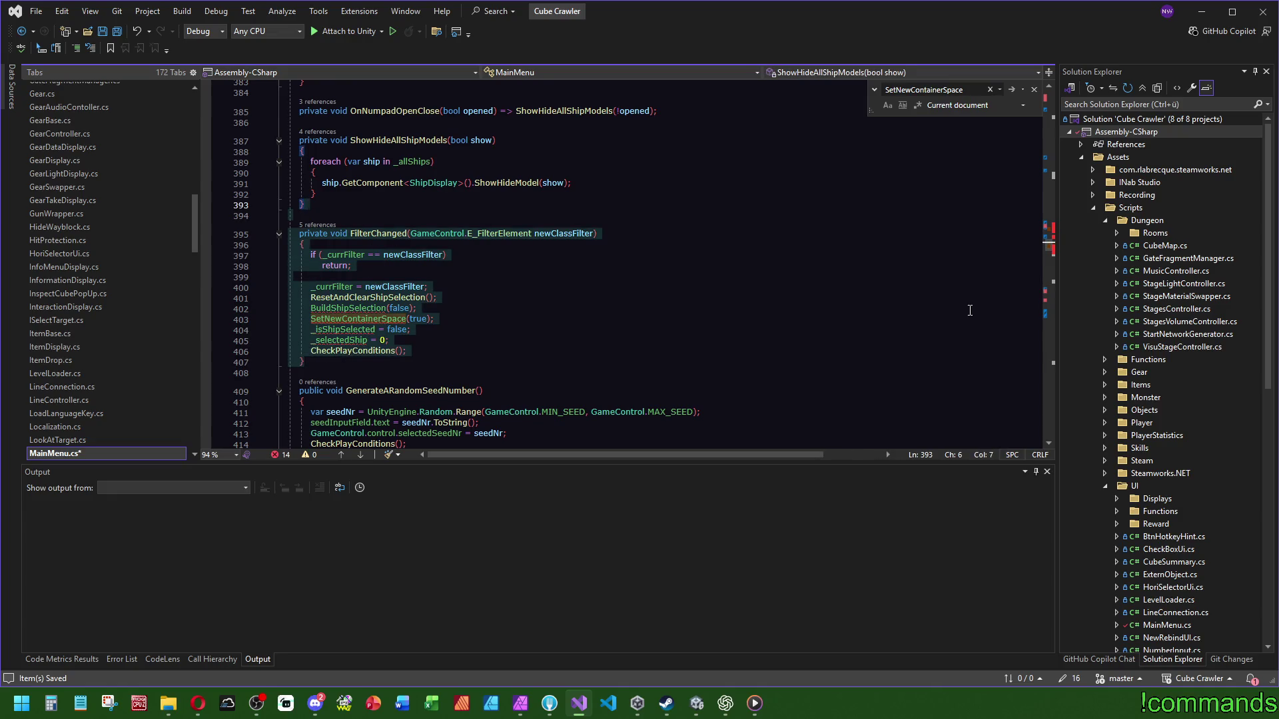
{"action": "key", "text": "ctrl+x"}
{"action": "scroll", "coordinate": [768, 267], "scroll_direction": "up", "scroll_amount": 7}
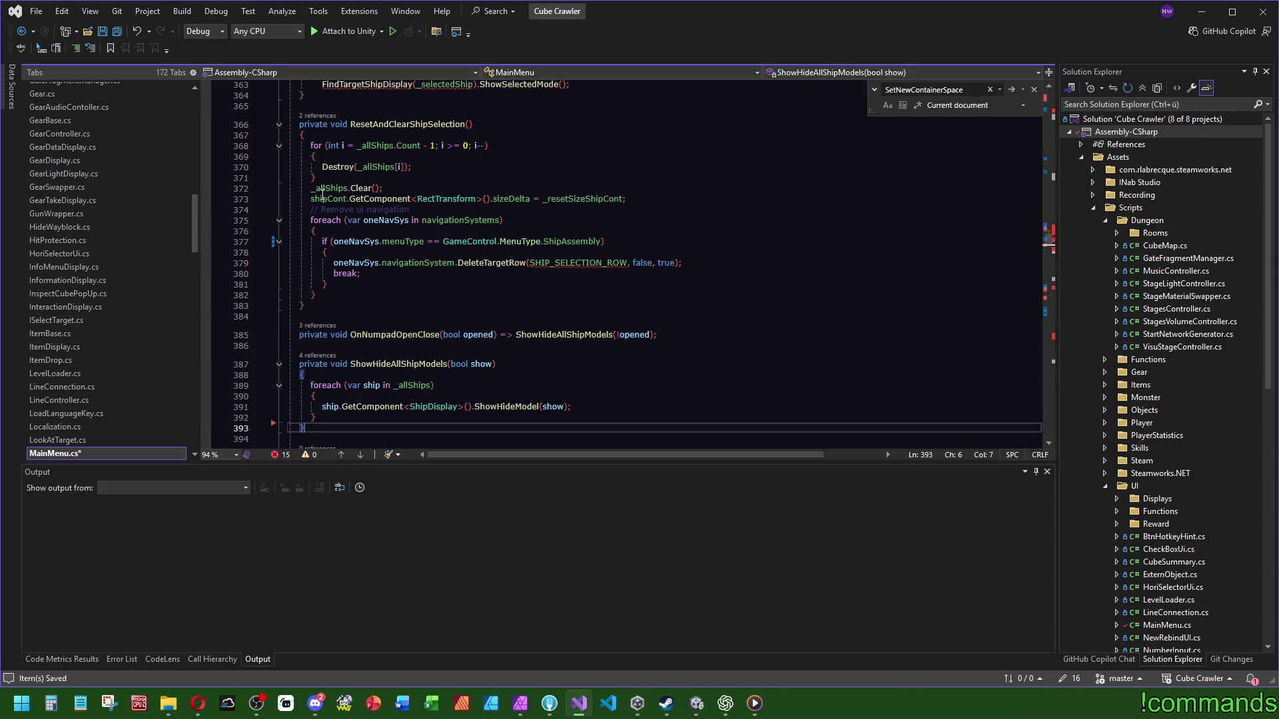
{"action": "scroll", "coordinate": [599, 325], "scroll_direction": "up", "scroll_amount": 8}
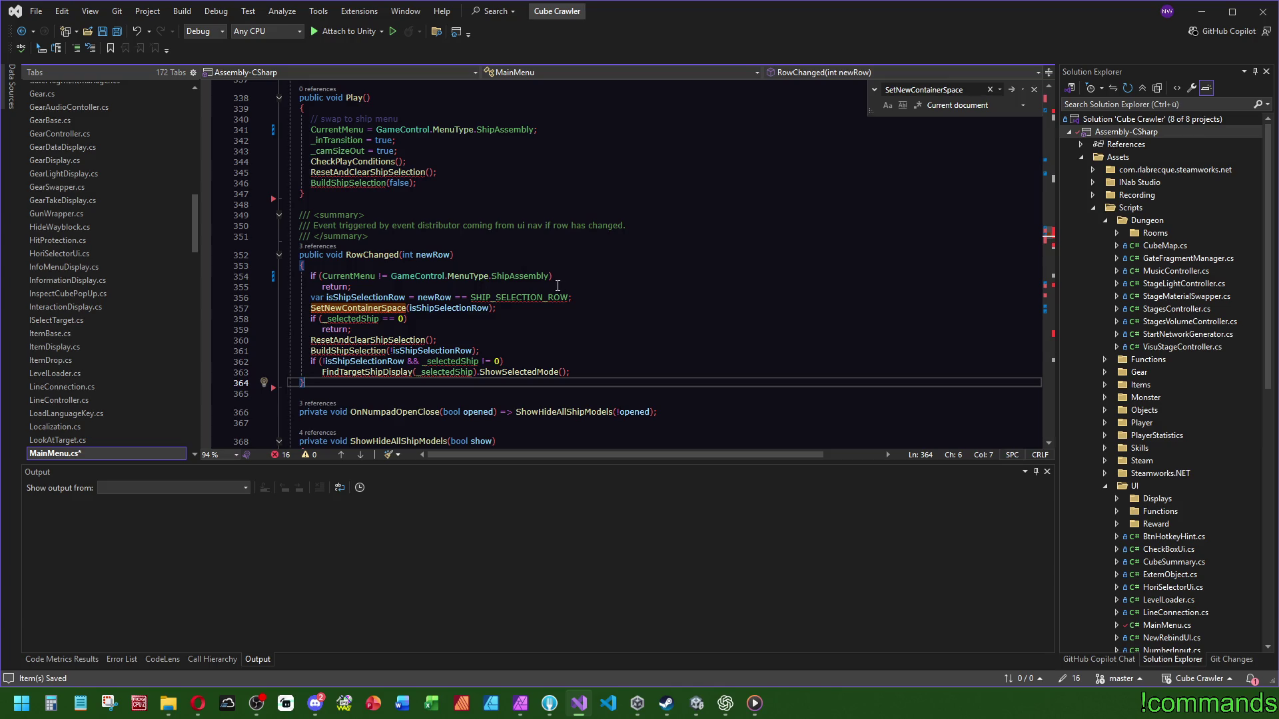
Step: Delete the RowChanged method together with its summary comment
{"action": "left_click", "coordinate": [374, 195], "text": "shift"}
{"action": "key", "text": "Delete"}
{"action": "scroll", "coordinate": [537, 298], "scroll_direction": "up", "scroll_amount": 5}
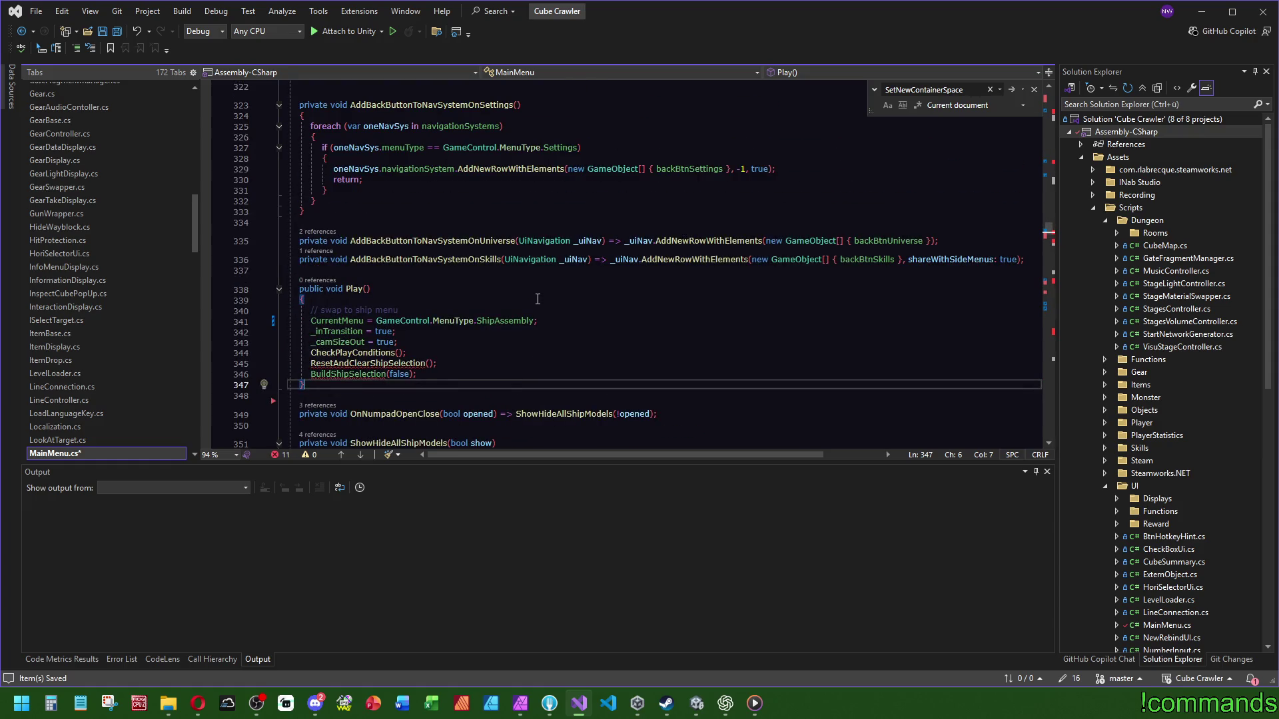
{"action": "scroll", "coordinate": [537, 298], "scroll_direction": "down", "scroll_amount": 2}
Step: Remove the two ship-selection calls from Play() and the RowChanged subscription lines in Start
{"action": "left_click_drag", "start_coordinate": [416, 311], "coordinate": [408, 289]}
{"action": "key", "text": "Delete"}
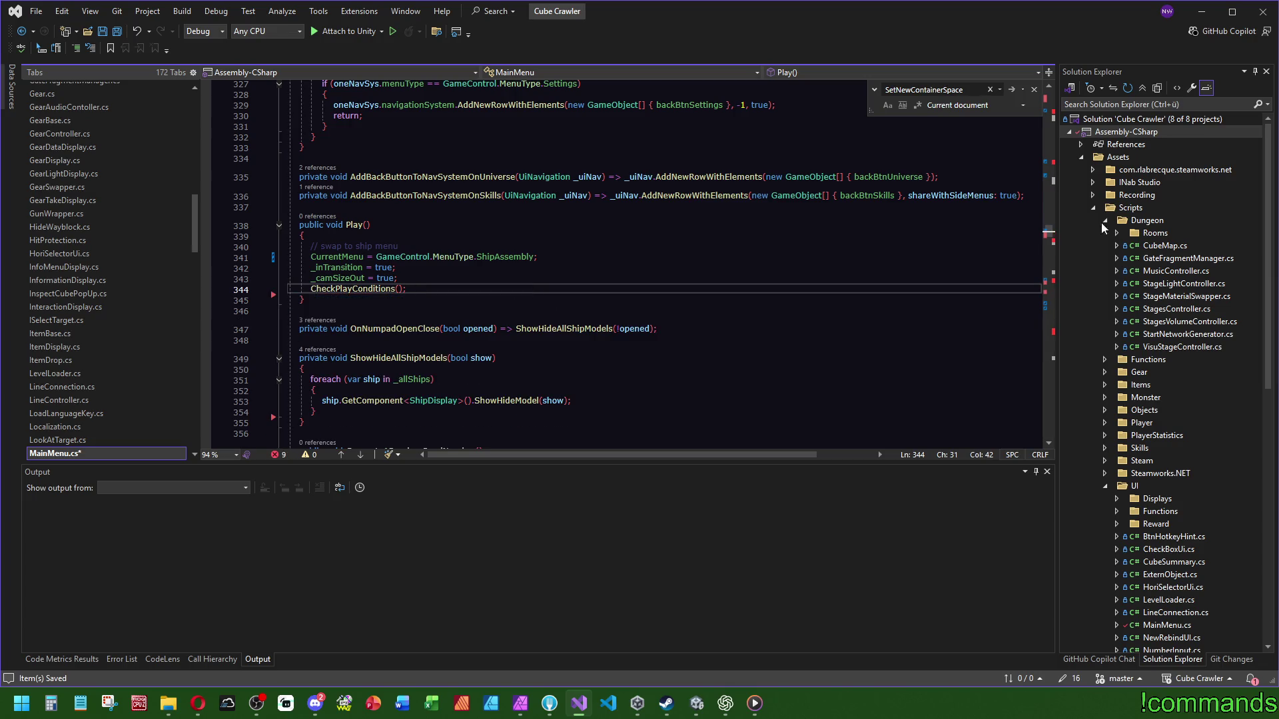
{"action": "scroll", "coordinate": [1037, 169], "scroll_direction": "up", "scroll_amount": 20}
{"action": "scroll", "coordinate": [699, 285], "scroll_direction": "up", "scroll_amount": 1}
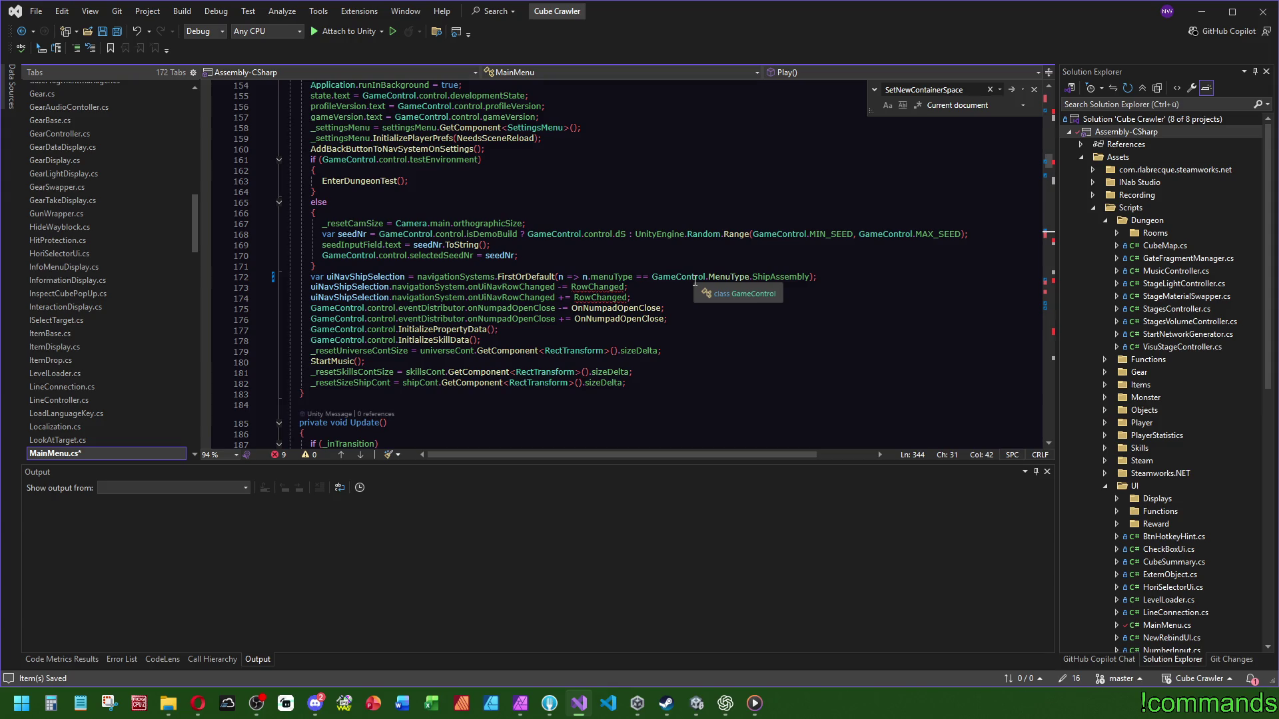
{"action": "scroll", "coordinate": [564, 252], "scroll_direction": "up", "scroll_amount": 5}
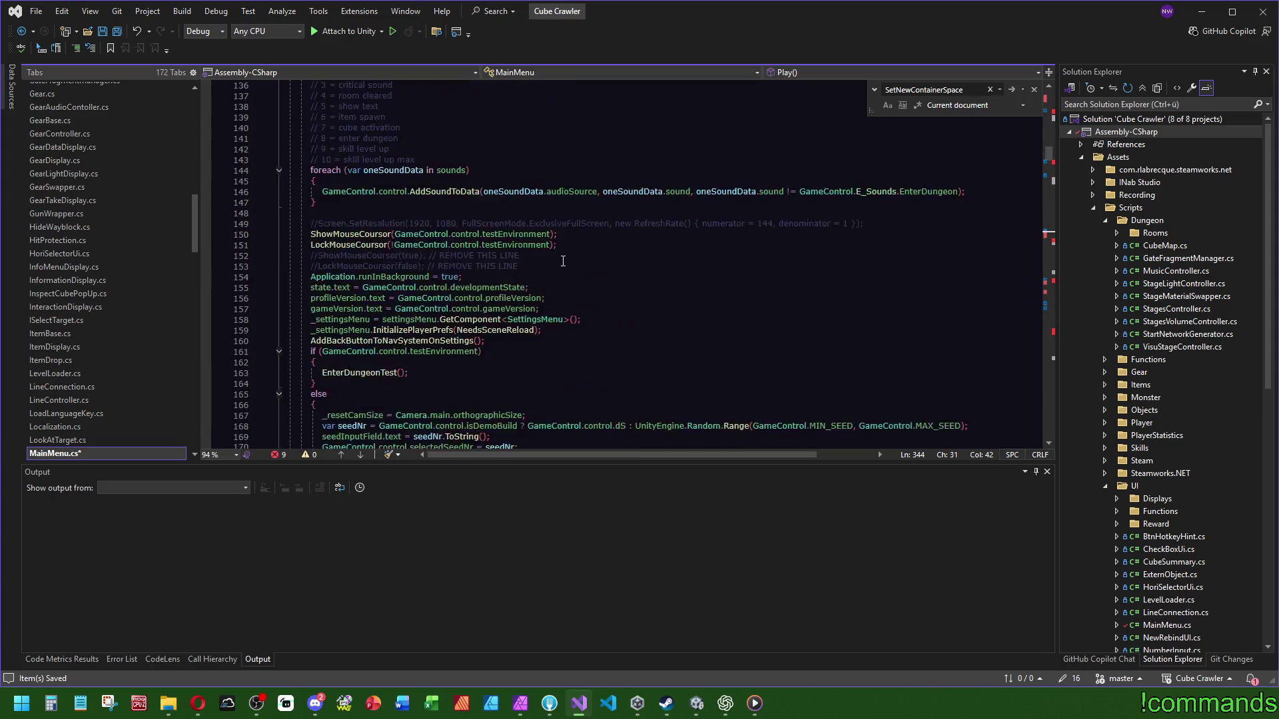
{"action": "scroll", "coordinate": [565, 252], "scroll_direction": "up", "scroll_amount": 3}
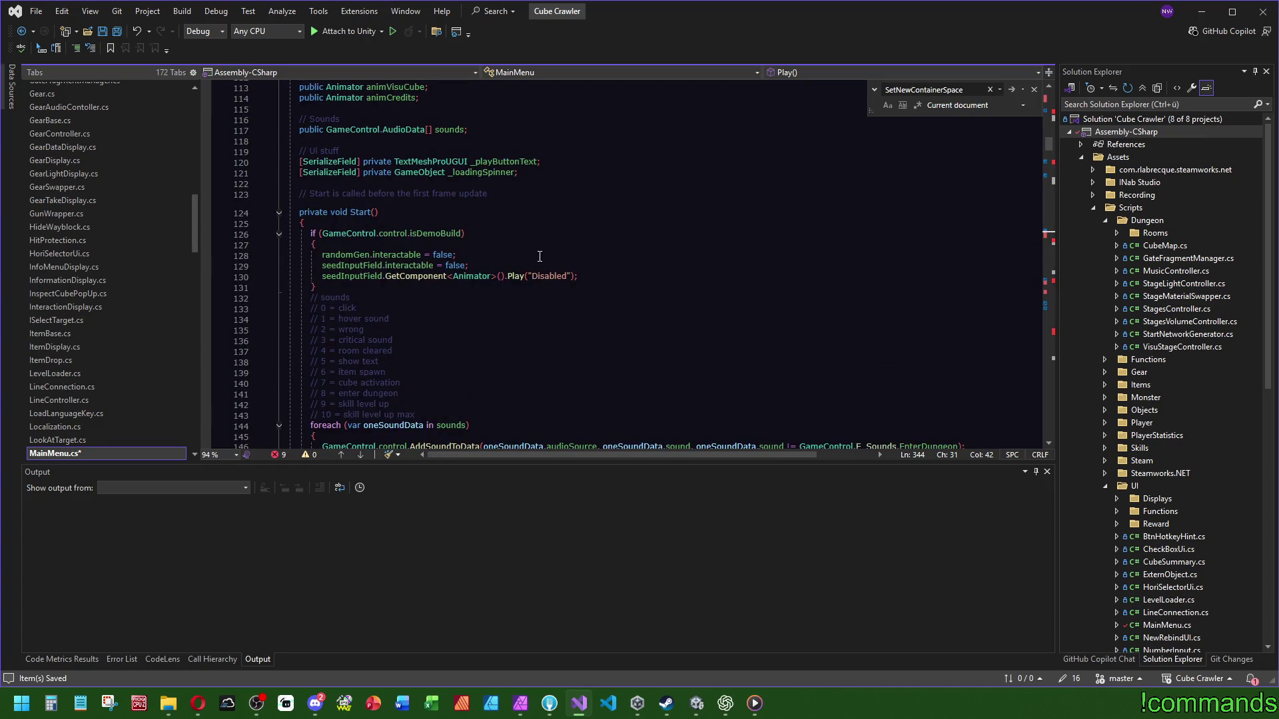
{"action": "scroll", "coordinate": [532, 266], "scroll_direction": "down", "scroll_amount": 11}
{"action": "scroll", "coordinate": [633, 236], "scroll_direction": "up", "scroll_amount": 3}
{"action": "left_click", "coordinate": [875, 297]}
{"action": "key", "text": "shift+Up"}
{"action": "key", "text": "shift+Up"}
{"action": "key", "text": "BackSpace"}
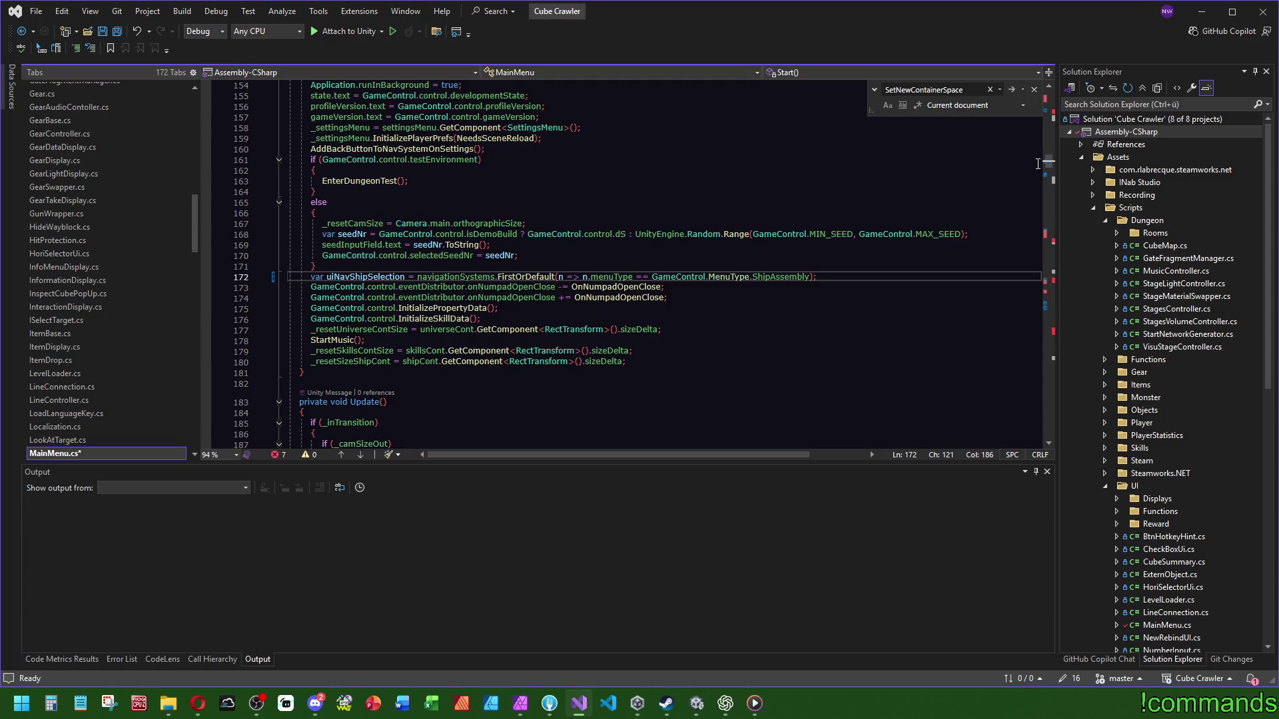
Step: Delete the ShipAssembly if block near the top of MainMenu.cs
{"action": "left_click", "coordinate": [1052, 109]}
{"action": "left_click_drag", "start_coordinate": [327, 287], "coordinate": [328, 235]}
{"action": "key", "text": "BackSpace"}
{"action": "mouse_move", "coordinate": [1055, 116]}
{"action": "left_mouse_down"}
{"action": "mouse_move", "coordinate": [1066, 263]}
{"action": "mouse_move", "coordinate": [1062, 238]}
{"action": "left_mouse_up"}
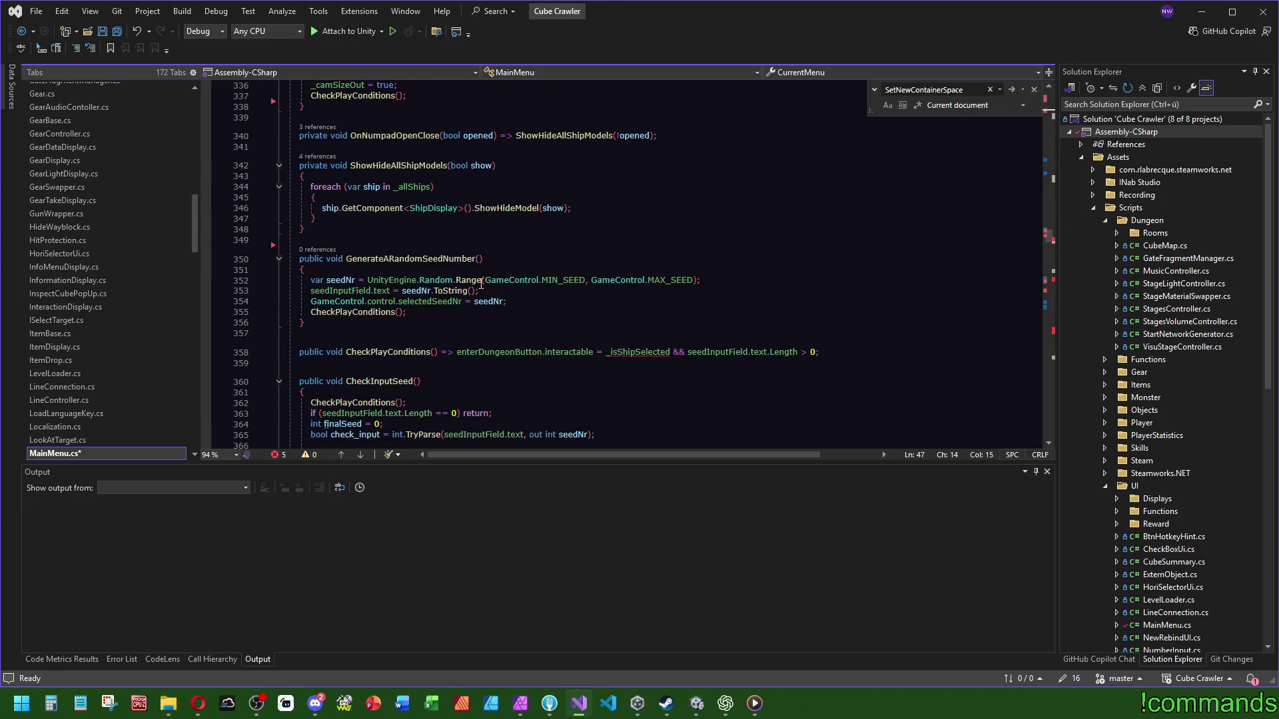
{"action": "scroll", "coordinate": [381, 290], "scroll_direction": "down", "scroll_amount": 2}
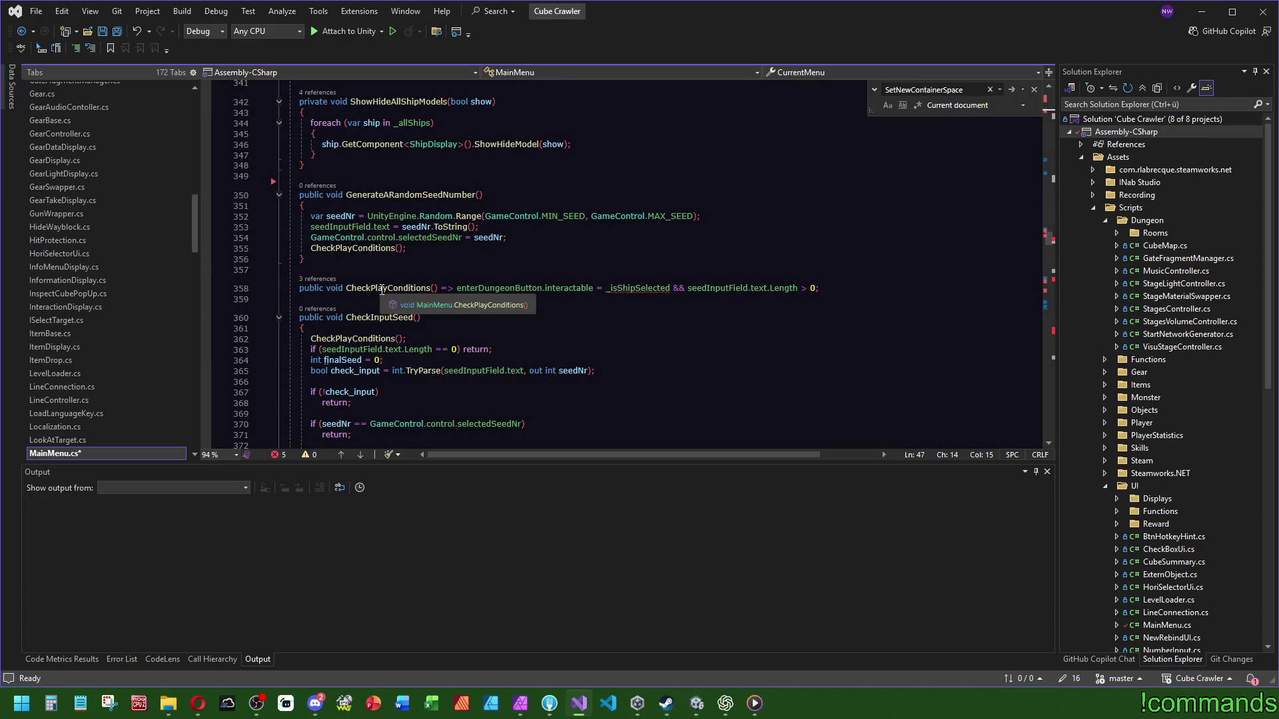
Step: Delete the one-line CheckPlayConditions method and its call in GenerateARandomSeedNumber
{"action": "left_click", "coordinate": [836, 290]}
{"action": "key", "text": "shift+Up"}
{"action": "key", "text": "shift+Up"}
{"action": "key", "text": "Delete"}
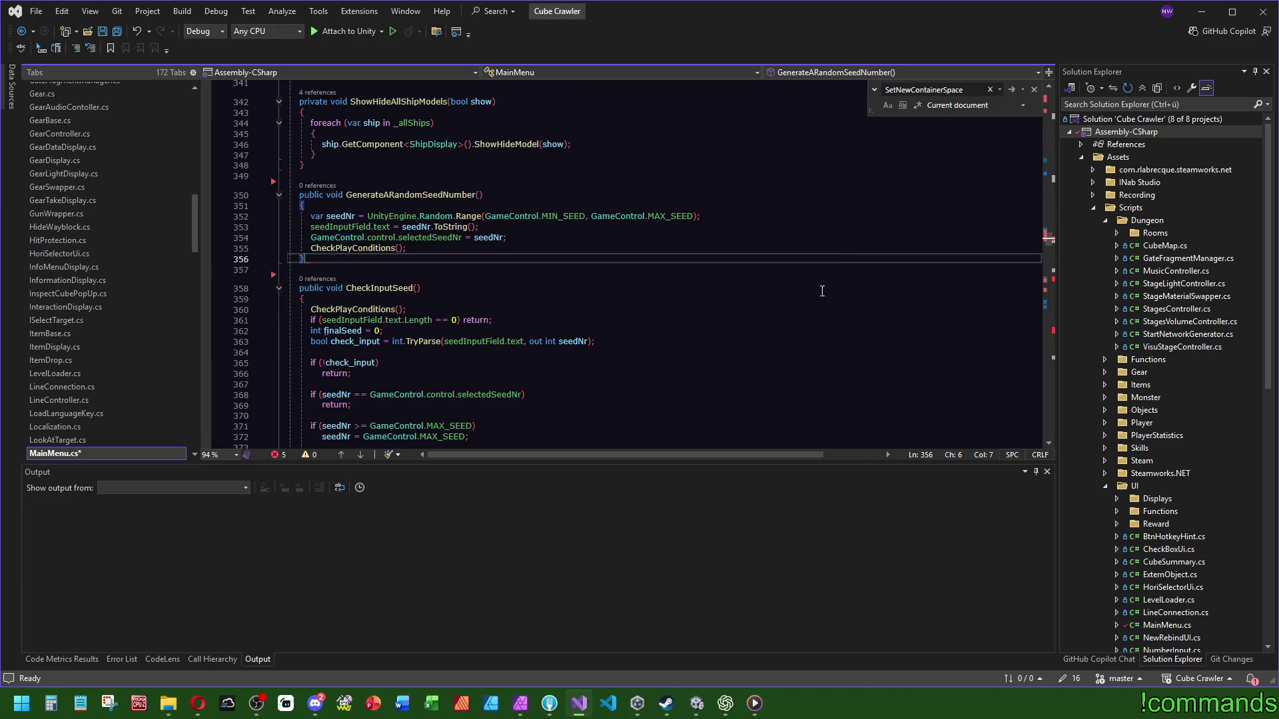
{"action": "key", "text": "Up"}
{"action": "key", "text": "Up"}
{"action": "key", "text": "End"}
{"action": "key", "text": "Delete"}
Step: Remove the remaining CheckPlayConditions calls from CheckInputSeed and Play()
{"action": "left_click", "coordinate": [1030, 297]}
{"action": "key", "text": "shift+Up"}
{"action": "key", "text": "Delete"}
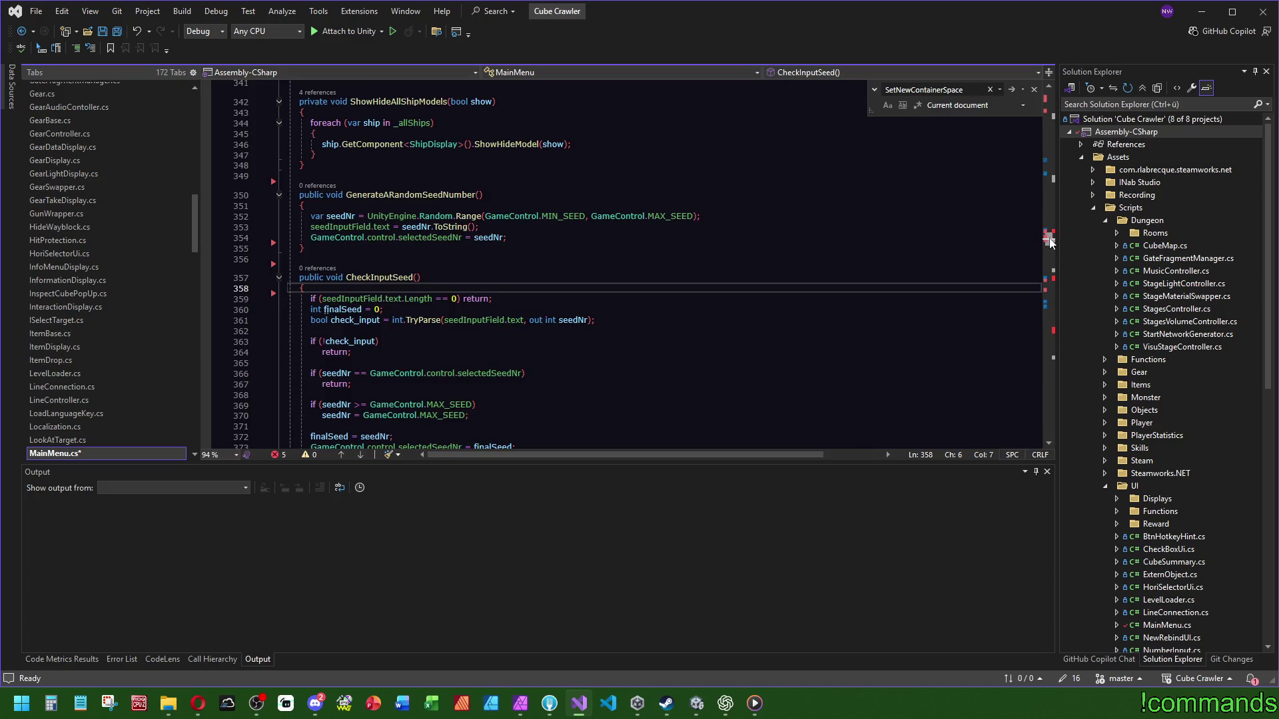
{"action": "scroll", "coordinate": [1051, 234], "scroll_direction": "up", "scroll_amount": 6}
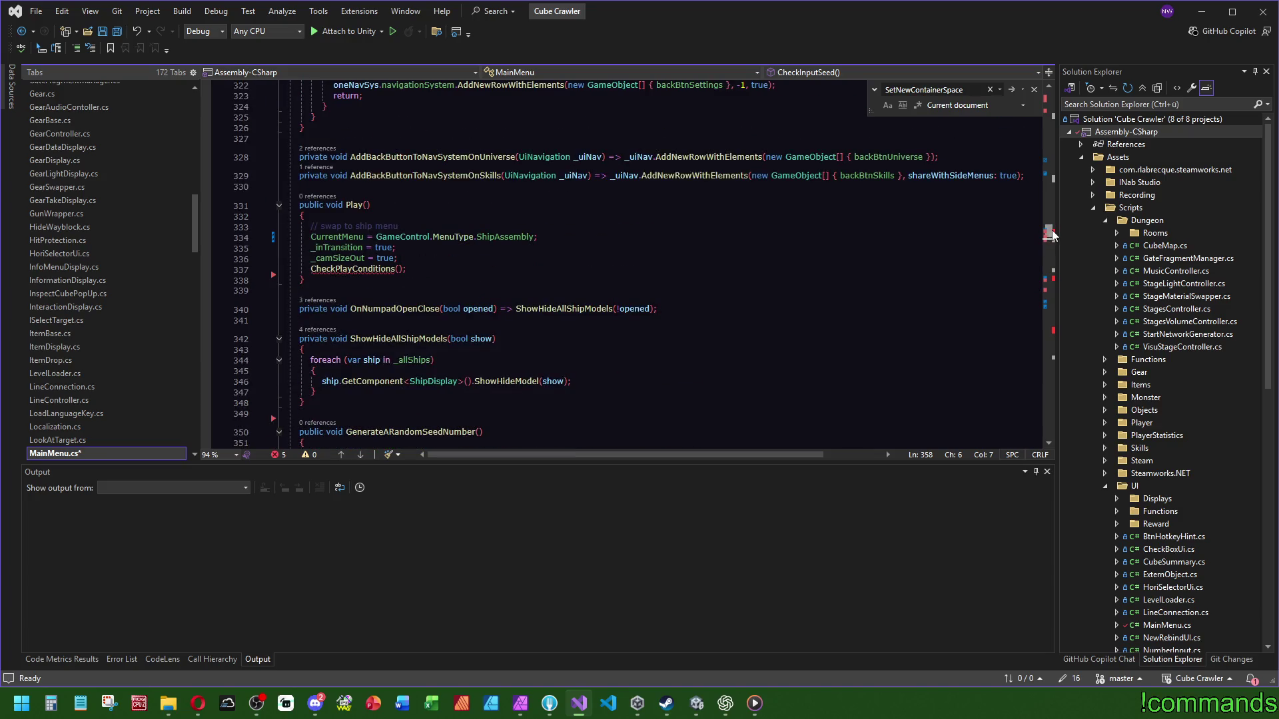
{"action": "left_click", "coordinate": [347, 274]}
{"action": "key", "text": "End"}
{"action": "key", "text": "shift+Up"}
{"action": "key", "text": "Delete"}
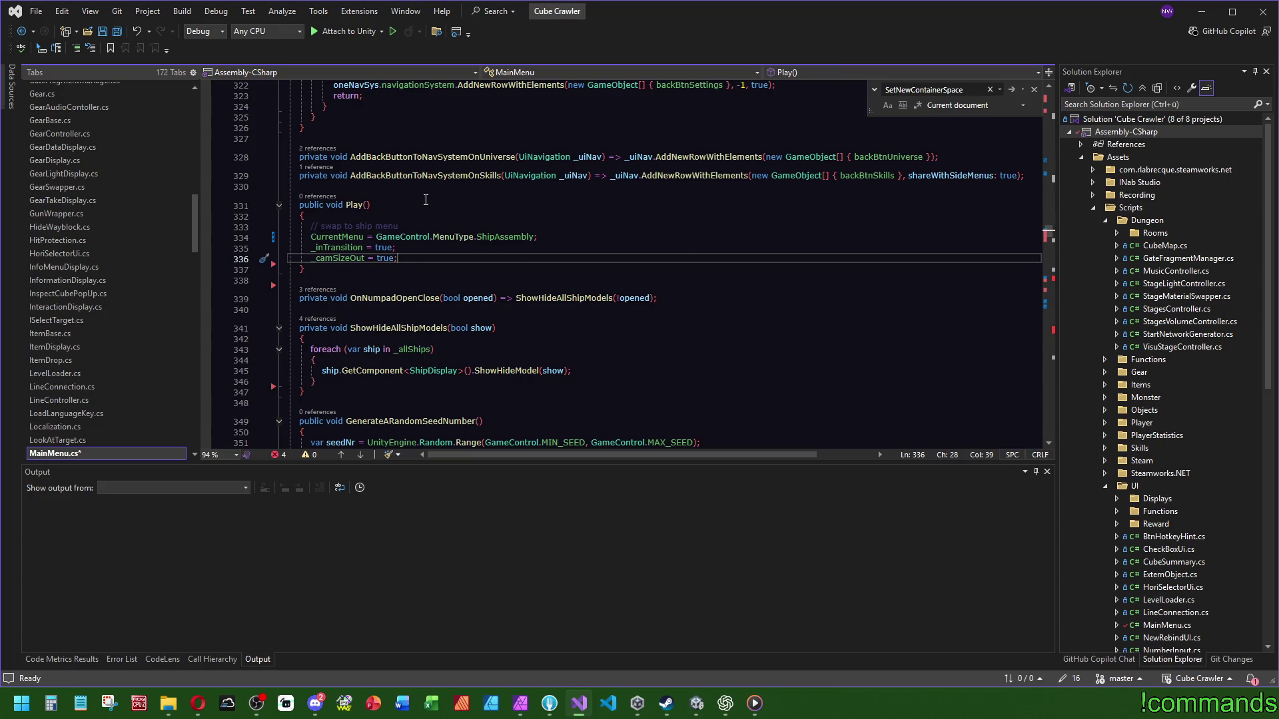
Step: Delete the FilterChanged and RowChanged unsubscriptions in EnterDungeon
{"action": "left_click", "coordinate": [1050, 279]}
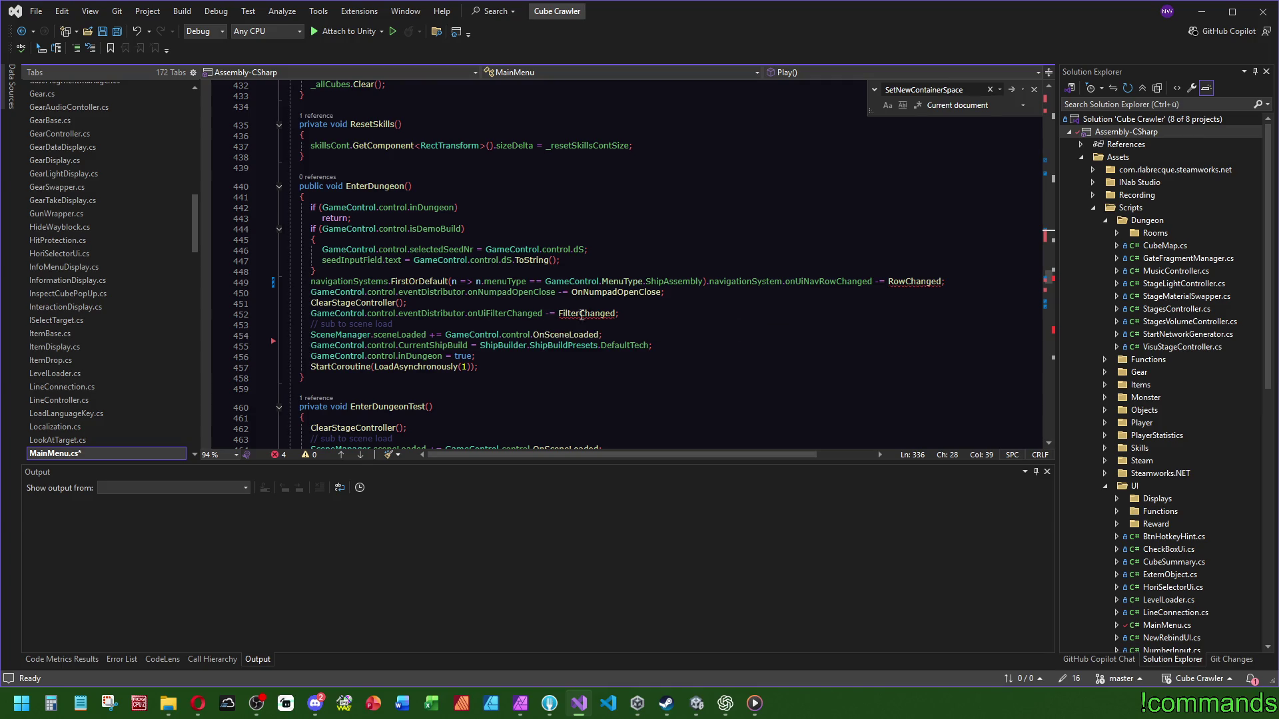
{"action": "left_click", "coordinate": [640, 307]}
{"action": "key", "text": "shift+Down"}
{"action": "key", "text": "Delete"}
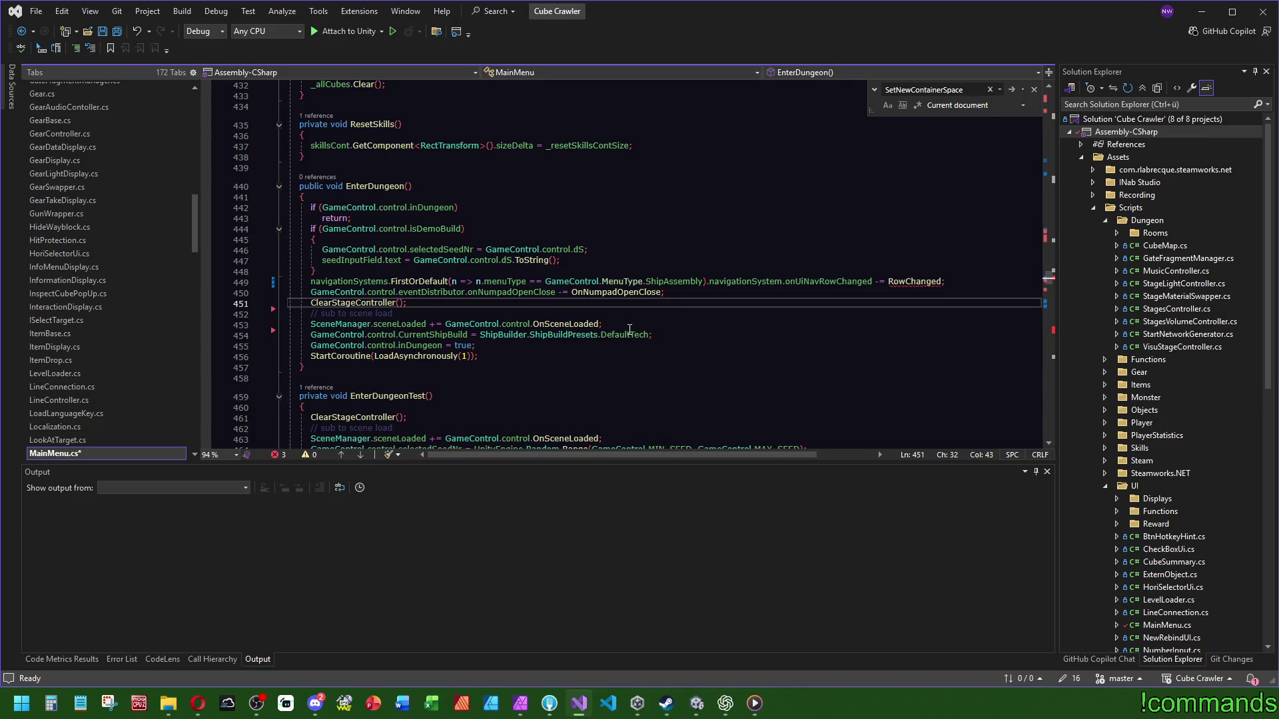
{"action": "left_click", "coordinate": [960, 269]}
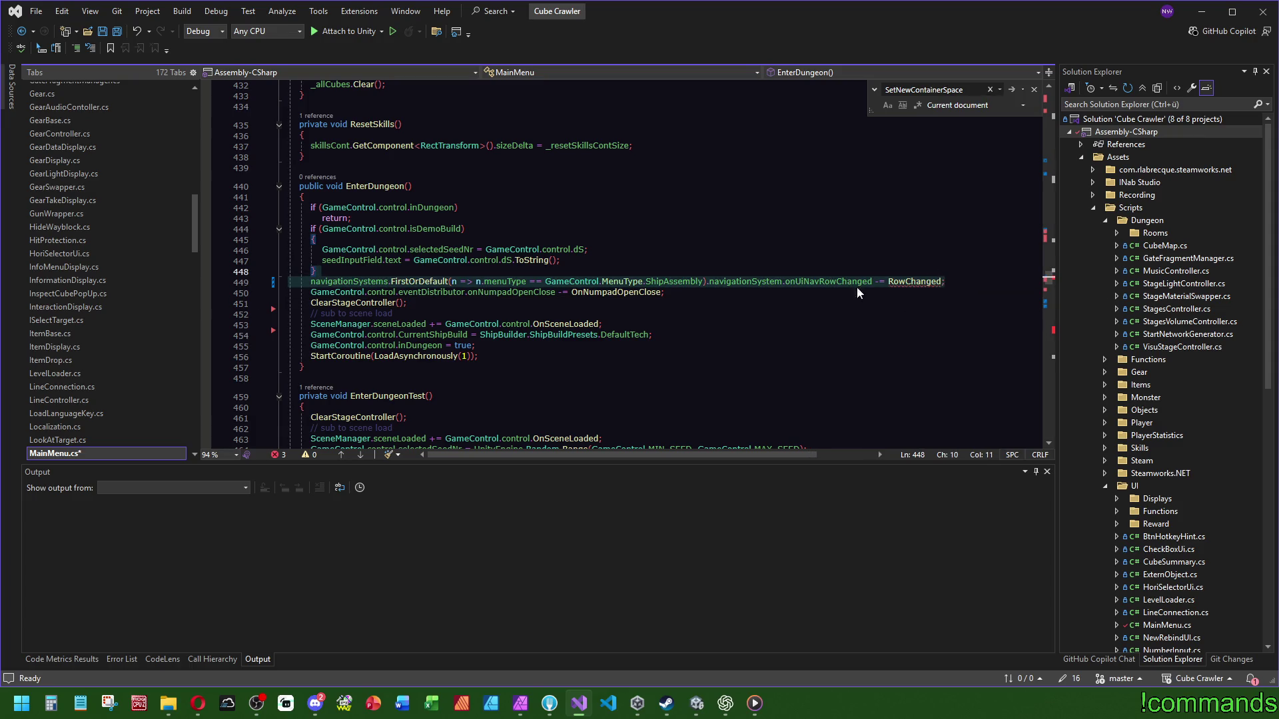
{"action": "key", "text": "Delete"}
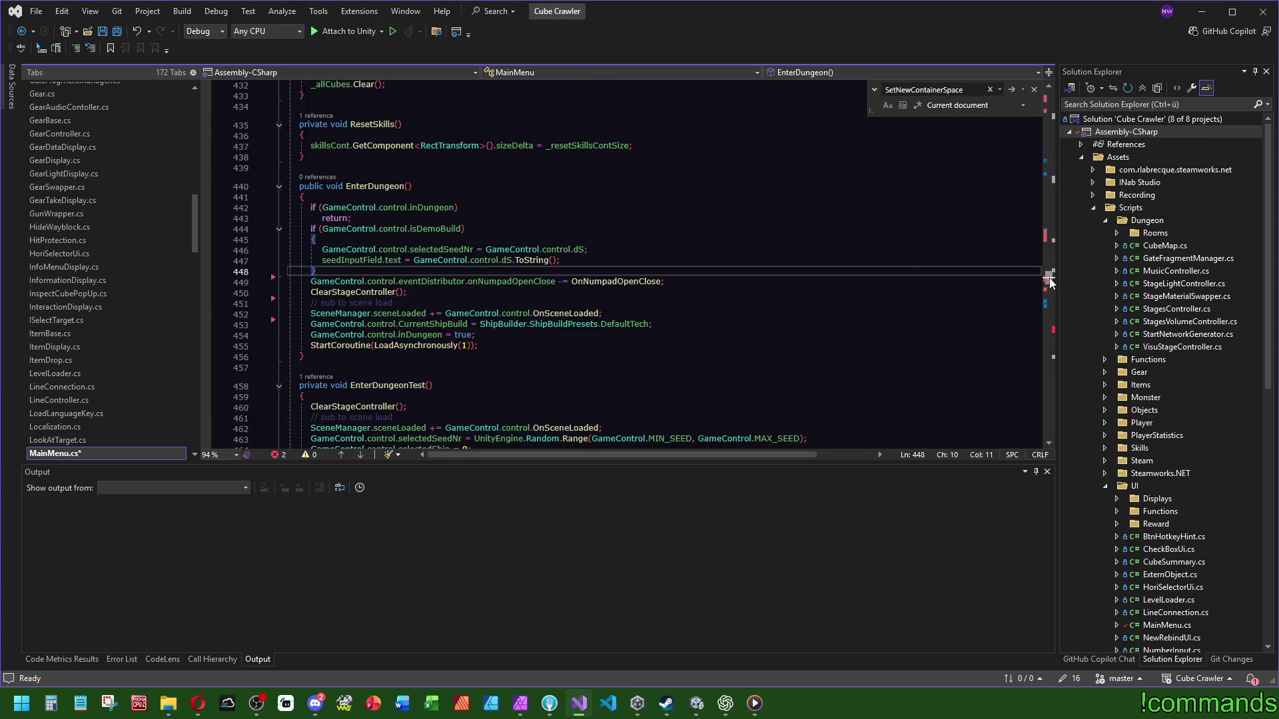
Step: Delete the FilterChanged unsubscriptions in NeedsSceneReload and ChangeLanguage
{"action": "scroll", "coordinate": [795, 296], "scroll_direction": "down", "scroll_amount": 20}
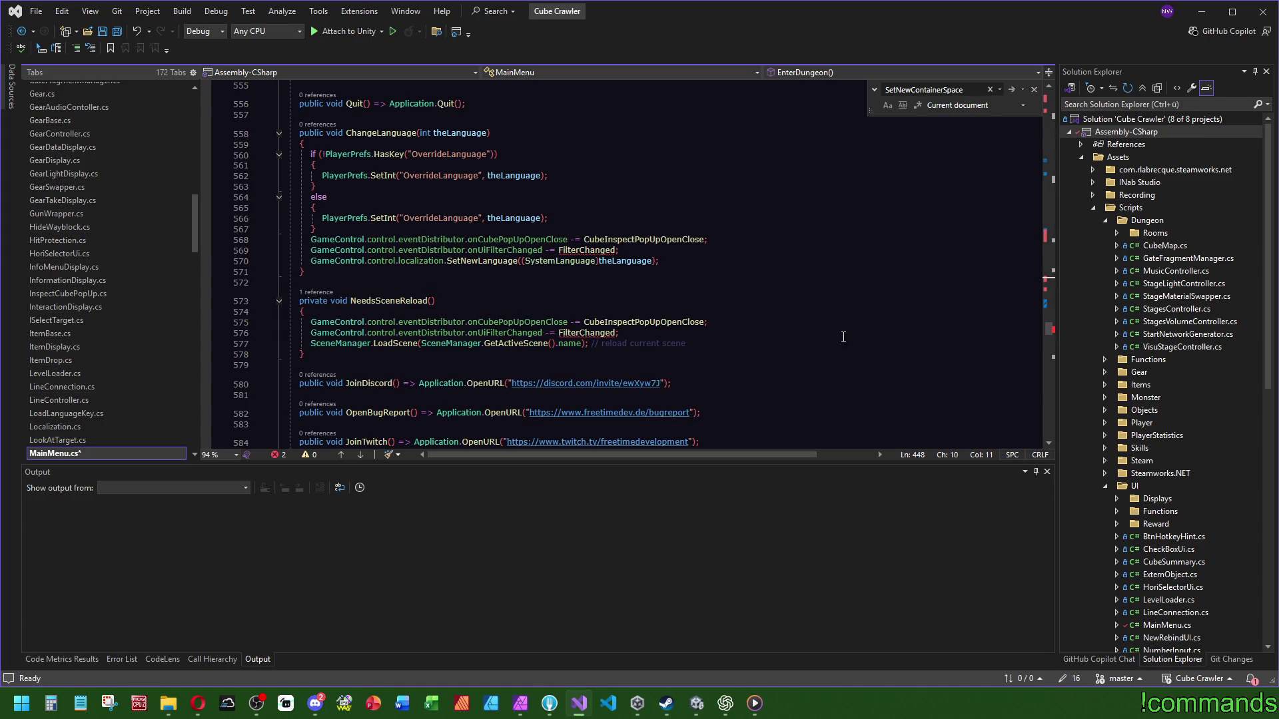
{"action": "scroll", "coordinate": [841, 338], "scroll_direction": "down", "scroll_amount": 1}
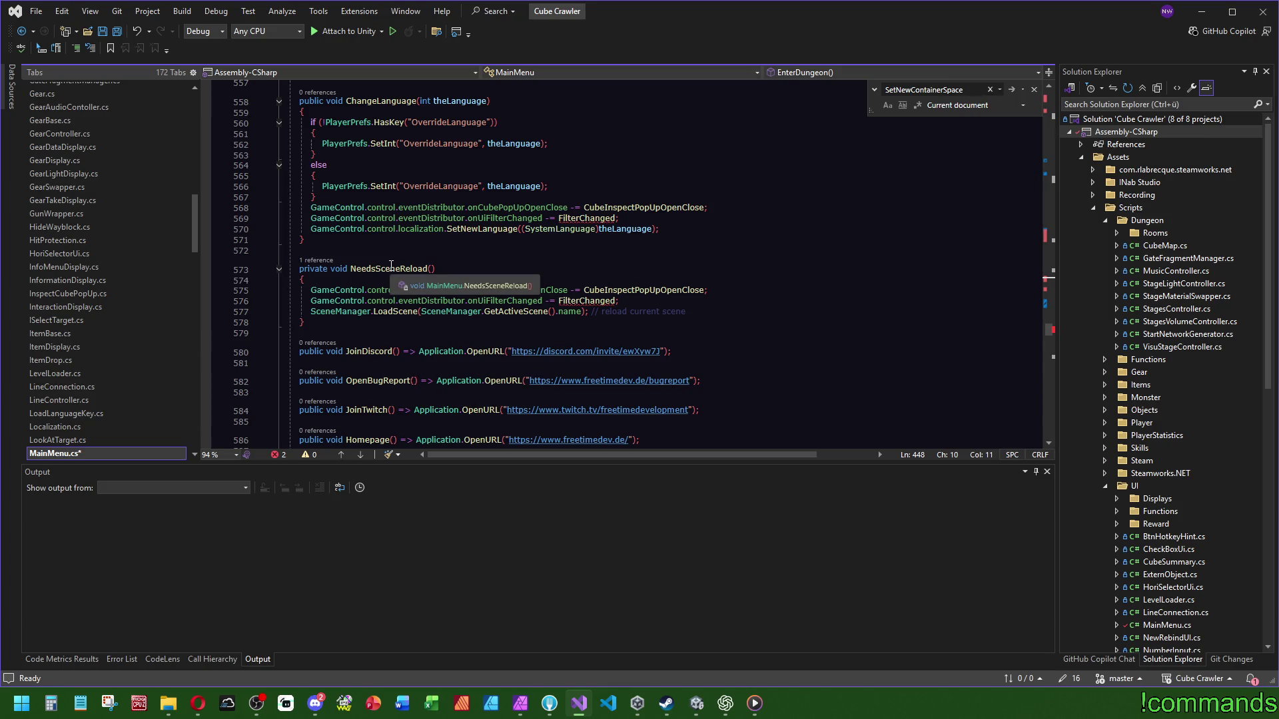
{"action": "left_click", "coordinate": [748, 290]}
{"action": "key", "text": "shift+Down"}
{"action": "key", "text": "Delete"}
{"action": "left_click", "coordinate": [753, 271]}
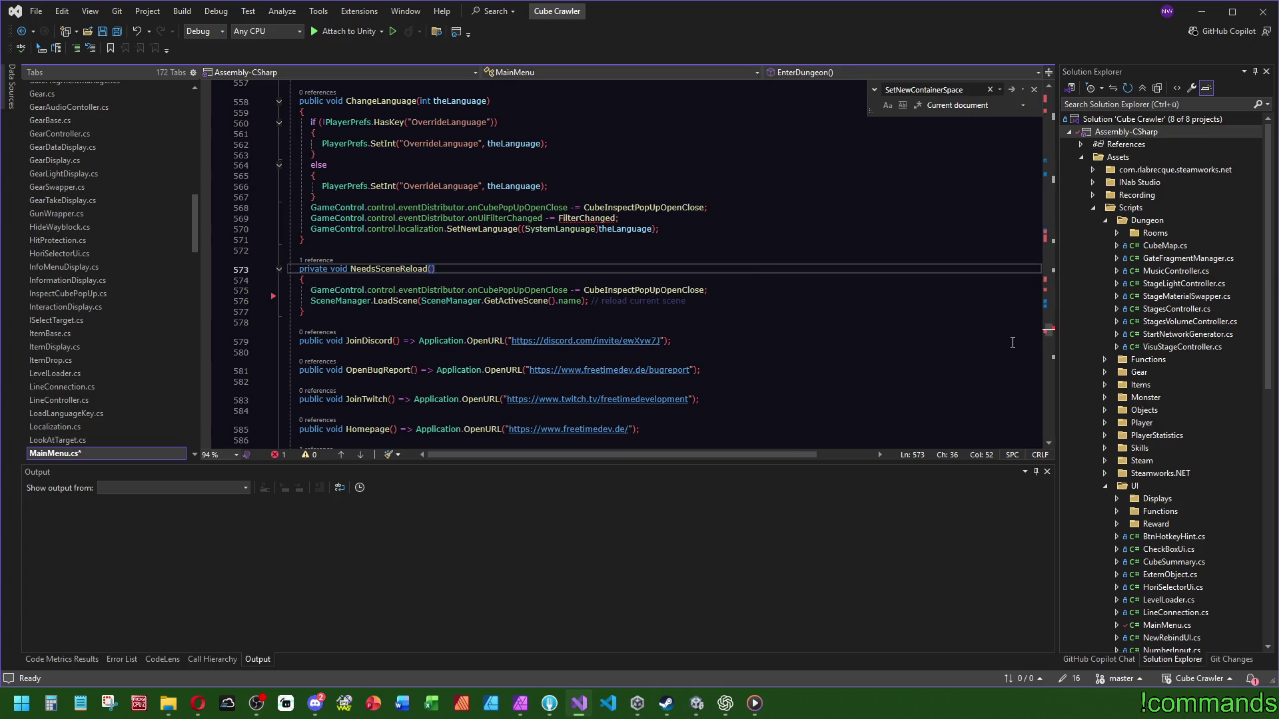
{"action": "scroll", "coordinate": [608, 265], "scroll_direction": "up", "scroll_amount": 3}
{"action": "left_click", "coordinate": [659, 314]}
{"action": "key", "text": "shift+Down"}
{"action": "key", "text": "Delete"}
{"action": "left_click", "coordinate": [319, 260]}
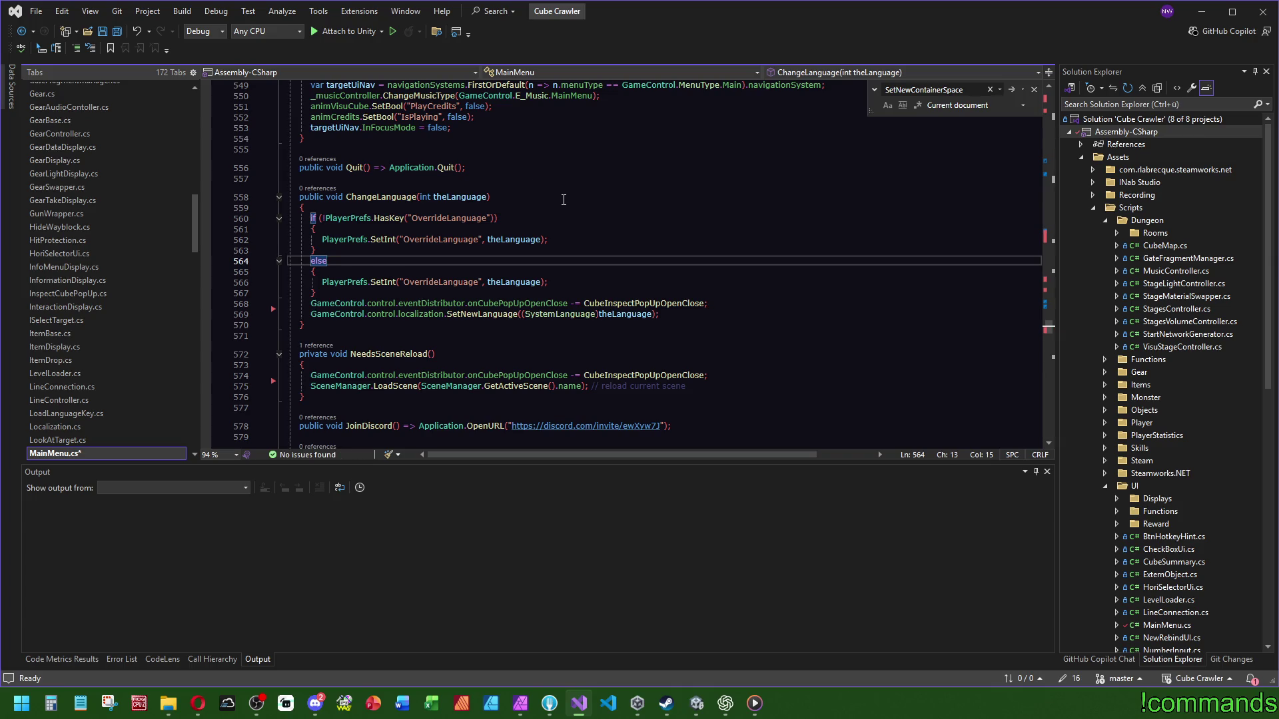
Step: Save all files and go back to the Unity editor to check the console
{"action": "left_click", "coordinate": [117, 32]}
{"action": "key", "text": "alt+Tab"}
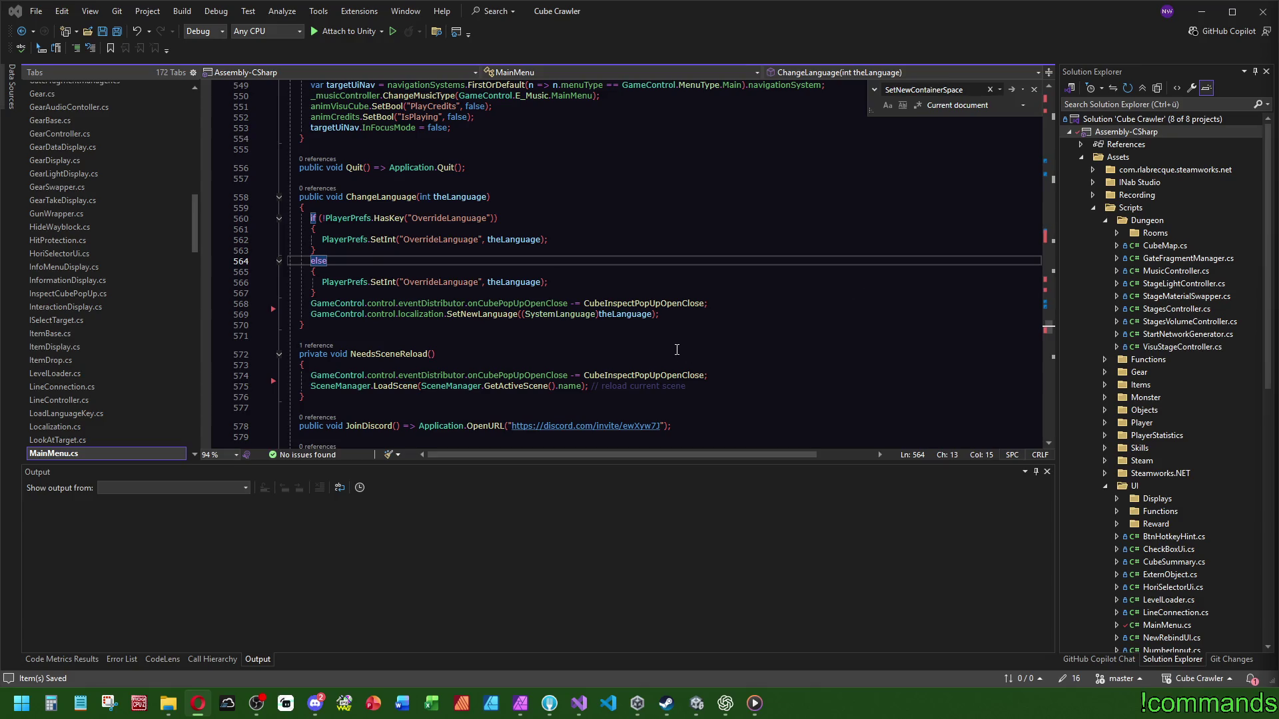
{"action": "left_click", "coordinate": [117, 33]}
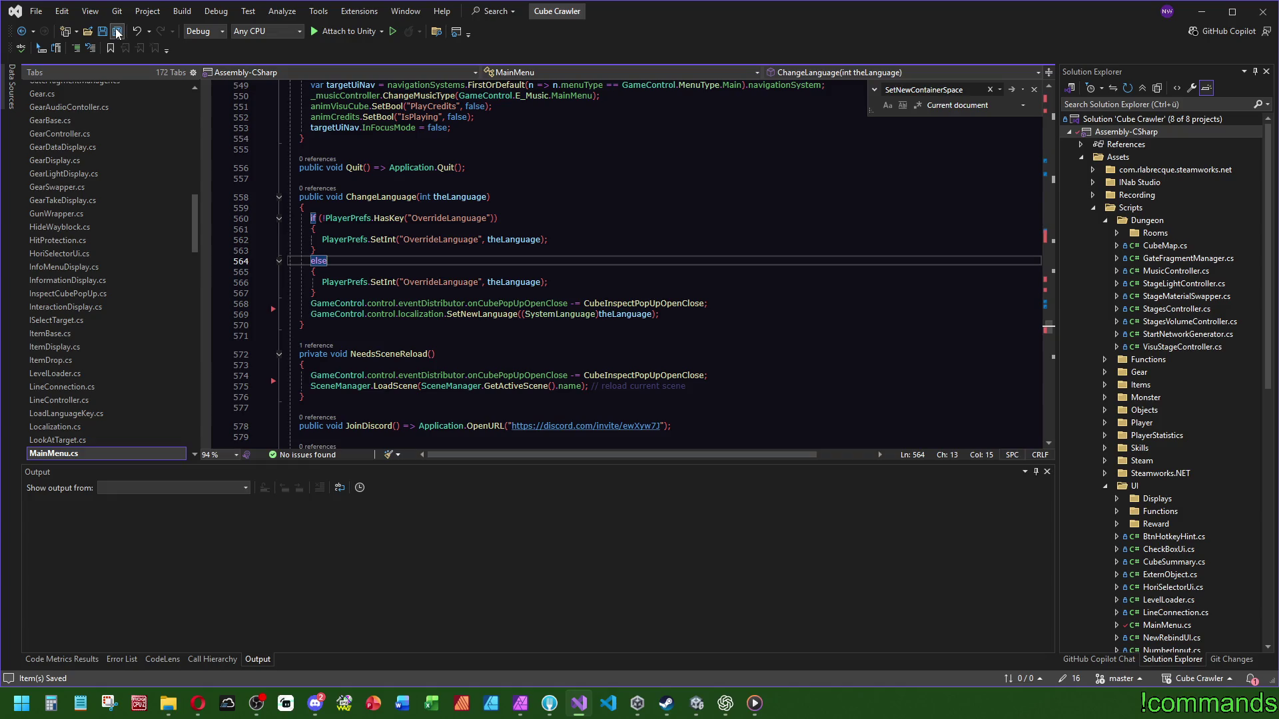
{"action": "left_click", "coordinate": [697, 704]}
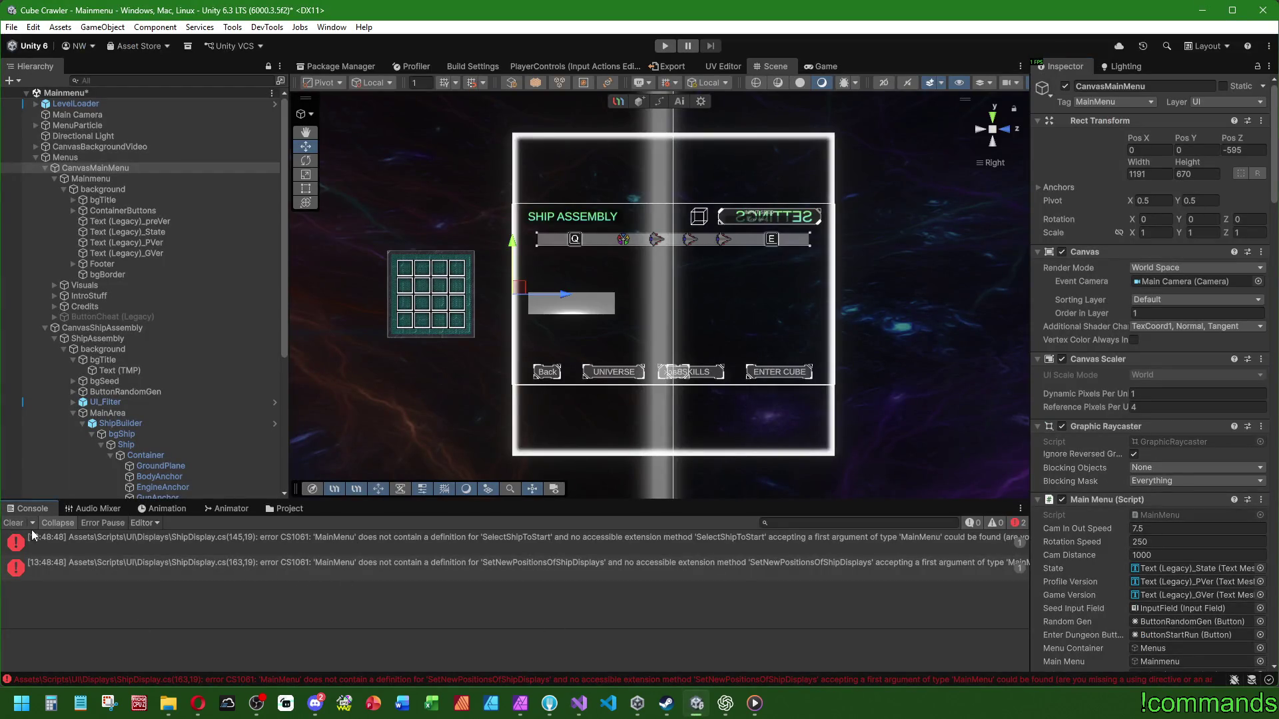
Step: Open the first ShipDisplay.cs console error, landing on SelectHero's SelectShipToStart call at line 145
{"action": "double_click", "coordinate": [405, 542]}
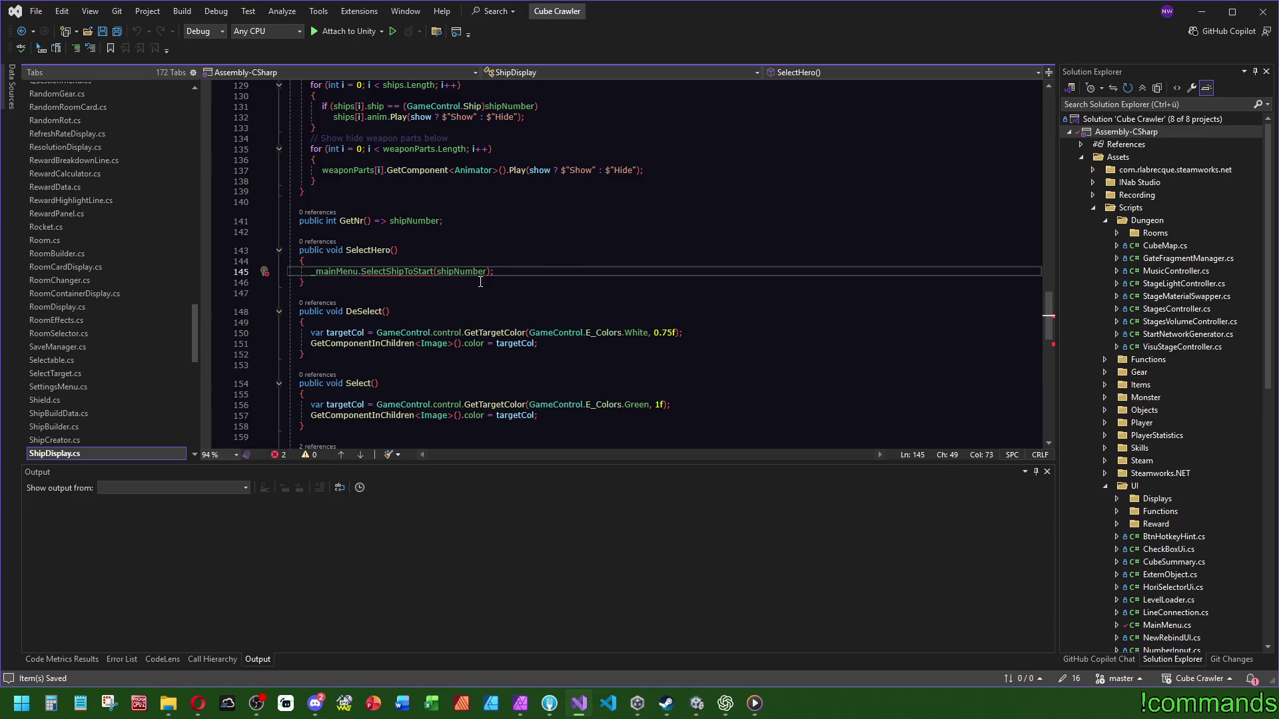
Step: Remove the SelectHero method and the SetNewPositionsOfShipDisplays call in SetHoverstate
{"action": "key", "text": "ctrl+z"}
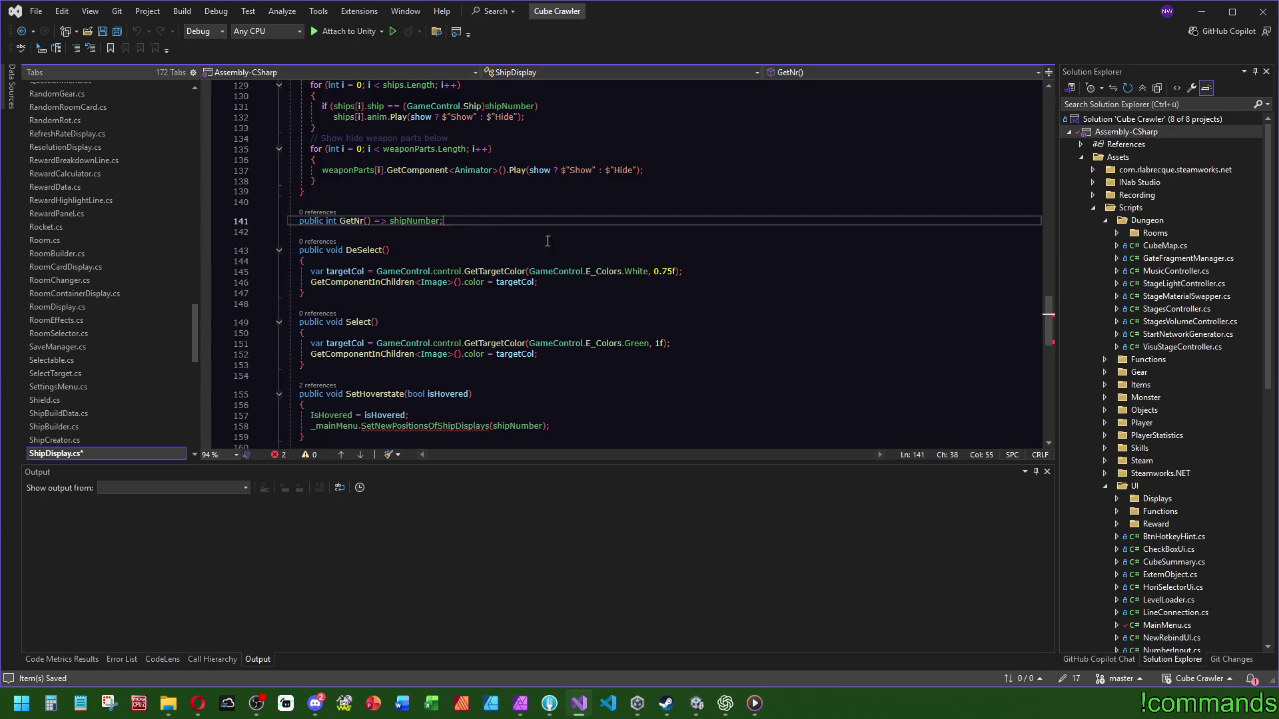
{"action": "scroll", "coordinate": [674, 368], "scroll_direction": "down", "scroll_amount": 4}
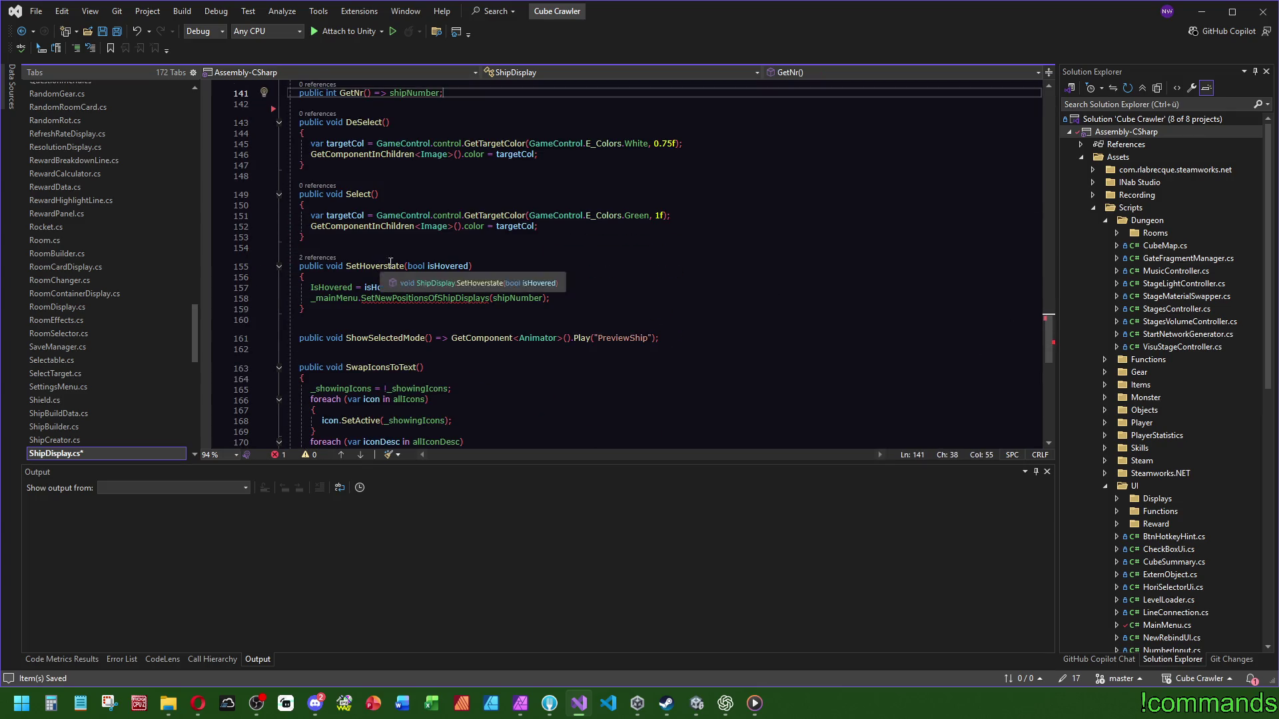
{"action": "left_click", "coordinate": [571, 289]}
{"action": "key", "text": "Down"}
{"action": "key", "text": "ctrl+x"}
{"action": "key", "text": "Up"}
{"action": "key", "text": "Up"}
{"action": "key", "text": "Up"}
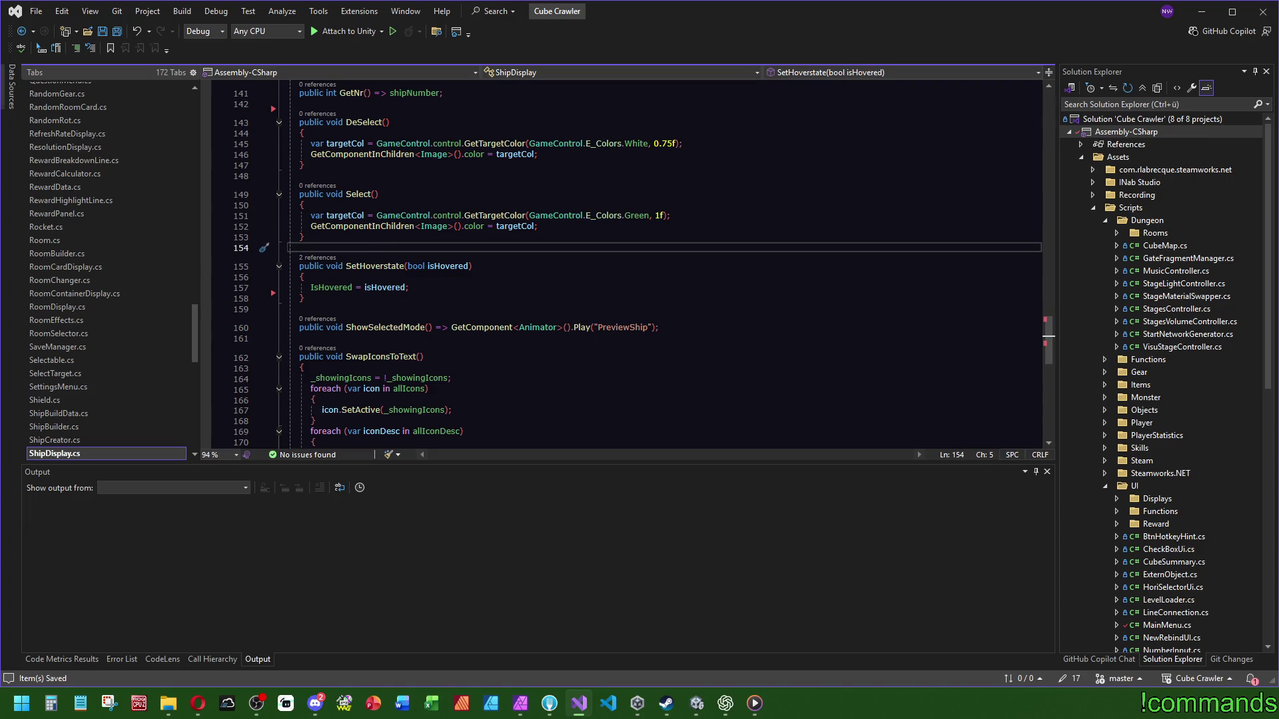
Step: Return to Unity to confirm the console shows zero errors
{"action": "key", "text": "alt+Tab"}
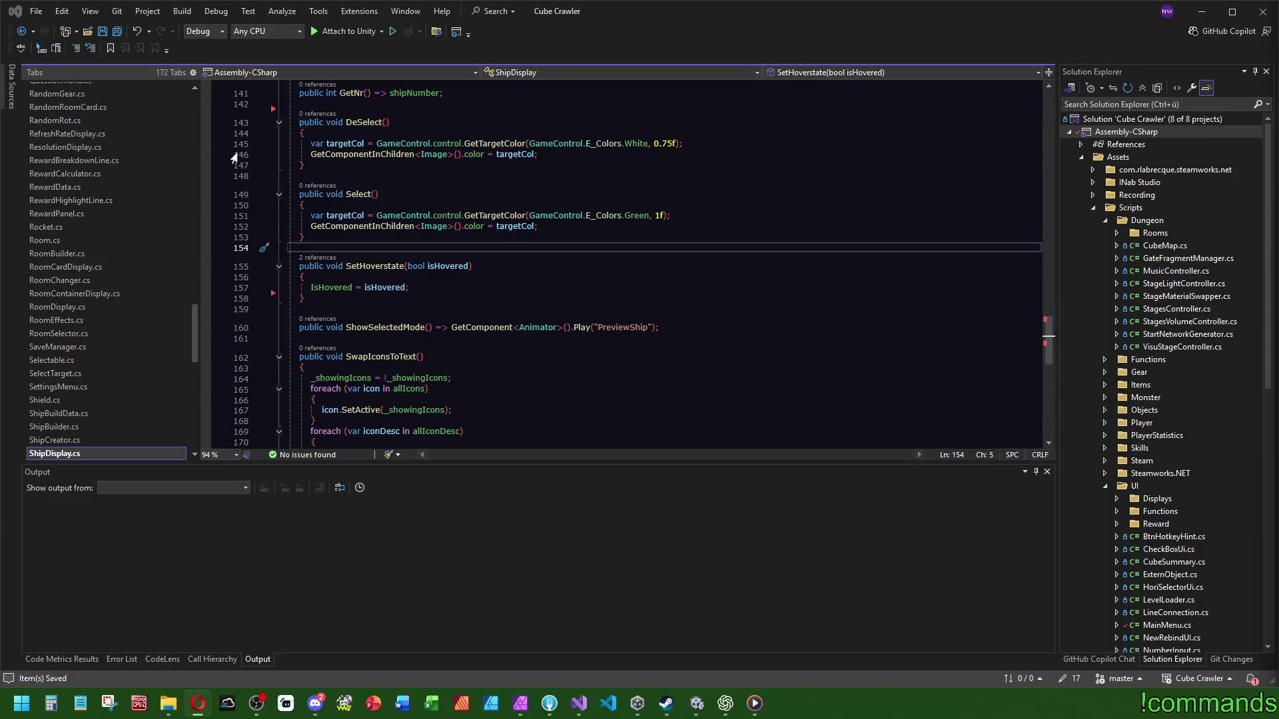
{"action": "key", "text": "alt+Tab"}
{"action": "left_click", "coordinate": [698, 705]}
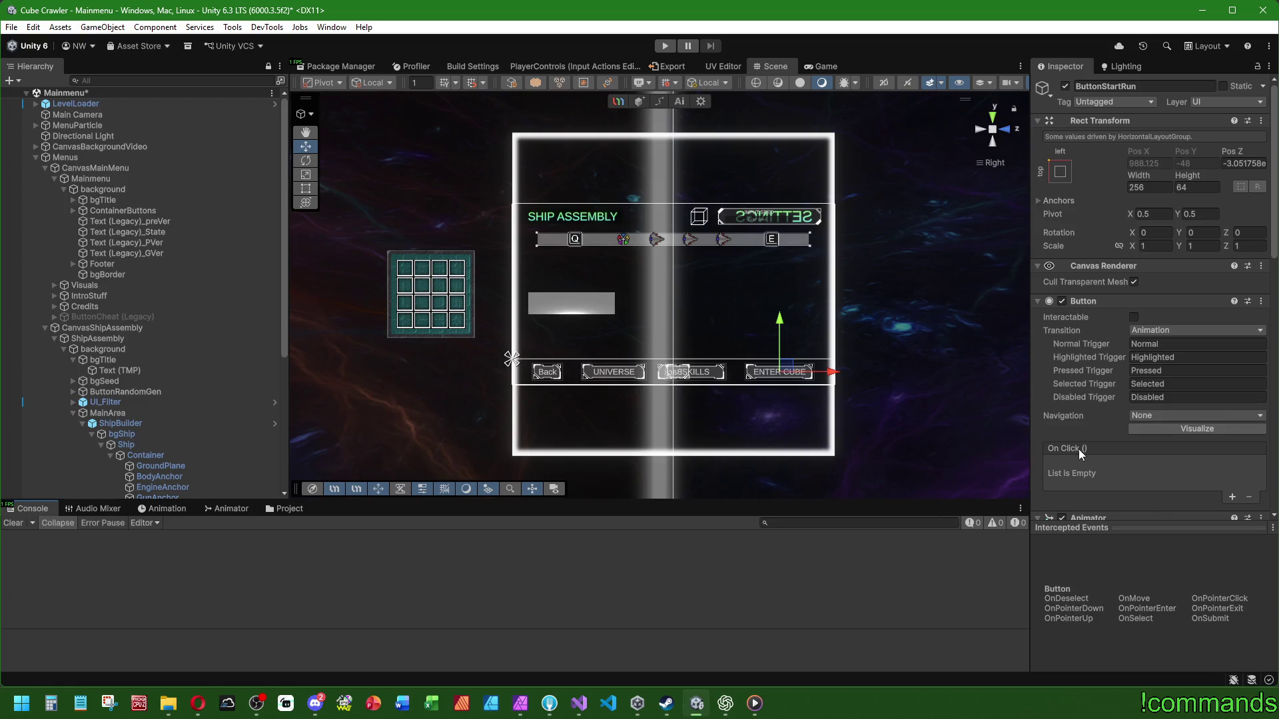
Step: Inspect CanvasMainMenu's six Navigation Systems entries, collapse the list, and go back to Visual Studio
{"action": "mouse_move", "coordinate": [554, 317]}
{"action": "left_mouse_down"}
{"action": "mouse_move", "coordinate": [682, 386]}
{"action": "mouse_move", "coordinate": [669, 380]}
{"action": "left_mouse_up"}
{"action": "left_click", "coordinate": [94, 168]}
{"action": "scroll", "coordinate": [1099, 306], "scroll_direction": "down", "scroll_amount": 5}
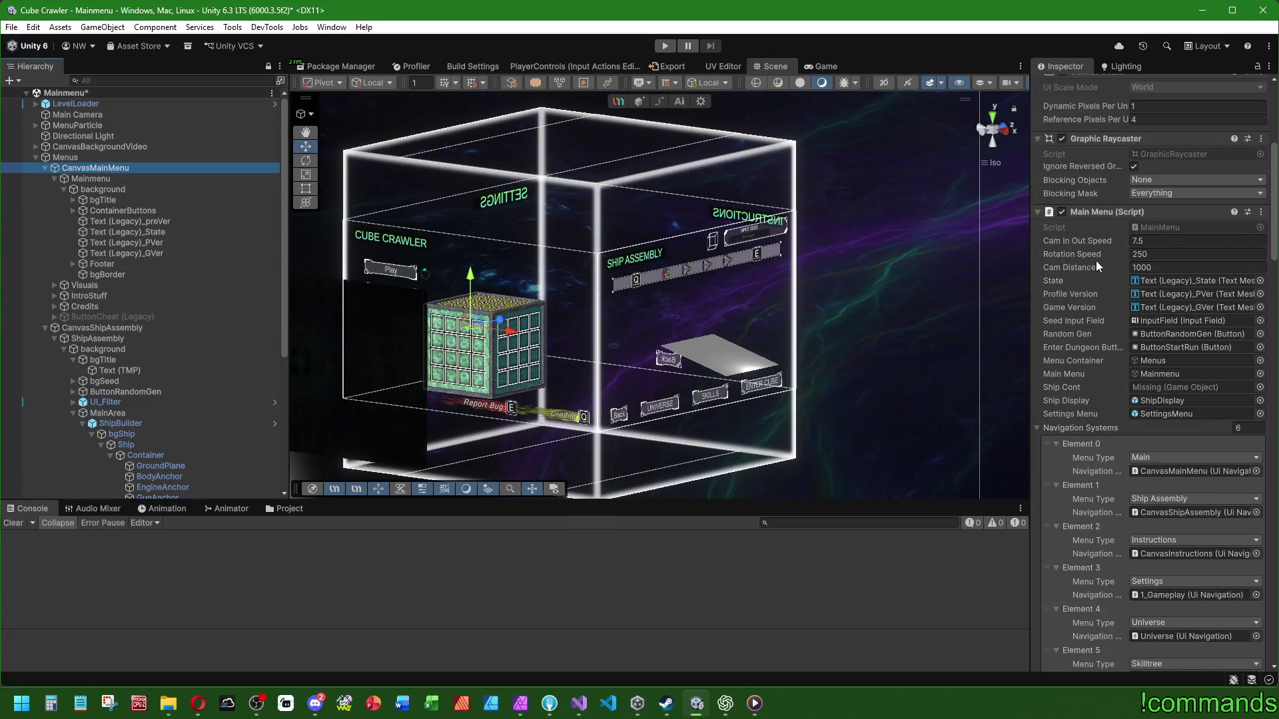
{"action": "scroll", "coordinate": [1059, 426], "scroll_direction": "down", "scroll_amount": 1}
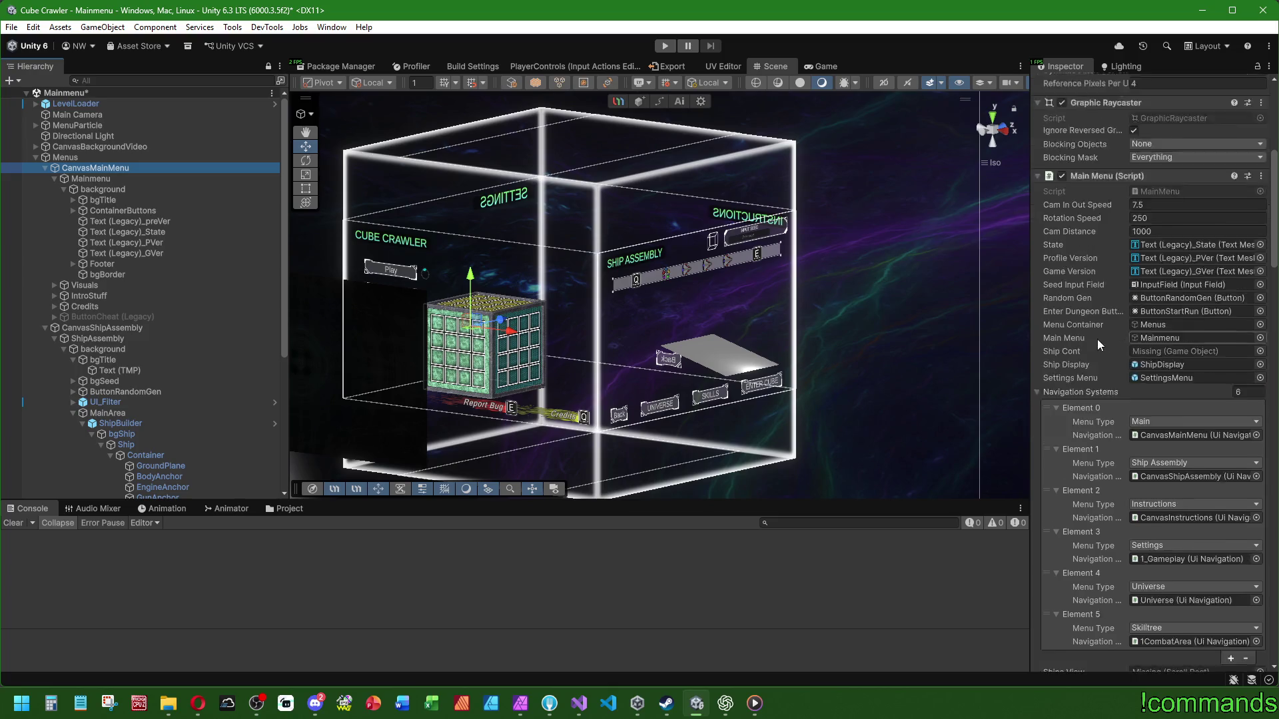
{"action": "left_click", "coordinate": [1037, 356]}
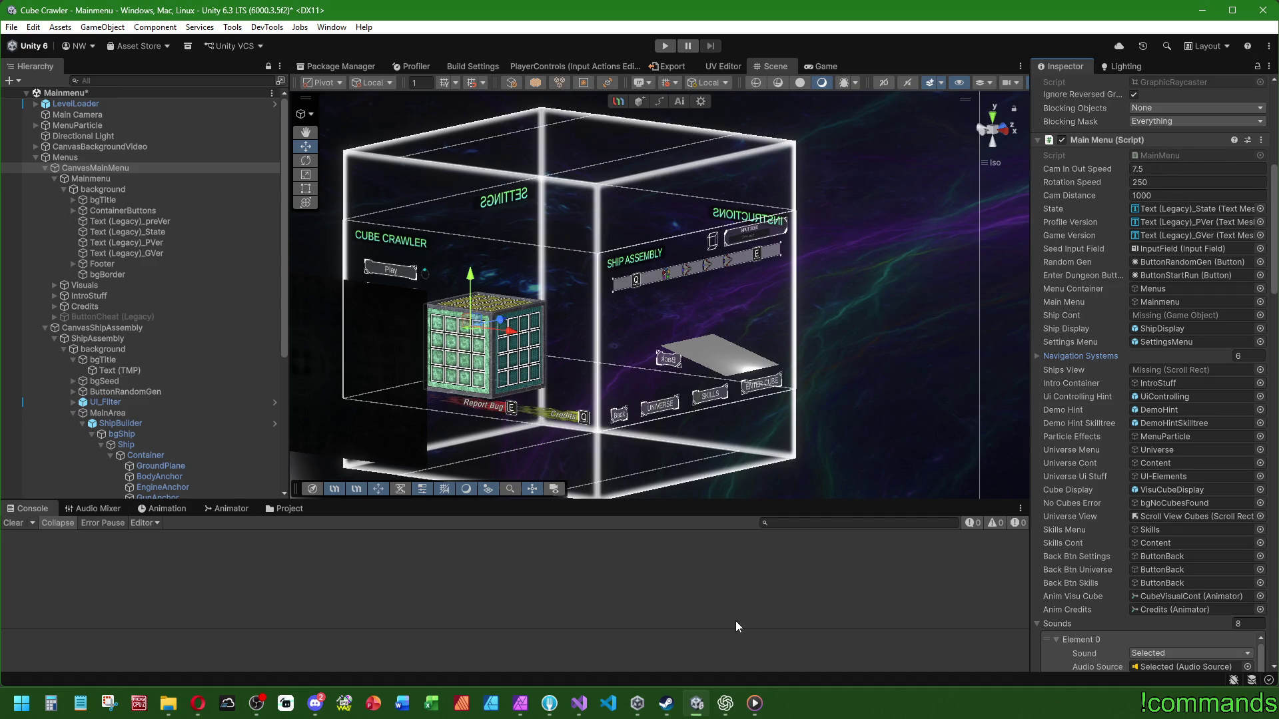
{"action": "left_click", "coordinate": [578, 703]}
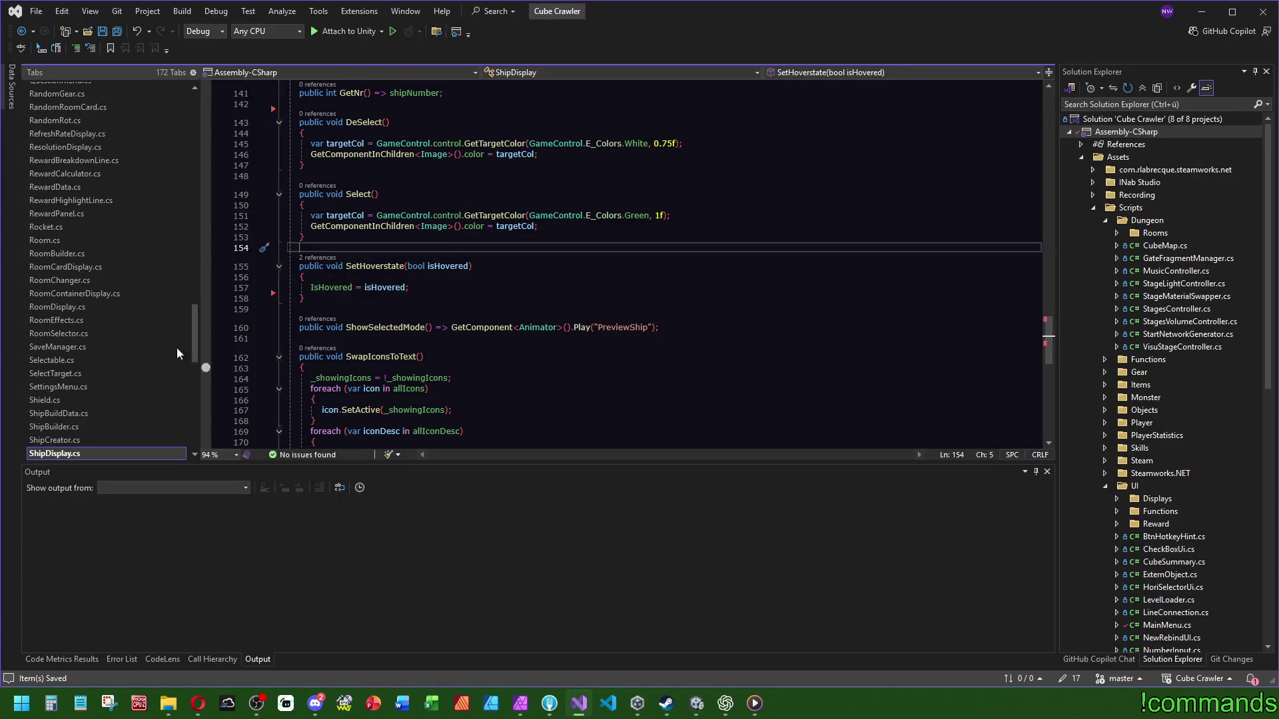
Step: In MainMenu.cs, delete the _resetSizeShipCont, _currFilter, shipCont and shipDisplay field declarations
{"action": "scroll", "coordinate": [163, 327], "scroll_direction": "up", "scroll_amount": 10}
{"action": "left_click", "coordinate": [53, 117]}
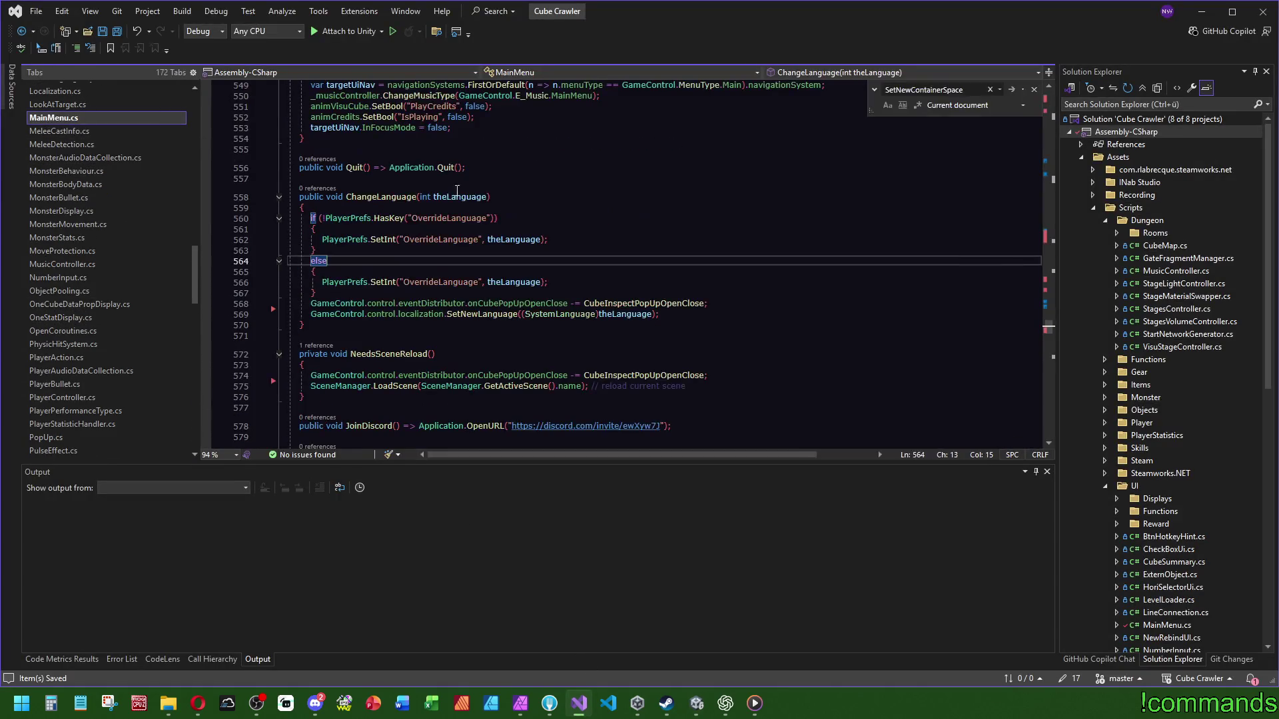
{"action": "scroll", "coordinate": [1039, 300], "scroll_direction": "up", "scroll_amount": 20}
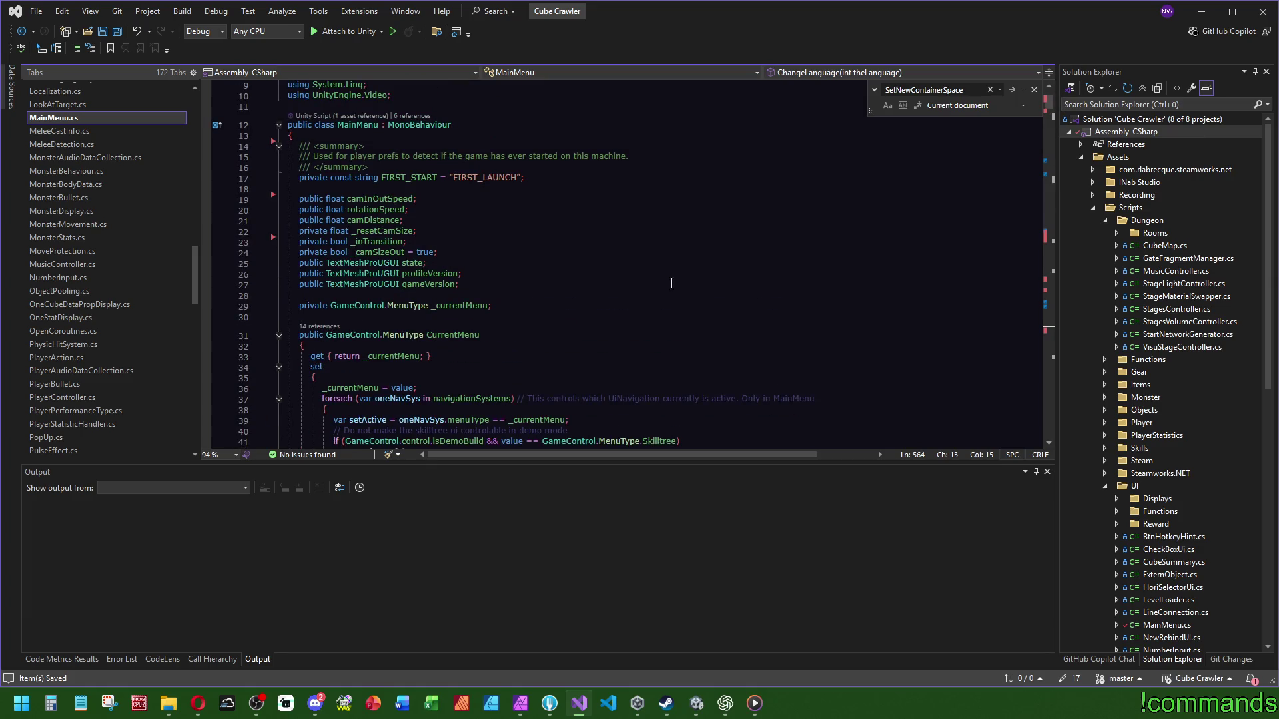
{"action": "scroll", "coordinate": [605, 249], "scroll_direction": "down", "scroll_amount": 11}
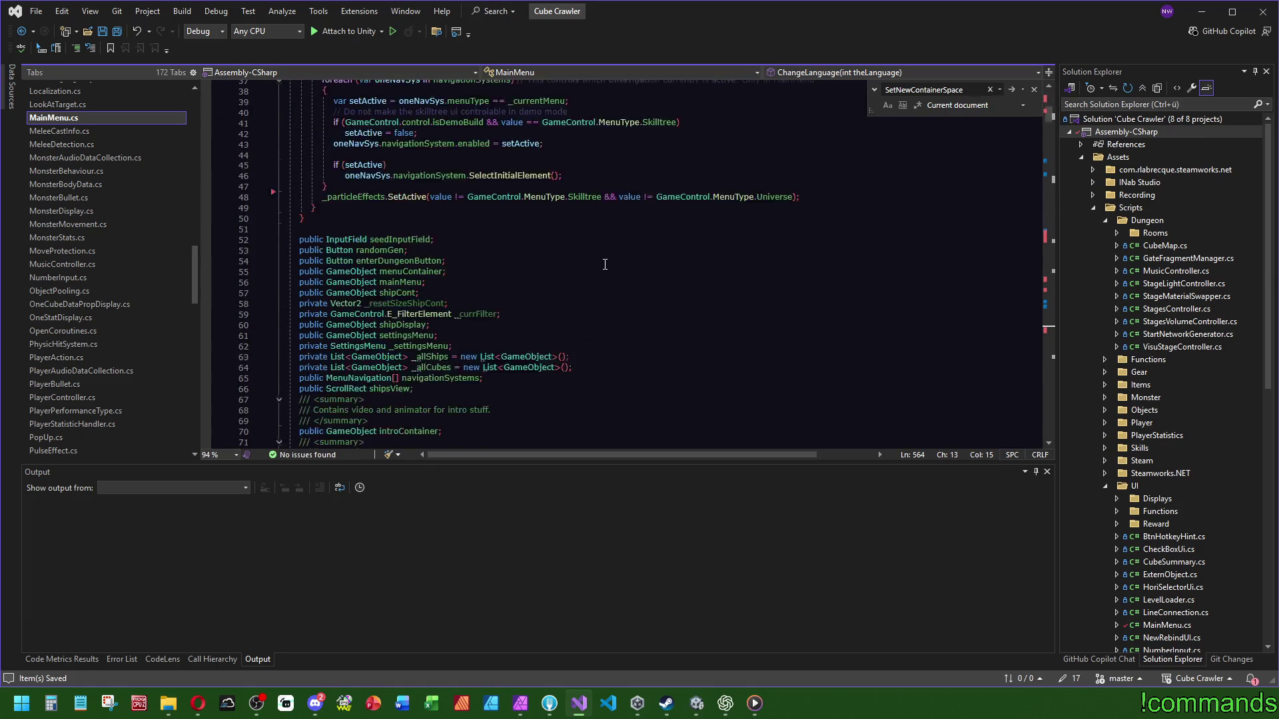
{"action": "left_click_drag", "start_coordinate": [520, 240], "coordinate": [520, 229]}
{"action": "key", "text": "BackSpace"}
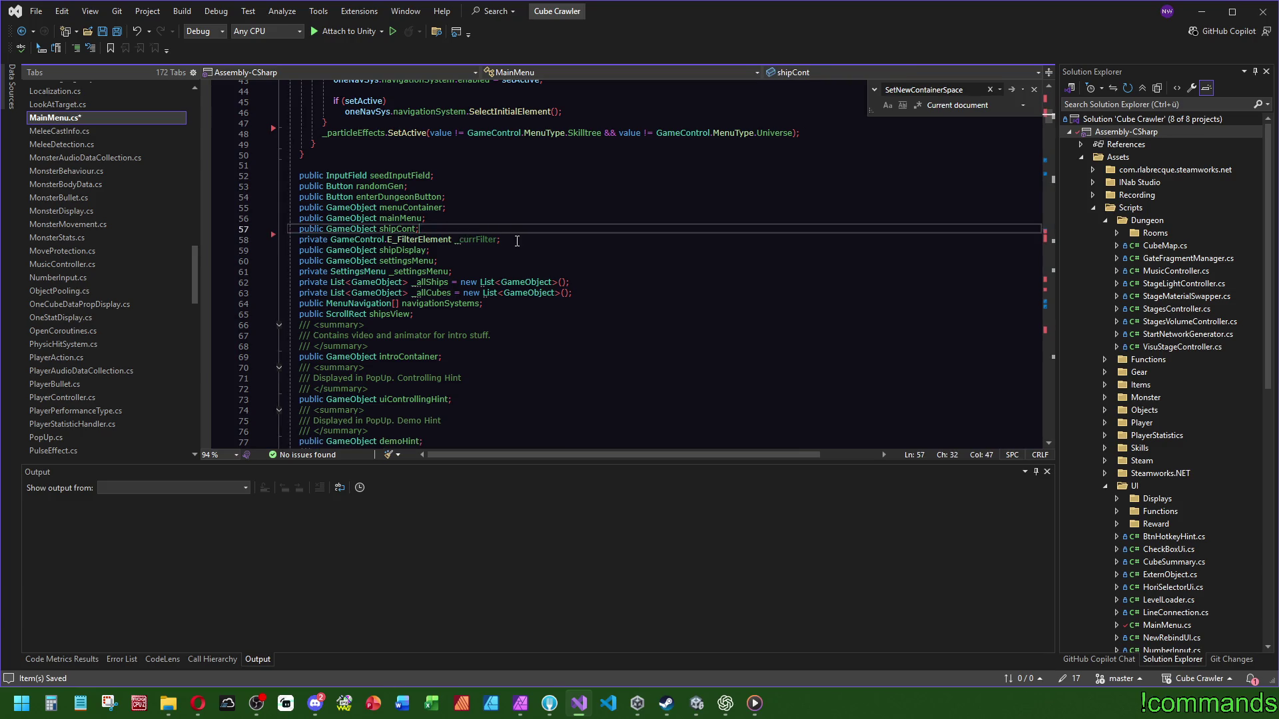
{"action": "key", "text": "BackSpace"}
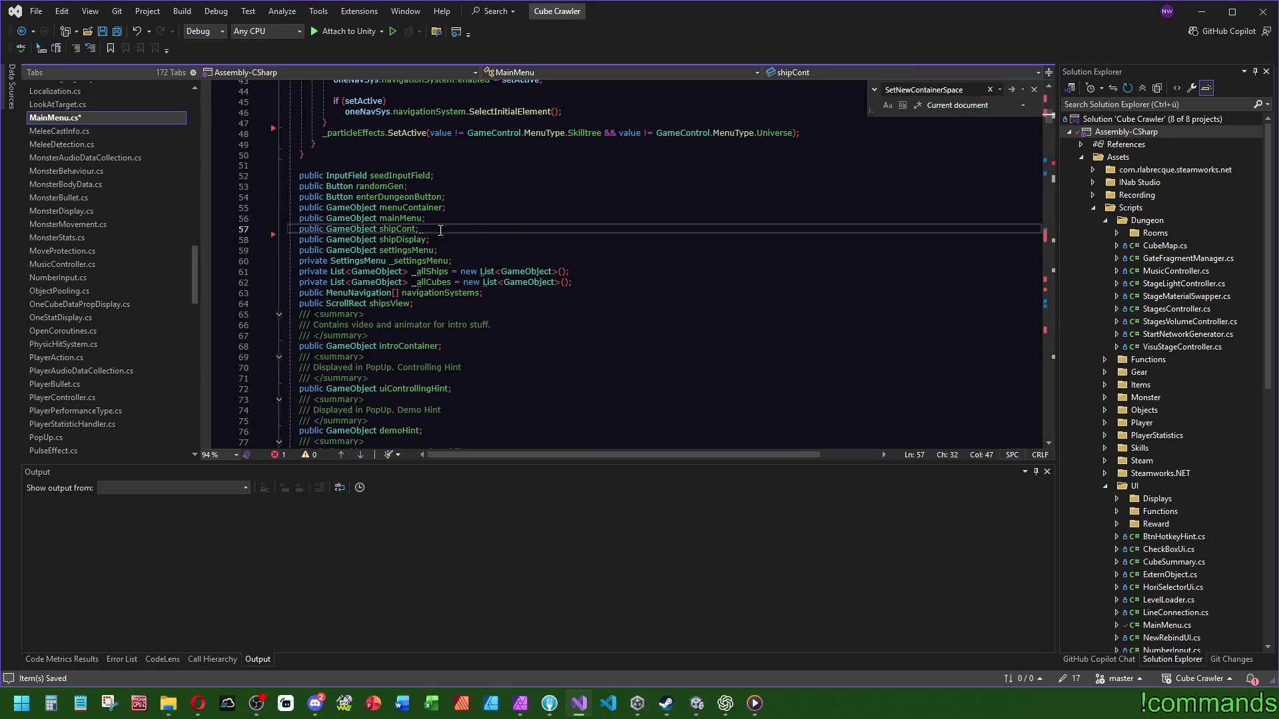
{"action": "left_click_drag", "start_coordinate": [441, 237], "coordinate": [426, 218]}
{"action": "key", "text": "BackSpace"}
{"action": "key", "text": "BackSpace"}
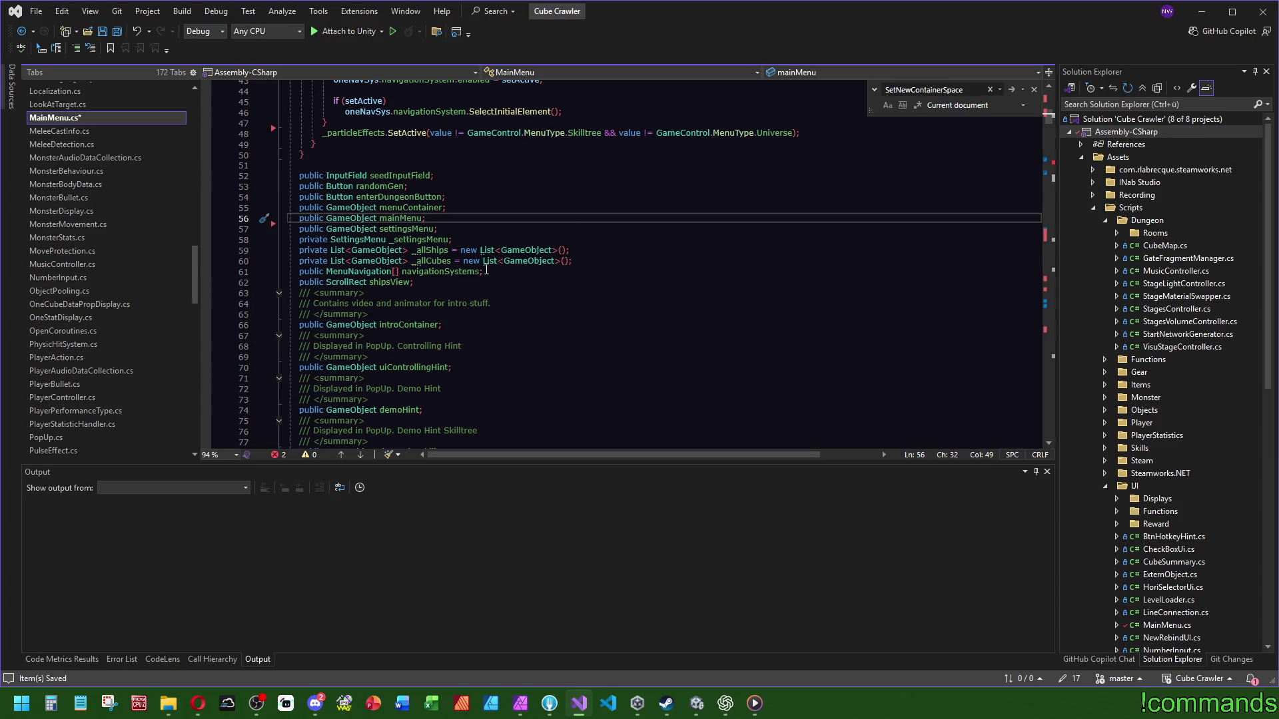
{"action": "left_click", "coordinate": [434, 252]}
Step: Search for _allShips usages and delete the ShowHideAllShipModels method
{"action": "key", "text": "ctrl+f"}
{"action": "left_click", "coordinate": [1050, 229]}
{"action": "scroll", "coordinate": [1052, 230], "scroll_direction": "down", "scroll_amount": 2}
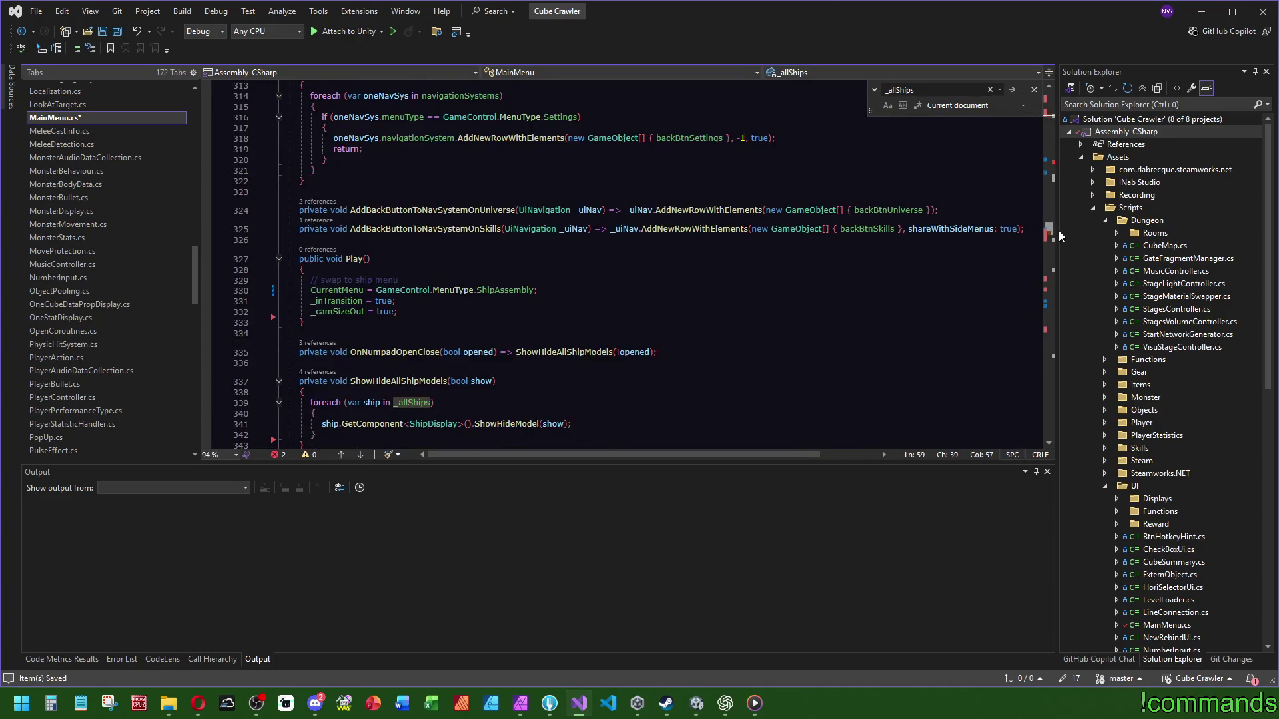
{"action": "scroll", "coordinate": [603, 348], "scroll_direction": "down", "scroll_amount": 4}
{"action": "left_click_drag", "start_coordinate": [303, 287], "coordinate": [281, 230]}
{"action": "key", "text": "Delete"}
{"action": "key", "text": "BackSpace"}
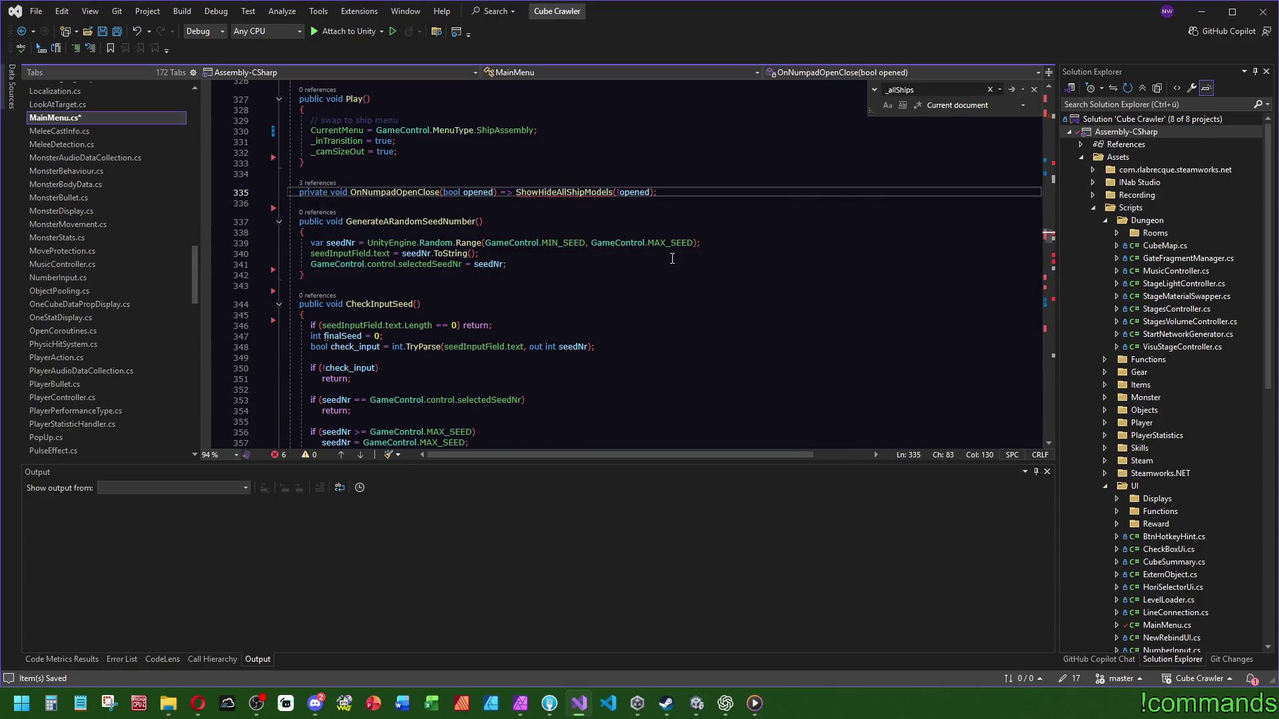
Step: Delete the _resetSizeShipCont assignment in Start
{"action": "left_click", "coordinate": [1050, 165]}
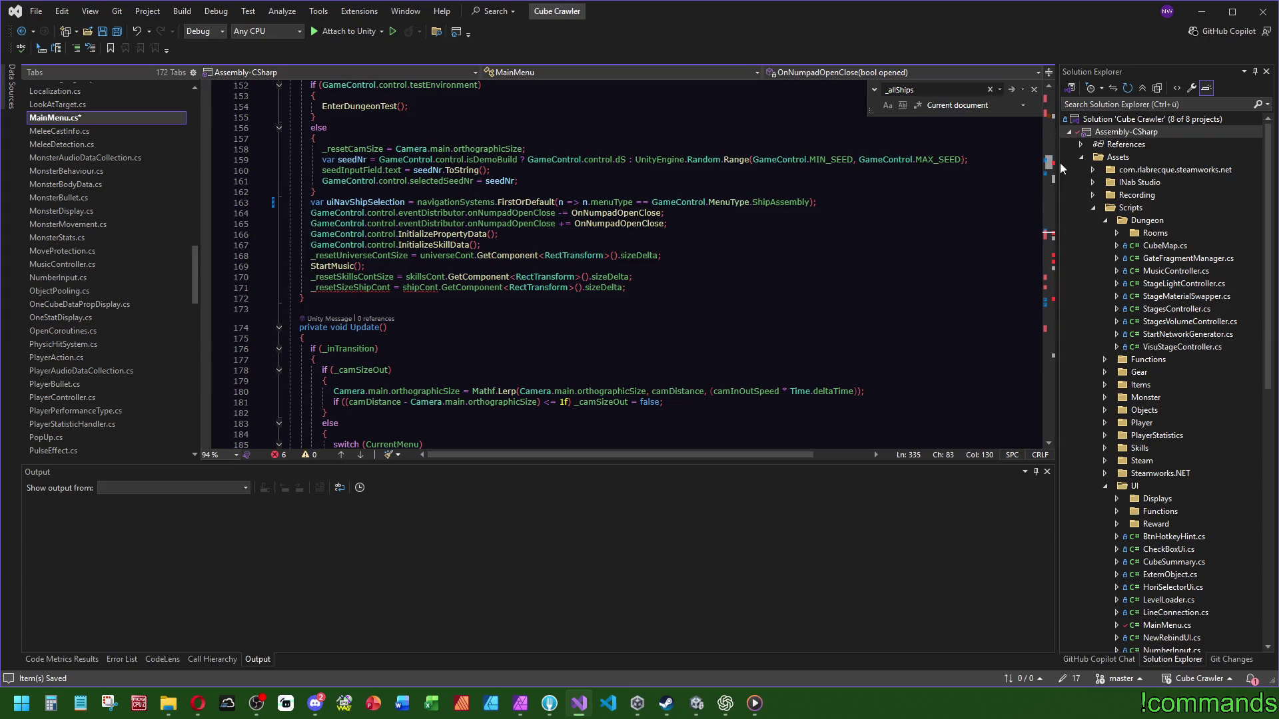
{"action": "mouse_move", "coordinate": [331, 291]}
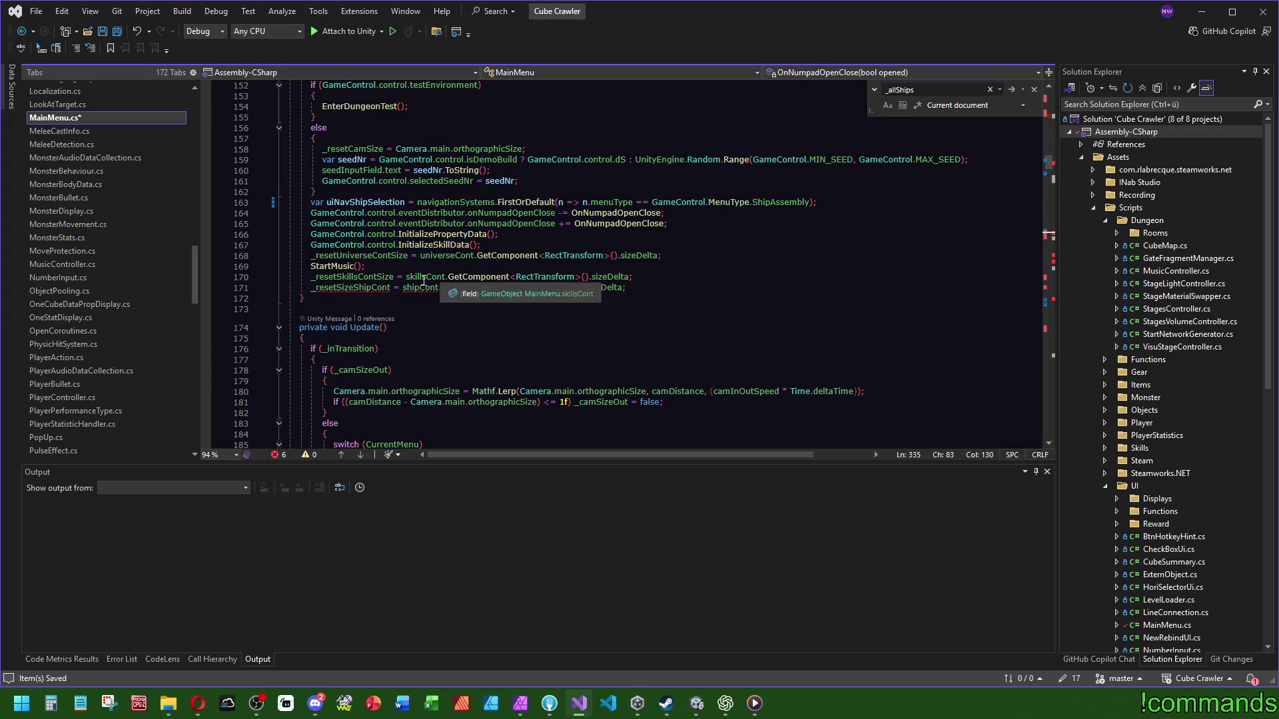
{"action": "left_click_drag", "start_coordinate": [661, 289], "coordinate": [662, 282]}
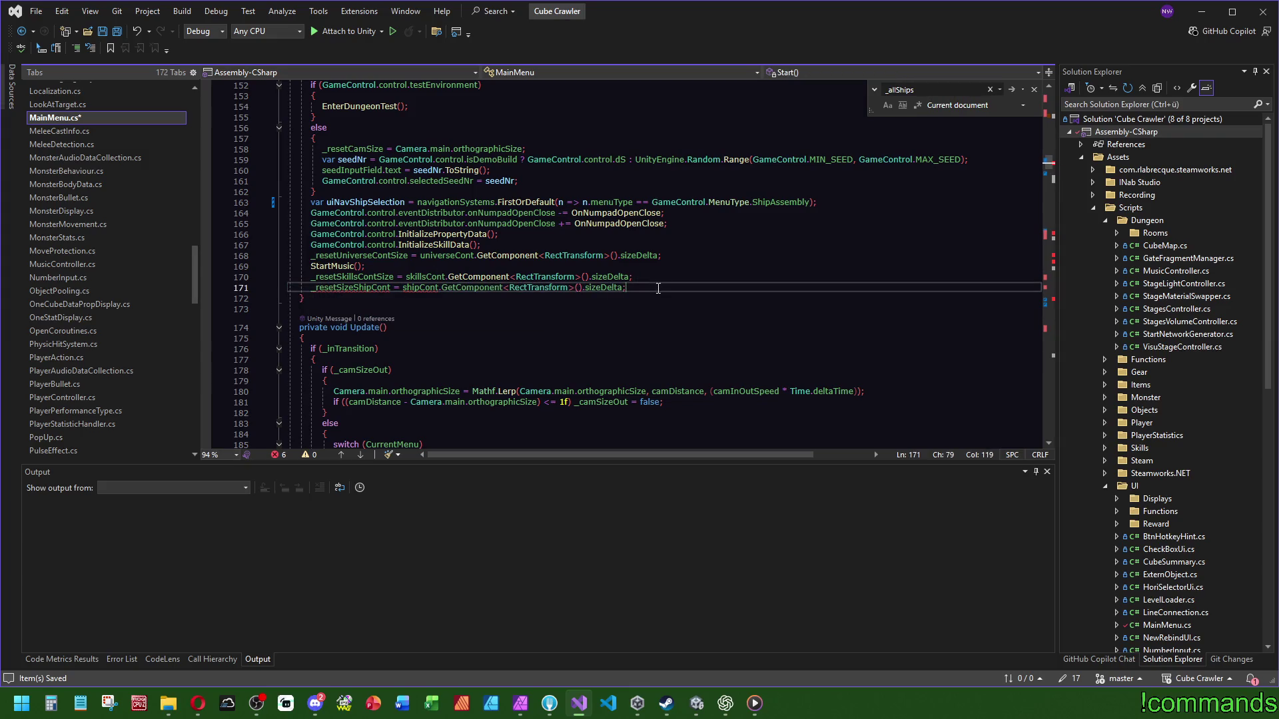
{"action": "key", "text": "Delete"}
{"action": "scroll", "coordinate": [1026, 184], "scroll_direction": "down", "scroll_amount": 15}
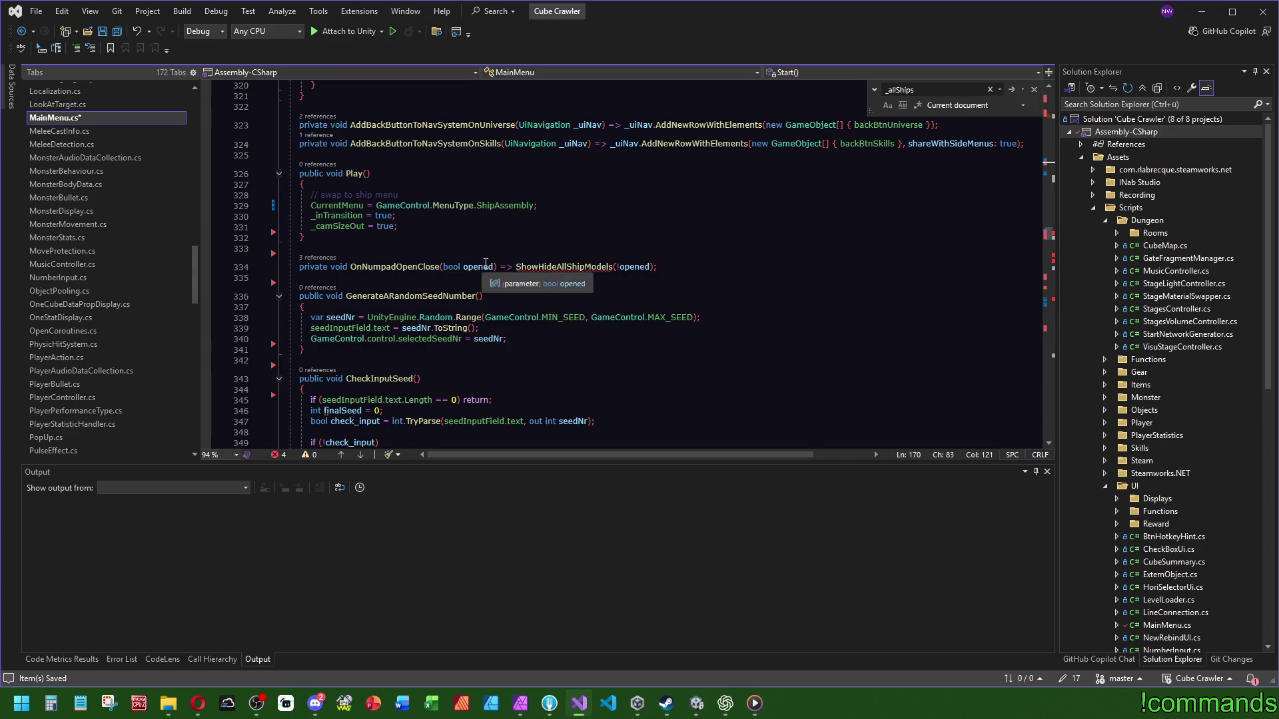
Step: Check the OnNumpadOpenClose references and delete the OnNumpadOpenClose method
{"action": "left_click", "coordinate": [317, 258]}
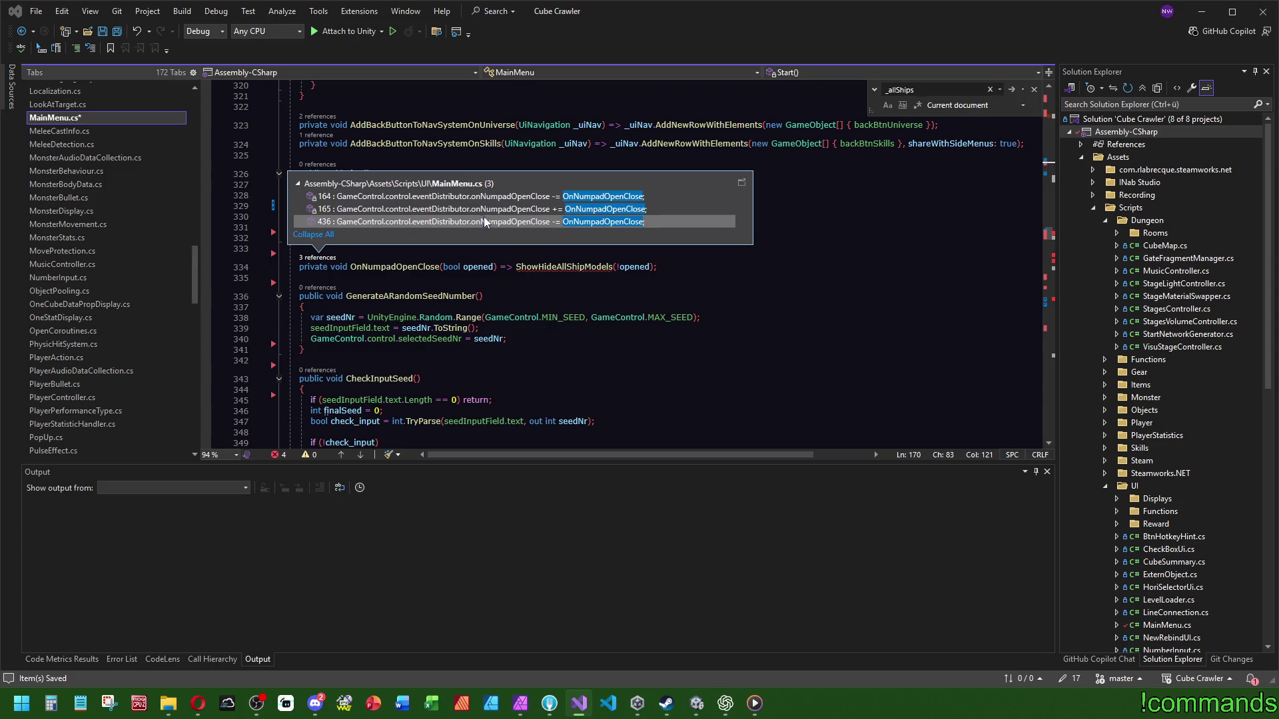
{"action": "left_click", "coordinate": [390, 267]}
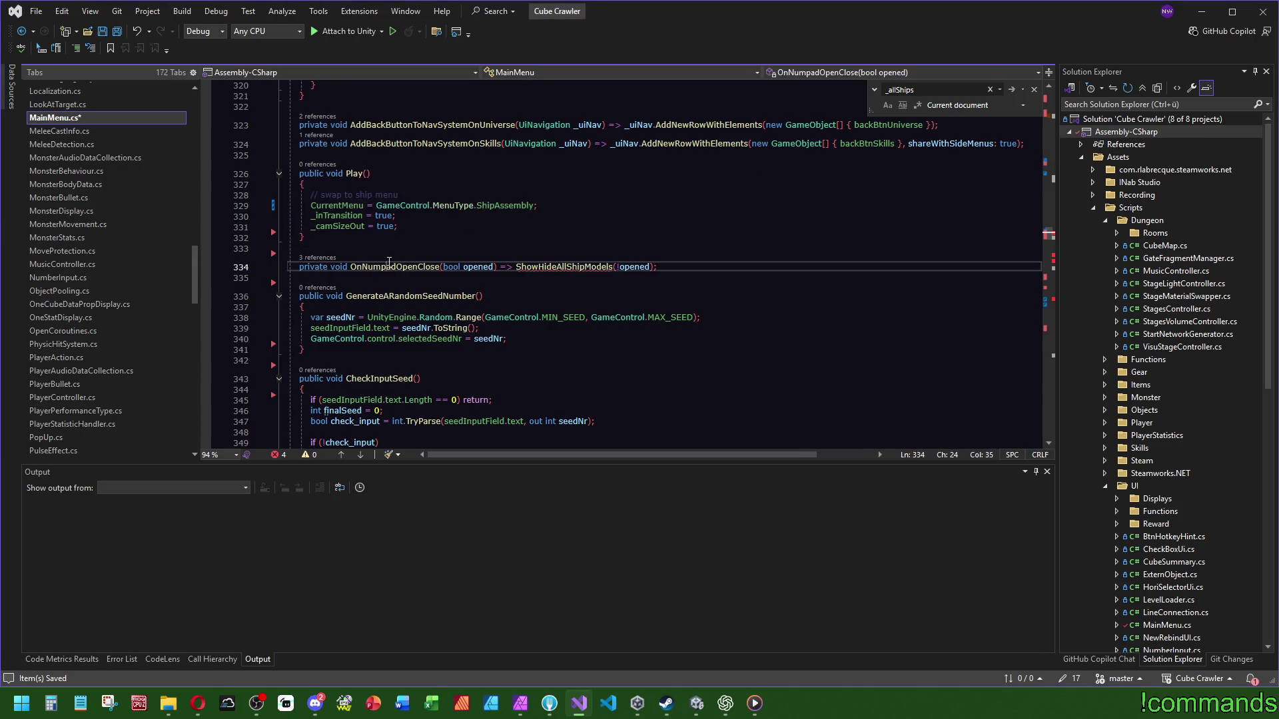
{"action": "key", "text": "ctrl+z"}
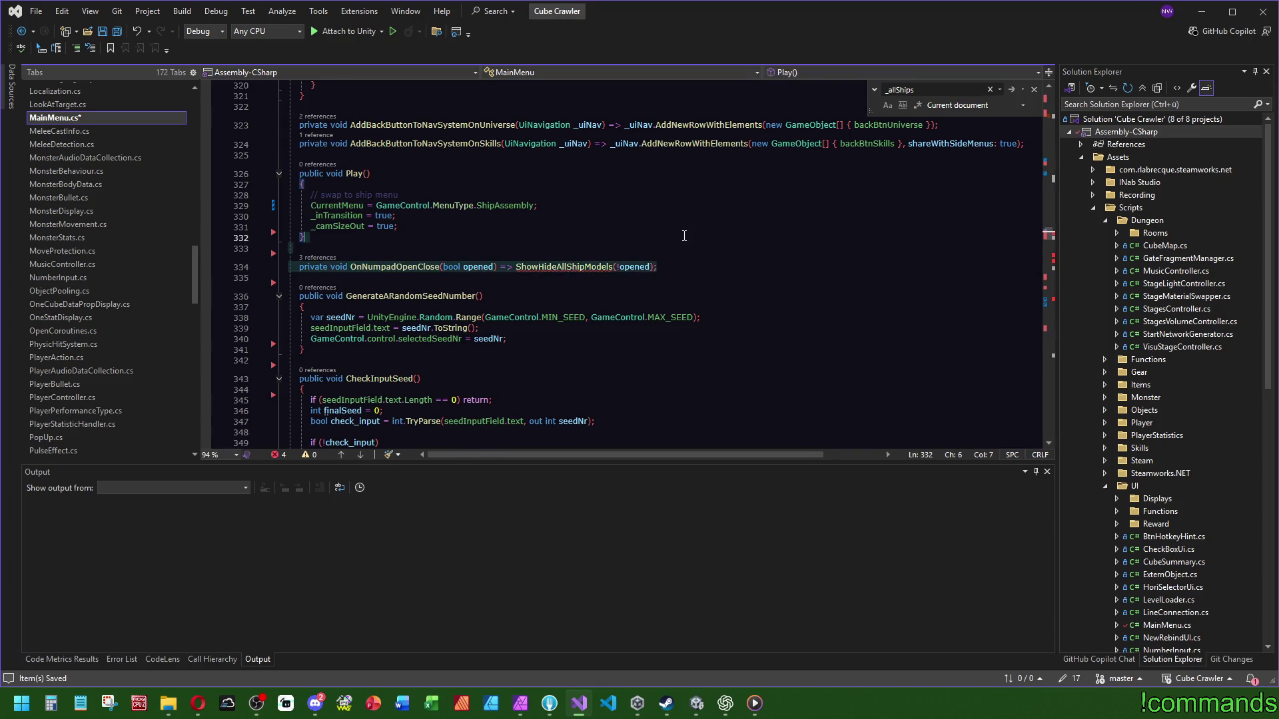
{"action": "scroll", "coordinate": [1050, 238], "scroll_direction": "down", "scroll_amount": 15}
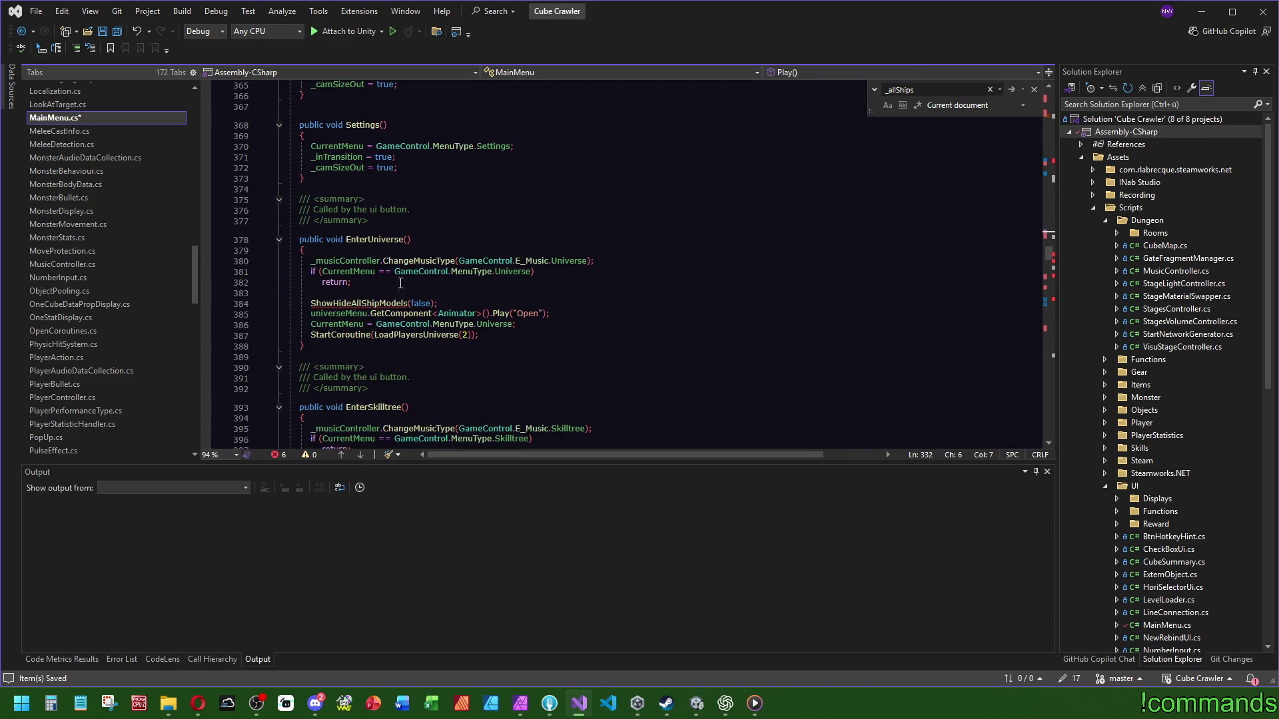
Step: Delete the ShowHideAllShipModels calls in EnterUniverse and EnterSkilltree
{"action": "left_click", "coordinate": [480, 298]}
{"action": "key", "text": "shift+Down"}
{"action": "key", "text": "shift+End"}
{"action": "key", "text": "Delete"}
{"action": "scroll", "coordinate": [489, 276], "scroll_direction": "down", "scroll_amount": 6}
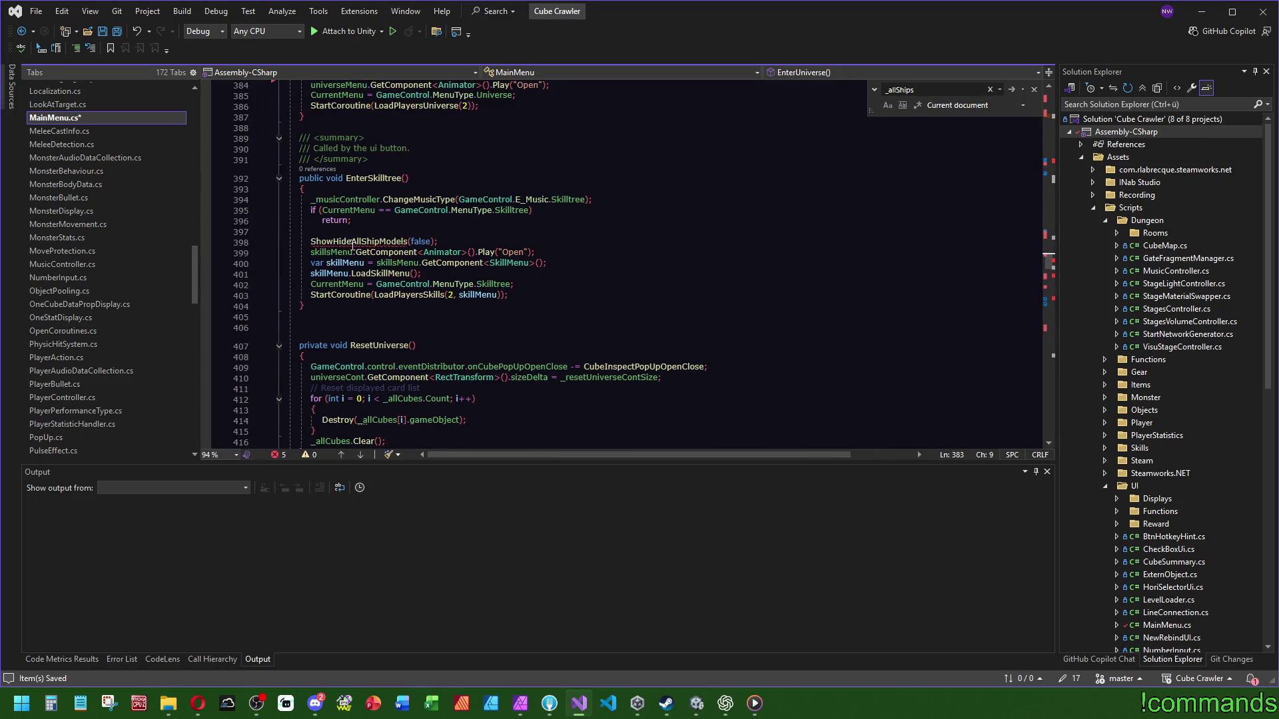
{"action": "mouse_move", "coordinate": [353, 243]}
{"action": "scroll", "coordinate": [540, 313], "scroll_direction": "up", "scroll_amount": 4}
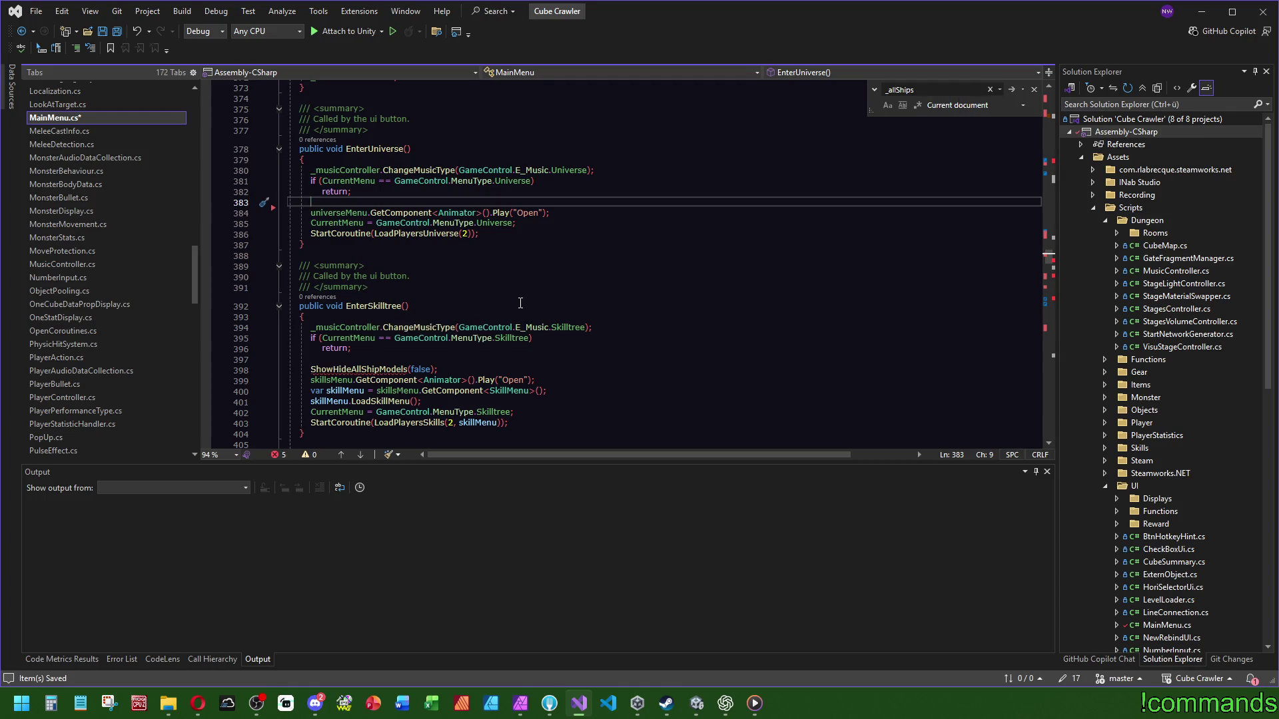
{"action": "scroll", "coordinate": [406, 333], "scroll_direction": "down", "scroll_amount": 2}
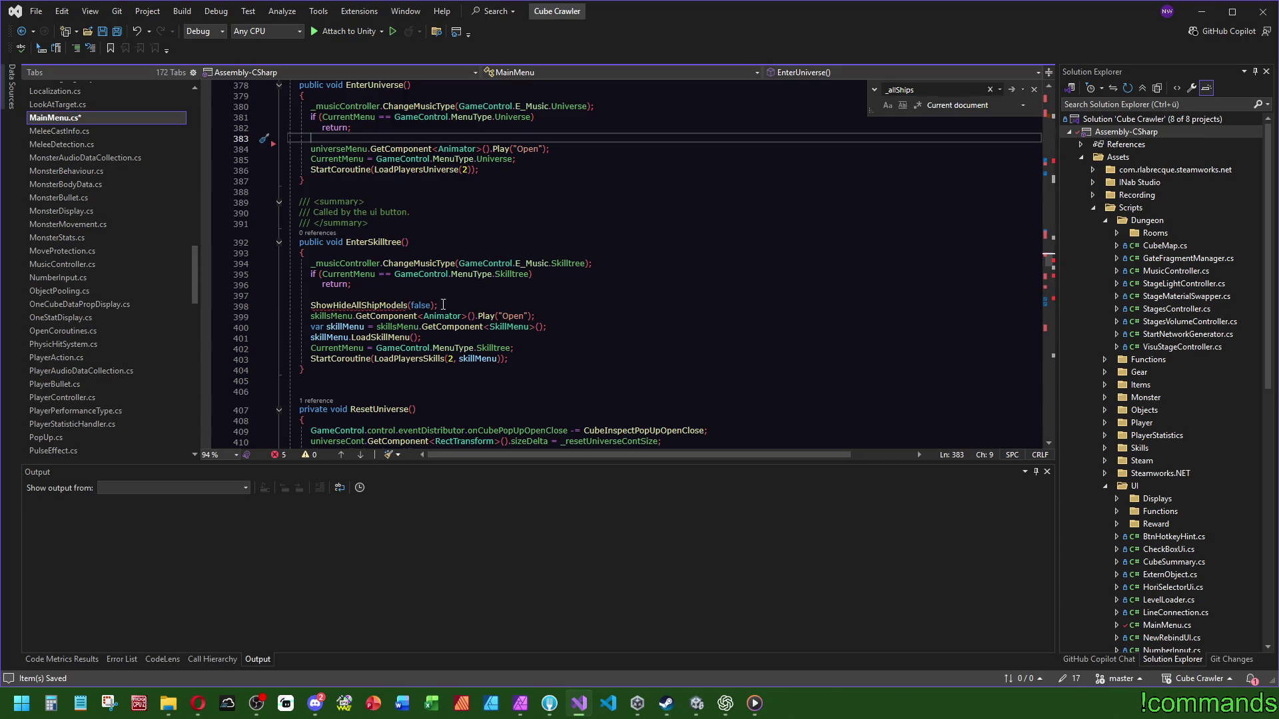
{"action": "left_click_drag", "start_coordinate": [443, 305], "coordinate": [313, 295]}
{"action": "key", "text": "Delete"}
Step: Delete the OnNumpadOpenClose unsubscribe line and the next ShowHideAllShipModels call
{"action": "scroll", "coordinate": [627, 293], "scroll_direction": "down", "scroll_amount": 10}
{"action": "left_click", "coordinate": [683, 322]}
{"action": "key", "text": "shift+Up"}
{"action": "key", "text": "Delete"}
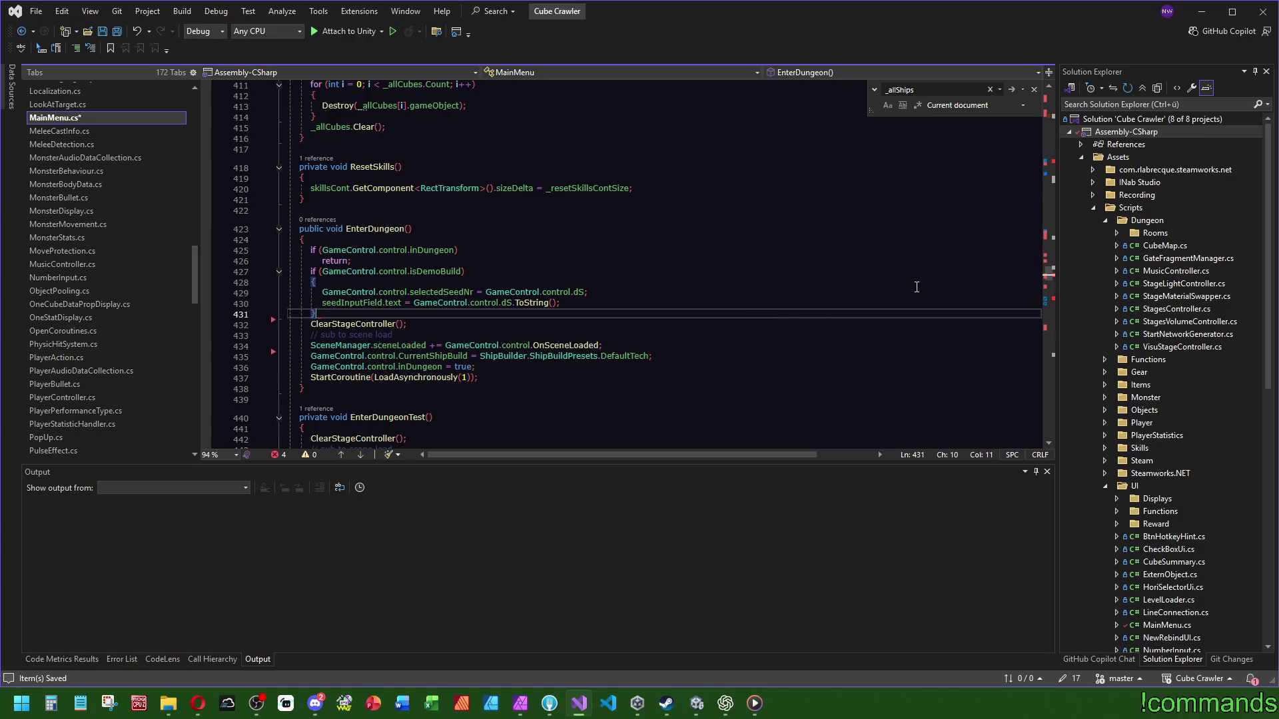
{"action": "scroll", "coordinate": [916, 287], "scroll_direction": "down", "scroll_amount": 18}
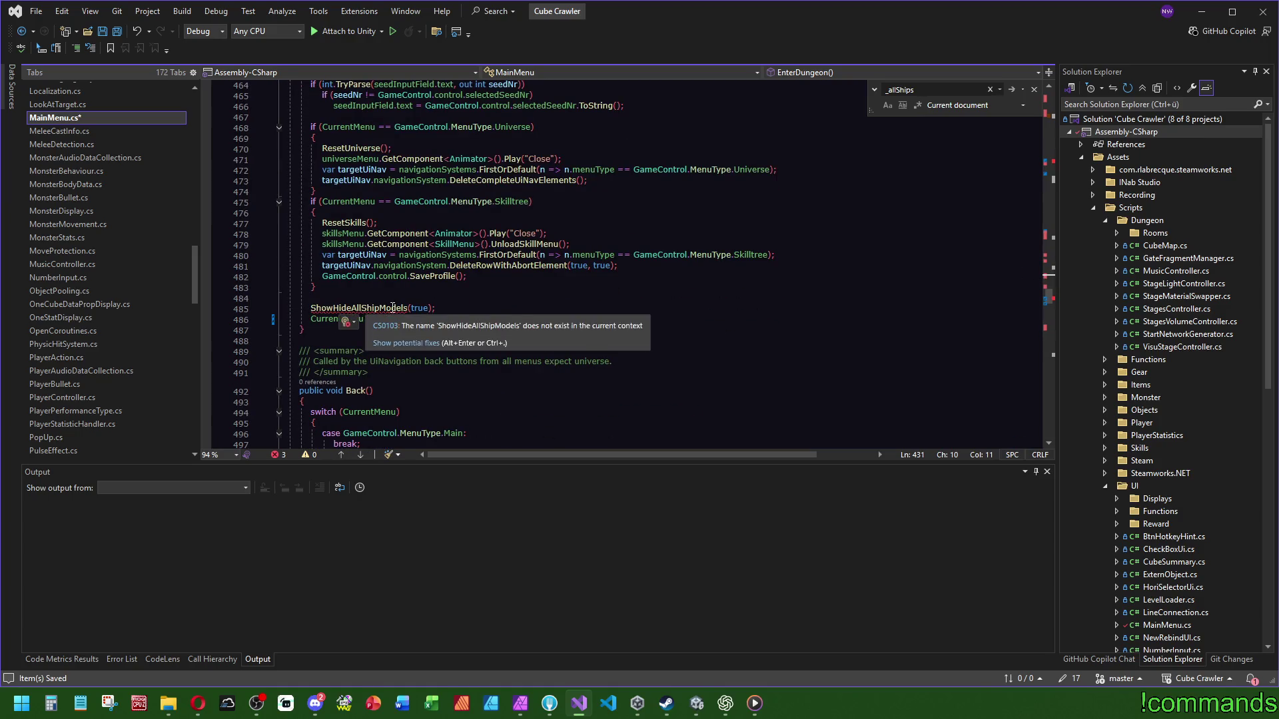
{"action": "left_click_drag", "start_coordinate": [436, 308], "coordinate": [313, 297]}
{"action": "key", "text": "Delete"}
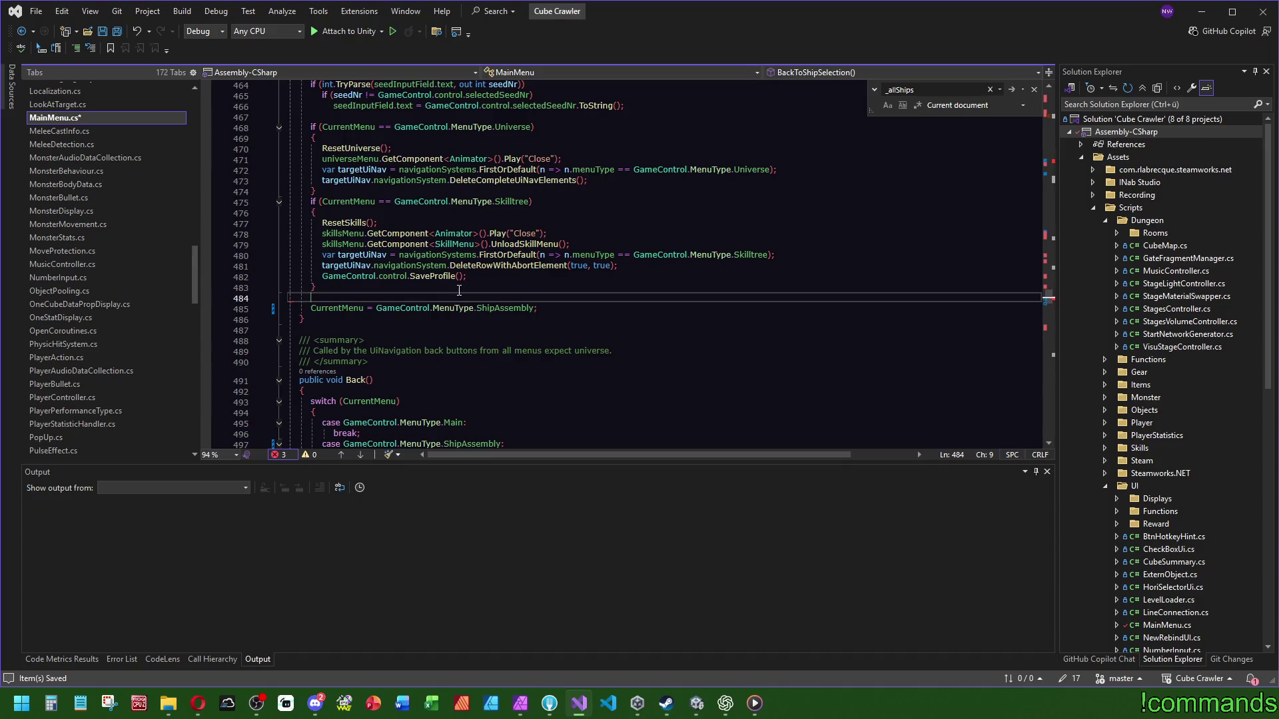
Step: Remove the two OnNumpadOpenClose event lines in Start() and save MainMenu.cs
{"action": "left_click", "coordinate": [1049, 160]}
{"action": "mouse_move", "coordinate": [669, 361]}
{"action": "left_mouse_down"}
{"action": "mouse_move", "coordinate": [918, 359]}
{"action": "mouse_move", "coordinate": [860, 340]}
{"action": "left_mouse_up"}
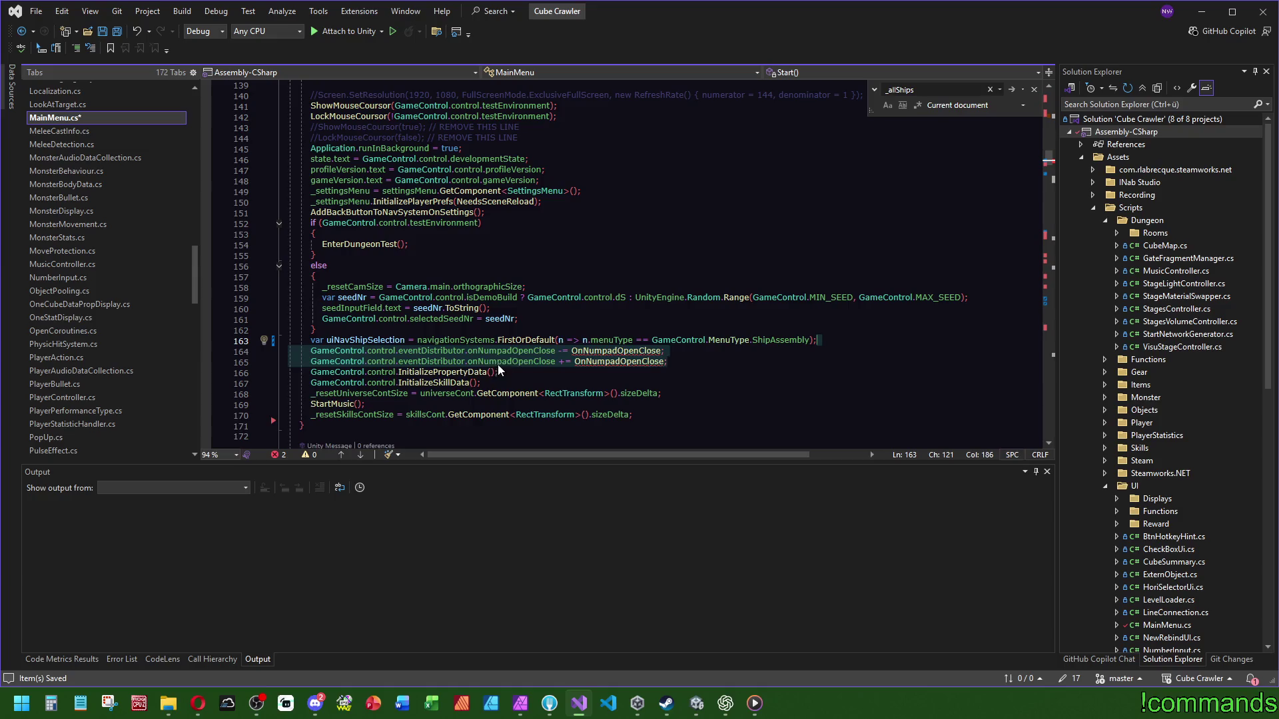
{"action": "key", "text": "Delete"}
{"action": "key", "text": "ctrl+s"}
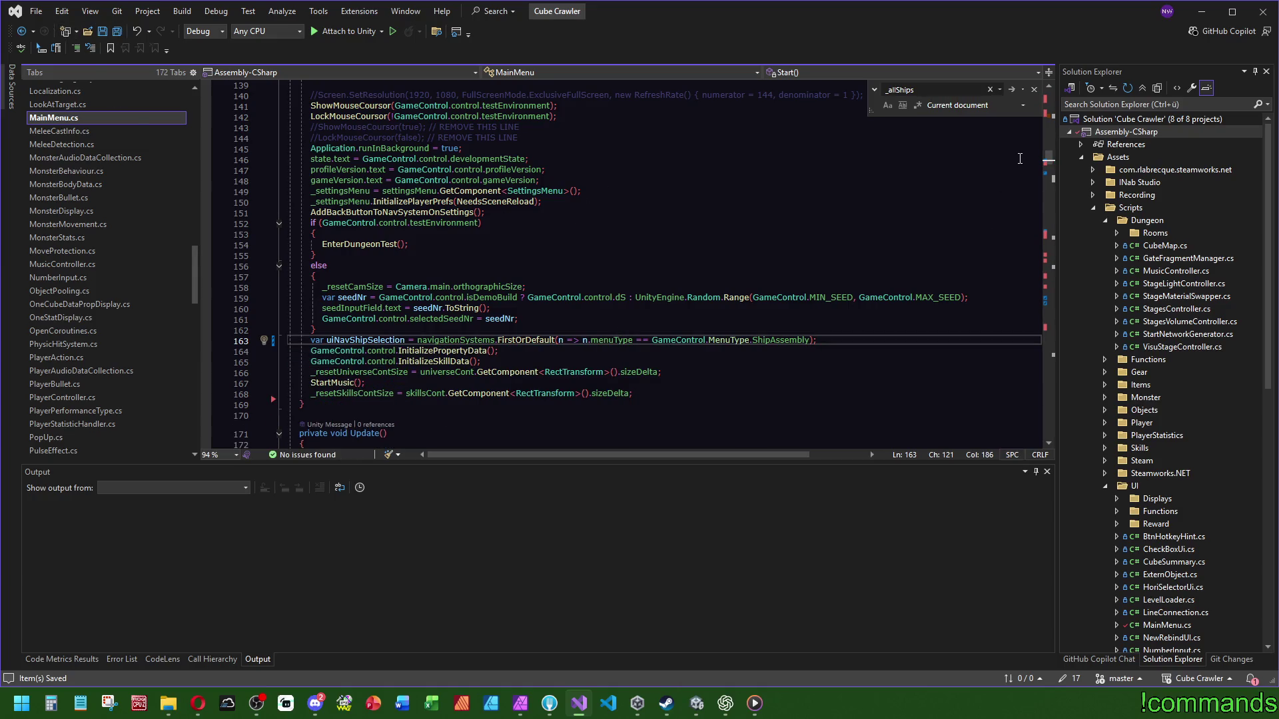
Step: Delete the unused _allShips list declaration from MainMenu.cs
{"action": "key", "text": "alt+Tab"}
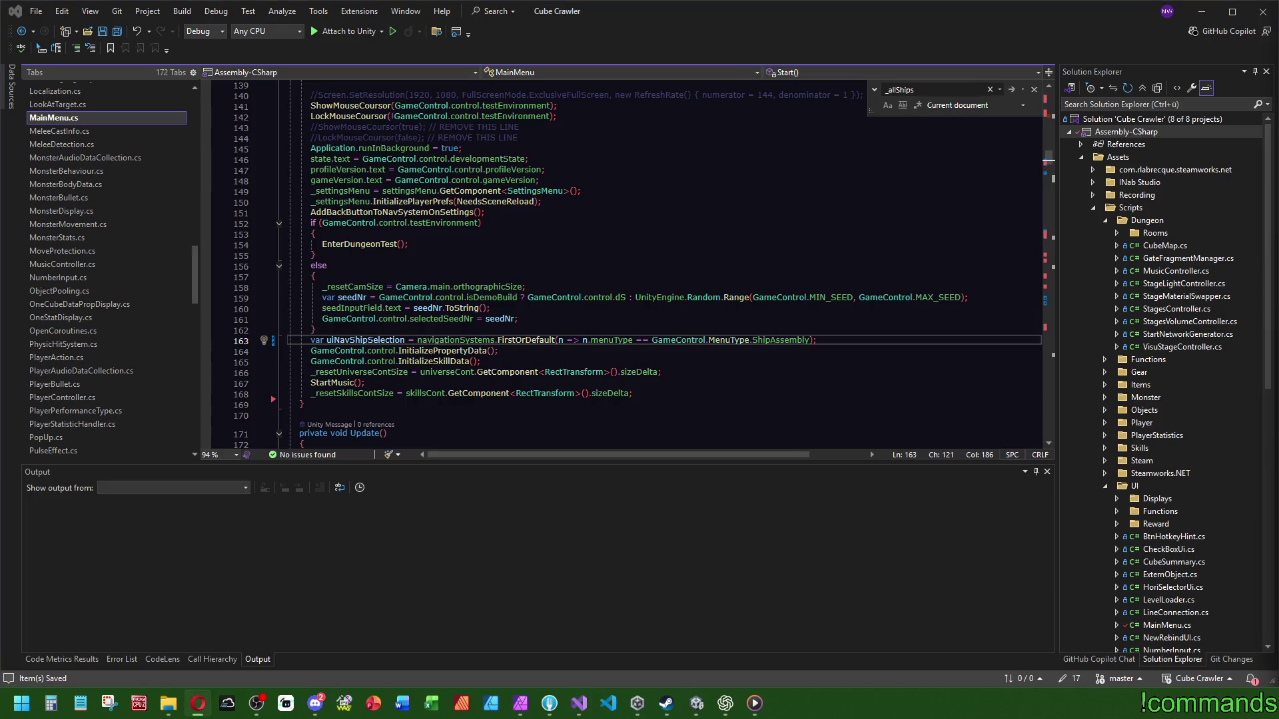
{"action": "left_click", "coordinate": [558, 239]}
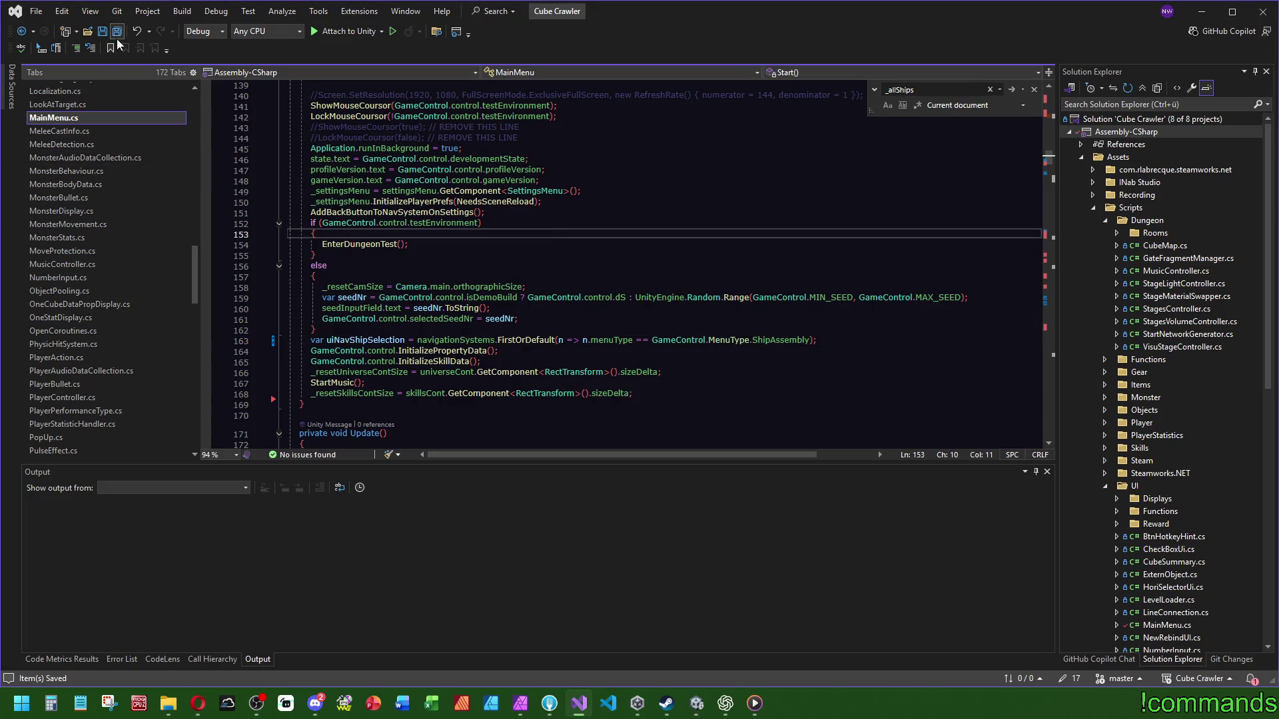
{"action": "scroll", "coordinate": [1053, 193], "scroll_direction": "up", "scroll_amount": 20}
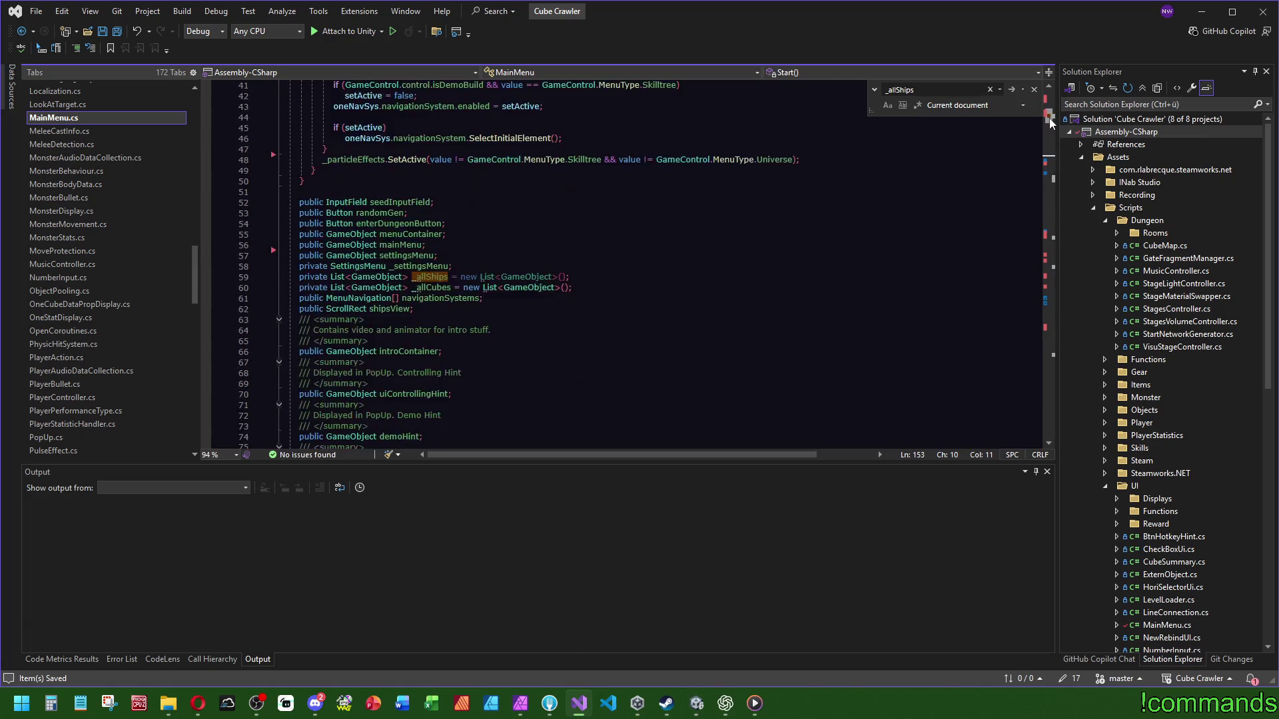
{"action": "left_click", "coordinate": [591, 331]}
{"action": "left_click_drag", "start_coordinate": [601, 363], "coordinate": [597, 372]}
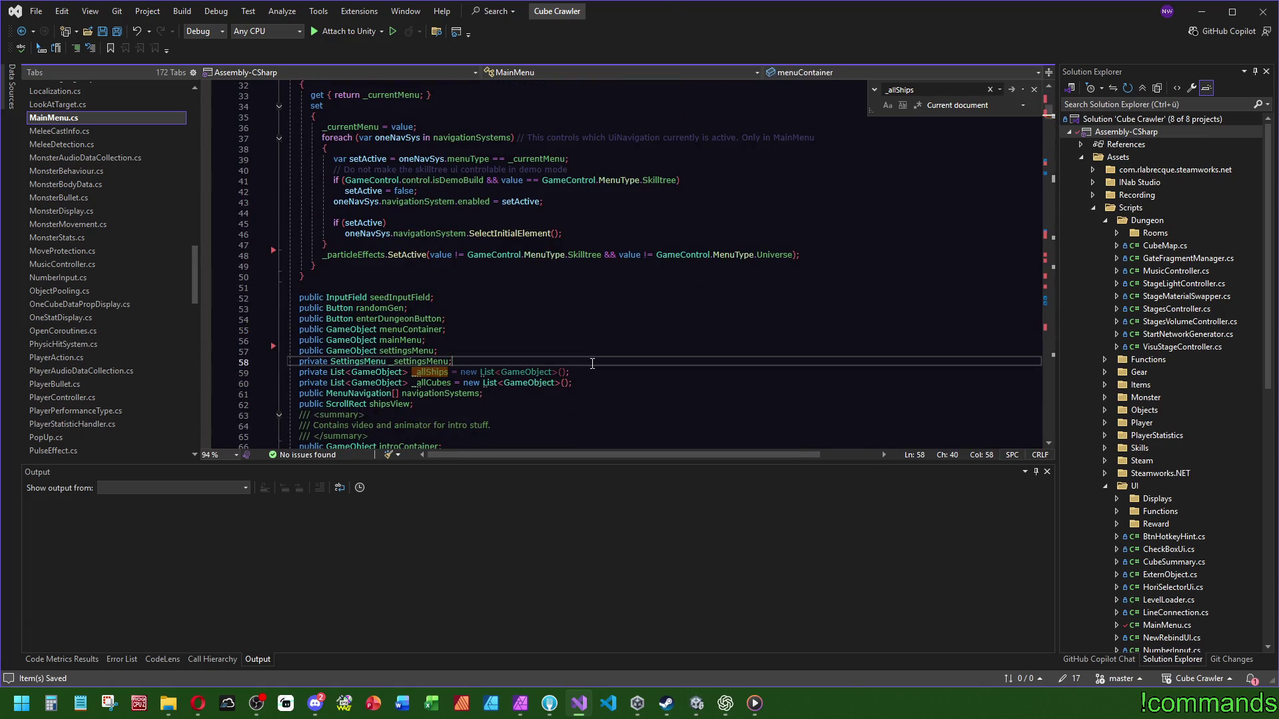
{"action": "key", "text": "Delete"}
{"action": "scroll", "coordinate": [519, 319], "scroll_direction": "down", "scroll_amount": 4}
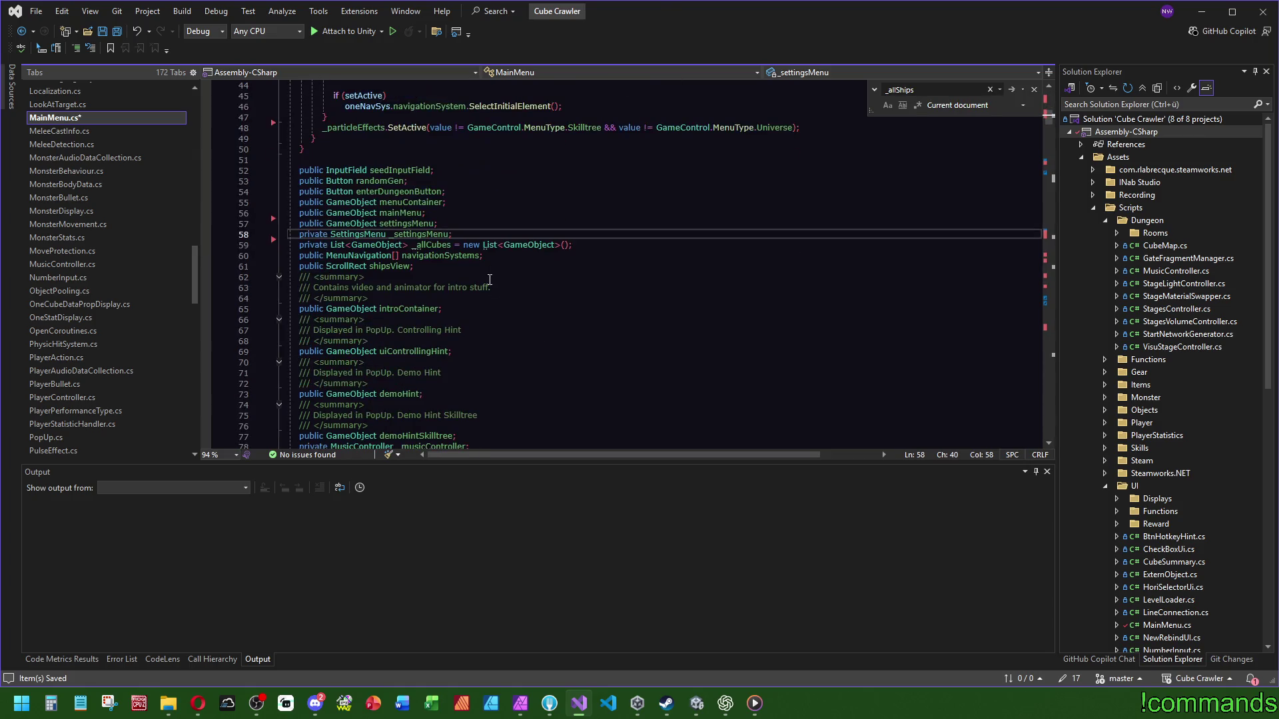
Step: Use Find to check _allCubes usages, then delete the unused shipsView field declaration
{"action": "double_click", "coordinate": [431, 244]}
{"action": "key", "text": "ctrl+f"}
{"action": "left_click_drag", "start_coordinate": [1055, 150], "coordinate": [1046, 277]}
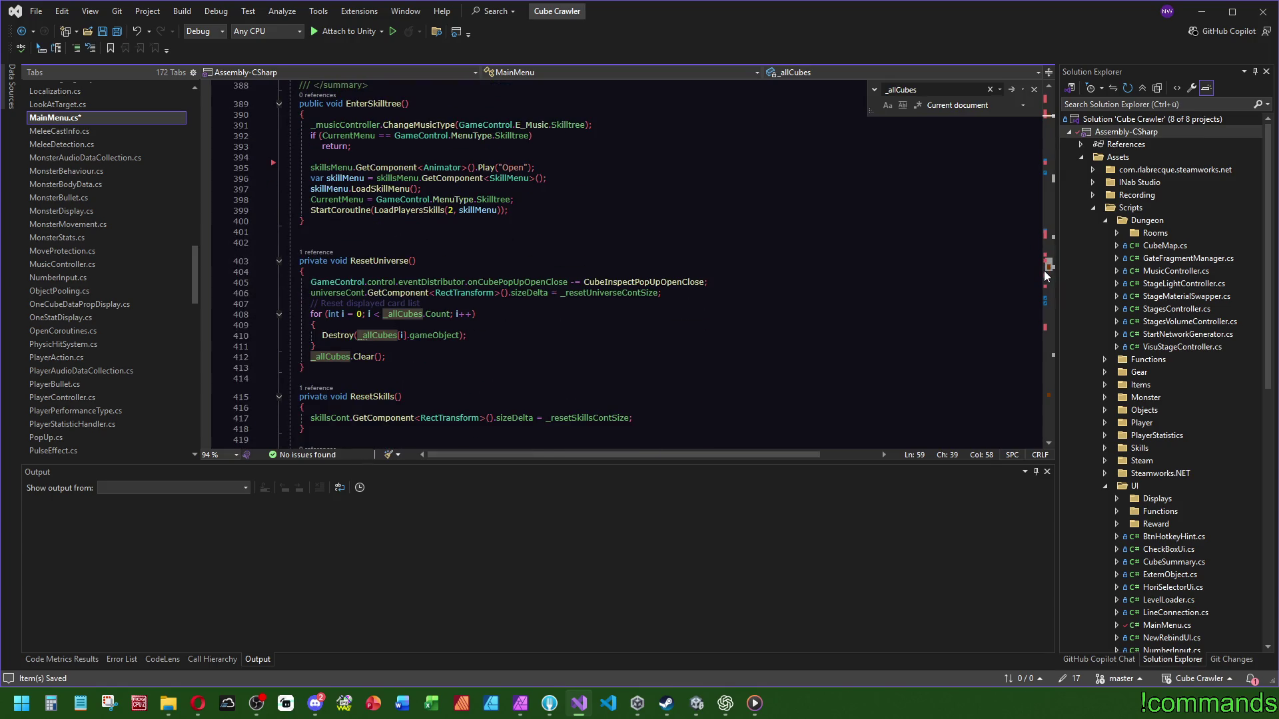
{"action": "mouse_move", "coordinate": [1049, 275]}
{"action": "left_mouse_down"}
{"action": "mouse_move", "coordinate": [1050, 357]}
{"action": "mouse_move", "coordinate": [1073, 404]}
{"action": "left_mouse_up"}
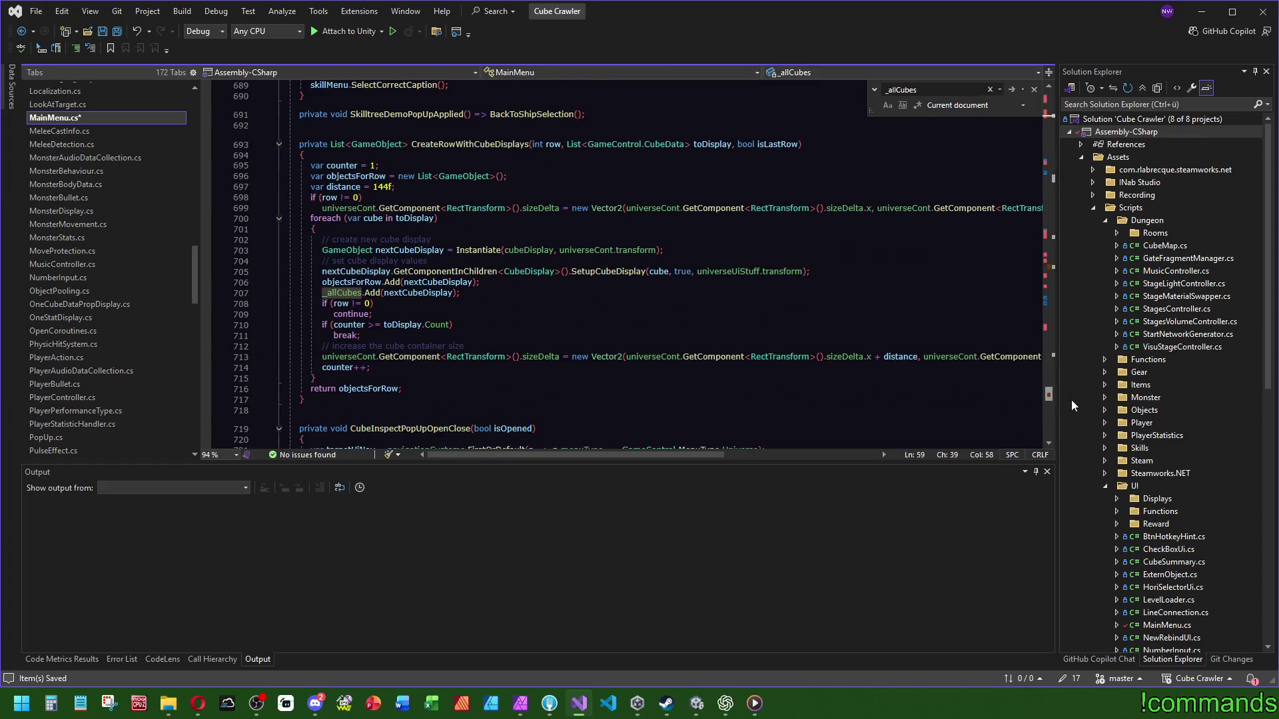
{"action": "left_click", "coordinate": [1048, 112]}
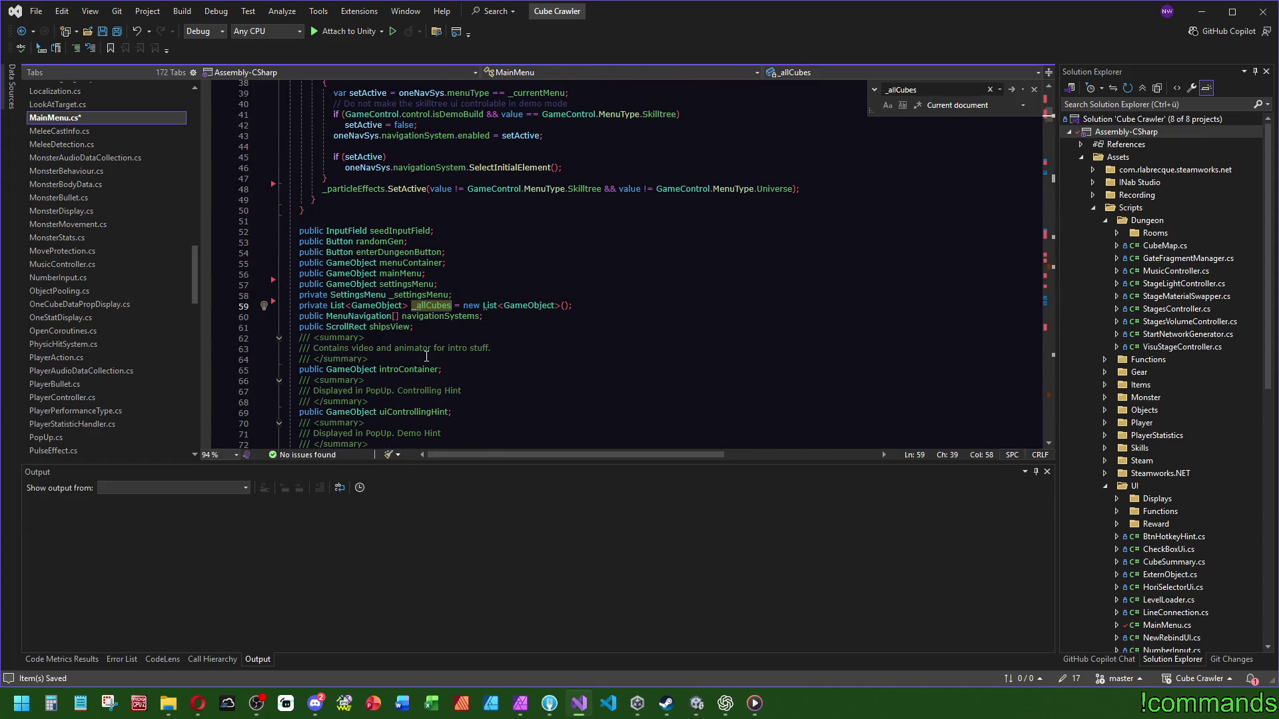
{"action": "scroll", "coordinate": [426, 356], "scroll_direction": "down", "scroll_amount": 4}
{"action": "left_click", "coordinate": [381, 202]}
{"action": "key", "text": "ctrl+f"}
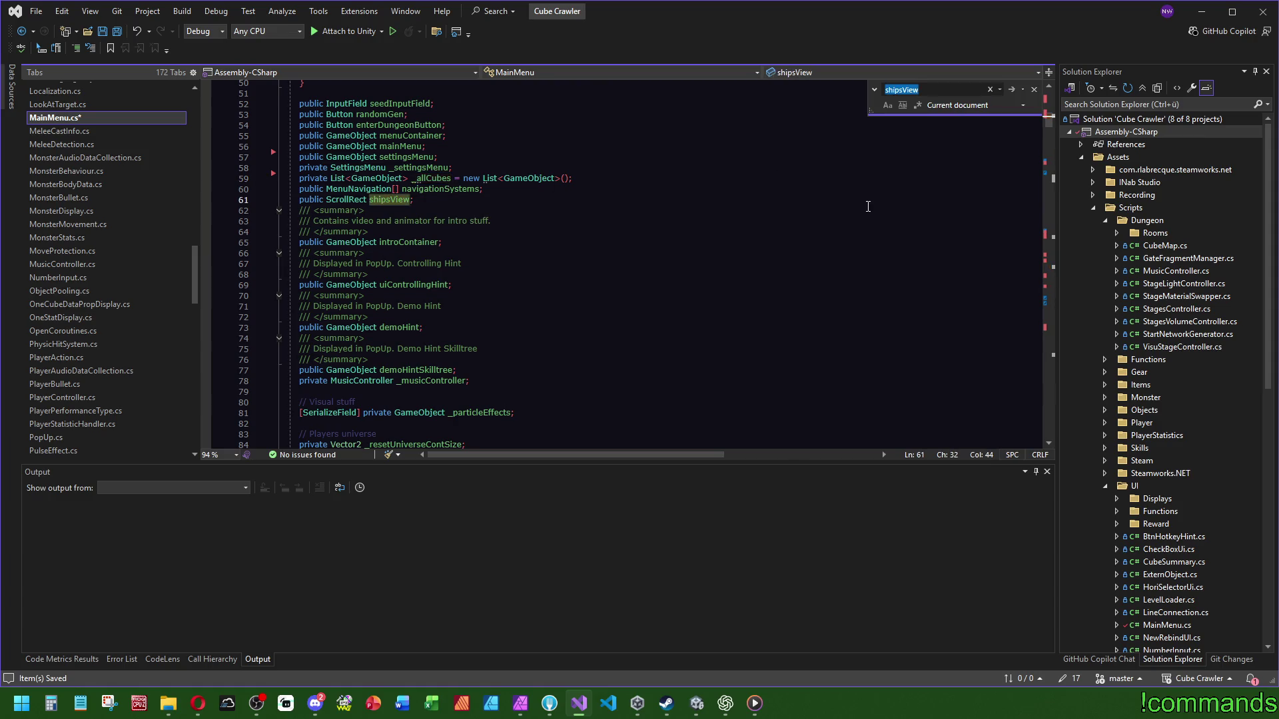
{"action": "left_click", "coordinate": [500, 199]}
{"action": "key", "text": "shift+Up"}
{"action": "key", "text": "Delete"}
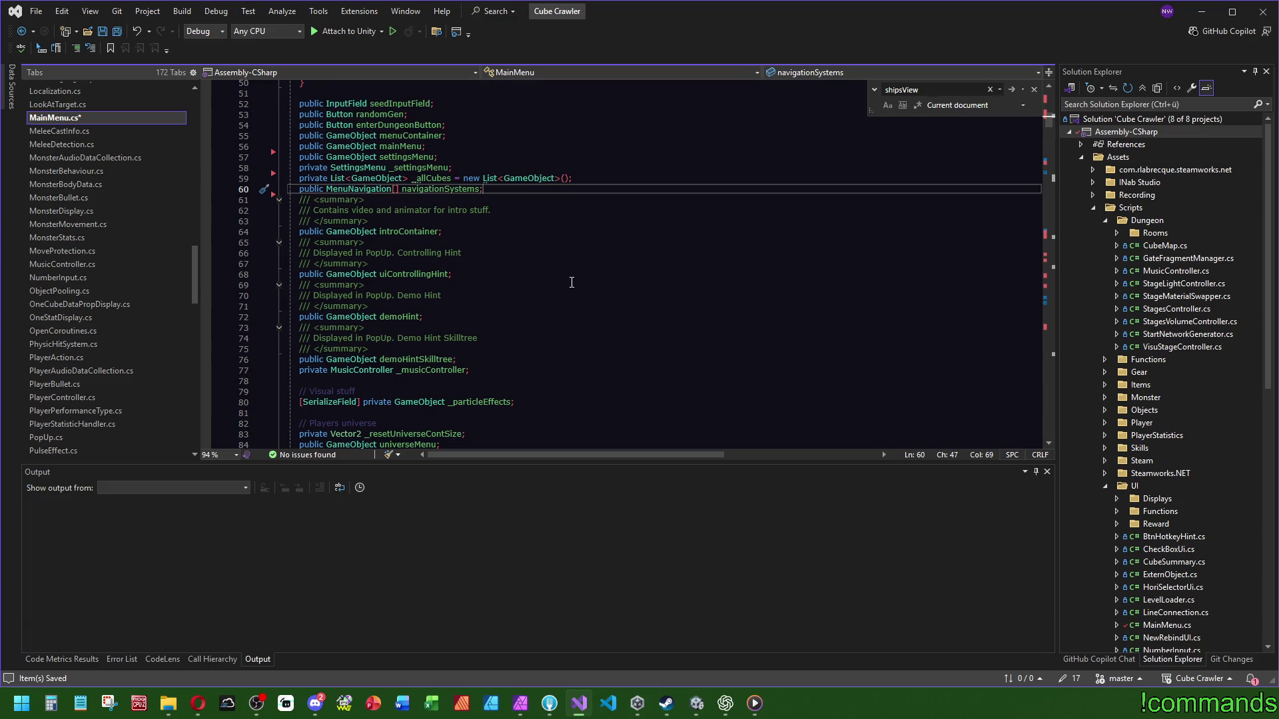
Step: Check where demoHint is referenced, save MainMenu.cs and return to Unity
{"action": "left_click", "coordinate": [401, 316]}
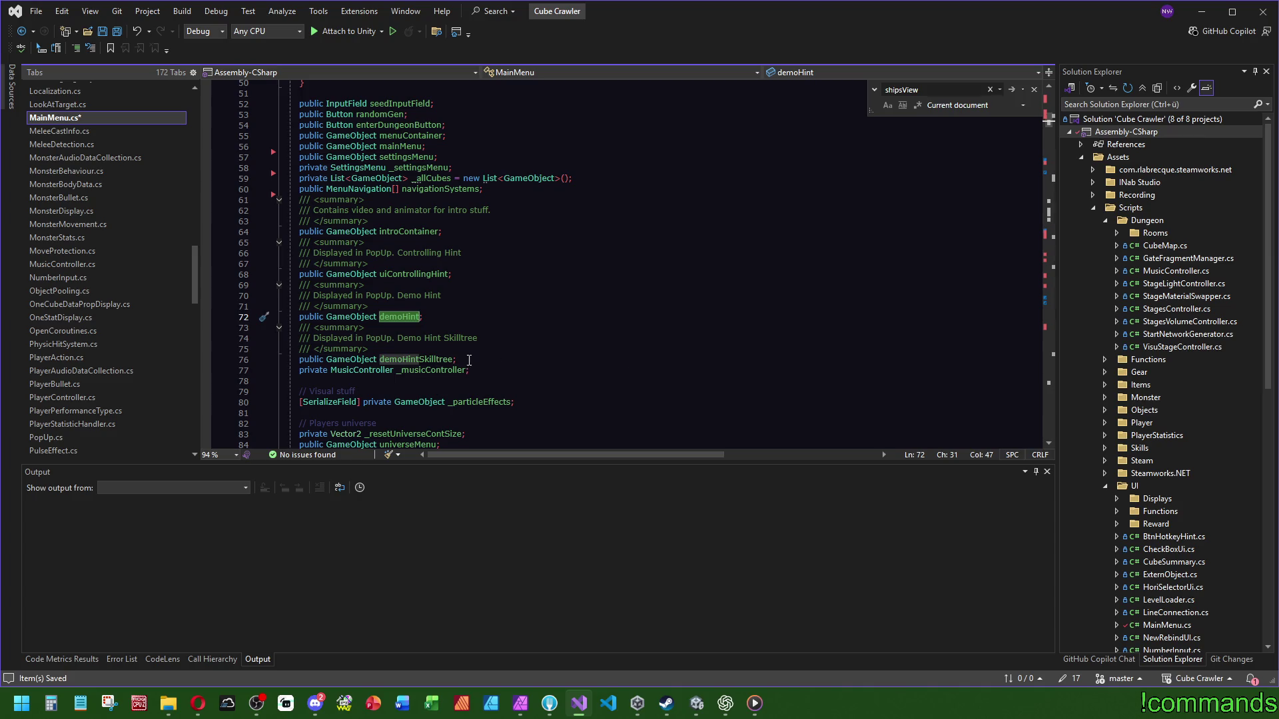
{"action": "scroll", "coordinate": [623, 346], "scroll_direction": "down", "scroll_amount": 3}
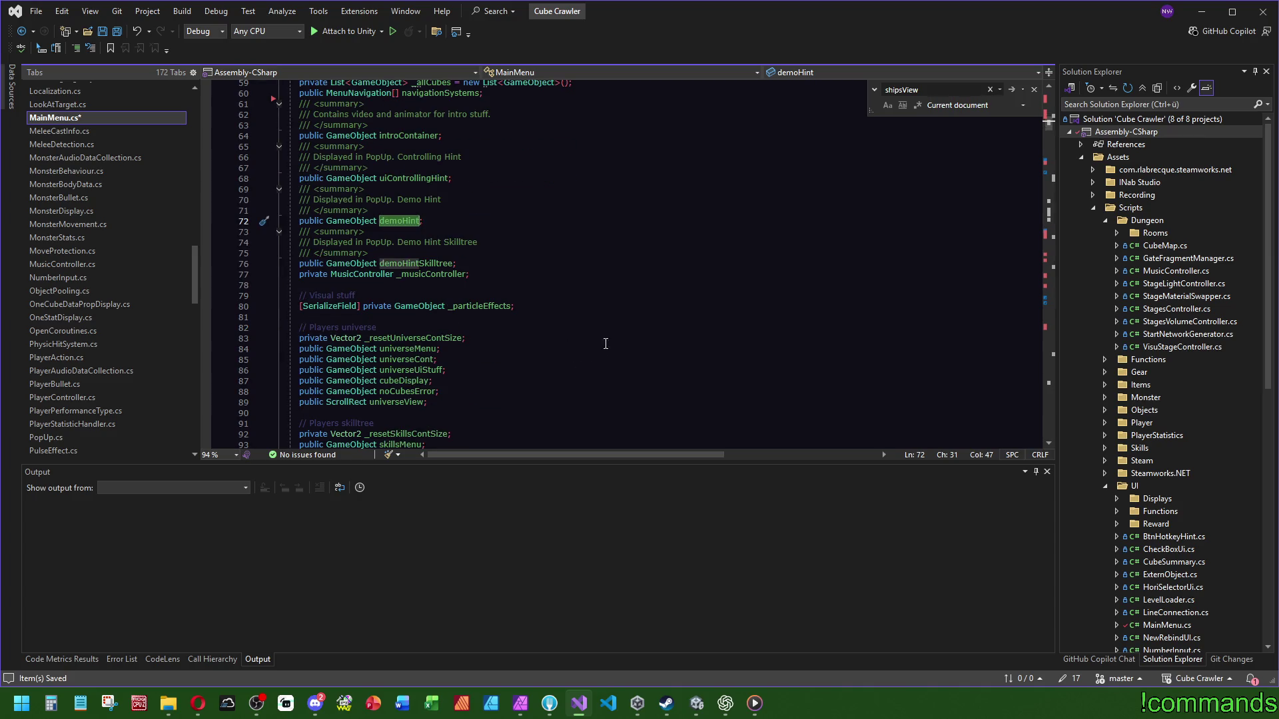
{"action": "scroll", "coordinate": [588, 321], "scroll_direction": "down", "scroll_amount": 4}
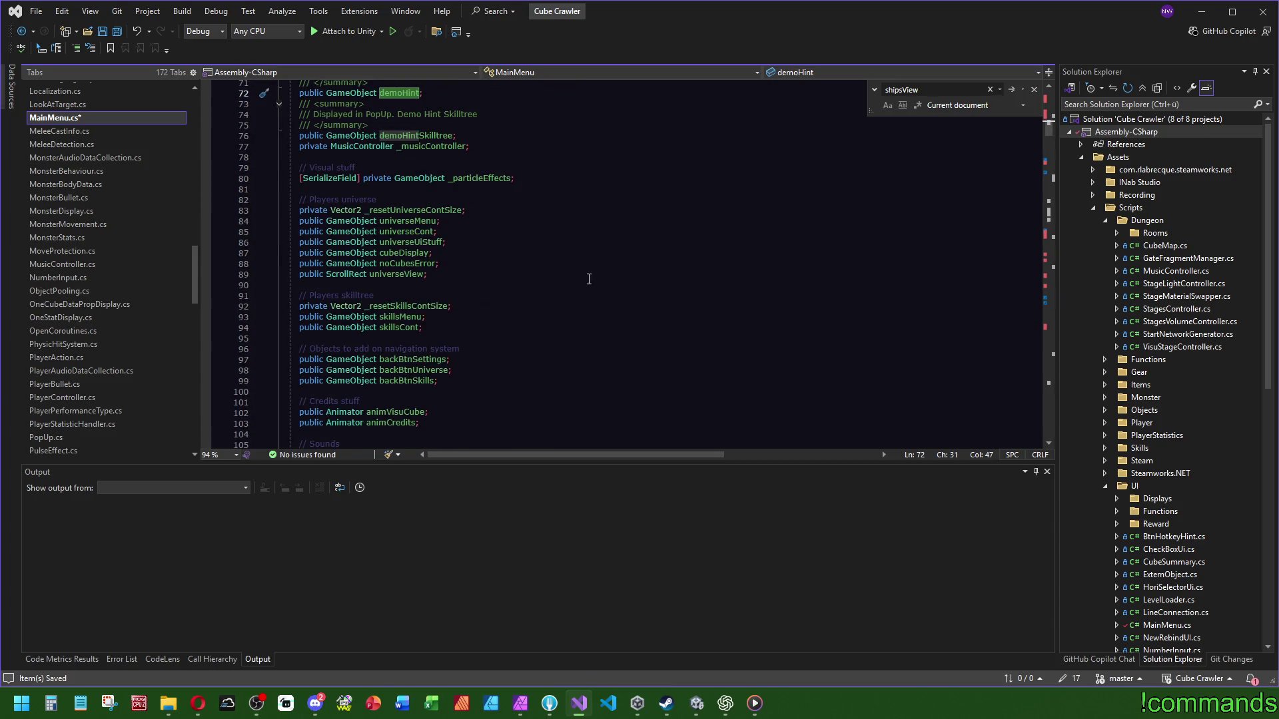
{"action": "key", "text": "alt+Tab"}
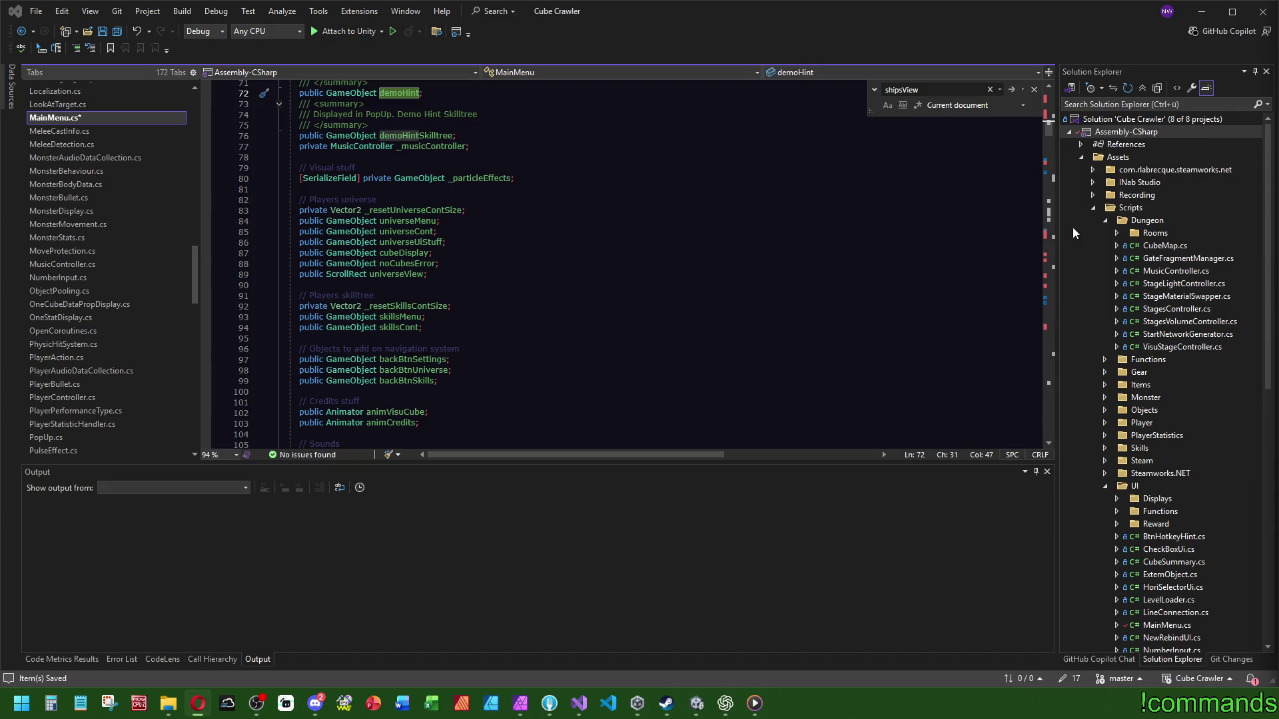
{"action": "left_click", "coordinate": [599, 273]}
{"action": "scroll", "coordinate": [666, 266], "scroll_direction": "down", "scroll_amount": 4}
{"action": "key", "text": "ctrl+s"}
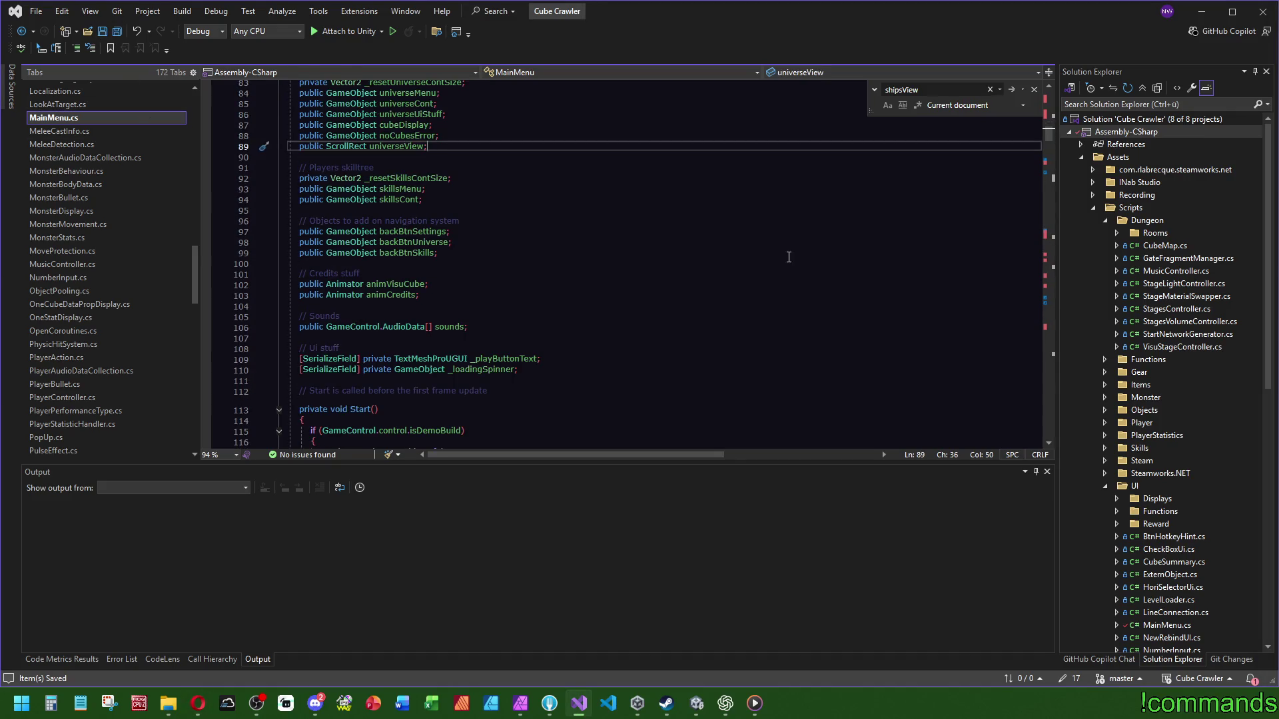
{"action": "scroll", "coordinate": [640, 361], "scroll_direction": "up", "scroll_amount": 18}
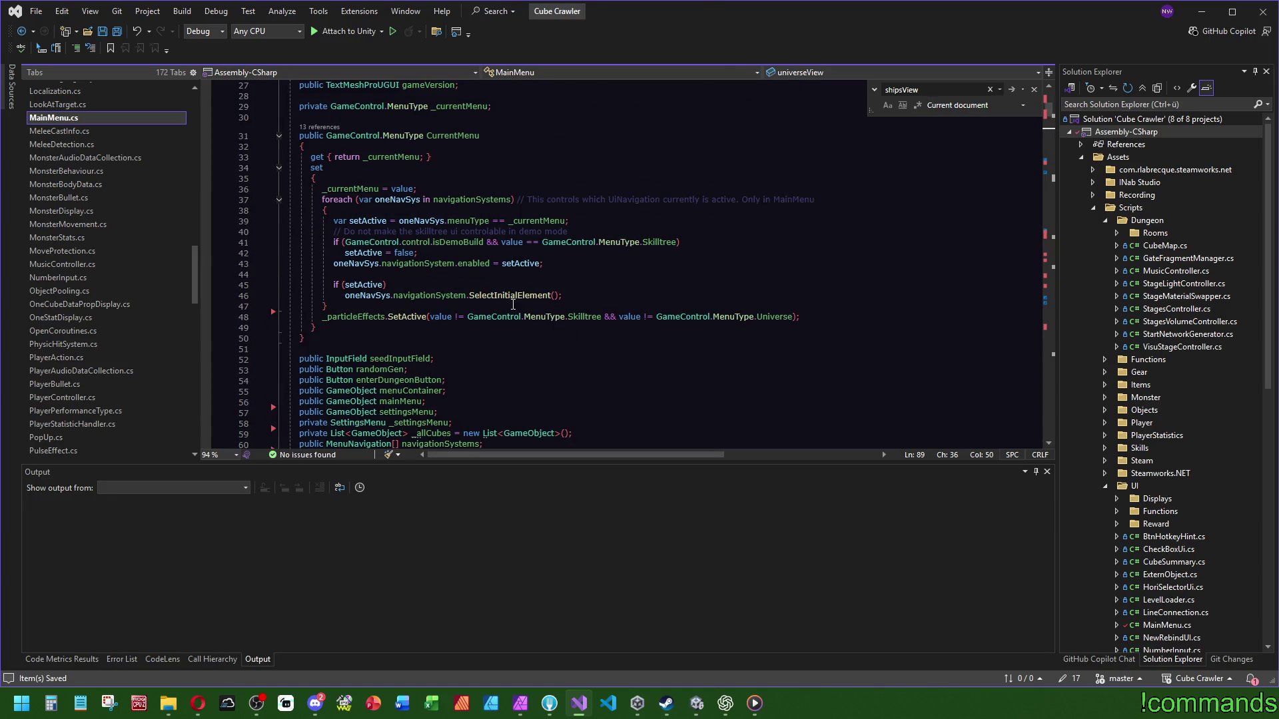
{"action": "scroll", "coordinate": [459, 346], "scroll_direction": "up", "scroll_amount": 9}
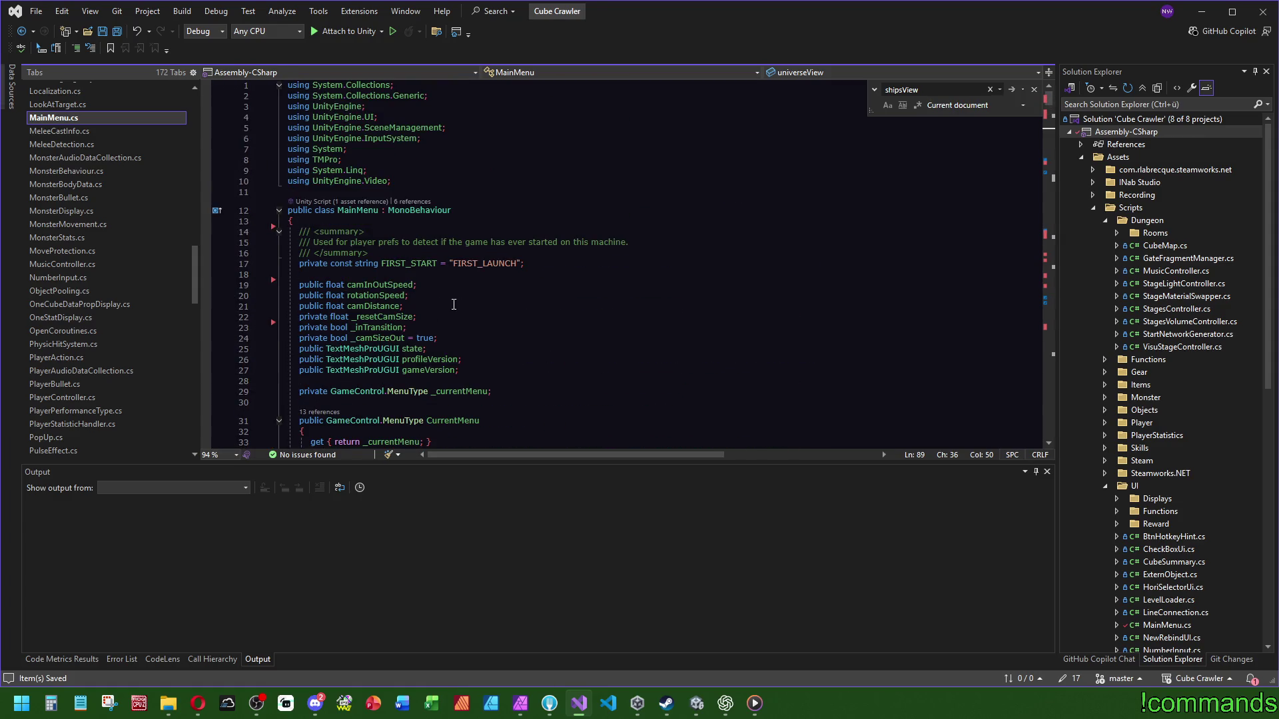
{"action": "left_click", "coordinate": [696, 703]}
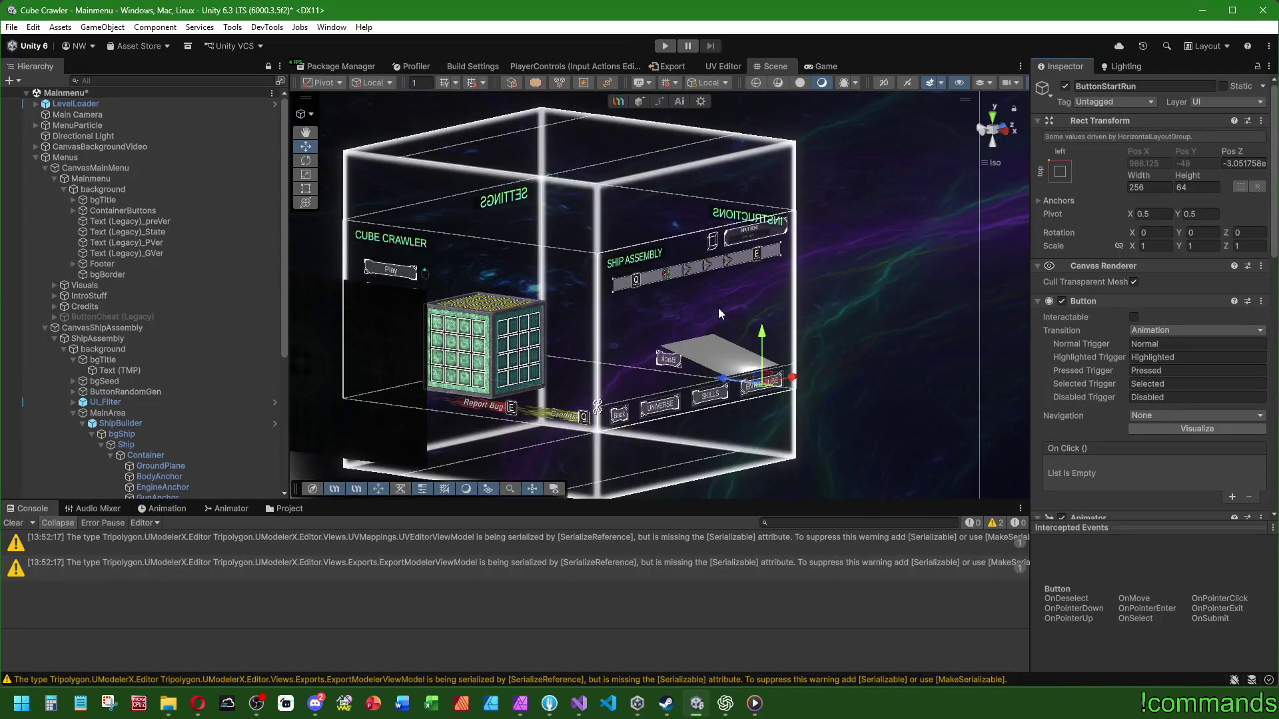
Step: Clear the console warnings and review the ShipBuilder object's prefab overrides
{"action": "left_click", "coordinate": [14, 522]}
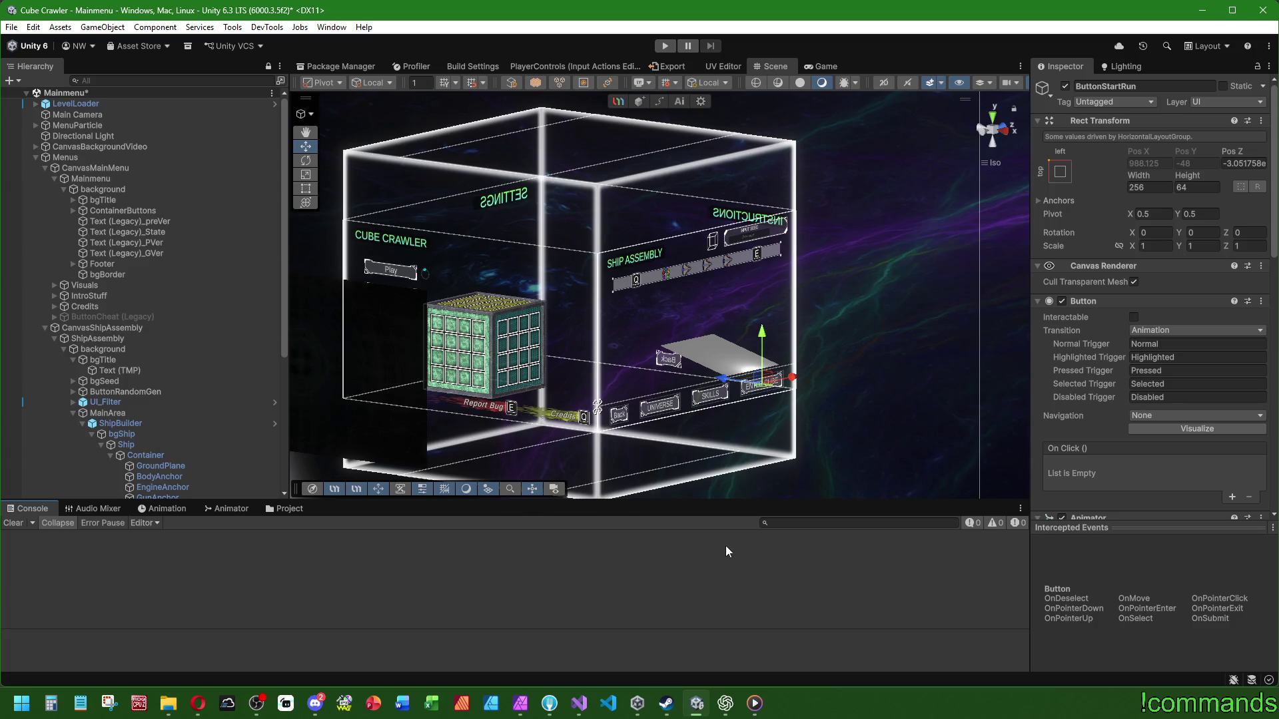
{"action": "left_click", "coordinate": [277, 509]}
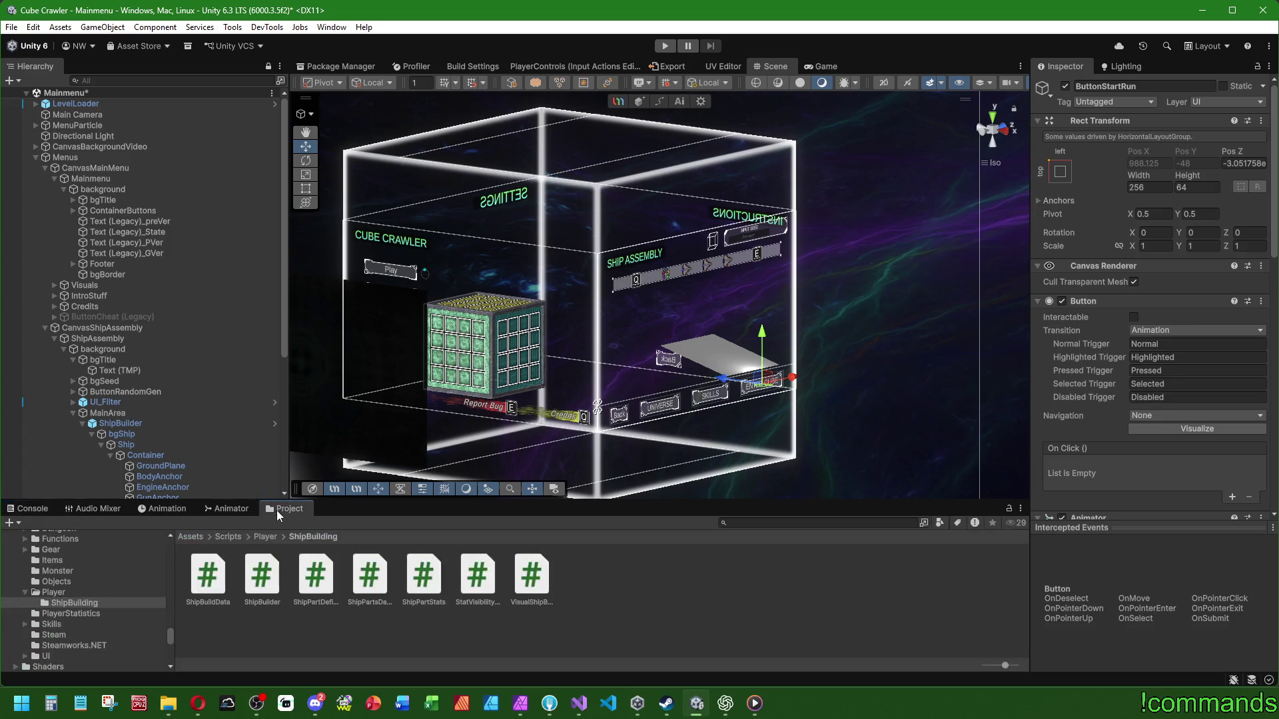
{"action": "left_click", "coordinate": [32, 509]}
{"action": "left_click", "coordinate": [128, 424]}
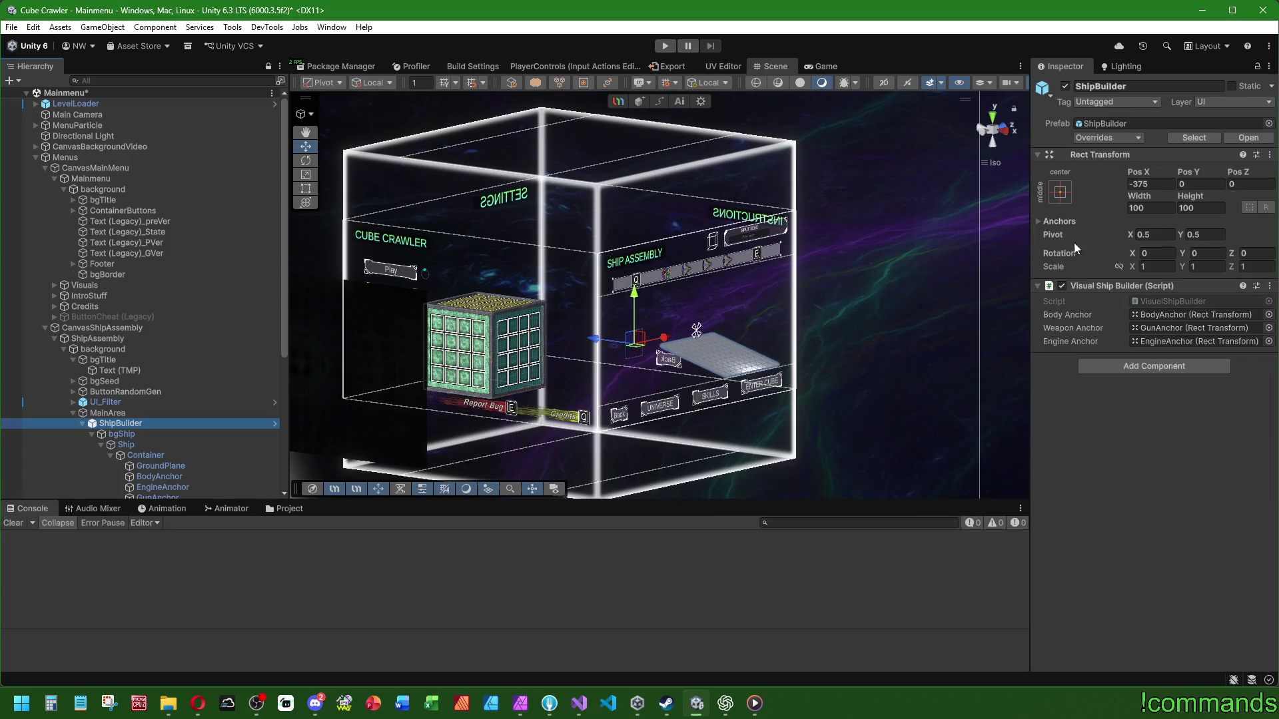
{"action": "left_click", "coordinate": [1106, 138]}
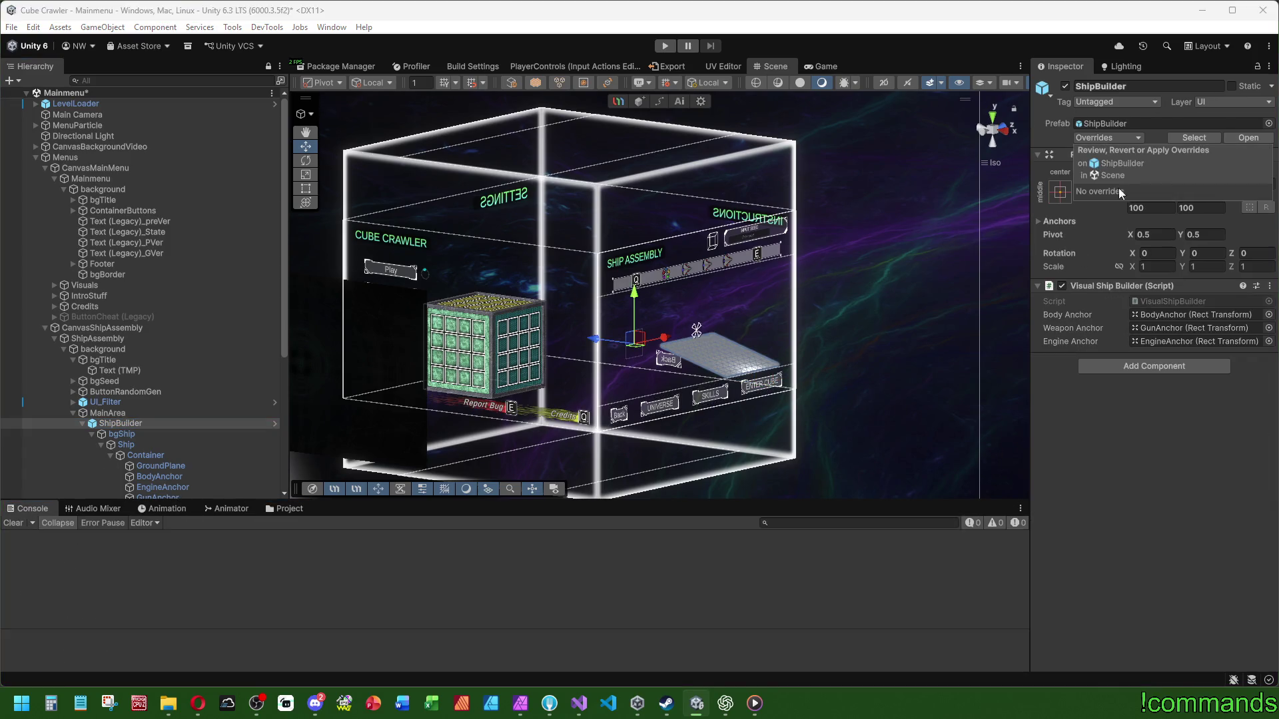
{"action": "left_click", "coordinate": [183, 422]}
{"action": "scroll", "coordinate": [501, 433], "scroll_direction": "down", "scroll_amount": 2}
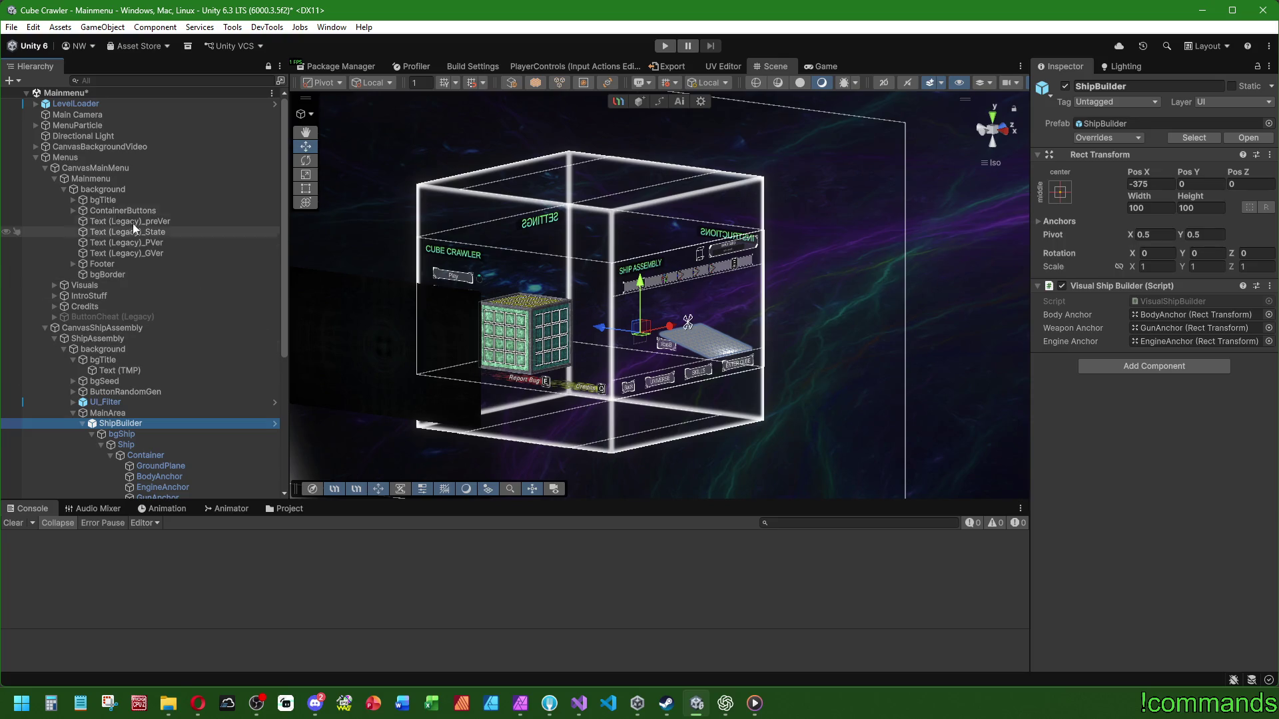
Step: Inspect CanvasMainMenu and CanvasShipAssembly, collapsing the Sounds list and Ui Navigation components
{"action": "left_click", "coordinate": [121, 168]}
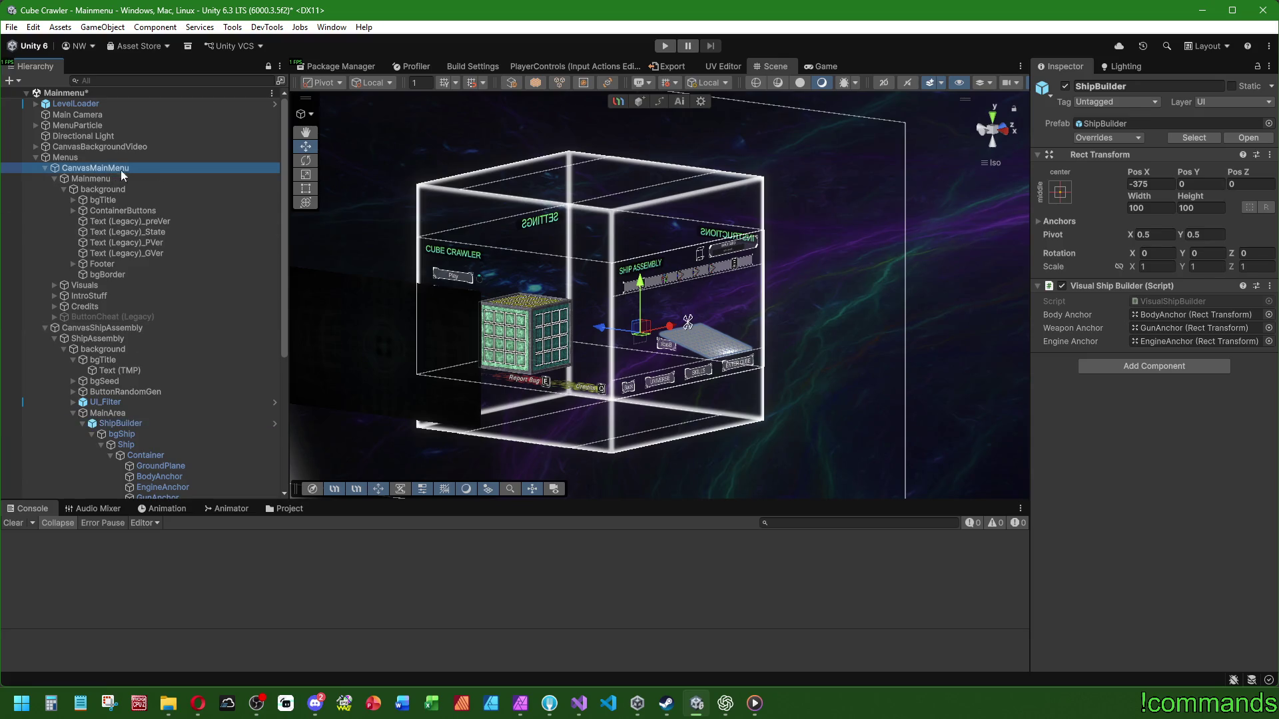
{"action": "scroll", "coordinate": [1085, 399], "scroll_direction": "down", "scroll_amount": 3}
{"action": "scroll", "coordinate": [1086, 399], "scroll_direction": "down", "scroll_amount": 10}
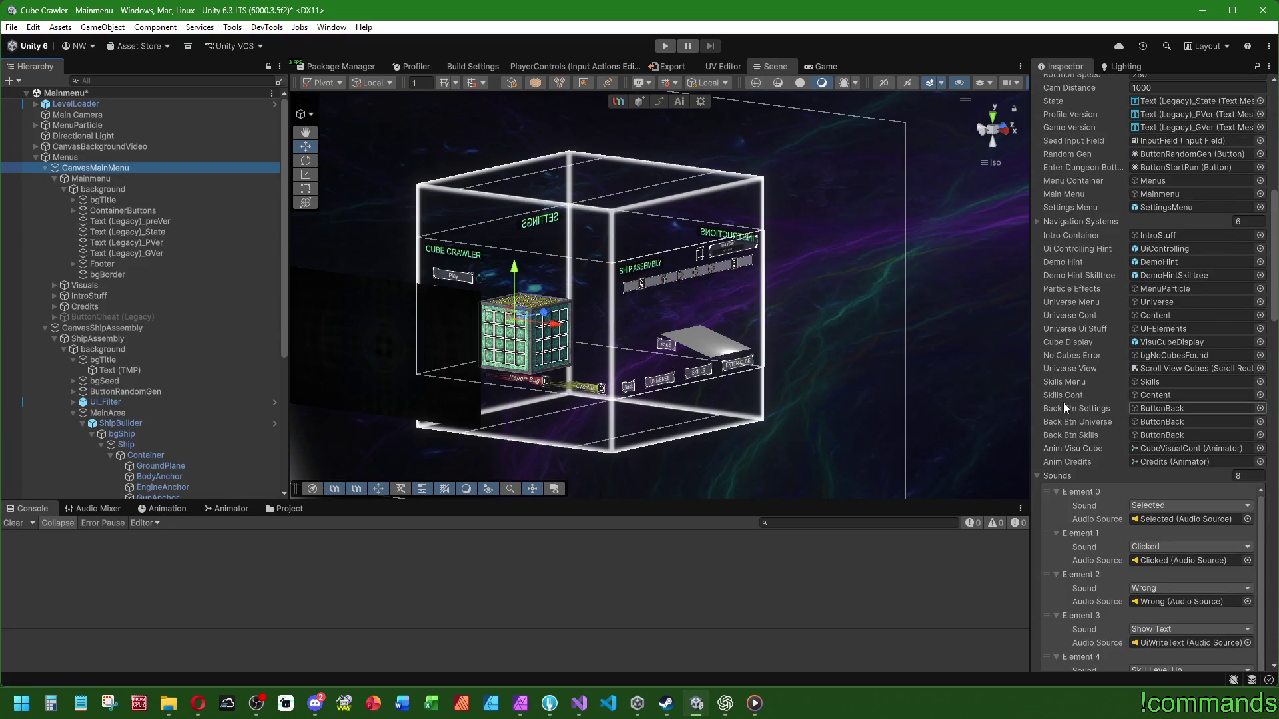
{"action": "scroll", "coordinate": [1062, 405], "scroll_direction": "down", "scroll_amount": 5}
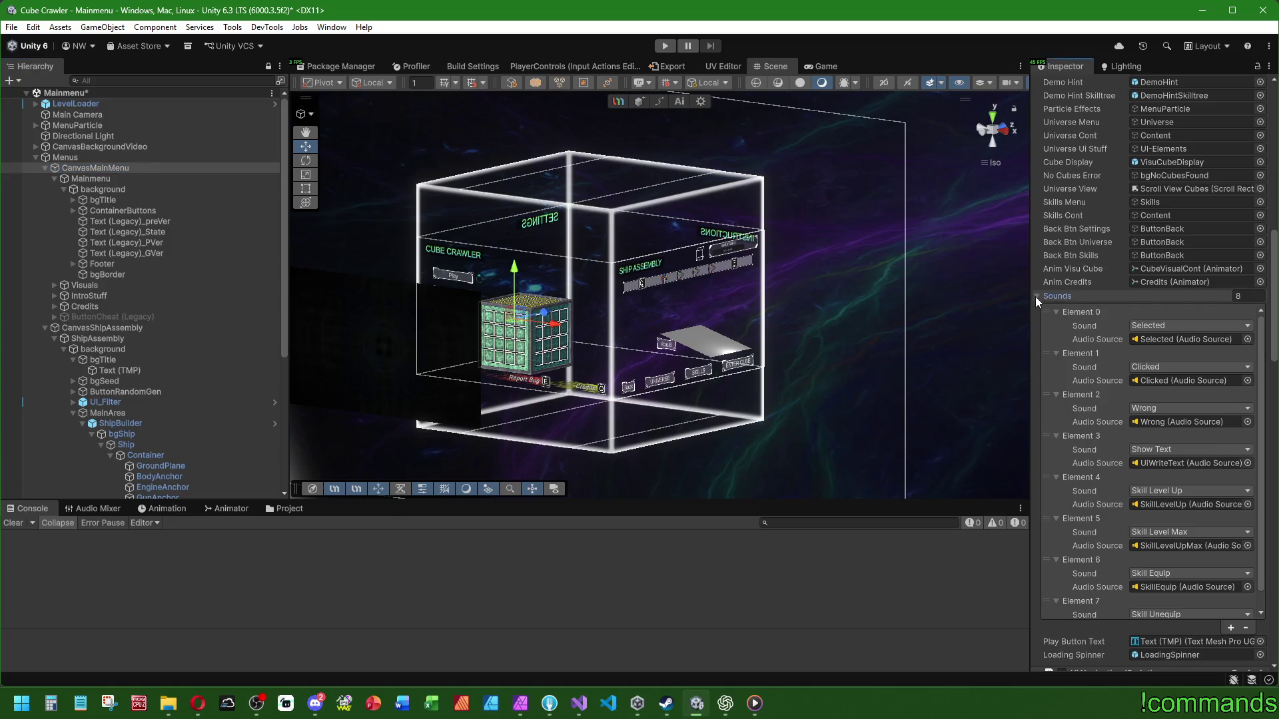
{"action": "left_click", "coordinate": [1036, 297]}
{"action": "scroll", "coordinate": [1080, 235], "scroll_direction": "up", "scroll_amount": 8}
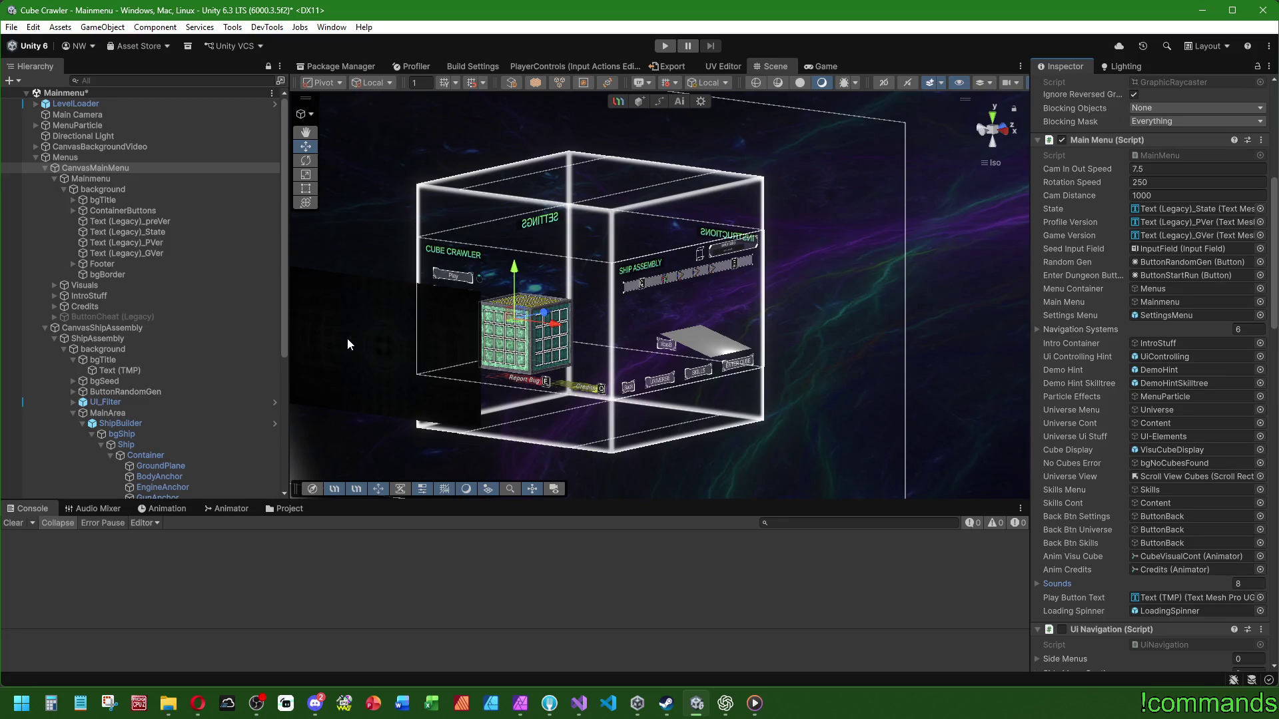
{"action": "left_click", "coordinate": [138, 329]}
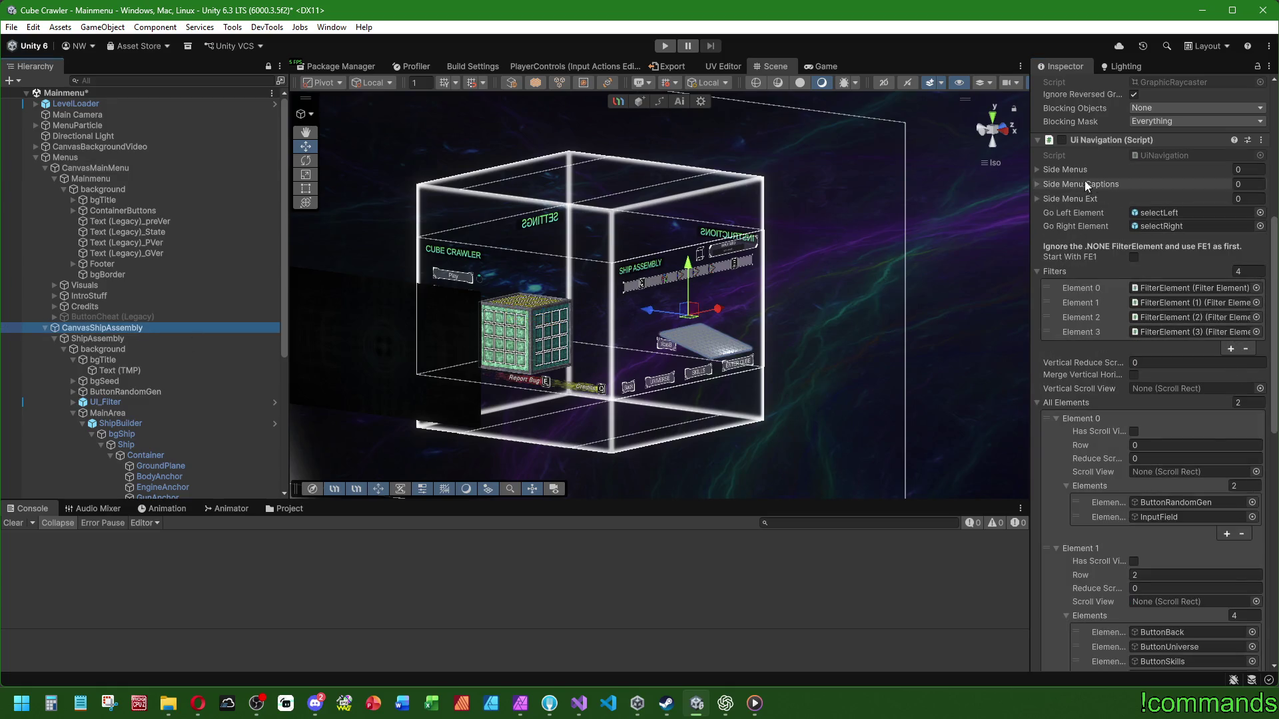
{"action": "scroll", "coordinate": [1087, 186], "scroll_direction": "up", "scroll_amount": 5}
{"action": "left_click", "coordinate": [1045, 321]}
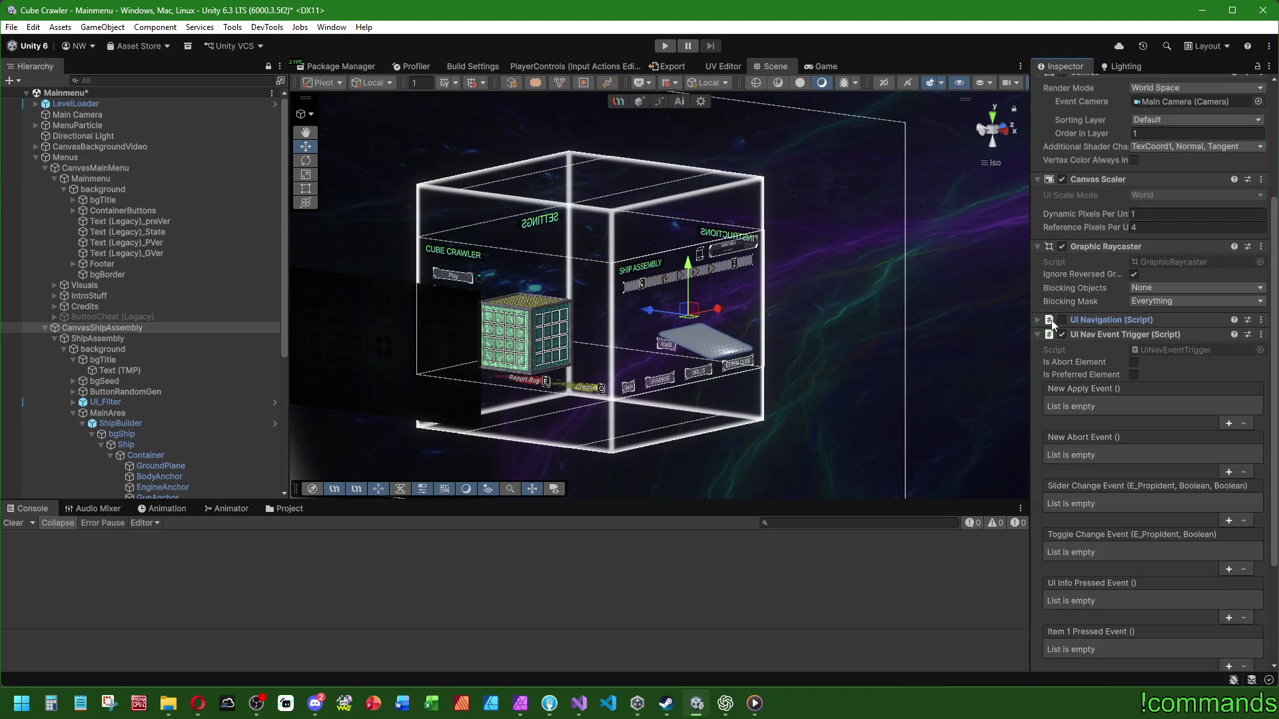
{"action": "left_click", "coordinate": [1038, 334]}
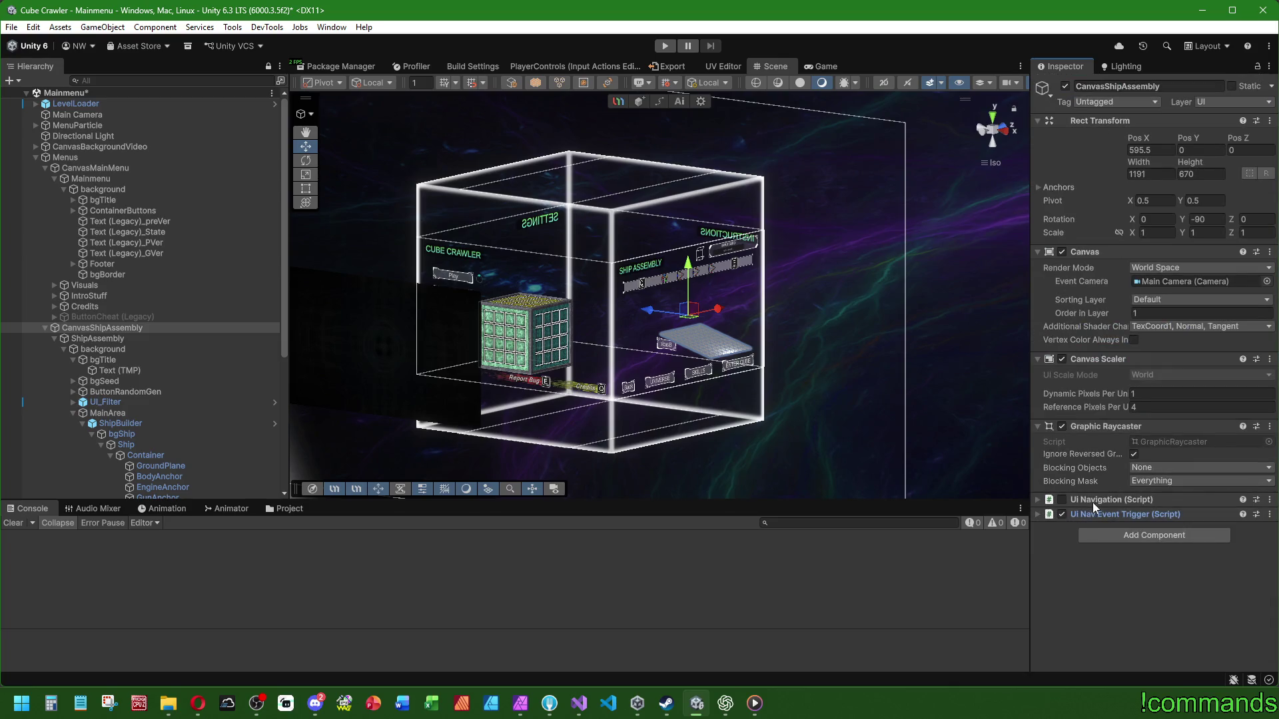
Step: Ping the MainMenu script from CanvasMainMenu's script field and select the UI scripts folder
{"action": "left_click", "coordinate": [285, 509]}
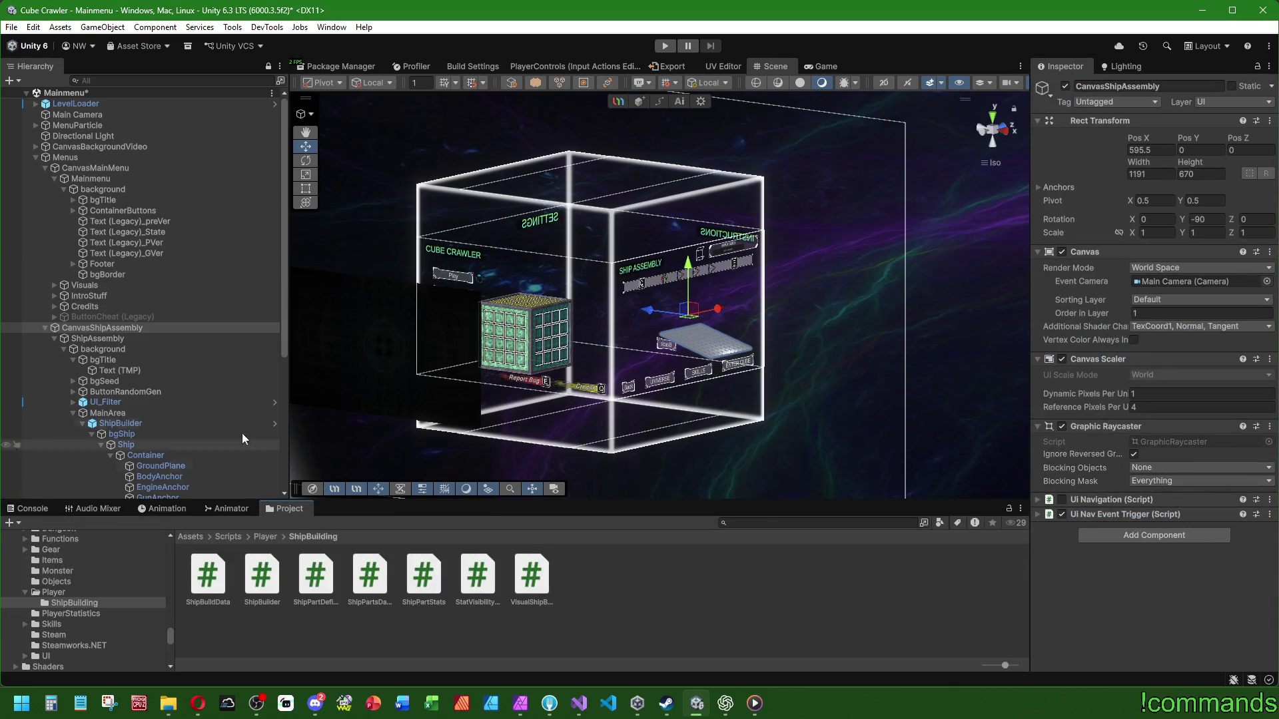
{"action": "left_click", "coordinate": [133, 177]}
{"action": "left_click", "coordinate": [128, 169]}
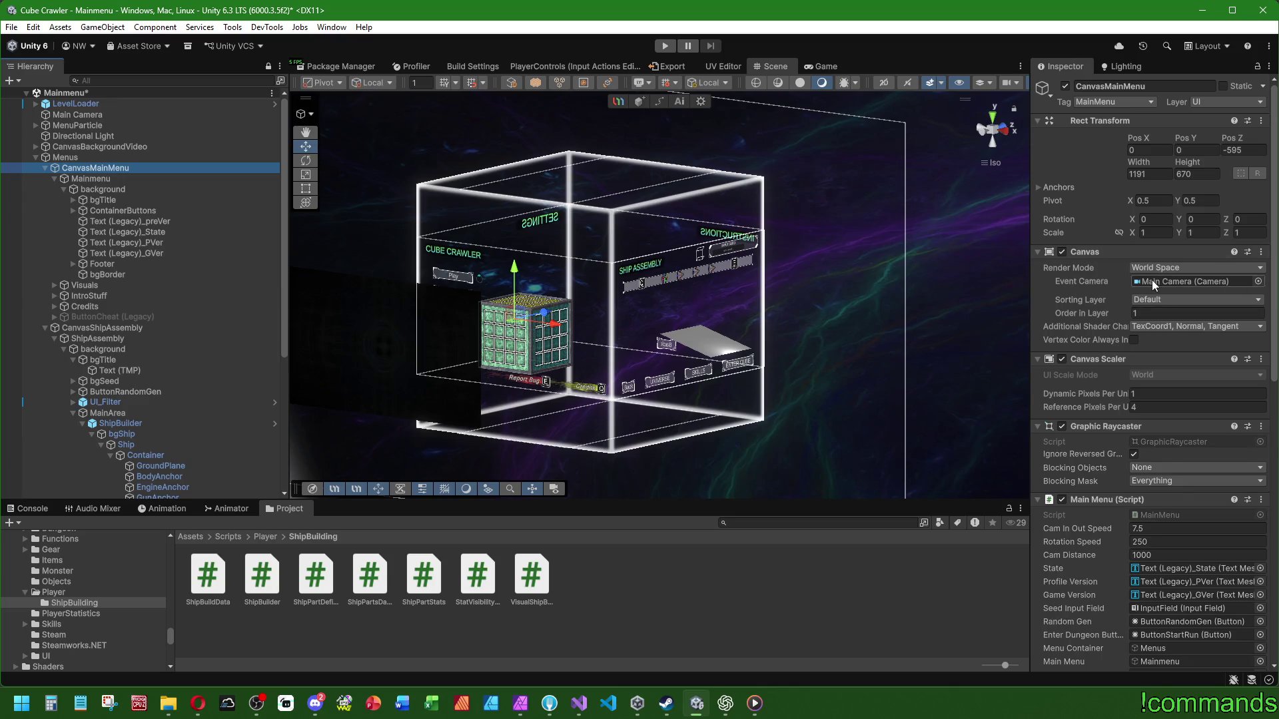
{"action": "scroll", "coordinate": [1158, 279], "scroll_direction": "down", "scroll_amount": 8}
{"action": "left_click", "coordinate": [1165, 267]}
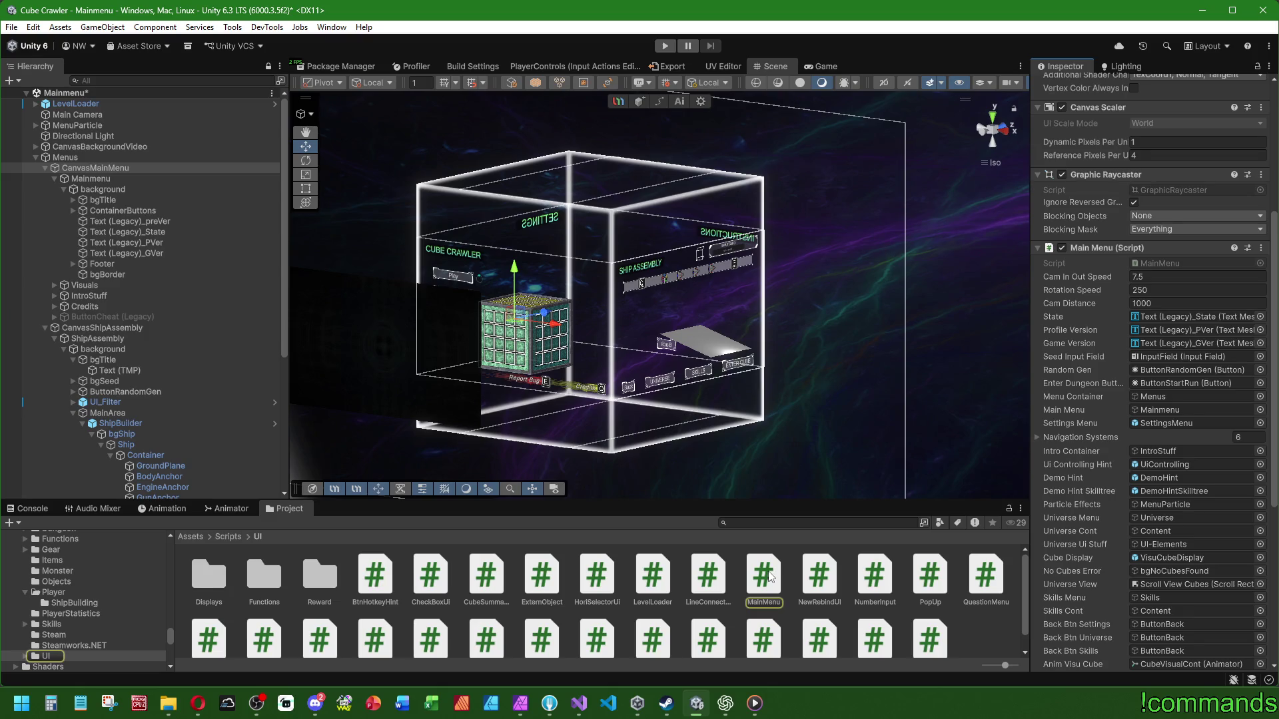
{"action": "left_click", "coordinate": [972, 638]}
Step: Create a Menus folder in Scripts/UI and drag MainMenu.cs into it
{"action": "right_click", "coordinate": [974, 628]}
{"action": "mouse_move", "coordinate": [1065, 252]}
{"action": "left_click", "coordinate": [1208, 262]}
{"action": "type", "text": "Menus"}
{"action": "key", "text": "Return"}
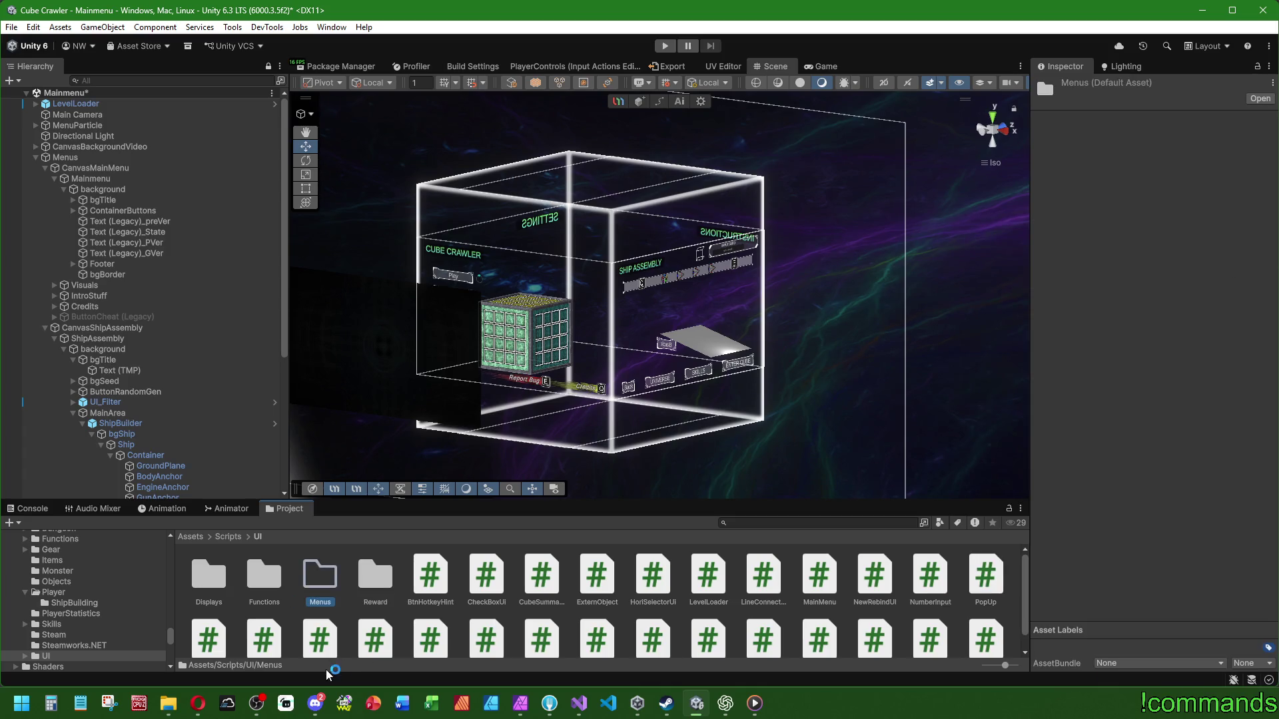
{"action": "mouse_move", "coordinate": [820, 577]}
{"action": "left_mouse_down"}
{"action": "mouse_move", "coordinate": [311, 579]}
{"action": "mouse_move", "coordinate": [321, 572]}
{"action": "left_mouse_up"}
Step: Select the QuestionMenu script, then switch to Discord and dismiss the file upload overlay
{"action": "scroll", "coordinate": [973, 593], "scroll_direction": "down", "scroll_amount": 1}
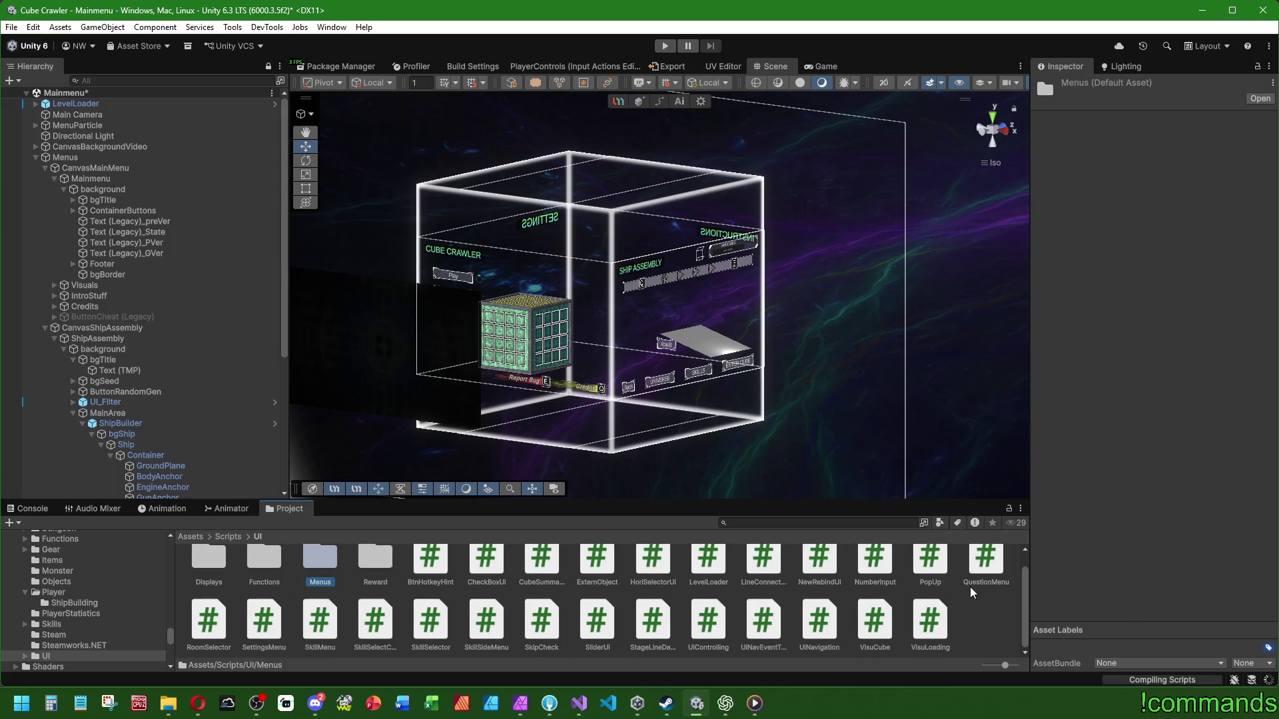
{"action": "scroll", "coordinate": [971, 593], "scroll_direction": "up", "scroll_amount": 1}
{"action": "left_click", "coordinate": [984, 578]}
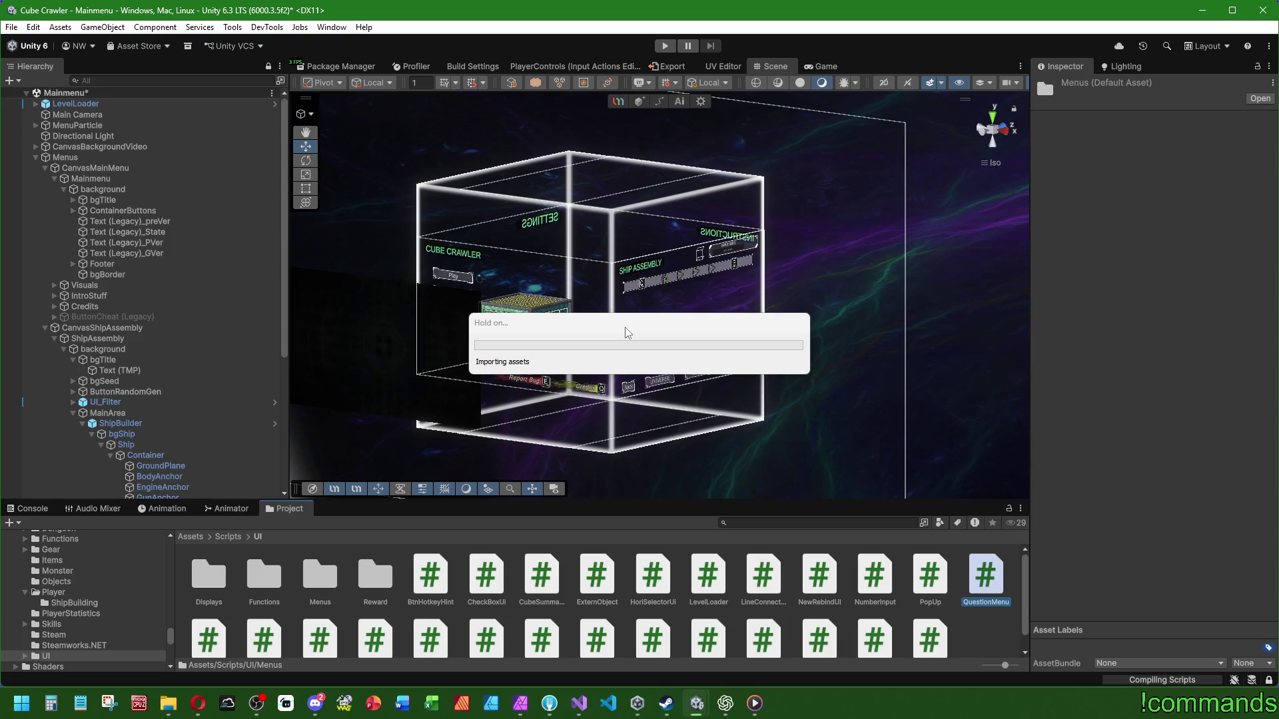
{"action": "left_click", "coordinate": [314, 712]}
{"action": "mouse_move", "coordinate": [314, 714]}
{"action": "left_mouse_down"}
{"action": "mouse_move", "coordinate": [199, 649]}
{"action": "mouse_move", "coordinate": [120, 491]}
{"action": "mouse_move", "coordinate": [163, 358]}
{"action": "mouse_move", "coordinate": [334, 420]}
{"action": "mouse_move", "coordinate": [865, 194]}
{"action": "mouse_move", "coordinate": [825, 199]}
{"action": "mouse_move", "coordinate": [789, 355]}
{"action": "mouse_move", "coordinate": [909, 326]}
{"action": "left_mouse_up"}
{"action": "scroll", "coordinate": [134, 466], "scroll_direction": "down", "scroll_amount": 4}
{"action": "key", "text": "Escape"}
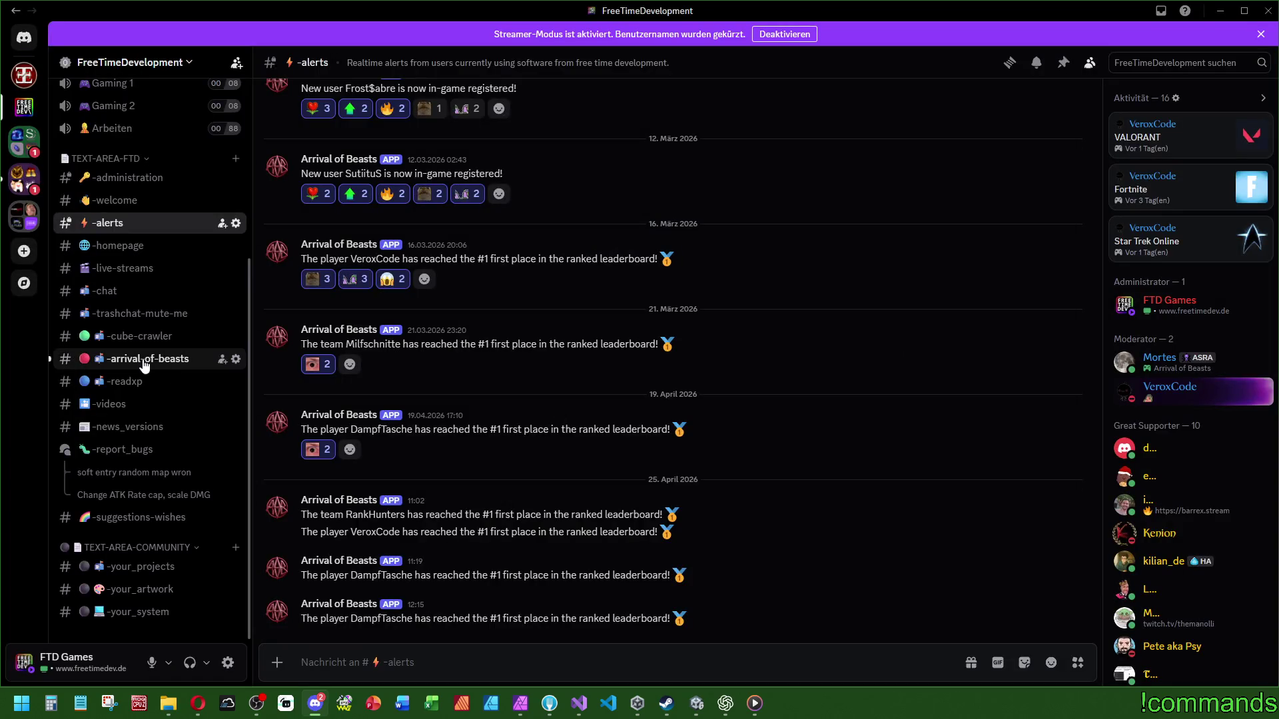
Step: Enlarge the gameplay screenshot in the -arrival-of-beasts channel, close it, and return to Unity
{"action": "left_click", "coordinate": [144, 363]}
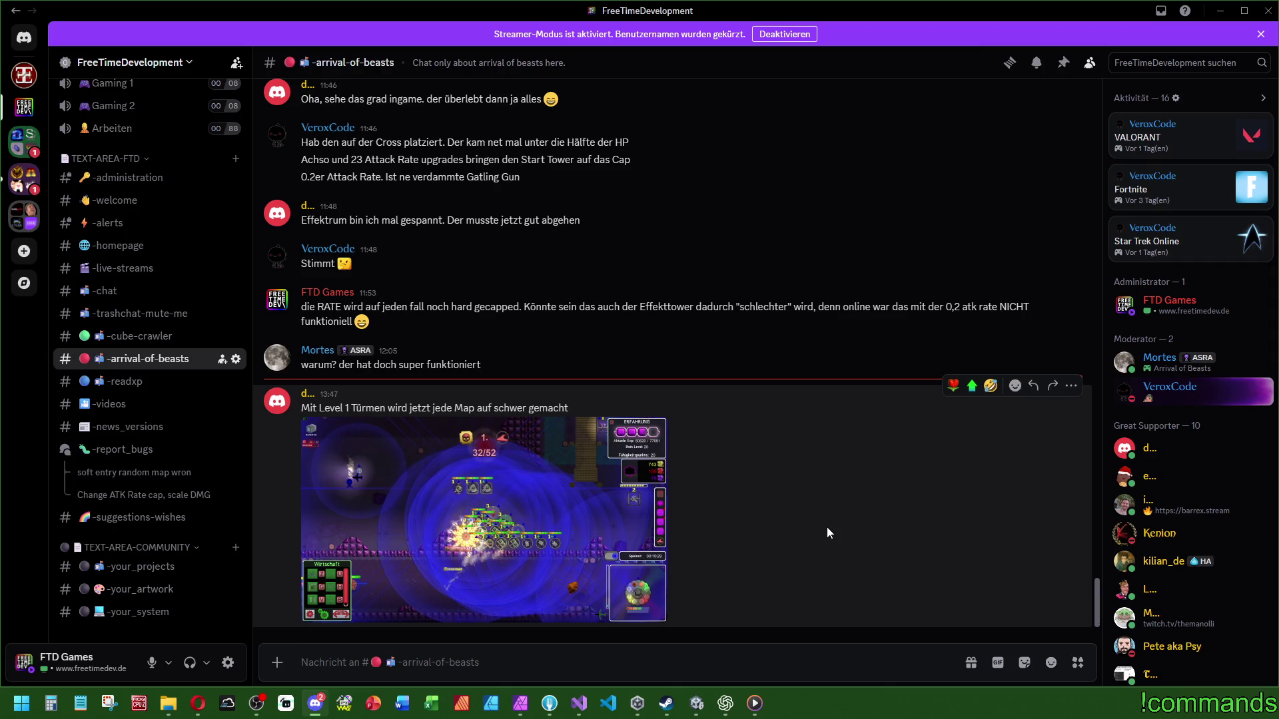
{"action": "left_click", "coordinate": [517, 511]}
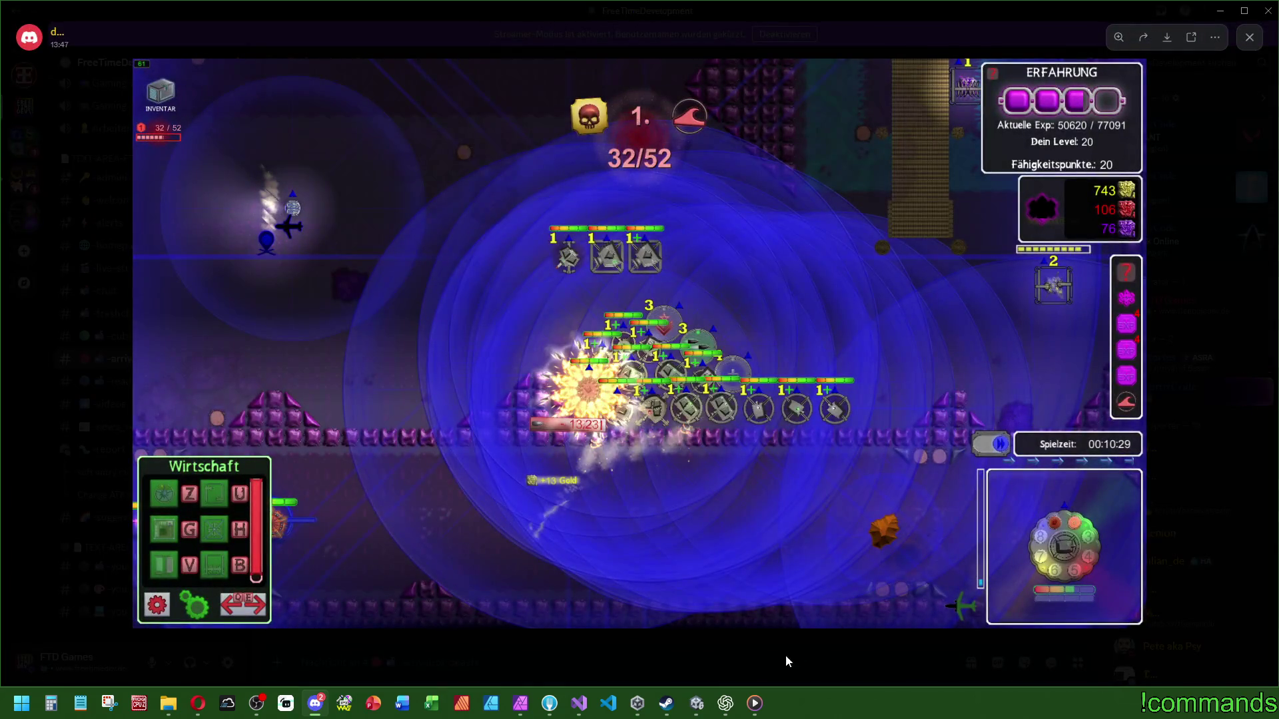
{"action": "left_click", "coordinate": [786, 654]}
{"action": "key", "text": "alt+Tab"}
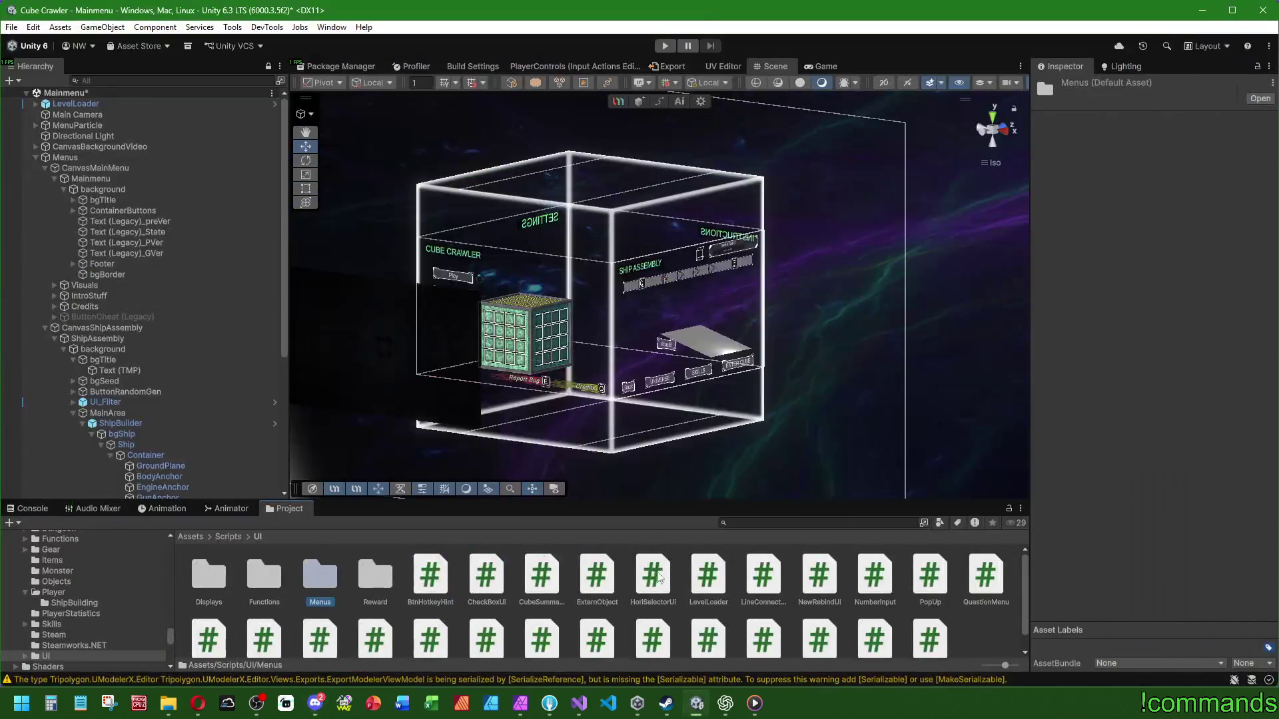
Step: Drag the QuestionMenu and SettingsMenu scripts from Scripts/UI into the Menus folder
{"action": "scroll", "coordinate": [156, 442], "scroll_direction": "up", "scroll_amount": 3}
{"action": "scroll", "coordinate": [158, 445], "scroll_direction": "down", "scroll_amount": 3}
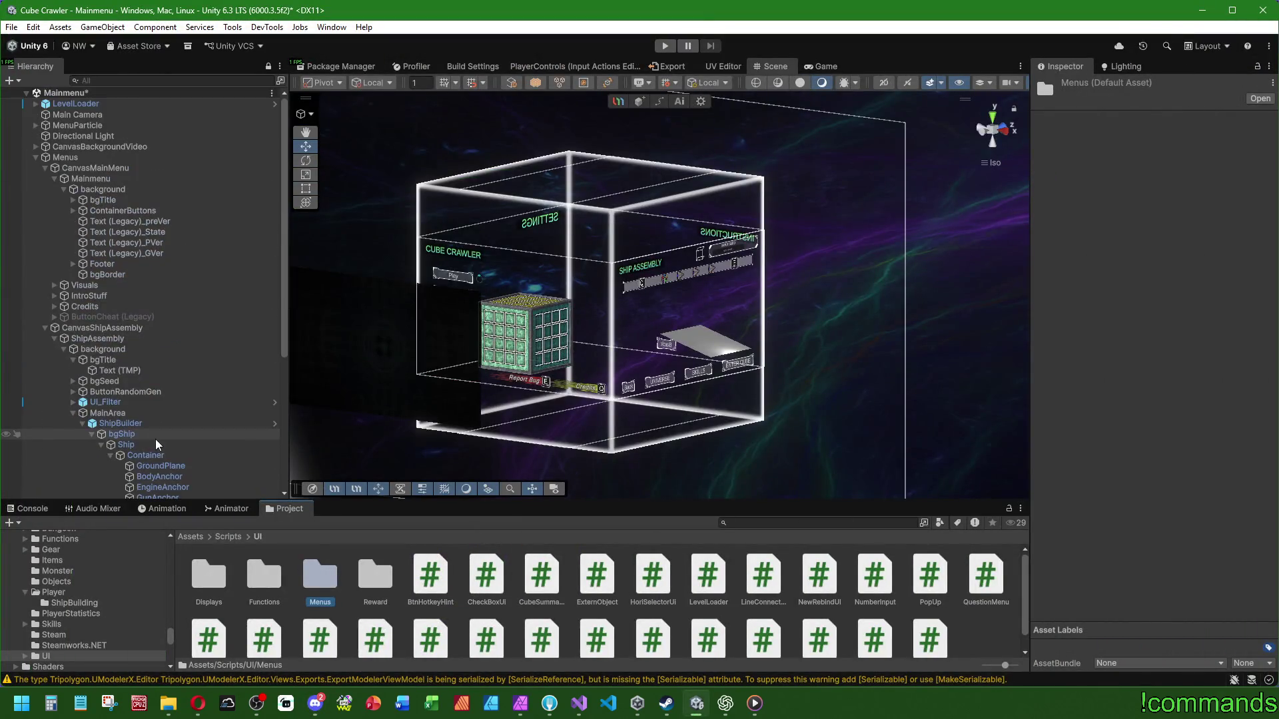
{"action": "mouse_move", "coordinate": [984, 573]}
{"action": "left_mouse_down"}
{"action": "mouse_move", "coordinate": [294, 572]}
{"action": "mouse_move", "coordinate": [326, 580]}
{"action": "left_mouse_up"}
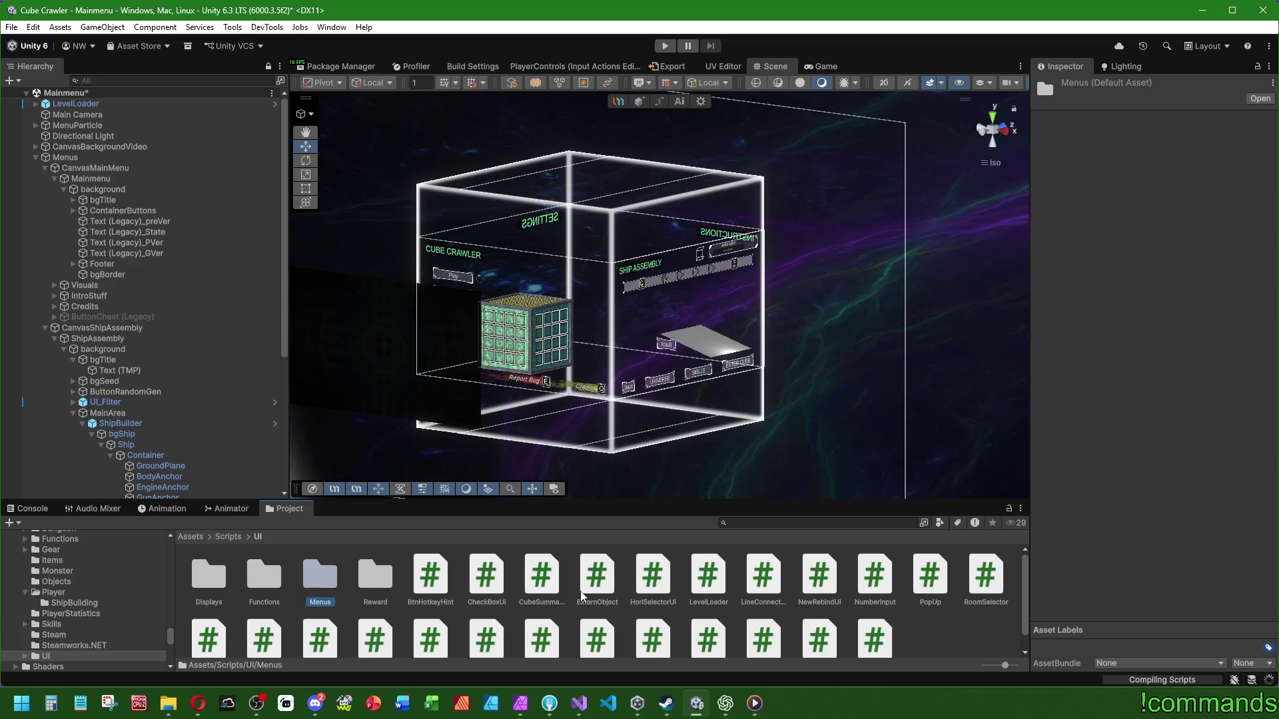
{"action": "scroll", "coordinate": [586, 590], "scroll_direction": "down", "scroll_amount": 1}
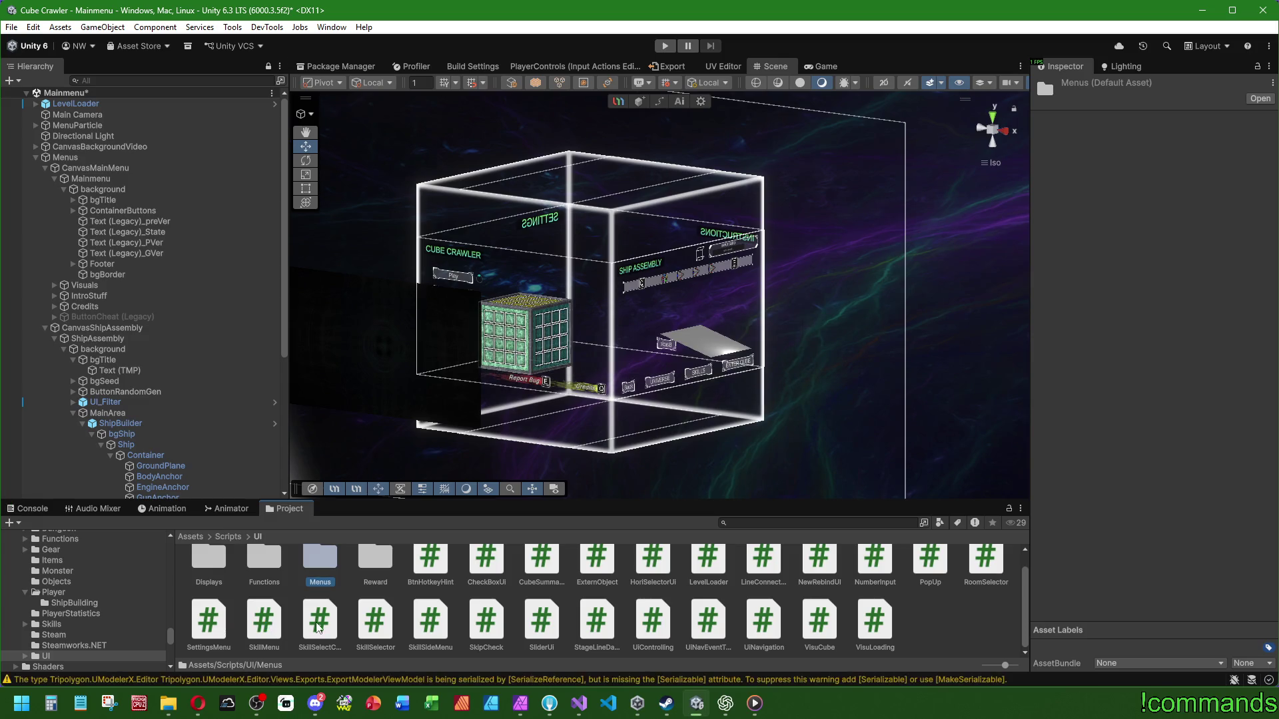
{"action": "left_click_drag", "start_coordinate": [209, 621], "coordinate": [320, 559]}
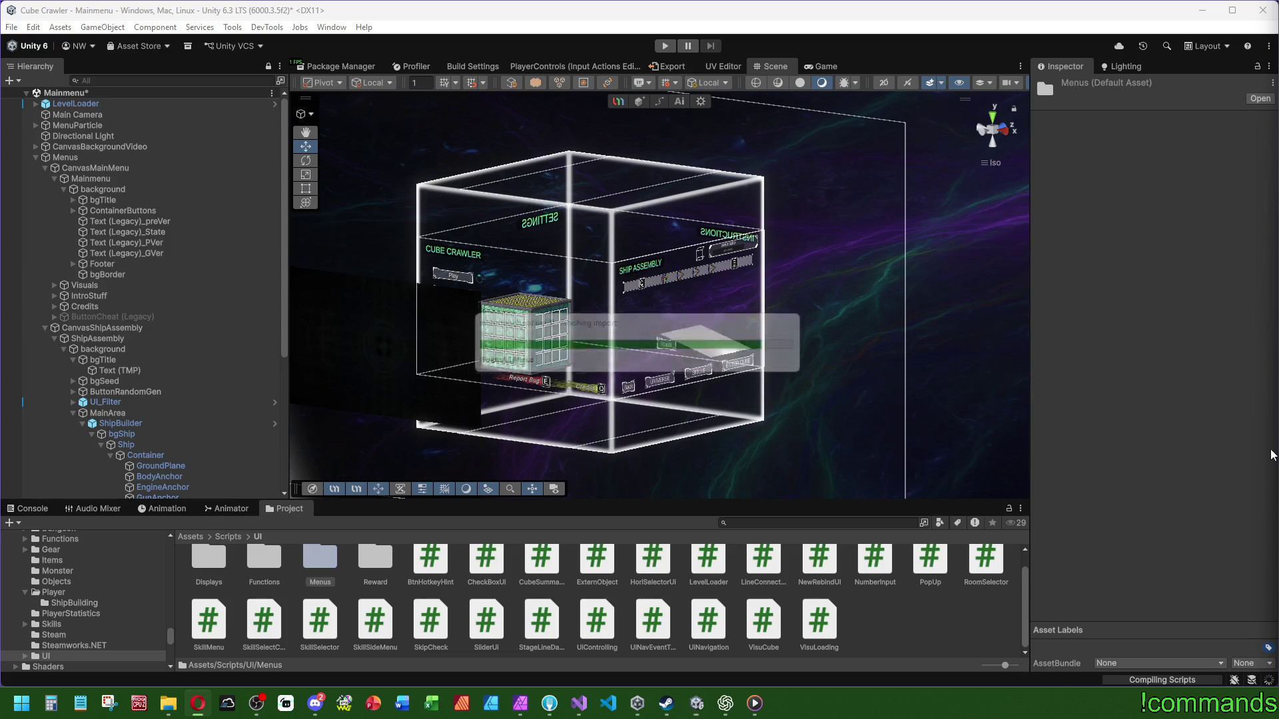
{"action": "scroll", "coordinate": [286, 603], "scroll_direction": "up", "scroll_amount": 1}
{"action": "scroll", "coordinate": [266, 612], "scroll_direction": "down", "scroll_amount": 1}
{"action": "scroll", "coordinate": [260, 615], "scroll_direction": "up", "scroll_amount": 1}
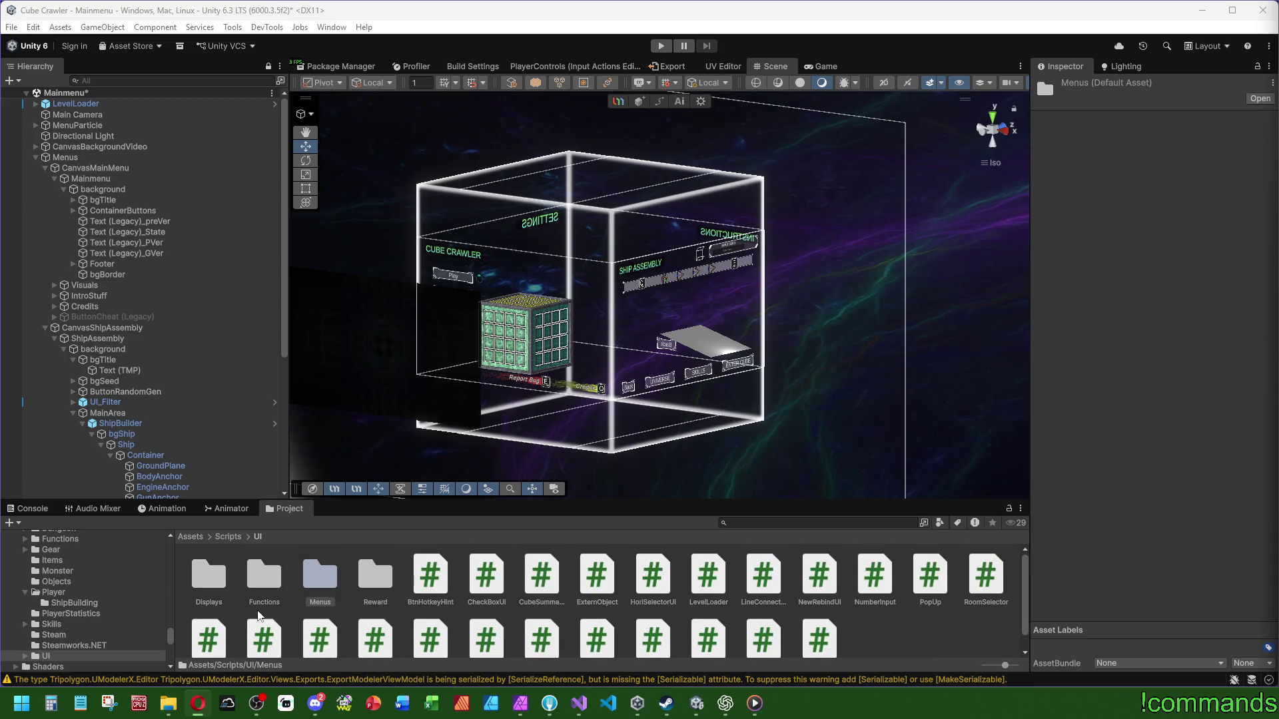
{"action": "left_click", "coordinate": [322, 573]}
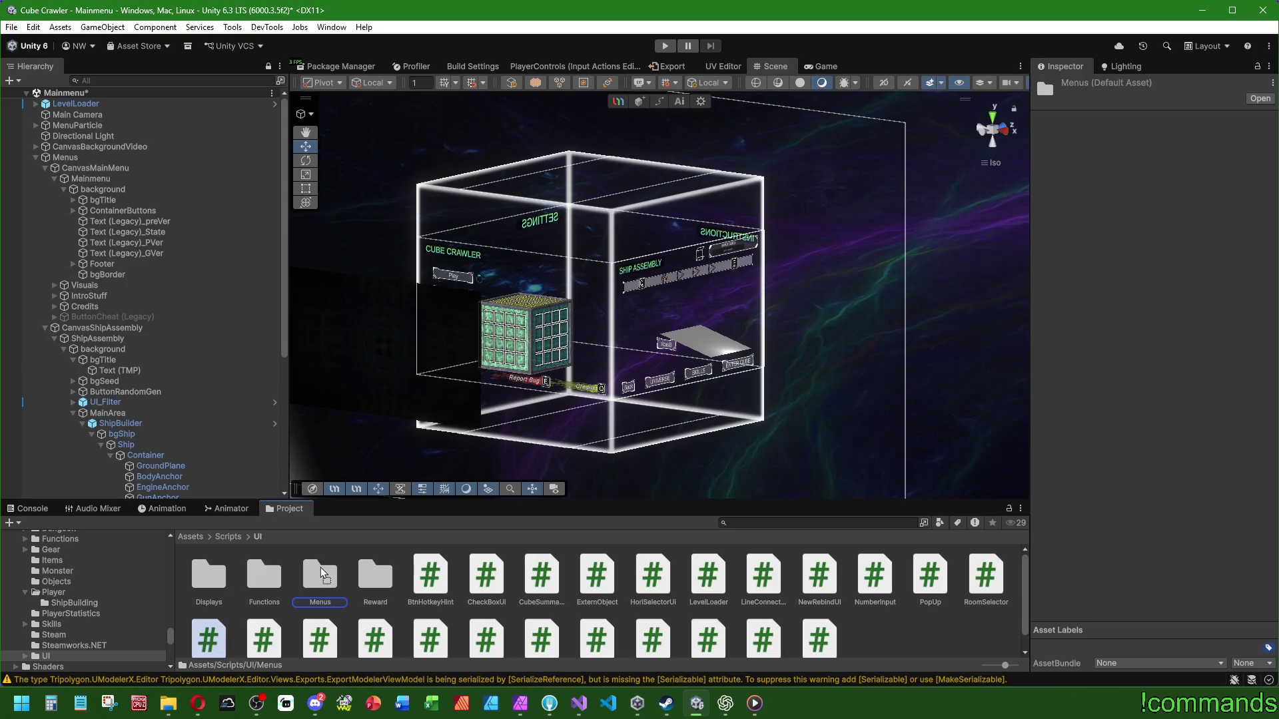
{"action": "scroll", "coordinate": [811, 630], "scroll_direction": "down", "scroll_amount": 1}
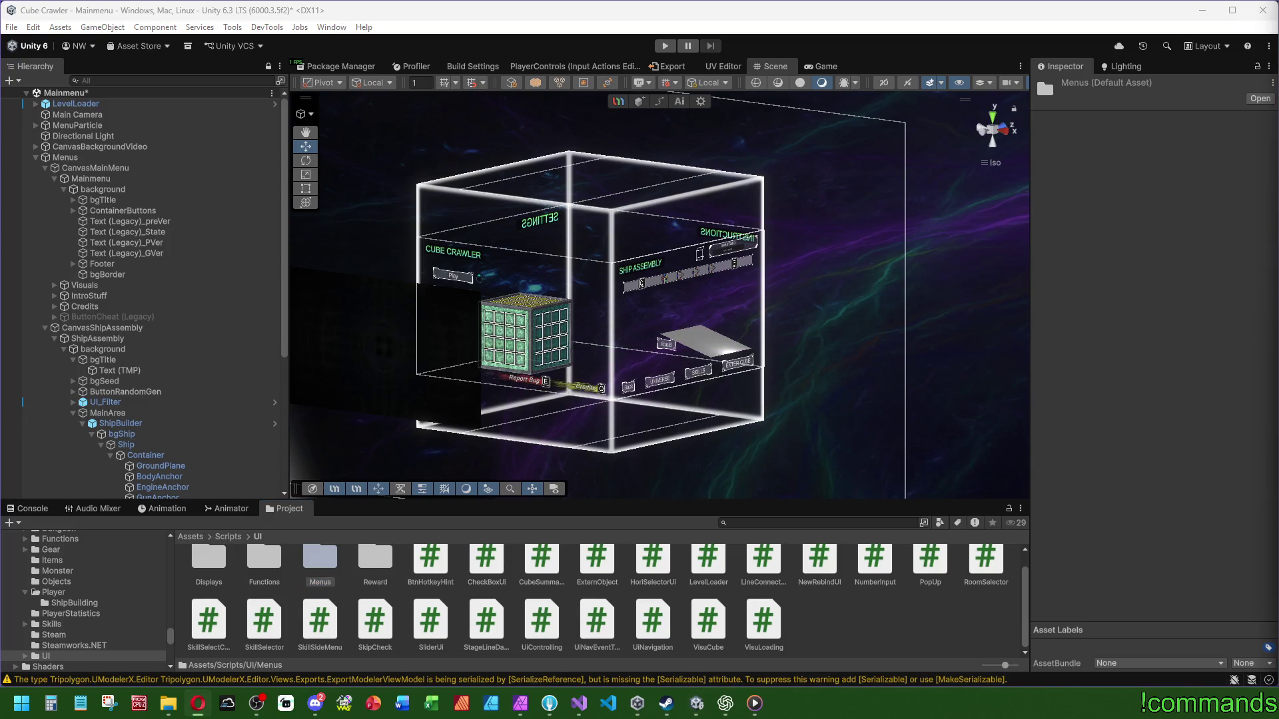
{"action": "left_click", "coordinate": [1070, 533]}
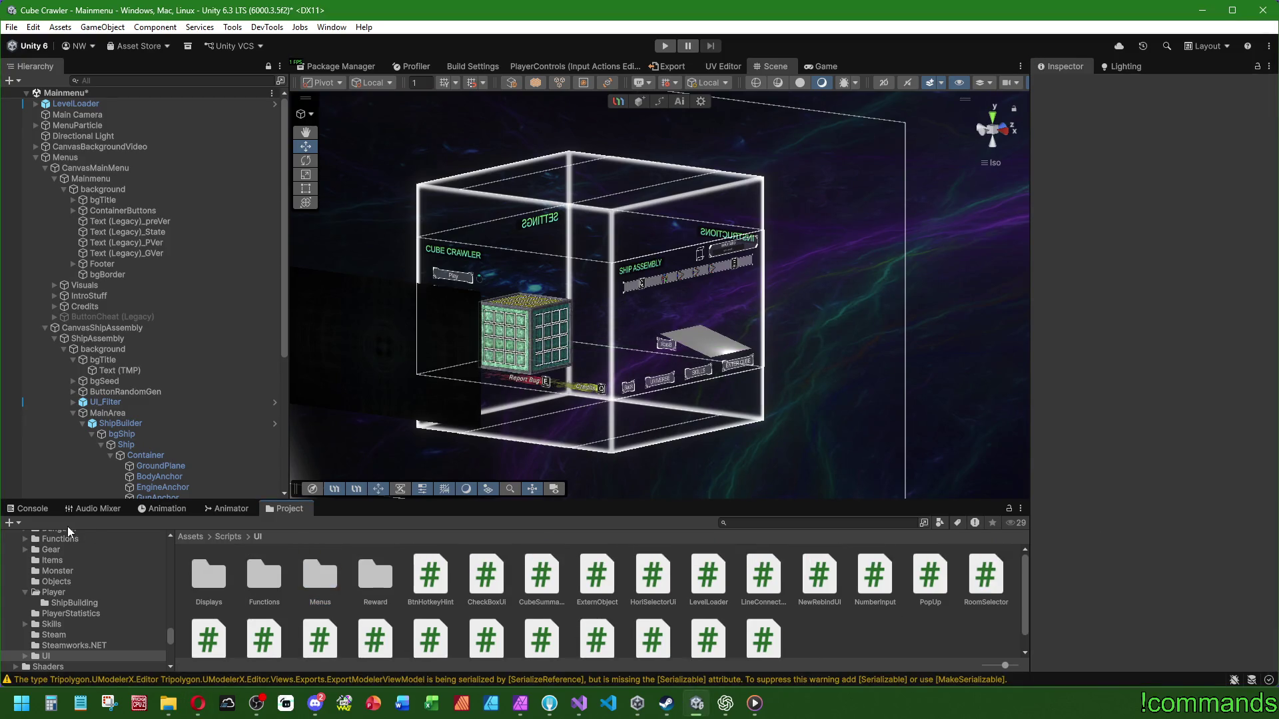
Step: Clear the console, create a ShipAssemblyMenu MonoBehaviour script in Menus, and open it
{"action": "left_click", "coordinate": [32, 508]}
{"action": "left_click", "coordinate": [13, 523]}
{"action": "left_click", "coordinate": [285, 508]}
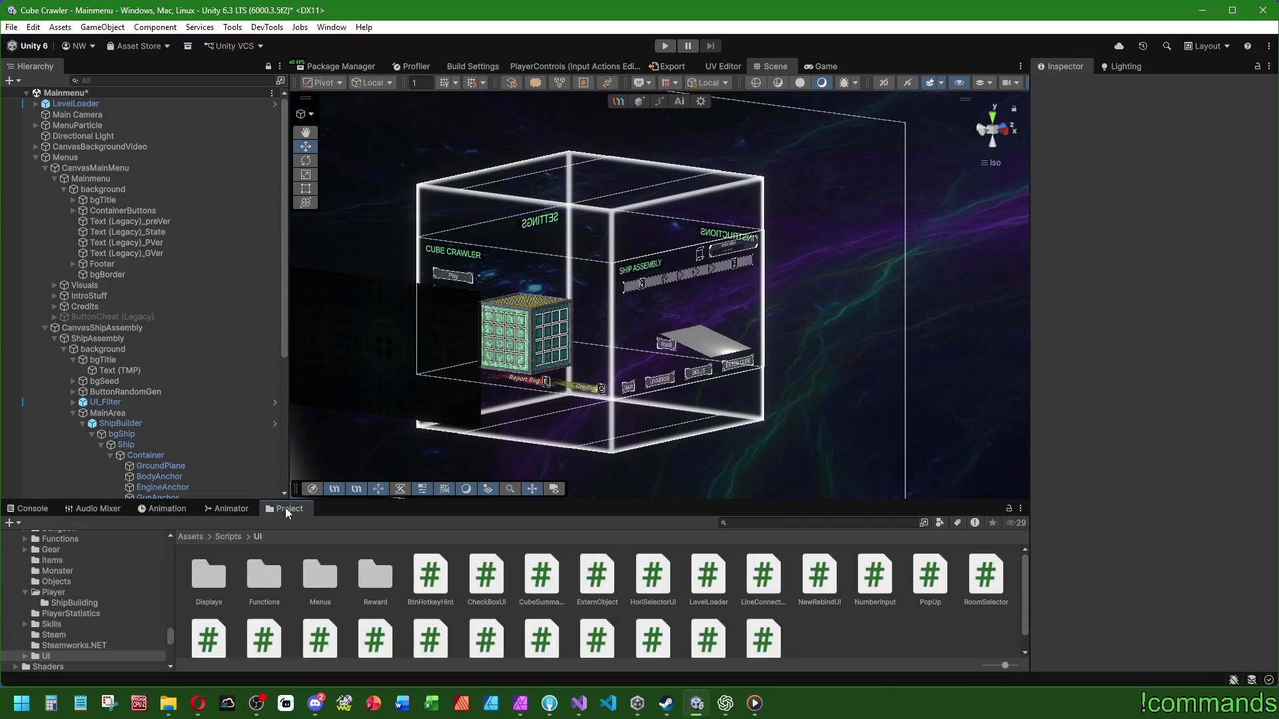
{"action": "double_click", "coordinate": [321, 565]}
{"action": "right_click", "coordinate": [467, 584]}
{"action": "mouse_move", "coordinate": [537, 206]}
{"action": "left_click", "coordinate": [741, 230]}
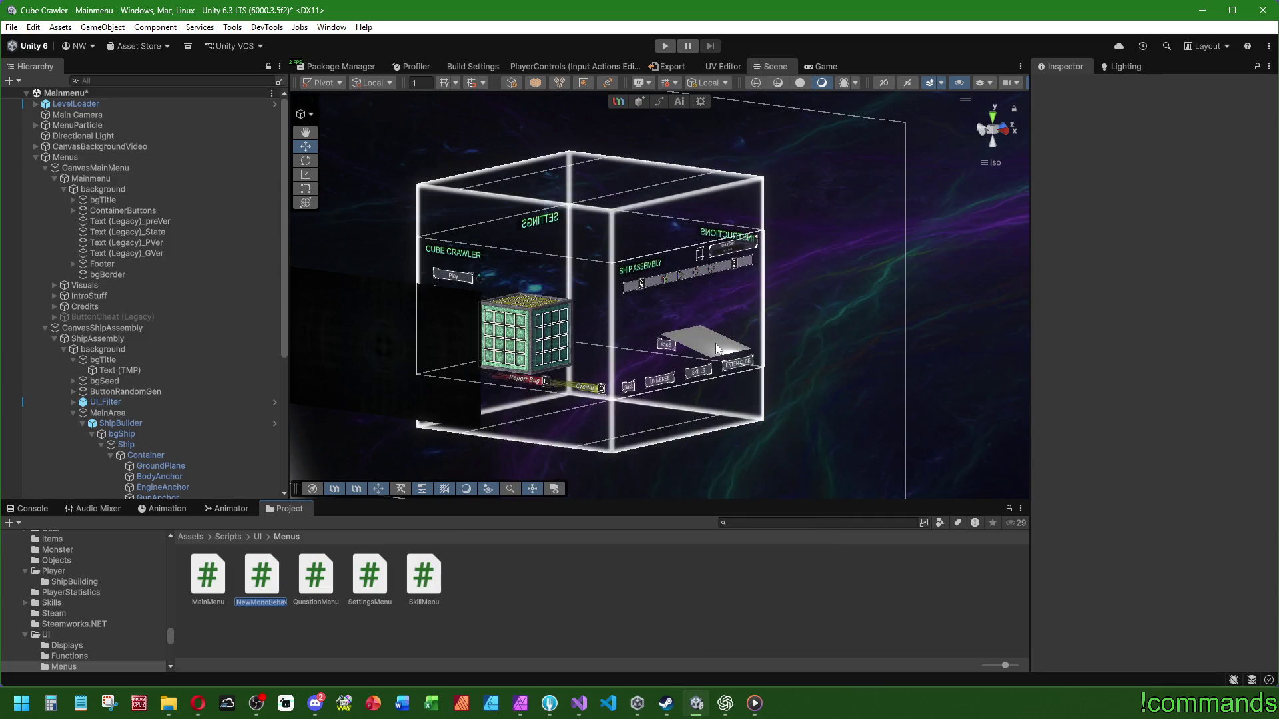
{"action": "type", "text": "Ship"}
{"action": "type", "text": "AssemblyM"}
{"action": "type", "text": "enu"}
{"action": "key", "text": "Return"}
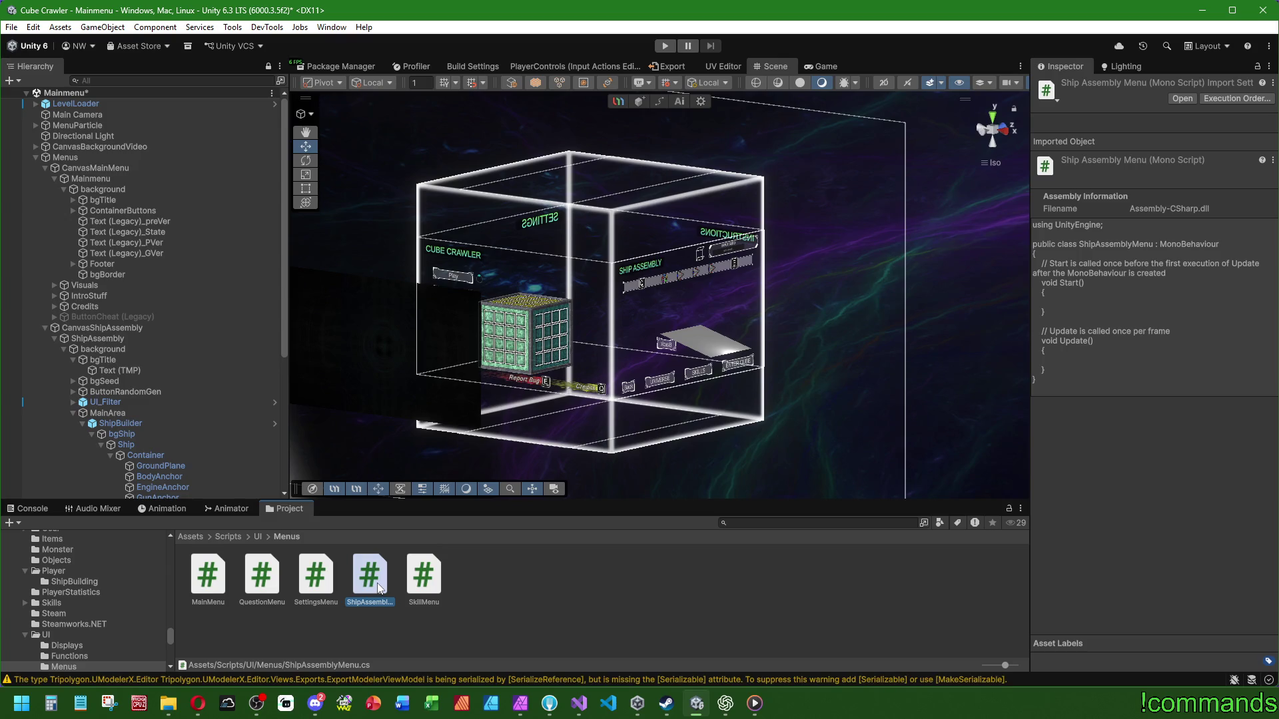
{"action": "double_click", "coordinate": [370, 578]}
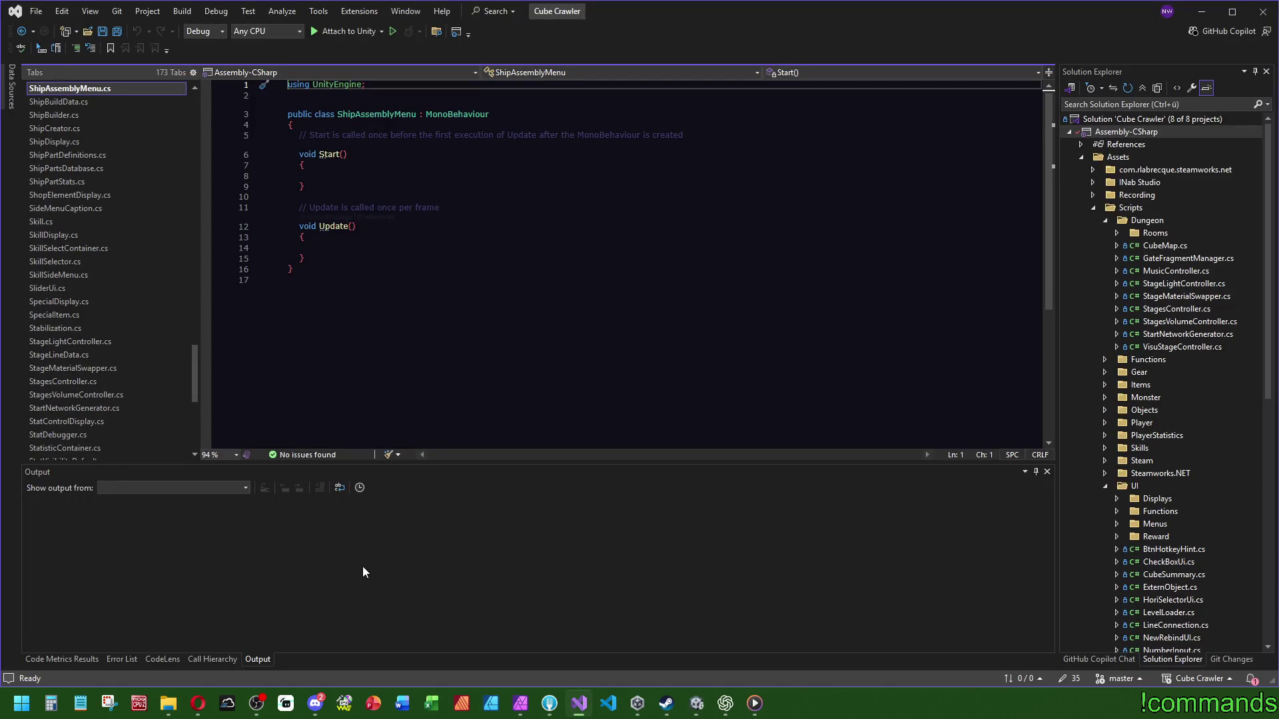
Step: Delete the template Start() and Update() methods from ShipAssemblyMenu.cs, save, and return to Unity
{"action": "left_click_drag", "start_coordinate": [305, 259], "coordinate": [299, 134]}
{"action": "key", "text": "Delete"}
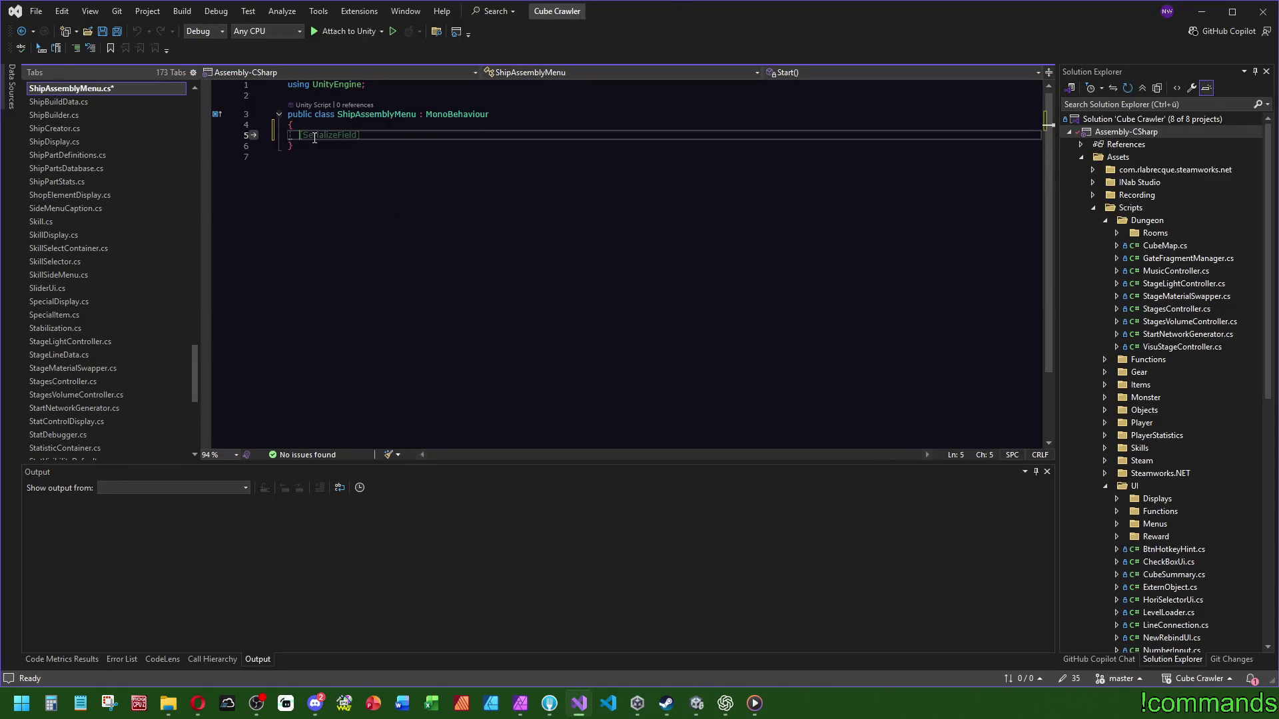
{"action": "left_click", "coordinate": [117, 31]}
{"action": "left_click", "coordinate": [696, 702]}
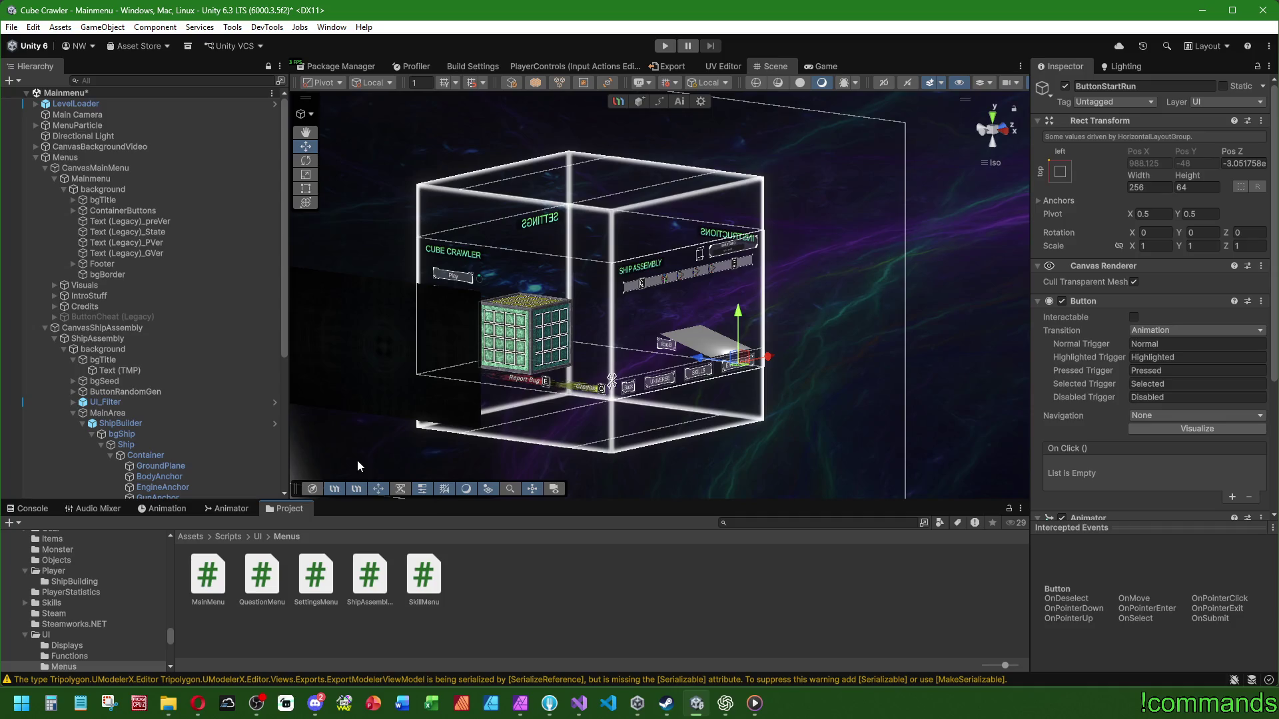
Step: Select the Skills object to view its Skill Menu script and side menus list
{"action": "left_click", "coordinate": [20, 509]}
{"action": "left_click", "coordinate": [288, 509]}
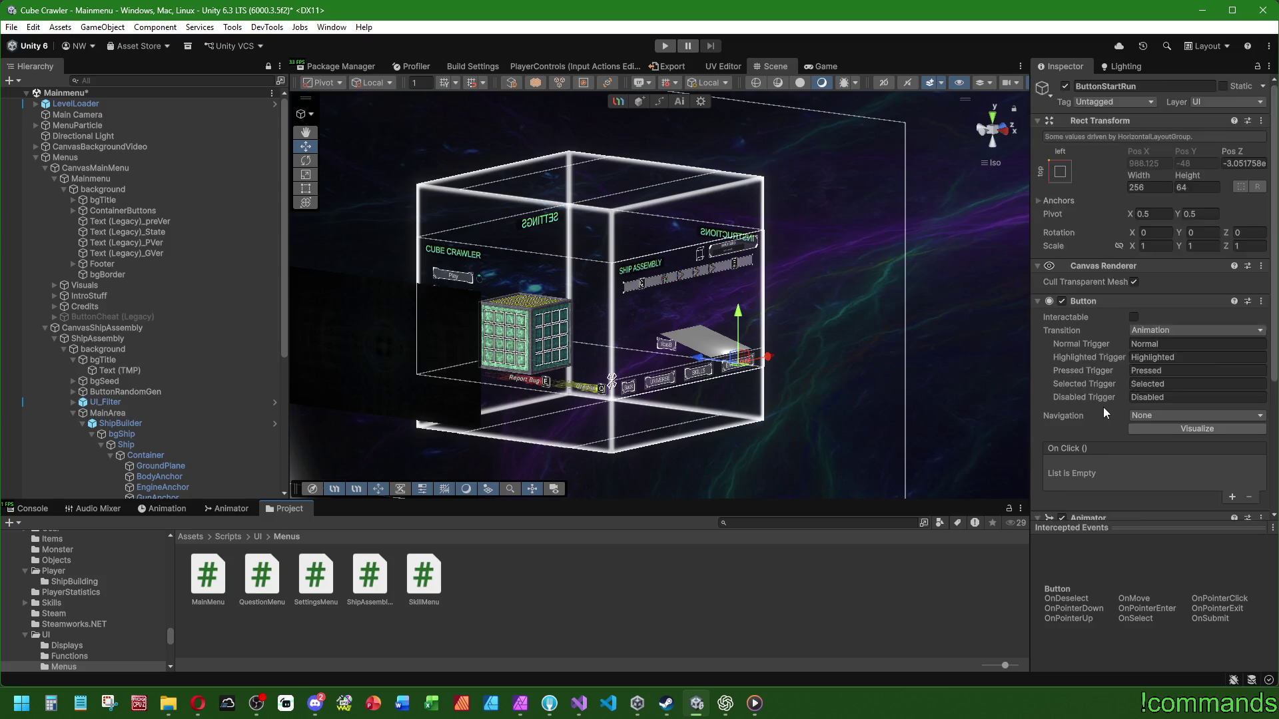
{"action": "scroll", "coordinate": [1112, 408], "scroll_direction": "down", "scroll_amount": 1}
{"action": "scroll", "coordinate": [1053, 304], "scroll_direction": "up", "scroll_amount": 1}
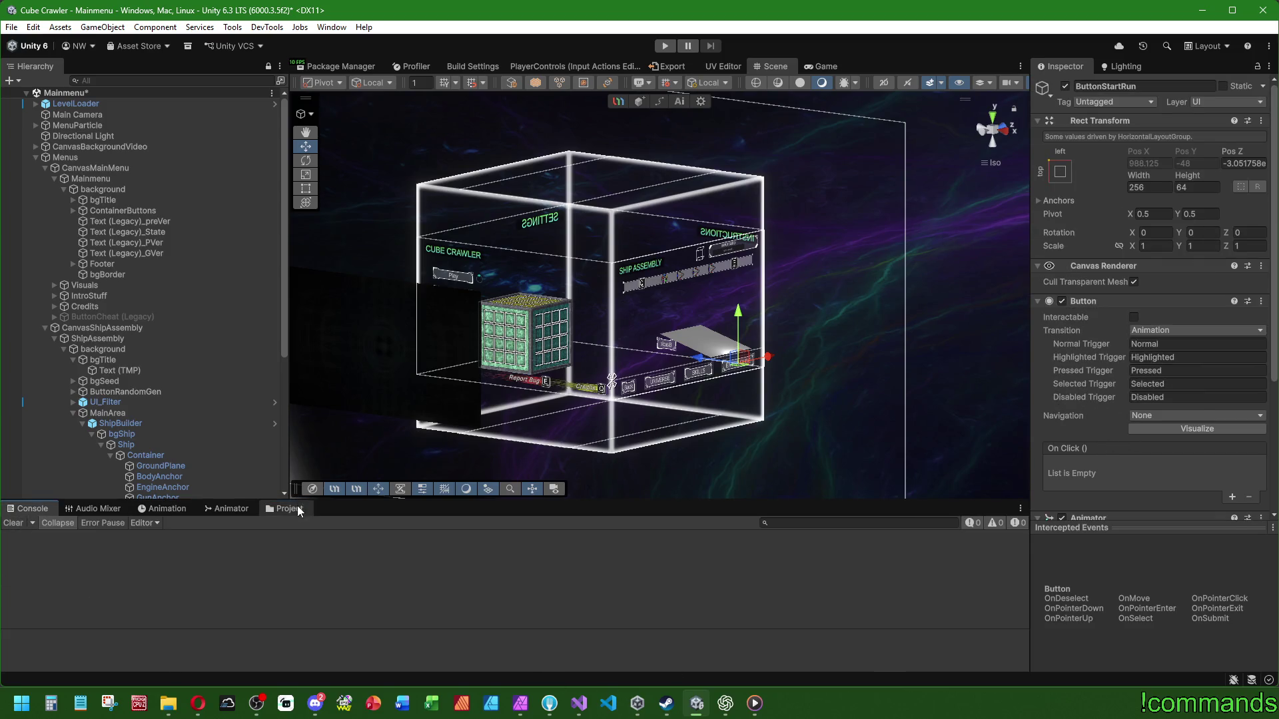
{"action": "scroll", "coordinate": [214, 295], "scroll_direction": "down", "scroll_amount": 5}
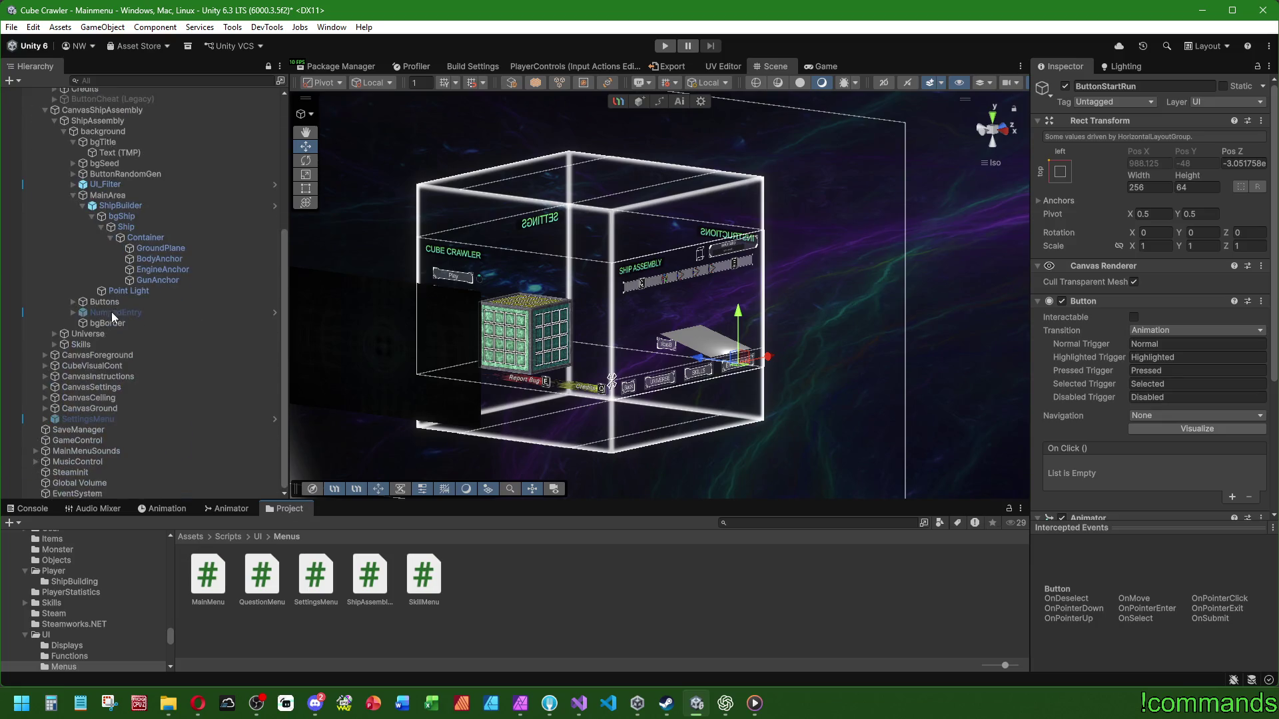
{"action": "left_click", "coordinate": [95, 343]}
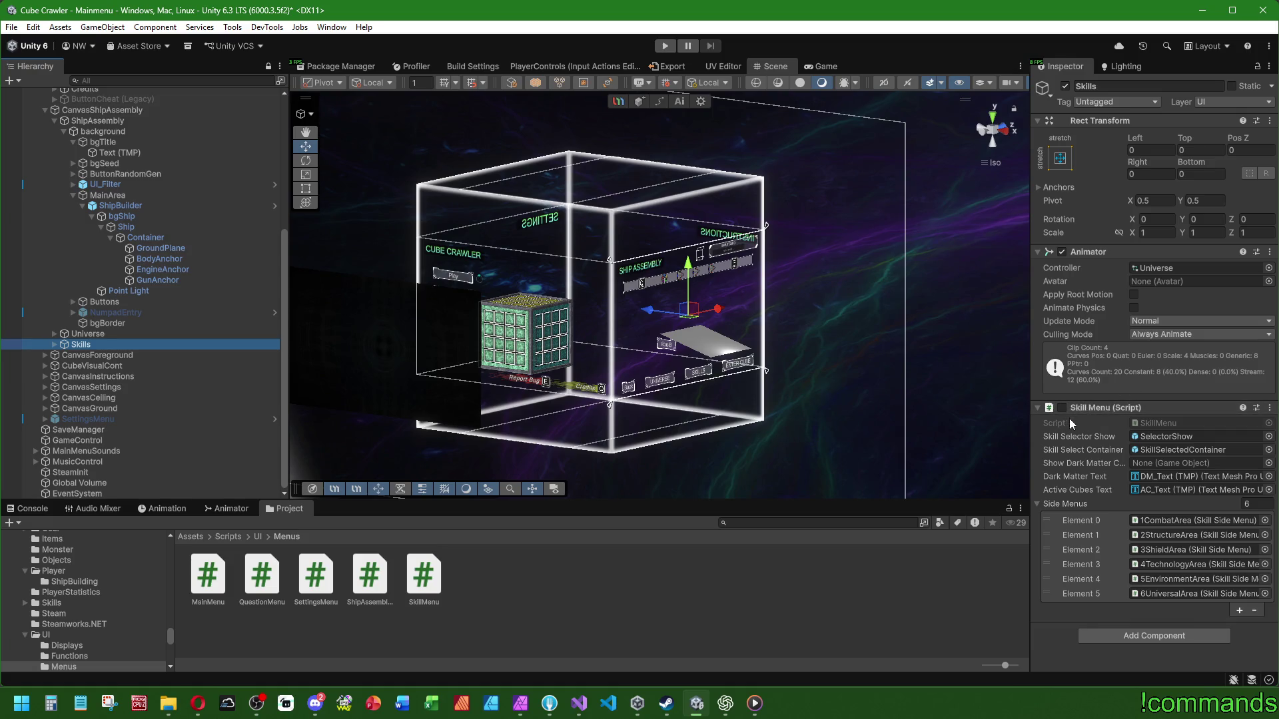
{"action": "left_click_drag", "start_coordinate": [717, 276], "coordinate": [1043, 148]}
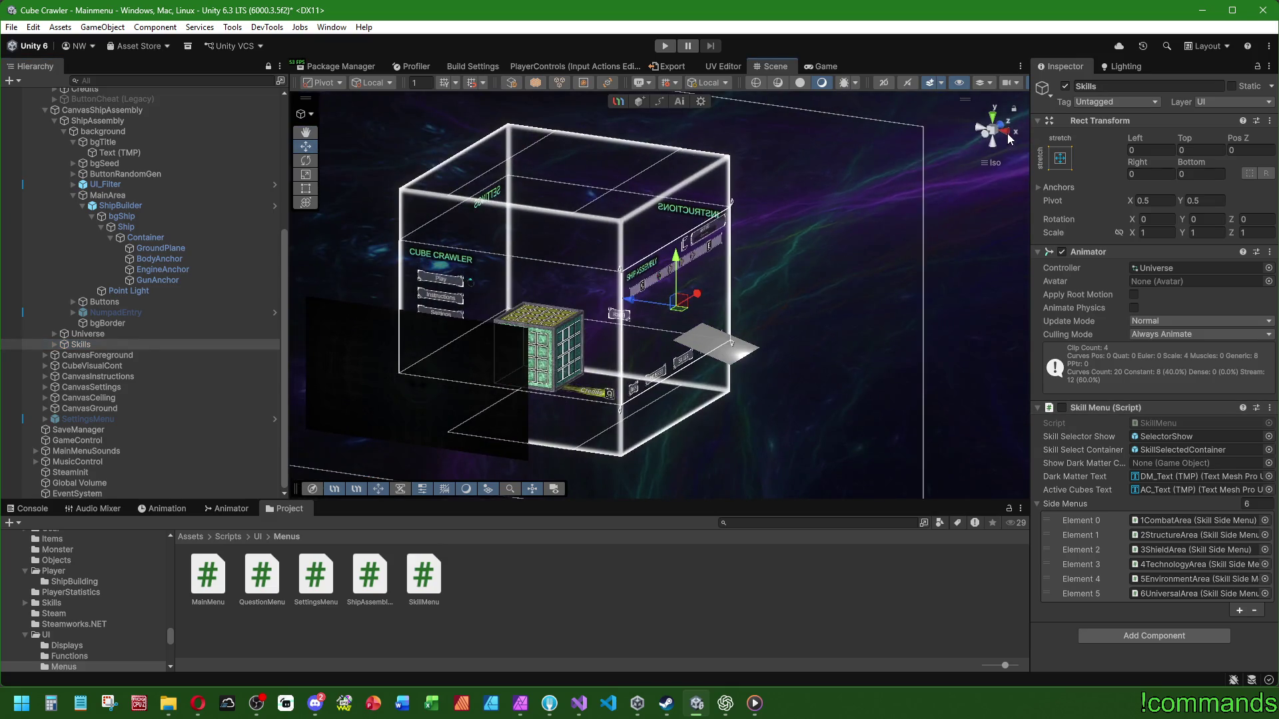
Step: View the Ship Assembly canvas along the Right axis, orbit back to perspective, open Prefabs
{"action": "left_click", "coordinate": [1008, 132]}
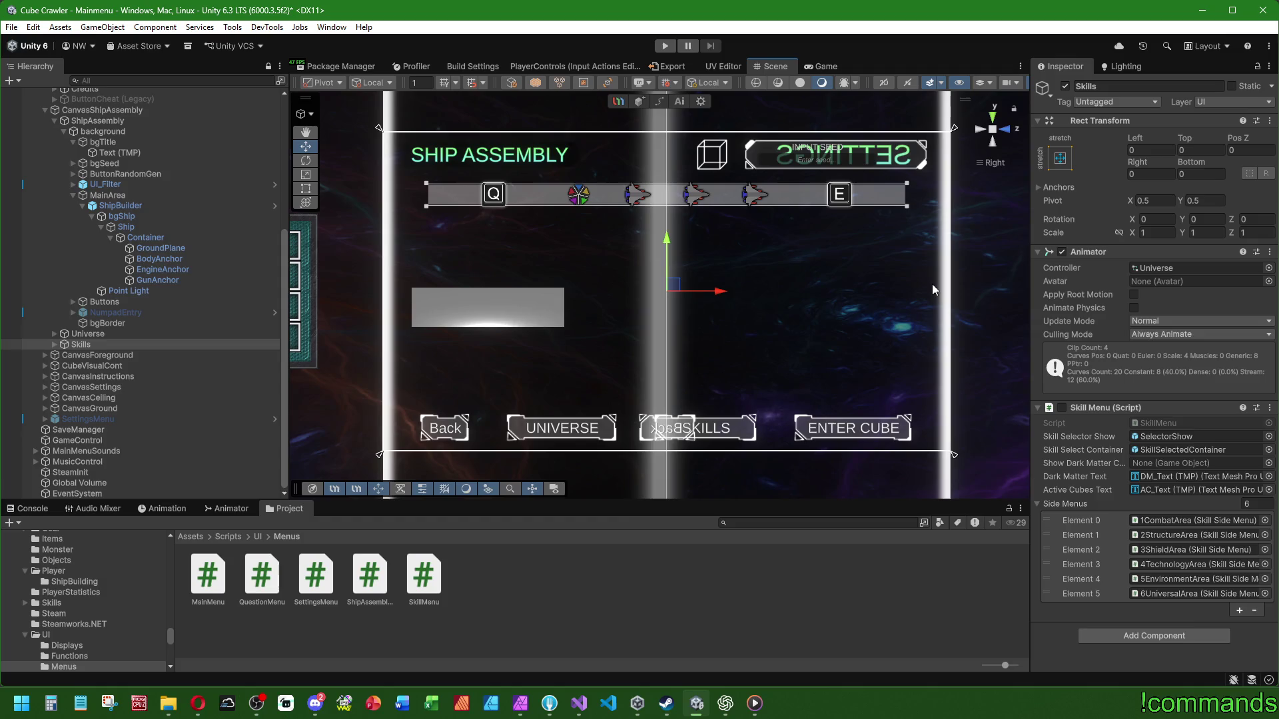
{"action": "mouse_move", "coordinate": [980, 205]}
{"action": "left_mouse_down"}
{"action": "mouse_move", "coordinate": [629, 240]}
{"action": "mouse_move", "coordinate": [699, 265]}
{"action": "mouse_move", "coordinate": [666, 286]}
{"action": "left_mouse_up"}
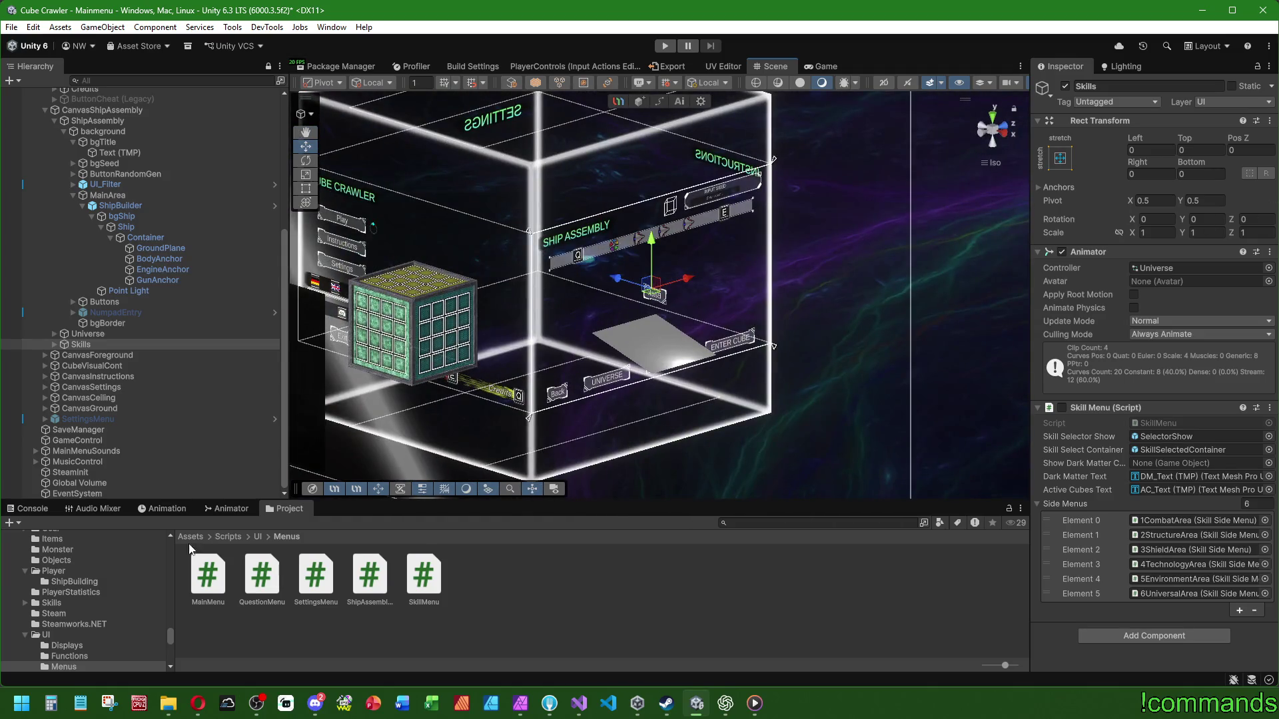
{"action": "double_click", "coordinate": [486, 632]}
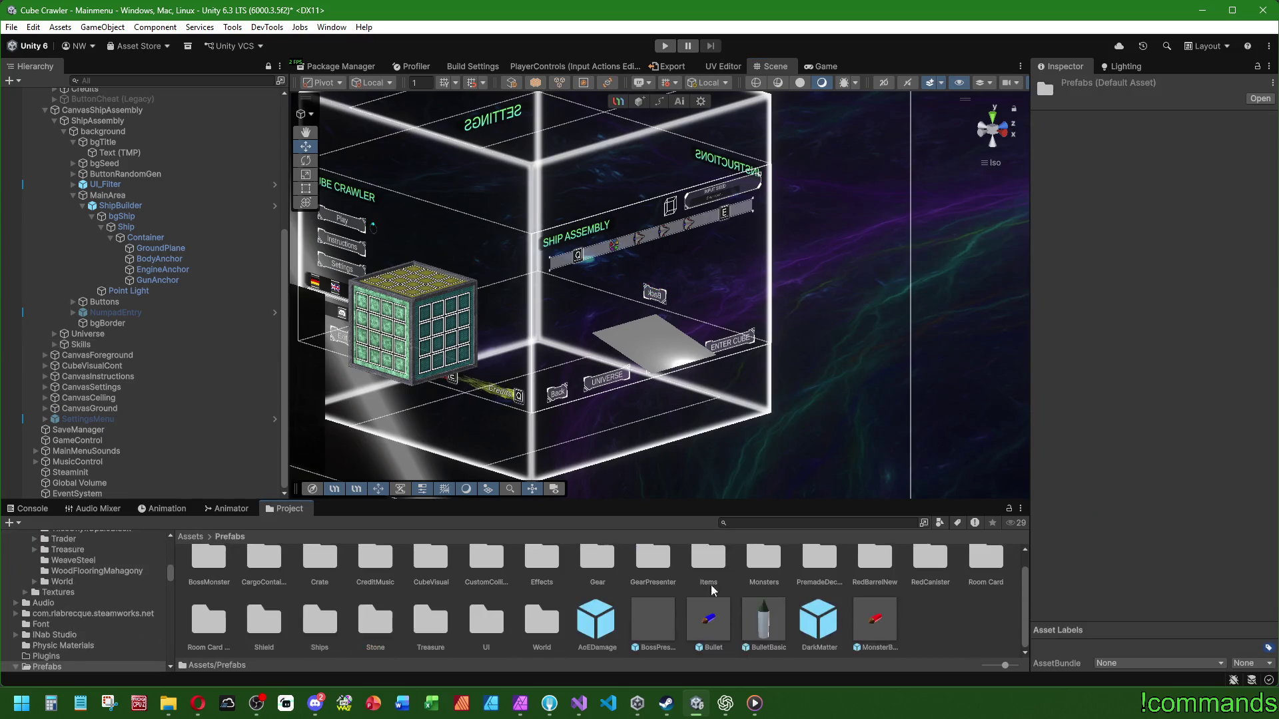
Step: Open the SettingsMenu prefab and find the page used as master navigation
{"action": "scroll", "coordinate": [476, 619], "scroll_direction": "down", "scroll_amount": 5}
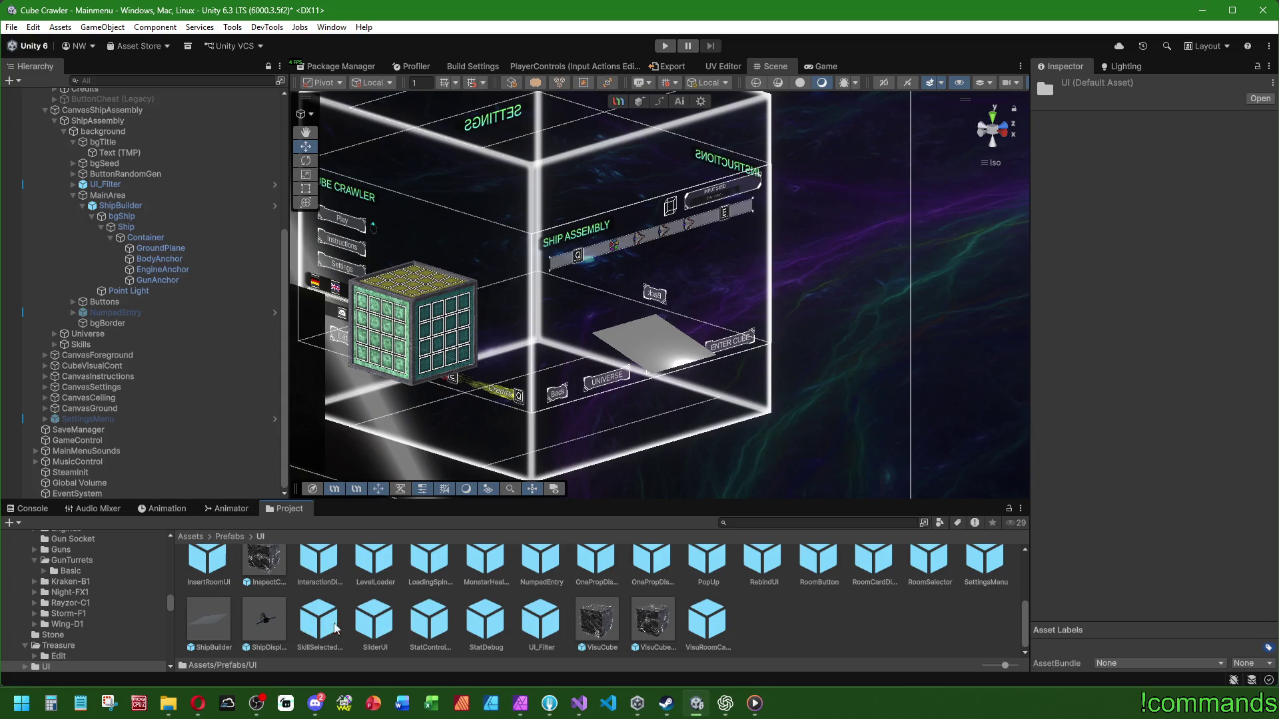
{"action": "scroll", "coordinate": [668, 645], "scroll_direction": "up", "scroll_amount": 1}
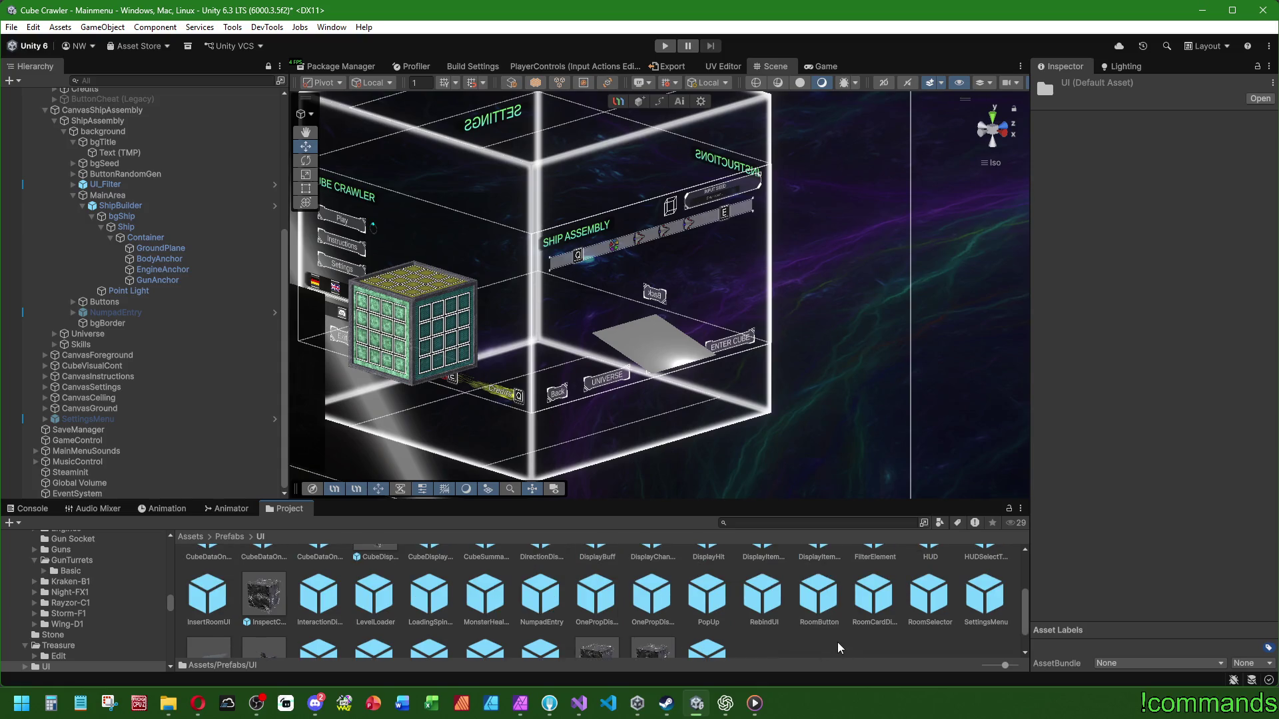
{"action": "left_click", "coordinate": [977, 606]}
{"action": "double_click", "coordinate": [977, 606]}
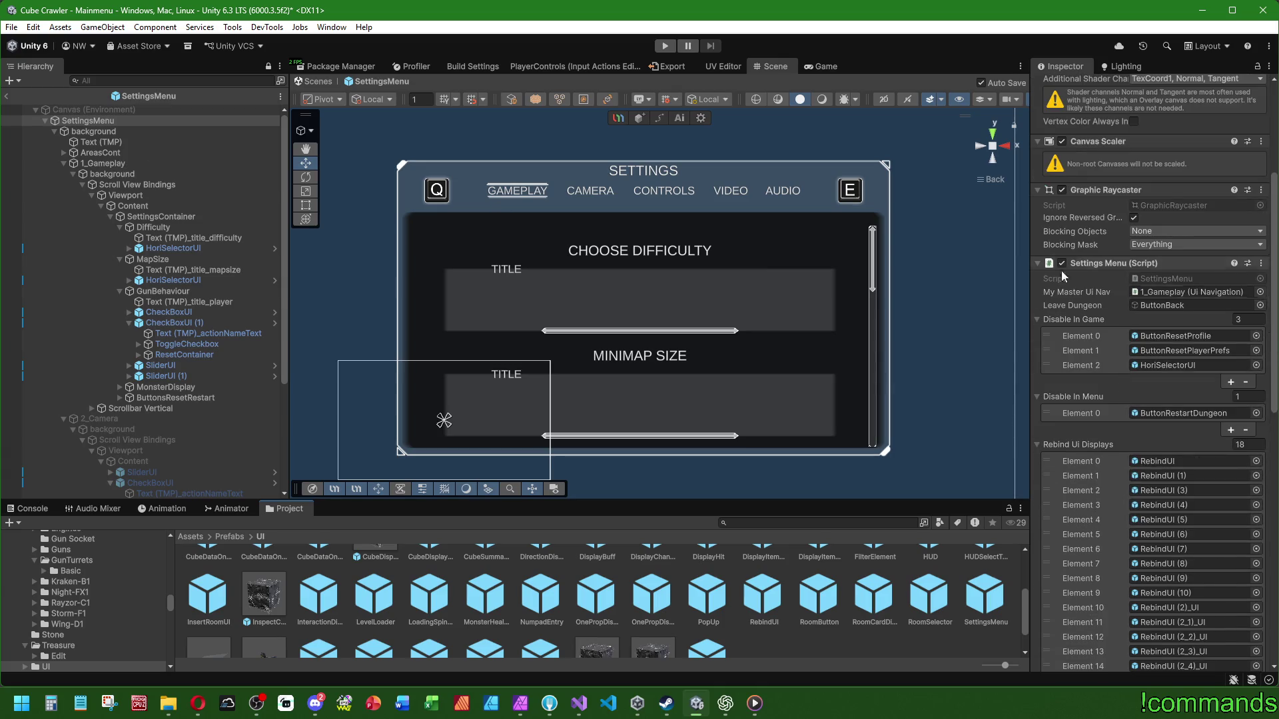
{"action": "scroll", "coordinate": [1060, 270], "scroll_direction": "down", "scroll_amount": 10}
{"action": "scroll", "coordinate": [1089, 141], "scroll_direction": "down", "scroll_amount": 7}
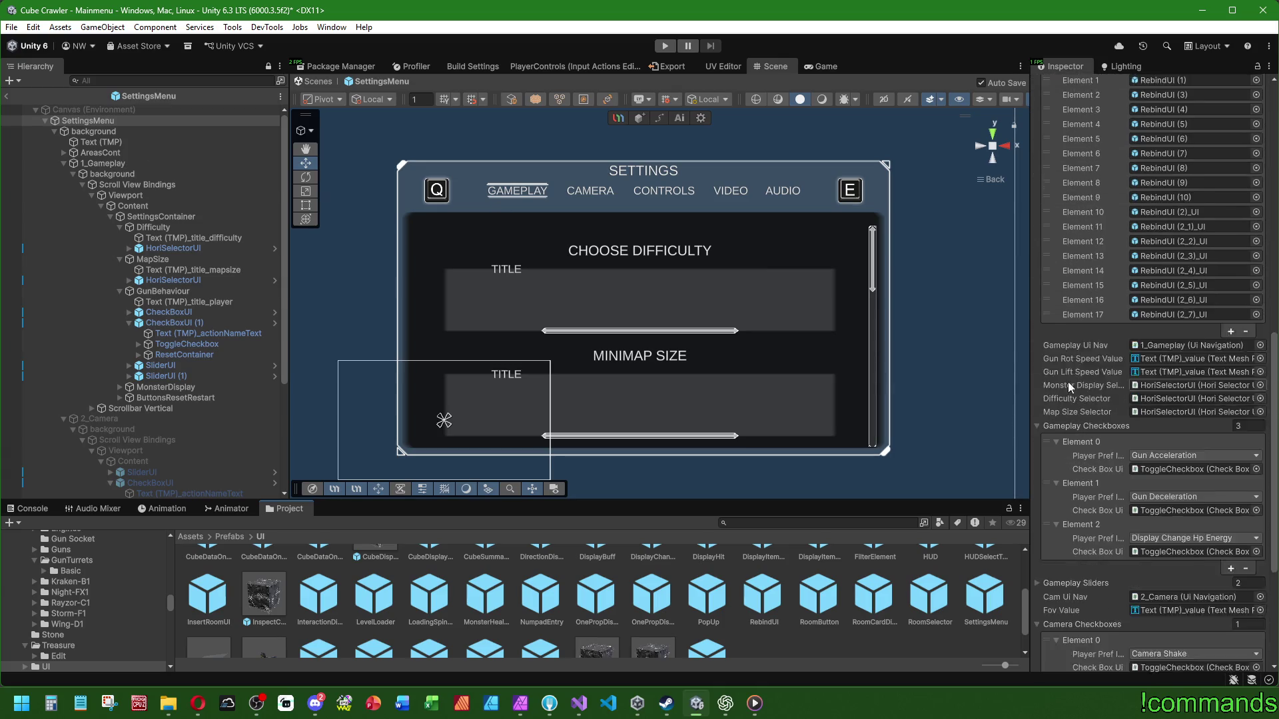
{"action": "mouse_move", "coordinate": [1273, 431]}
{"action": "left_mouse_down"}
{"action": "mouse_move", "coordinate": [1276, 122]}
{"action": "mouse_move", "coordinate": [1273, 202]}
{"action": "left_mouse_up"}
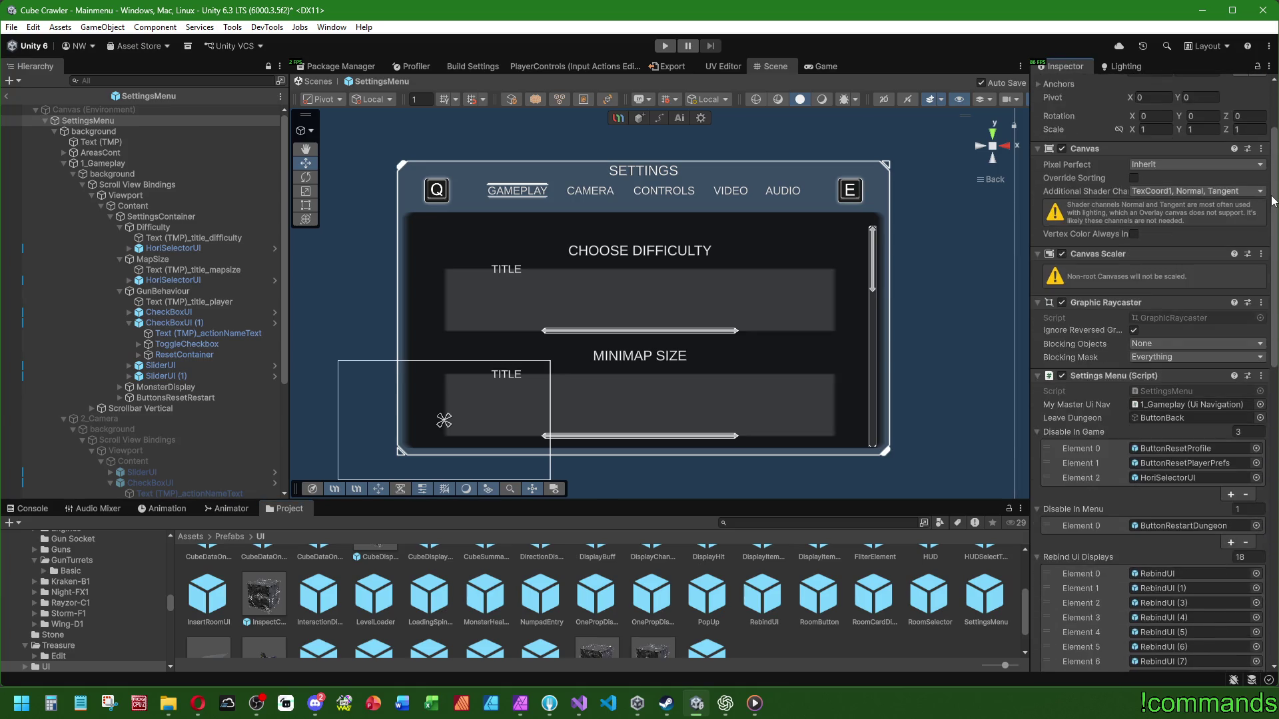
{"action": "left_click", "coordinate": [1162, 404]}
Step: Inspect 1_Gameplay's Side Menus, Ext and Captions lists, locate 2_Camera, then exit Prefab Mode
{"action": "left_click", "coordinate": [148, 167]}
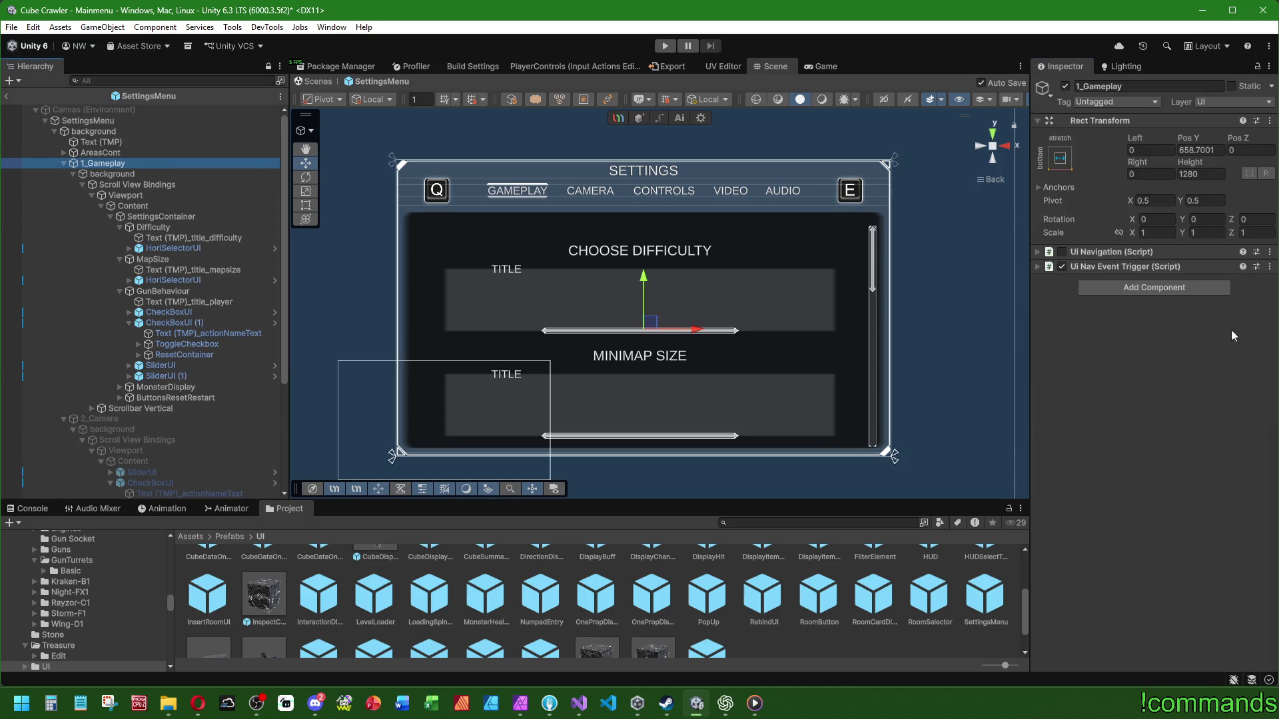
{"action": "left_click", "coordinate": [1039, 253]}
{"action": "mouse_move", "coordinate": [1268, 191]}
{"action": "left_mouse_down"}
{"action": "mouse_move", "coordinate": [1264, 397]}
{"action": "mouse_move", "coordinate": [1267, 190]}
{"action": "left_mouse_up"}
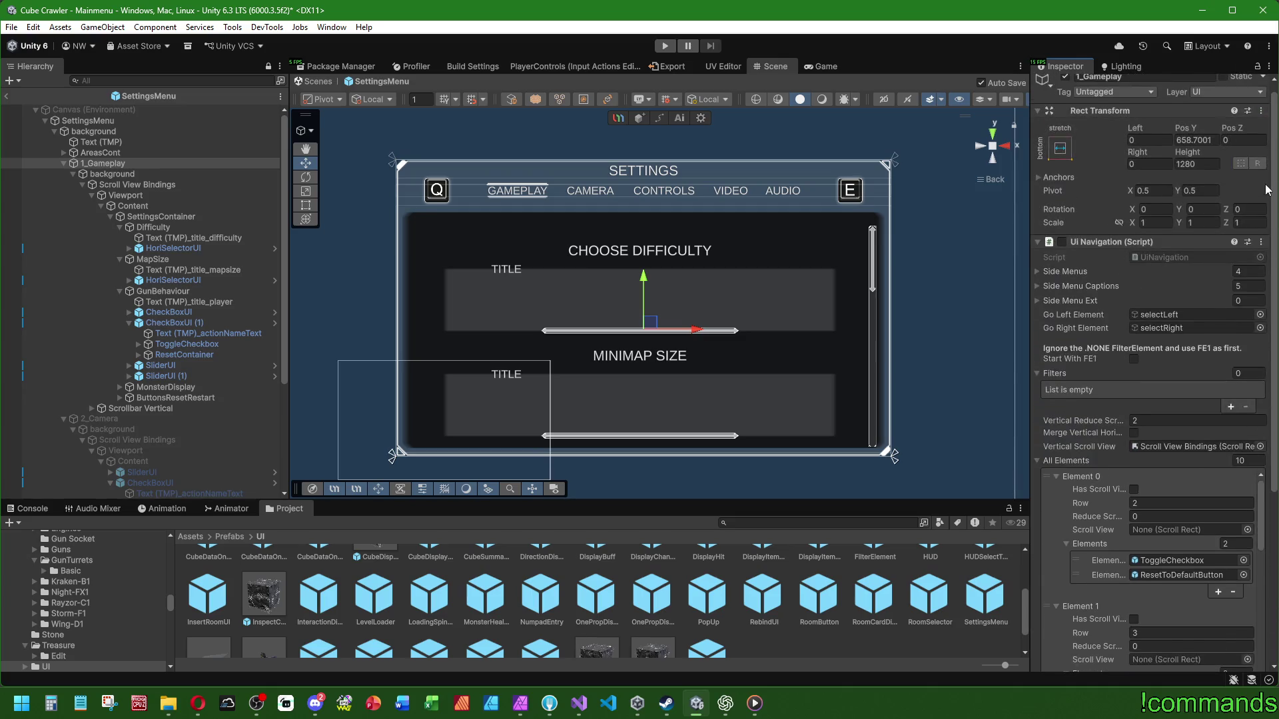
{"action": "left_click", "coordinate": [1035, 272]}
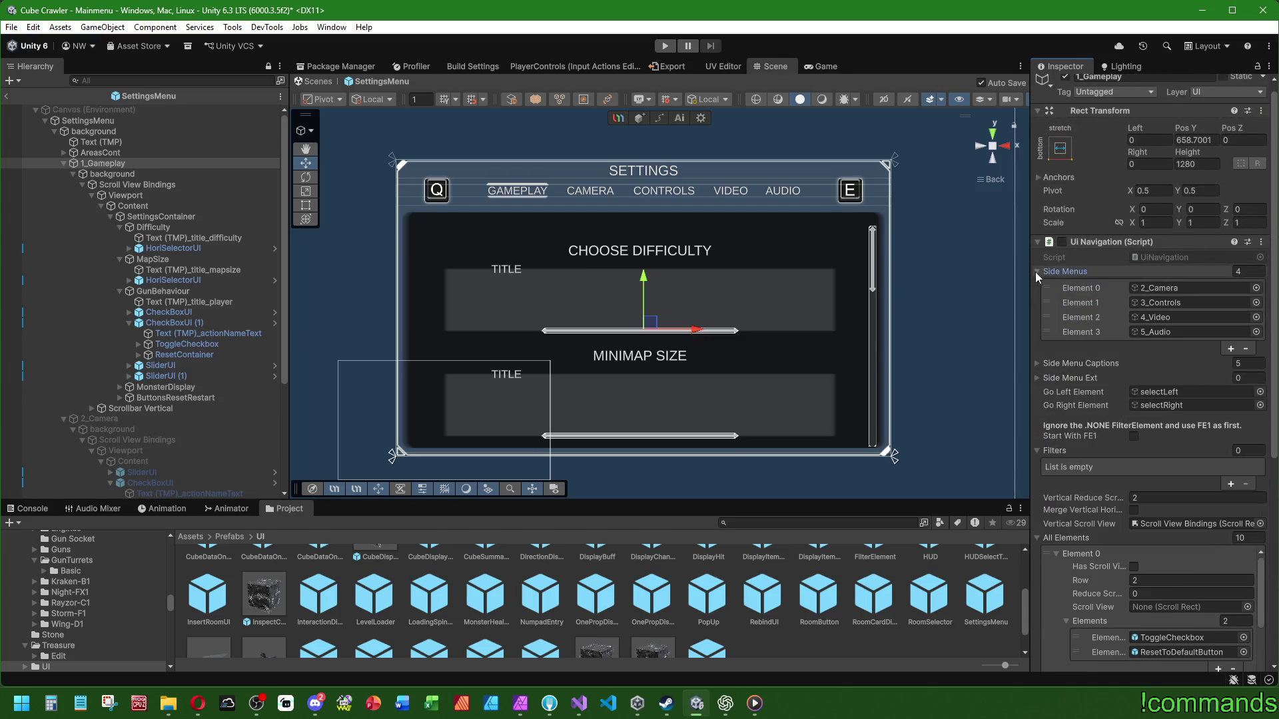
{"action": "left_click", "coordinate": [1036, 377]}
{"action": "left_click", "coordinate": [1037, 364]}
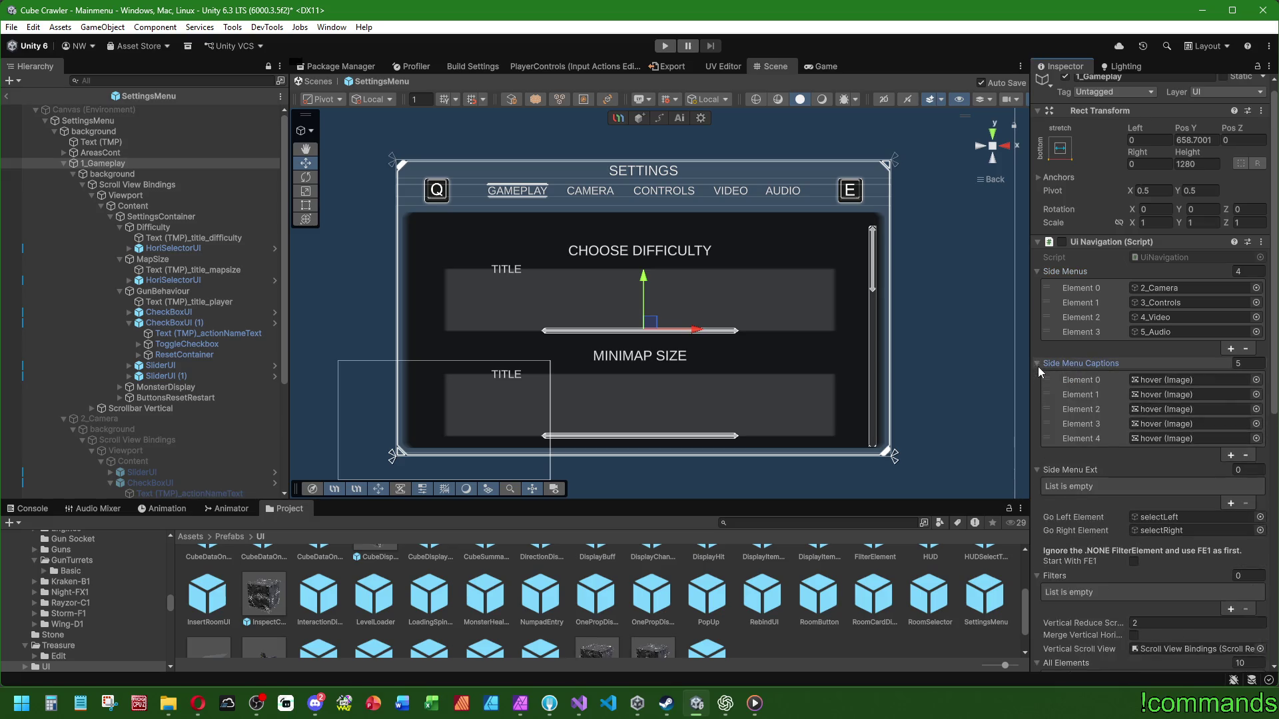
{"action": "left_click", "coordinate": [1146, 290]}
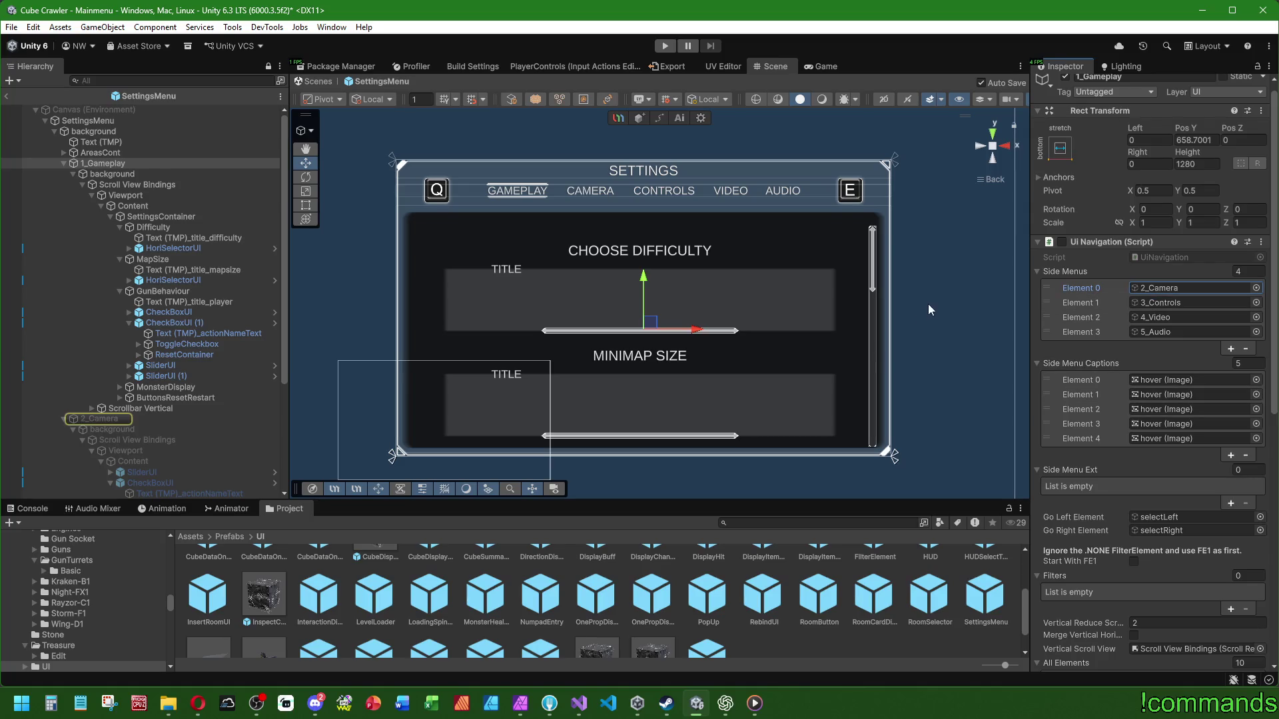
{"action": "key", "text": "Escape"}
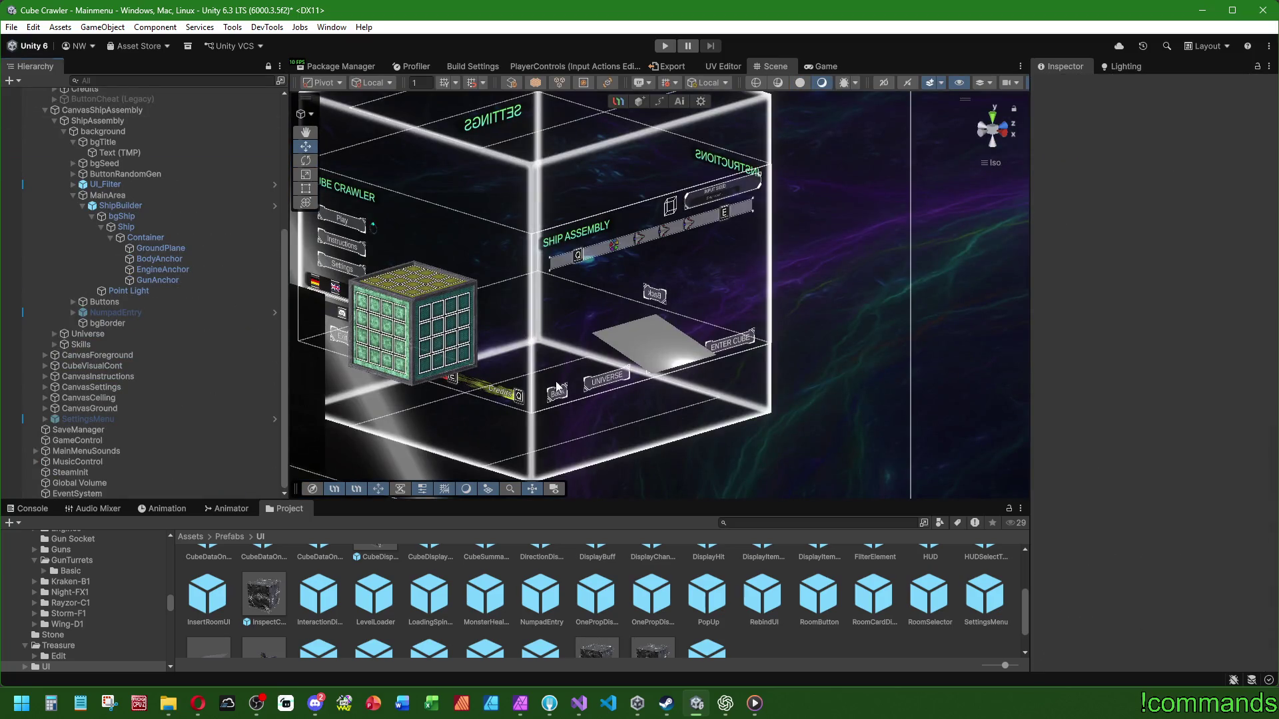
Step: Select CanvasShipAssembly in the hierarchy and collapse its UI Navigation component
{"action": "left_click_drag", "start_coordinate": [645, 207], "coordinate": [820, 234]}
{"action": "left_click", "coordinate": [26, 508]}
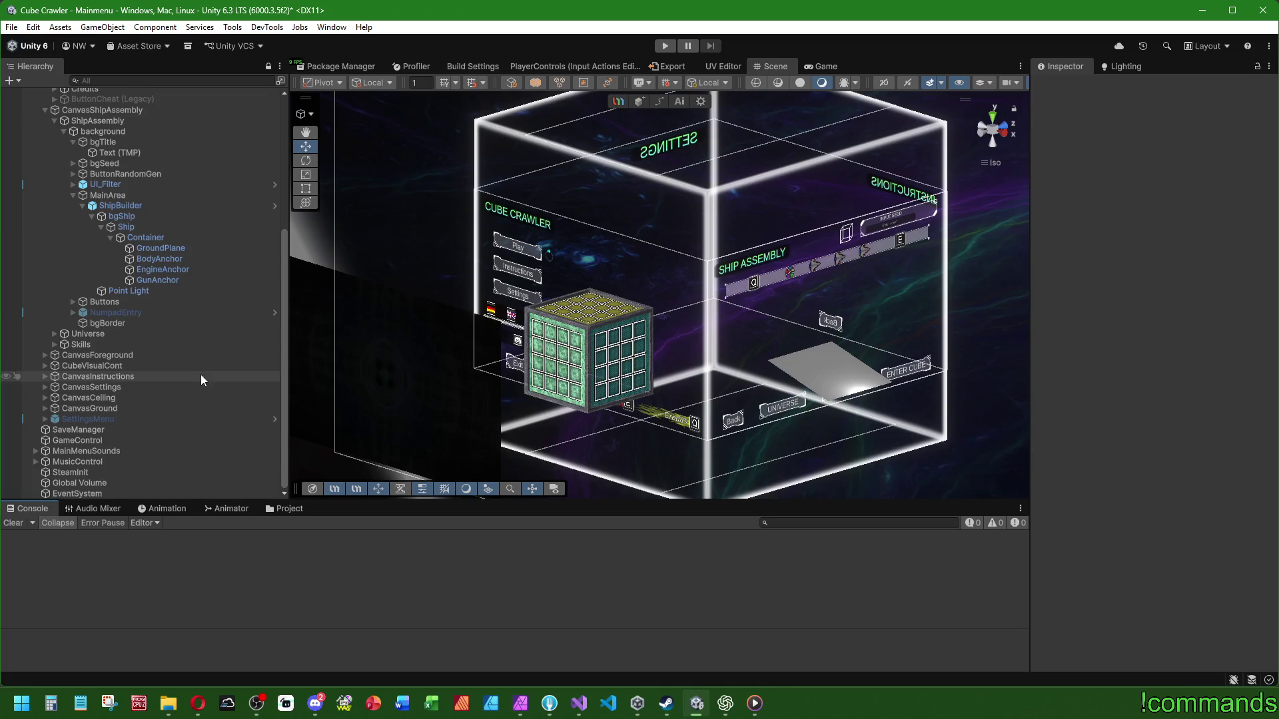
{"action": "scroll", "coordinate": [195, 431], "scroll_direction": "up", "scroll_amount": 7}
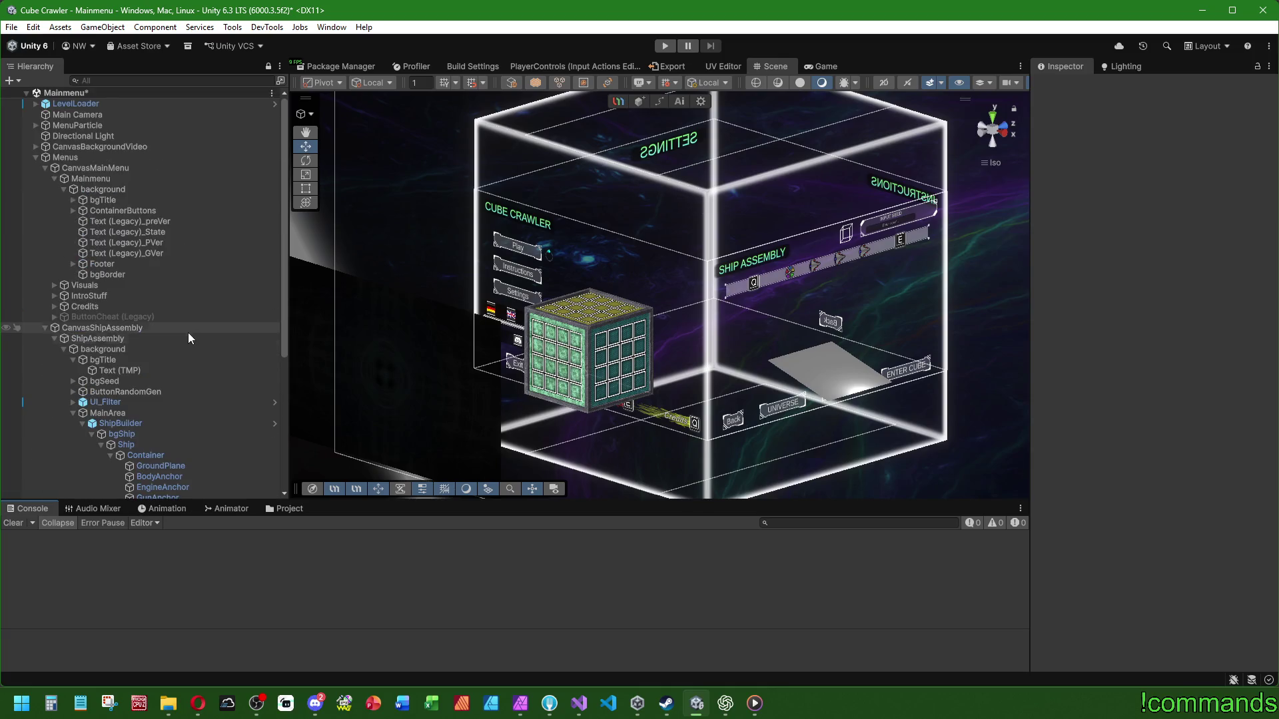
{"action": "left_click", "coordinate": [133, 327]}
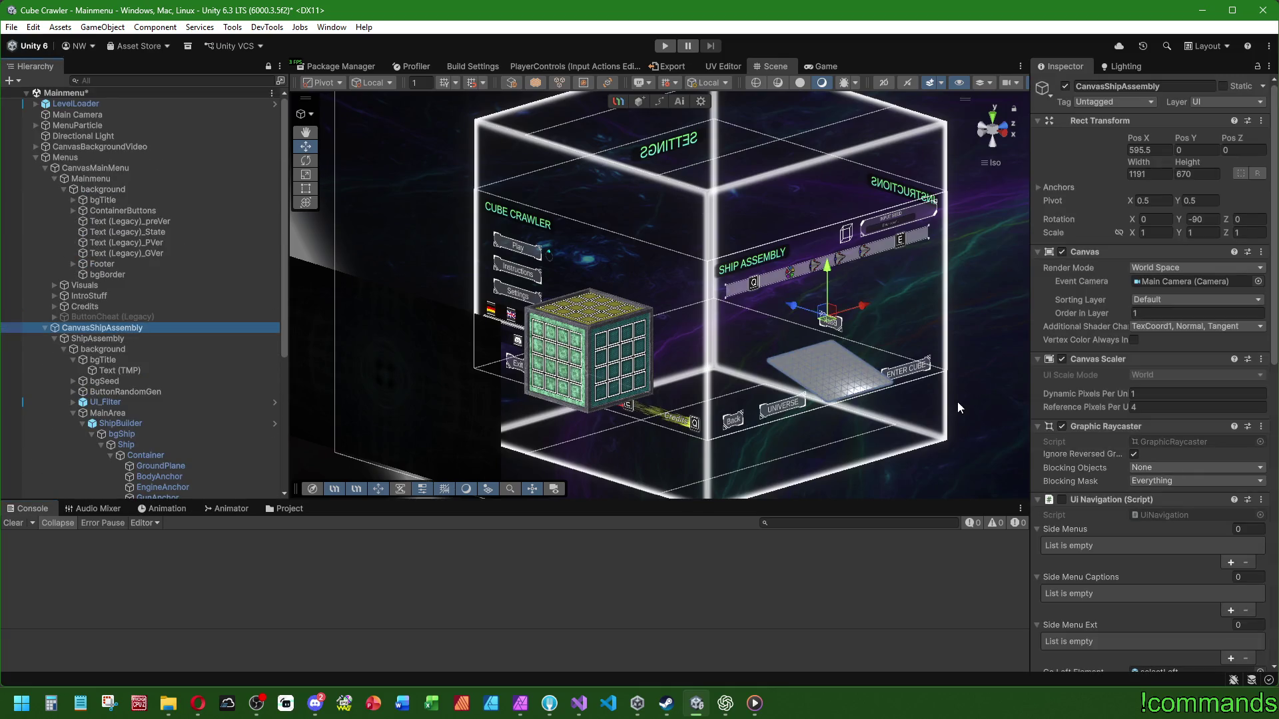
{"action": "left_click", "coordinate": [1036, 500]}
Step: Add a disabled Ship Assembly Menu script above UI Navigation and open it in Visual Studio
{"action": "left_click", "coordinate": [1145, 531]}
{"action": "type", "text": "ship"}
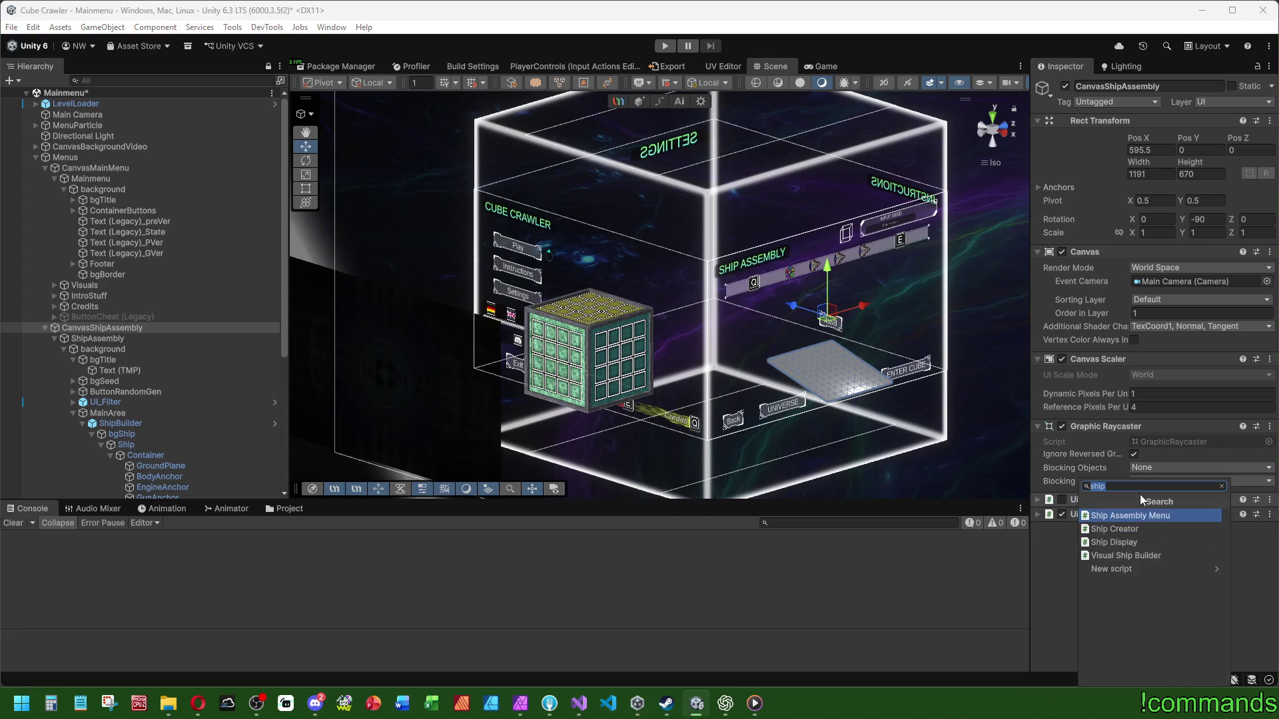
{"action": "left_click", "coordinate": [1142, 514]}
{"action": "mouse_move", "coordinate": [1160, 528]}
{"action": "left_mouse_down"}
{"action": "mouse_move", "coordinate": [1117, 492]}
{"action": "mouse_move", "coordinate": [1128, 526]}
{"action": "mouse_move", "coordinate": [1117, 496]}
{"action": "left_mouse_up"}
{"action": "left_click", "coordinate": [1061, 499]}
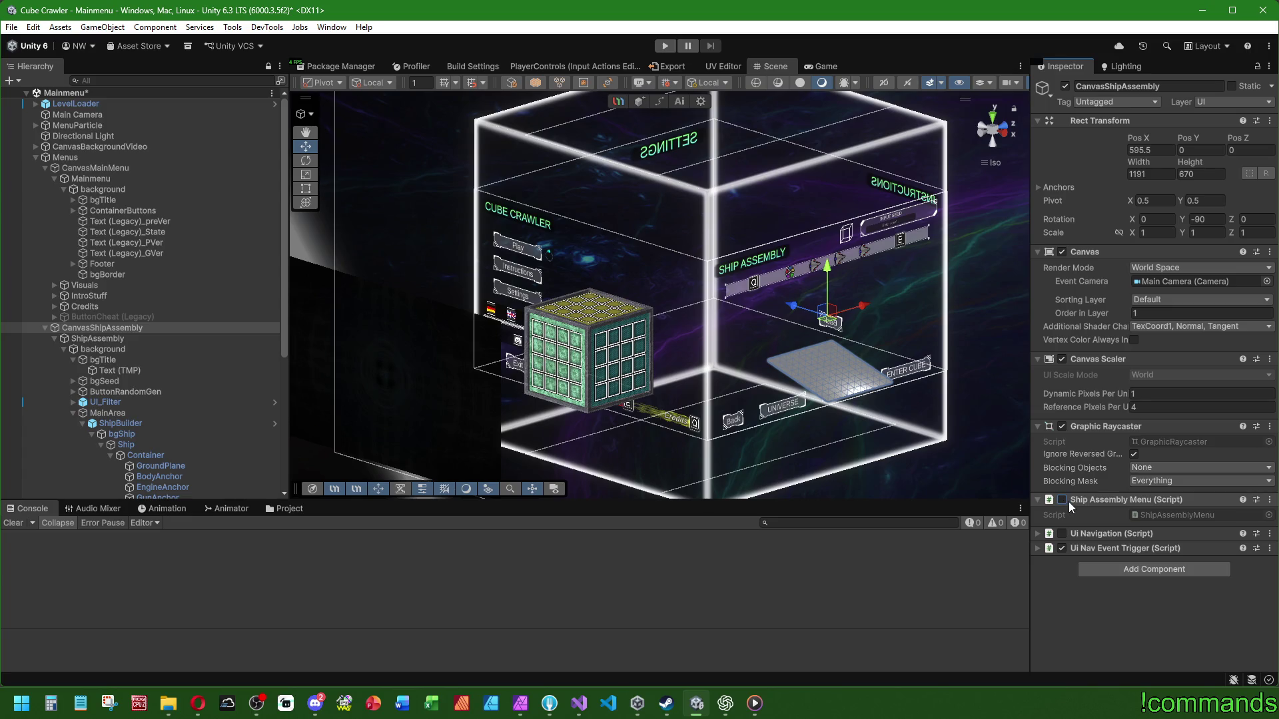
{"action": "double_click", "coordinate": [1073, 502]}
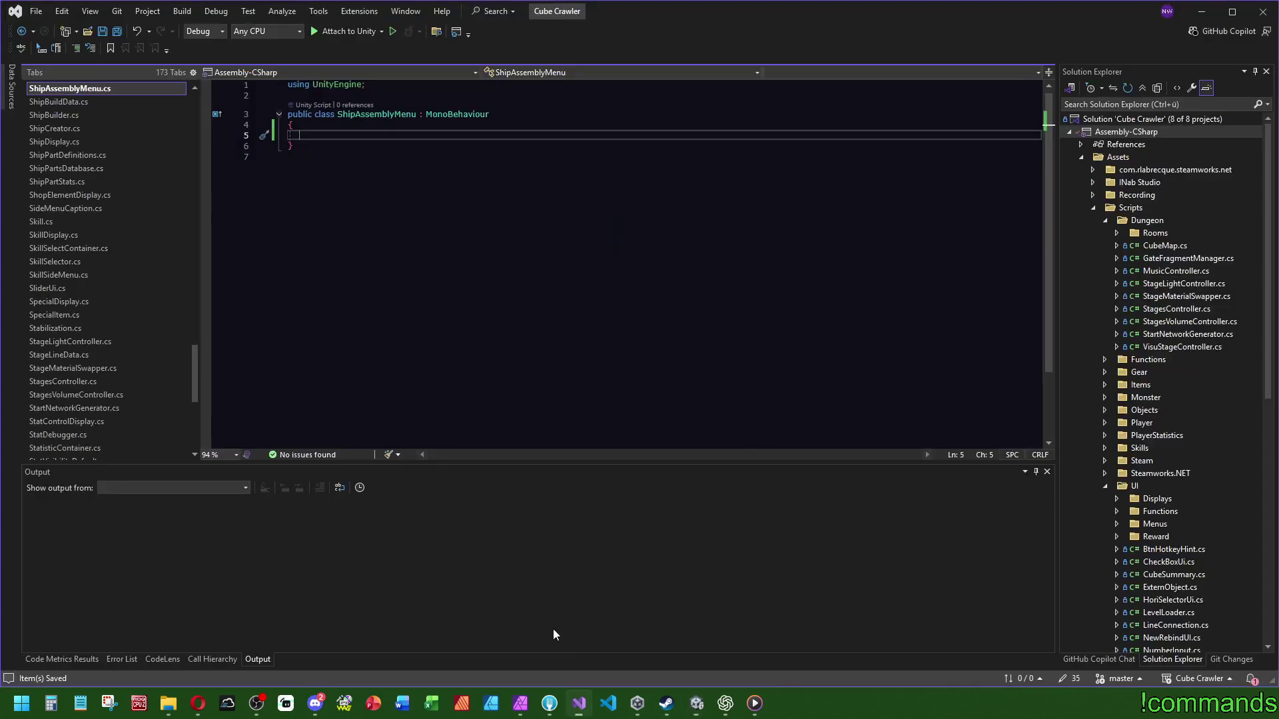
Step: Cycle through the open files back to the English language file
{"action": "scroll", "coordinate": [106, 264], "scroll_direction": "up", "scroll_amount": 10}
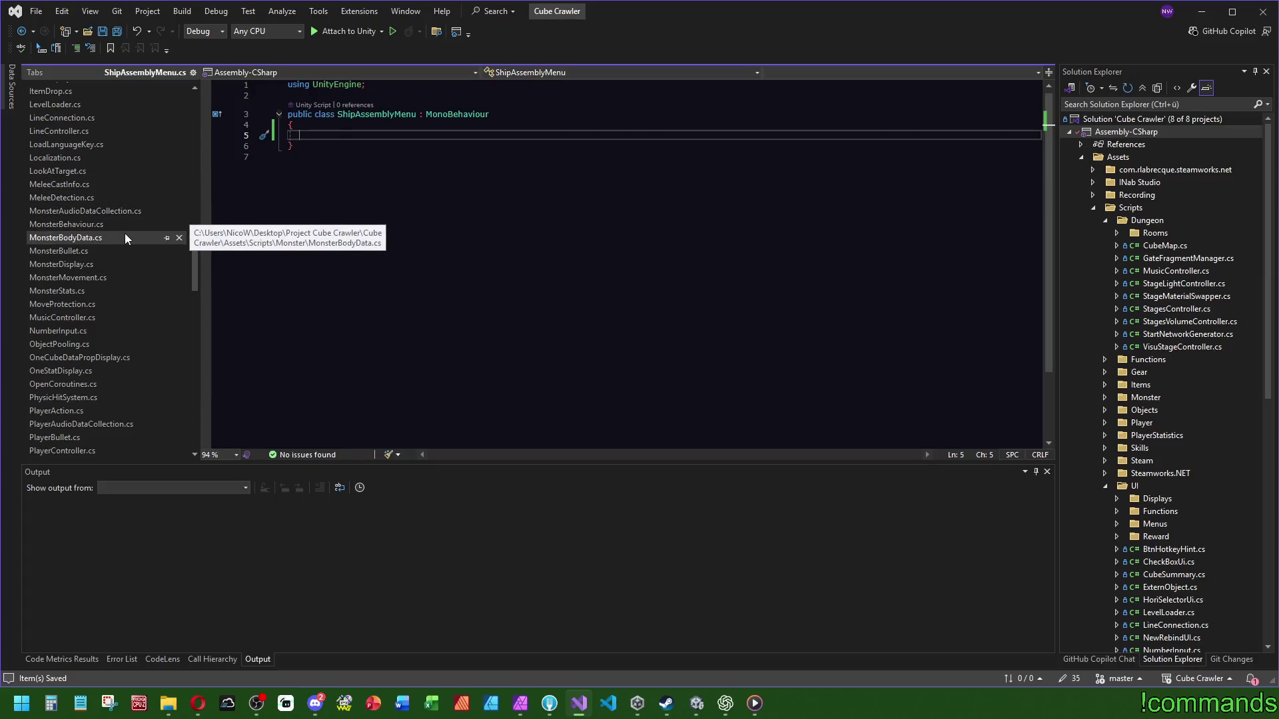
{"action": "scroll", "coordinate": [125, 238], "scroll_direction": "down", "scroll_amount": 10}
{"action": "scroll", "coordinate": [117, 293], "scroll_direction": "down", "scroll_amount": 10}
{"action": "key", "text": "ctrl+minus"}
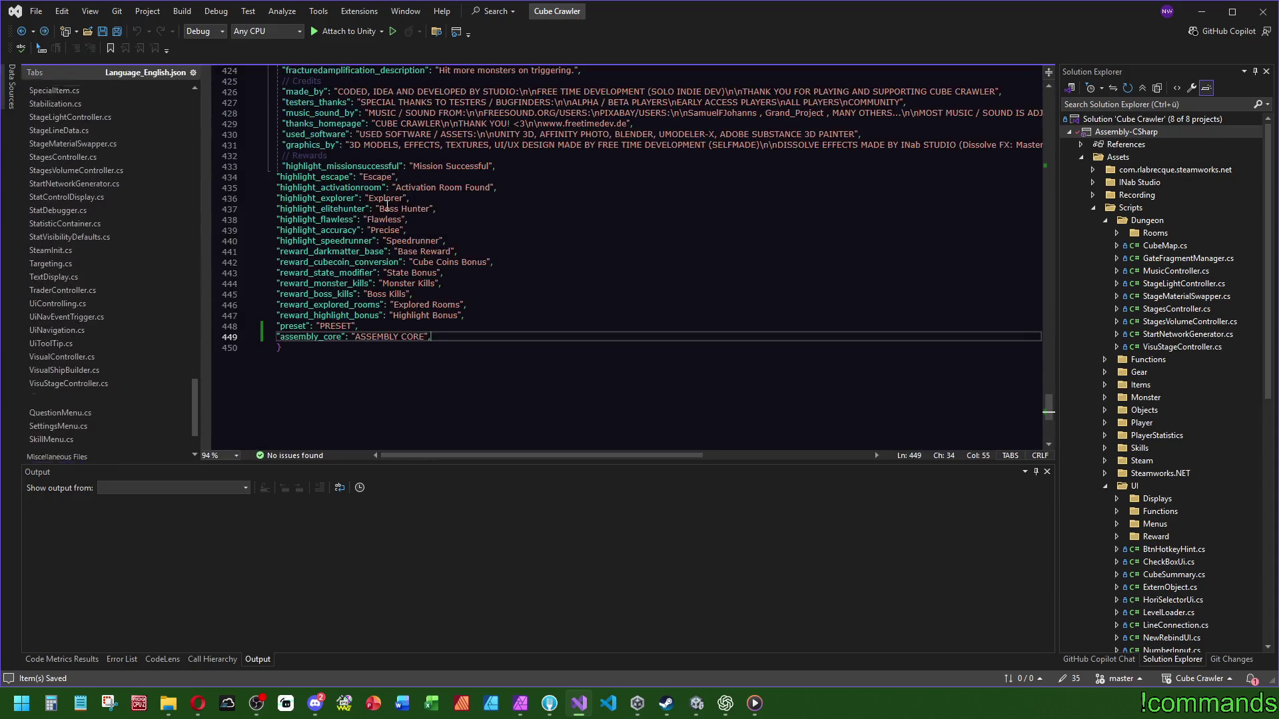
{"action": "key", "text": "ctrl+minus"}
{"action": "key", "text": "ctrl+minus"}
{"action": "key", "text": "ctrl+minus"}
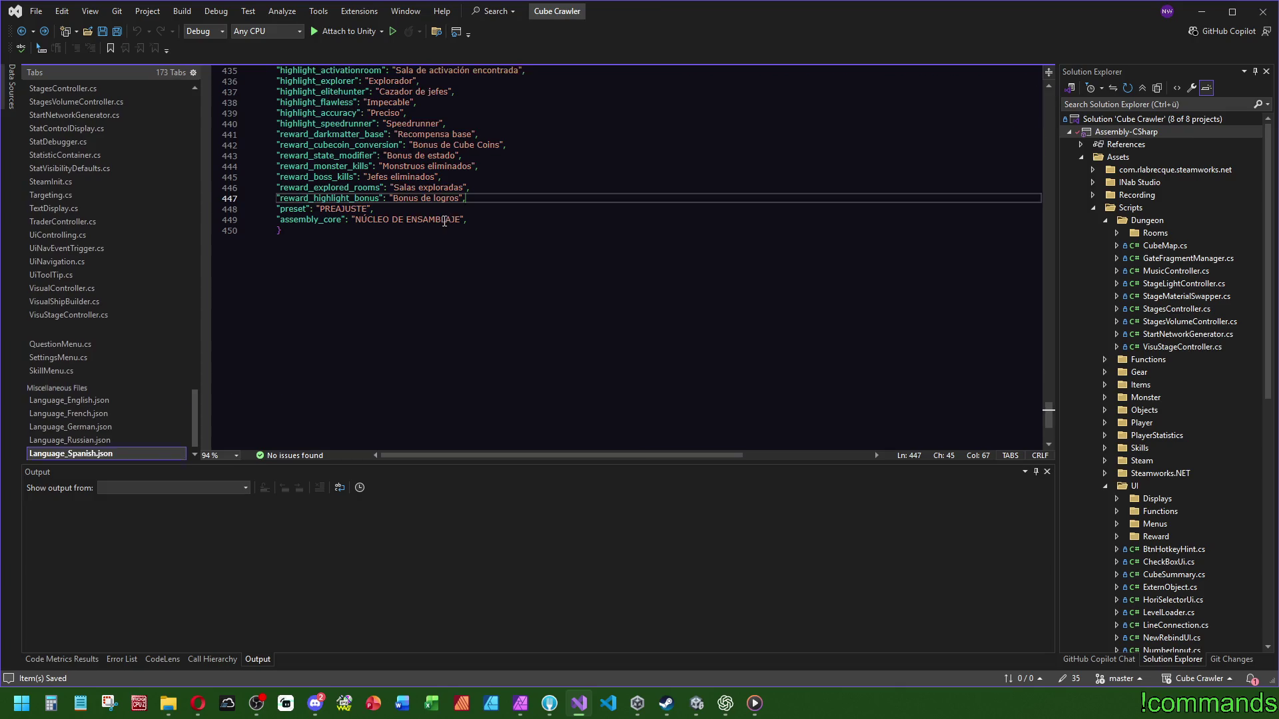
{"action": "key", "text": "ctrl+minus"}
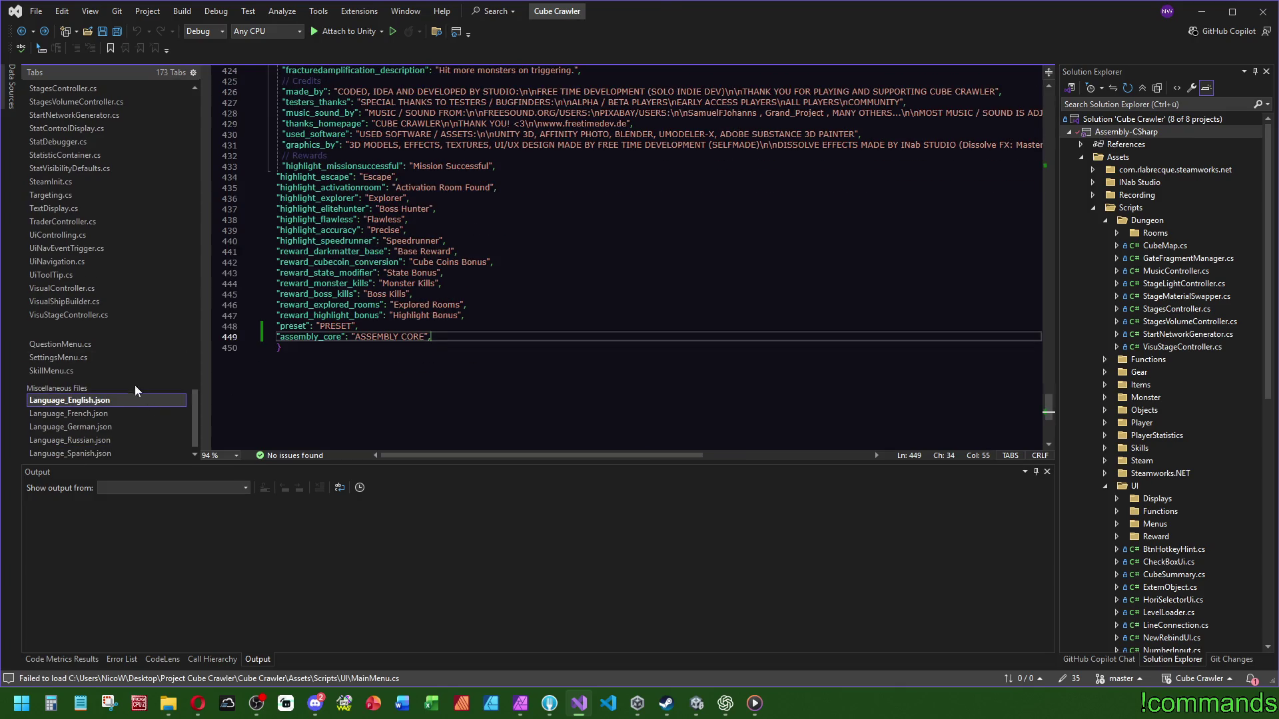
Step: Close the QuestionMenu, SettingsMenu and SkillMenu script tabs
{"action": "left_click", "coordinate": [93, 346]}
{"action": "left_click", "coordinate": [178, 345]}
{"action": "left_click", "coordinate": [179, 345]}
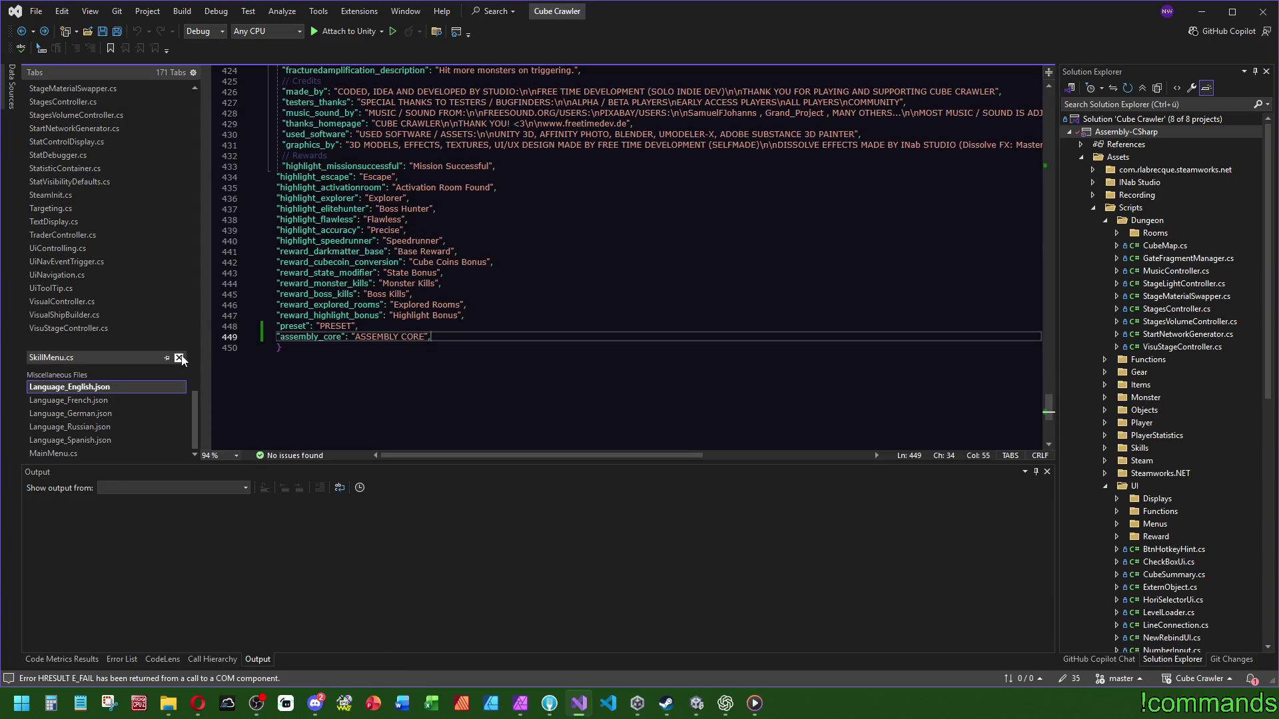
{"action": "left_click", "coordinate": [179, 359]}
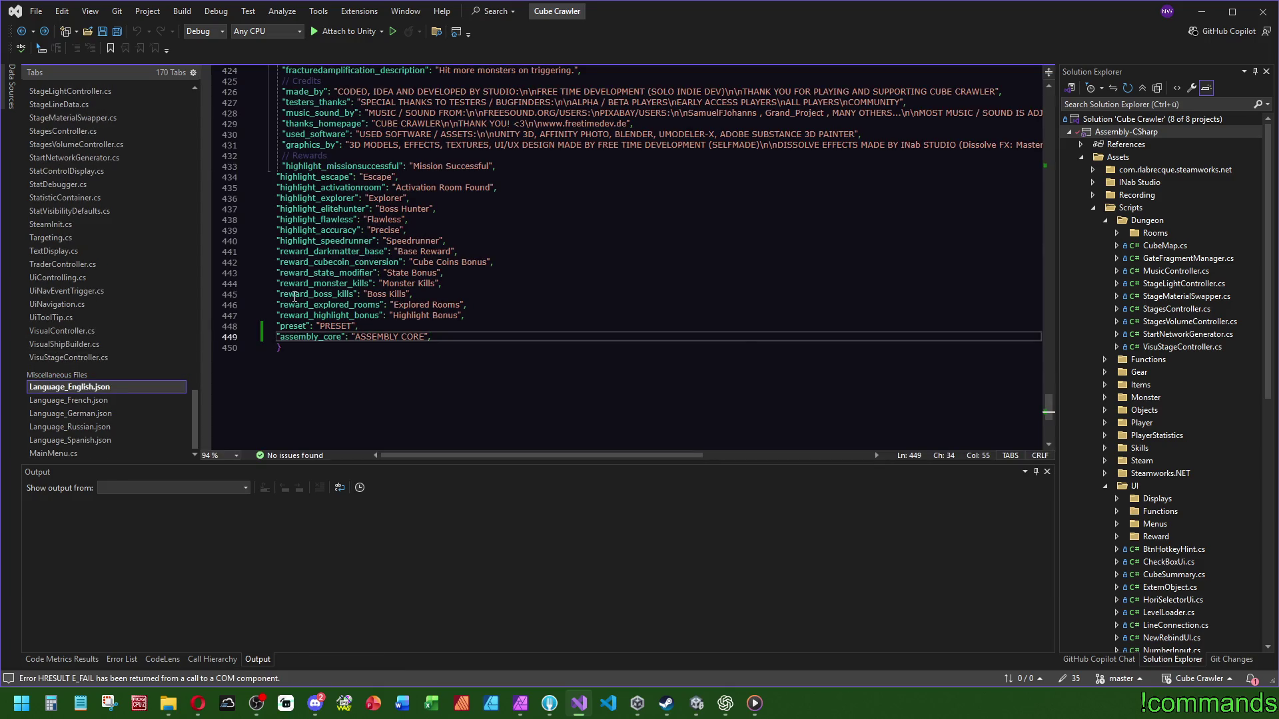
Step: Open MainMenu.cs from UI > Menus at its class declaration
{"action": "double_click", "coordinate": [1155, 524]}
{"action": "double_click", "coordinate": [1178, 536]}
{"action": "left_click", "coordinate": [666, 209]}
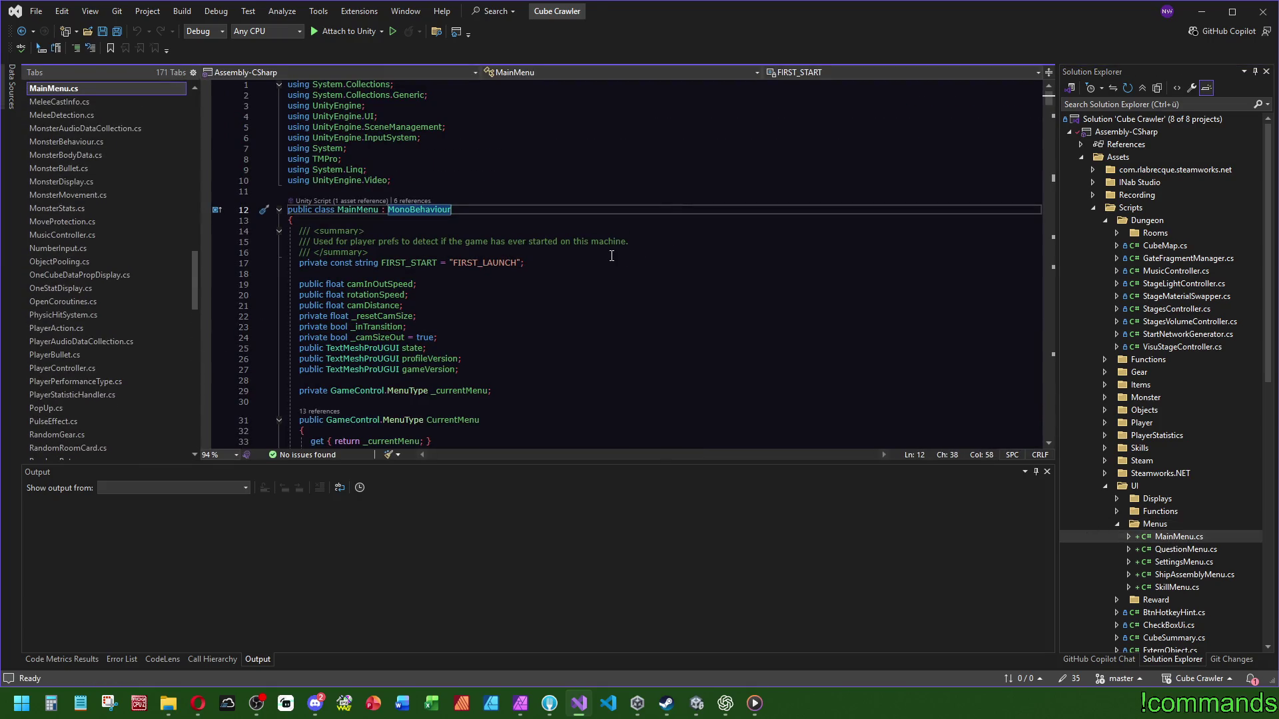
Step: Search MainMenu.cs for SkillMenu and review the matches
{"action": "scroll", "coordinate": [523, 279], "scroll_direction": "down", "scroll_amount": 8}
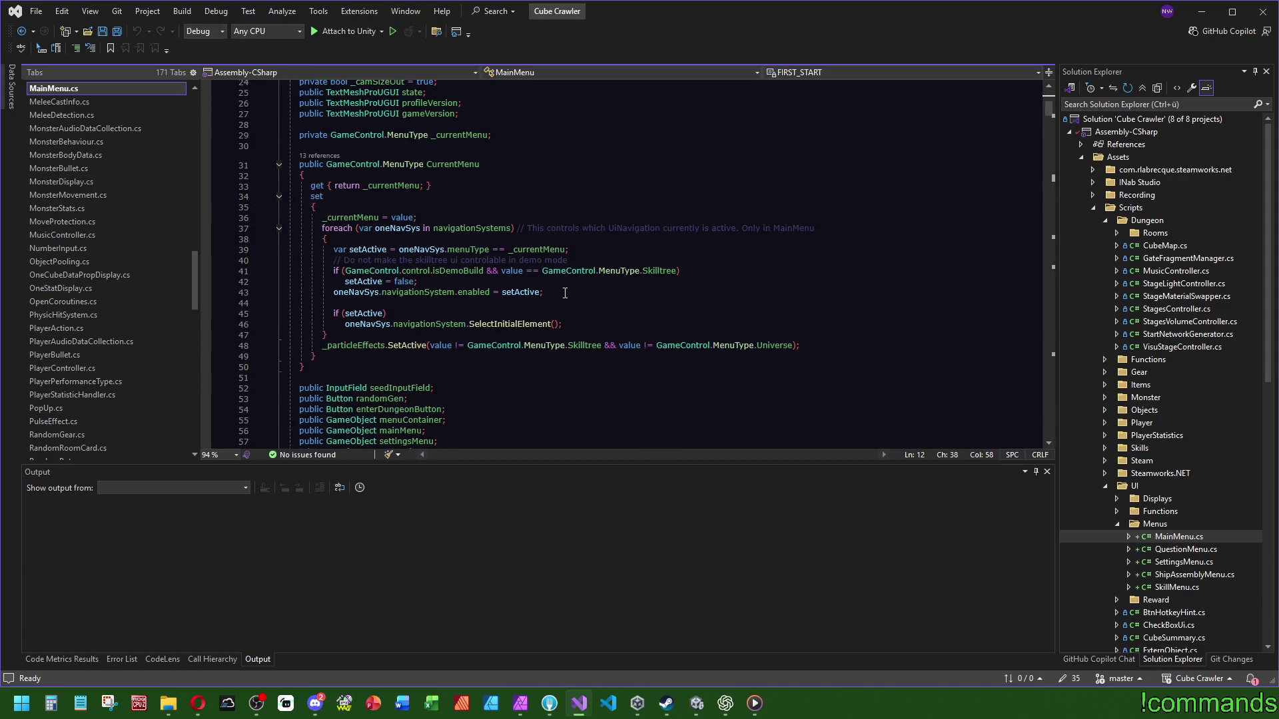
{"action": "left_click", "coordinate": [626, 176]}
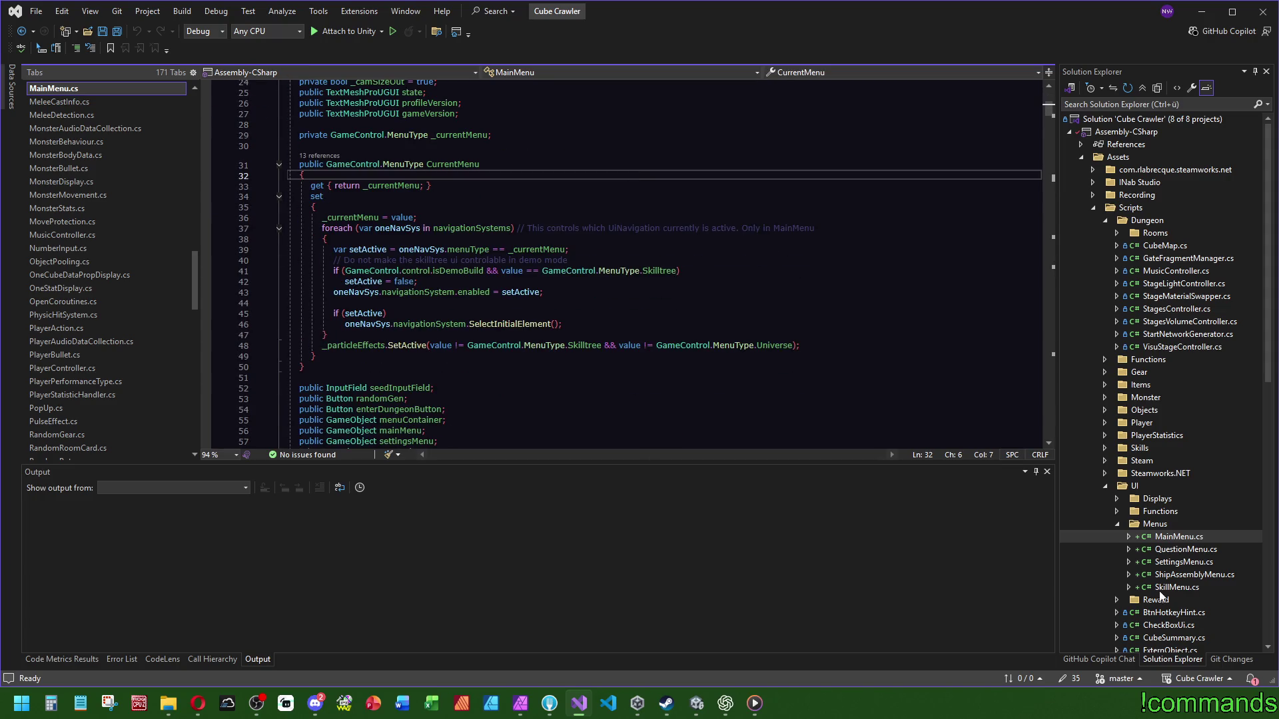
{"action": "key", "text": "ctrl+f"}
{"action": "type", "text": "SkillMenu"}
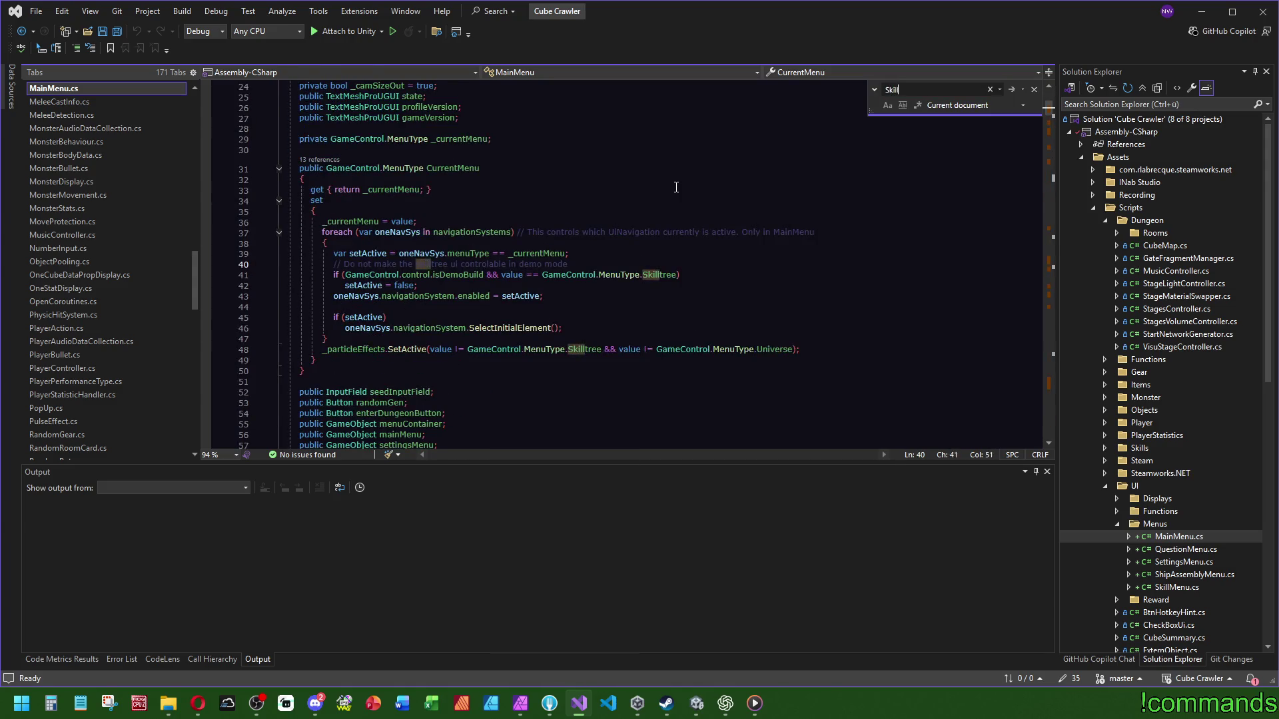
{"action": "scroll", "coordinate": [522, 291], "scroll_direction": "up", "scroll_amount": 1}
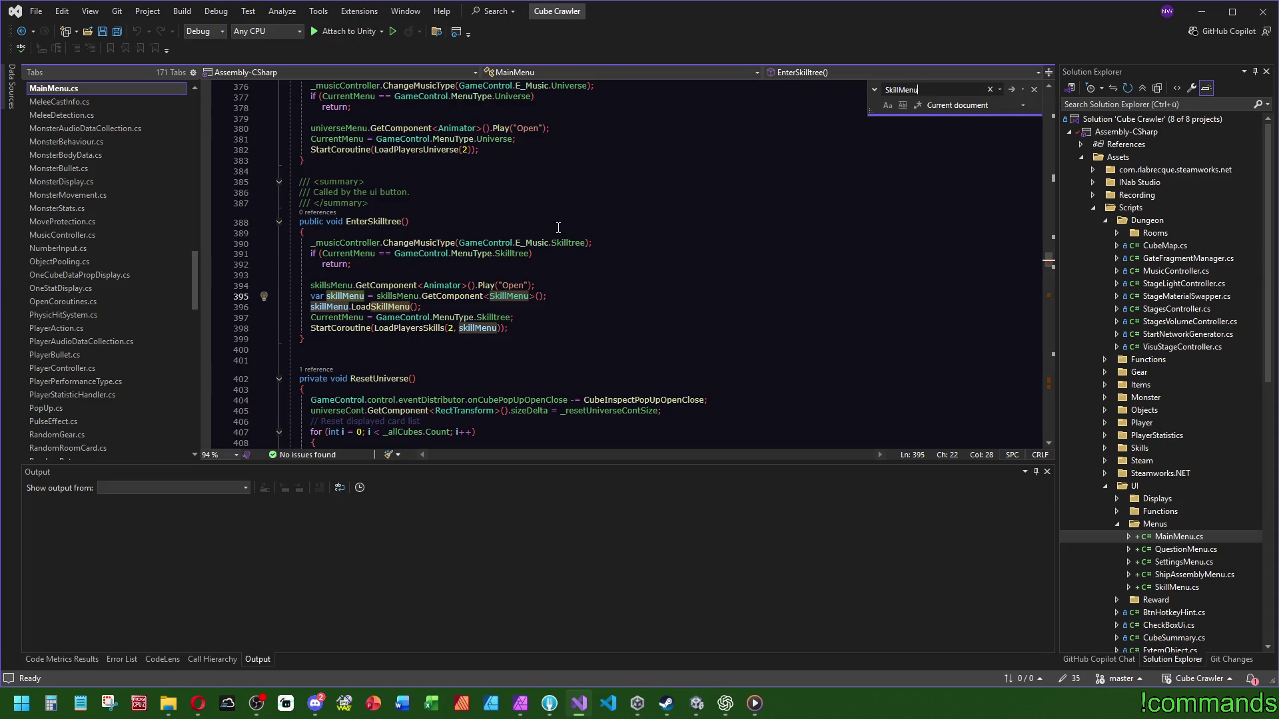
{"action": "scroll", "coordinate": [532, 232], "scroll_direction": "up", "scroll_amount": 4}
{"action": "scroll", "coordinate": [500, 256], "scroll_direction": "down", "scroll_amount": 5}
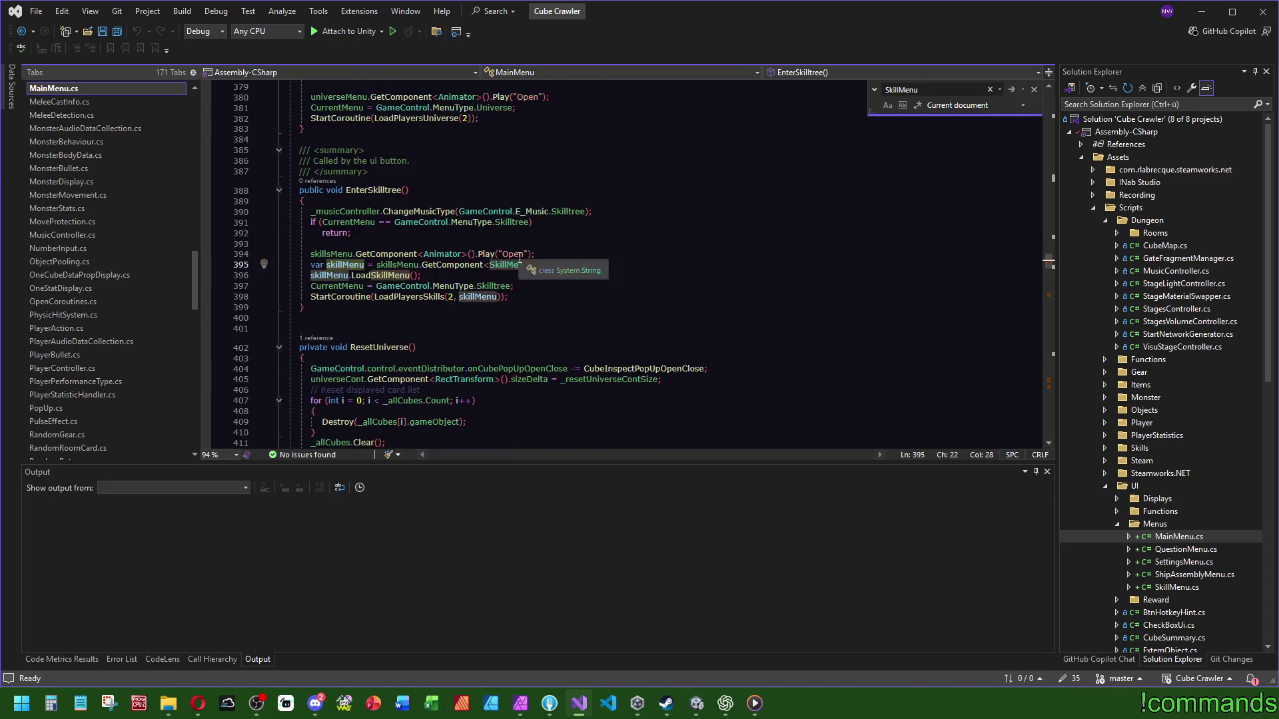
{"action": "mouse_move", "coordinate": [293, 286]}
{"action": "left_mouse_down"}
{"action": "mouse_move", "coordinate": [400, 263]}
{"action": "mouse_move", "coordinate": [575, 256]}
{"action": "left_mouse_up"}
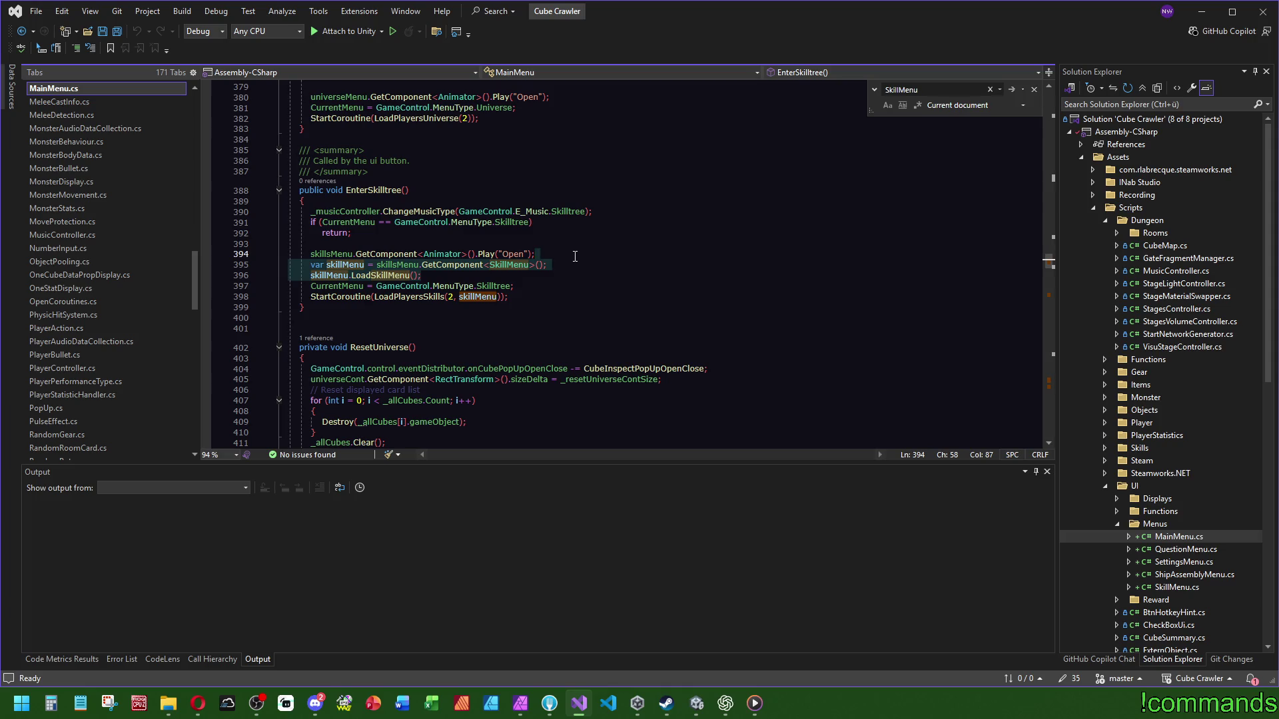
Step: Jump to the skillsMenu declaration and step through its usages in EnterSkilltree and BackToShipSelection
{"action": "left_click", "coordinate": [403, 264]}
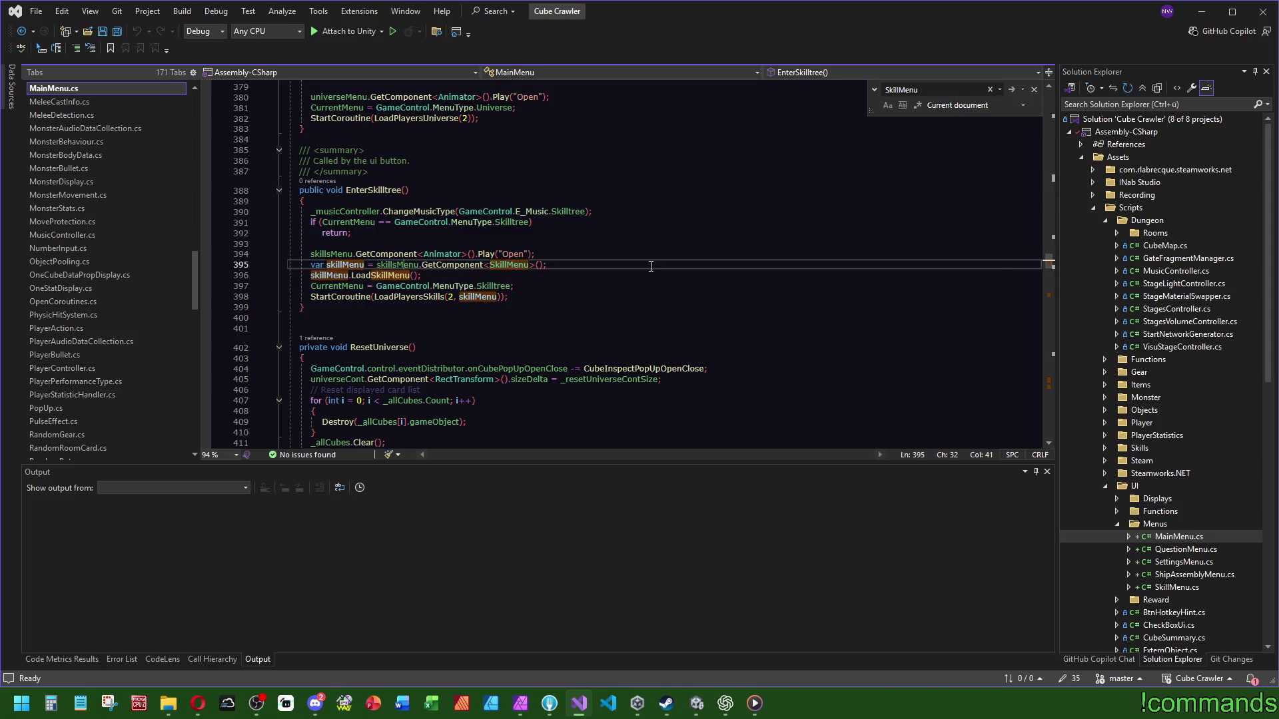
{"action": "key", "text": "F12"}
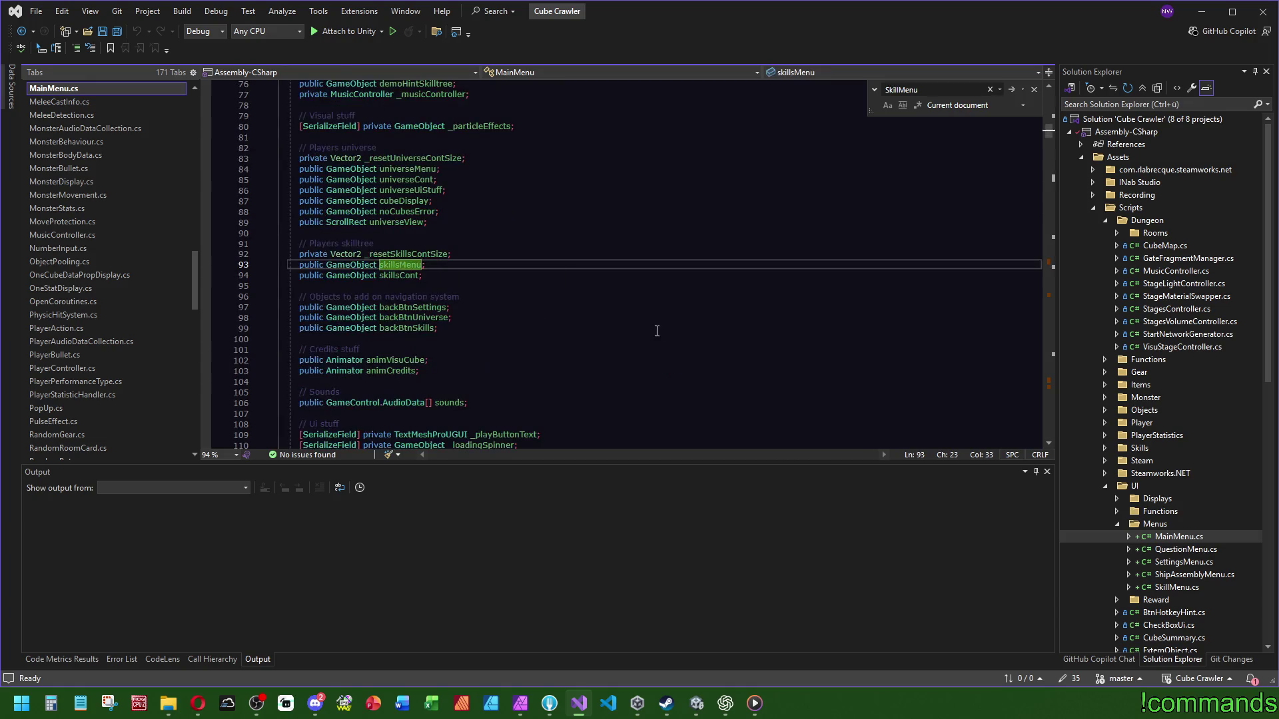
{"action": "key", "text": "ctrl+f"}
{"action": "left_click", "coordinate": [1042, 258]}
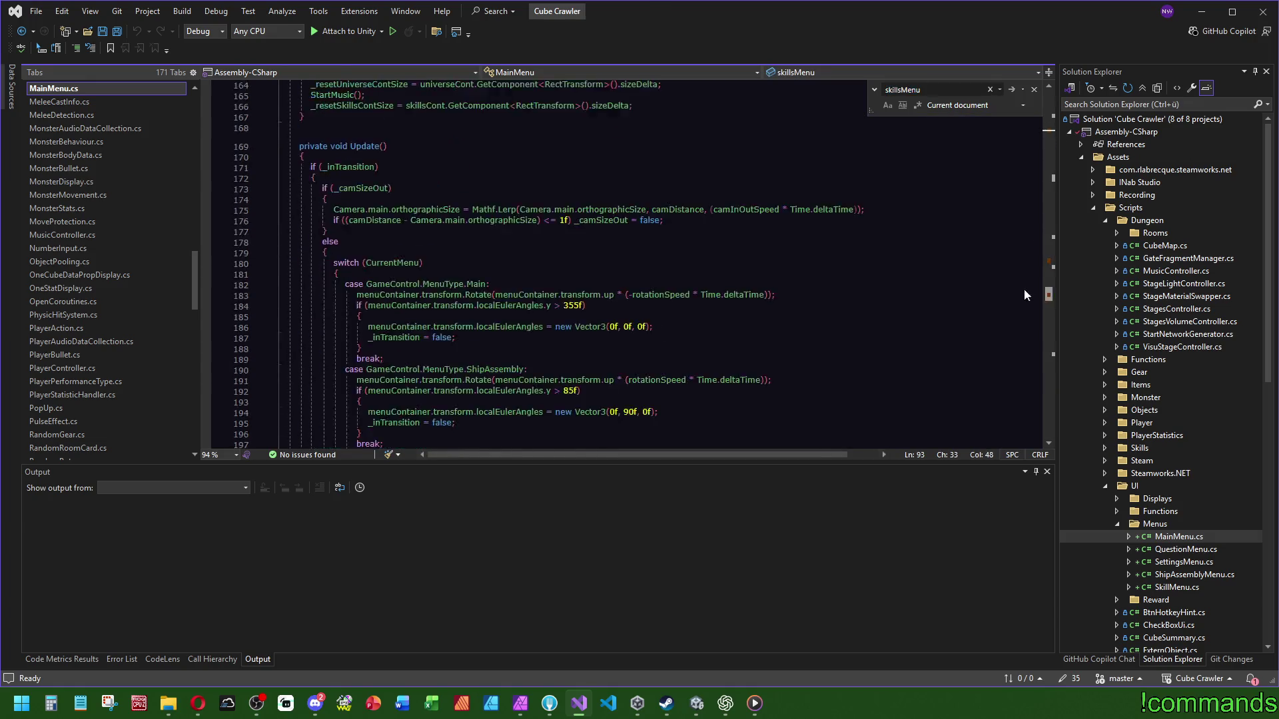
{"action": "left_click_drag", "start_coordinate": [1040, 254], "coordinate": [1048, 287]}
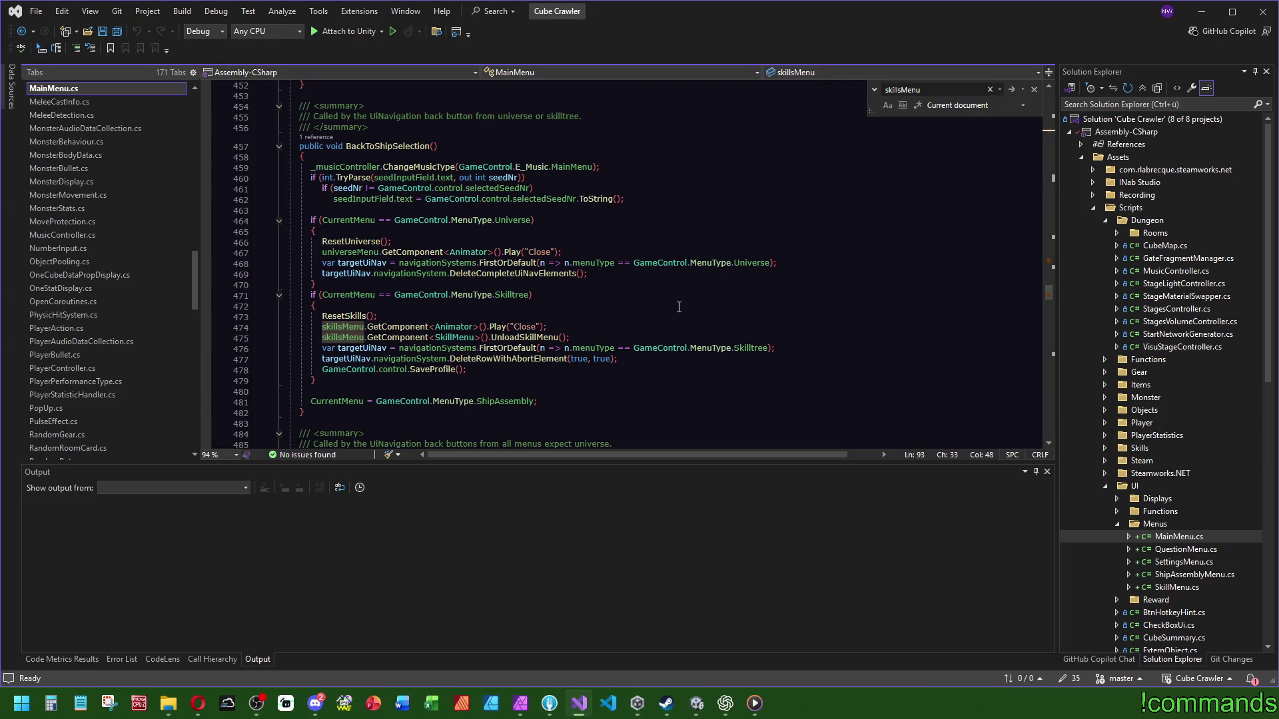
{"action": "left_click_drag", "start_coordinate": [1049, 293], "coordinate": [1051, 259]}
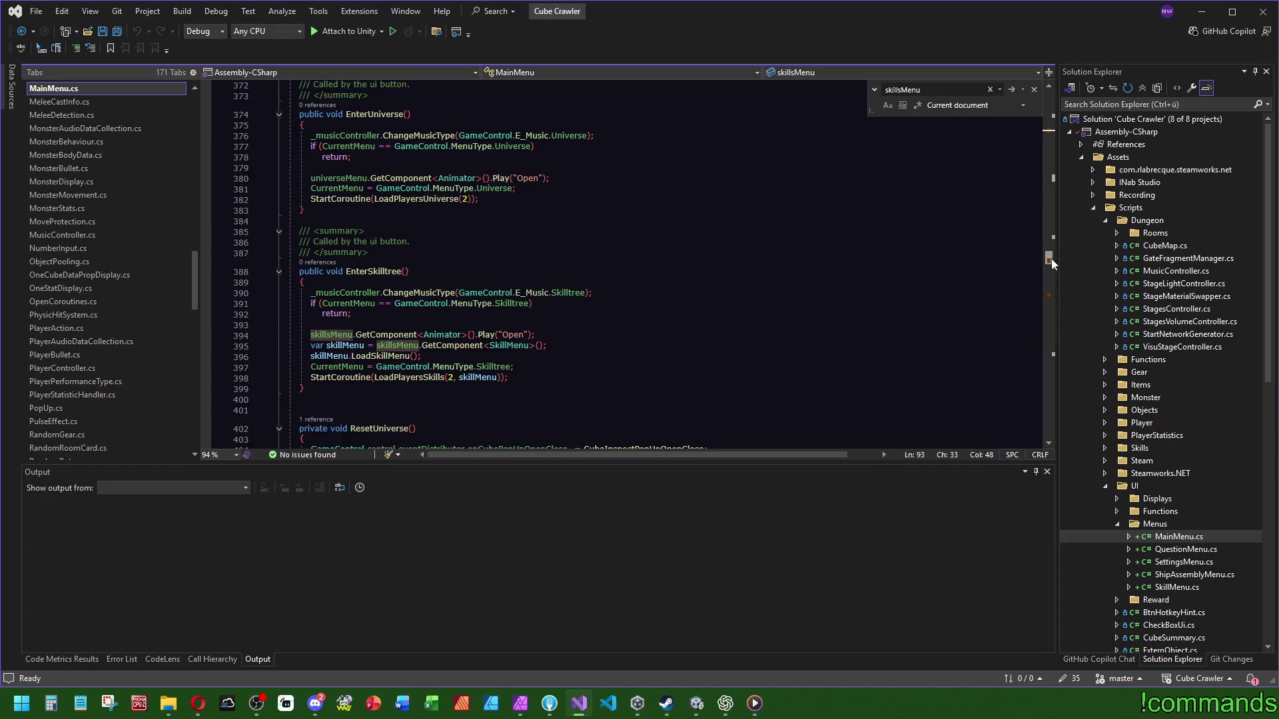
{"action": "left_click", "coordinate": [696, 703]}
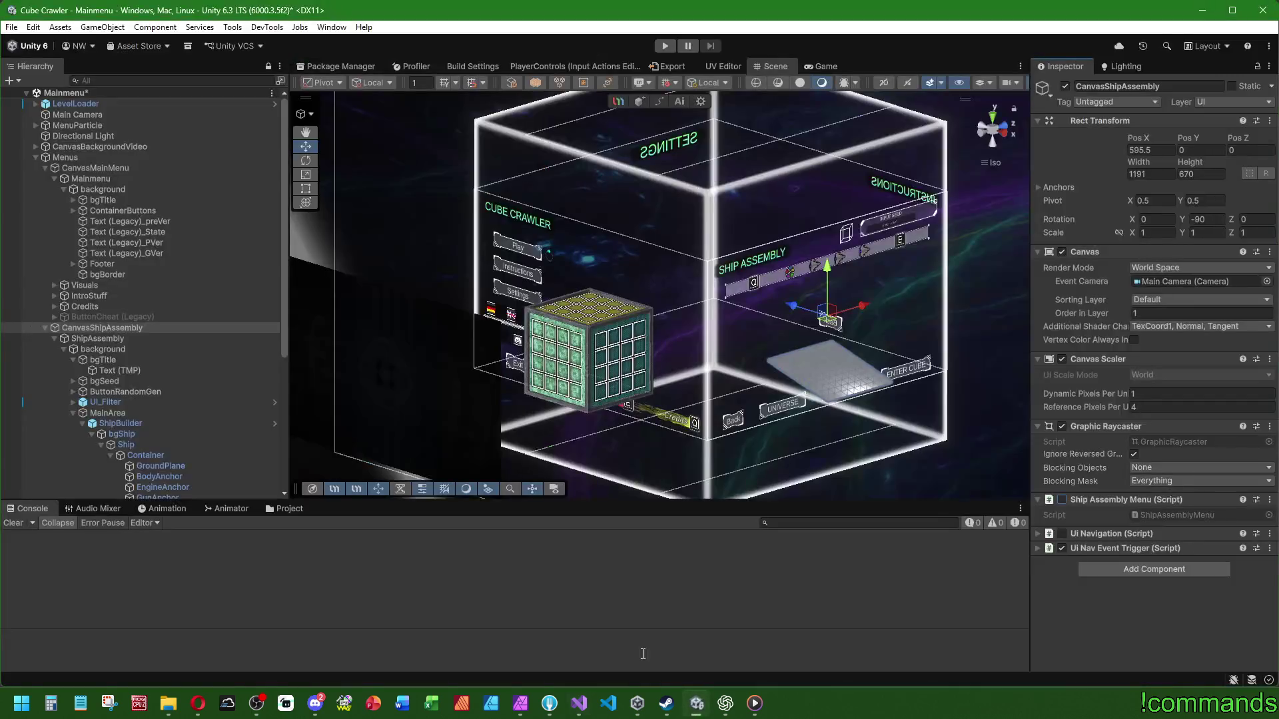
Step: From CanvasMainMenu, ping the Skills object set as Skills Menu and inspect its 1CombatArea child
{"action": "left_click", "coordinate": [120, 170]}
{"action": "scroll", "coordinate": [1138, 403], "scroll_direction": "down", "scroll_amount": 5}
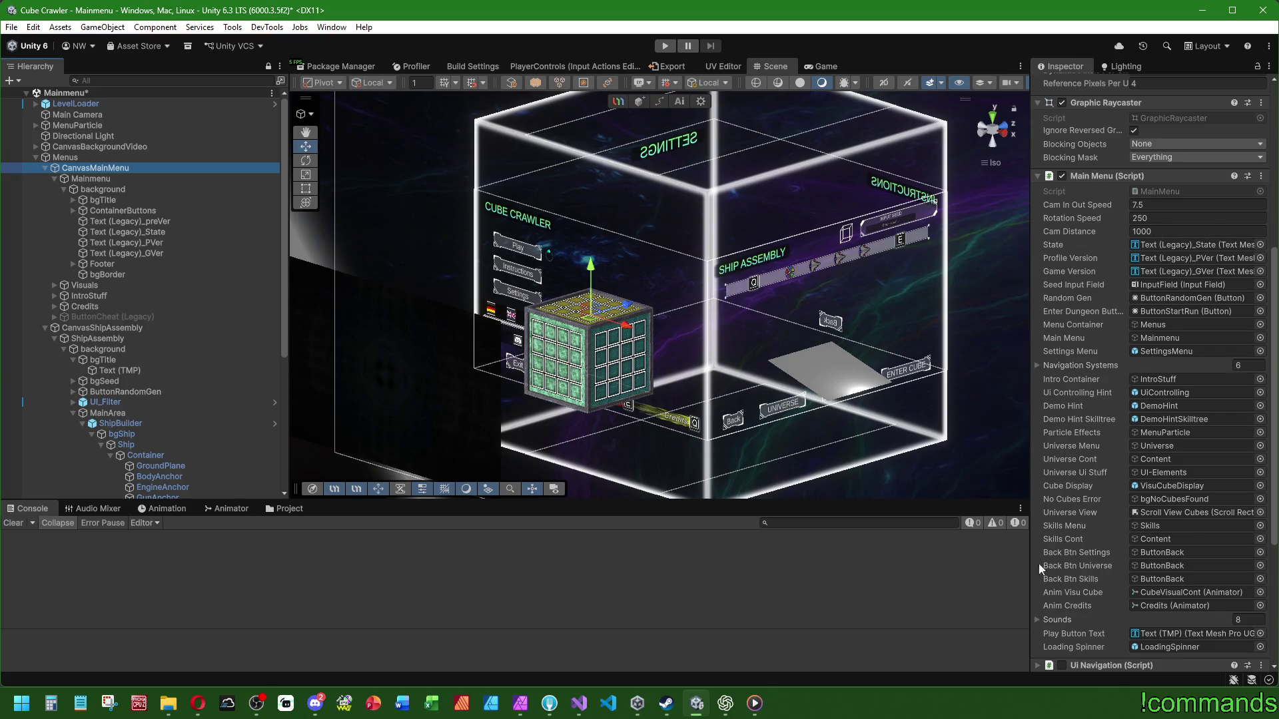
{"action": "left_click", "coordinate": [1161, 528]}
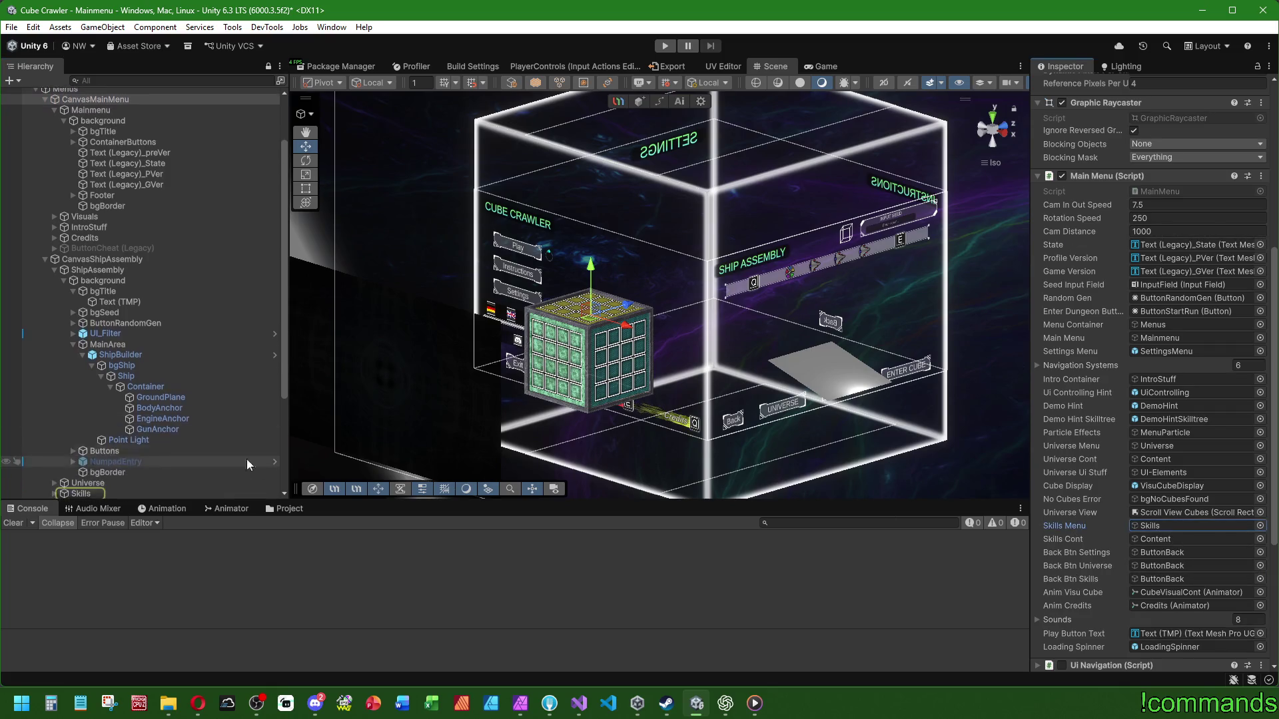
{"action": "left_click", "coordinate": [113, 345]}
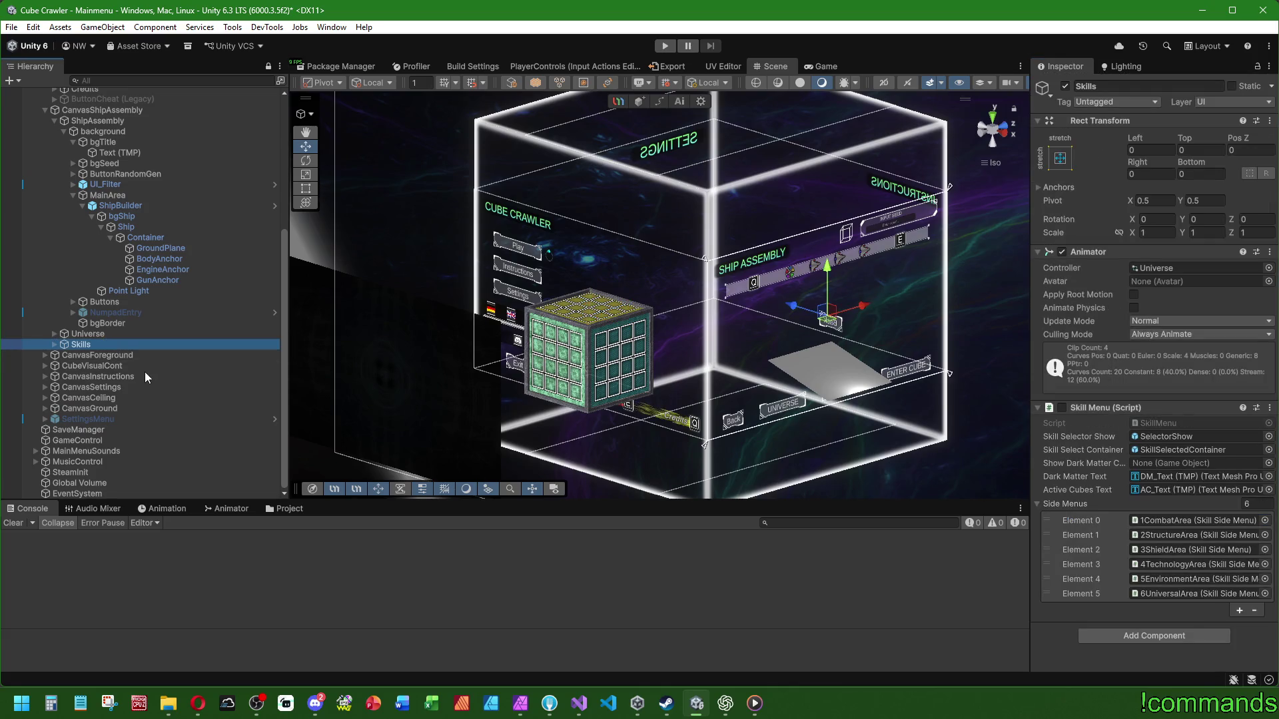
{"action": "left_click", "coordinate": [54, 345]}
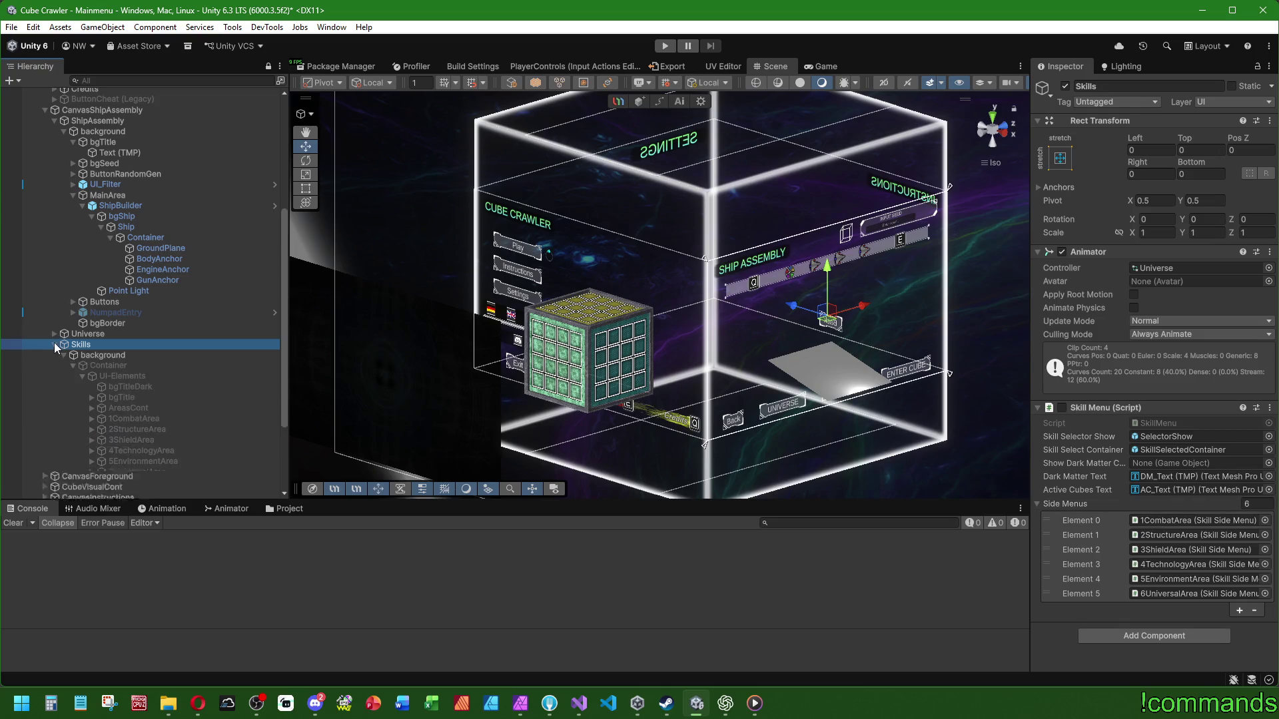
{"action": "left_click", "coordinate": [146, 419]}
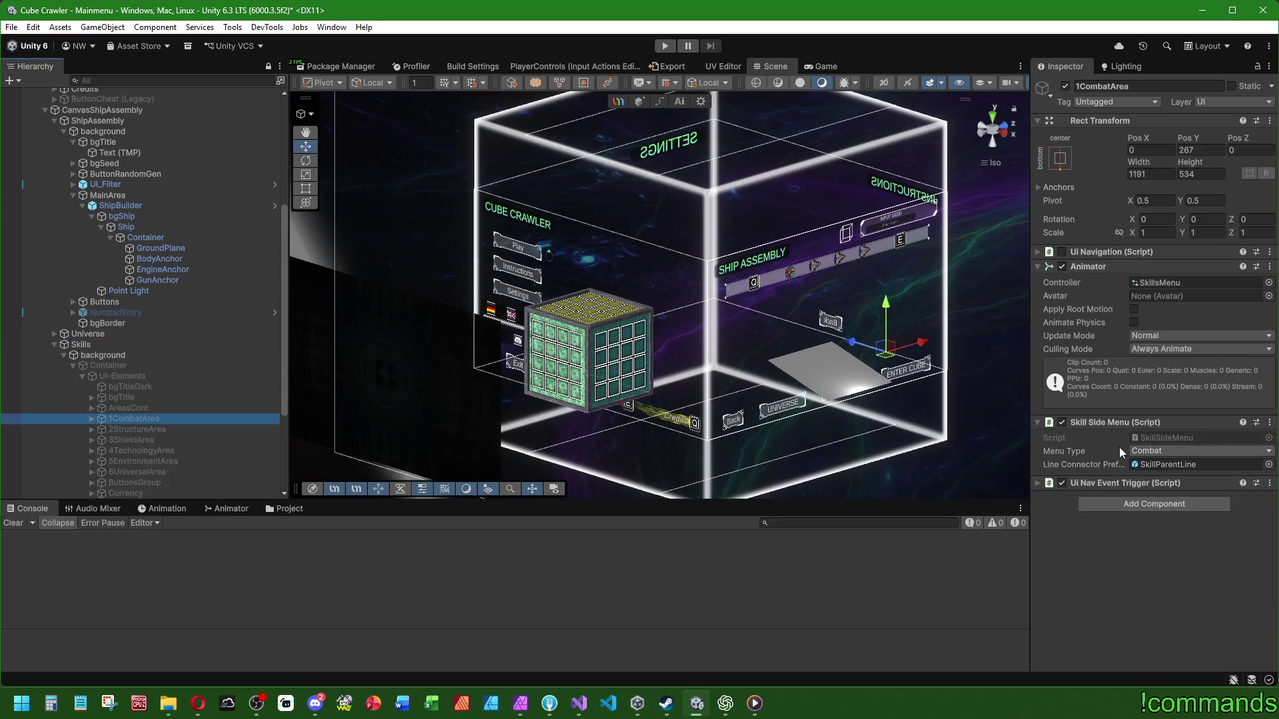
{"action": "left_click", "coordinate": [54, 344]}
{"action": "scroll", "coordinate": [160, 363], "scroll_direction": "up", "scroll_amount": 4}
{"action": "left_click", "coordinate": [578, 703]}
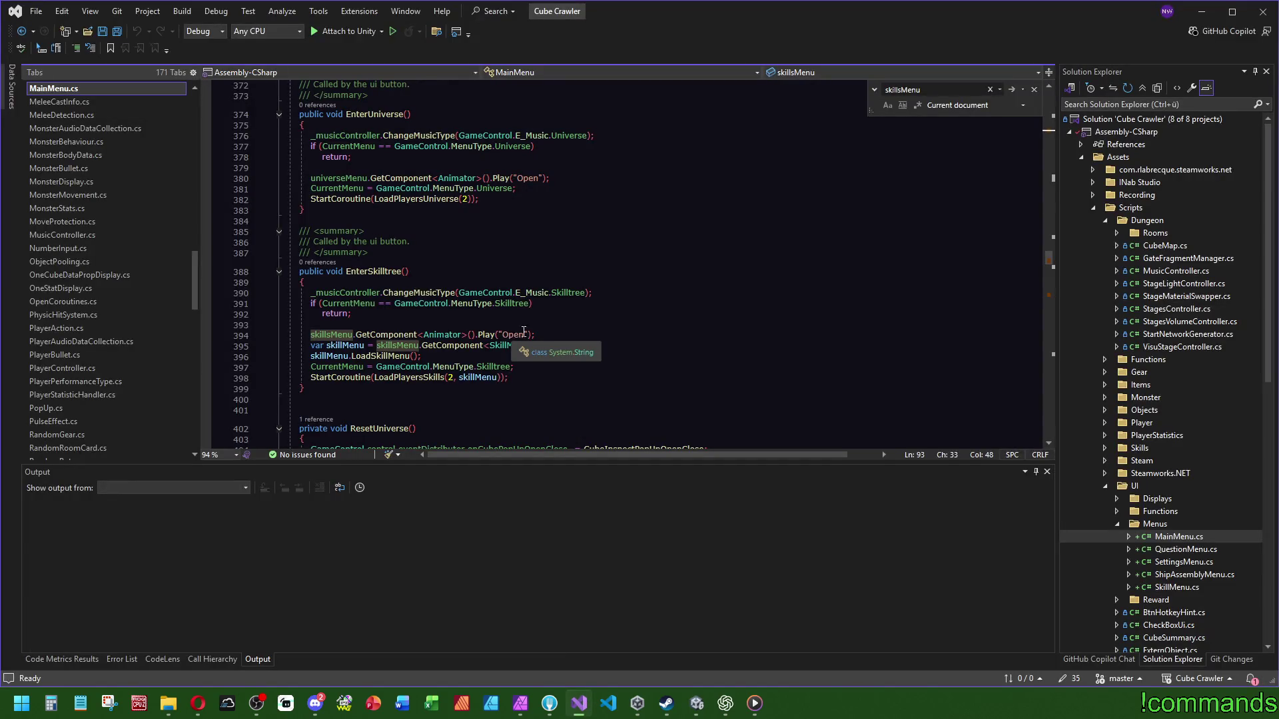
Step: Move to the skillsMenu usages around lines 394-398 and review them
{"action": "left_click", "coordinate": [1050, 293]}
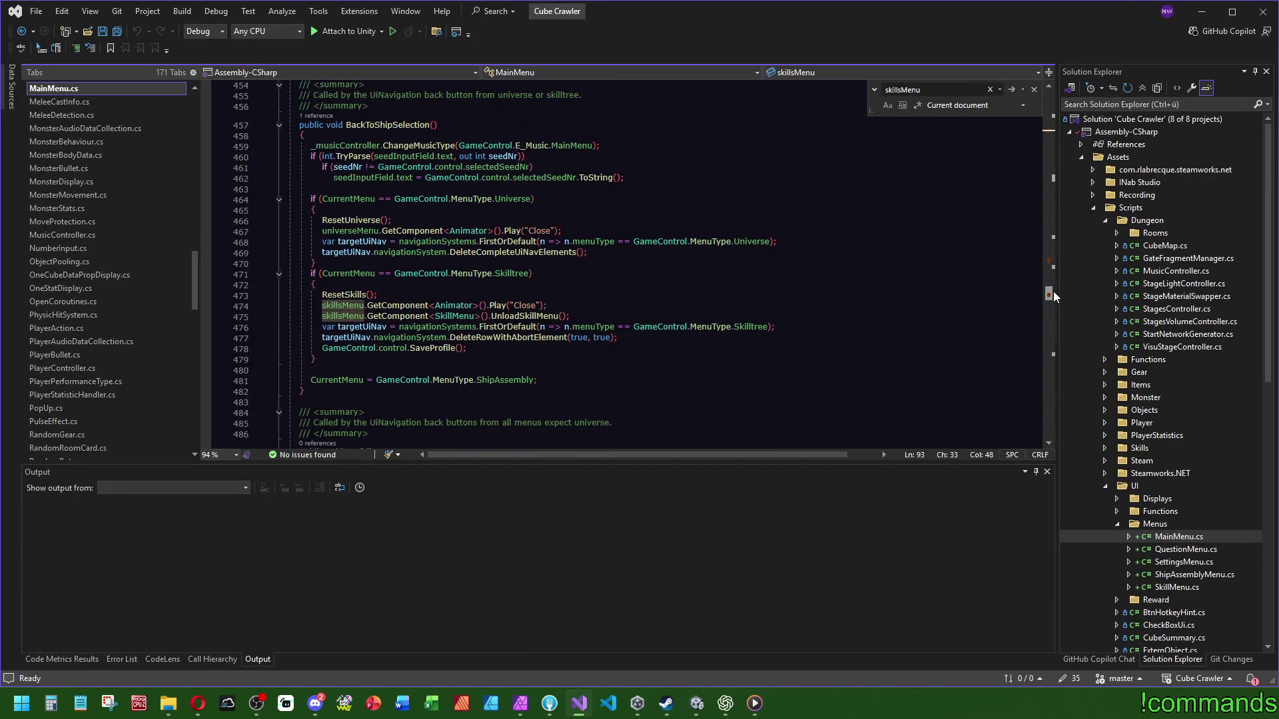
{"action": "left_click_drag", "start_coordinate": [1053, 290], "coordinate": [1051, 127]}
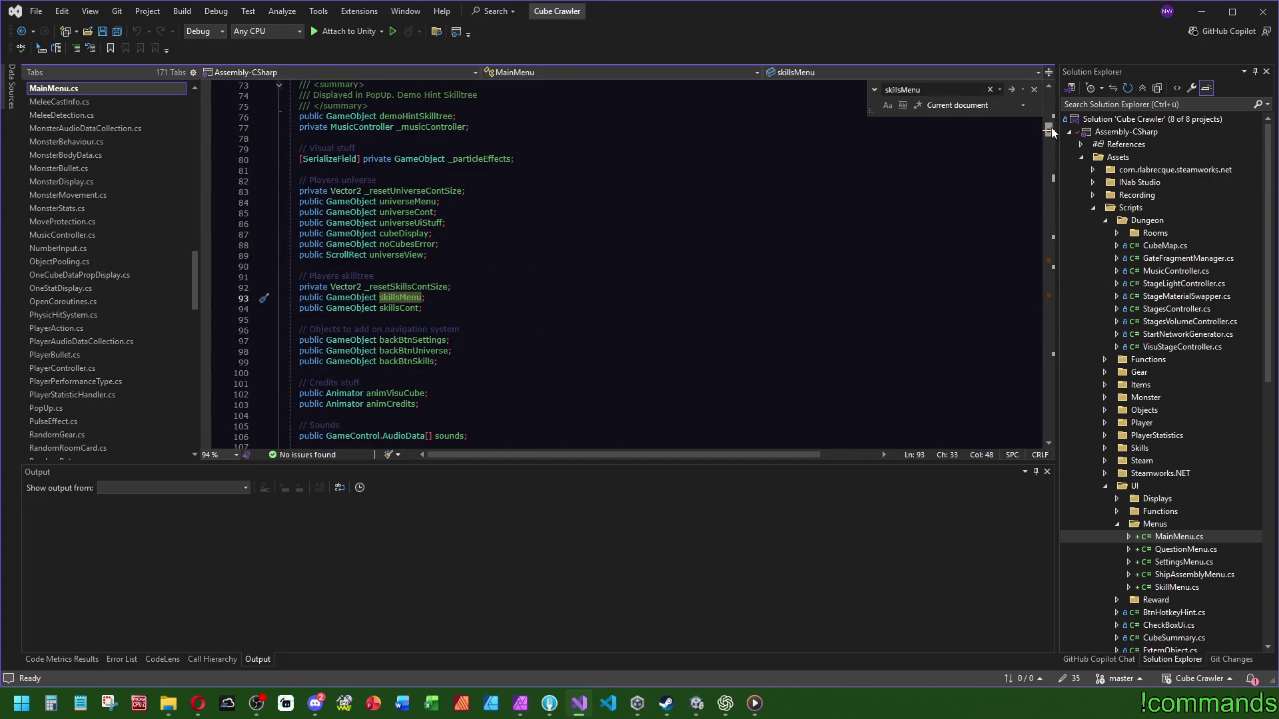
{"action": "left_click_drag", "start_coordinate": [1051, 132], "coordinate": [1049, 261]}
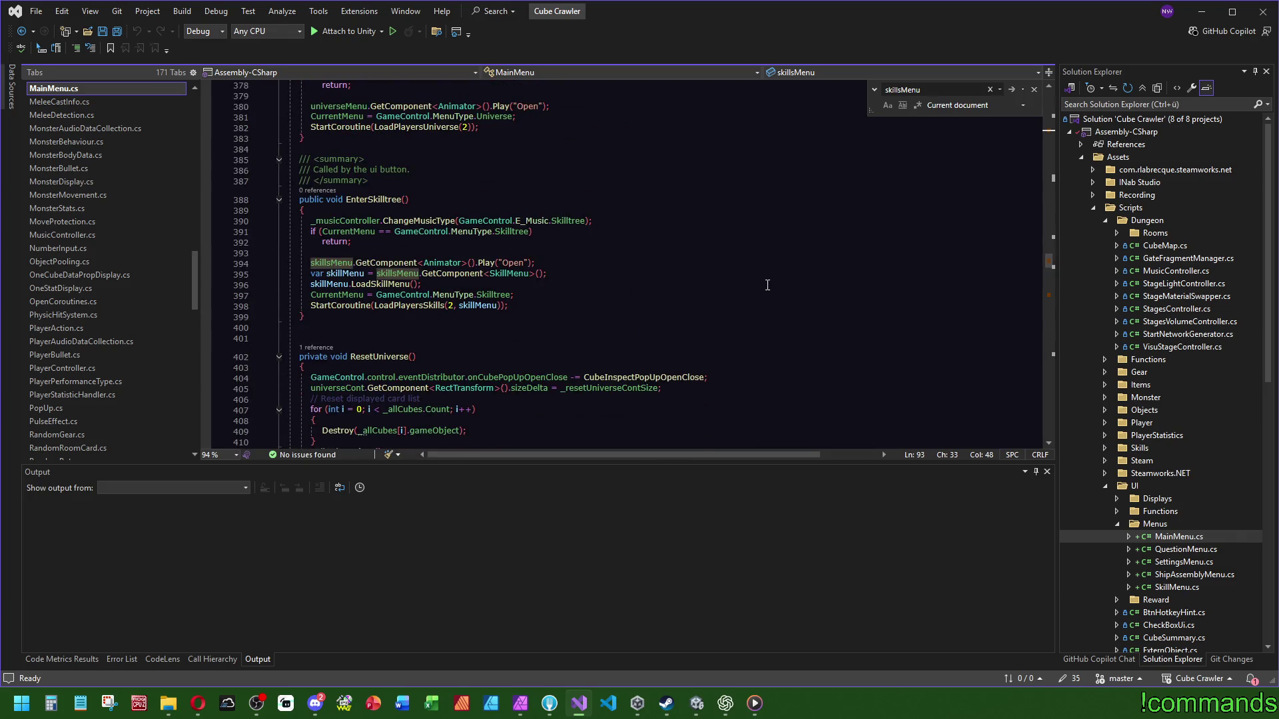
{"action": "left_click", "coordinate": [591, 267]}
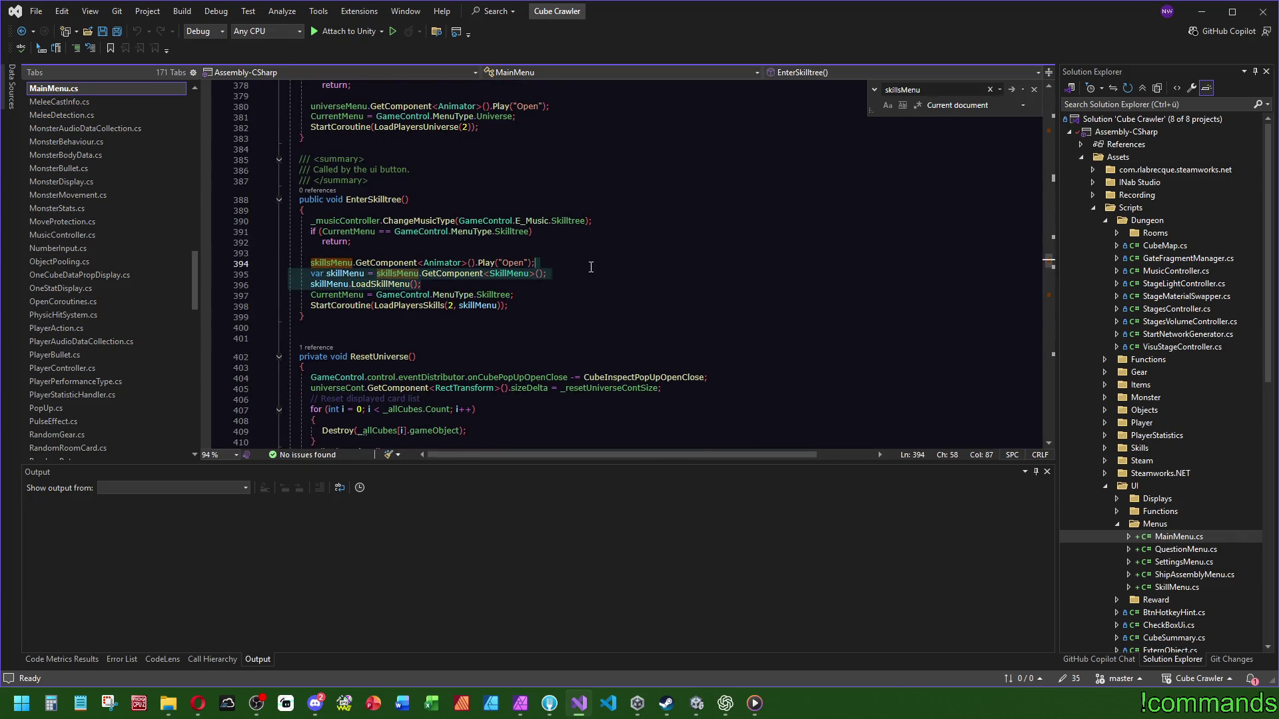
{"action": "key", "text": "Down"}
{"action": "key", "text": "Down"}
{"action": "key", "text": "Down"}
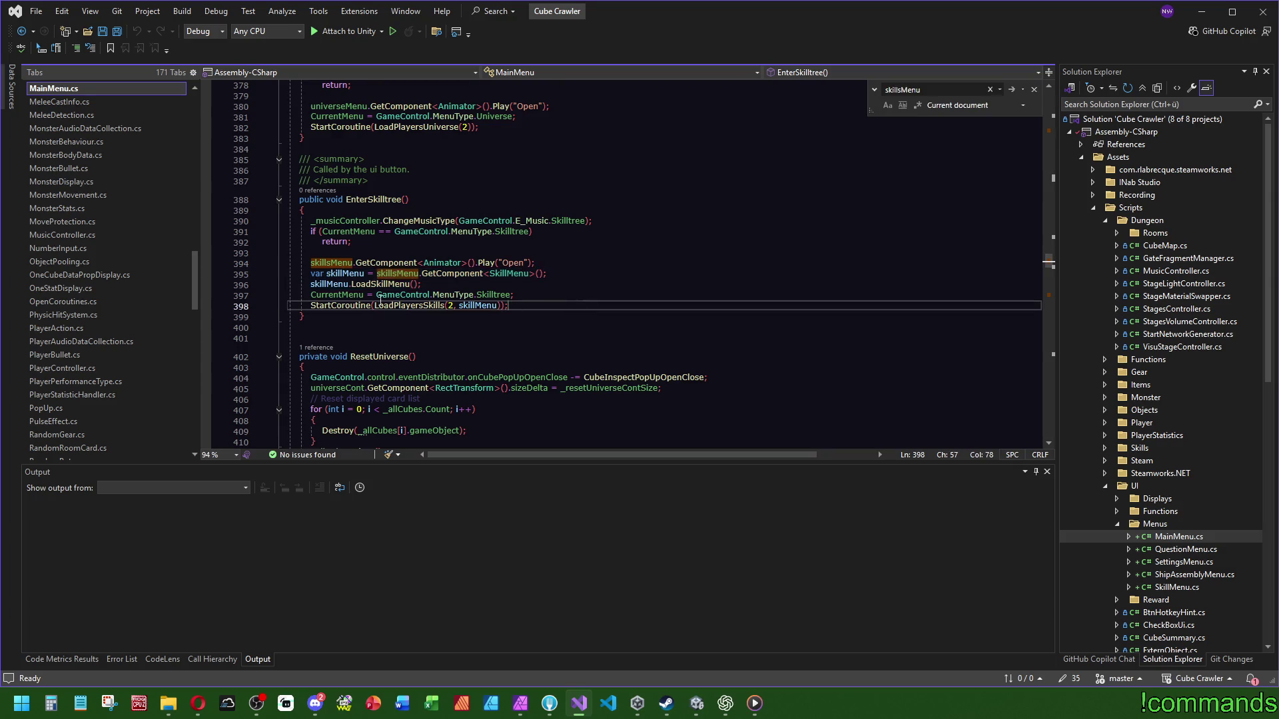
{"action": "left_click_drag", "start_coordinate": [311, 293], "coordinate": [374, 294]}
Step: In Play(), remove the swap-to-ship-menu comment, the skillMenu variable and the LoadSkillMenu() call
{"action": "key", "text": "ctrl+f"}
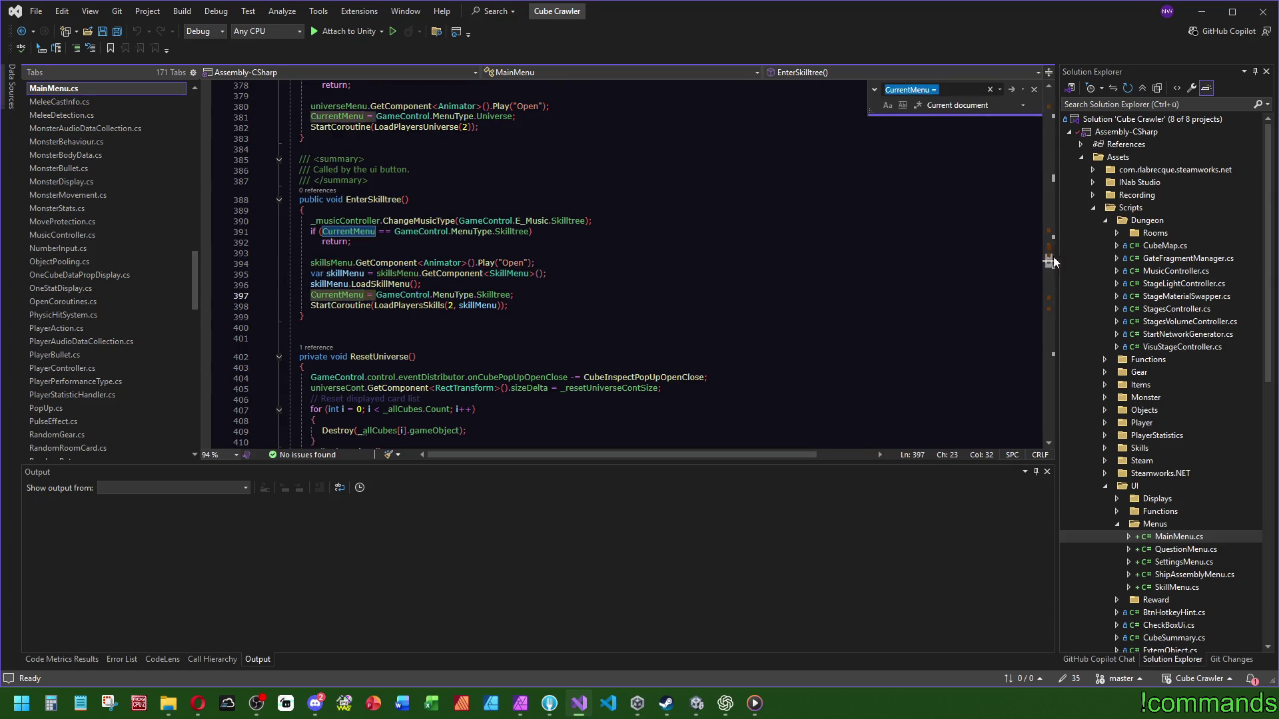
{"action": "left_click", "coordinate": [1051, 229]}
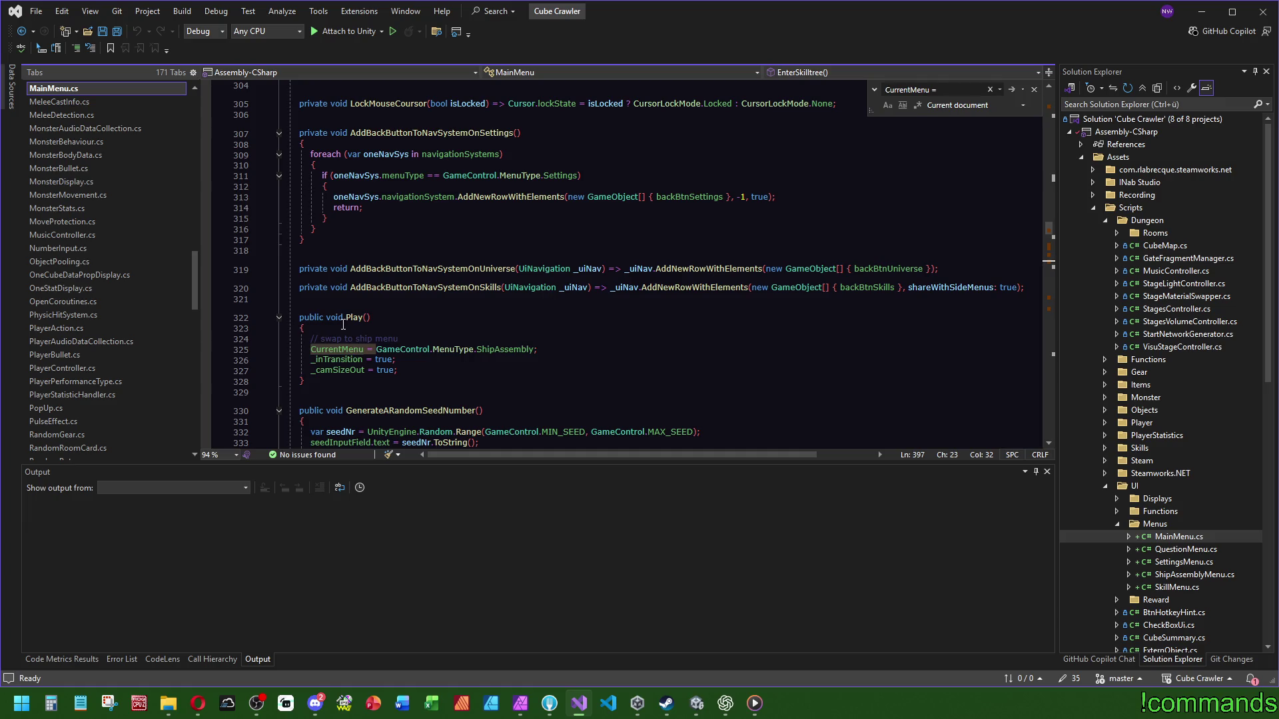
{"action": "left_click", "coordinate": [413, 338]}
{"action": "key", "text": "shift+Up"}
{"action": "key", "text": "BackSpace"}
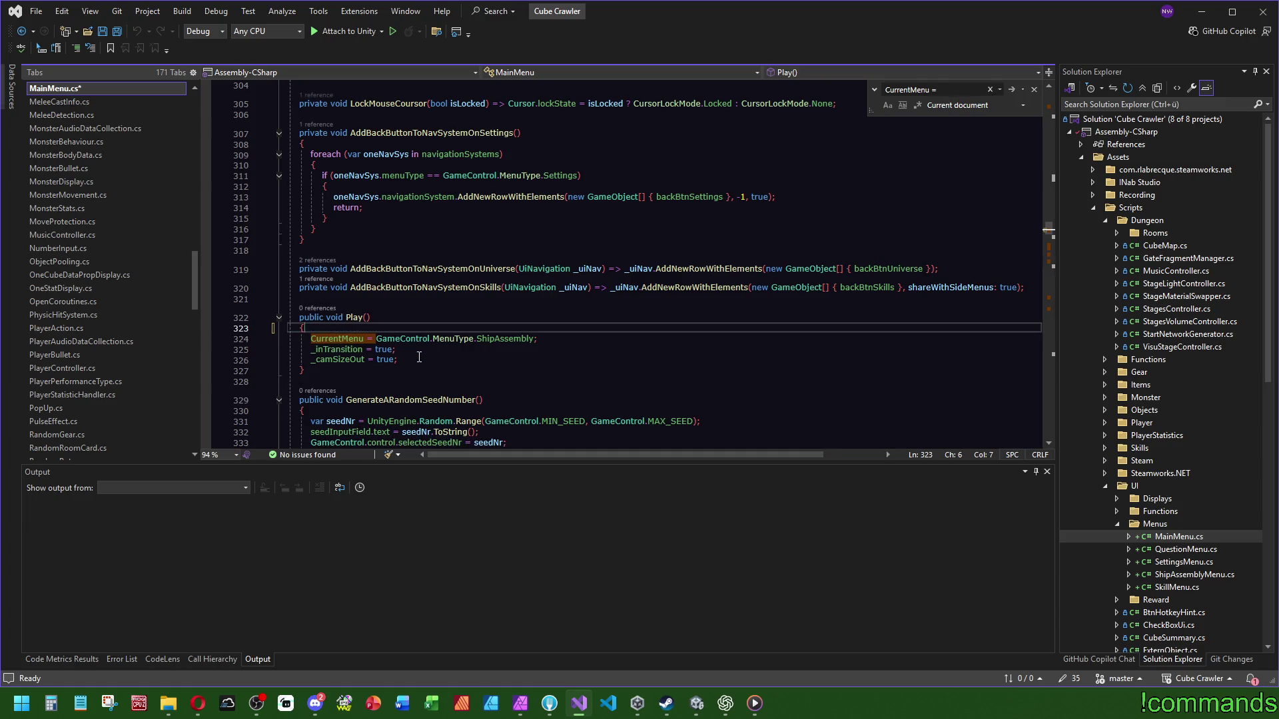
{"action": "key", "text": "Tab"}
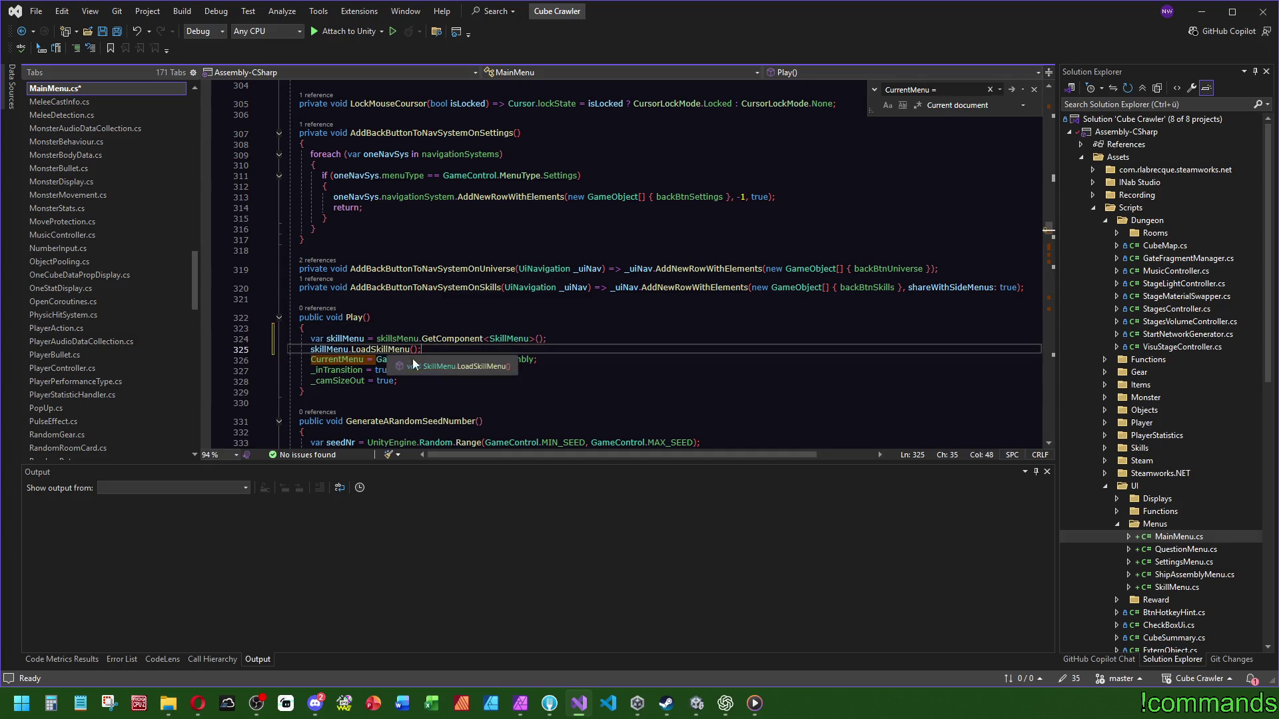
{"action": "key", "text": "ctrl+z"}
{"action": "key", "text": "ctrl+z"}
{"action": "key", "text": "ctrl+z"}
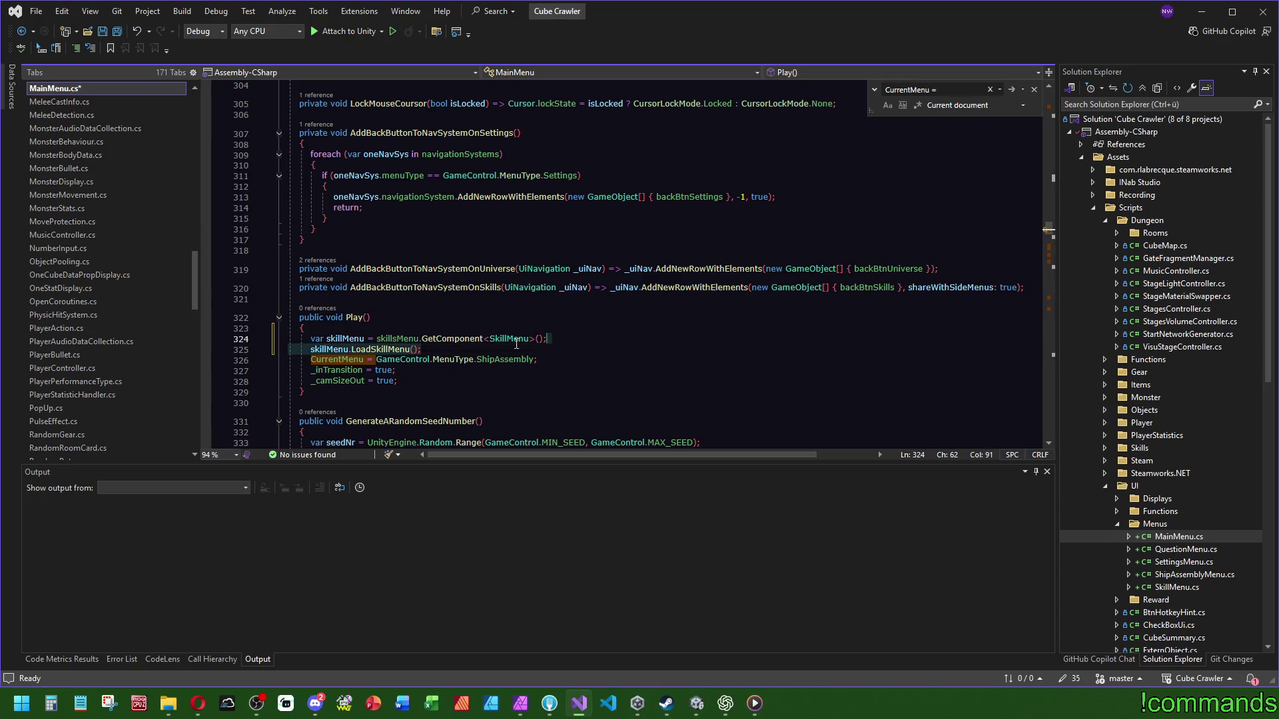
{"action": "left_click", "coordinate": [392, 301]}
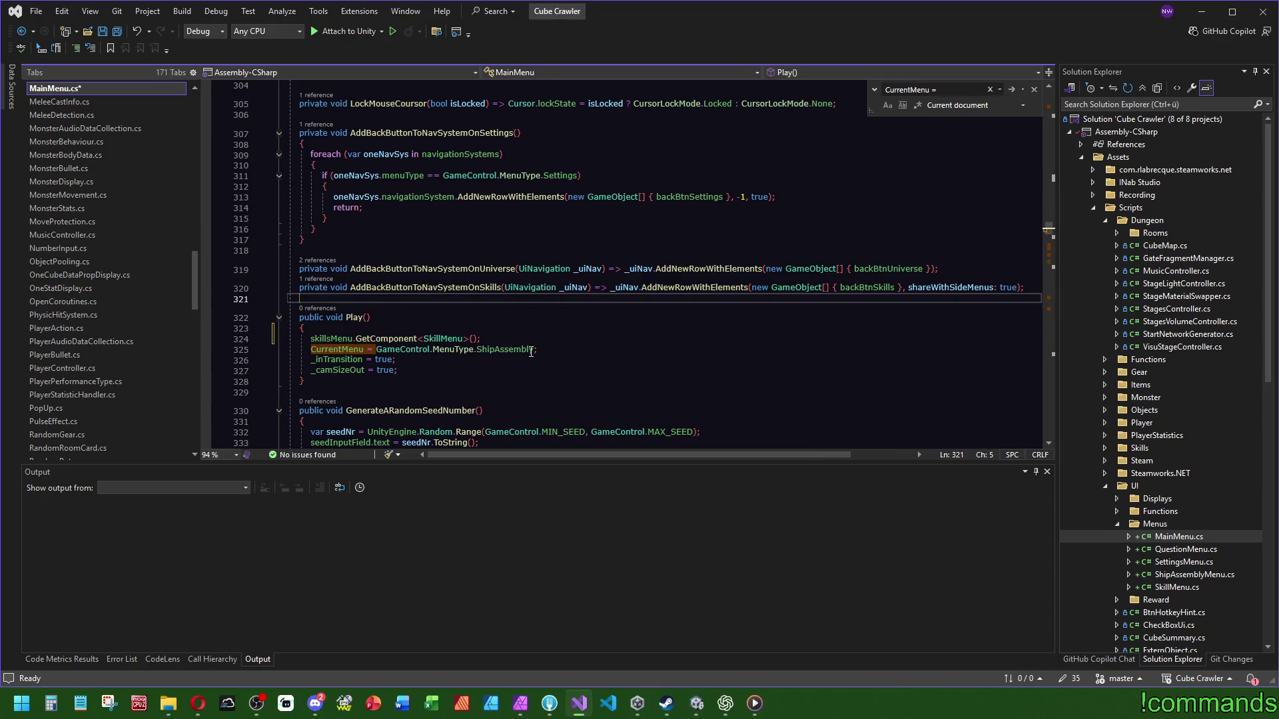
Step: Go to the CurrentMenu definition and inspect its setter's _currentMenu assignment and oneNavSys loop
{"action": "left_click_drag", "start_coordinate": [1050, 207], "coordinate": [1054, 113]}
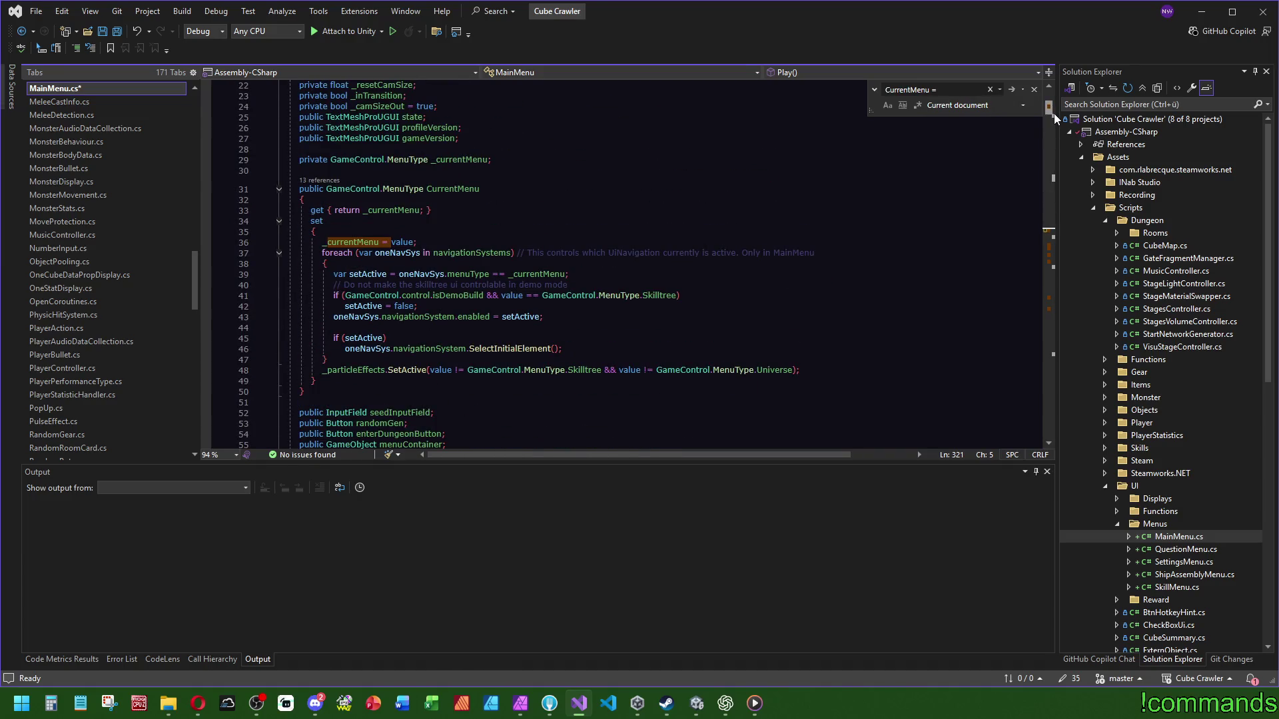
{"action": "mouse_move", "coordinate": [1053, 113]}
{"action": "left_mouse_down"}
{"action": "mouse_move", "coordinate": [1029, 213]}
{"action": "mouse_move", "coordinate": [993, 229]}
{"action": "left_mouse_up"}
{"action": "left_click", "coordinate": [336, 319]}
{"action": "key", "text": "F12"}
{"action": "scroll", "coordinate": [492, 296], "scroll_direction": "down", "scroll_amount": 4}
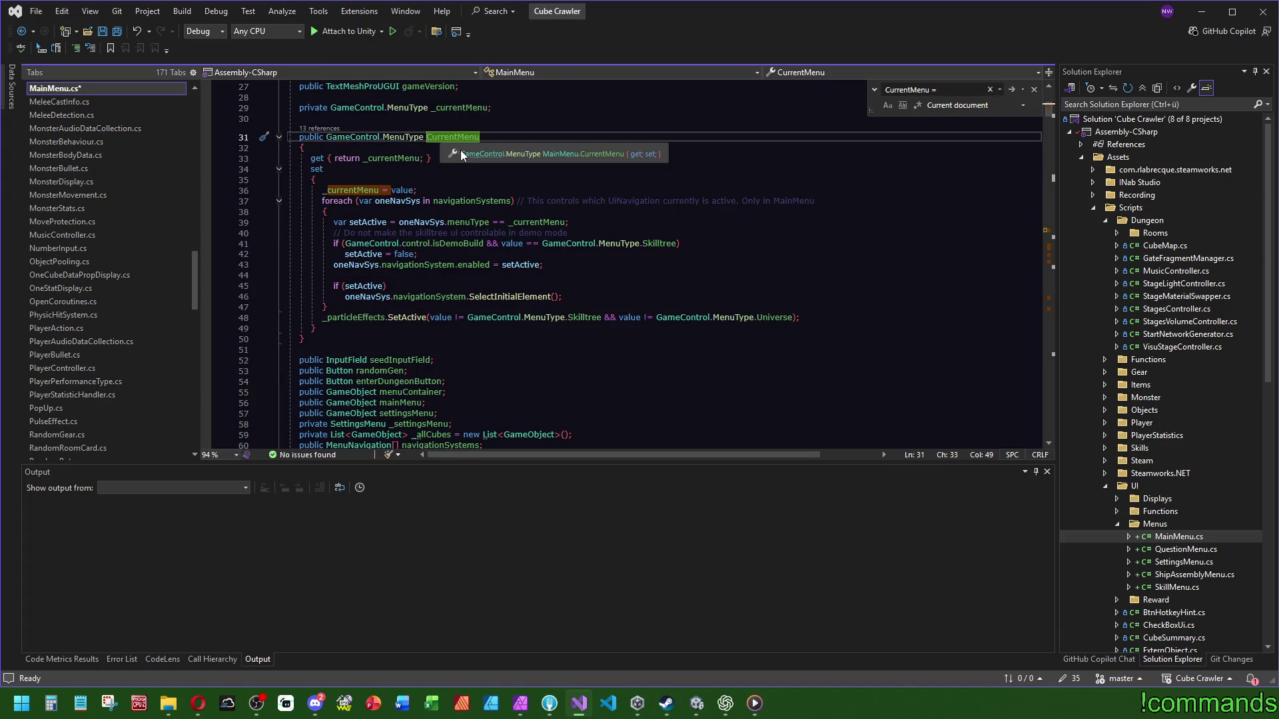
{"action": "left_click", "coordinate": [350, 189]}
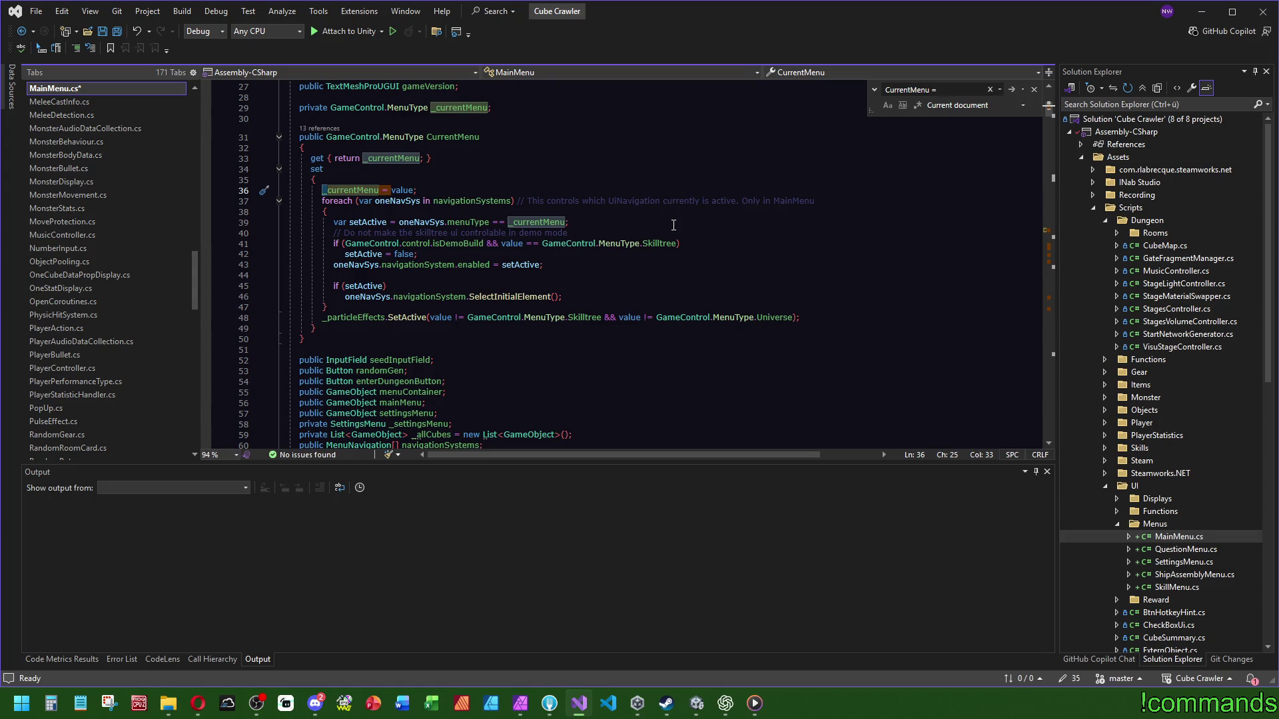
{"action": "left_click", "coordinate": [418, 200]}
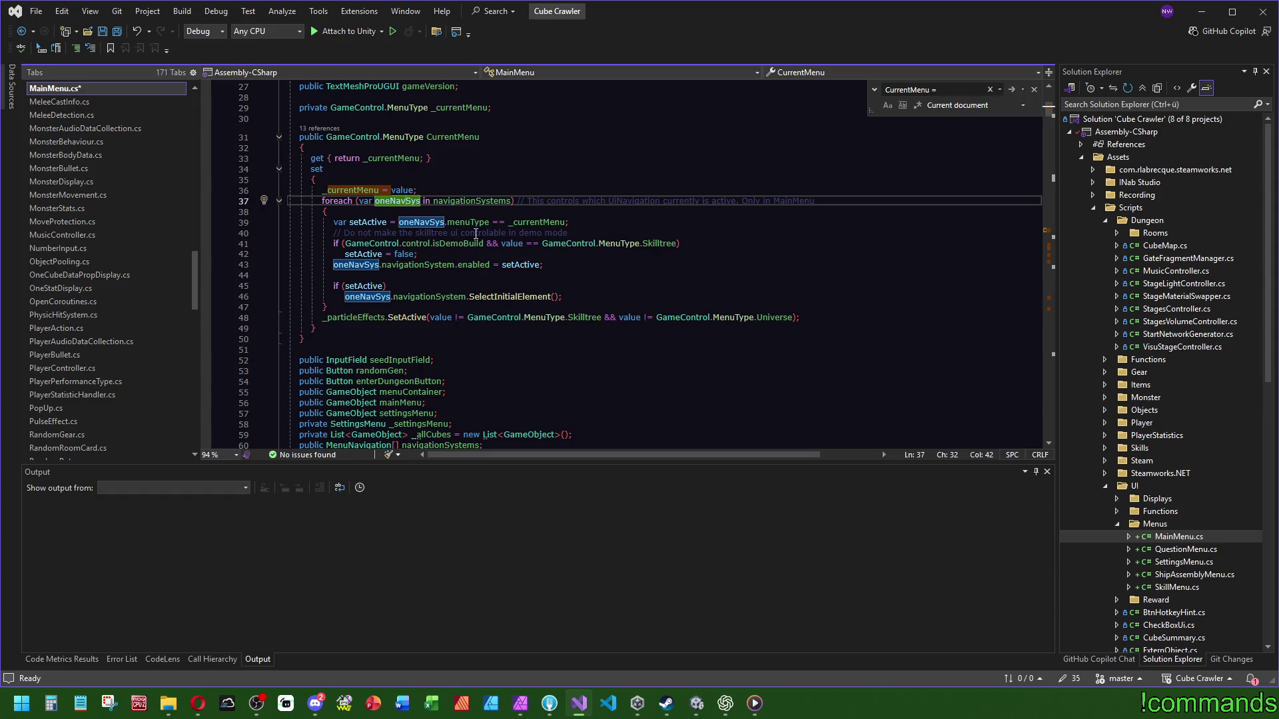
Step: Search for navigationSystem and find the uiNavShipSelection lookup in Start()
{"action": "scroll", "coordinate": [513, 127], "scroll_direction": "up", "scroll_amount": 1}
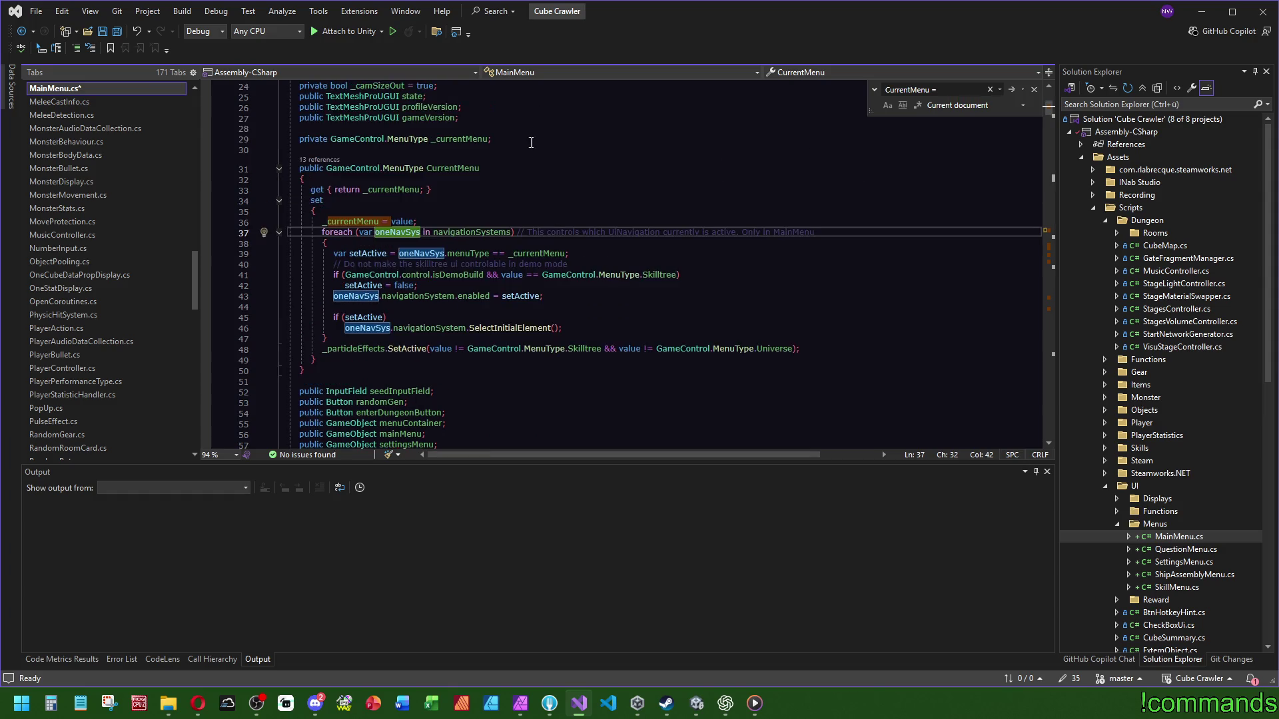
{"action": "mouse_move", "coordinate": [1060, 109]}
{"action": "left_mouse_down"}
{"action": "mouse_move", "coordinate": [1060, 226]}
{"action": "mouse_move", "coordinate": [1068, 106]}
{"action": "mouse_move", "coordinate": [1047, 121]}
{"action": "mouse_move", "coordinate": [1049, 161]}
{"action": "left_mouse_up"}
{"action": "double_click", "coordinate": [439, 307]}
{"action": "key", "text": "ctrl+f"}
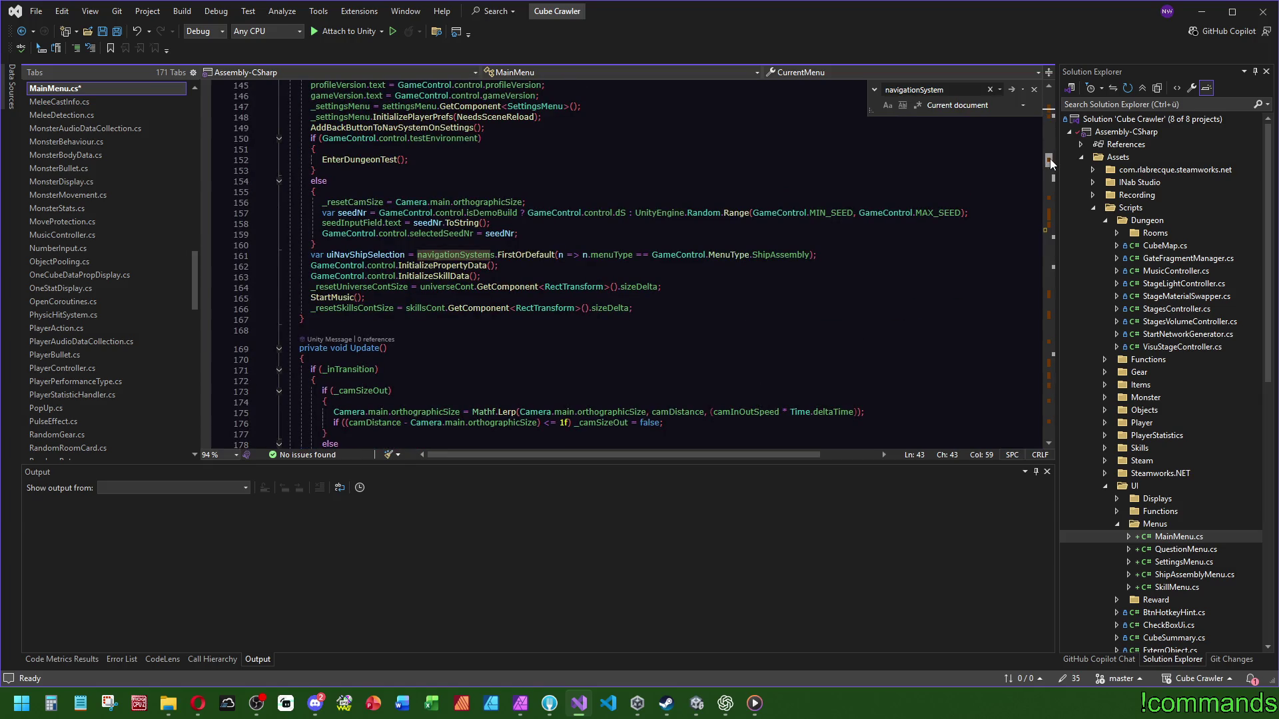
{"action": "mouse_move", "coordinate": [1050, 161]}
{"action": "left_mouse_down"}
{"action": "mouse_move", "coordinate": [1043, 142]}
{"action": "mouse_move", "coordinate": [1044, 158]}
{"action": "left_mouse_up"}
{"action": "double_click", "coordinate": [398, 232]}
{"action": "scroll", "coordinate": [546, 380], "scroll_direction": "up", "scroll_amount": 5}
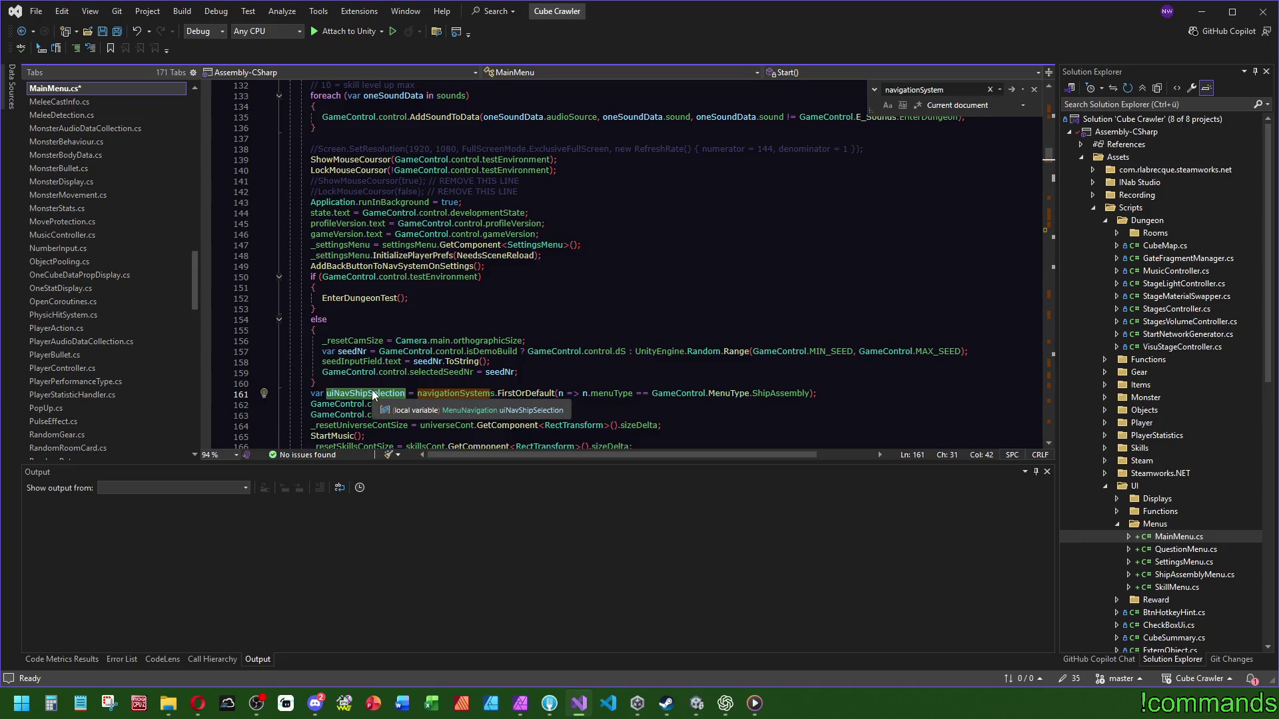
Step: Move the ShipAssembly navigationSystems.FirstOrDefault lookup from Start() onto line 323 of Play(), without its declaration
{"action": "key", "text": "ctrl+f"}
{"action": "scroll", "coordinate": [691, 311], "scroll_direction": "down", "scroll_amount": 4}
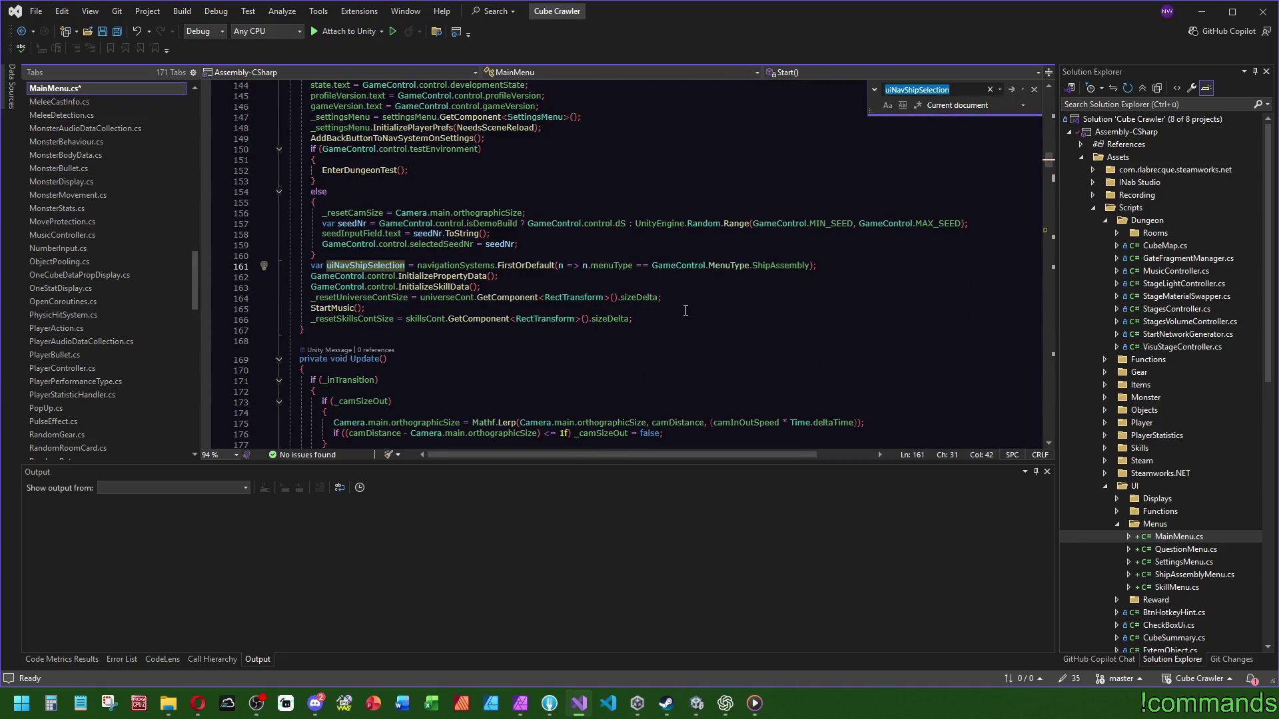
{"action": "left_click_drag", "start_coordinate": [823, 265], "coordinate": [704, 249]}
{"action": "key", "text": "ctrl+c"}
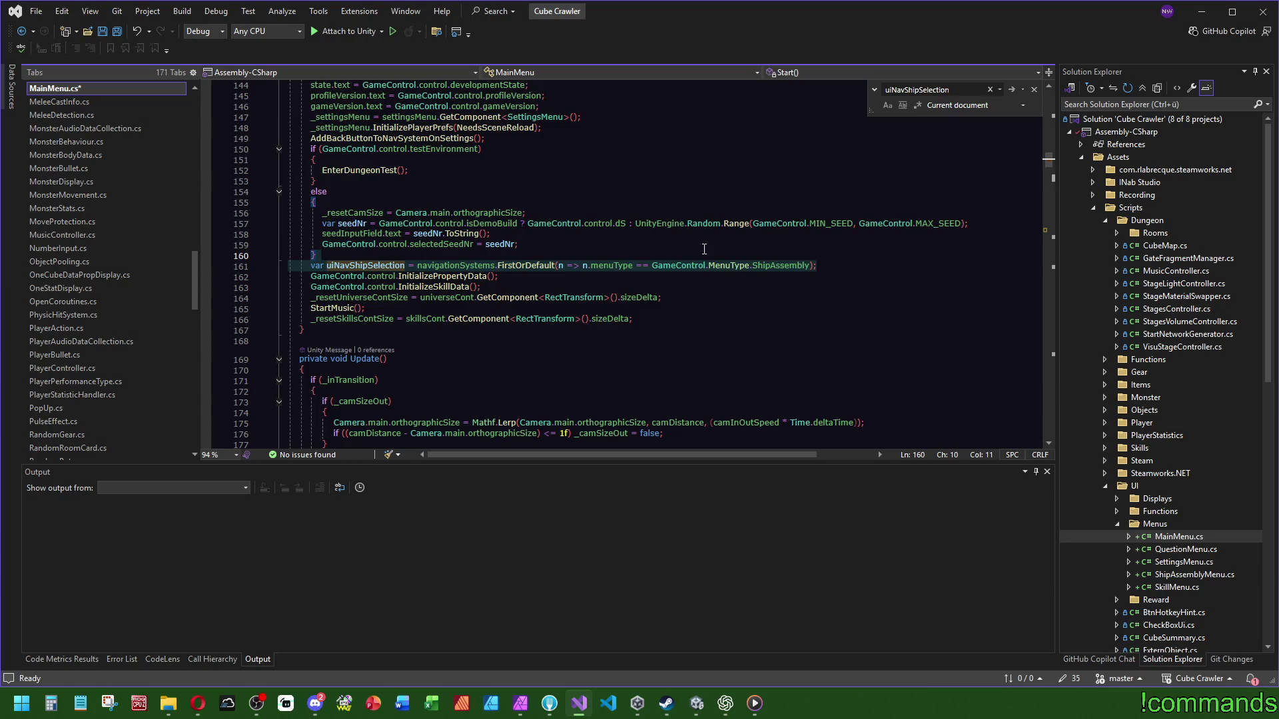
{"action": "key", "text": "Delete"}
{"action": "scroll", "coordinate": [505, 346], "scroll_direction": "up", "scroll_amount": 3}
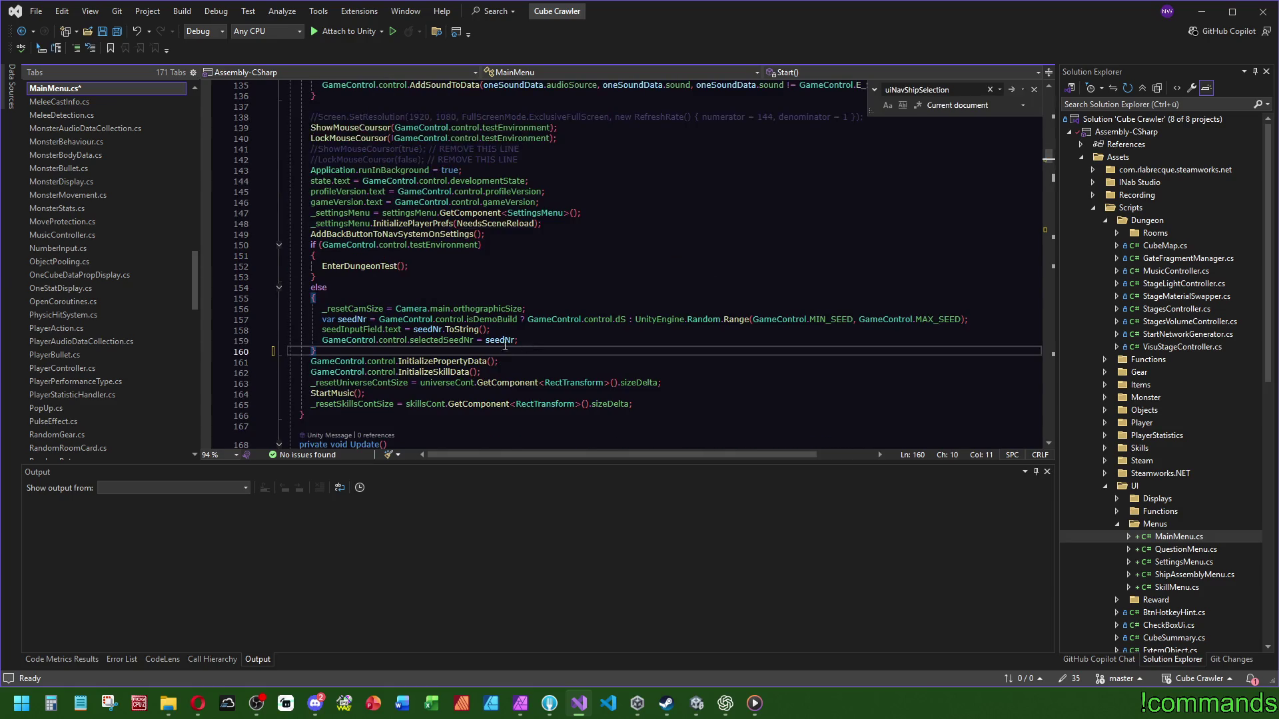
{"action": "scroll", "coordinate": [505, 346], "scroll_direction": "up", "scroll_amount": 2}
{"action": "scroll", "coordinate": [669, 227], "scroll_direction": "down", "scroll_amount": 6}
{"action": "scroll", "coordinate": [1054, 176], "scroll_direction": "down", "scroll_amount": 20}
{"action": "triple_click", "coordinate": [526, 229]}
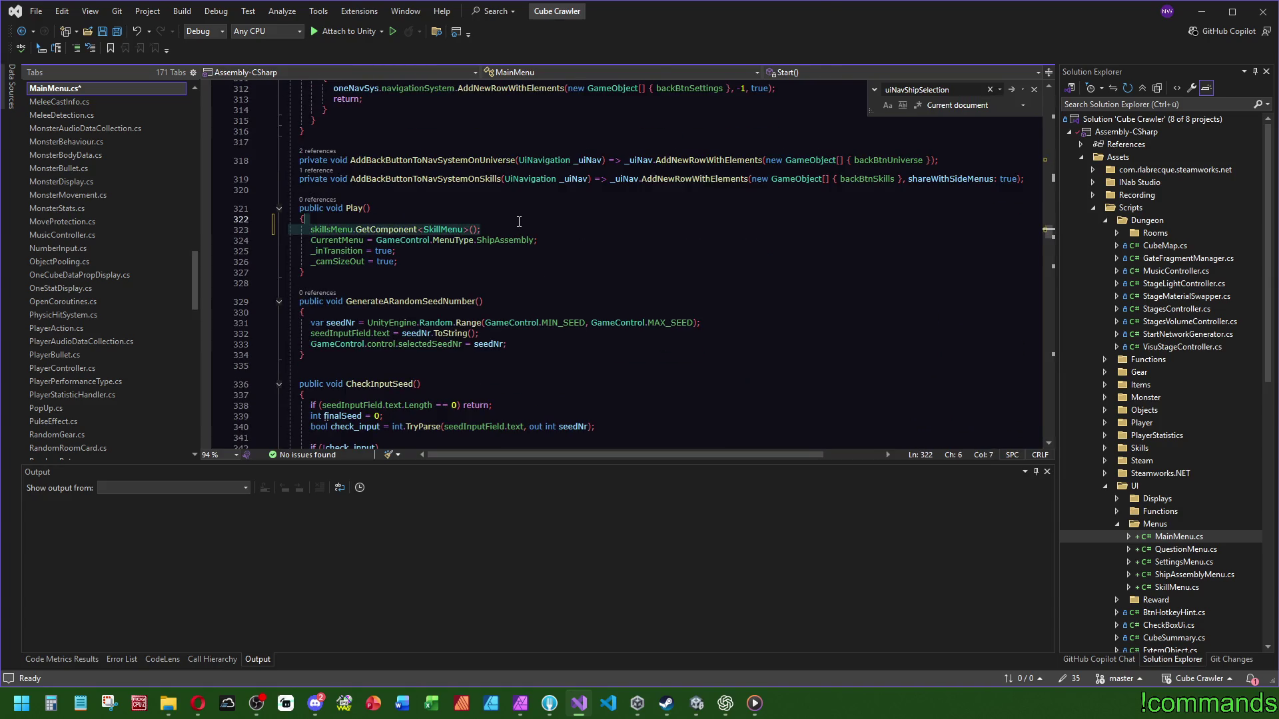
{"action": "key", "text": "ctrl+v"}
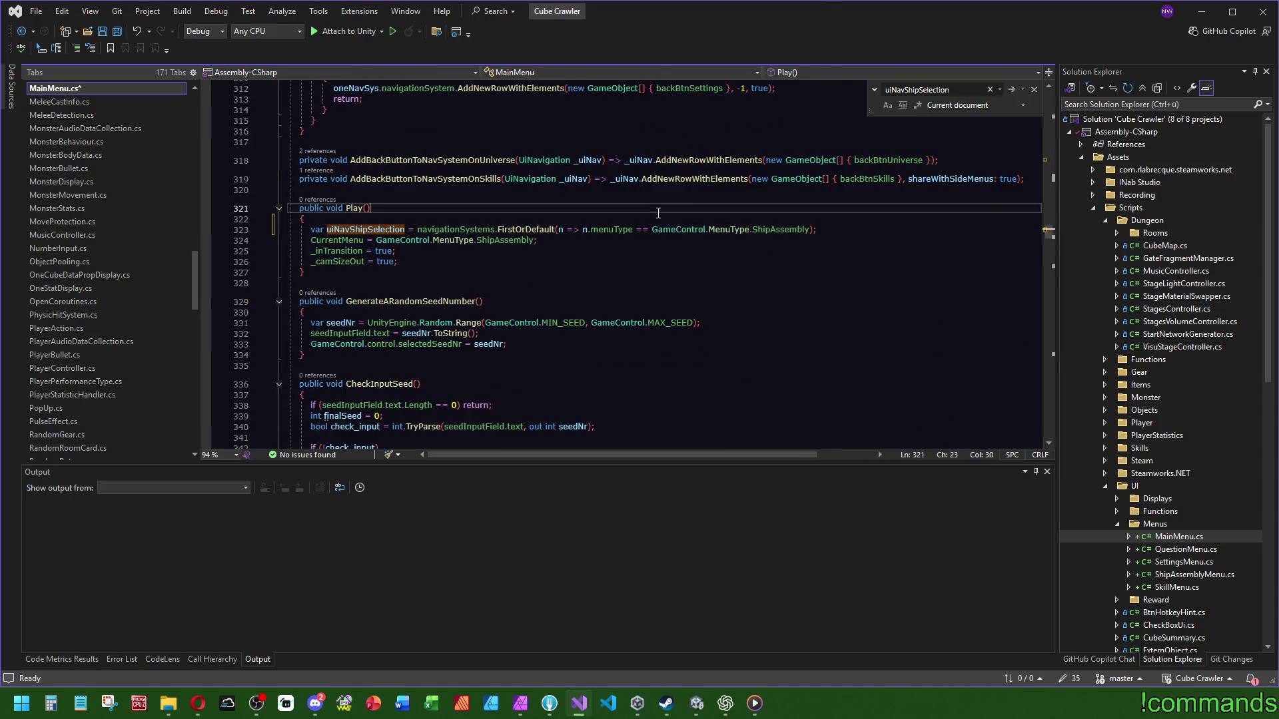
{"action": "left_click", "coordinate": [416, 229]}
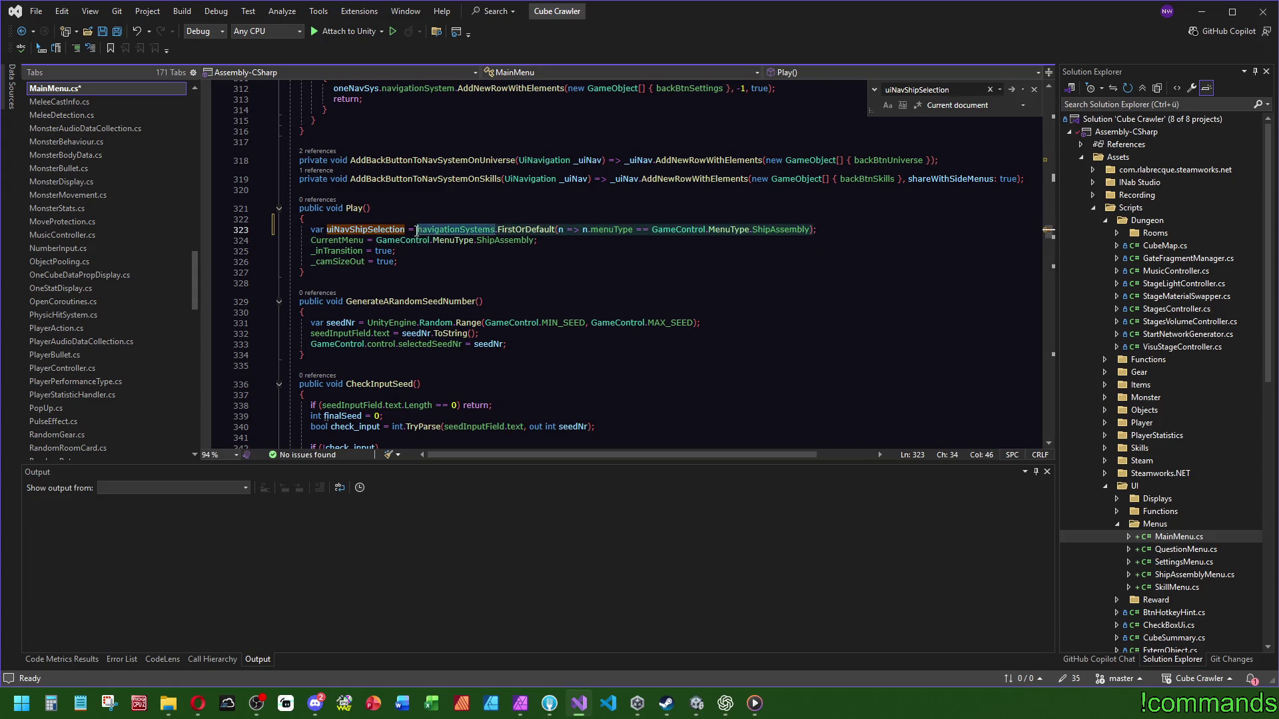
{"action": "key", "text": "shift+Home"}
{"action": "key", "text": "BackSpace"}
{"action": "key", "text": "End"}
{"action": "key", "text": "BackSpace"}
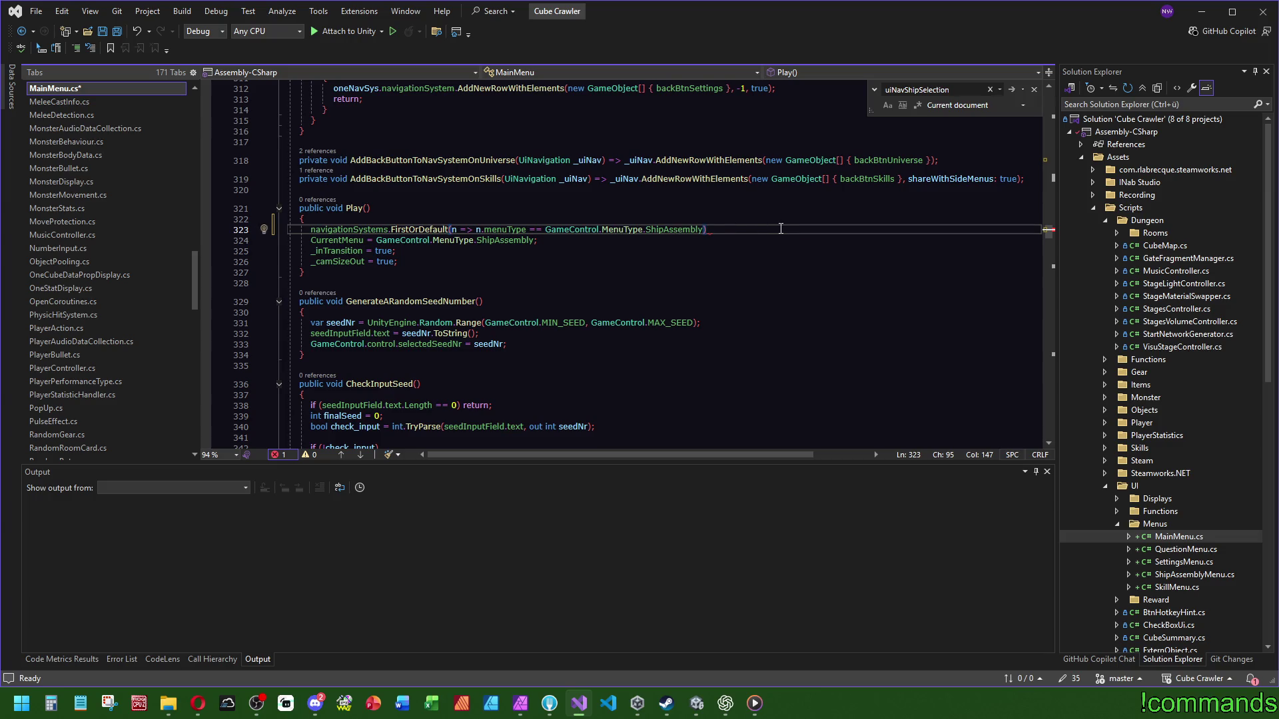
Step: Extend the lookup with .navigationSystem.gameObject.GetComponent<ShipAssemblyMenu>().Open
{"action": "type", "text": ".game"}
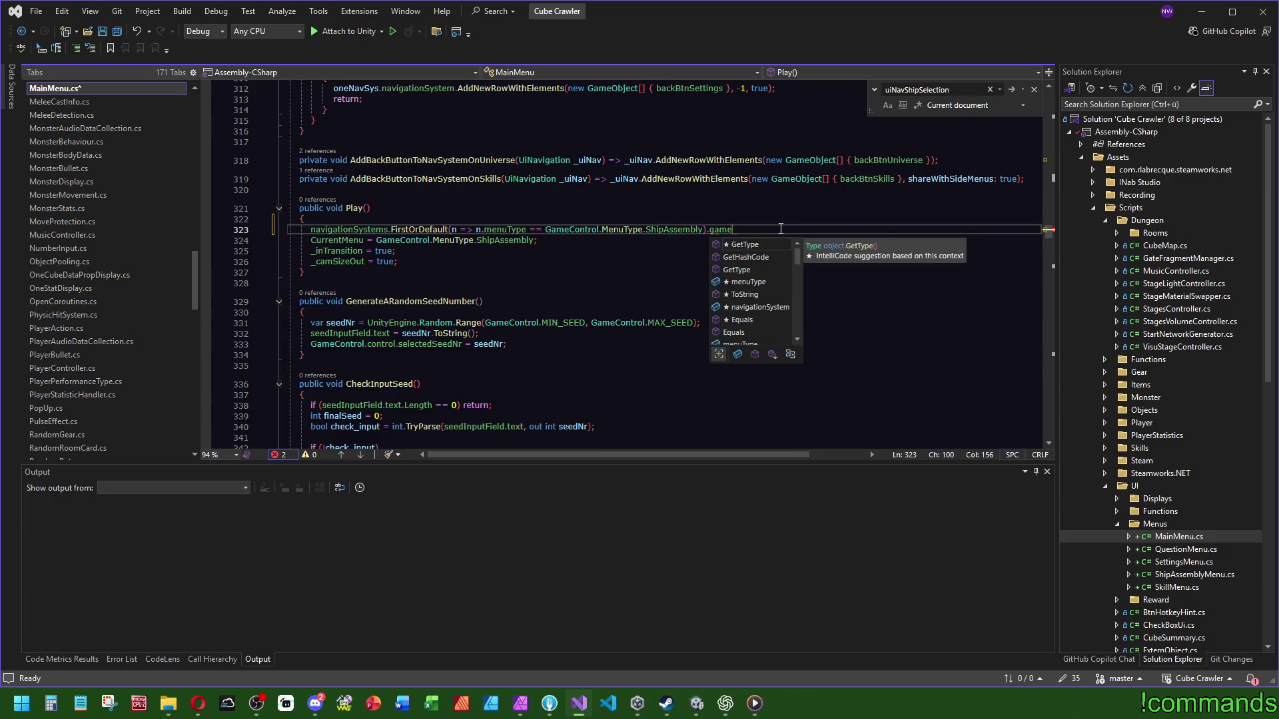
{"action": "key", "text": "BackSpace"}
{"action": "key", "text": "BackSpace"}
{"action": "key", "text": "BackSpace"}
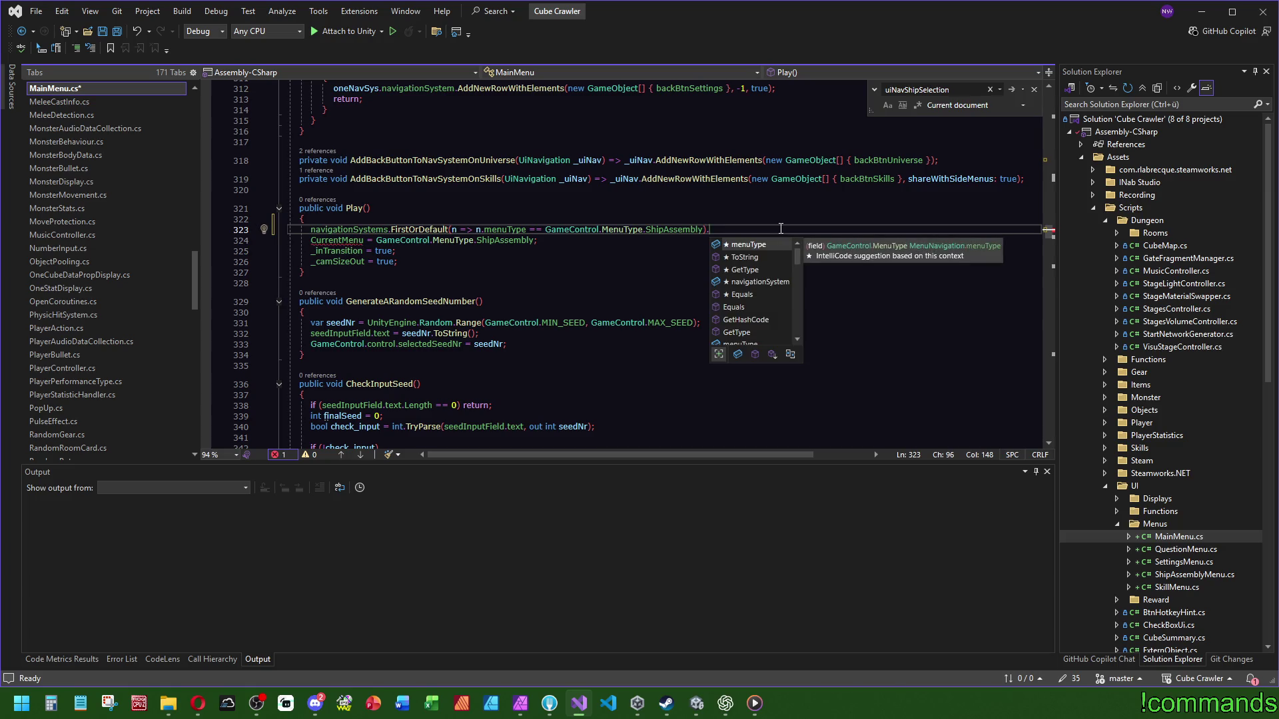
{"action": "key", "text": "Down"}
{"action": "key", "text": "Down"}
{"action": "key", "text": "Down"}
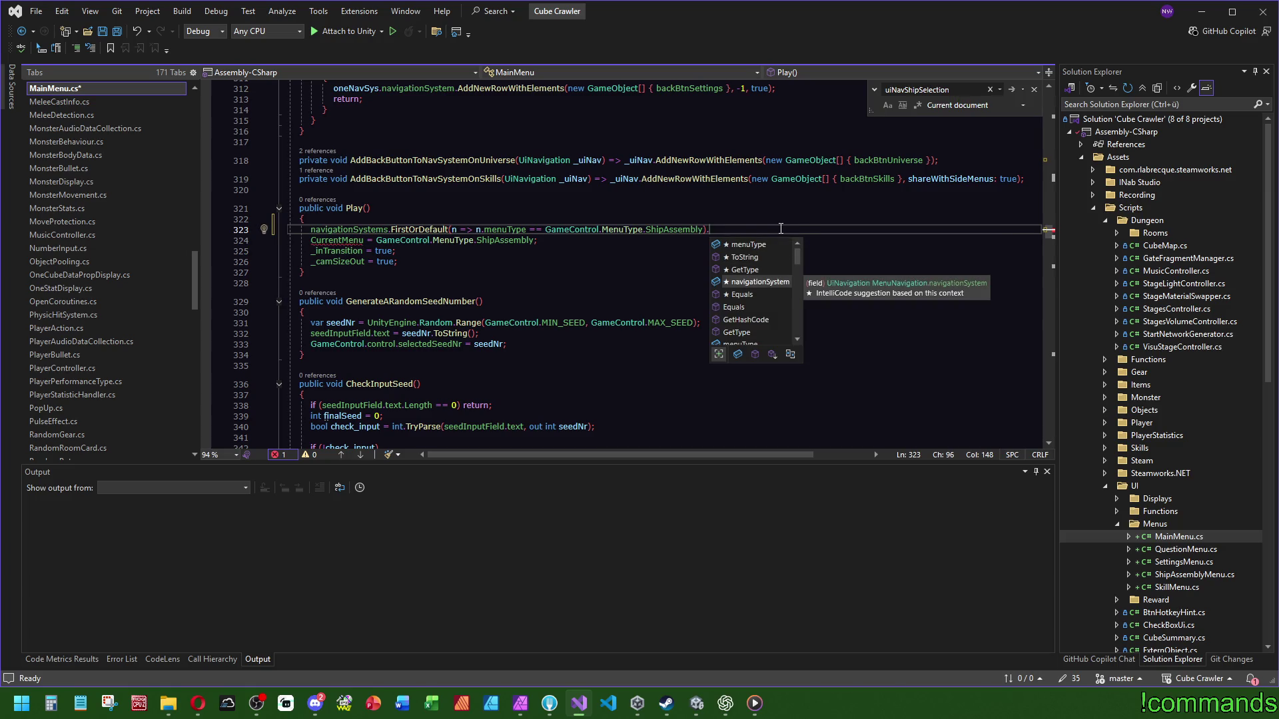
{"action": "scroll", "coordinate": [772, 325], "scroll_direction": "down", "scroll_amount": 2}
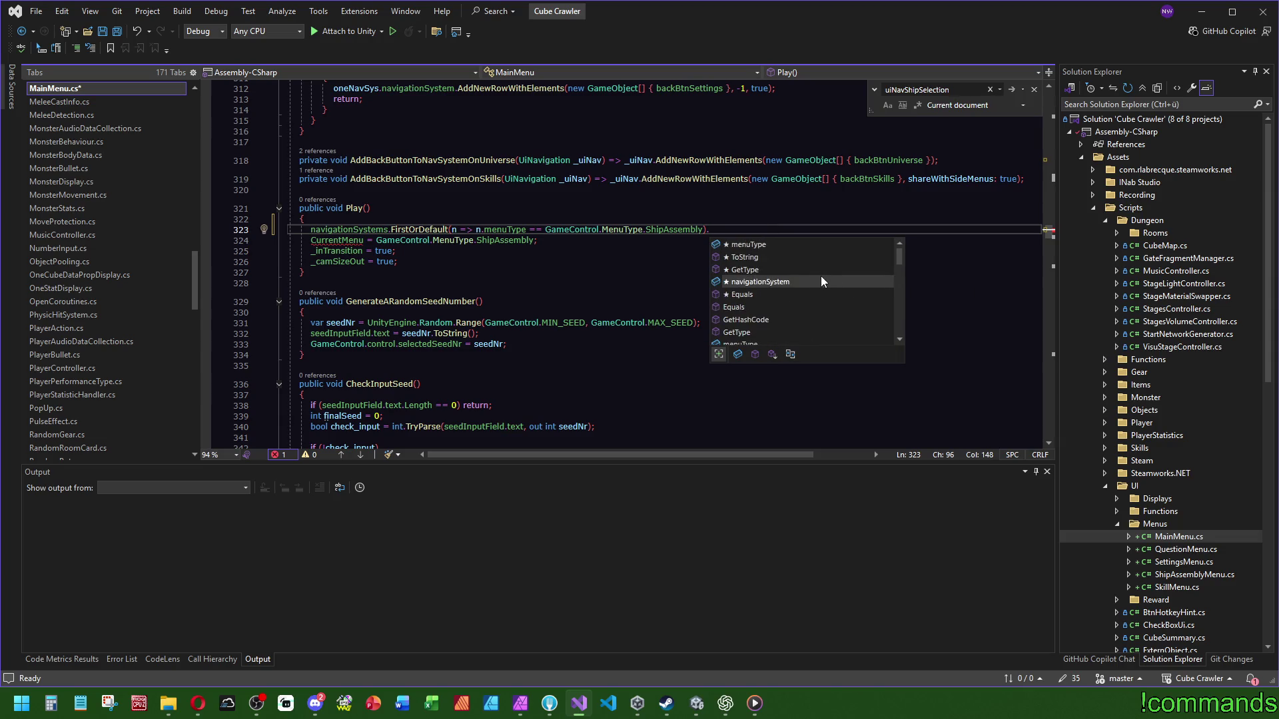
{"action": "type", "text": ".ga."}
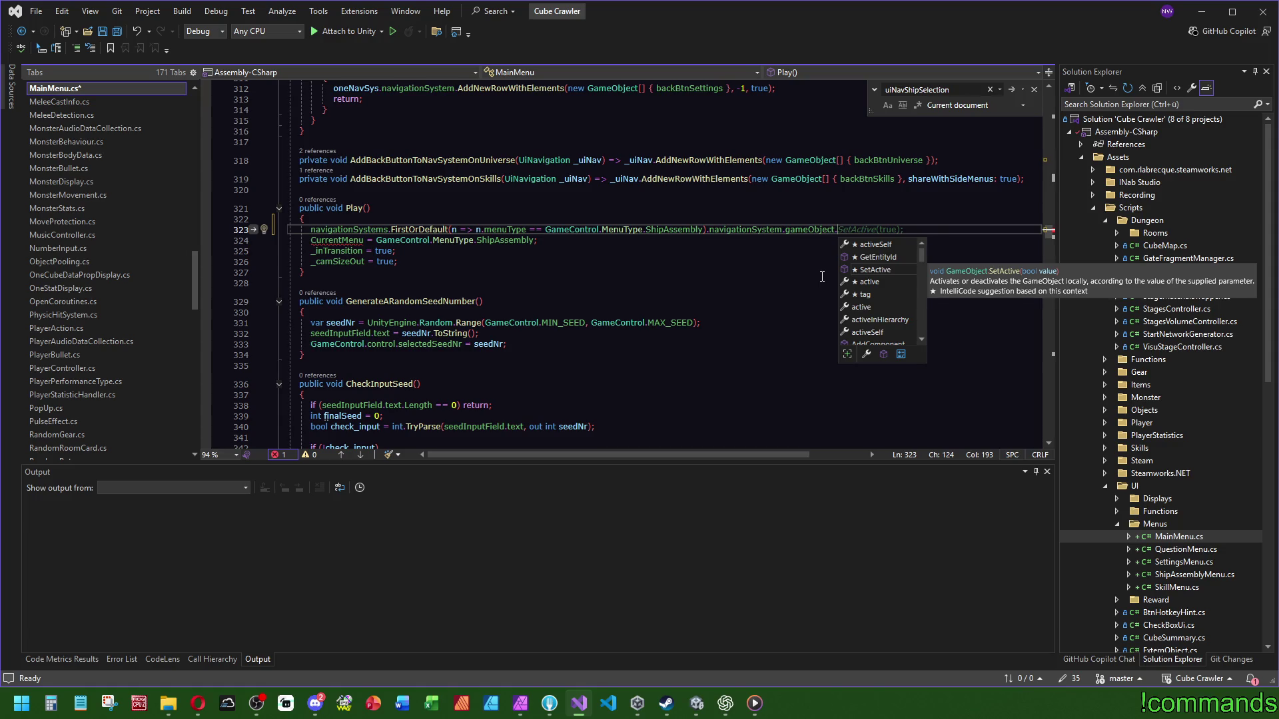
{"action": "type", "text": "GetComponent<"}
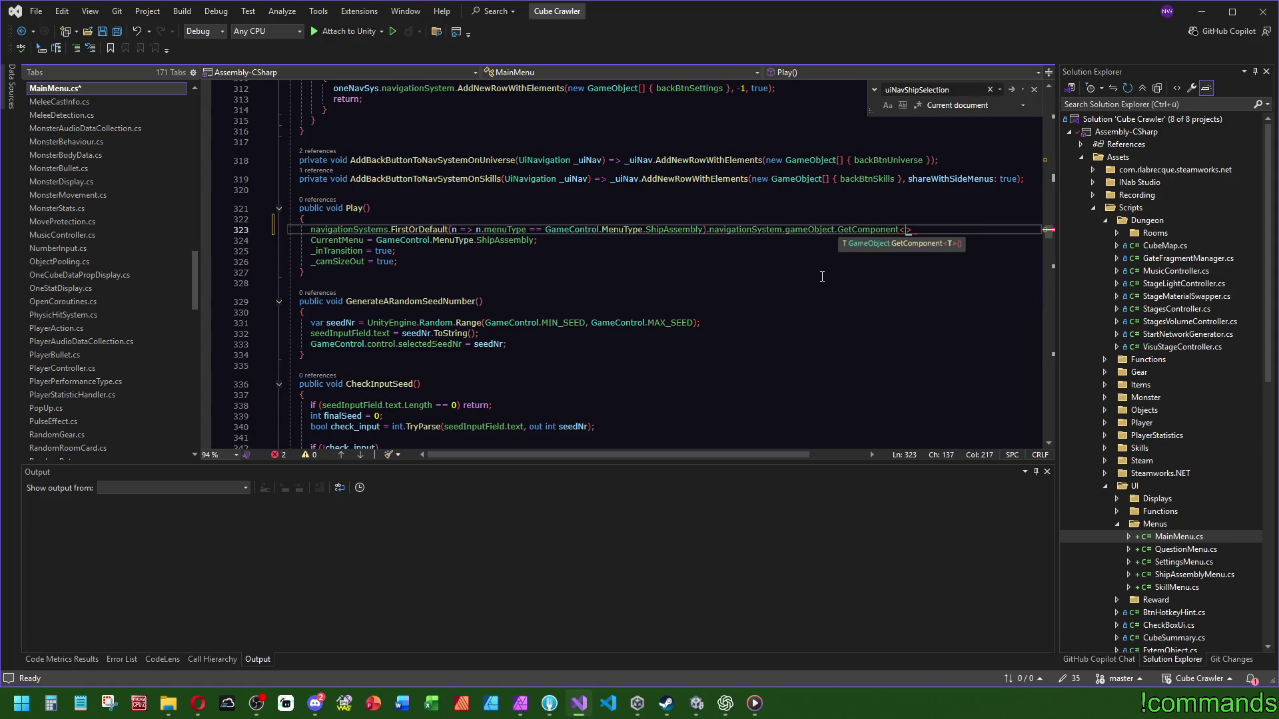
{"action": "type", "text": "ShipAssemblyMenu>"}
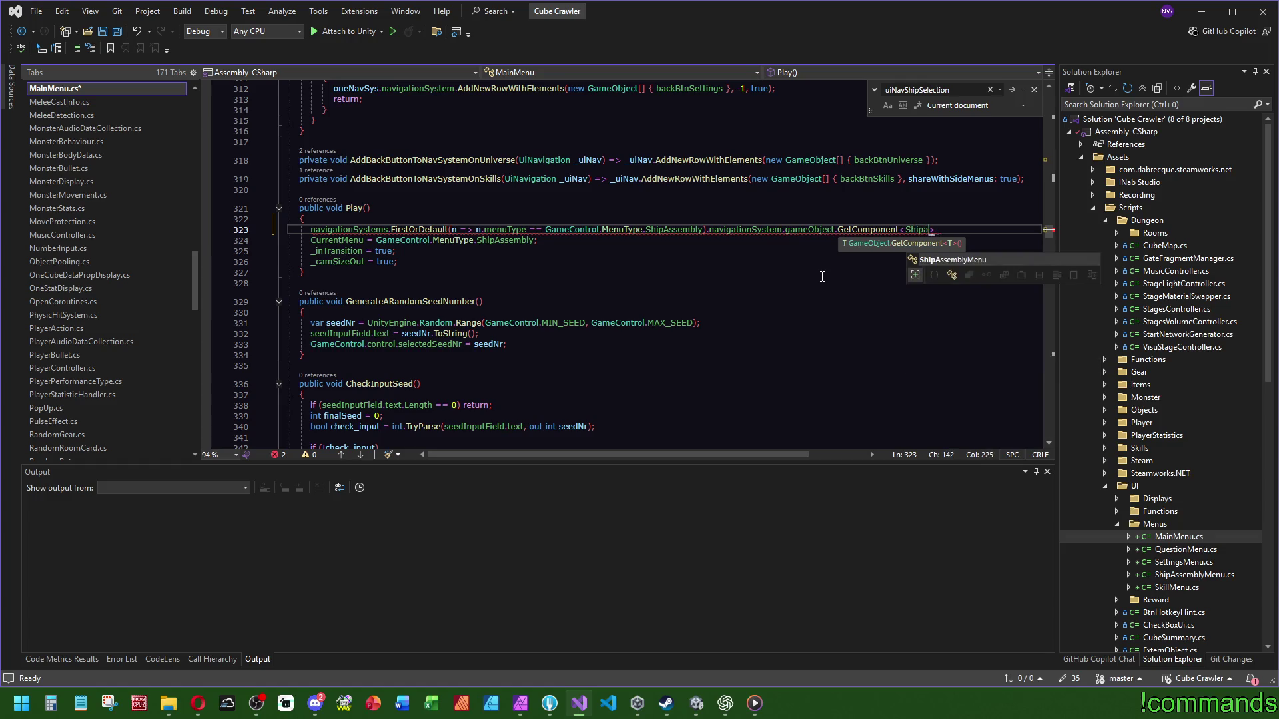
{"action": "type", "text": "()."}
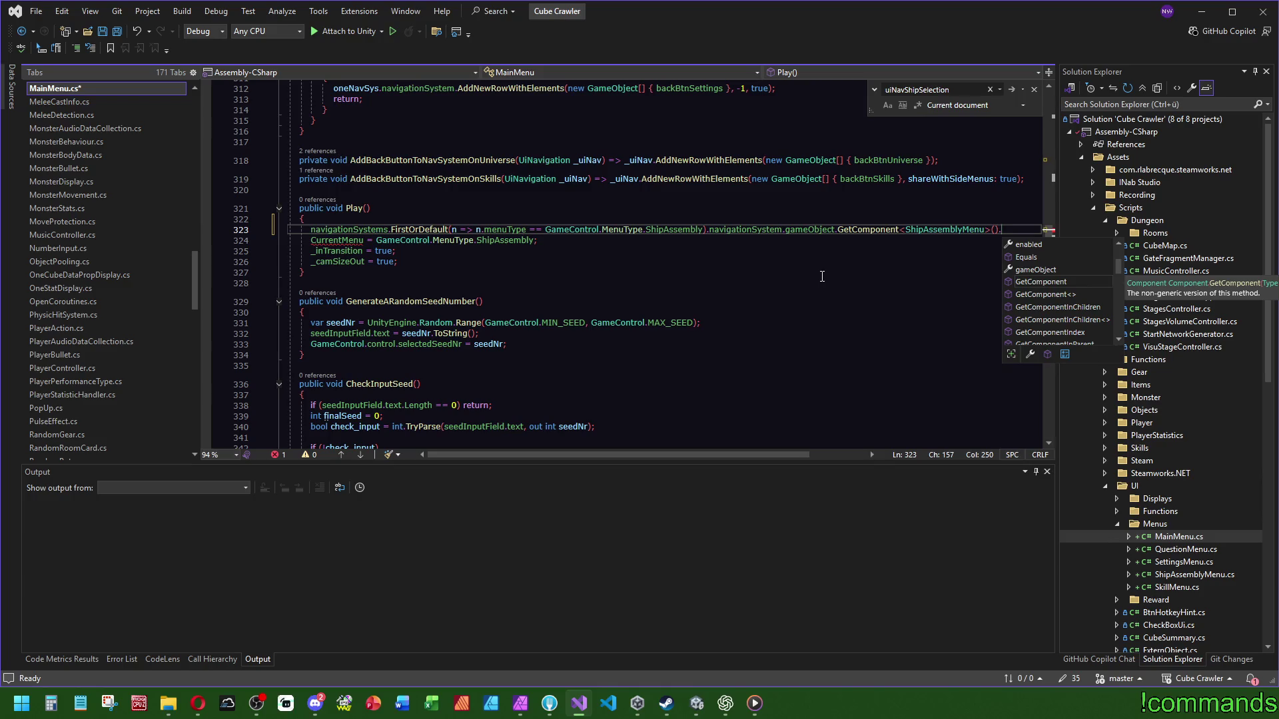
{"action": "type", "text": "O"}
{"action": "key", "text": "BackSpace"}
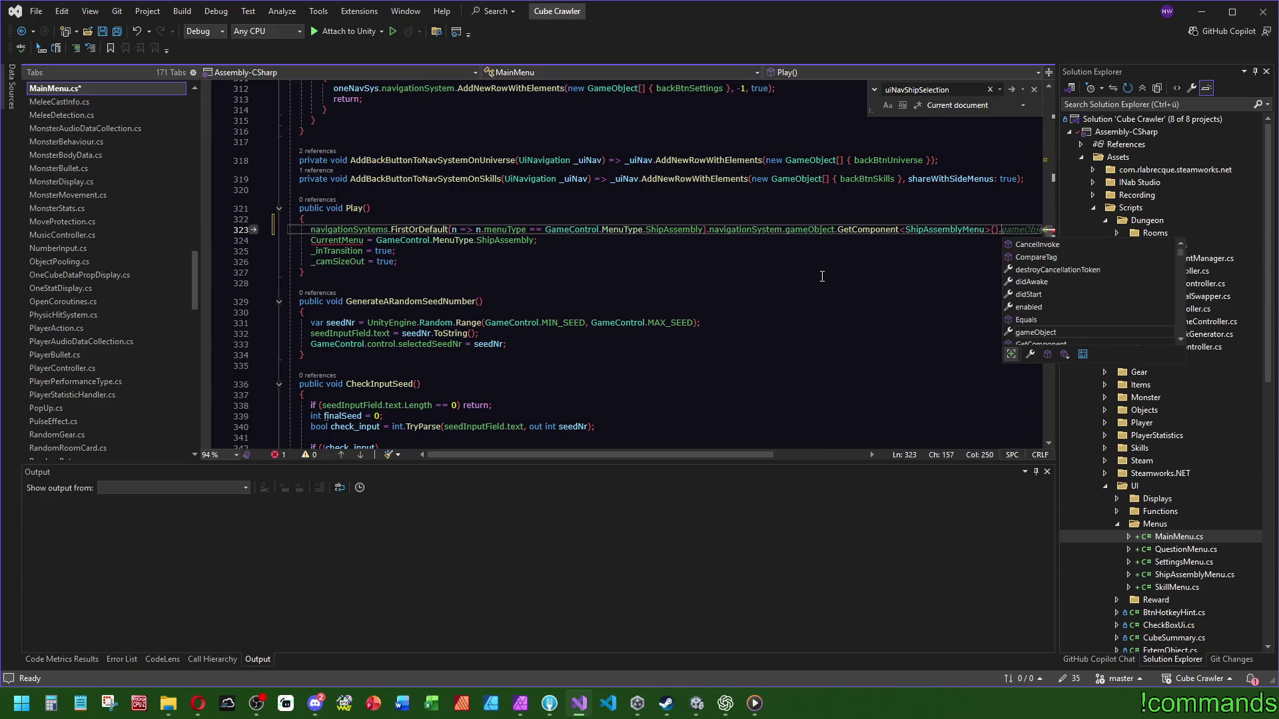
{"action": "type", "text": "S"}
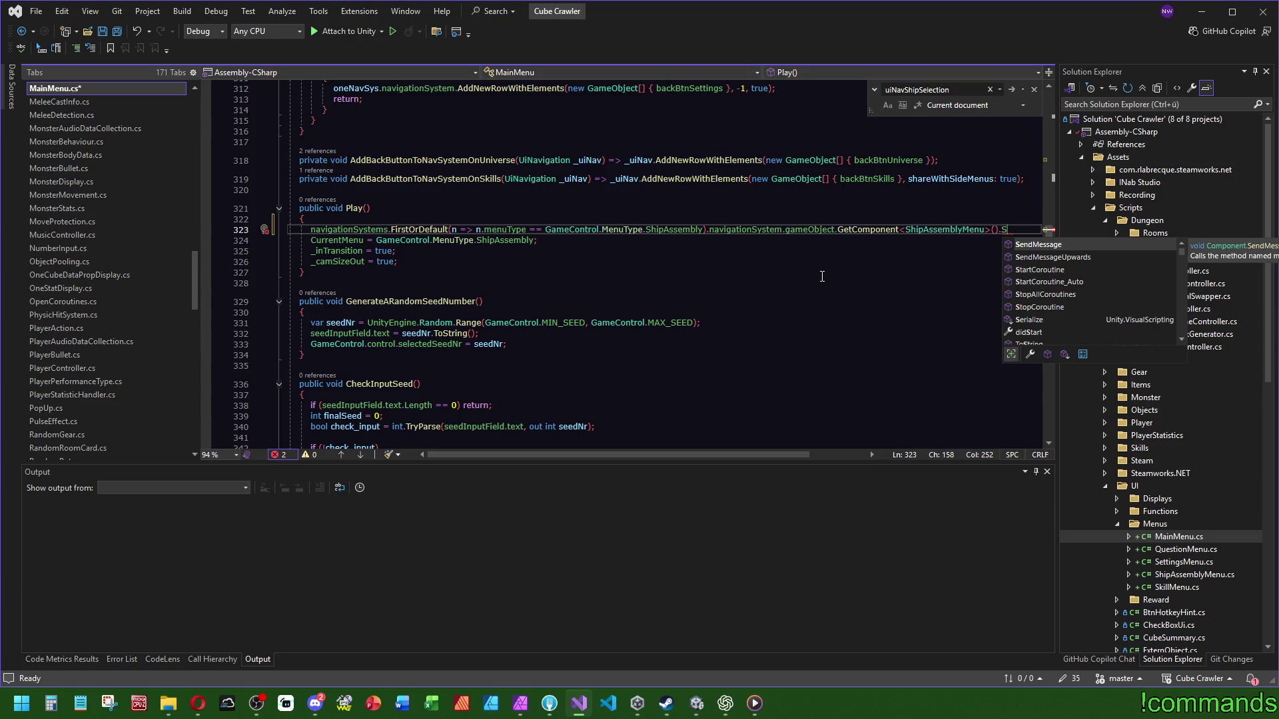
{"action": "key", "text": "BackSpace"}
{"action": "type", "text": "Open"}
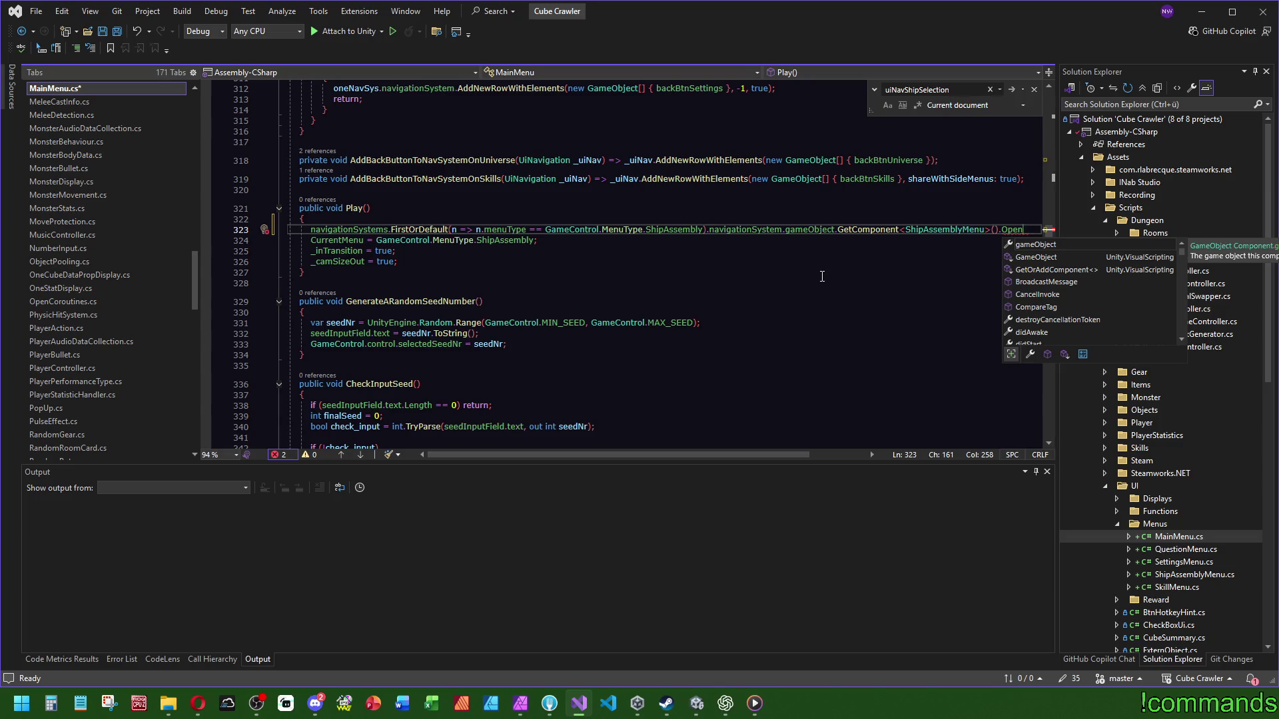
{"action": "scroll", "coordinate": [628, 314], "scroll_direction": "down", "scroll_amount": 15}
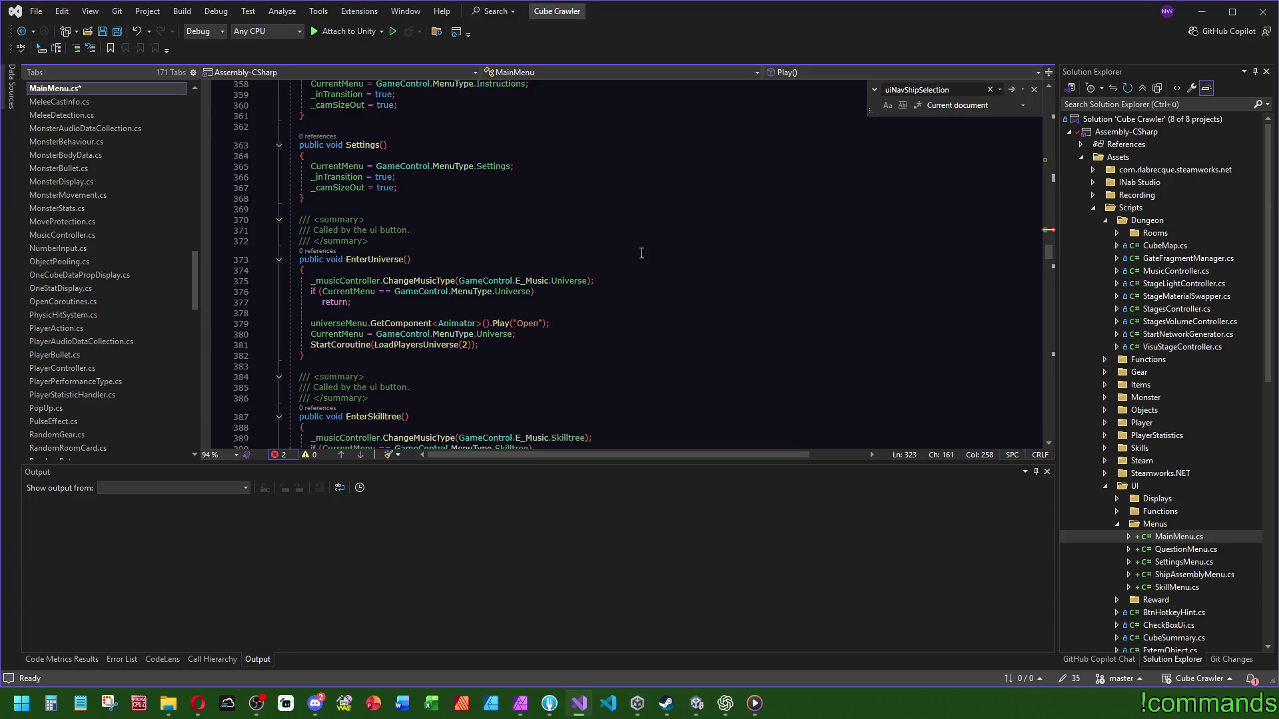
{"action": "scroll", "coordinate": [642, 253], "scroll_direction": "down", "scroll_amount": 1}
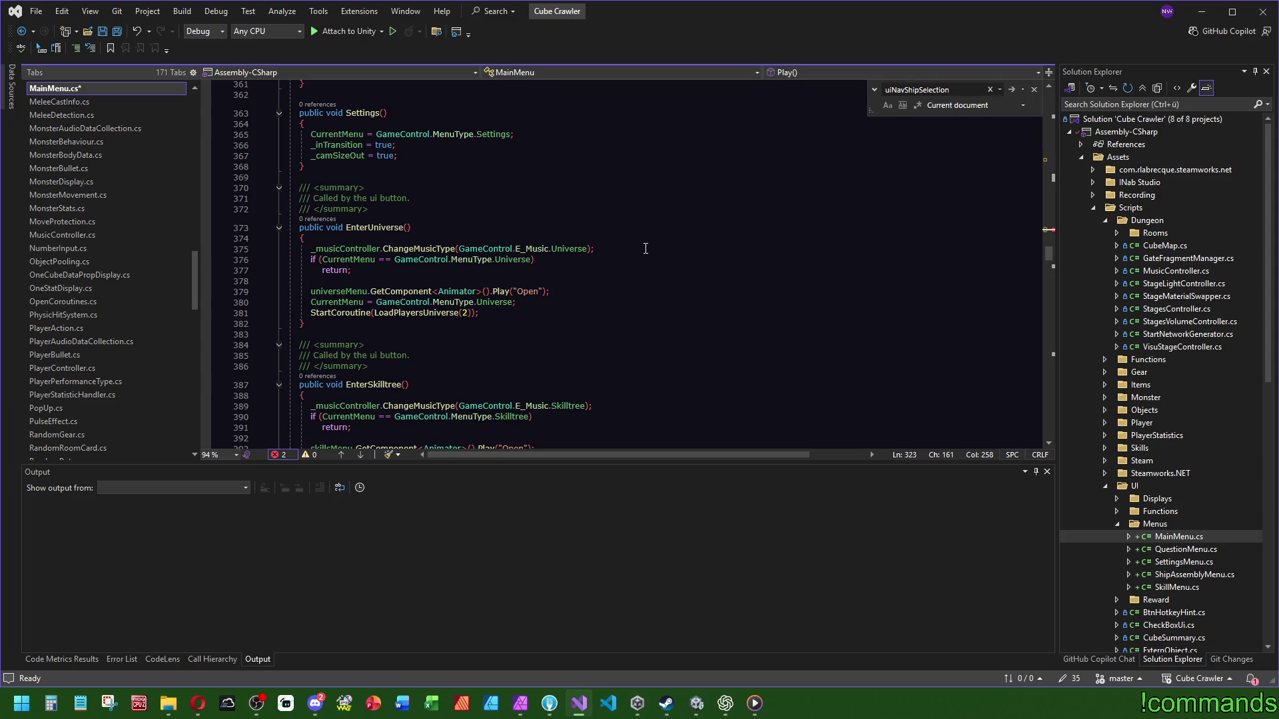
{"action": "scroll", "coordinate": [805, 290], "scroll_direction": "up", "scroll_amount": 20}
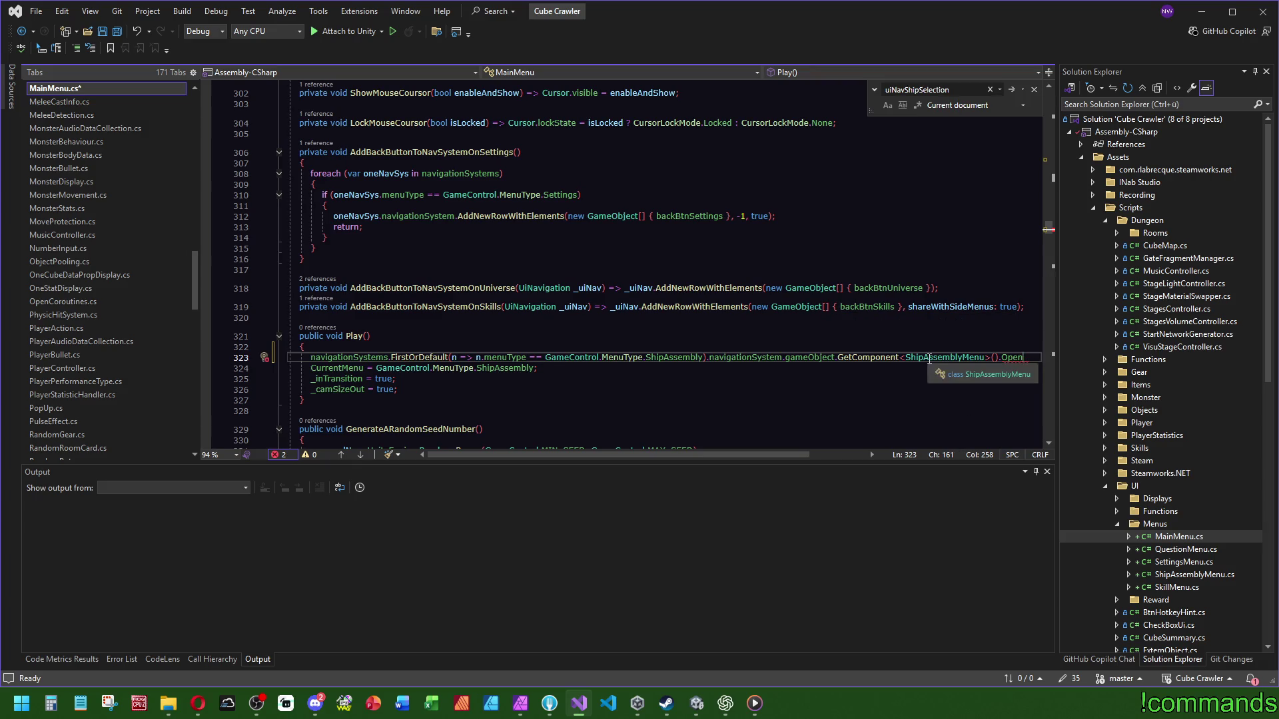
{"action": "left_click", "coordinate": [1002, 358]}
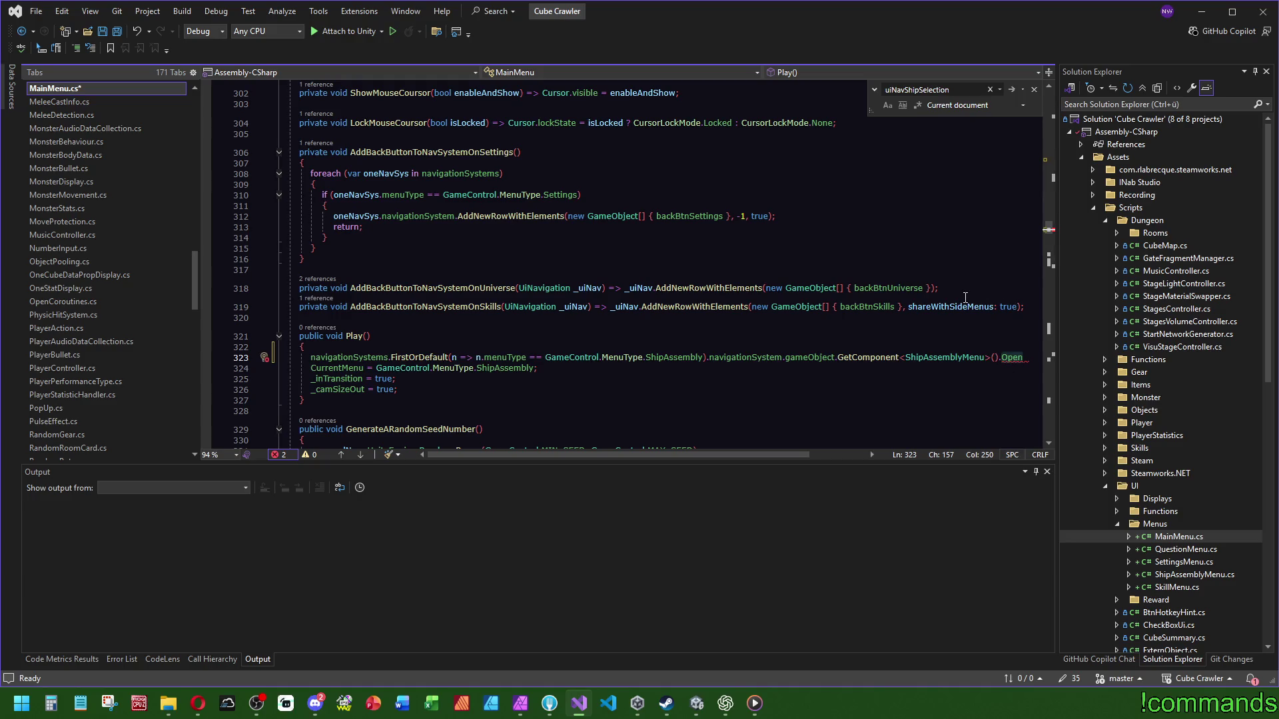
Step: End the Play() line with Open(); and add an empty public void Open() to ShipAssemblyMenu
{"action": "type", "text": "Open();"}
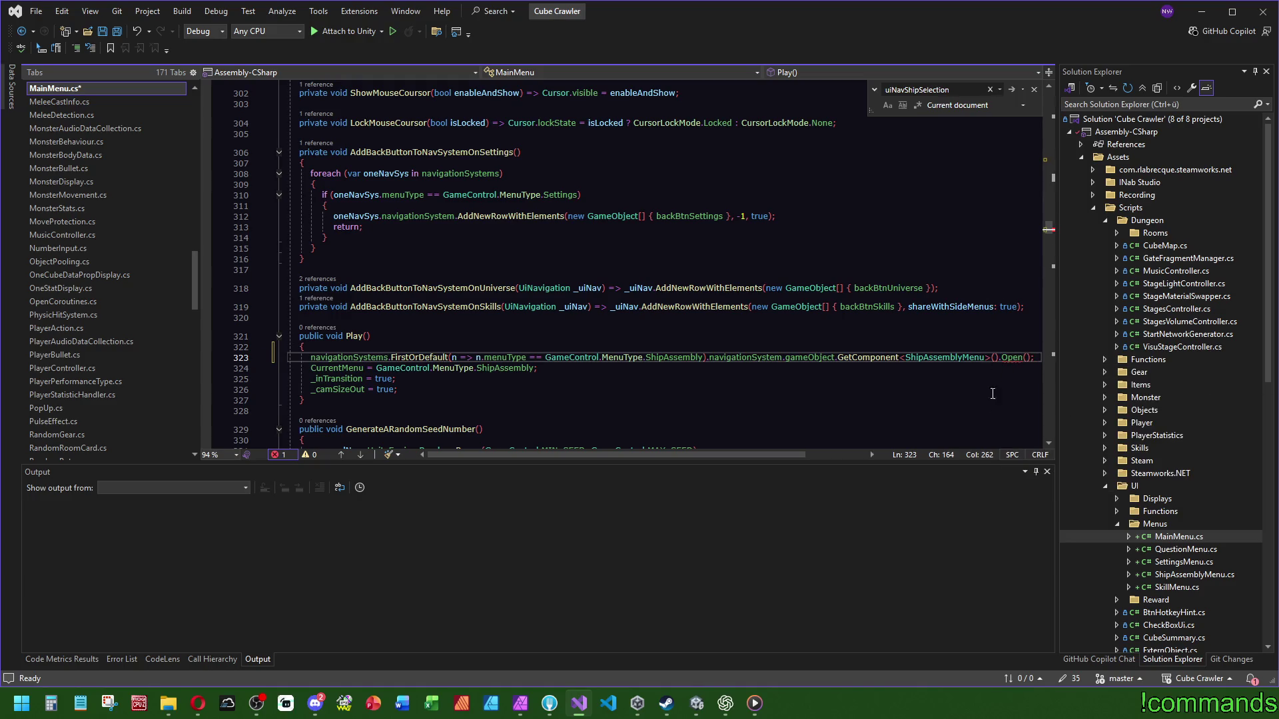
{"action": "left_click", "coordinate": [944, 358], "text": "ctrl"}
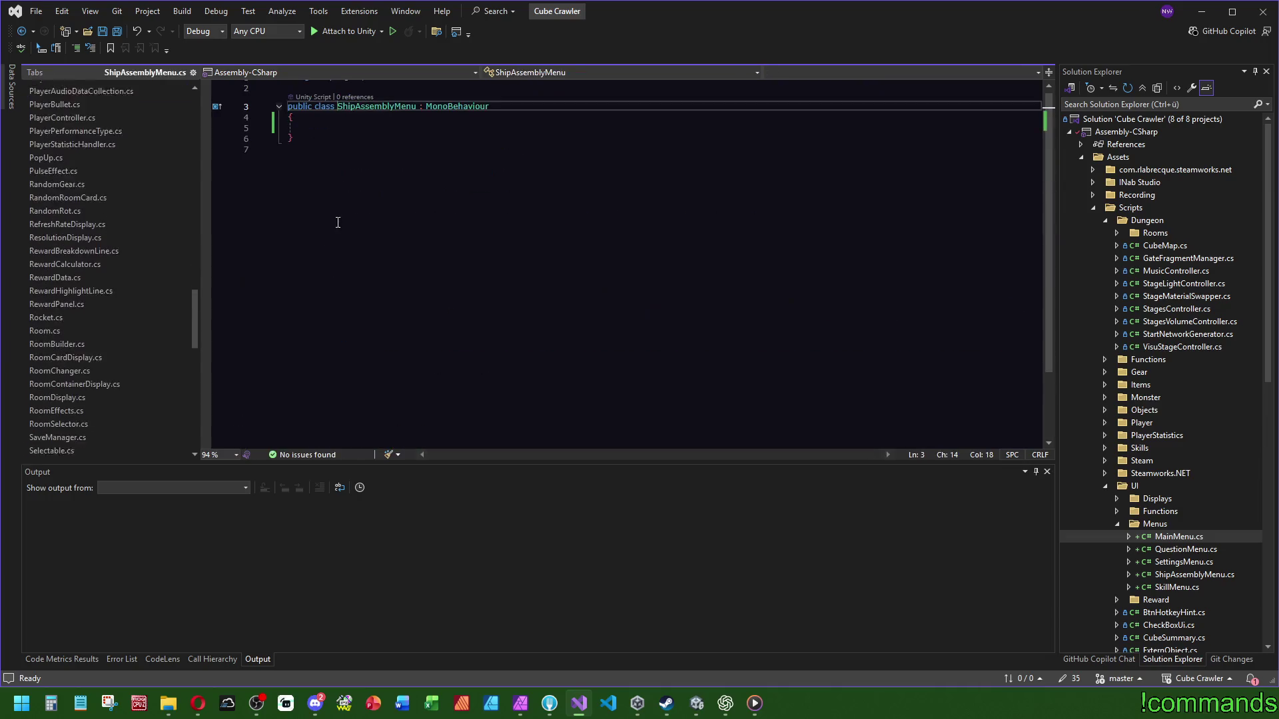
{"action": "left_click", "coordinate": [339, 127]}
{"action": "type", "text": "public voi"}
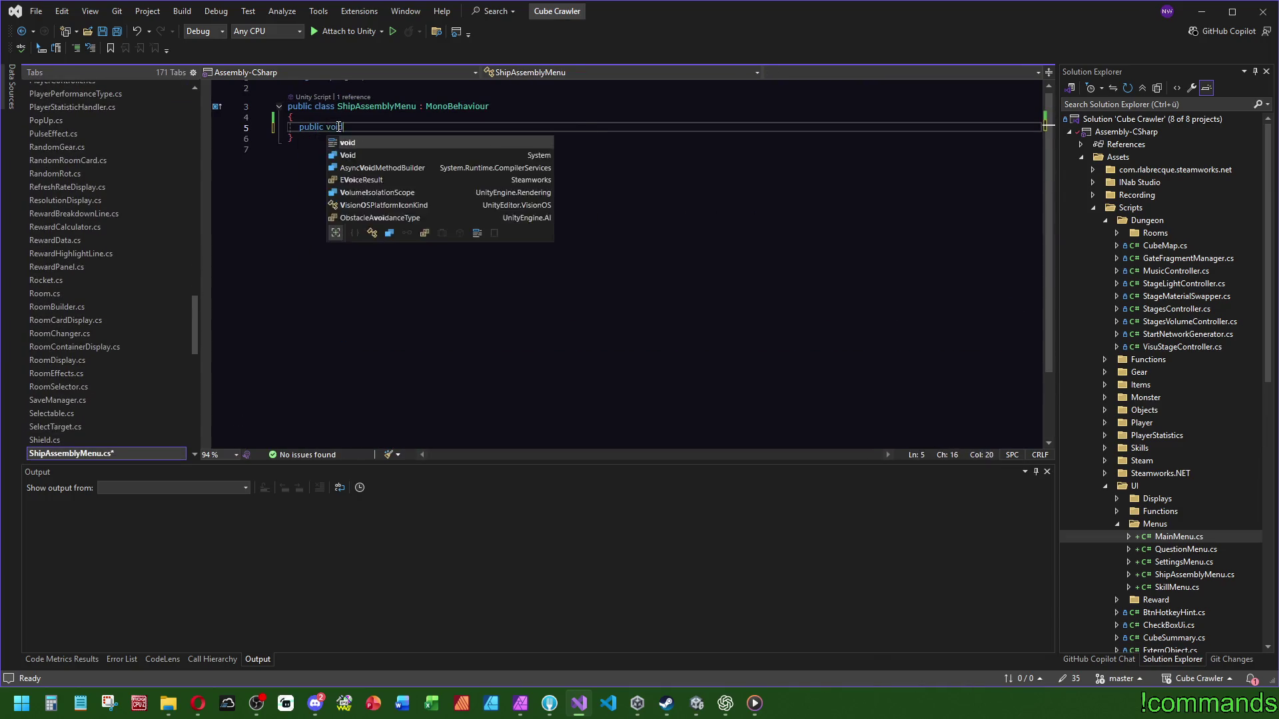
{"action": "type", "text": "d Open()"}
{"action": "key", "text": "Return"}
{"action": "type", "text": "{"}
{"action": "key", "text": "Return"}
{"action": "key", "text": "Down"}
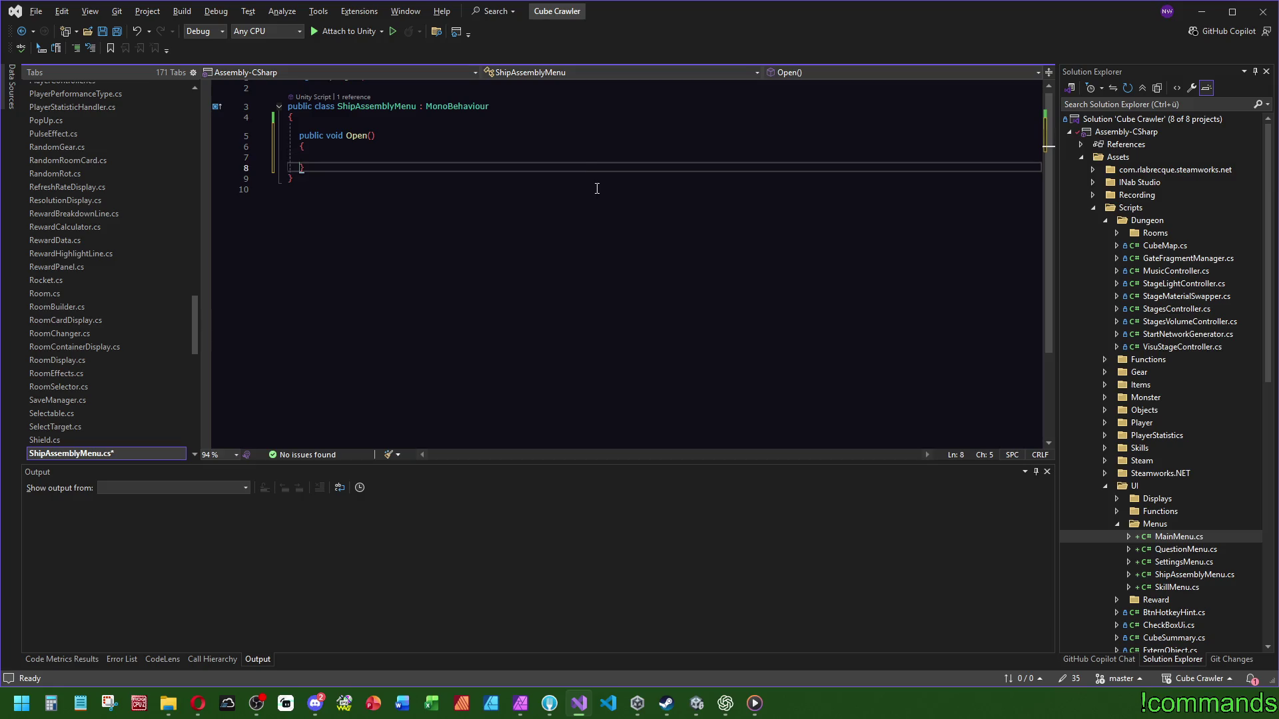
{"action": "key", "text": "ctrl+minus"}
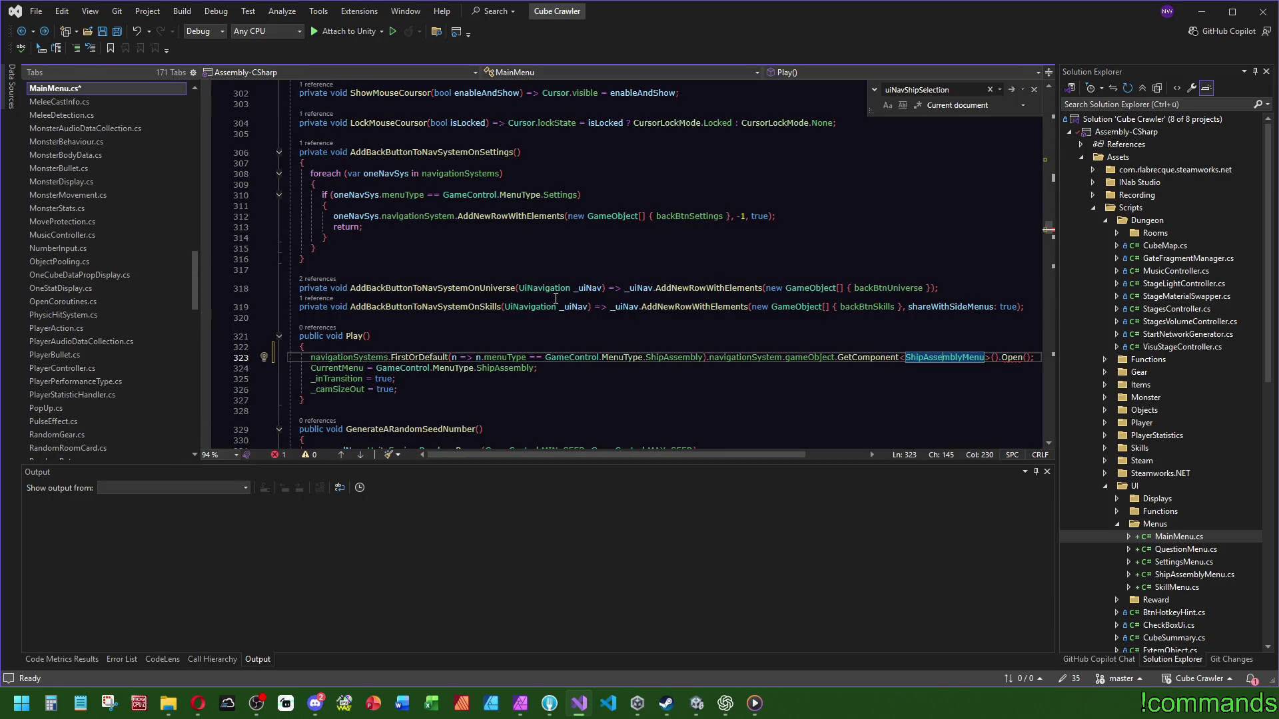
{"action": "scroll", "coordinate": [443, 324], "scroll_direction": "down", "scroll_amount": 4}
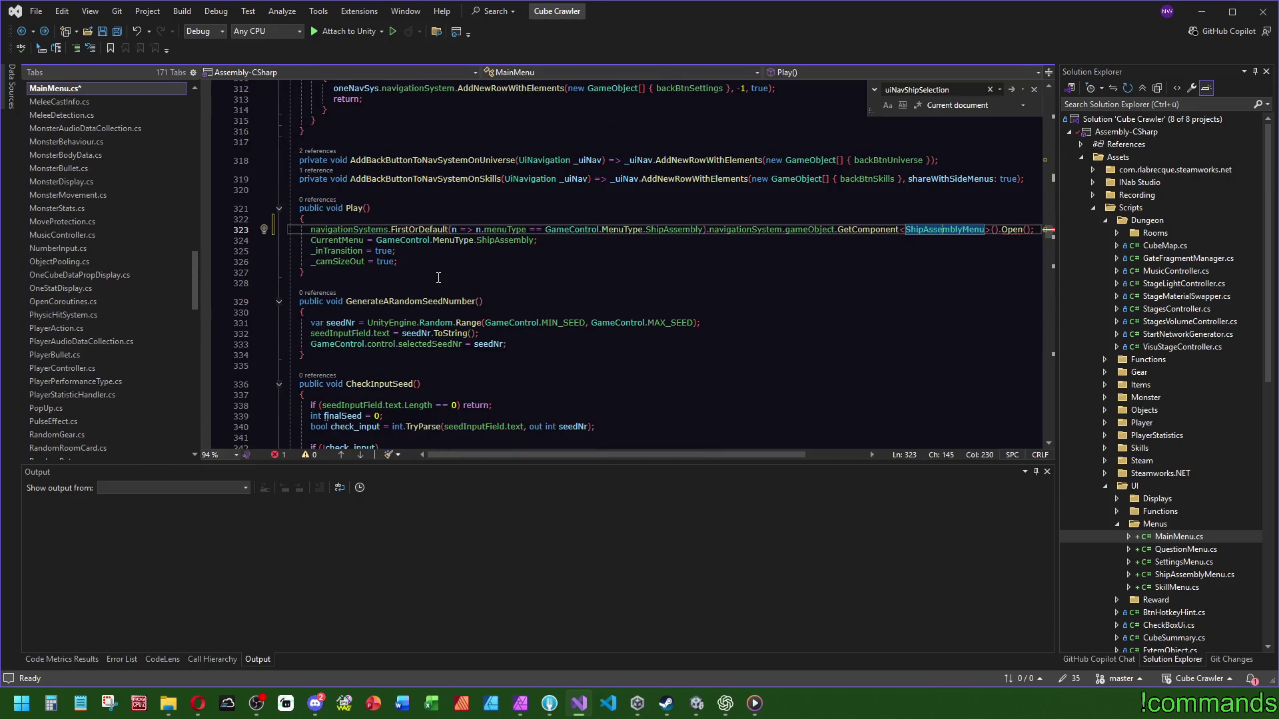
{"action": "left_click", "coordinate": [389, 303]}
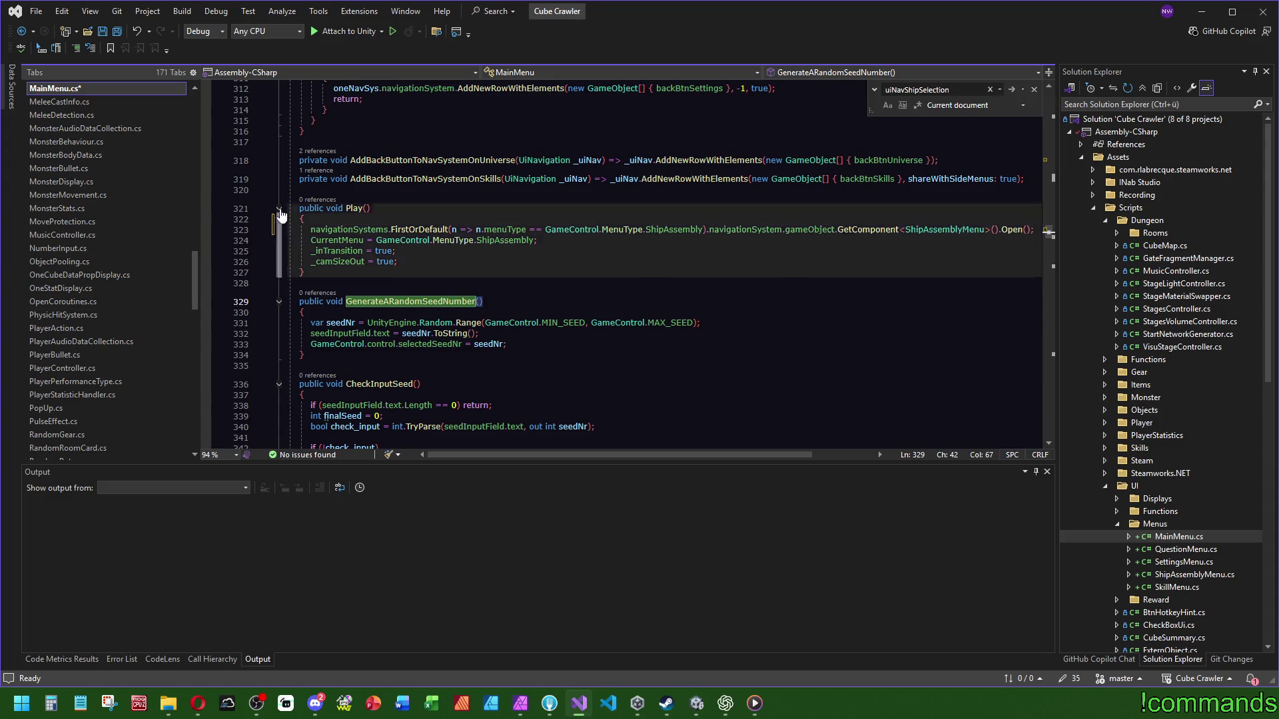
{"action": "scroll", "coordinate": [528, 293], "scroll_direction": "down", "scroll_amount": 12}
{"action": "scroll", "coordinate": [528, 294], "scroll_direction": "down", "scroll_amount": 5}
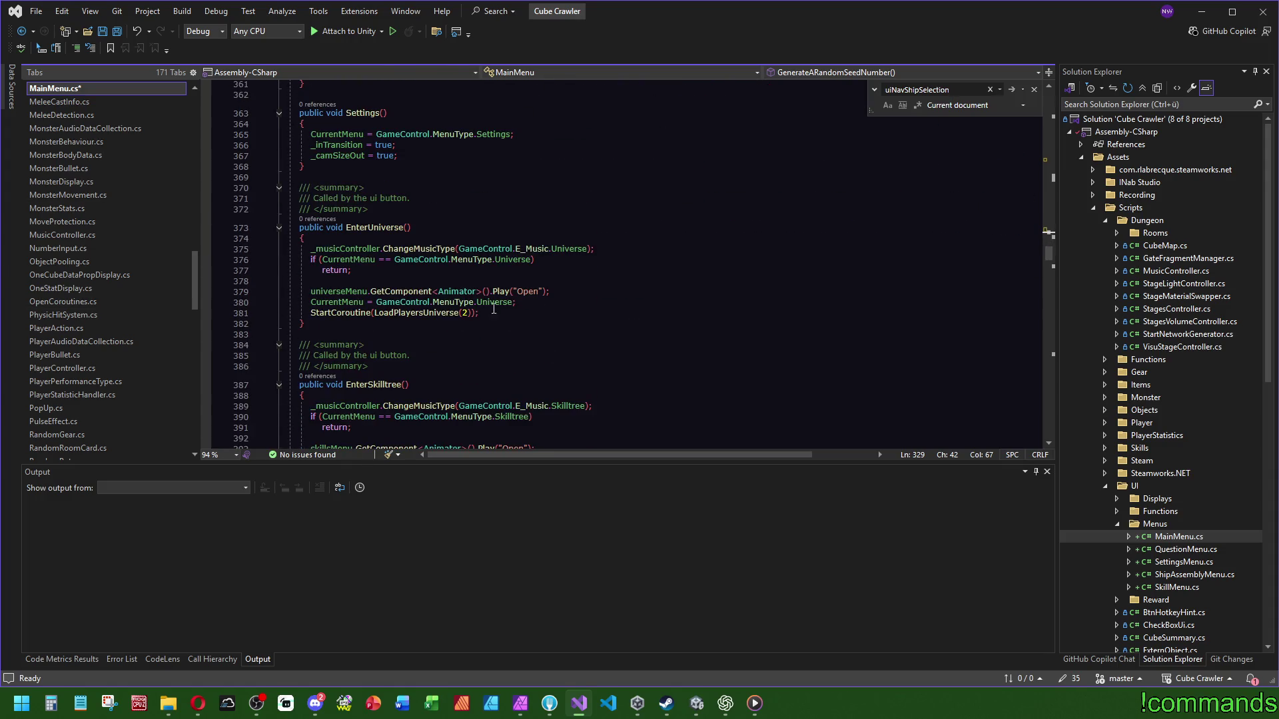
{"action": "left_click", "coordinate": [382, 229]}
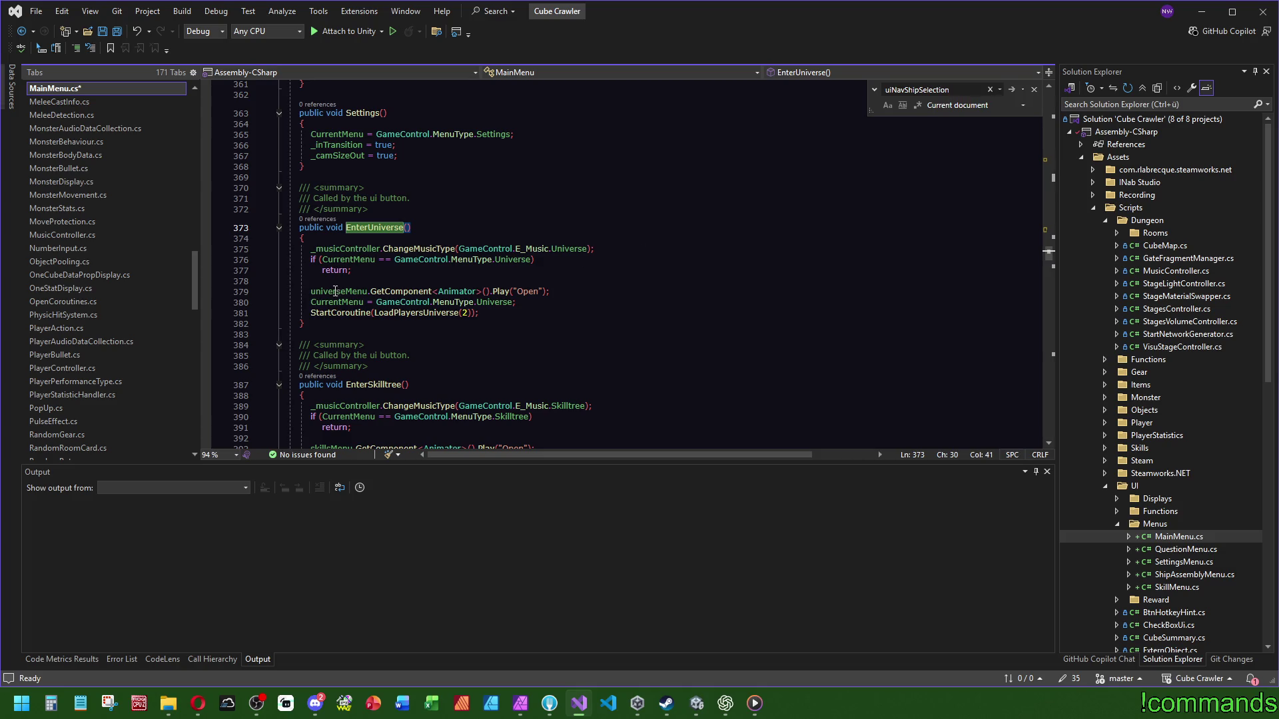
{"action": "mouse_move", "coordinate": [335, 292]}
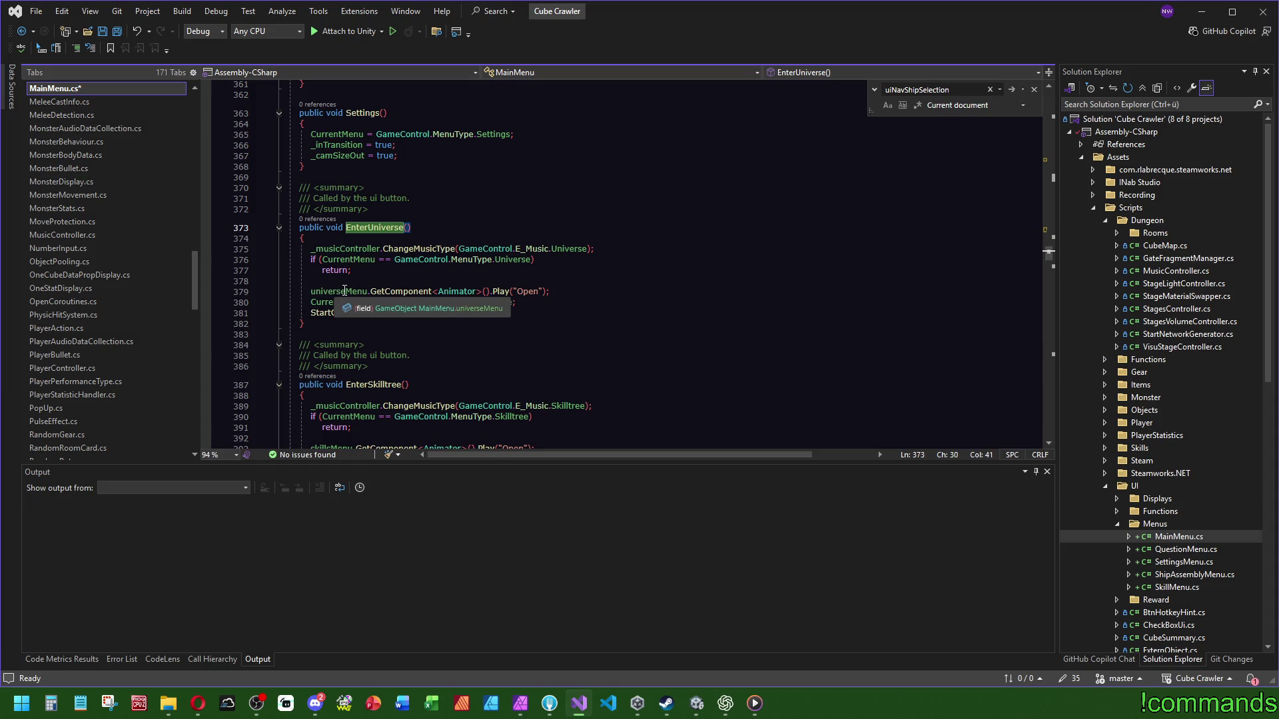
{"action": "mouse_move", "coordinate": [364, 259]}
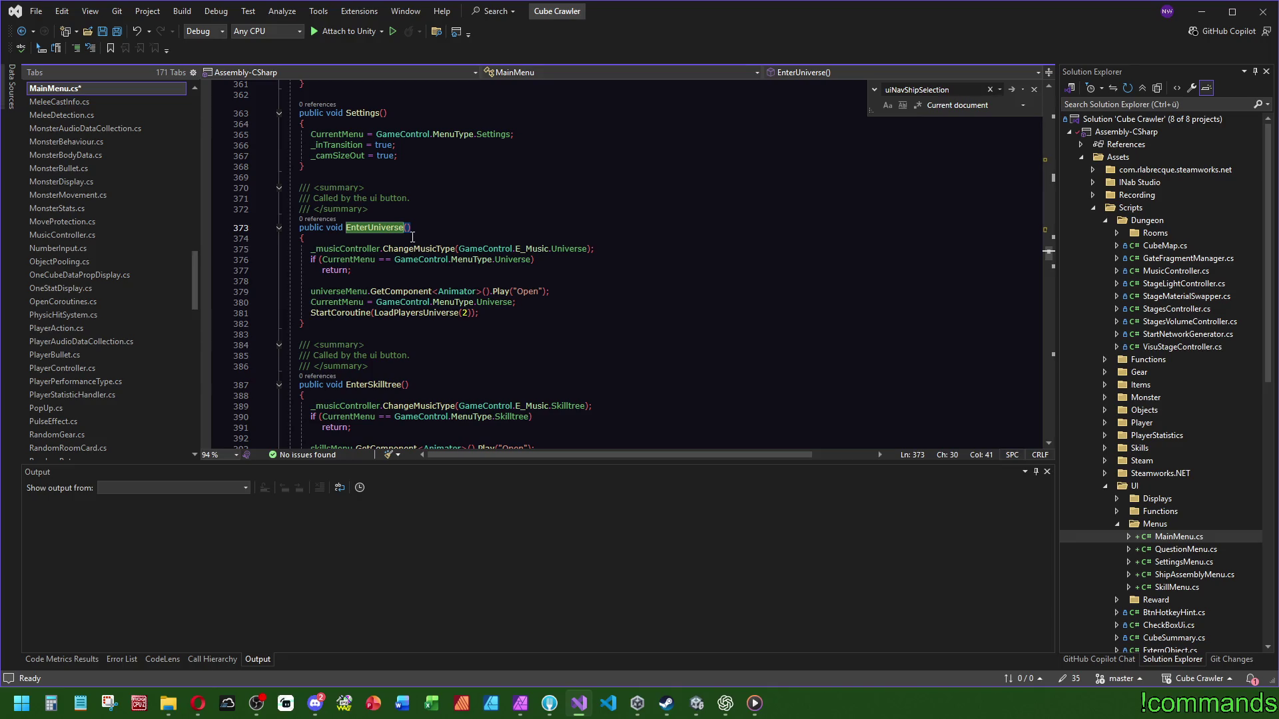
{"action": "left_click", "coordinate": [354, 259]}
{"action": "key", "text": "ctrl+f"}
{"action": "mouse_move", "coordinate": [1048, 252]}
{"action": "left_mouse_down"}
{"action": "mouse_move", "coordinate": [1049, 86]}
{"action": "mouse_move", "coordinate": [1052, 107]}
{"action": "left_mouse_up"}
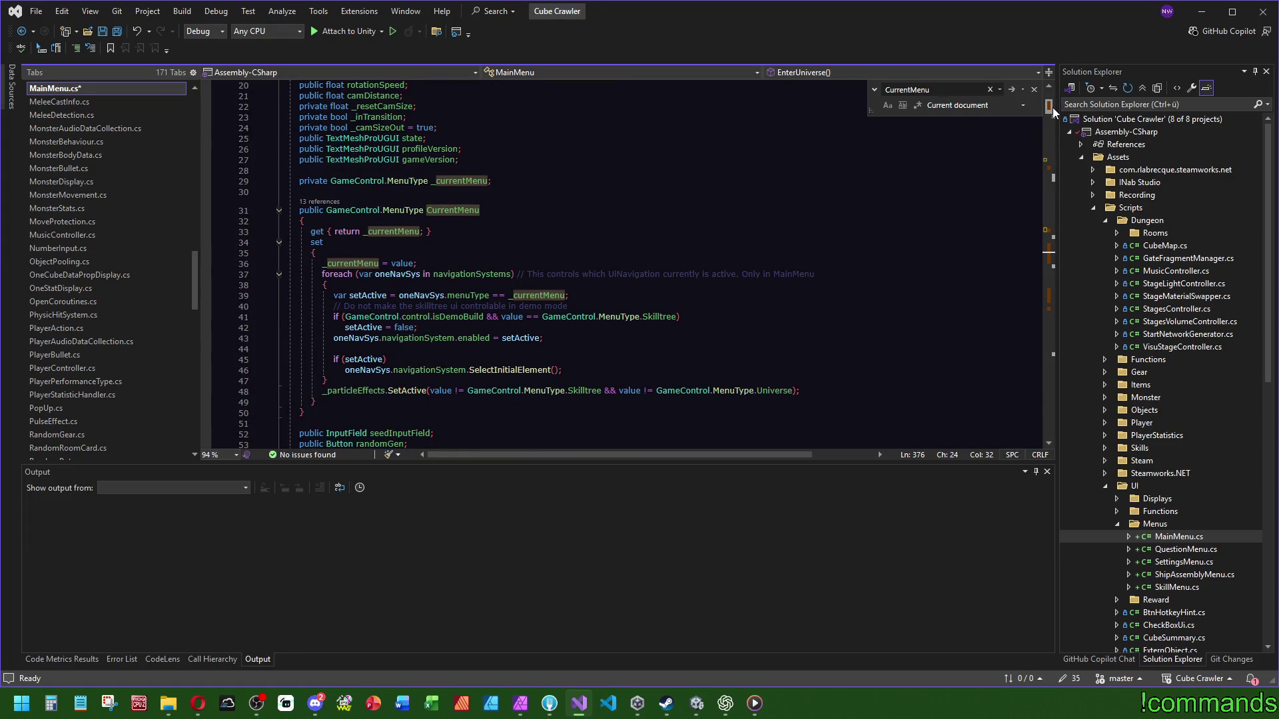
{"action": "mouse_move", "coordinate": [1053, 106]}
{"action": "left_mouse_down"}
{"action": "mouse_move", "coordinate": [1072, 253]}
{"action": "mouse_move", "coordinate": [1088, 162]}
{"action": "mouse_move", "coordinate": [1091, 173]}
{"action": "mouse_move", "coordinate": [1072, 250]}
{"action": "left_mouse_up"}
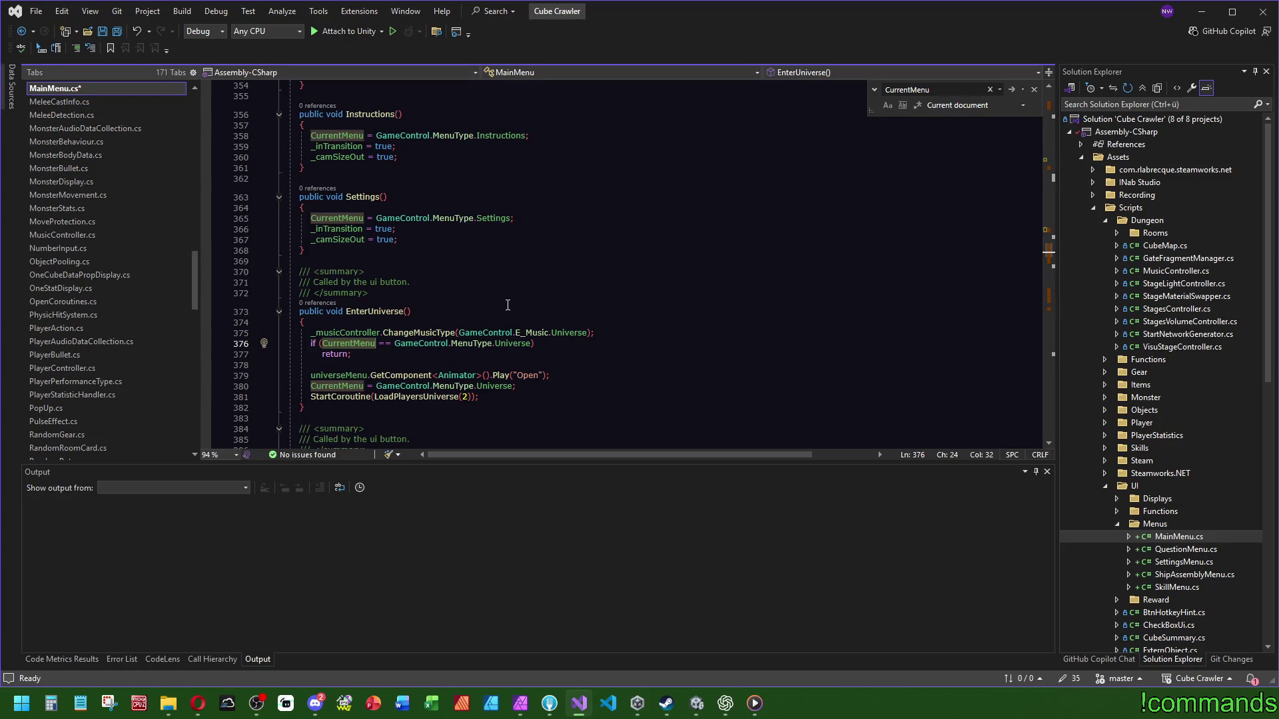
{"action": "left_click", "coordinate": [419, 395], "text": "ctrl"}
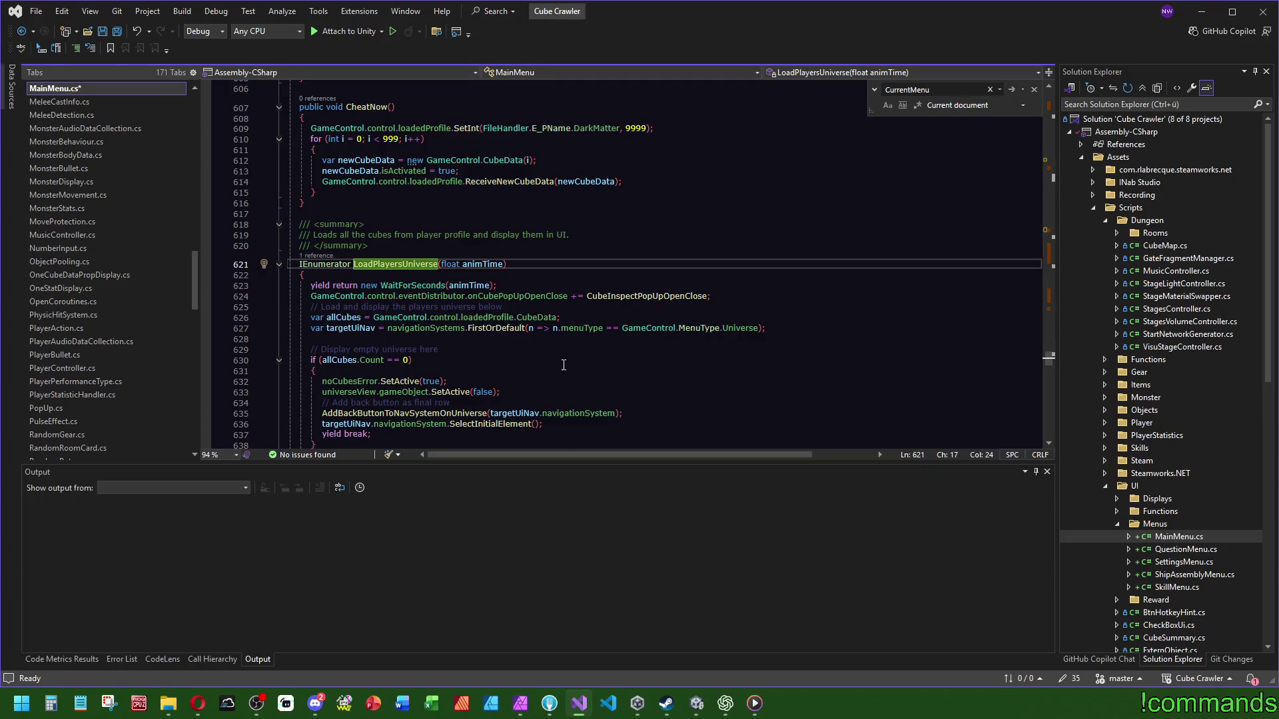
{"action": "scroll", "coordinate": [564, 365], "scroll_direction": "down", "scroll_amount": 3}
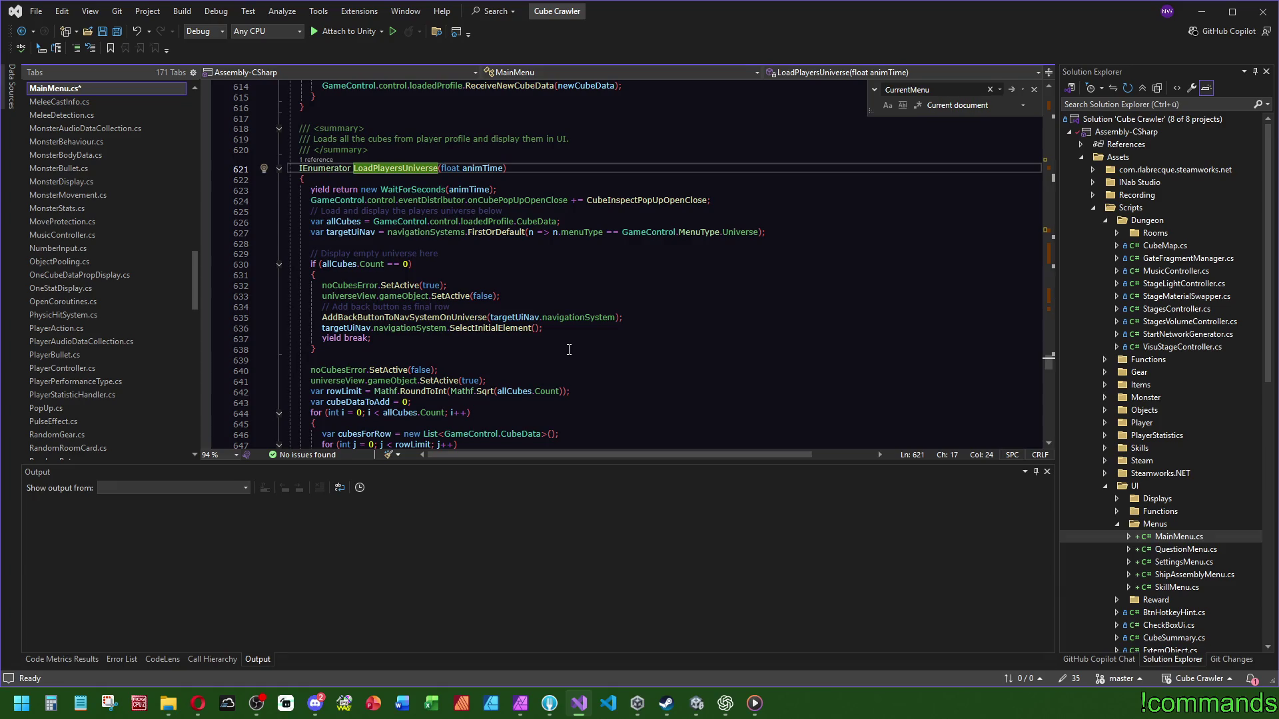
{"action": "scroll", "coordinate": [568, 351], "scroll_direction": "down", "scroll_amount": 10}
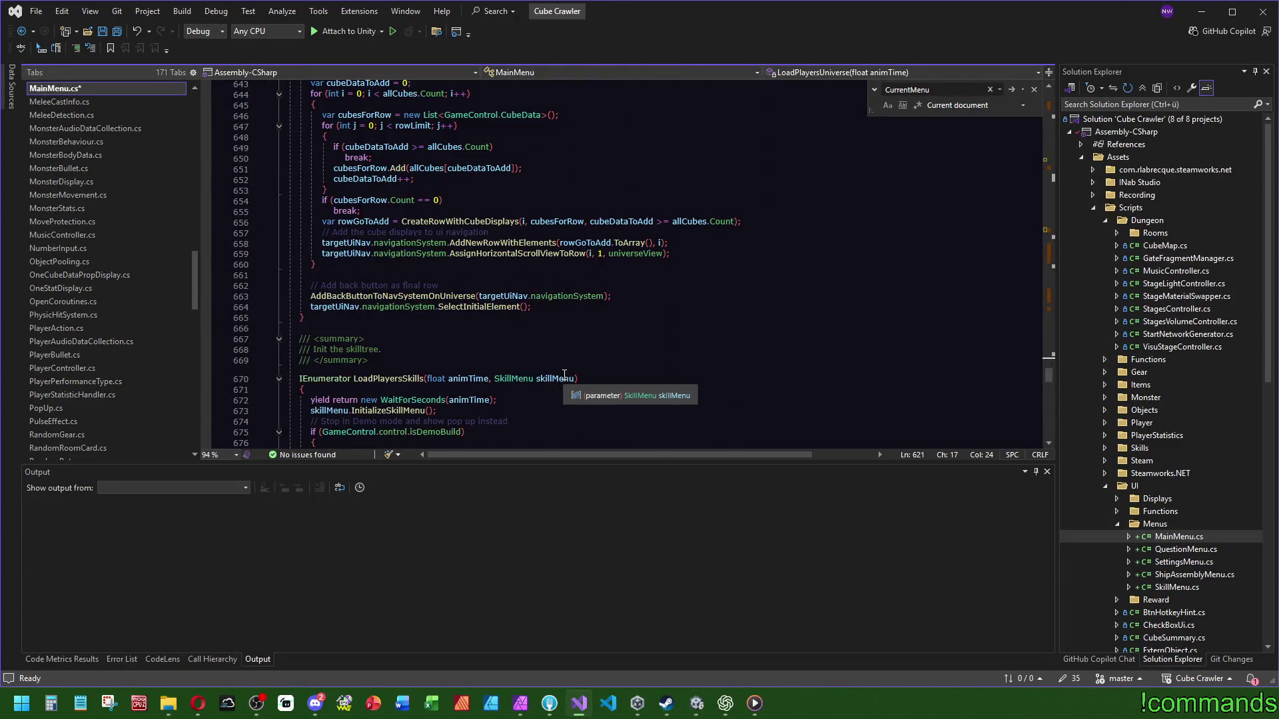
{"action": "scroll", "coordinate": [563, 377], "scroll_direction": "up", "scroll_amount": 2}
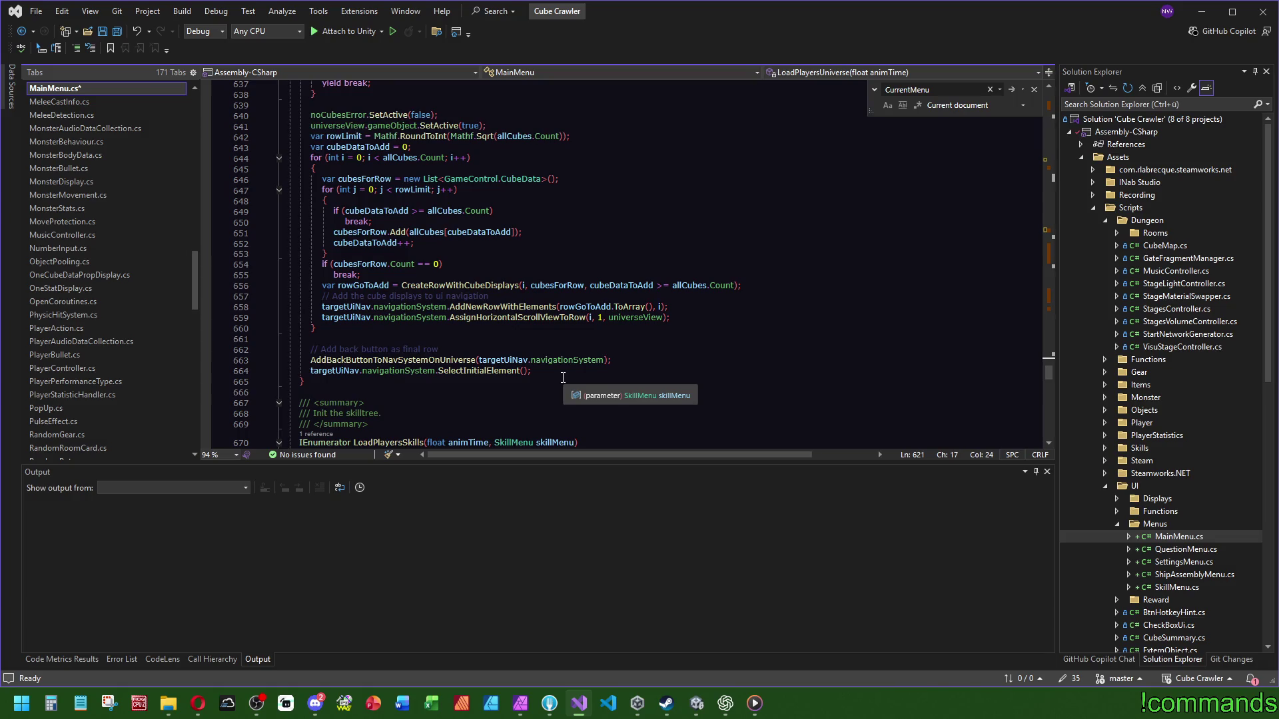
{"action": "left_click", "coordinate": [339, 307]}
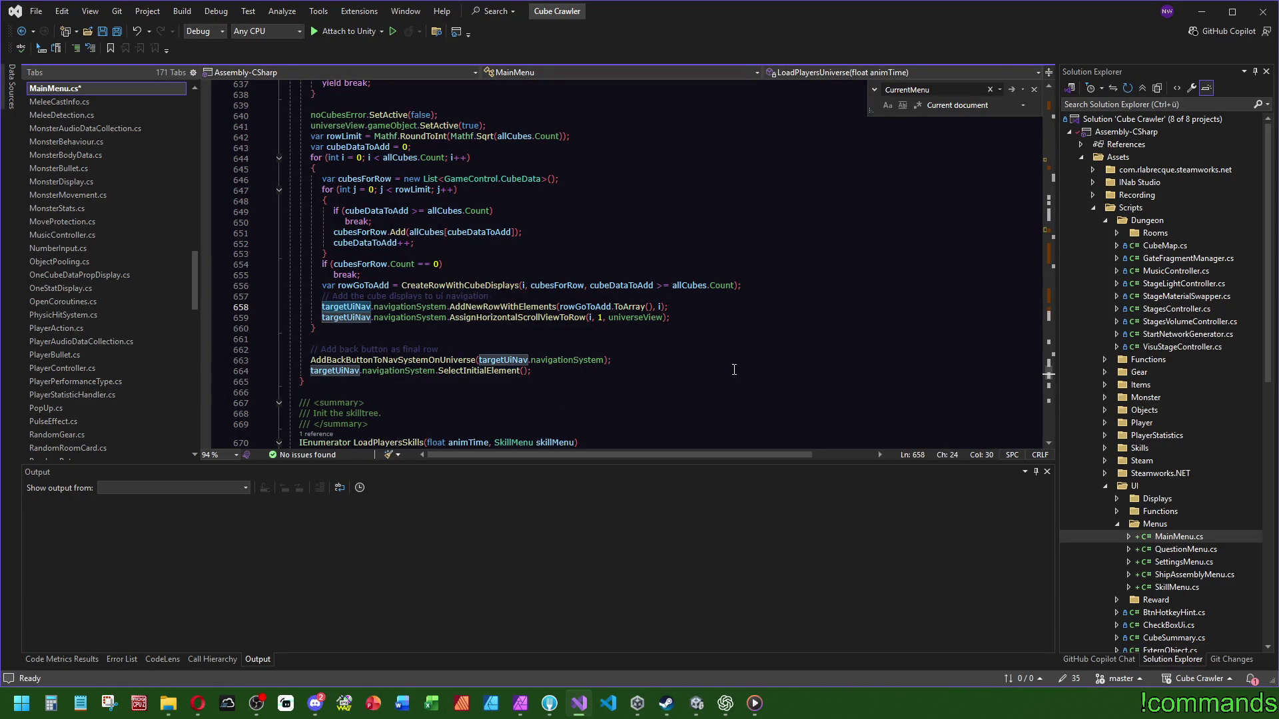
{"action": "scroll", "coordinate": [740, 379], "scroll_direction": "up", "scroll_amount": 2}
{"action": "scroll", "coordinate": [740, 379], "scroll_direction": "up", "scroll_amount": 4}
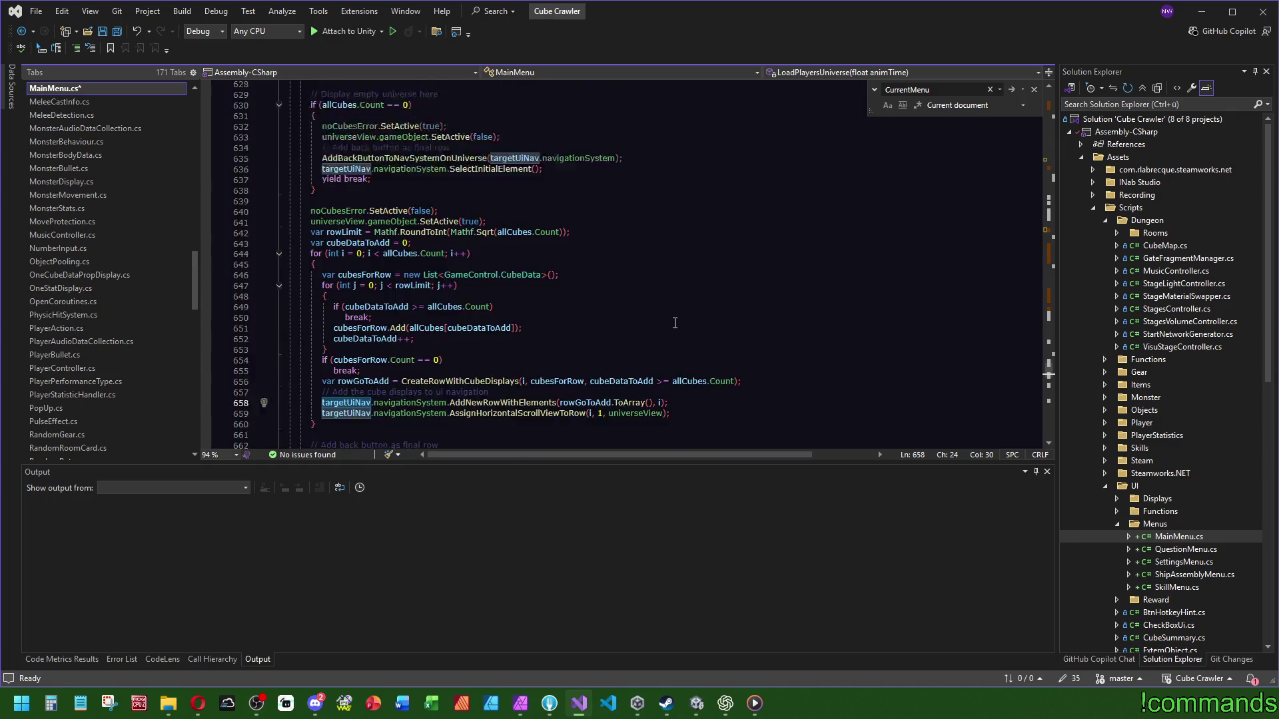
{"action": "scroll", "coordinate": [681, 335], "scroll_direction": "up", "scroll_amount": 2}
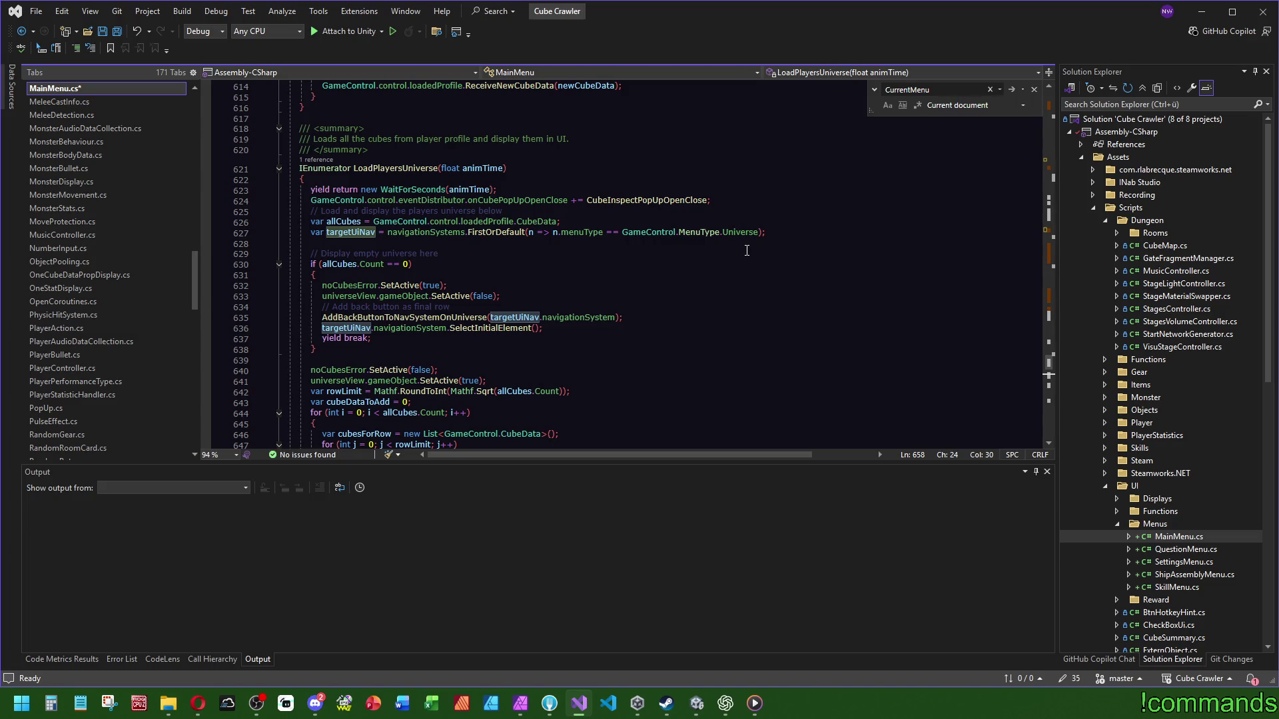
{"action": "left_click", "coordinate": [406, 222], "text": "ctrl"}
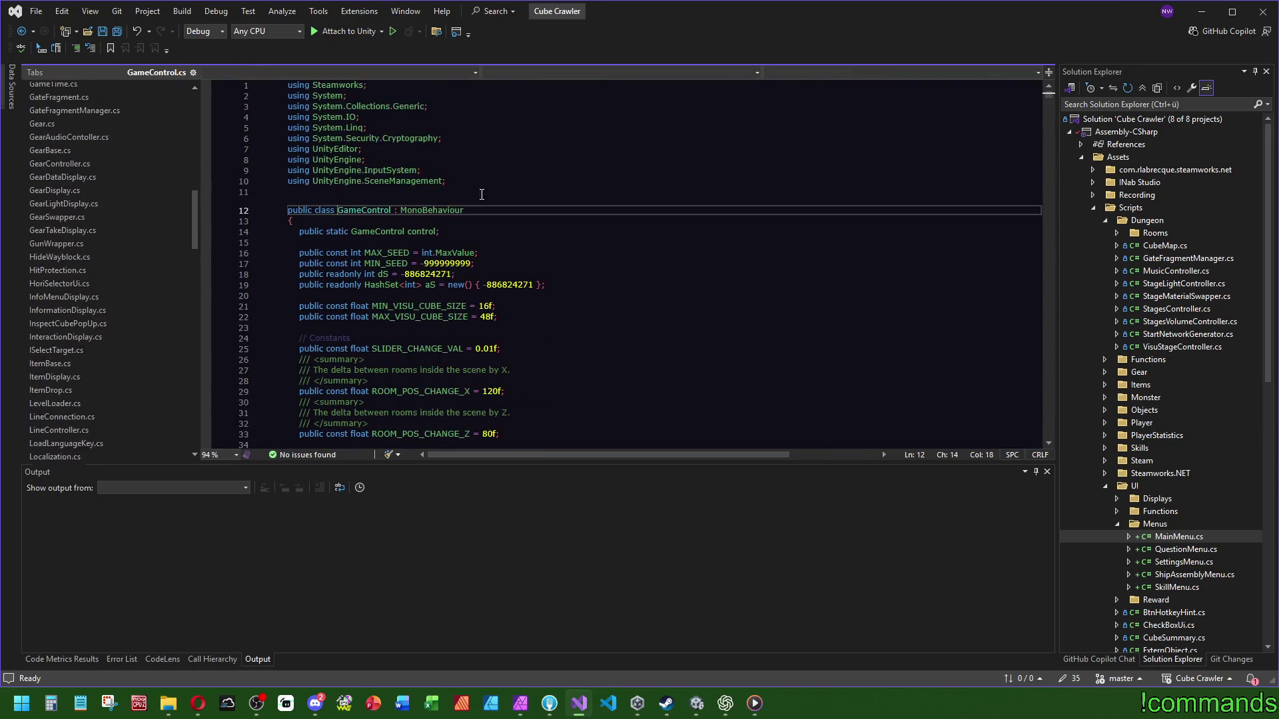
Step: Trace navigationSystems and MenuNavigation, then reach the MenuType enum in GameControl.cs
{"action": "key", "text": "ctrl+minus"}
{"action": "left_click", "coordinate": [423, 233], "text": "ctrl"}
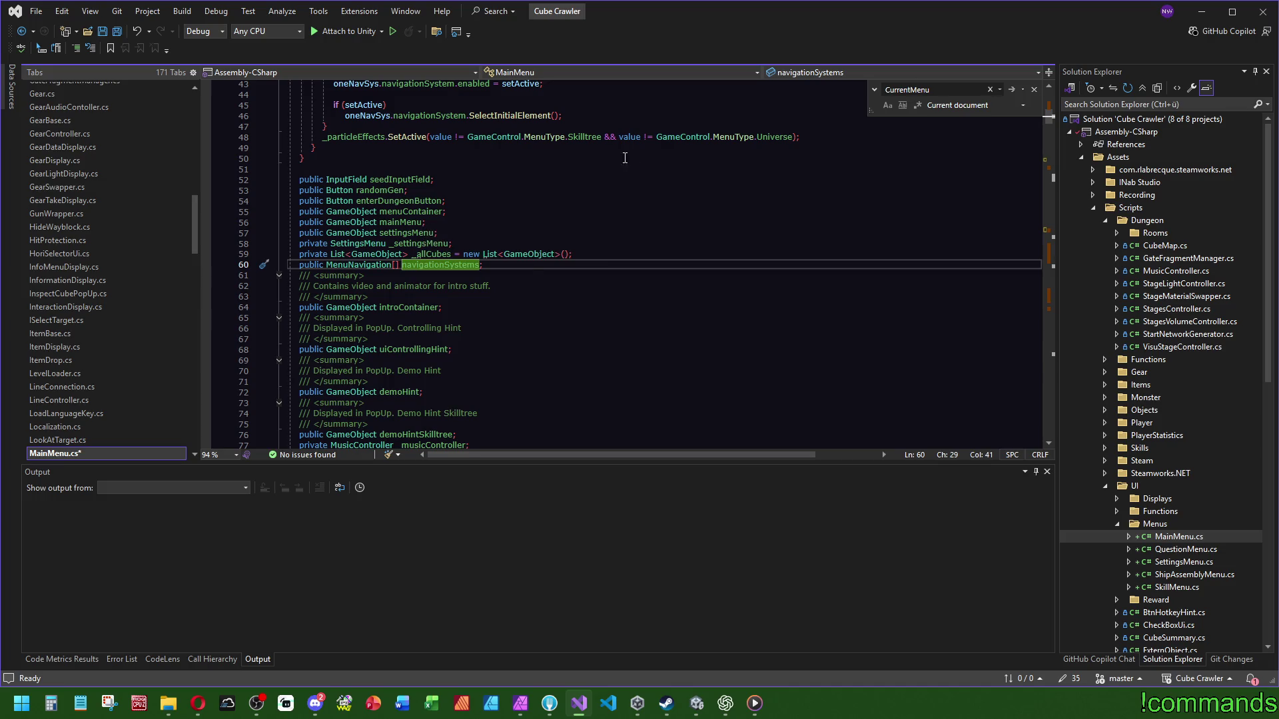
{"action": "key", "text": "ctrl+minus"}
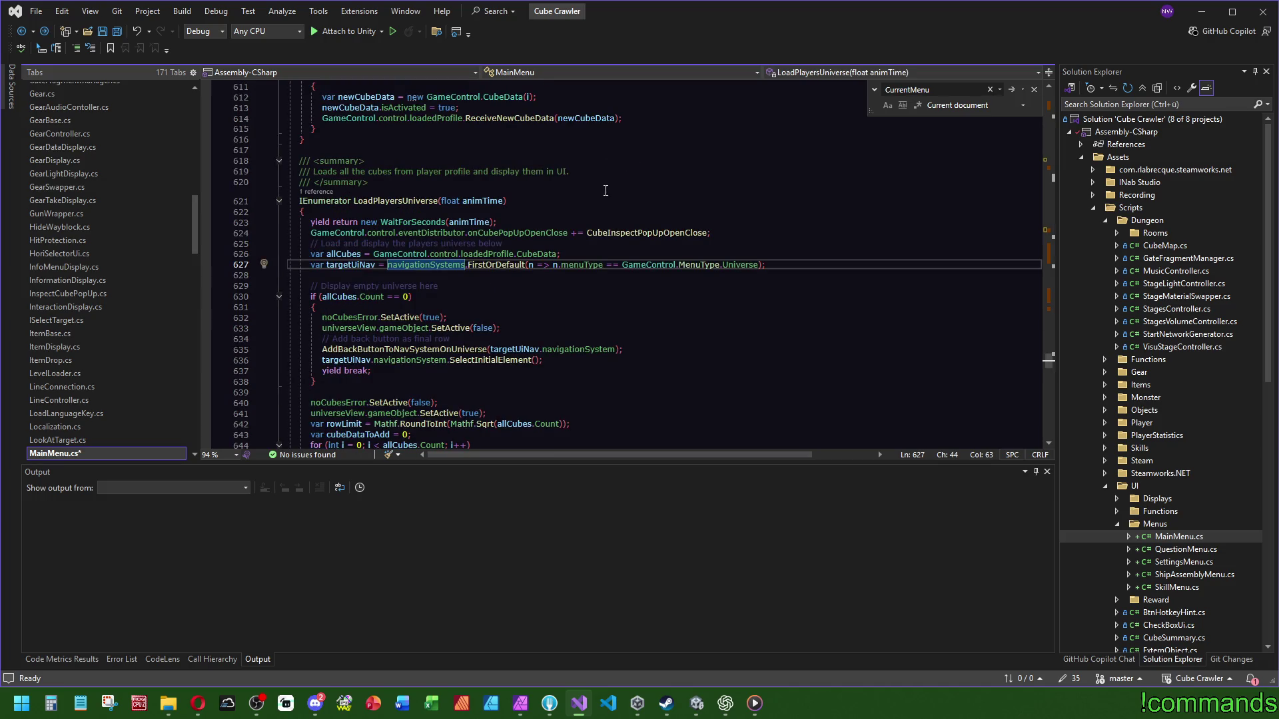
{"action": "mouse_move", "coordinate": [435, 265]}
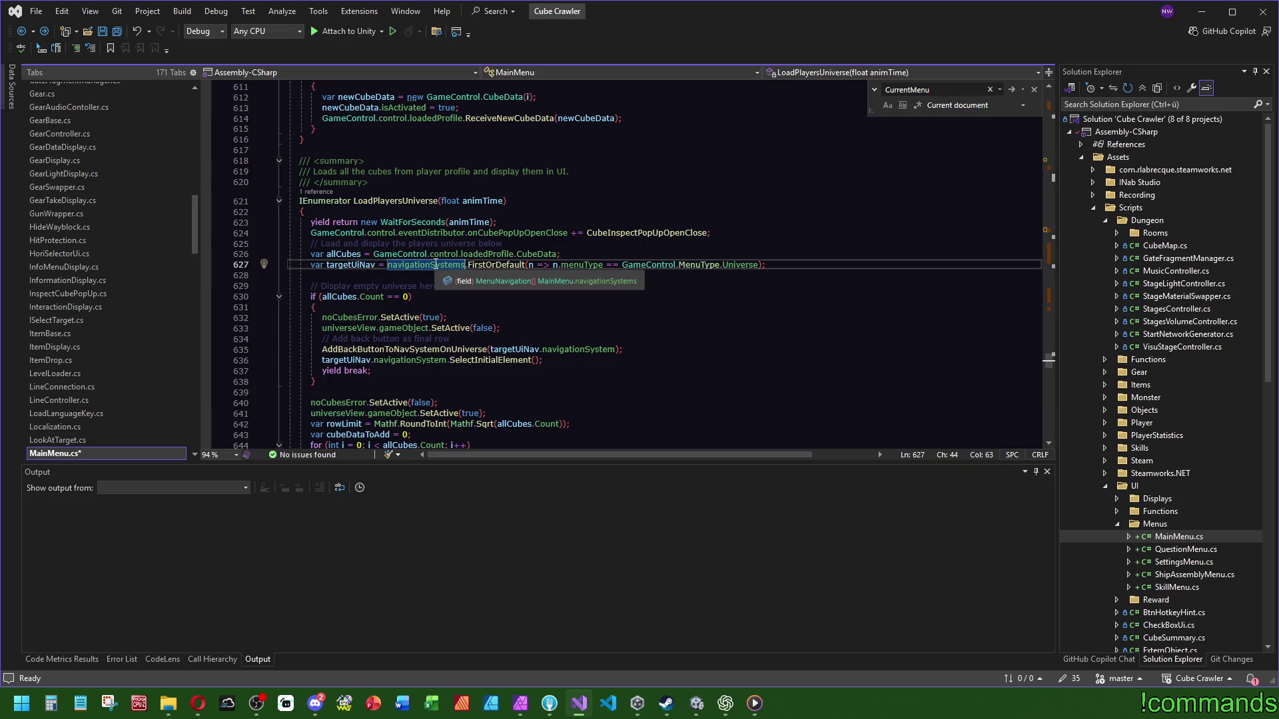
{"action": "left_click", "coordinate": [494, 281]}
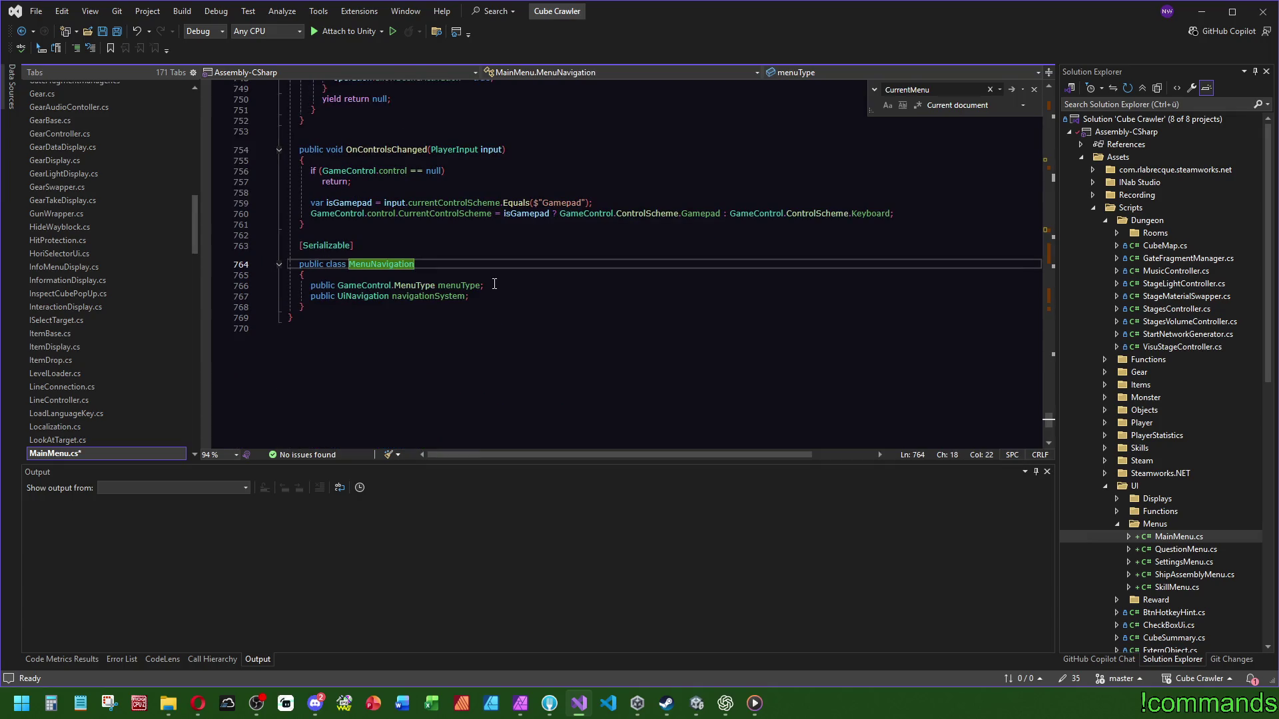
{"action": "key", "text": "ctrl+minus"}
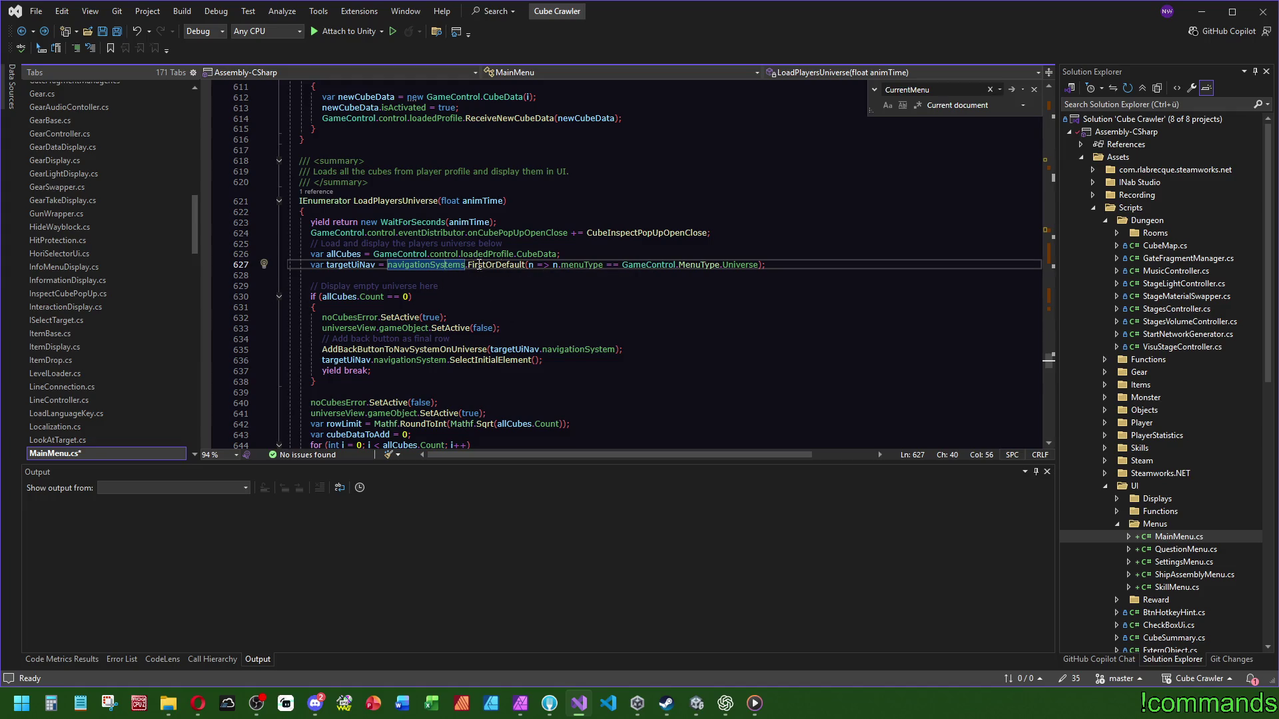
{"action": "left_click", "coordinate": [440, 266], "text": "ctrl"}
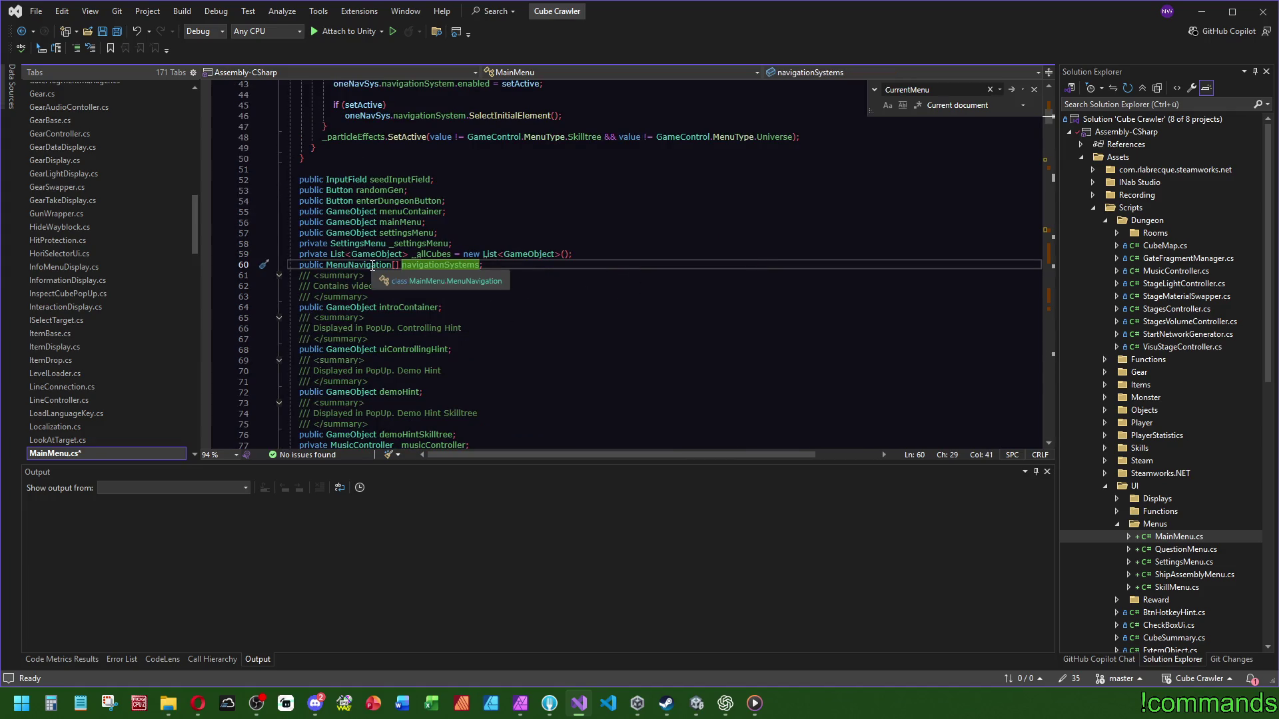
{"action": "scroll", "coordinate": [669, 343], "scroll_direction": "up", "scroll_amount": 6}
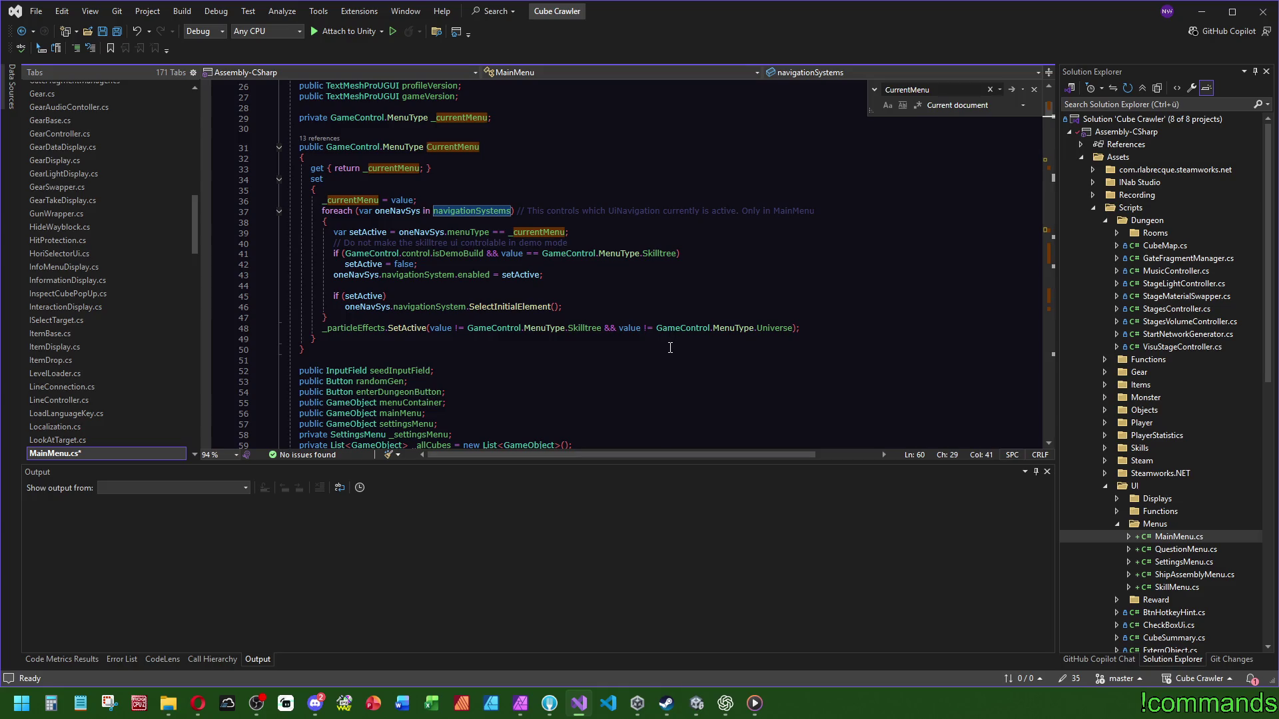
{"action": "left_click", "coordinate": [402, 147], "text": "ctrl"}
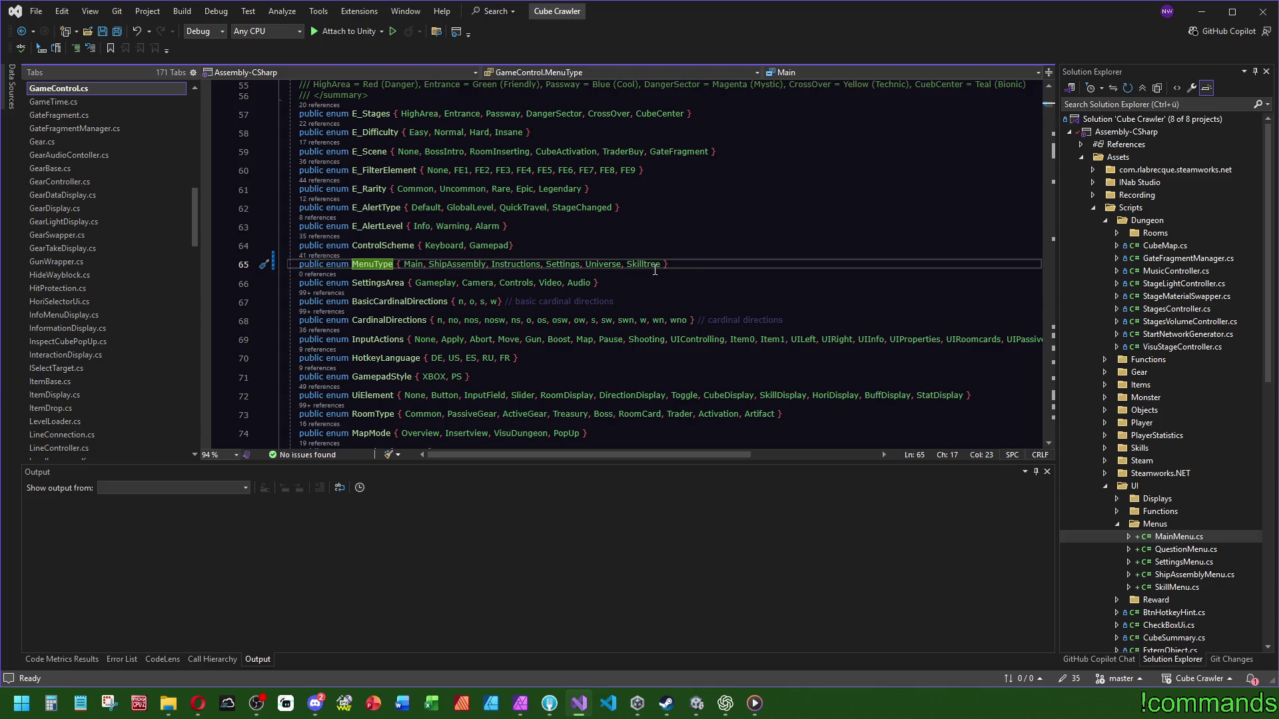
Step: Highlight the MenuType entries Main, ShipAssembly, Instructions, Settings and Universe
{"action": "left_click_drag", "start_coordinate": [404, 263], "coordinate": [580, 263]}
{"action": "key", "text": "ctrl+Left"}
{"action": "key", "text": "ctrl+Left"}
{"action": "key", "text": "ctrl+Left"}
{"action": "left_click", "coordinate": [586, 264]}
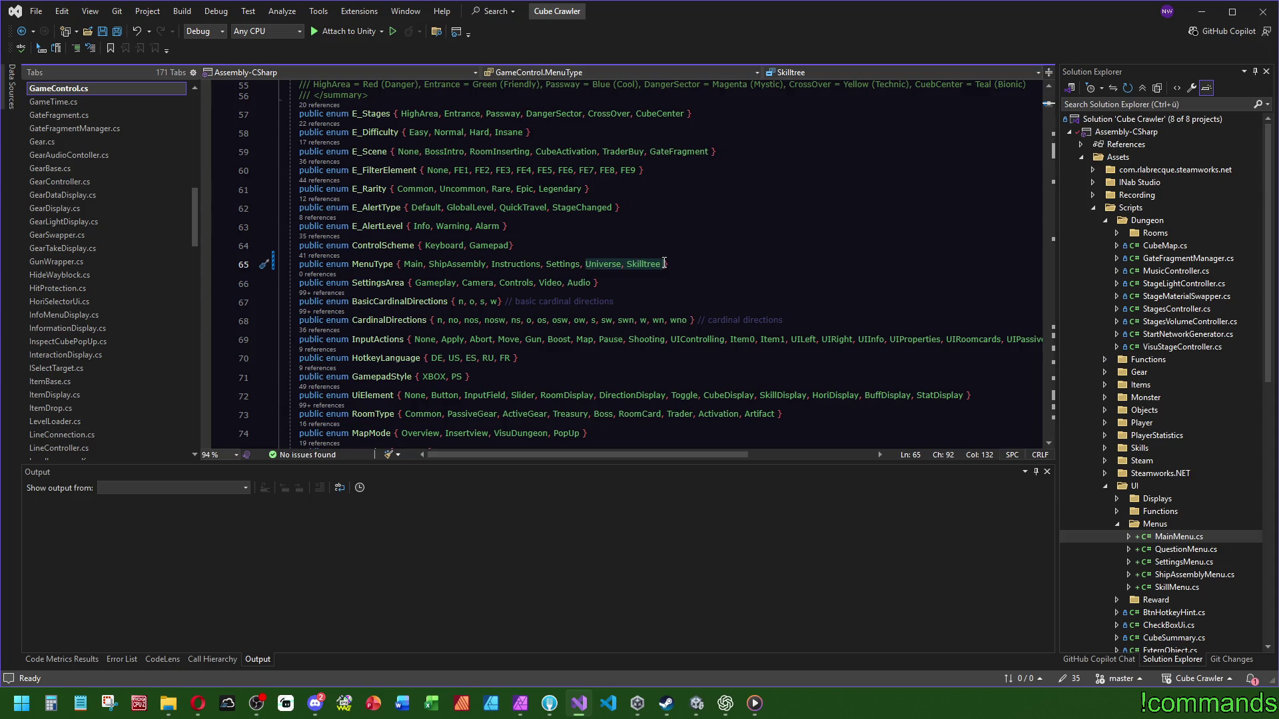
Step: Return to MainMenu.cs and move from Play() to the navigationSystems declaration on line 60
{"action": "key", "text": "ctrl+minus"}
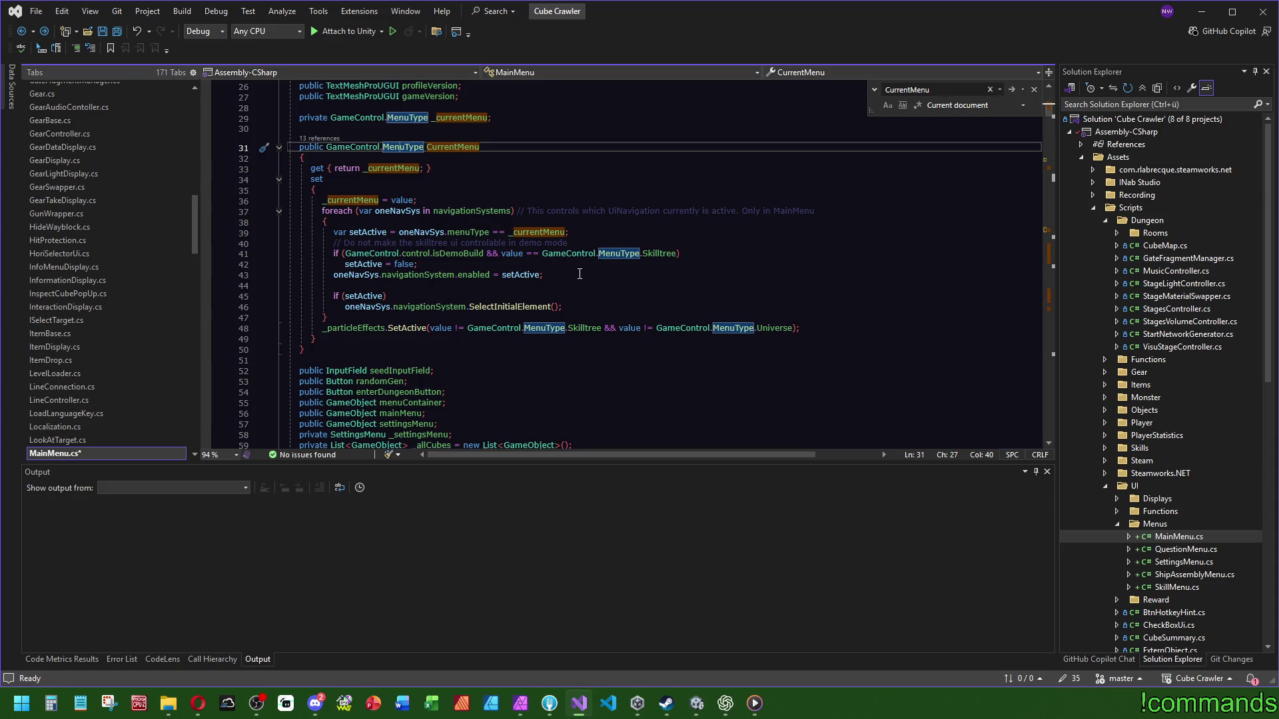
{"action": "scroll", "coordinate": [573, 279], "scroll_direction": "down", "scroll_amount": 4}
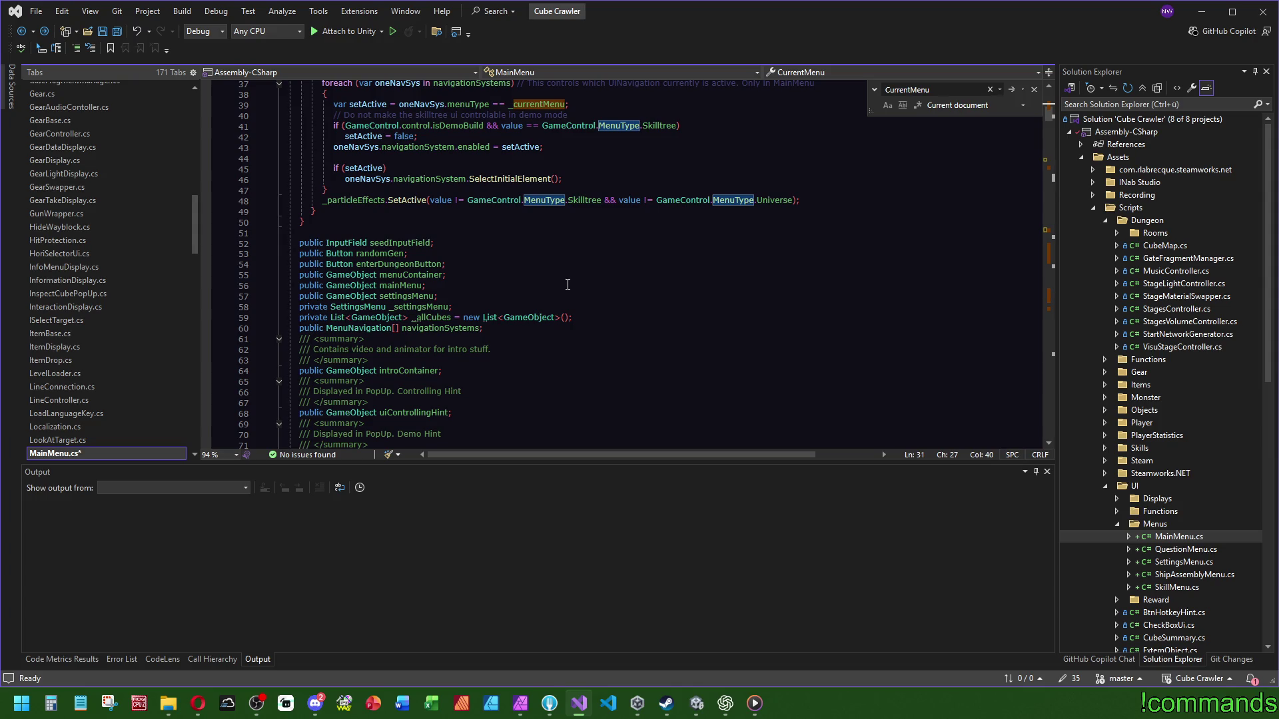
{"action": "scroll", "coordinate": [567, 285], "scroll_direction": "down", "scroll_amount": 19}
{"action": "scroll", "coordinate": [559, 304], "scroll_direction": "down", "scroll_amount": 20}
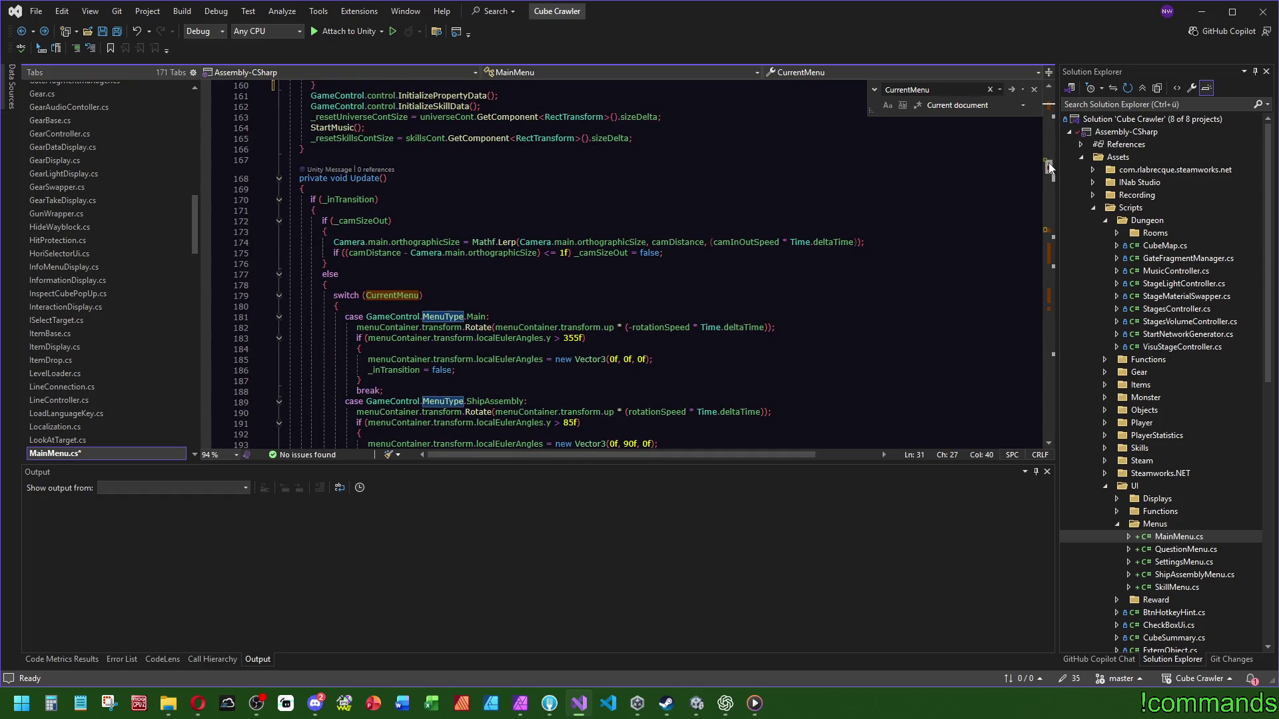
{"action": "left_click_drag", "start_coordinate": [1049, 165], "coordinate": [1044, 233]}
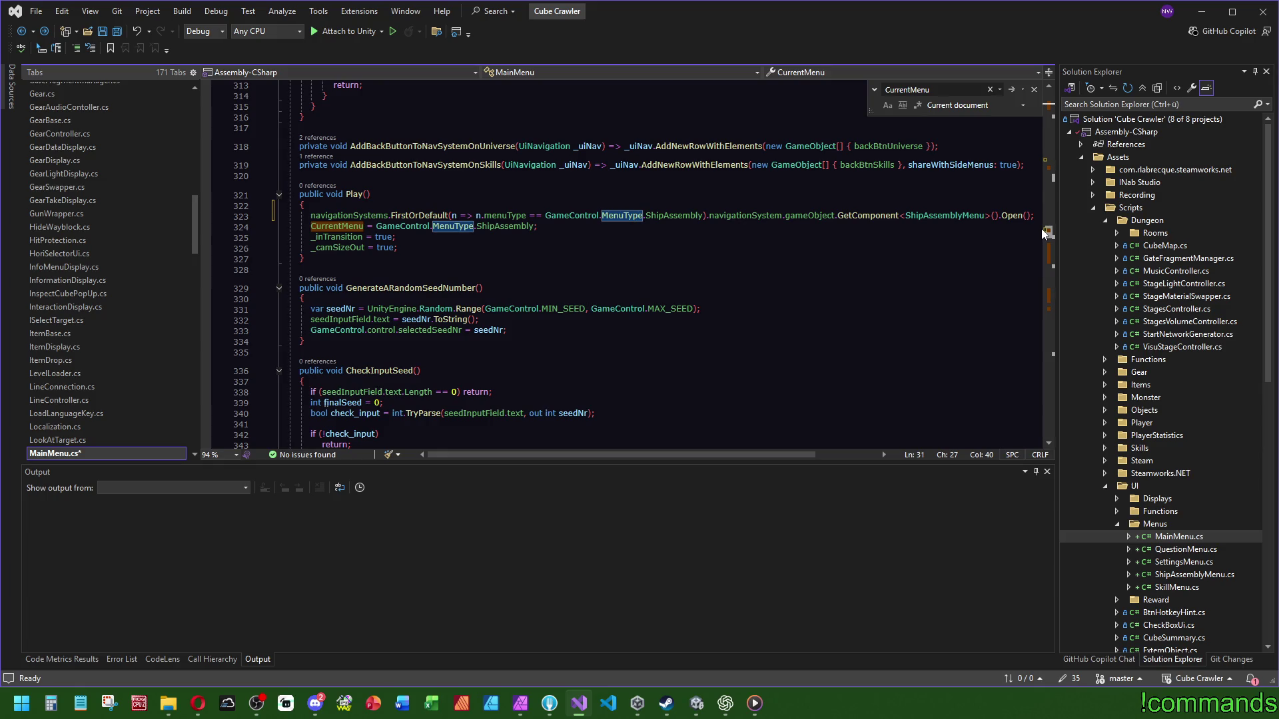
{"action": "left_click_drag", "start_coordinate": [1044, 233], "coordinate": [1015, 227]}
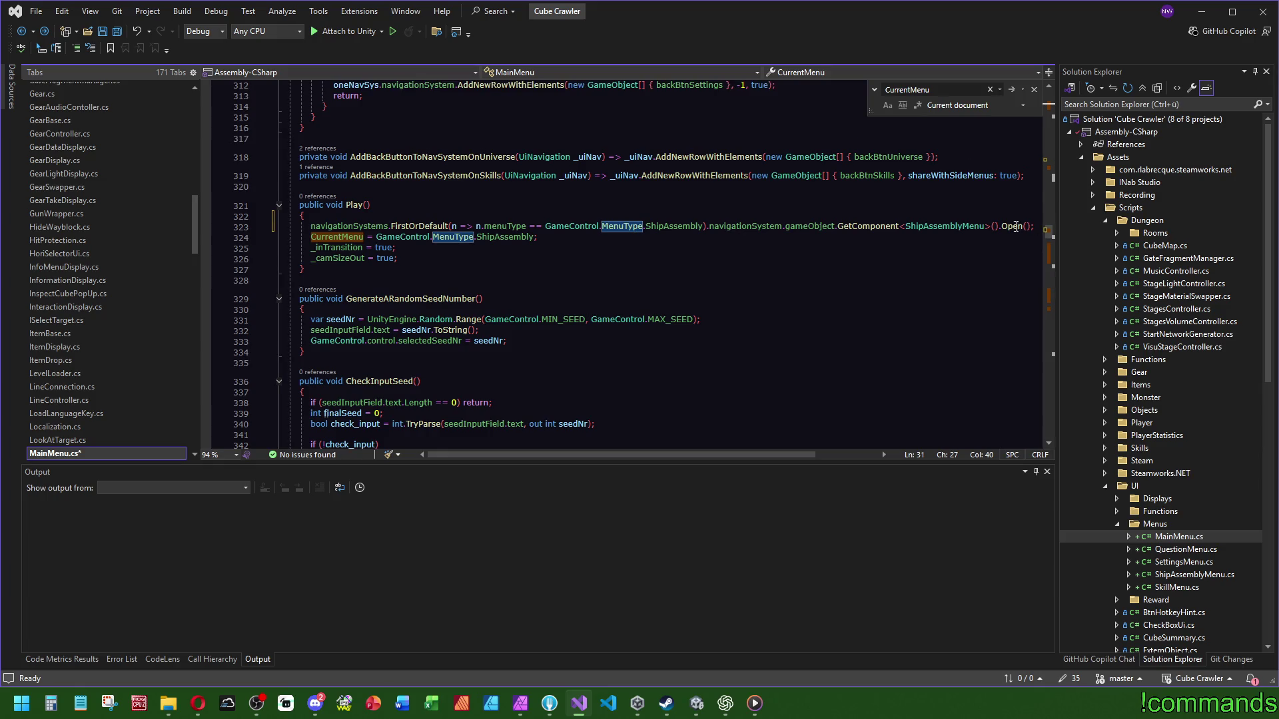
{"action": "left_click", "coordinate": [344, 226], "text": "ctrl"}
{"action": "left_click", "coordinate": [596, 264]}
{"action": "left_click", "coordinate": [609, 253]}
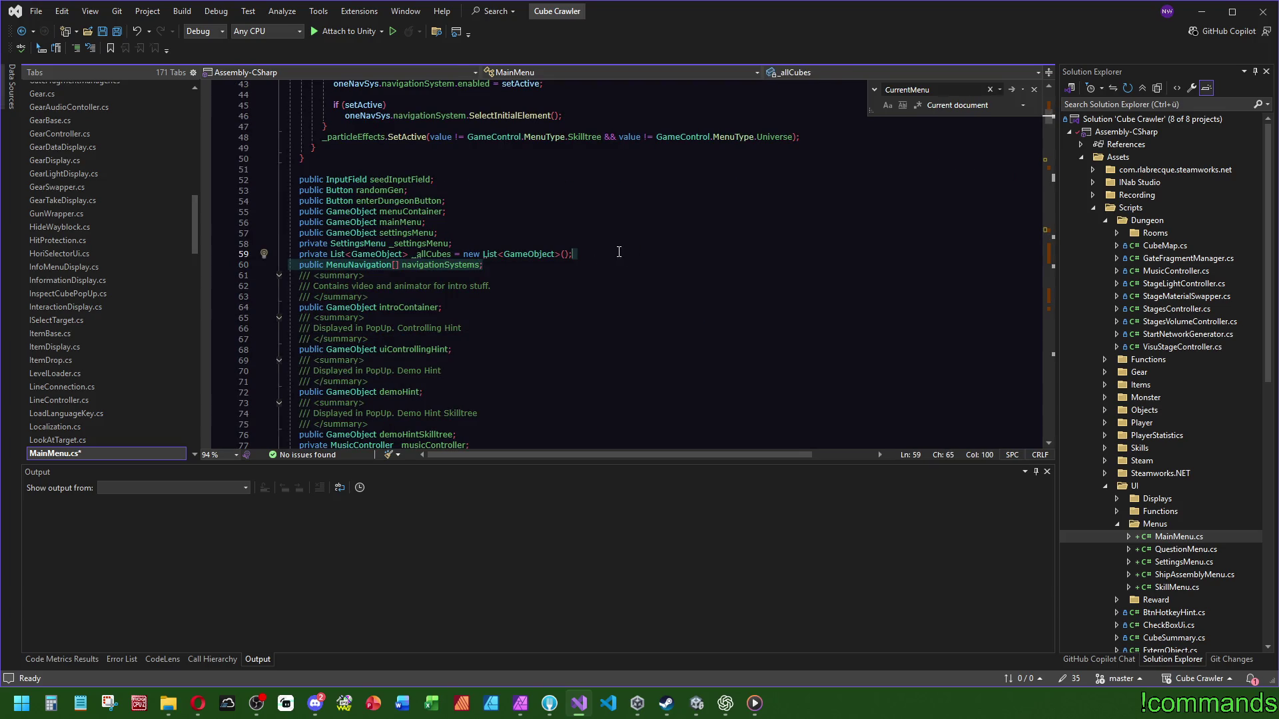
{"action": "scroll", "coordinate": [129, 286], "scroll_direction": "down", "scroll_amount": 7}
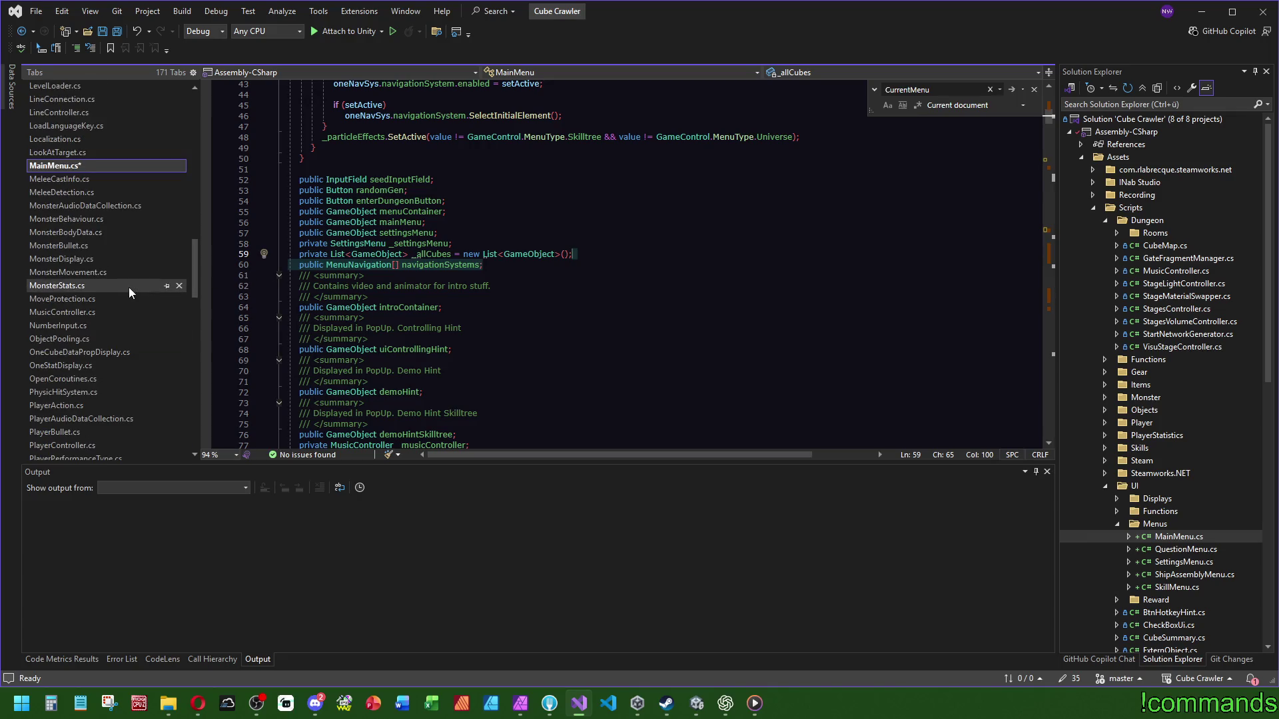
{"action": "left_click_drag", "start_coordinate": [1040, 122], "coordinate": [1045, 237]}
{"action": "left_click", "coordinate": [1013, 257], "text": "ctrl"}
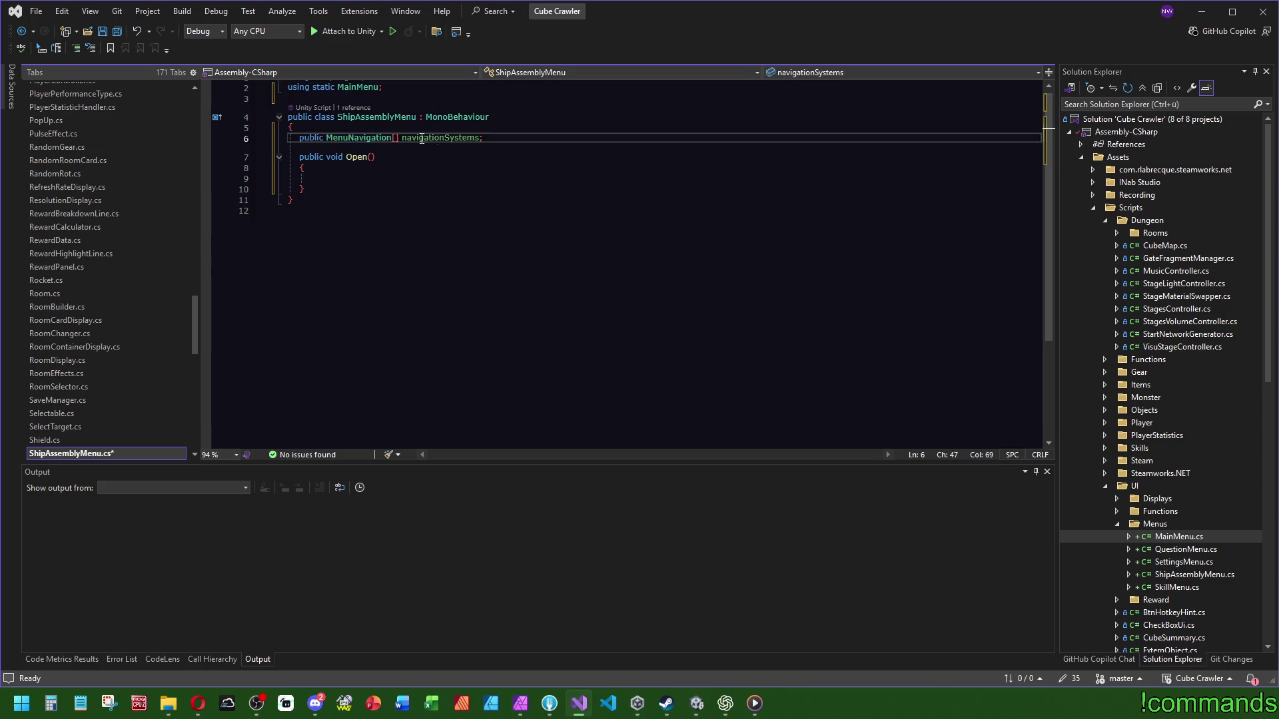
{"action": "scroll", "coordinate": [428, 184], "scroll_direction": "up", "scroll_amount": 1}
{"action": "key", "text": "Up"}
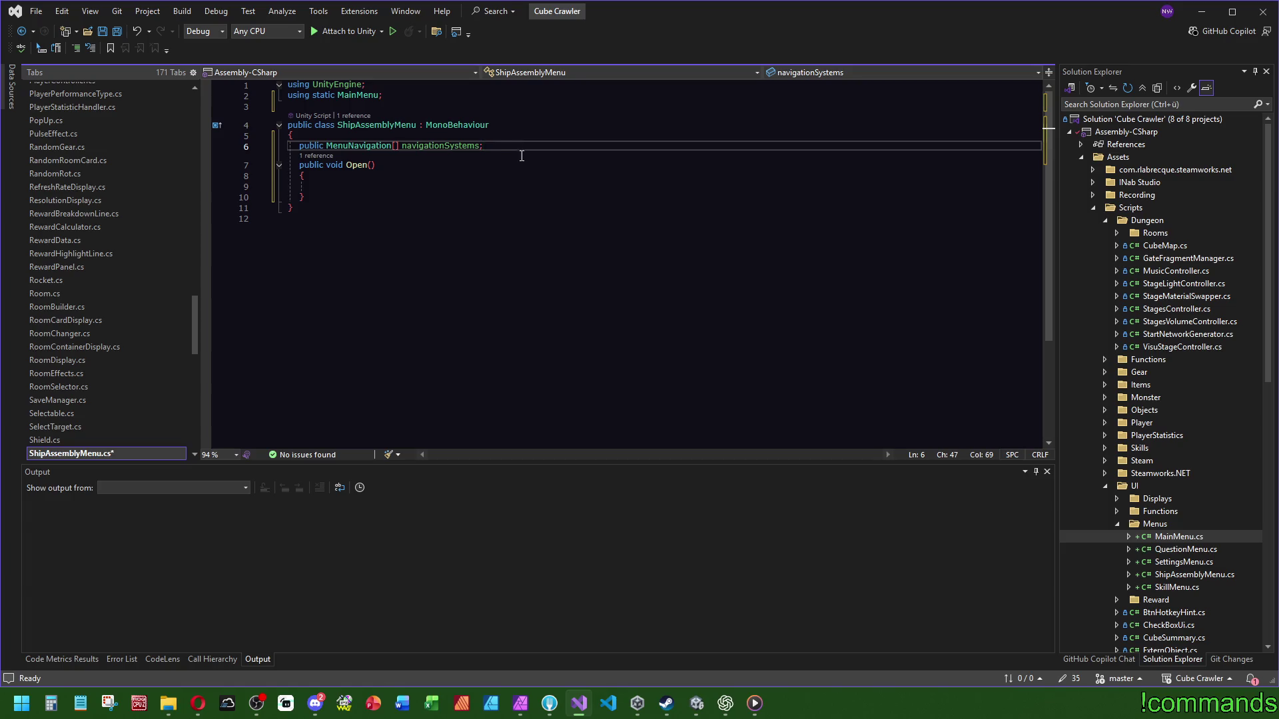
{"action": "key", "text": "ctrl+minus"}
{"action": "key", "text": "ctrl+minus"}
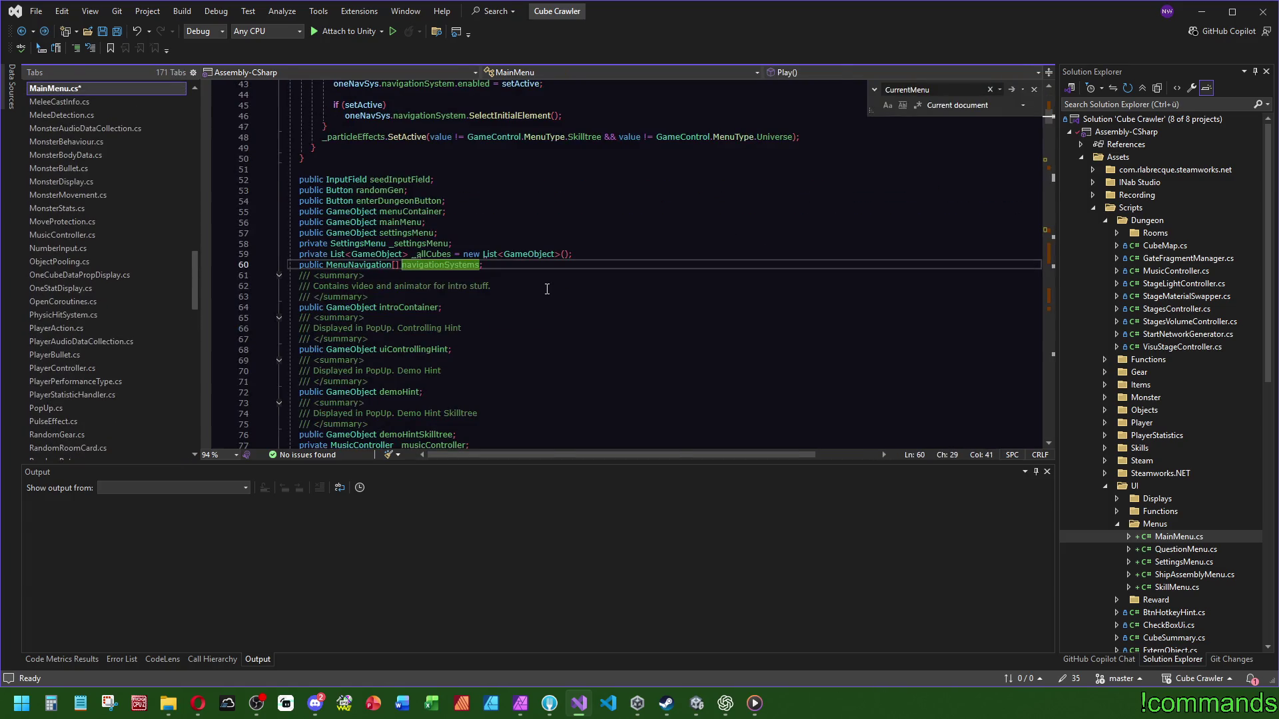
Step: Add a '/// Main menu contains: Main Menu, Ship Assembly, Settings' comment above navigationSystems in MainMenu.cs
{"action": "key", "text": "Up"}
{"action": "key", "text": "End"}
{"action": "key", "text": "Return"}
{"action": "type", "text": "/// Main menu contains: "}
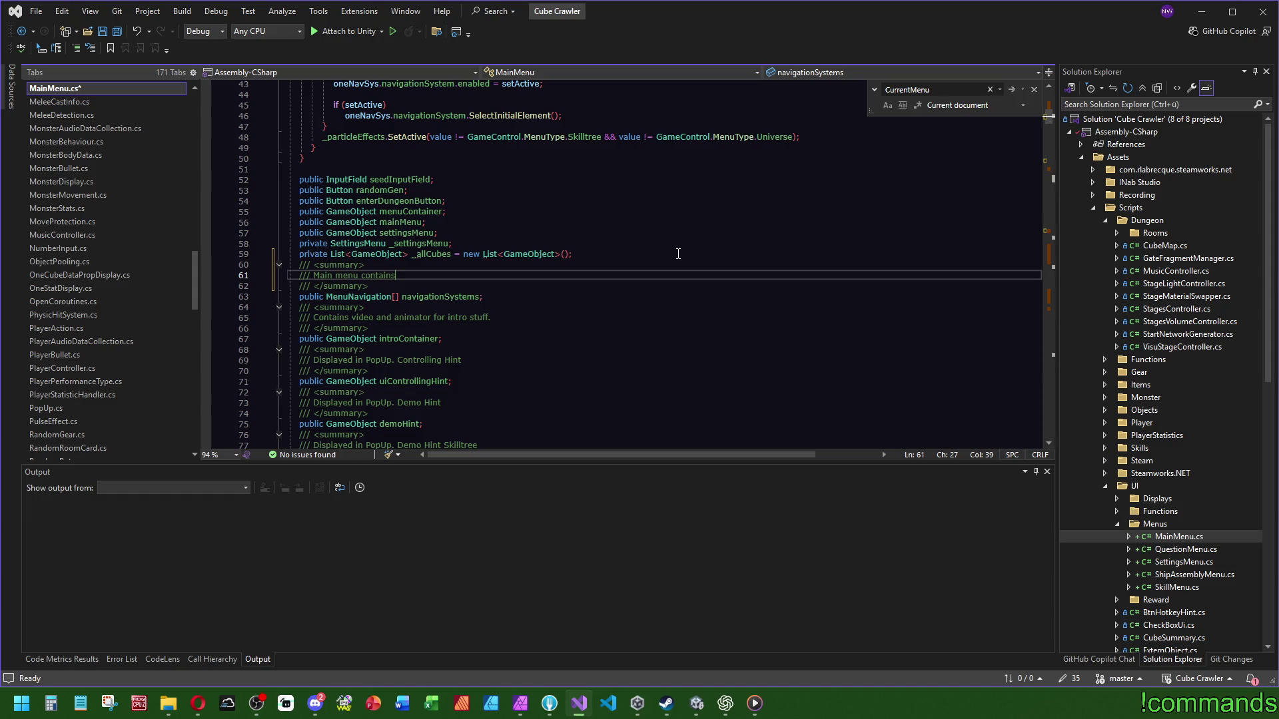
{"action": "type", "text": "Main "}
{"action": "type", "text": "Menu, Ship "}
{"action": "type", "text": "Assembly, Set"}
{"action": "type", "text": "tings"}
{"action": "scroll", "coordinate": [678, 254], "scroll_direction": "up", "scroll_amount": 10}
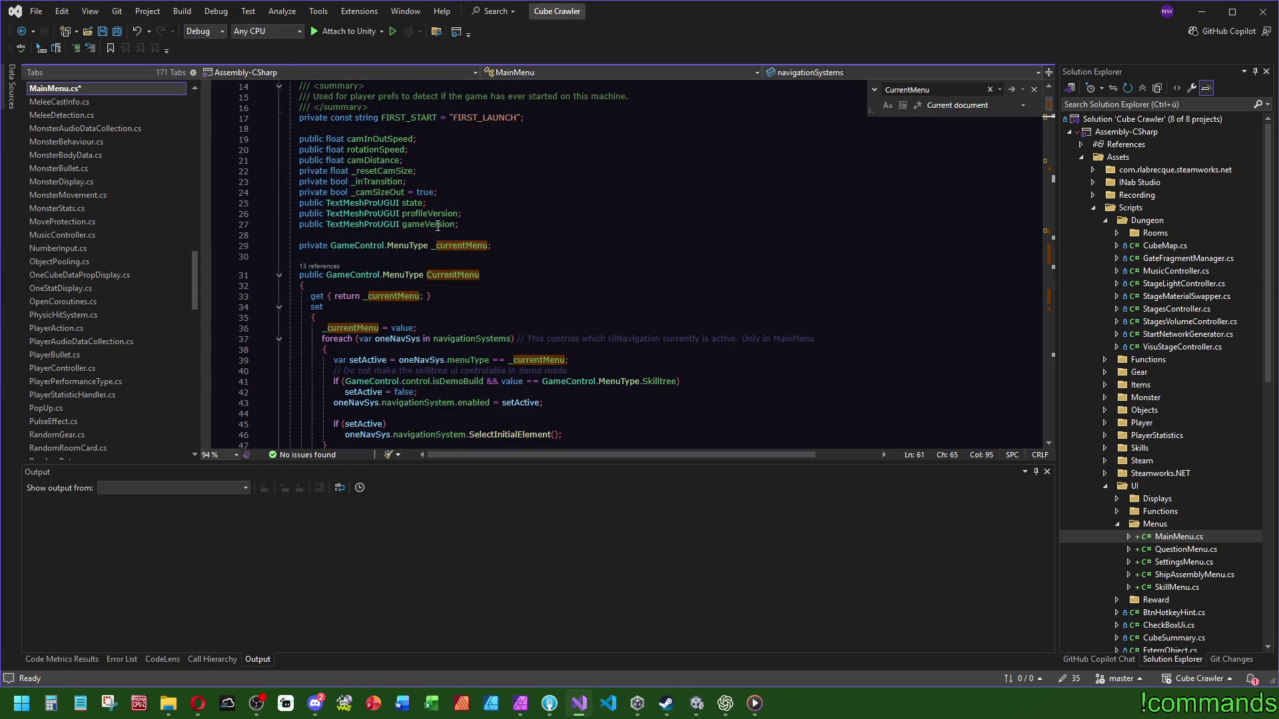
{"action": "scroll", "coordinate": [437, 227], "scroll_direction": "down", "scroll_amount": 5}
Step: Check the MenuType enum's menus, then append 'and Instructions' to the summary comment
{"action": "left_click", "coordinate": [393, 112], "text": "ctrl"}
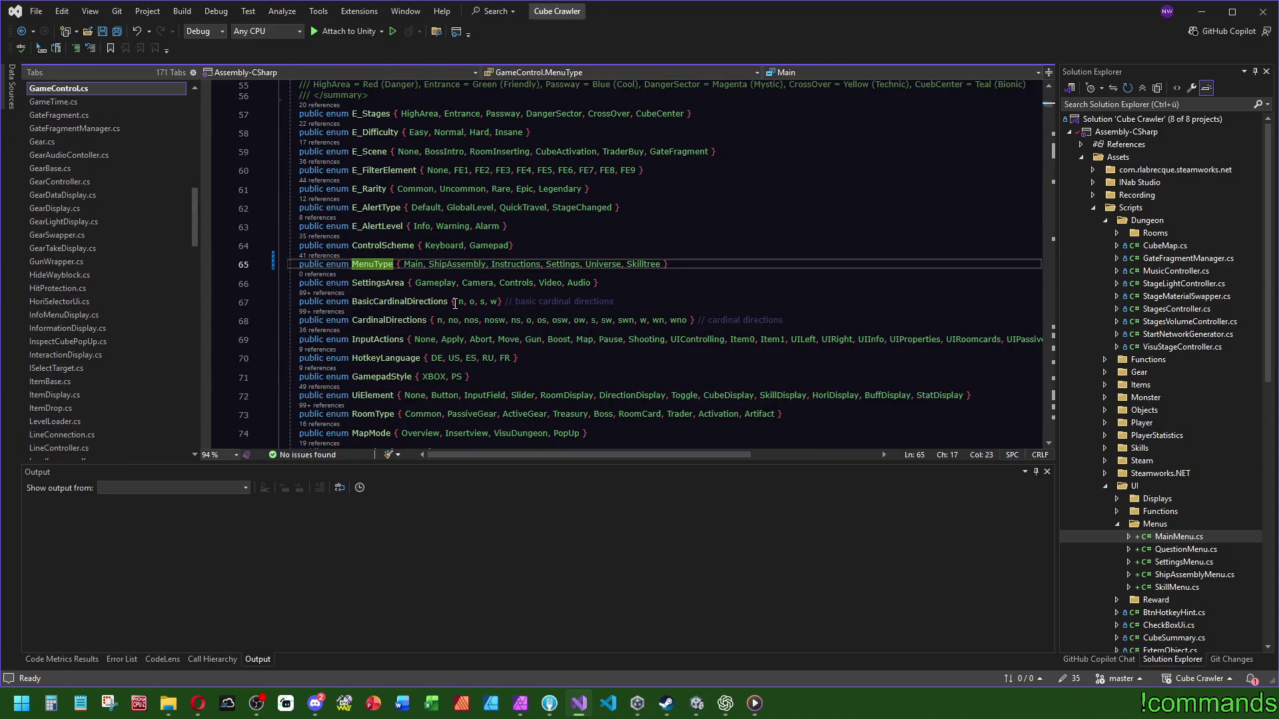
{"action": "key", "text": "ctrl+minus"}
{"action": "scroll", "coordinate": [621, 247], "scroll_direction": "up", "scroll_amount": 7}
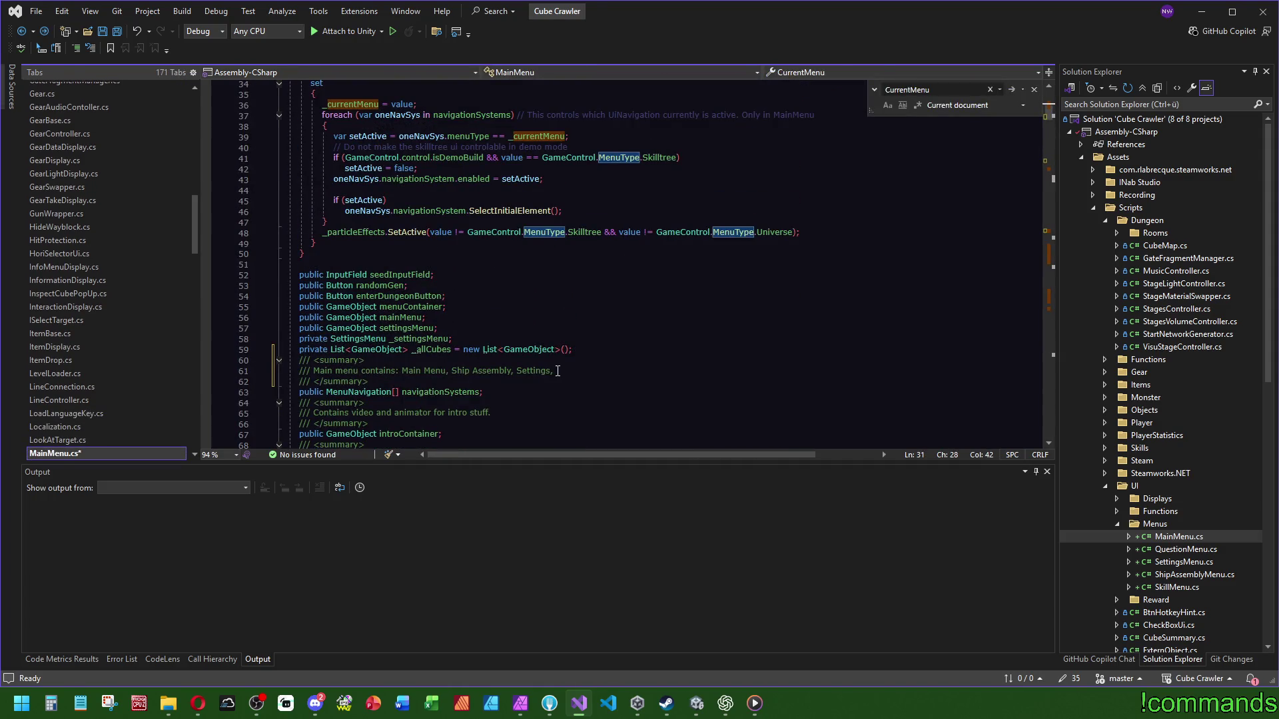
{"action": "left_click", "coordinate": [558, 371]}
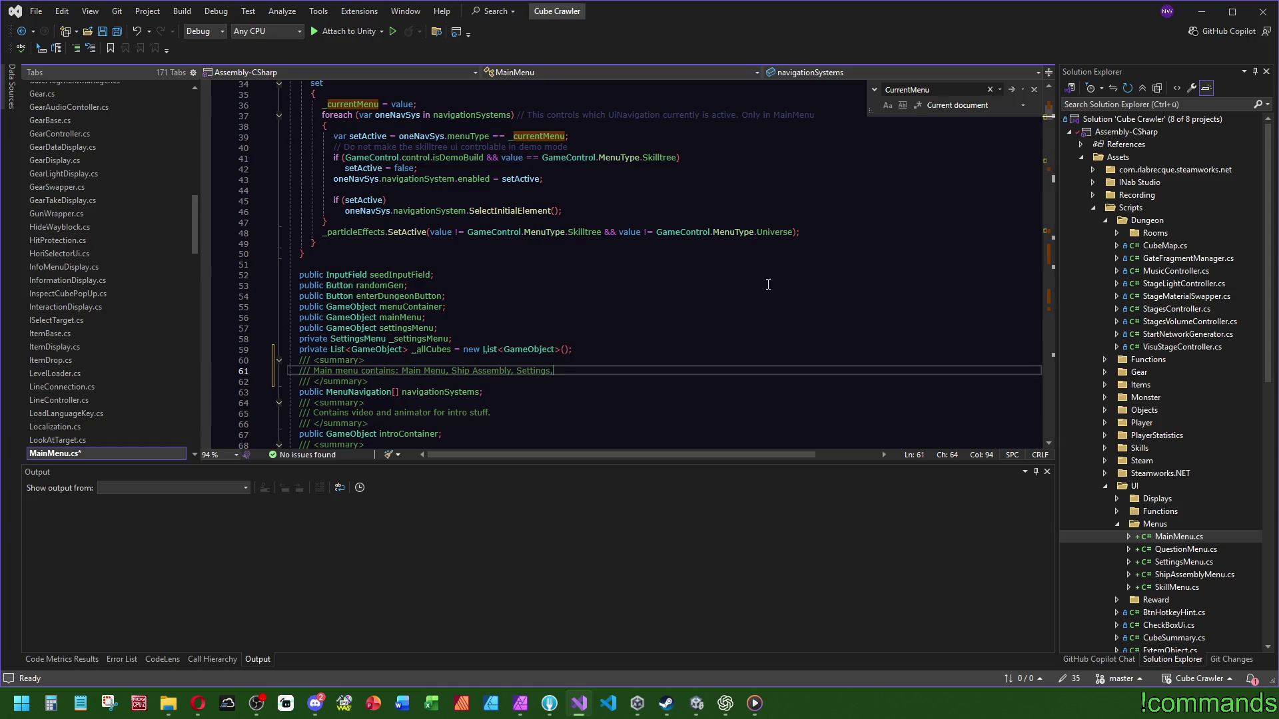
{"action": "type", "text": "and Instructions"}
Step: Jump from Open() in Play() to ShipAssemblyMenu.cs
{"action": "left_click", "coordinate": [768, 285]}
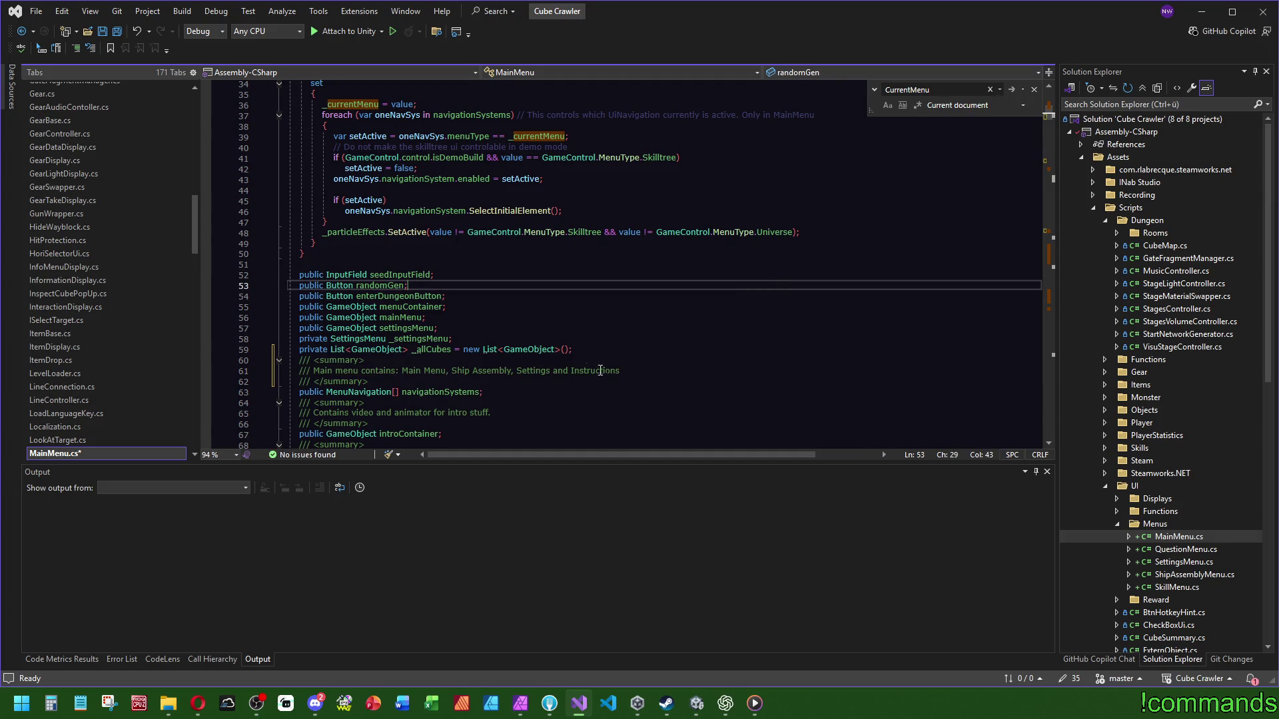
{"action": "left_click_drag", "start_coordinate": [516, 383], "coordinate": [293, 360]}
{"action": "left_click", "coordinate": [466, 317]}
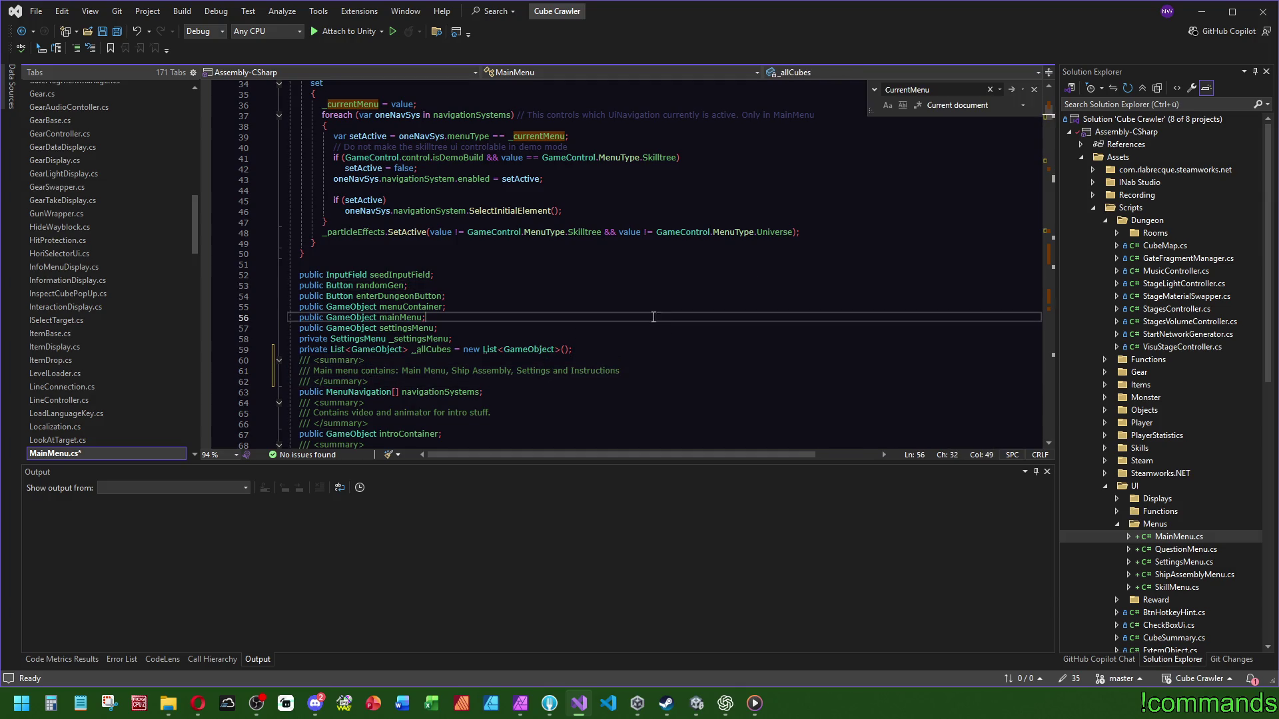
{"action": "left_click_drag", "start_coordinate": [1052, 145], "coordinate": [1052, 233]}
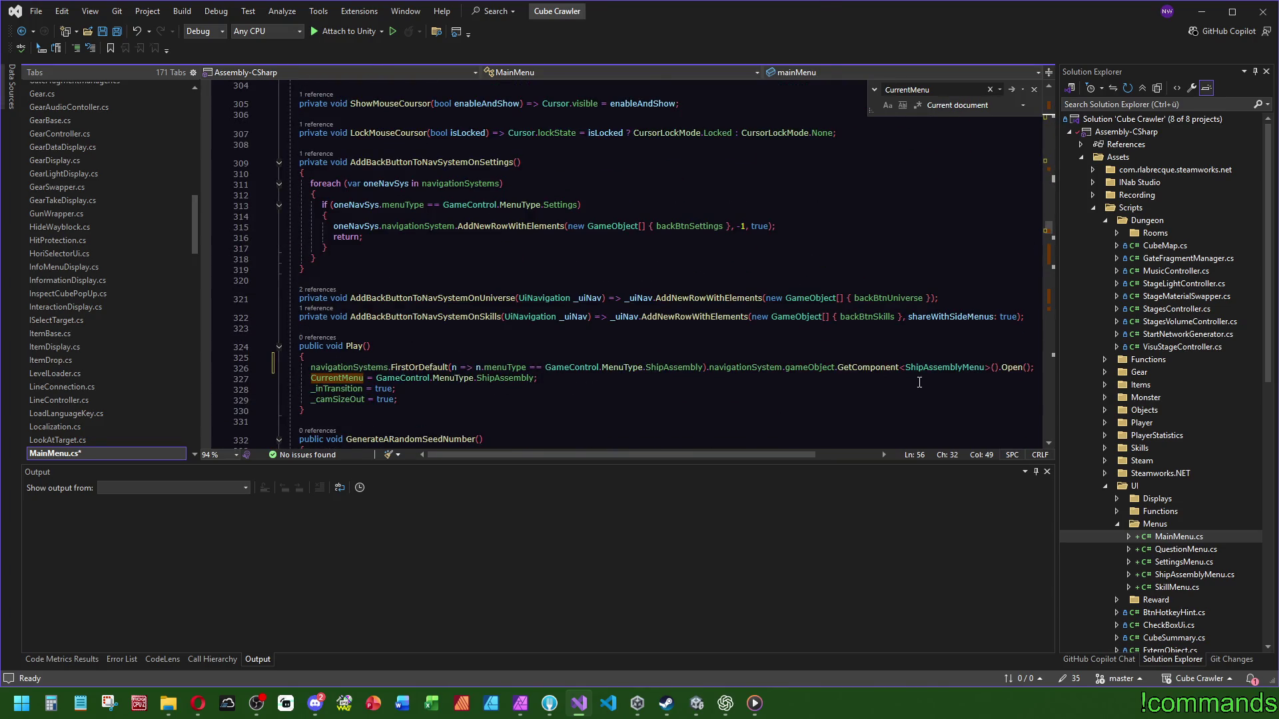
{"action": "left_click", "coordinate": [1019, 367], "text": "ctrl"}
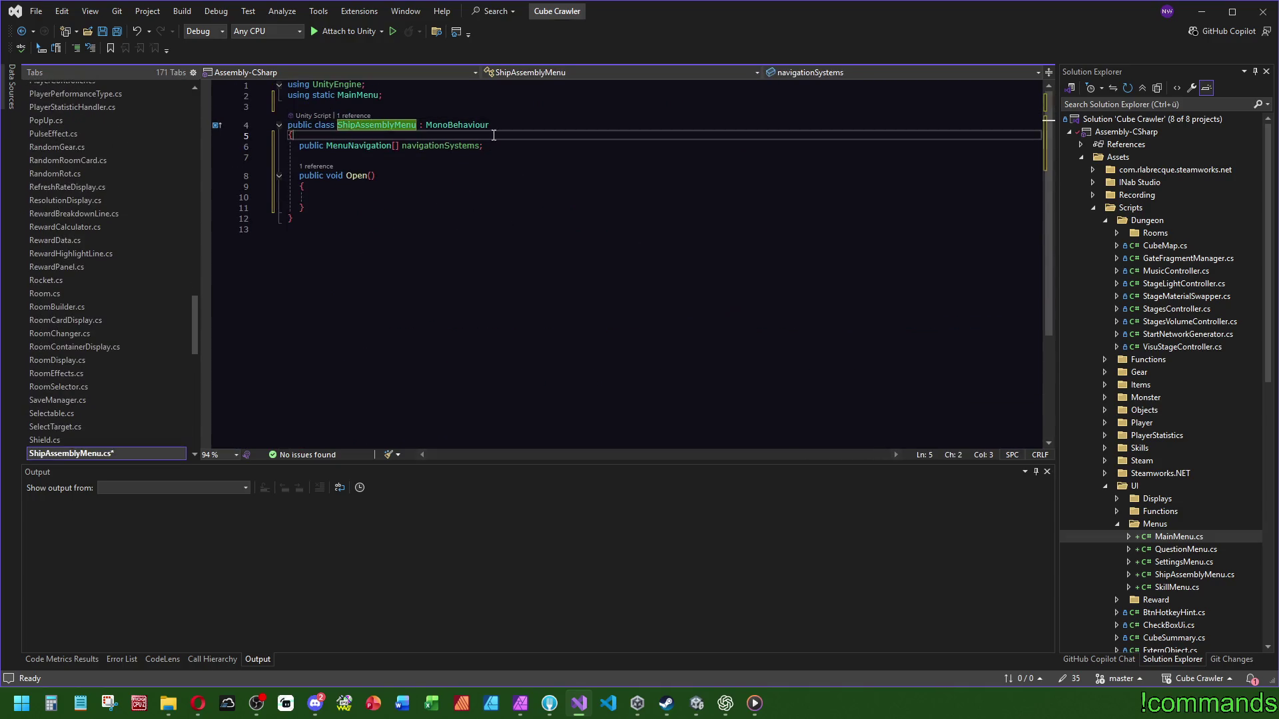
Step: Reuse the summary above navigationSystems in ShipAssemblyMenu.cs, replacing 'Main' with 'Ship Assembly'
{"action": "left_click", "coordinate": [400, 162]}
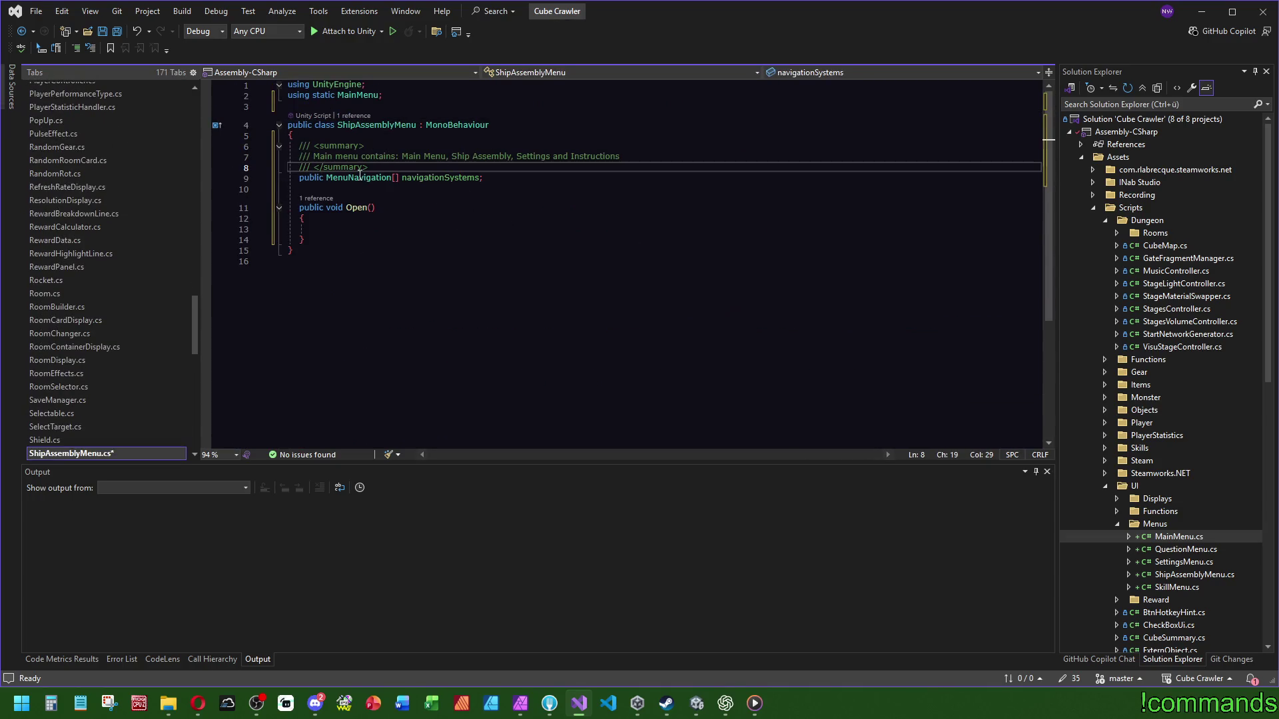
{"action": "left_click_drag", "start_coordinate": [416, 126], "coordinate": [338, 126]}
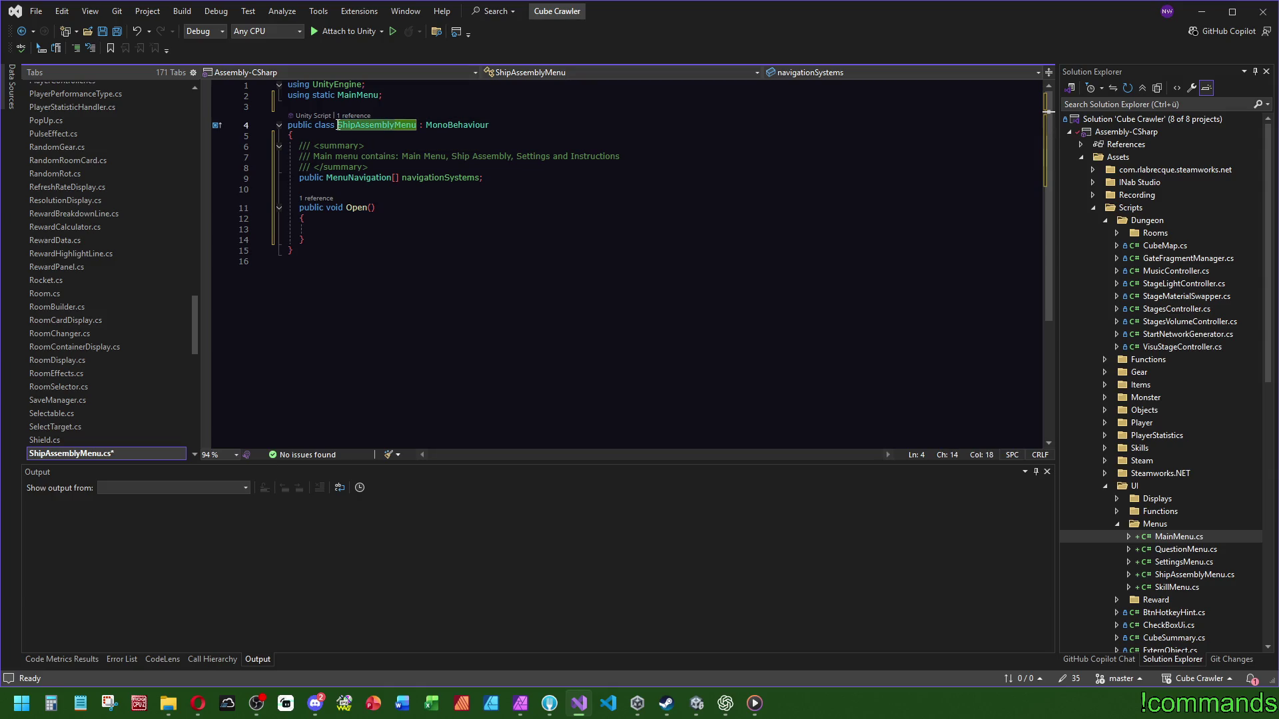
{"action": "double_click", "coordinate": [322, 156]}
{"action": "type", "text": "ShipAssemblyMenu"}
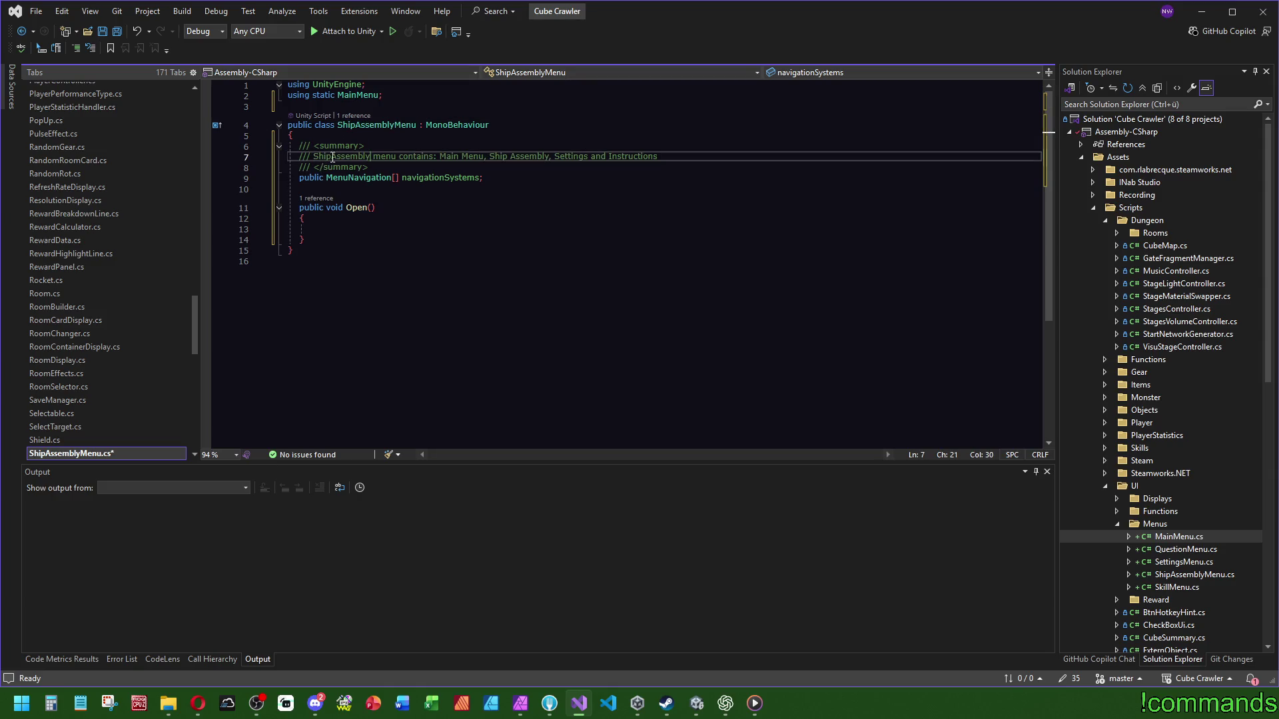
{"action": "key", "text": "Up"}
{"action": "key", "text": "Up"}
{"action": "left_click_drag", "start_coordinate": [669, 158], "coordinate": [444, 156]}
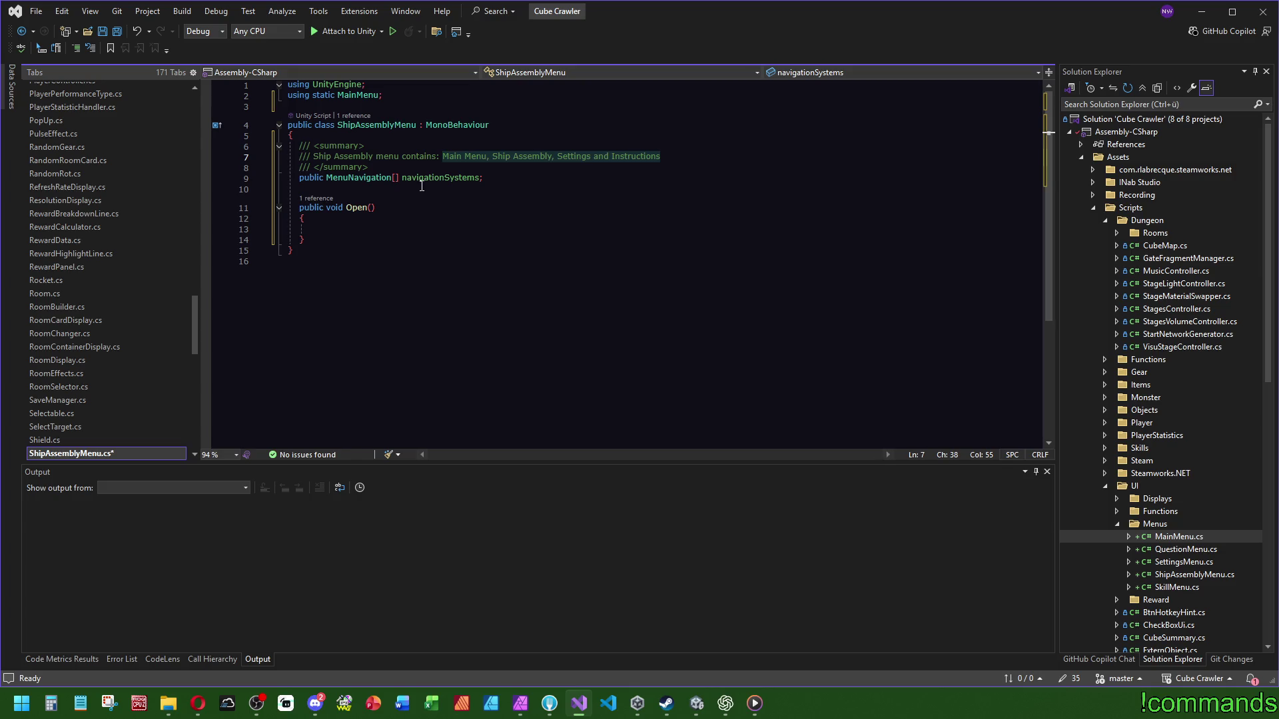
Step: Edit the summary: drop Main Menu, change Settings to Universe and Instructions to Skills
{"action": "key", "text": "ctrl+Delete"}
{"action": "key", "text": "ctrl+Delete"}
{"action": "double_click", "coordinate": [530, 157]}
{"action": "type", "text": "Universe"}
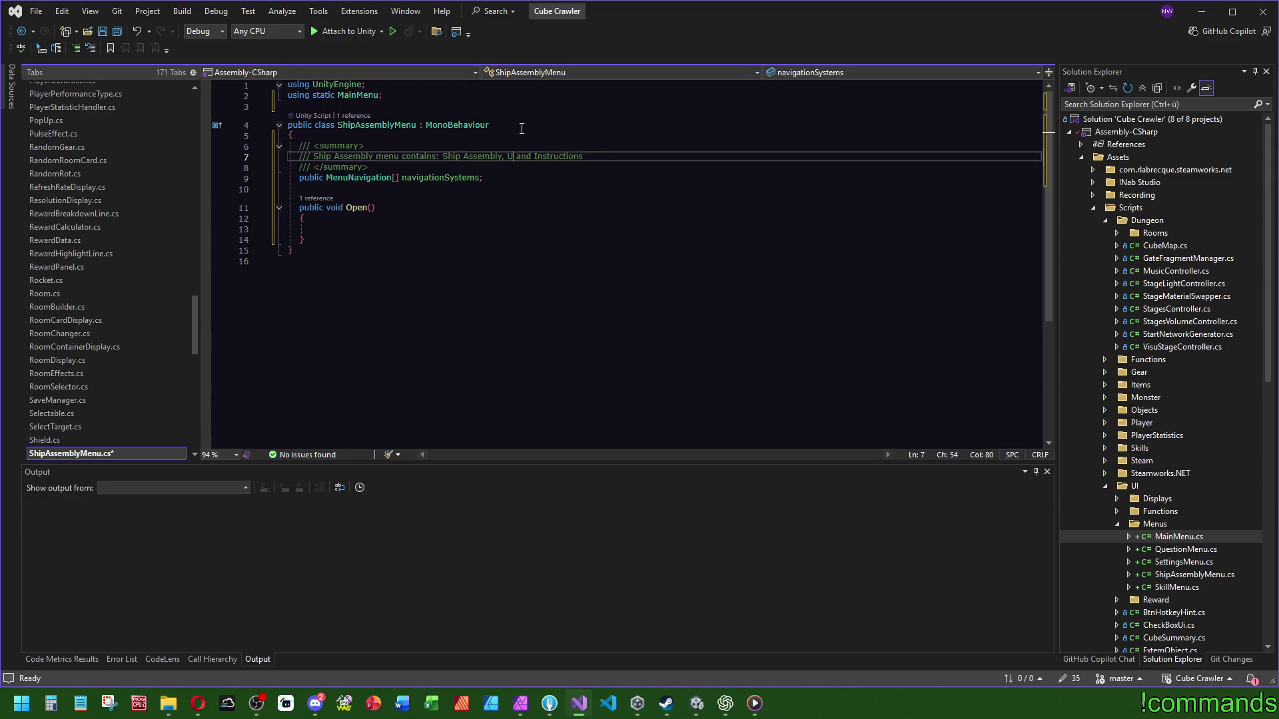
{"action": "key", "text": "Up"}
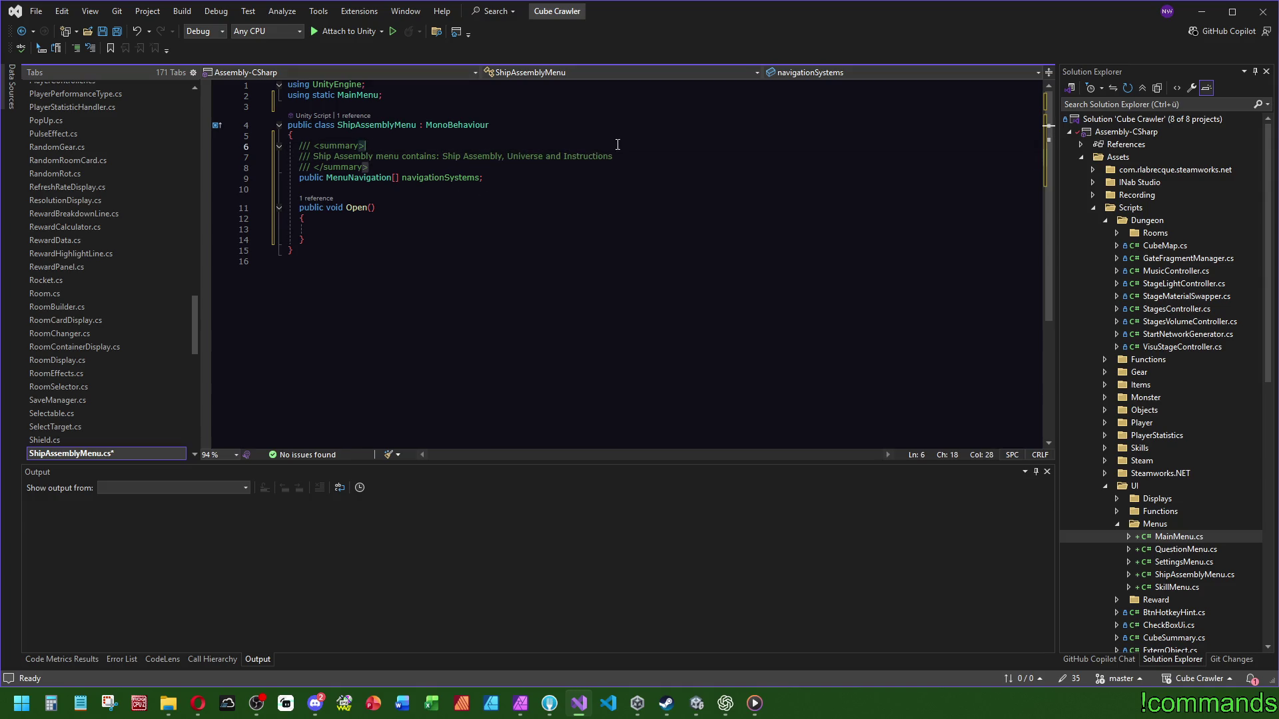
{"action": "double_click", "coordinate": [593, 157]}
{"action": "type", "text": "Skill"}
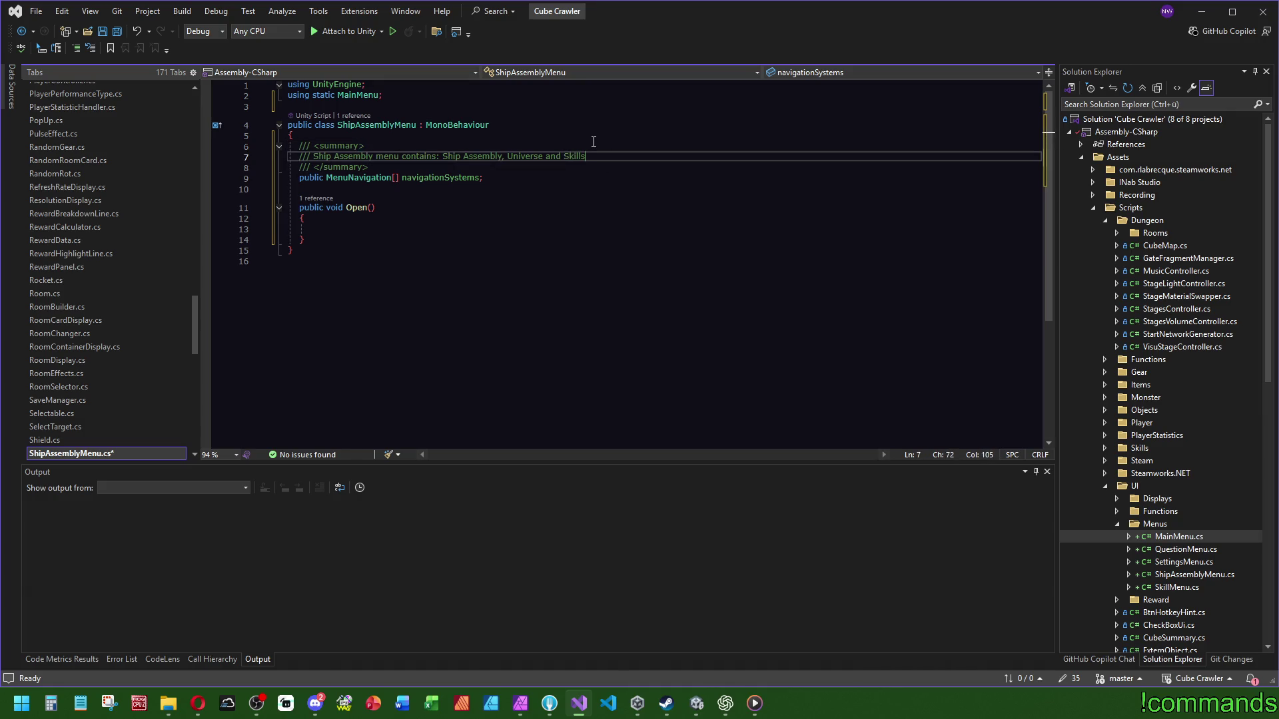
Step: Save ShipAssemblyMenu.cs with the updated summary
{"action": "left_click", "coordinate": [409, 138]}
{"action": "left_click", "coordinate": [99, 34]}
{"action": "key", "text": "ctrl+minus"}
{"action": "left_click_drag", "start_coordinate": [193, 328], "coordinate": [193, 283]}
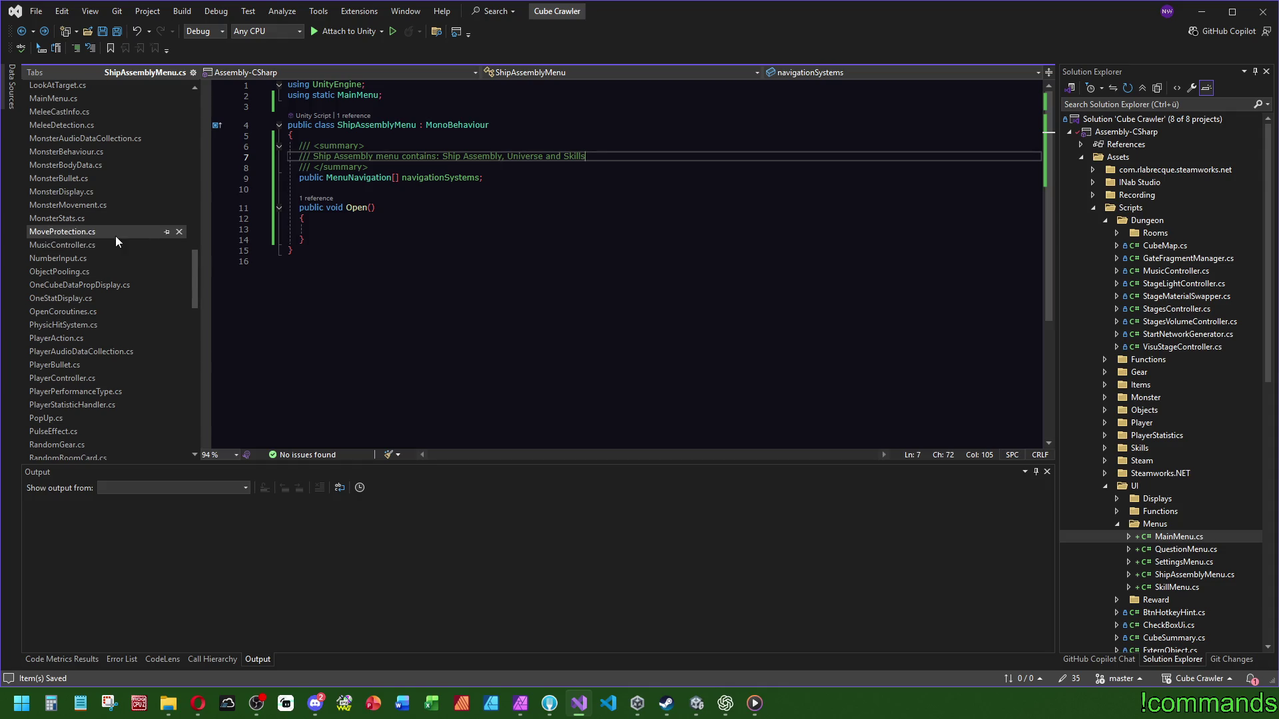
{"action": "left_click", "coordinate": [81, 97]}
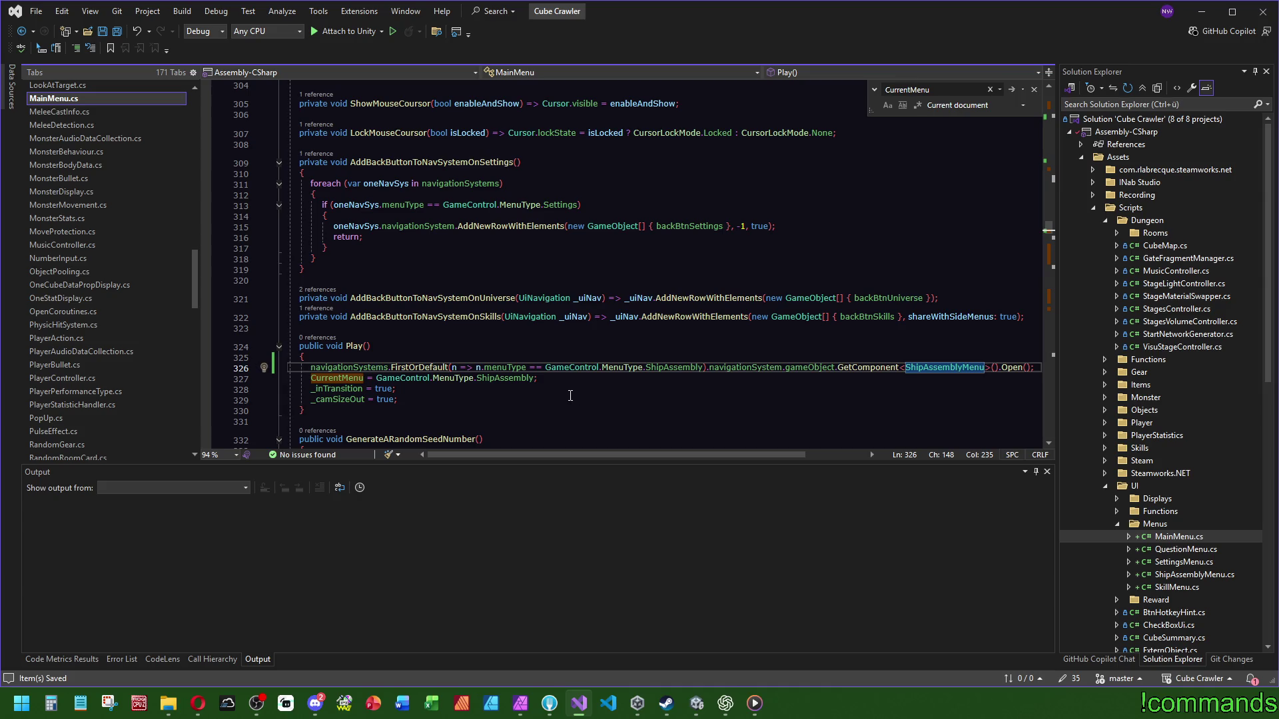
Step: Look over the GenerateARandomSeedNumber, CheckInputSeed, EnterUniverse and EnterSkilltree methods in MainMenu.cs
{"action": "scroll", "coordinate": [529, 393], "scroll_direction": "down", "scroll_amount": 6}
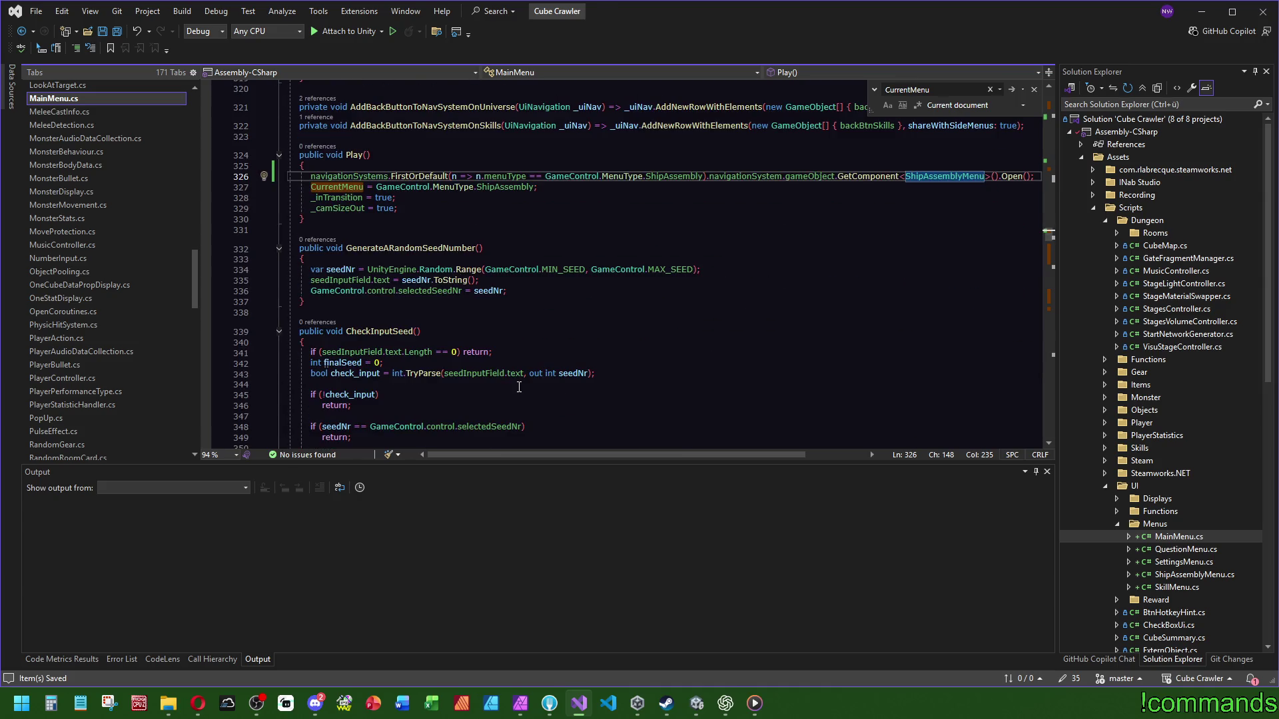
{"action": "double_click", "coordinate": [413, 247]}
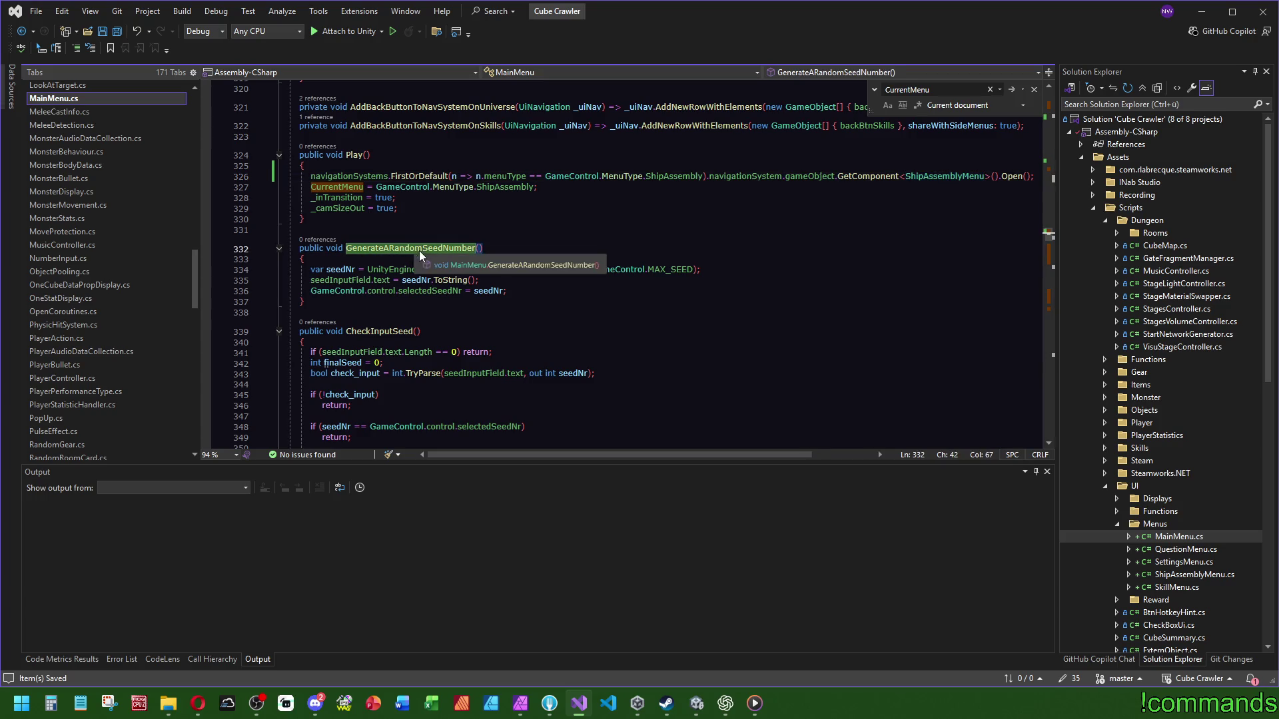
{"action": "left_click", "coordinate": [373, 331]}
{"action": "double_click", "coordinate": [374, 331]}
{"action": "scroll", "coordinate": [585, 300], "scroll_direction": "down", "scroll_amount": 9}
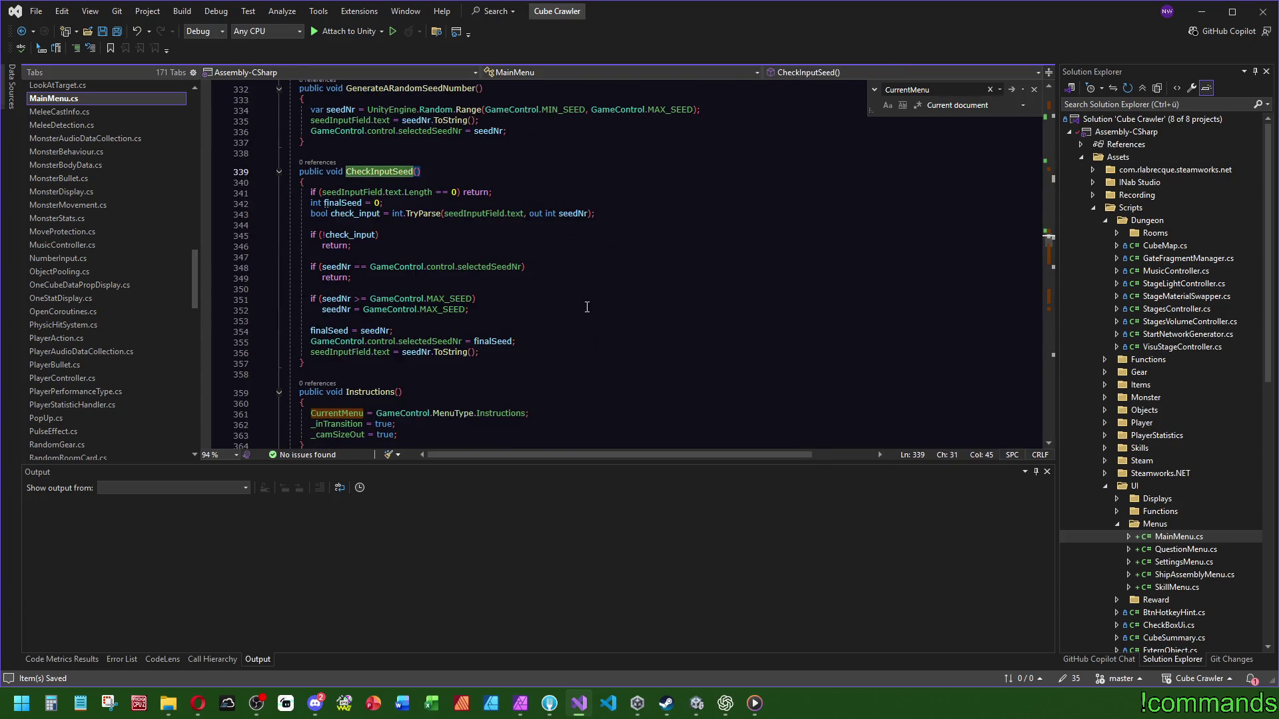
{"action": "scroll", "coordinate": [559, 278], "scroll_direction": "down", "scroll_amount": 5}
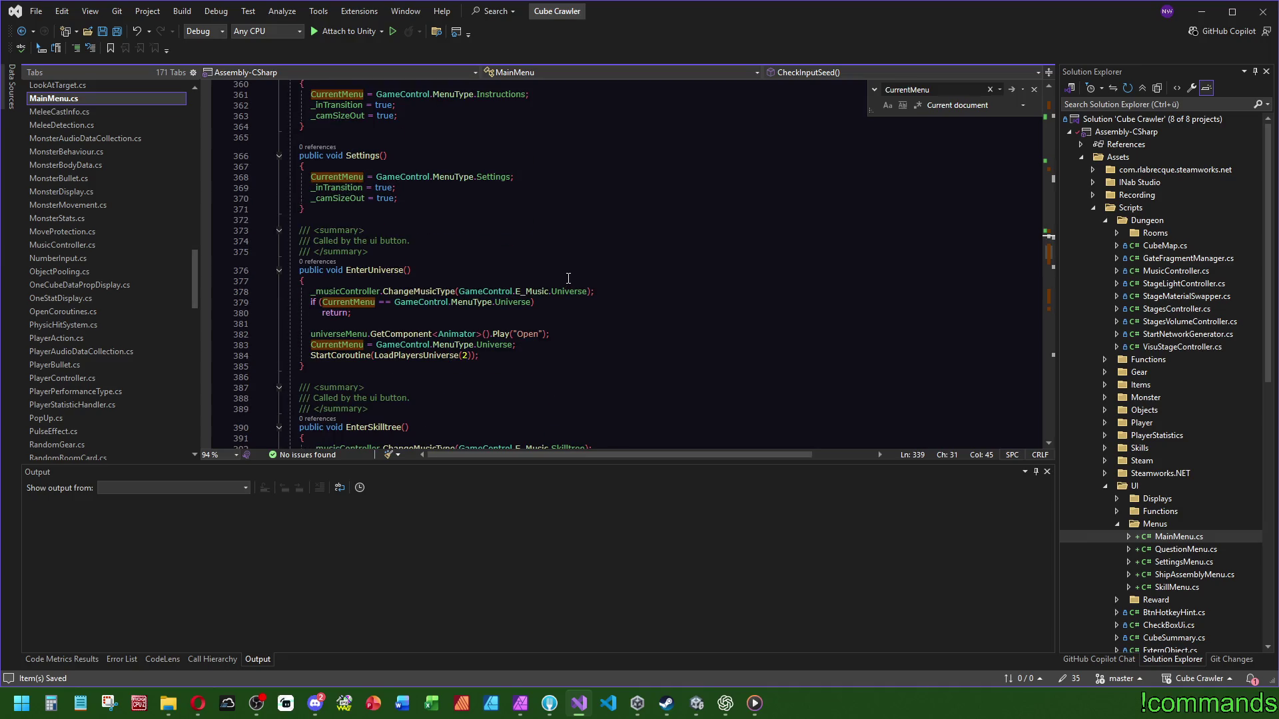
{"action": "double_click", "coordinate": [391, 271]}
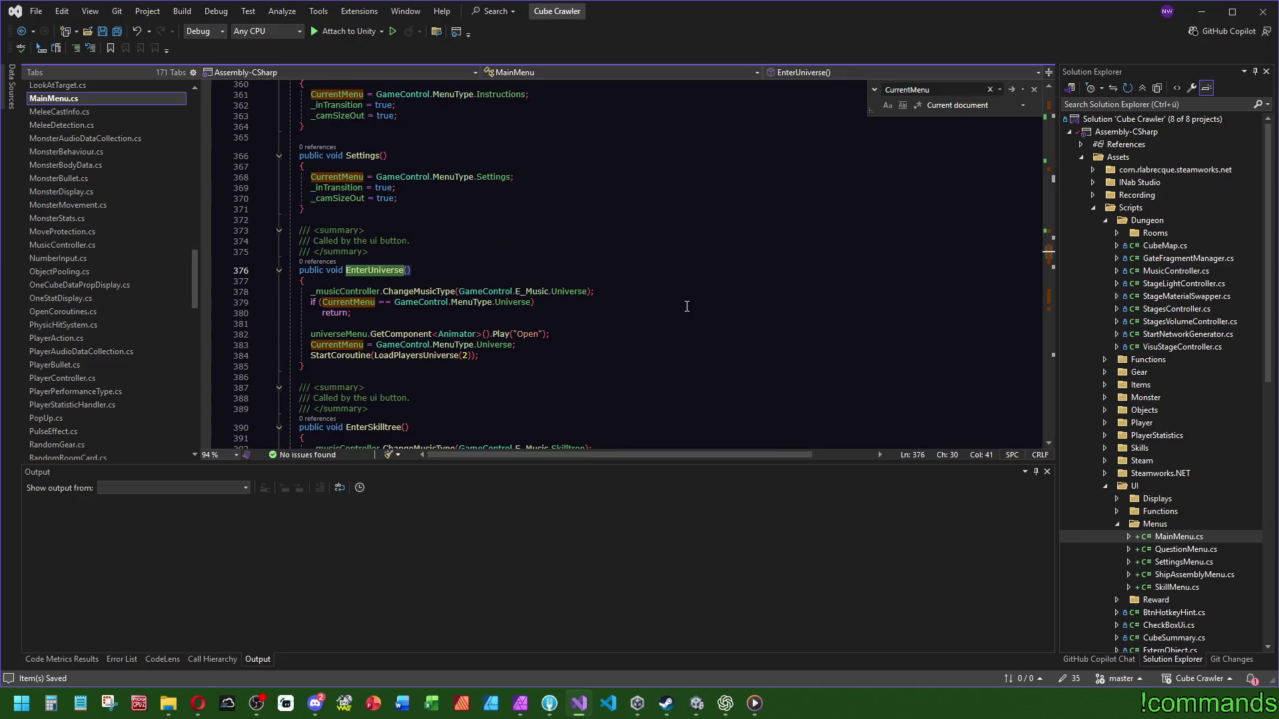
{"action": "scroll", "coordinate": [485, 266], "scroll_direction": "down", "scroll_amount": 5}
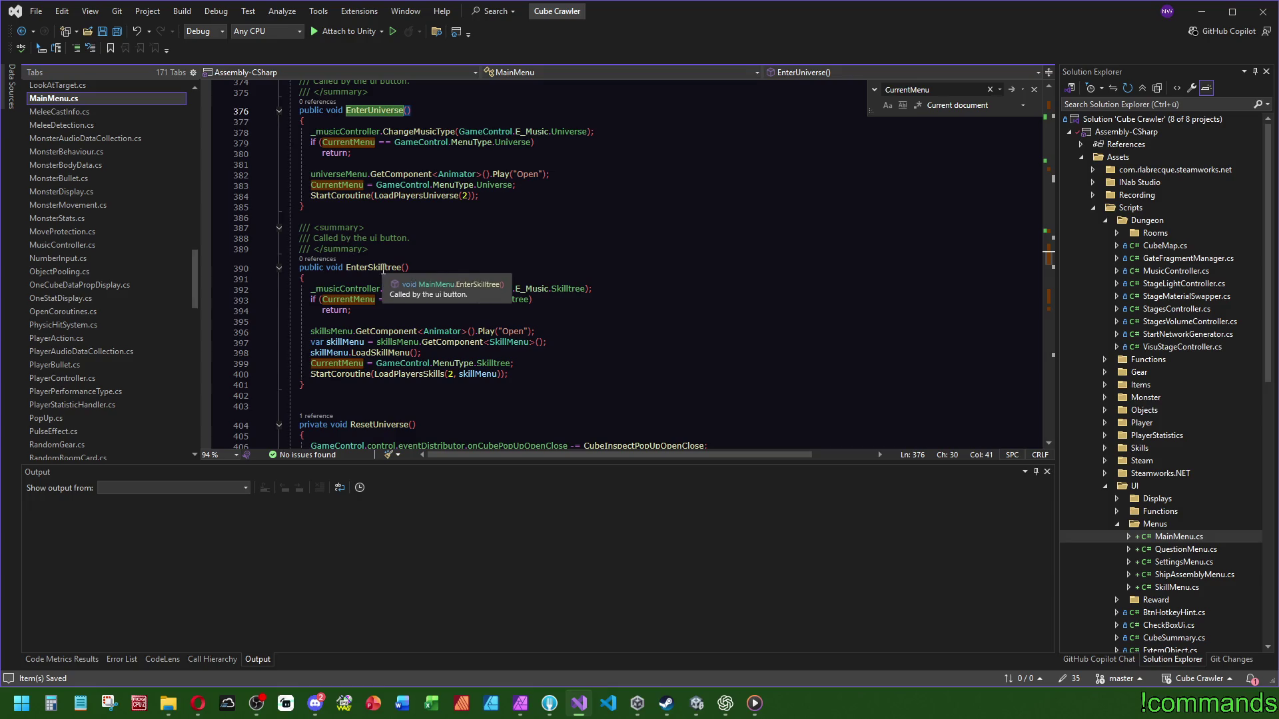
{"action": "left_click", "coordinate": [747, 271]}
Step: Search MainMenu.cs for ClearStageController and continue down to the BackToShipSelection method
{"action": "scroll", "coordinate": [568, 249], "scroll_direction": "down", "scroll_amount": 5}
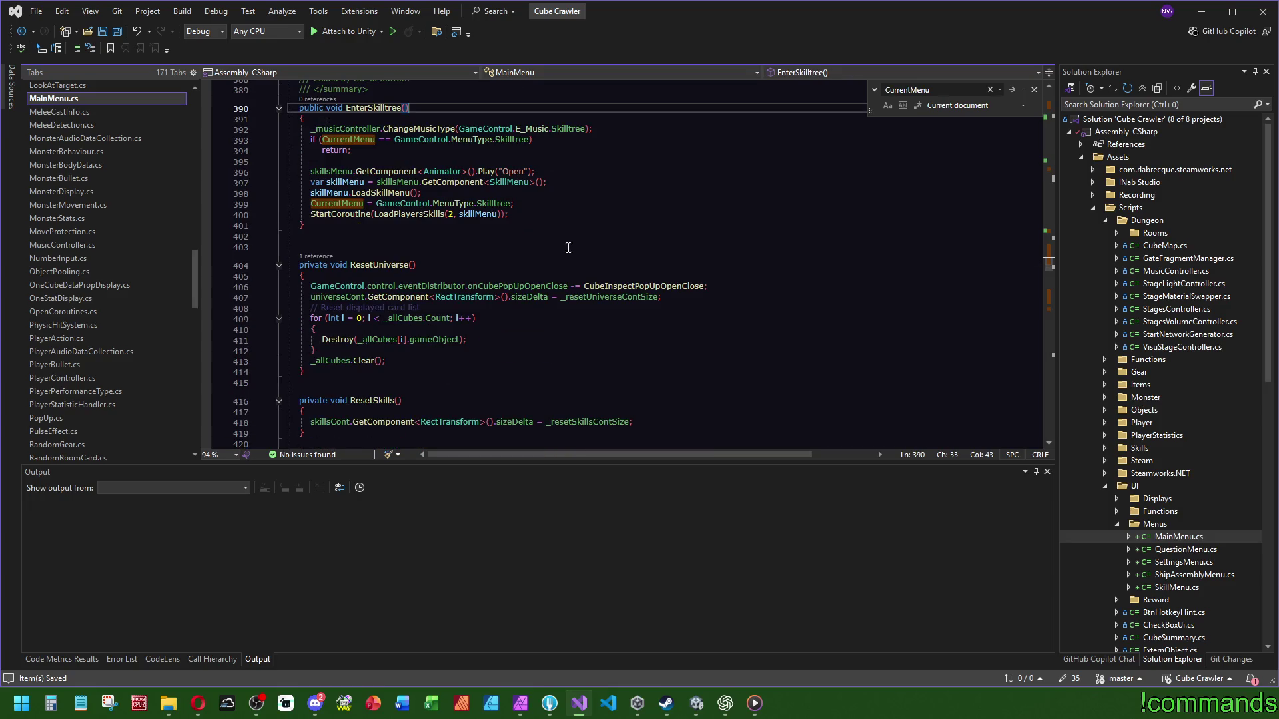
{"action": "scroll", "coordinate": [565, 260], "scroll_direction": "down", "scroll_amount": 3}
{"action": "scroll", "coordinate": [564, 260], "scroll_direction": "down", "scroll_amount": 5}
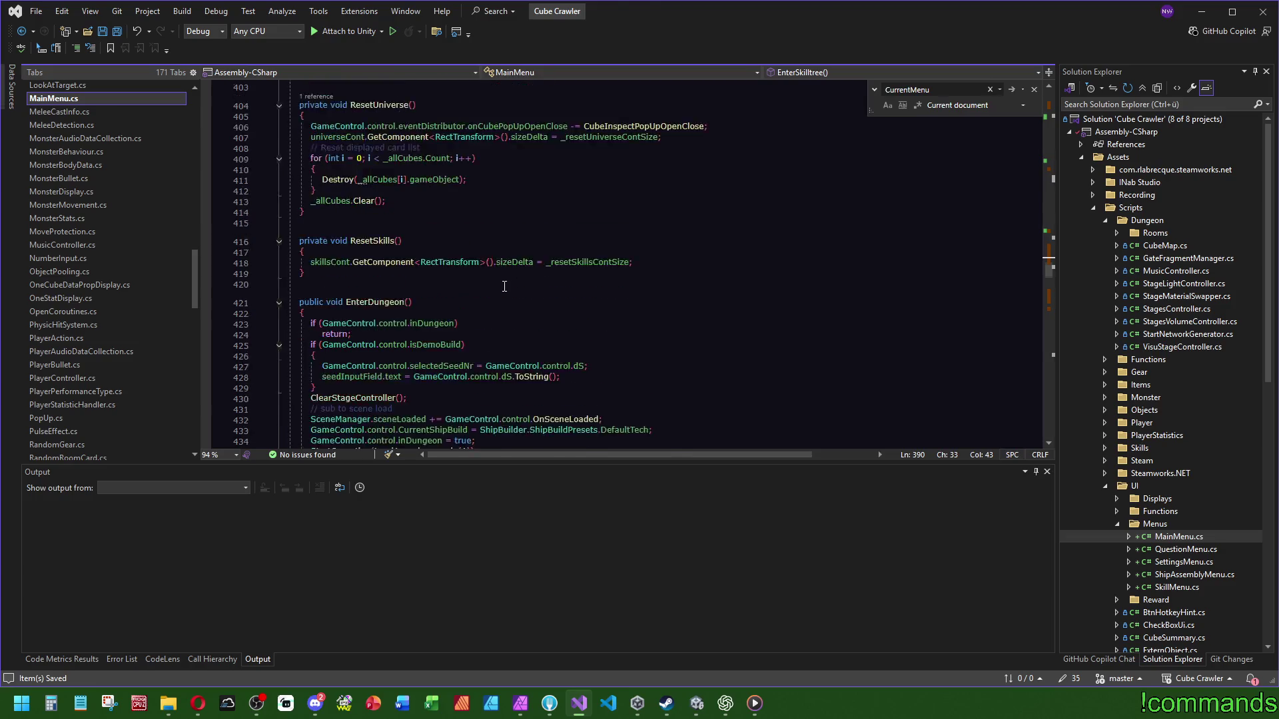
{"action": "scroll", "coordinate": [564, 277], "scroll_direction": "down", "scroll_amount": 5}
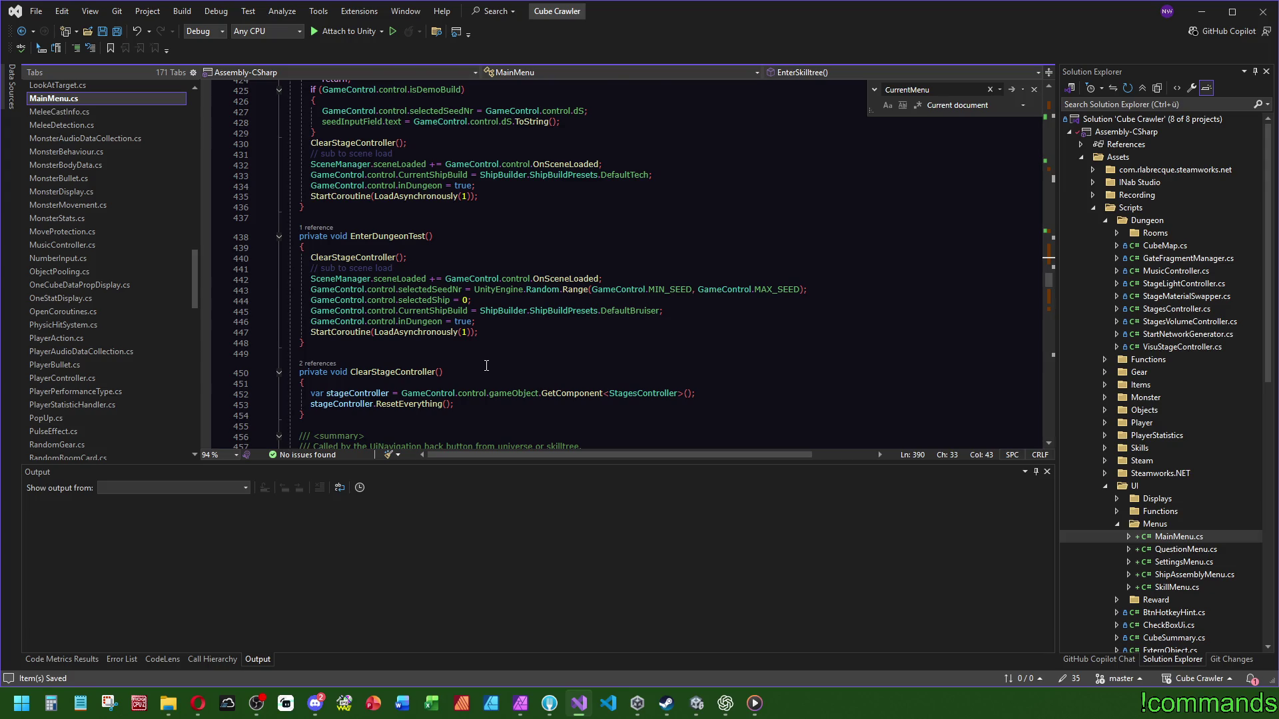
{"action": "scroll", "coordinate": [486, 365], "scroll_direction": "down", "scroll_amount": 3}
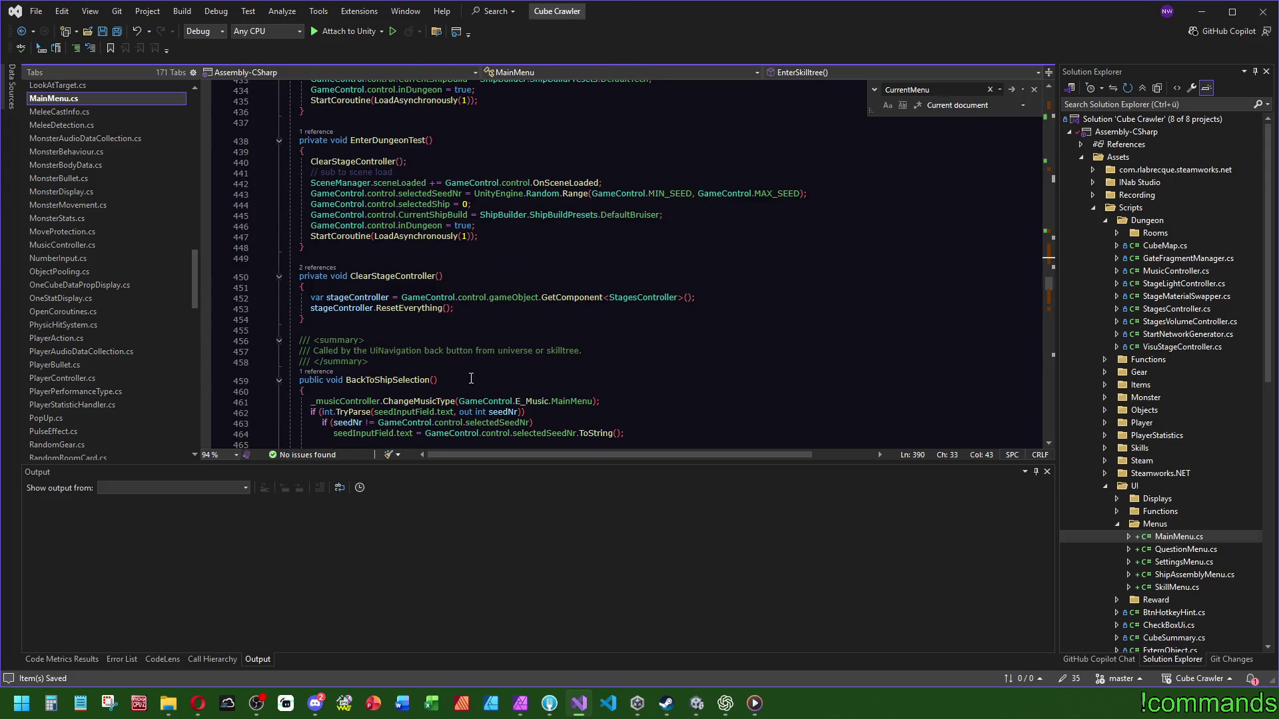
{"action": "left_click", "coordinate": [405, 276]}
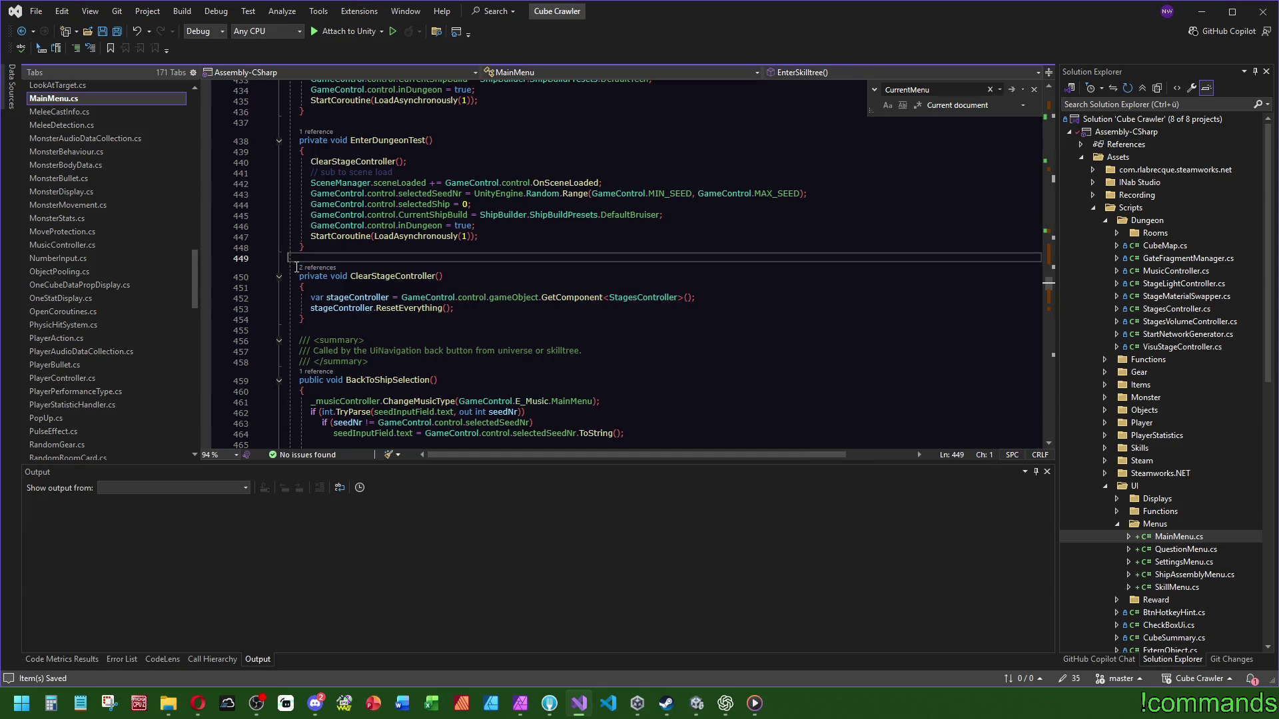
{"action": "key", "text": "ctrl+f"}
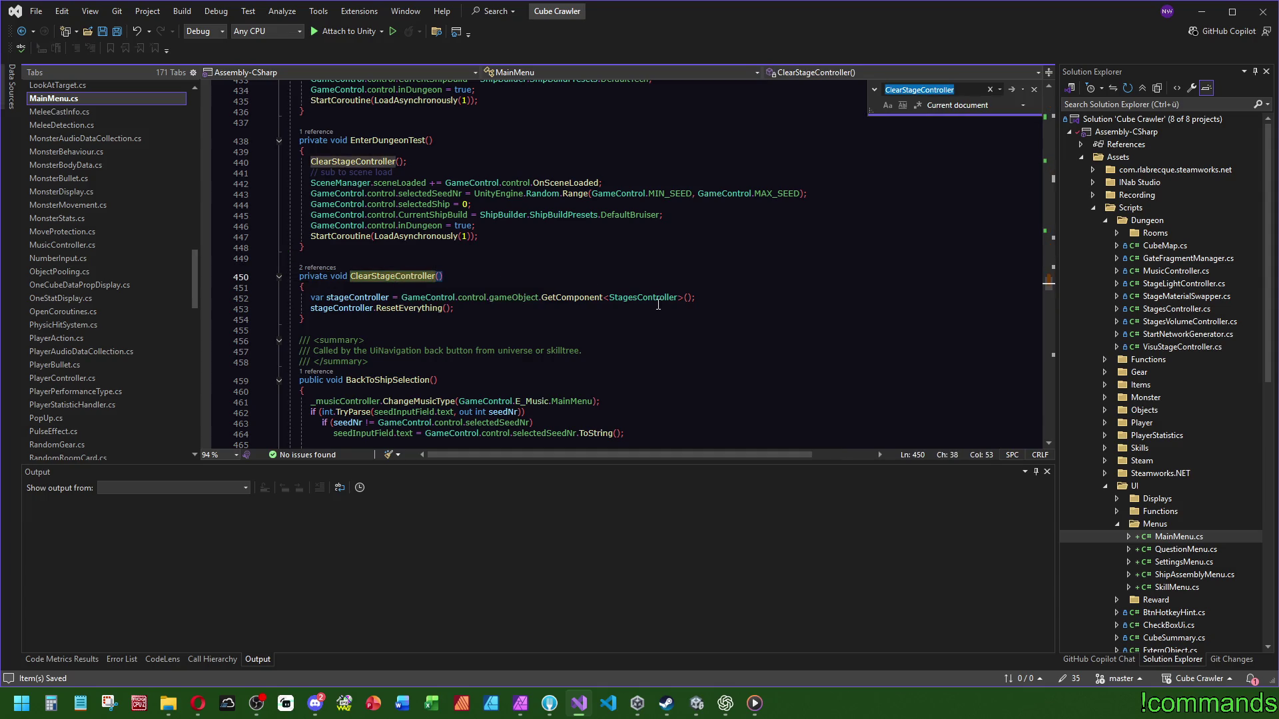
{"action": "scroll", "coordinate": [656, 316], "scroll_direction": "down", "scroll_amount": 3}
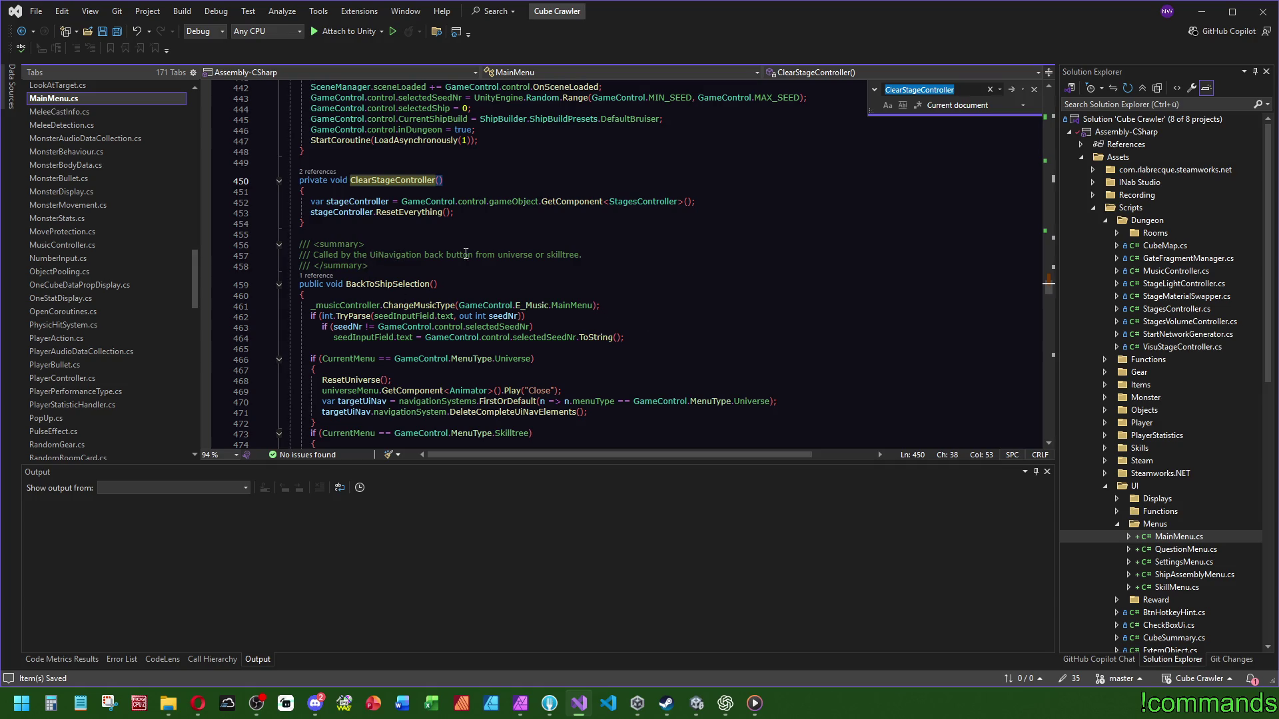
{"action": "left_click", "coordinate": [609, 257]}
{"action": "scroll", "coordinate": [372, 195], "scroll_direction": "down", "scroll_amount": 4}
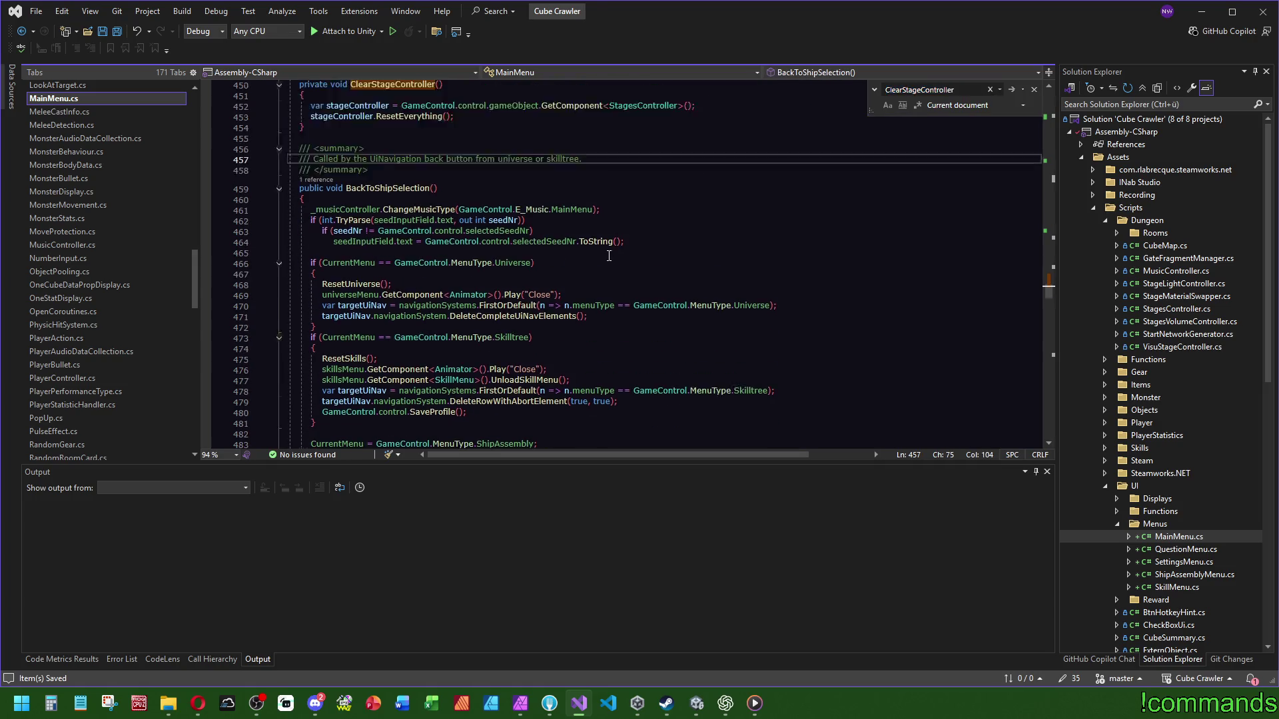
{"action": "right_click", "coordinate": [395, 158]}
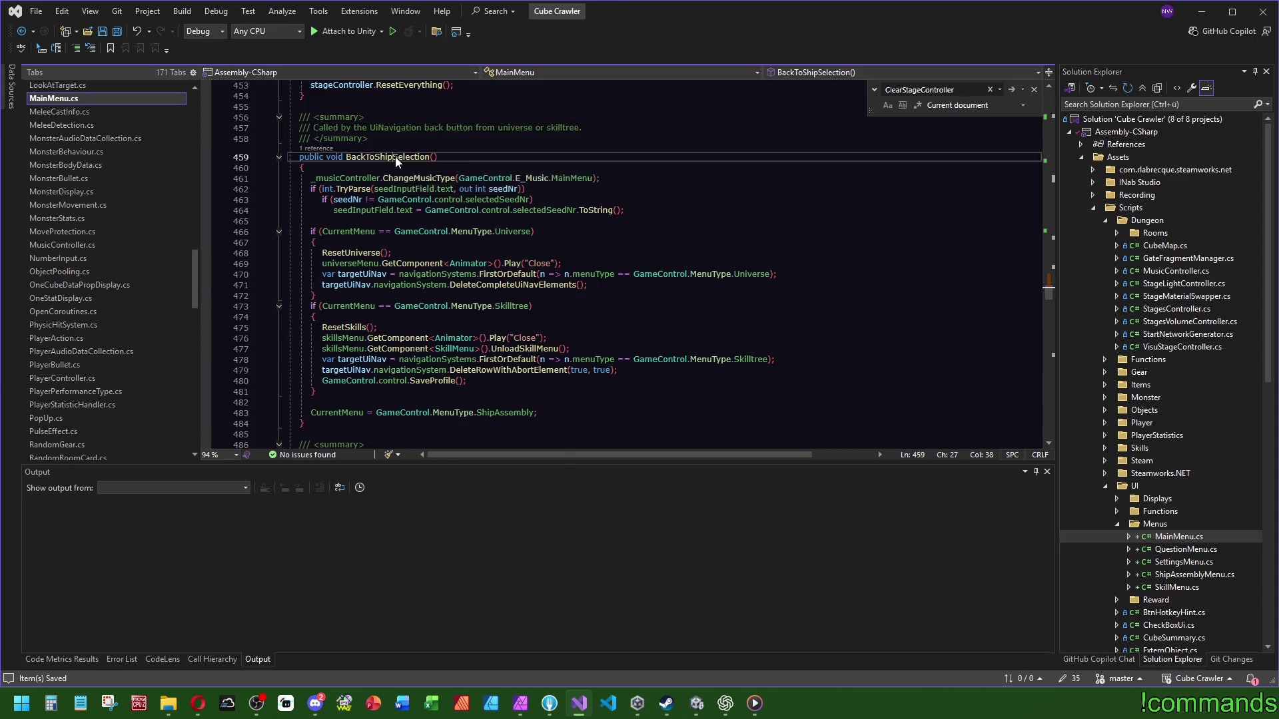
Step: Rename the BackToShipSelection method to BackToShipAssembly
{"action": "left_click", "coordinate": [453, 199]}
{"action": "key", "text": "BackSpace"}
{"action": "key", "text": "BackSpace"}
{"action": "key", "text": "BackSpace"}
{"action": "key", "text": "BackSpace"}
{"action": "key", "text": "BackSpace"}
{"action": "key", "text": "BackSpace"}
{"action": "type", "text": "Assembly"}
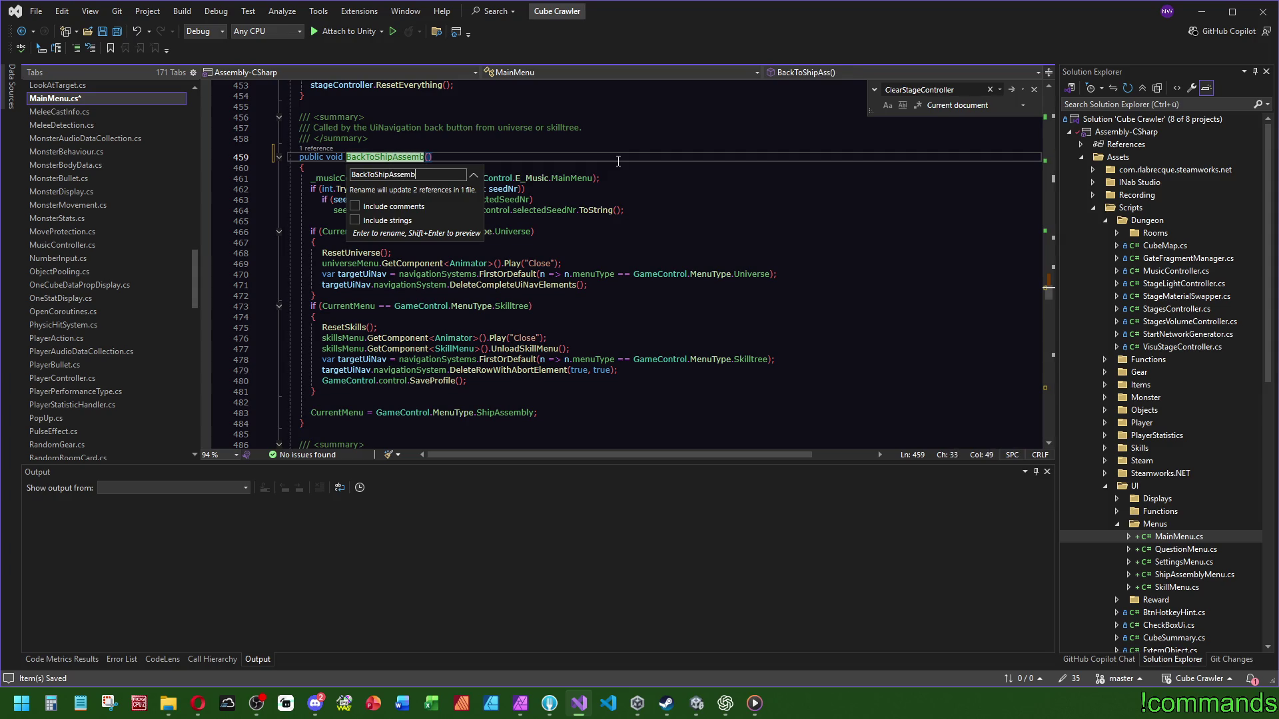
{"action": "key", "text": "Return"}
Step: Select the universe and skill menu methods and remove them from MainMenu.cs
{"action": "scroll", "coordinate": [579, 114], "scroll_direction": "down", "scroll_amount": 5}
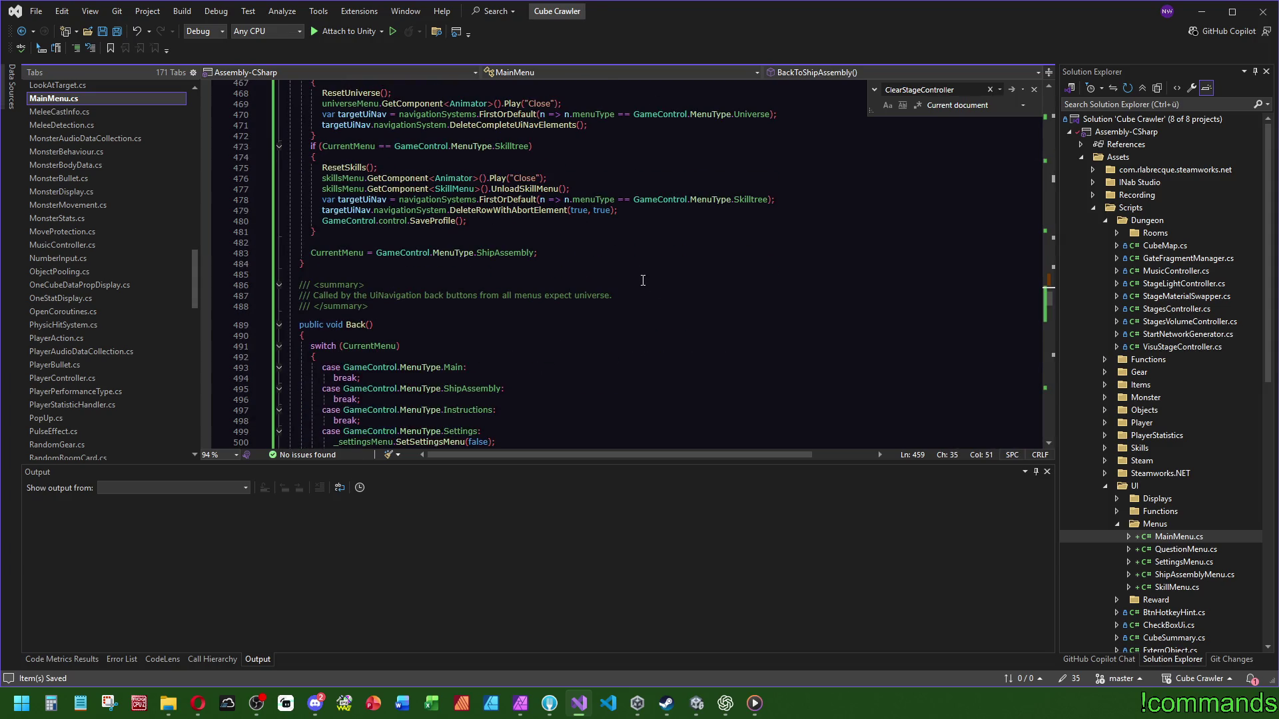
{"action": "scroll", "coordinate": [666, 283], "scroll_direction": "down", "scroll_amount": 4}
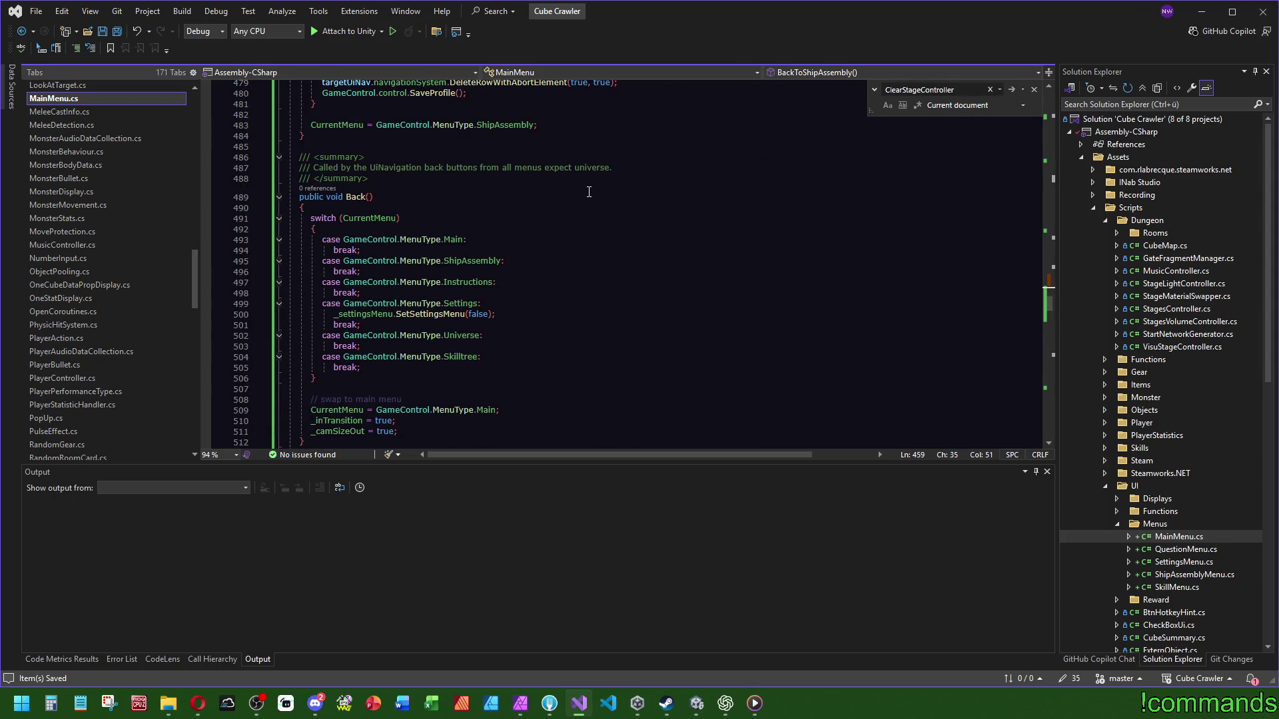
{"action": "scroll", "coordinate": [780, 270], "scroll_direction": "up", "scroll_amount": 8}
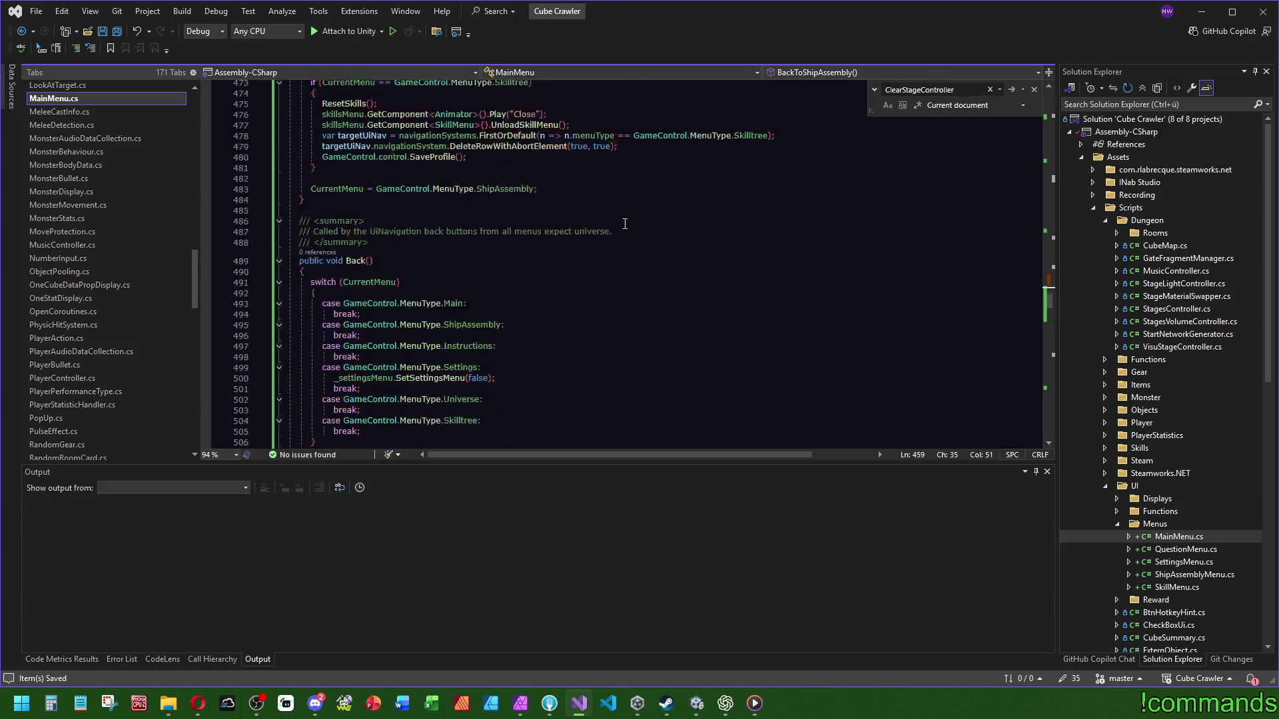
{"action": "scroll", "coordinate": [315, 358], "scroll_direction": "up", "scroll_amount": 12}
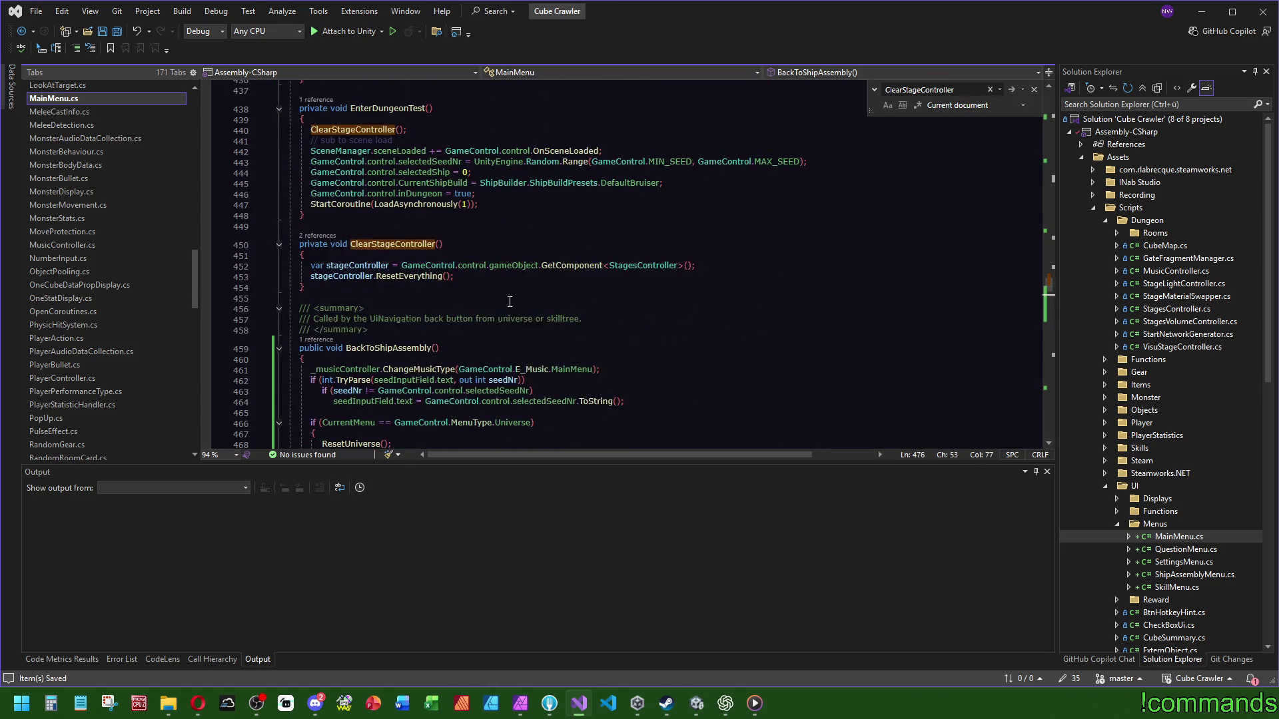
{"action": "mouse_move", "coordinate": [306, 441]}
{"action": "left_mouse_down"}
{"action": "mouse_move", "coordinate": [488, 329]}
{"action": "mouse_move", "coordinate": [449, 332]}
{"action": "mouse_move", "coordinate": [377, 252]}
{"action": "left_mouse_up"}
{"action": "scroll", "coordinate": [488, 329], "scroll_direction": "up", "scroll_amount": 16}
{"action": "key", "text": "Delete"}
Step: Paste the moved universe and skill menu methods into ShipAssemblyMenu.cs
{"action": "left_click", "coordinate": [306, 199]}
{"action": "scroll", "coordinate": [154, 212], "scroll_direction": "down", "scroll_amount": 3}
{"action": "scroll", "coordinate": [145, 317], "scroll_direction": "down", "scroll_amount": 9}
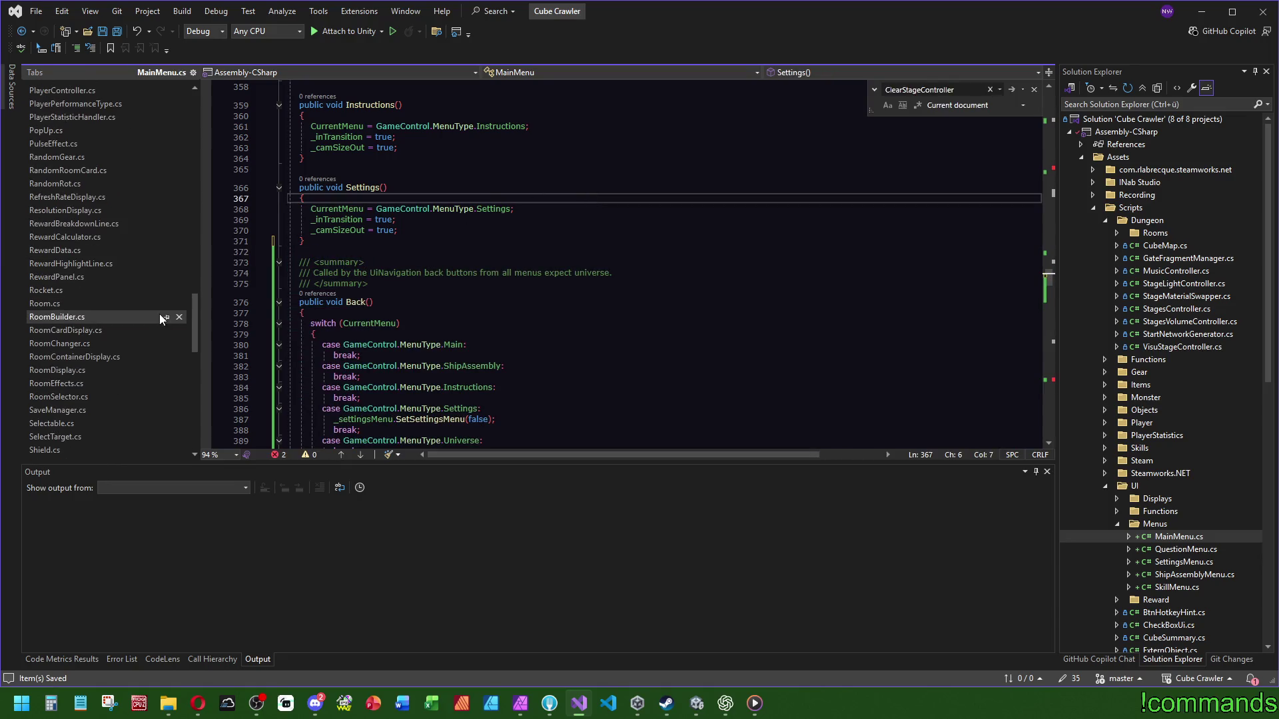
{"action": "left_click", "coordinate": [97, 239]}
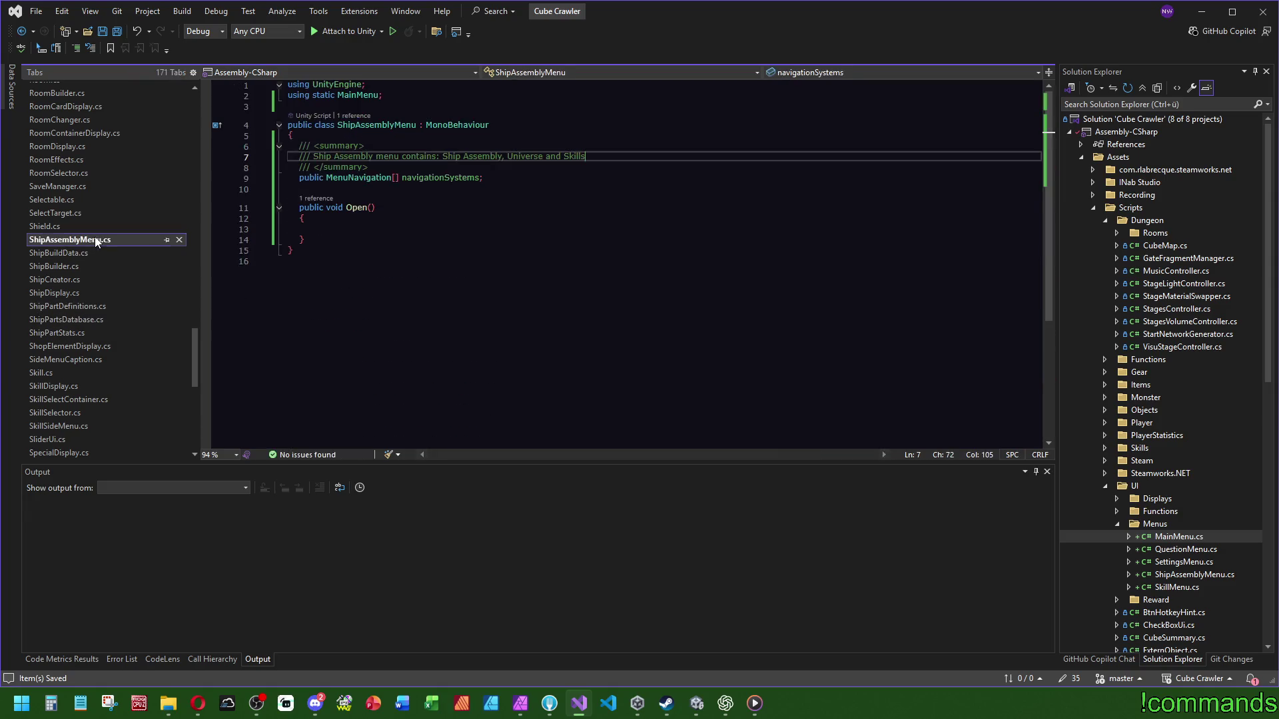
{"action": "key", "text": "ctrl+v"}
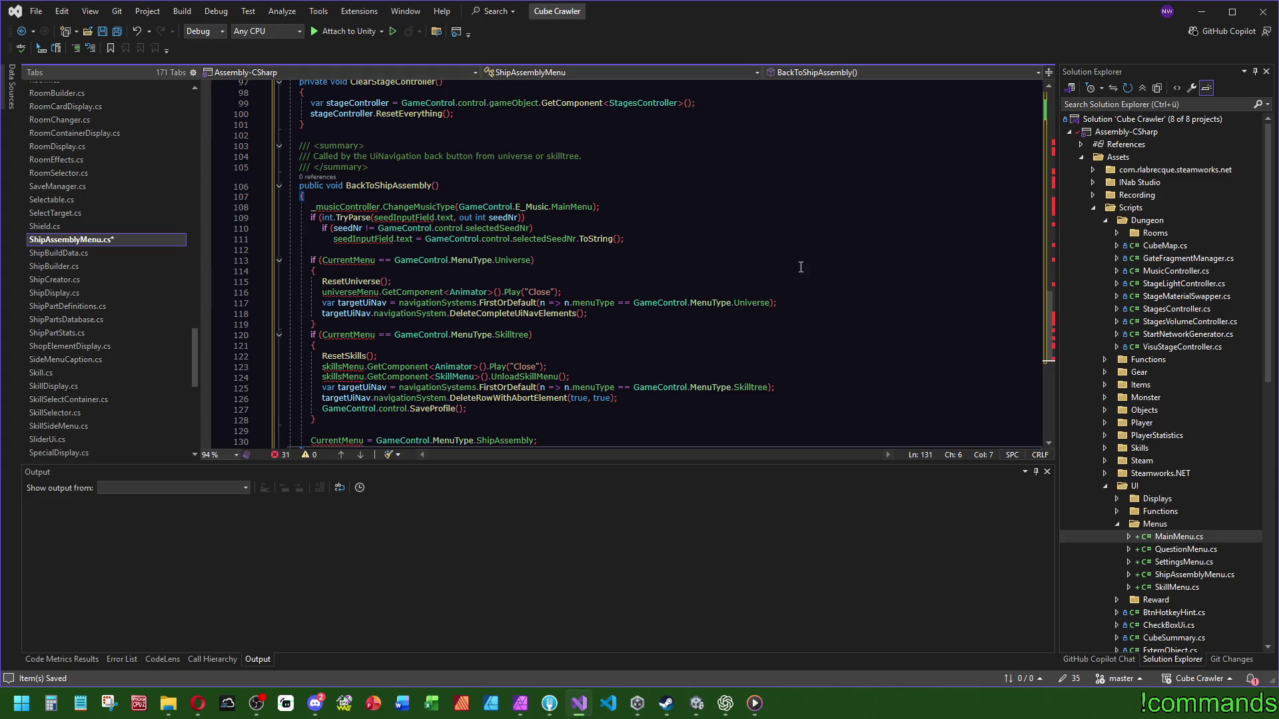
Step: Return to MainMenu.cs and go to the CurrentMenu property definition with F12
{"action": "scroll", "coordinate": [144, 249], "scroll_direction": "up", "scroll_amount": 6}
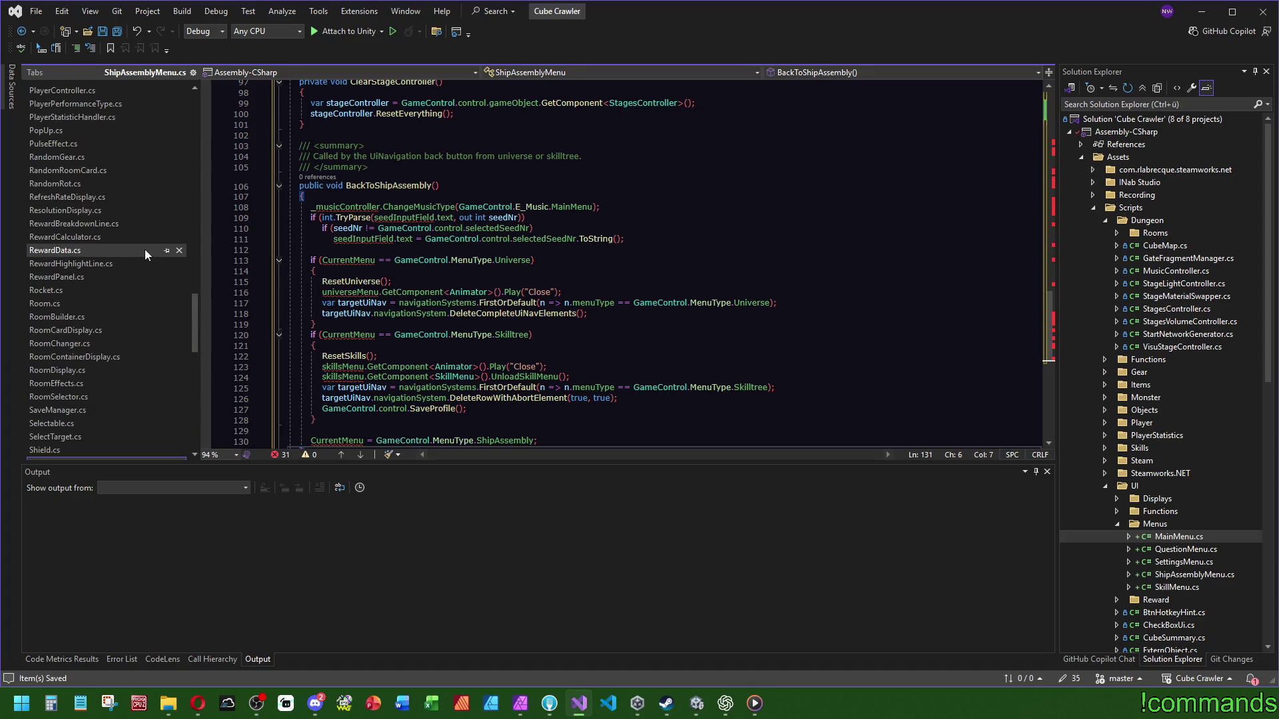
{"action": "key", "text": "ctrl+minus"}
{"action": "key", "text": "ctrl+minus"}
{"action": "left_click", "coordinate": [337, 209]}
{"action": "key", "text": "F12"}
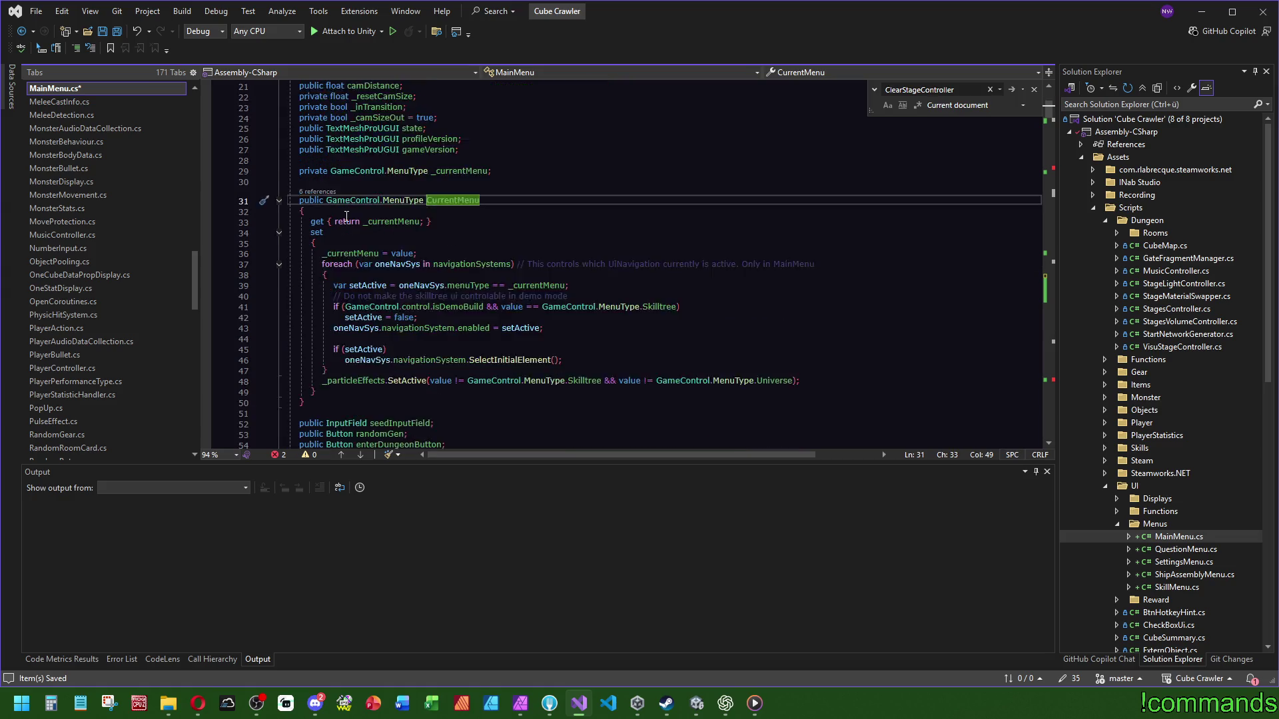
Step: Copy the _currentMenu field and CurrentMenu property to the top of the ShipAssemblyMenu class
{"action": "scroll", "coordinate": [347, 216], "scroll_direction": "down", "scroll_amount": 1}
{"action": "left_click", "coordinate": [706, 152]}
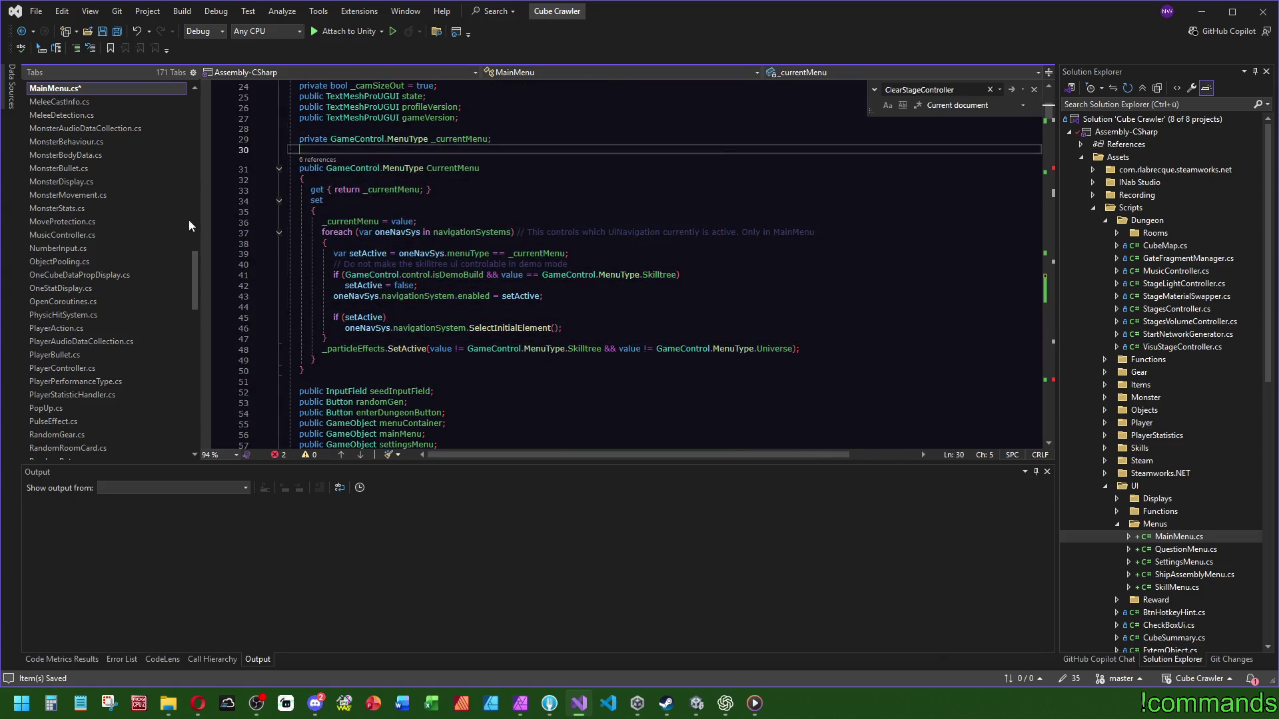
{"action": "scroll", "coordinate": [116, 301], "scroll_direction": "down", "scroll_amount": 10}
{"action": "left_click", "coordinate": [116, 297]}
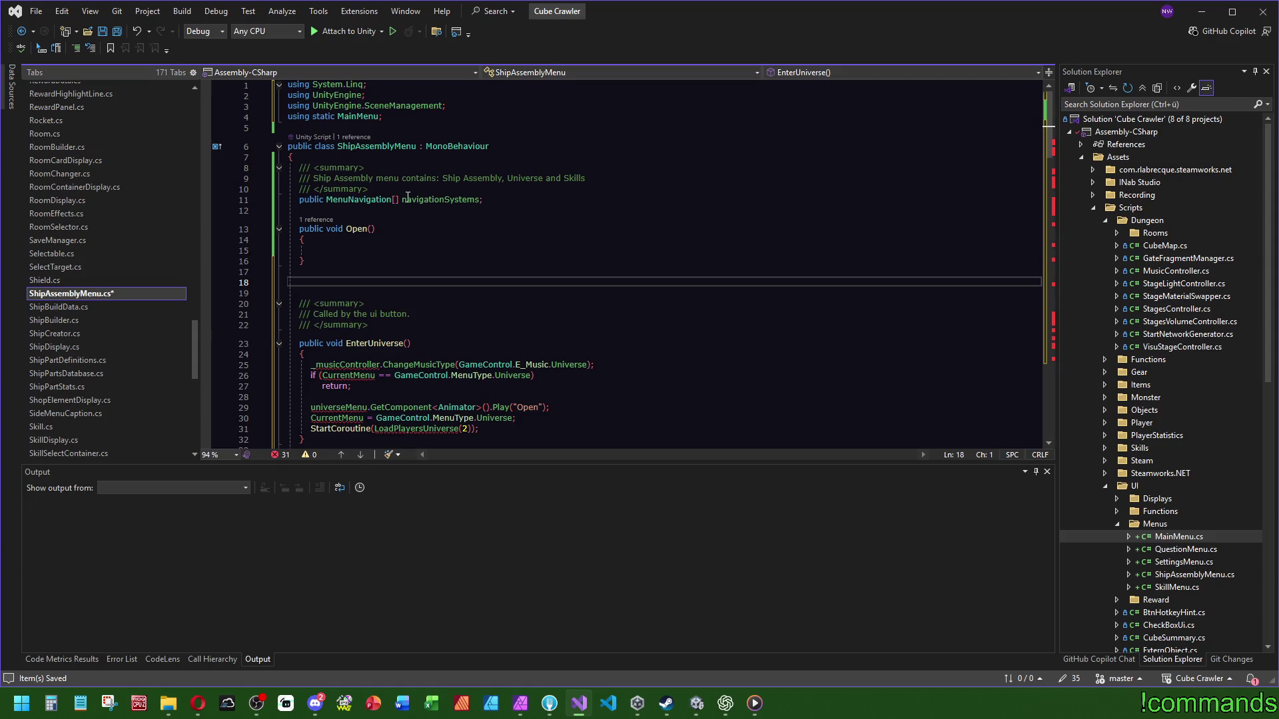
{"action": "left_click", "coordinate": [407, 199]}
{"action": "key", "text": "Up"}
{"action": "key", "text": "Up"}
{"action": "key", "text": "Up"}
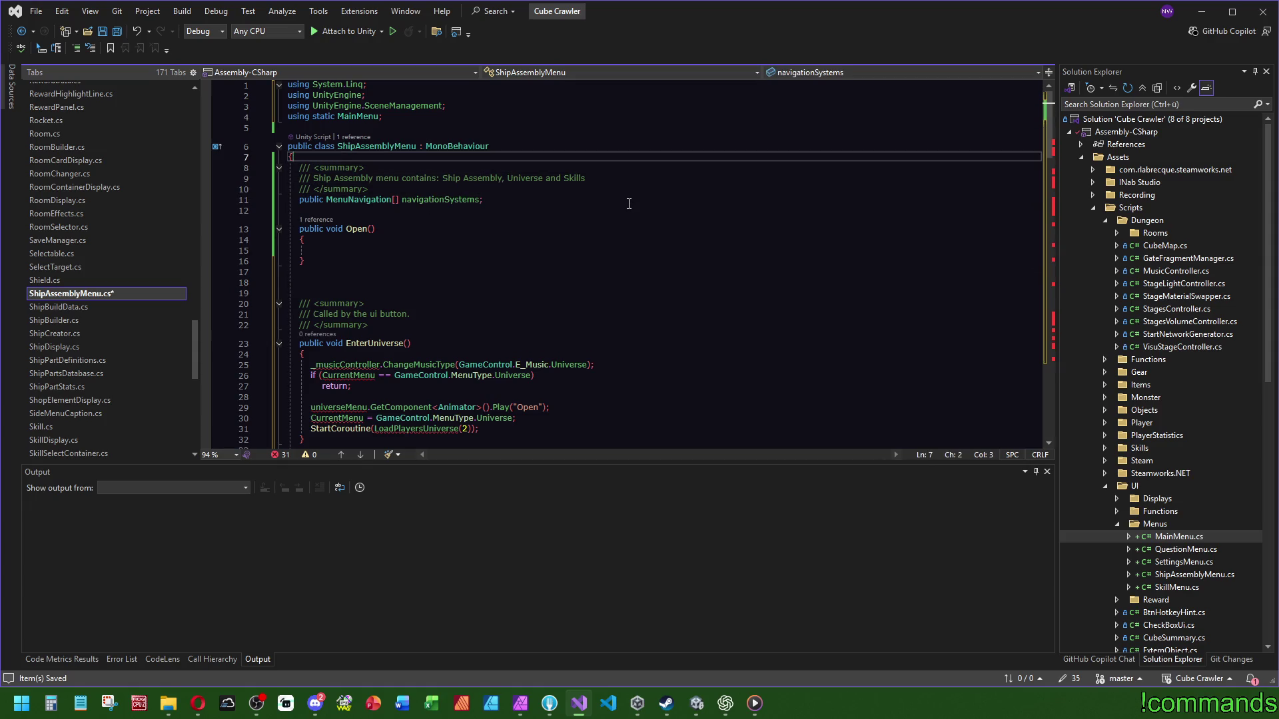
{"action": "key", "text": "Return"}
{"action": "type", "text": "private GameControl.MenuType _currentMenu;      public GameControl.MenuType CurrentMenu     {         get { return _currentMenu; }         set         {             _currentMenu = value;             foreach (var oneNavSys in navigationSystems) // This controls which UINavigation currently is active. Only in MainMenu             {                 var setActive = oneNavSys.menuType == _currentMenu;                 // Do not make the skilltree ui controllable in demo mode                 if (GameControl.control.isDemoBuild && value == GameControl.MenuType.Skilltree)                     setActive = false;                 oneNavSys.navigationSystem.enabled = setActive;                  if (setActive)                     oneNavSys.navigationSystem.SelectInitialElement();             }             _particleEffects.SetActive(value != GameControl.MenuType.Skilltree && value != GameControl.MenuType.Universe);         }     }"}
Step: Remove the _particleEffects.SetActive line and the 'Only in MainMenu' comment text
{"action": "left_click", "coordinate": [532, 181]}
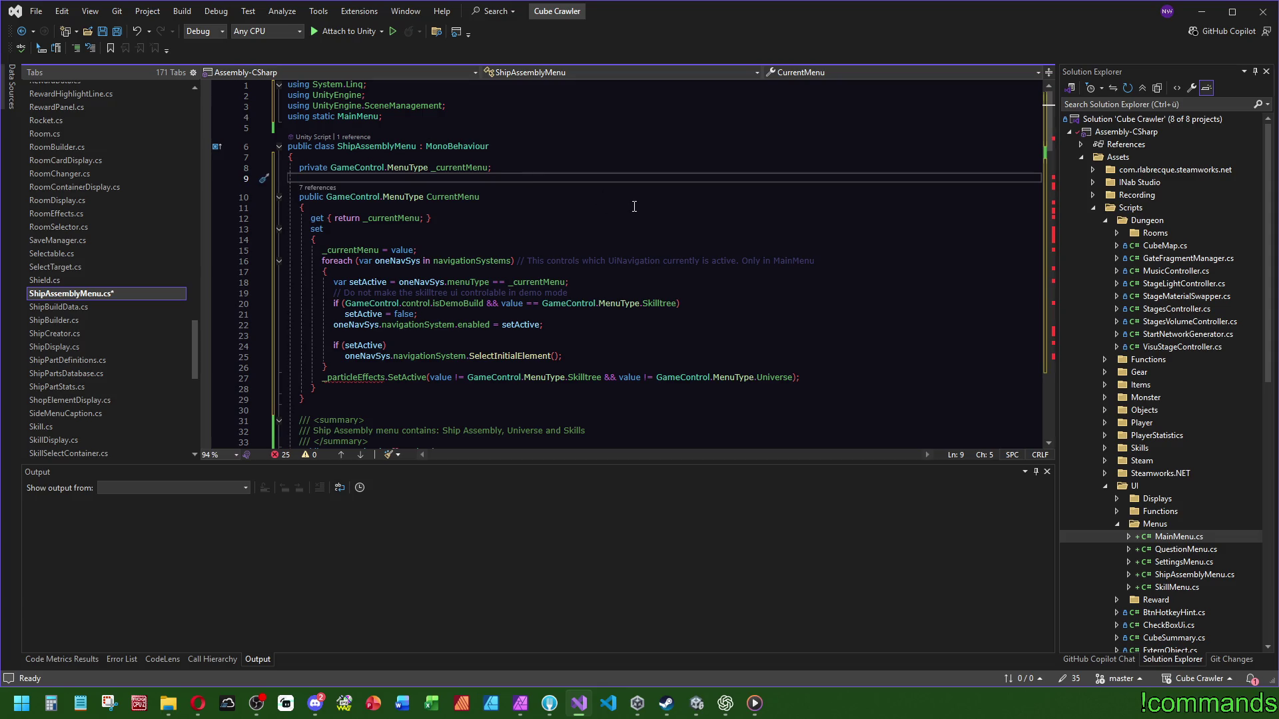
{"action": "key", "text": "ctrl+z"}
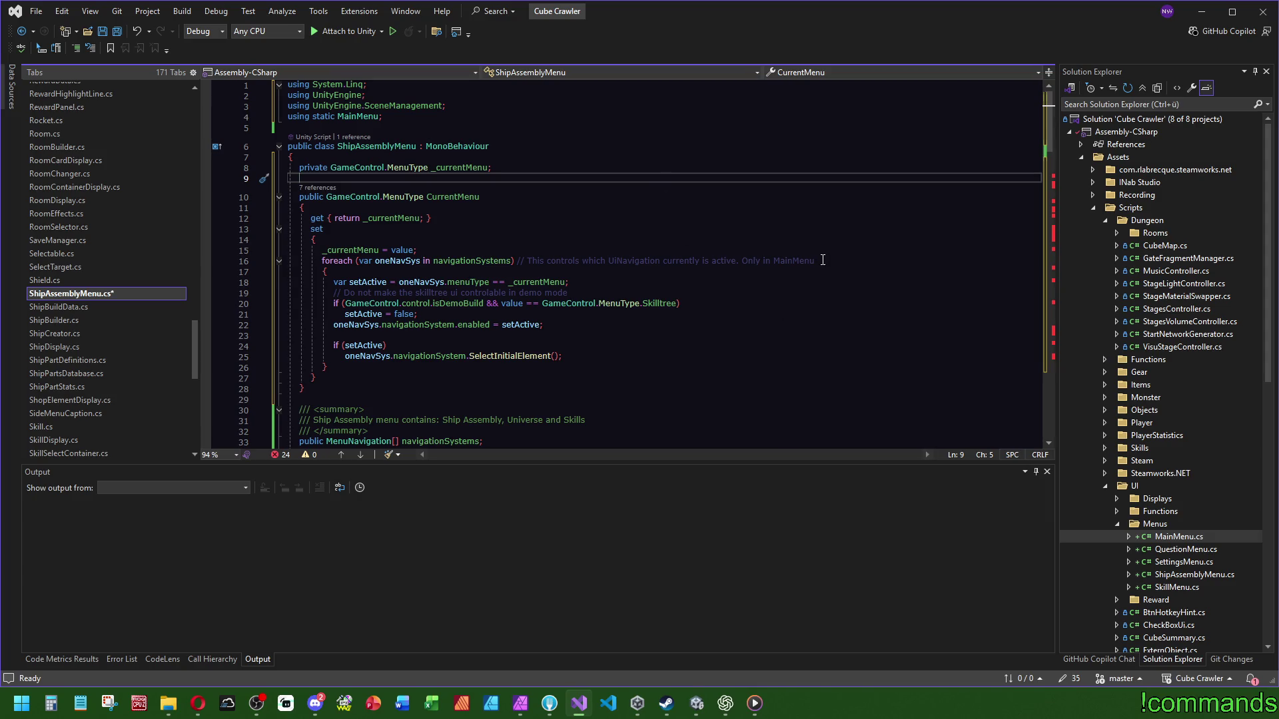
{"action": "left_click_drag", "start_coordinate": [830, 260], "coordinate": [747, 263]}
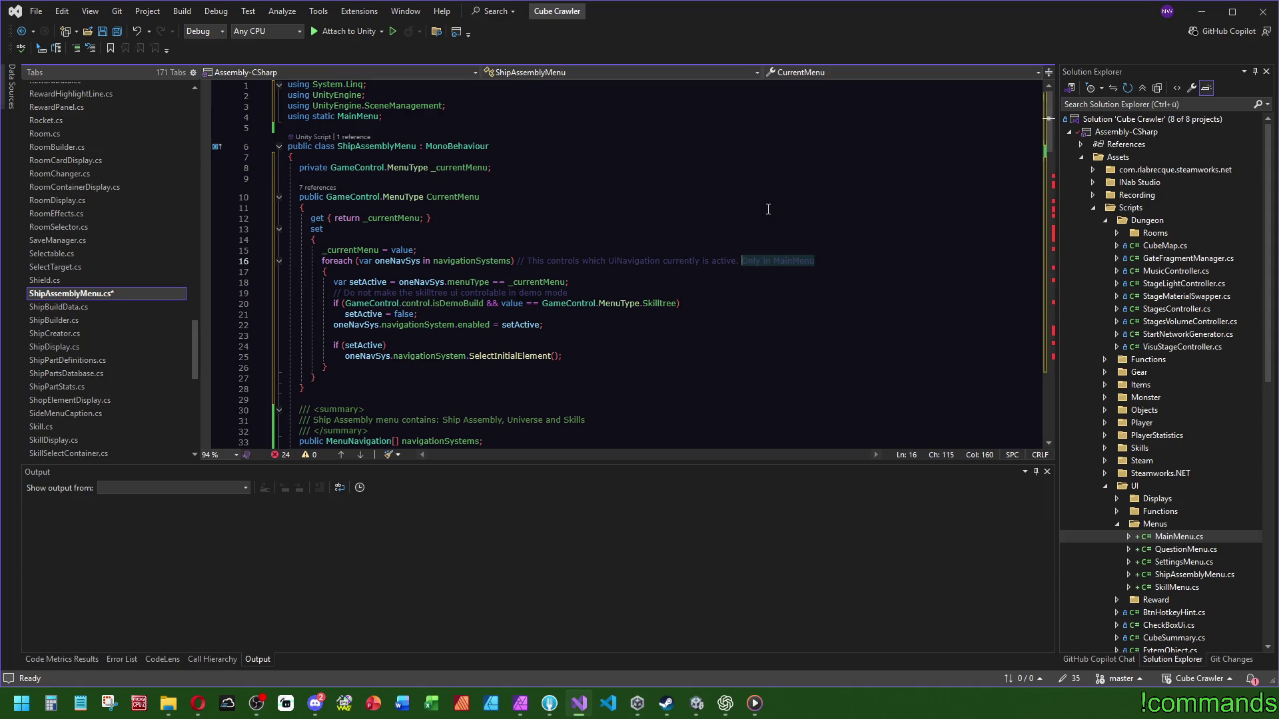
{"action": "key", "text": "ctrl+x"}
{"action": "left_click", "coordinate": [706, 179]}
{"action": "scroll", "coordinate": [442, 109], "scroll_direction": "down", "scroll_amount": 8}
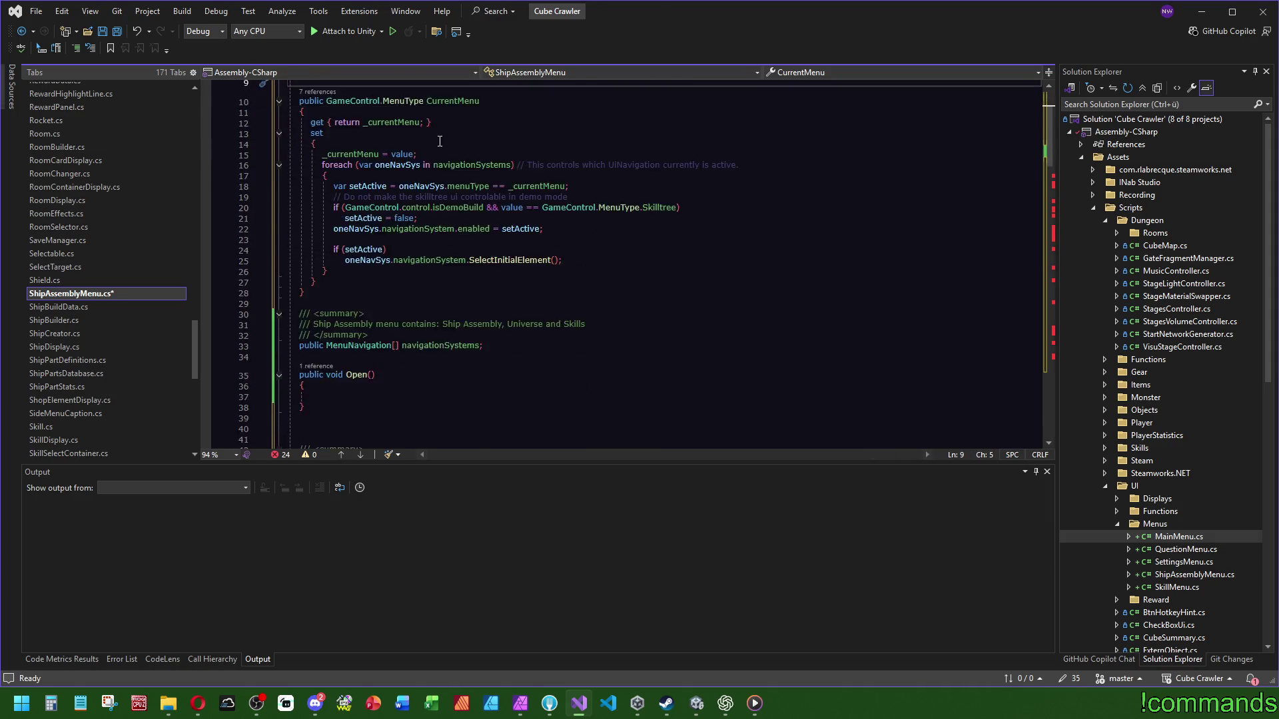
Step: Check the EnterUniverse method body, then switch to MainMenu.cs
{"action": "key", "text": "ctrl+minus"}
{"action": "left_click", "coordinate": [596, 281]}
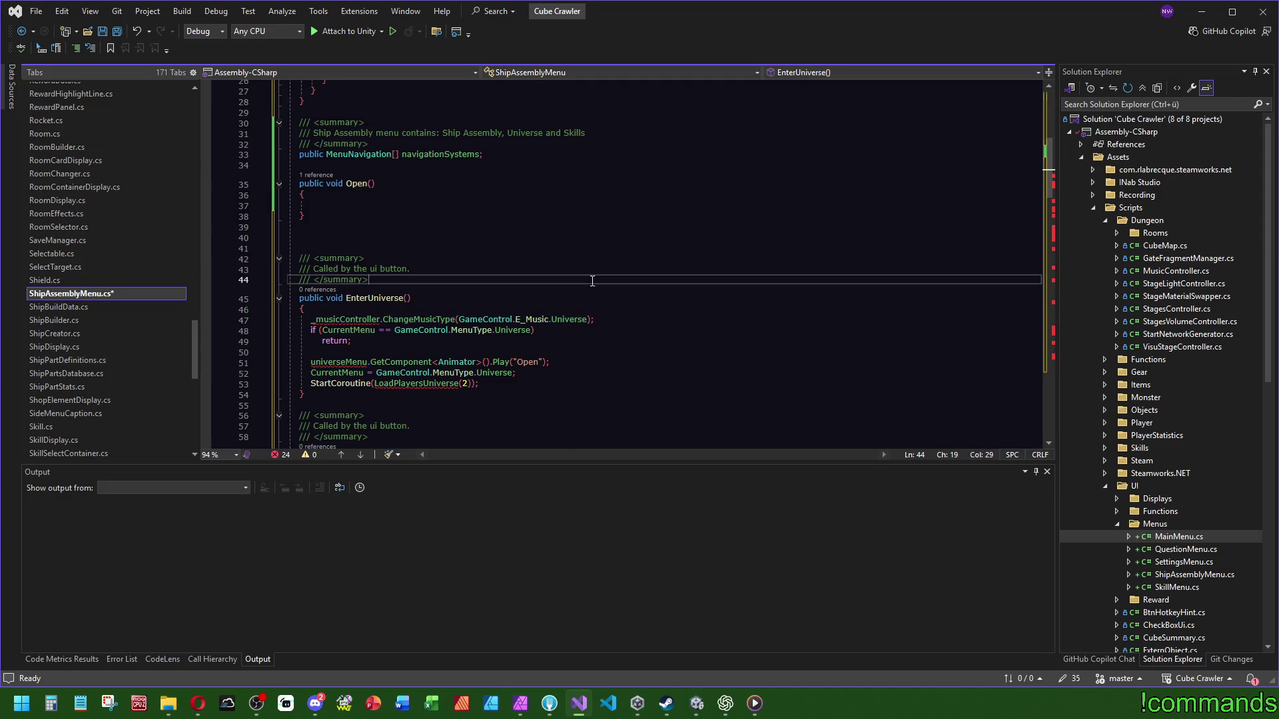
{"action": "scroll", "coordinate": [161, 330], "scroll_direction": "up", "scroll_amount": 8}
{"action": "scroll", "coordinate": [100, 159], "scroll_direction": "up", "scroll_amount": 4}
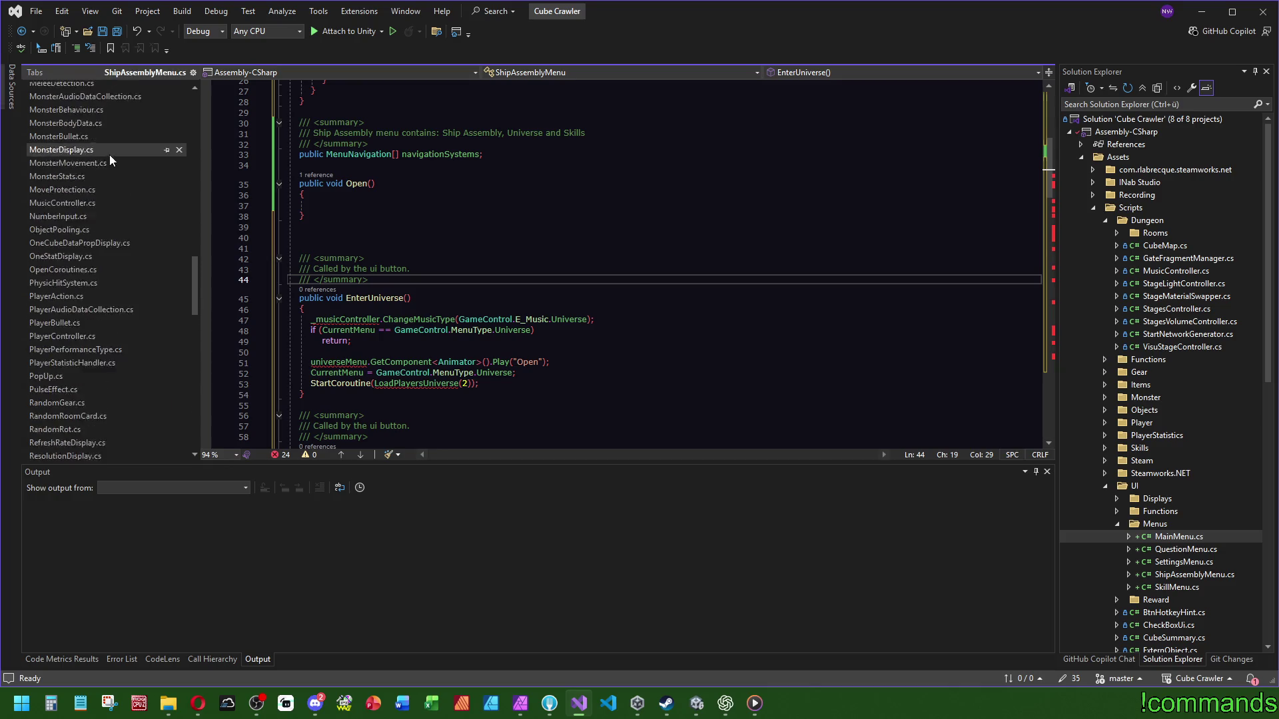
{"action": "left_click", "coordinate": [60, 89]}
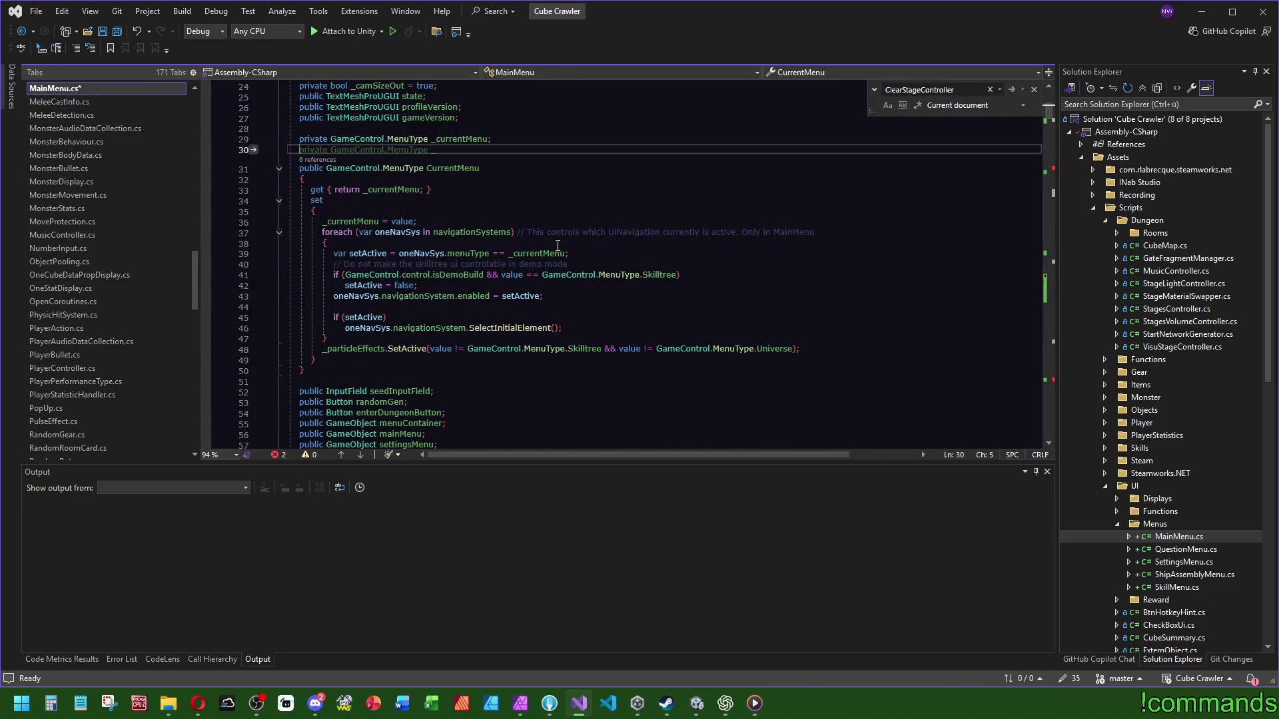
{"action": "scroll", "coordinate": [552, 247], "scroll_direction": "up", "scroll_amount": 3}
{"action": "scroll", "coordinate": [566, 259], "scroll_direction": "down", "scroll_amount": 7}
{"action": "scroll", "coordinate": [532, 325], "scroll_direction": "down", "scroll_amount": 8}
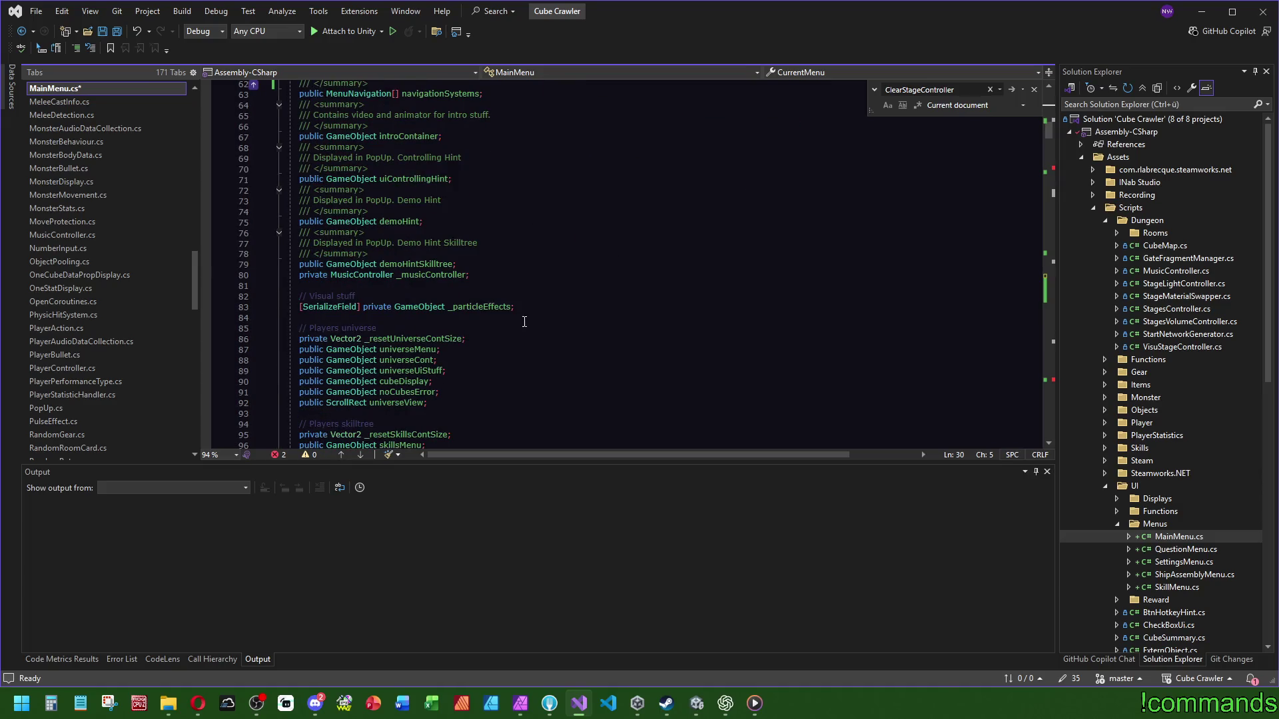
Step: Inspect the MusicController class definition, then return to MainMenu.cs and bring Play() into view
{"action": "left_click", "coordinate": [522, 273], "text": "ctrl"}
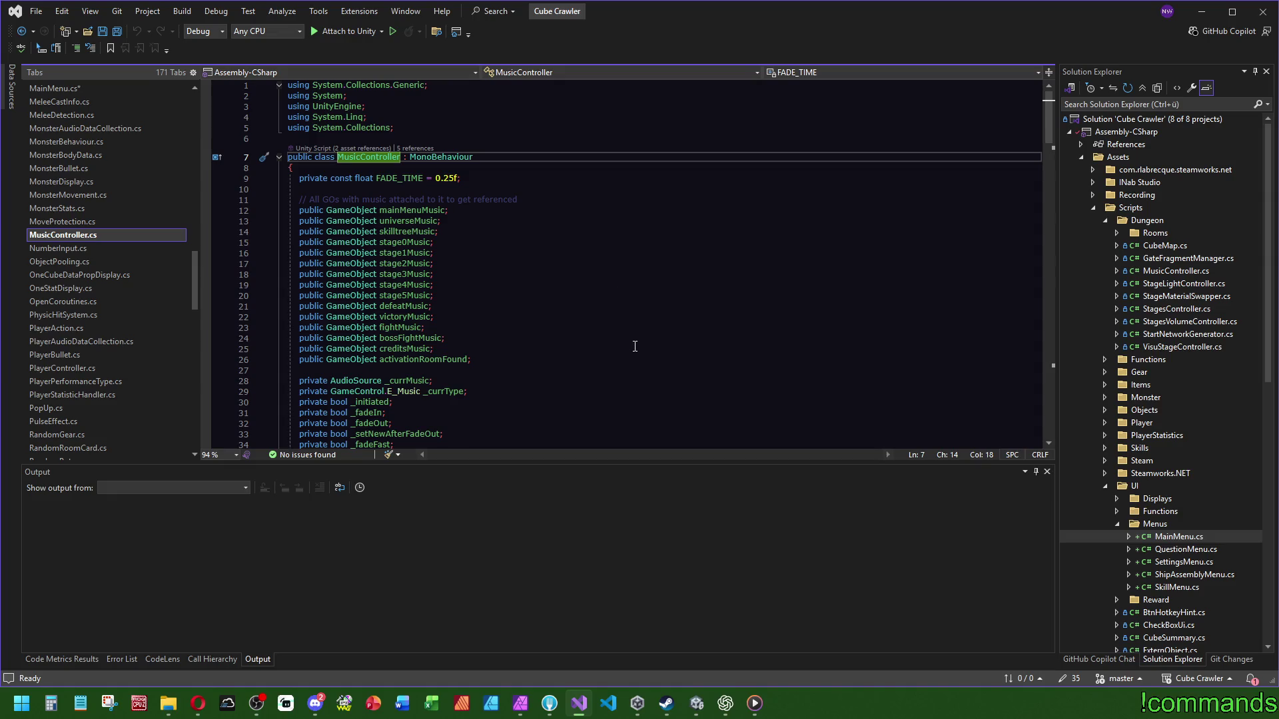
{"action": "scroll", "coordinate": [635, 346], "scroll_direction": "down", "scroll_amount": 10}
{"action": "key", "text": "ctrl+minus"}
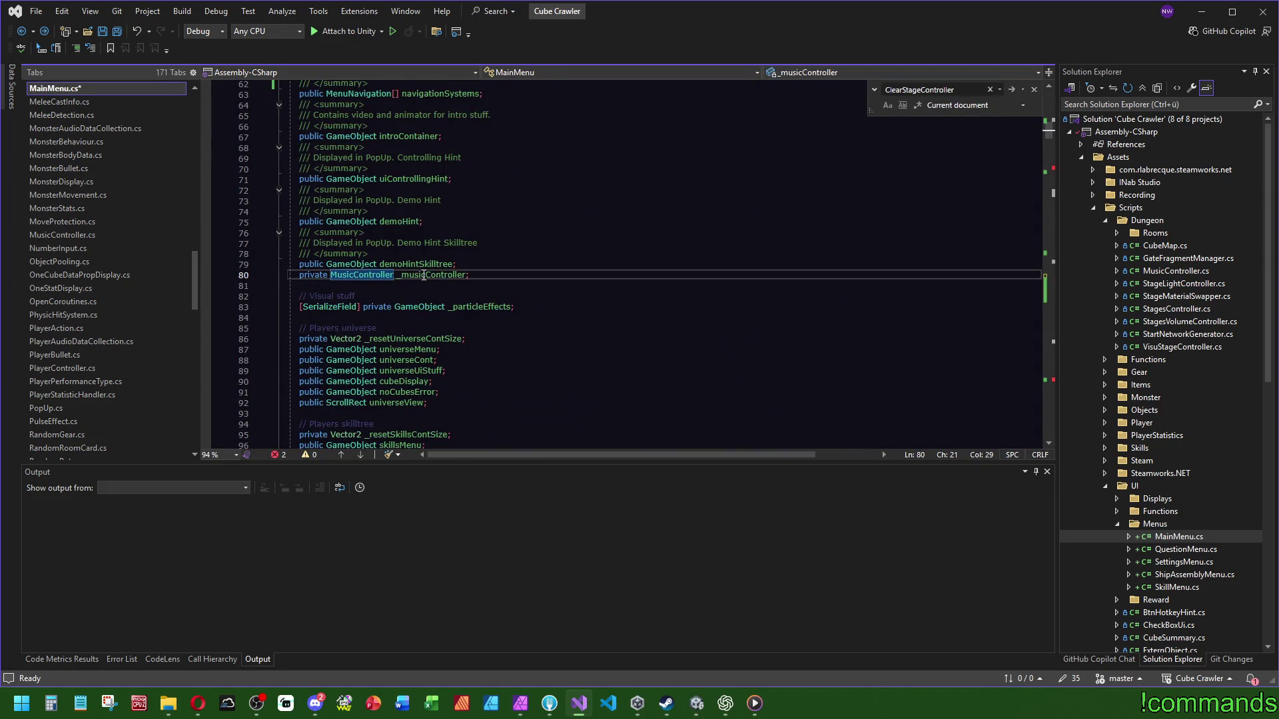
{"action": "key", "text": "F12"}
{"action": "scroll", "coordinate": [620, 265], "scroll_direction": "down", "scroll_amount": 15}
{"action": "scroll", "coordinate": [620, 266], "scroll_direction": "up", "scroll_amount": 3}
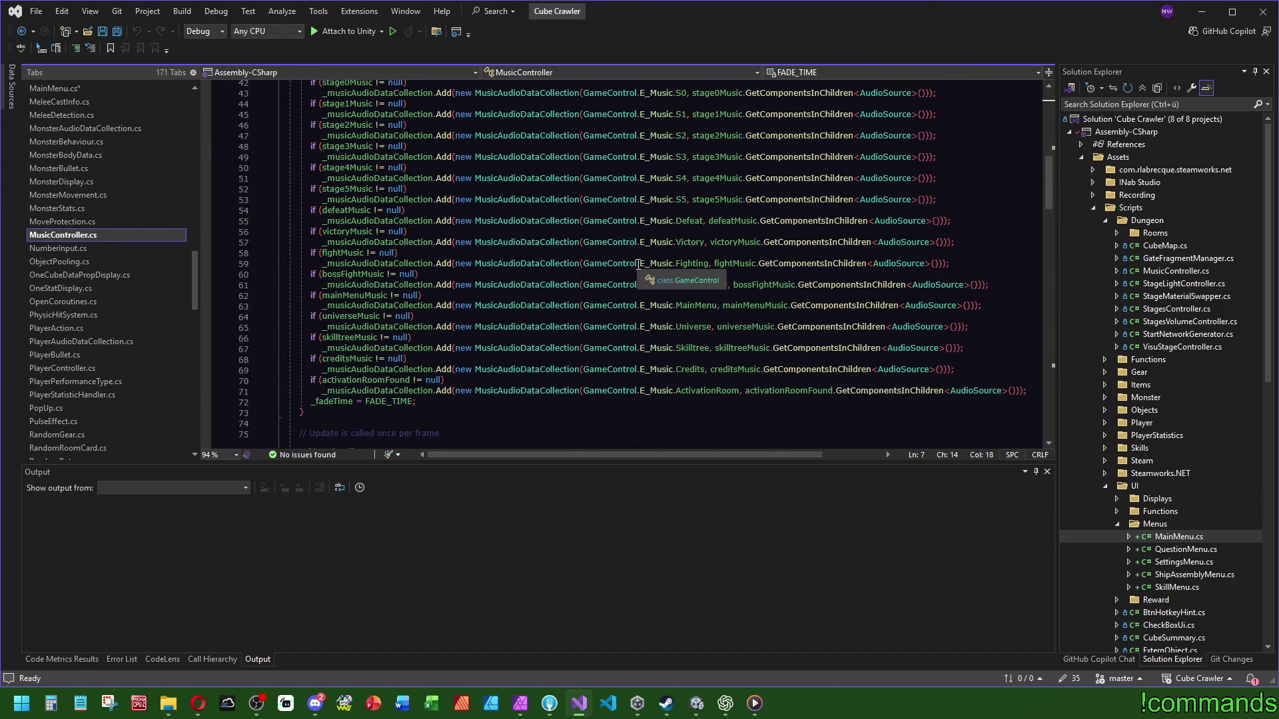
{"action": "scroll", "coordinate": [528, 325], "scroll_direction": "up", "scroll_amount": 7}
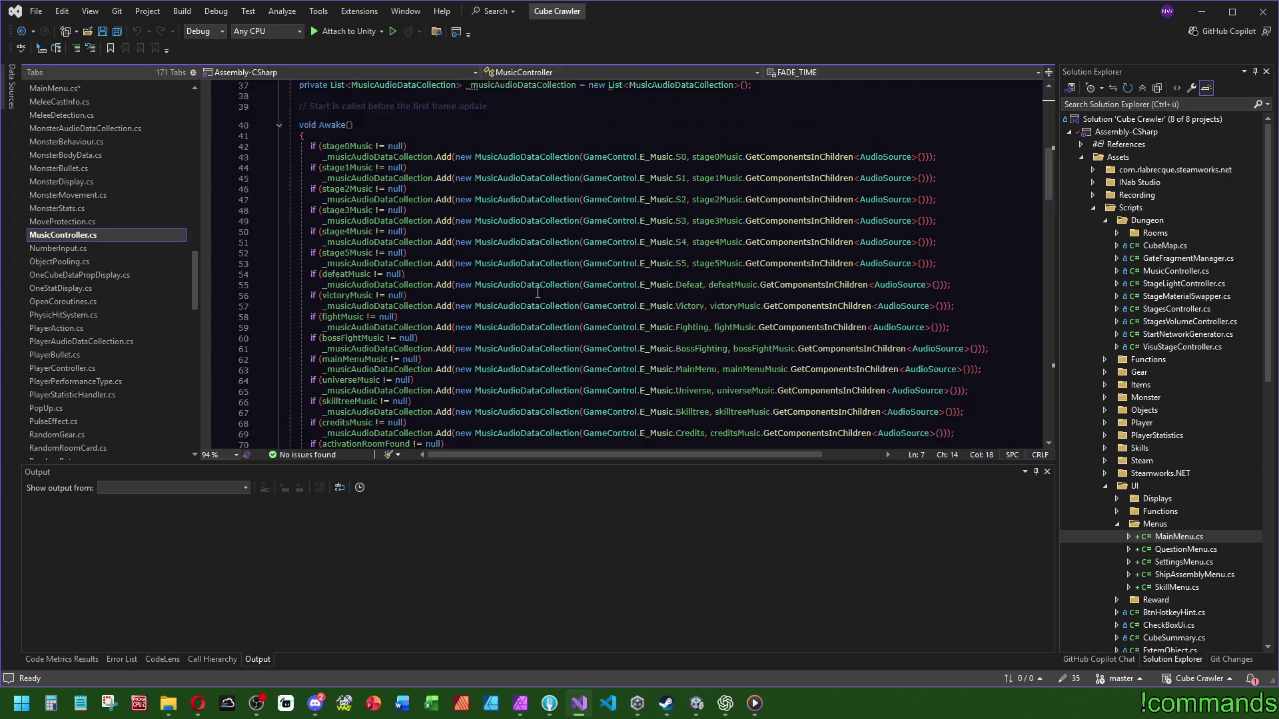
{"action": "scroll", "coordinate": [528, 325], "scroll_direction": "up", "scroll_amount": 7}
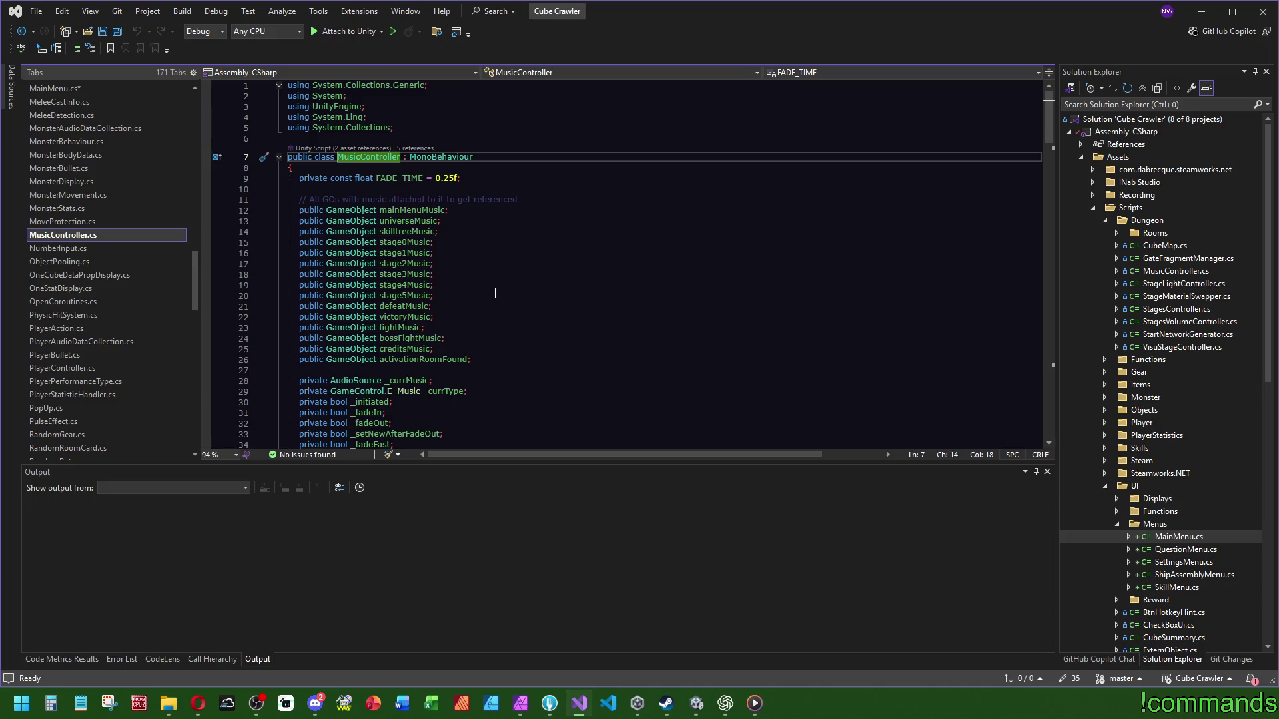
{"action": "key", "text": "ctrl+minus"}
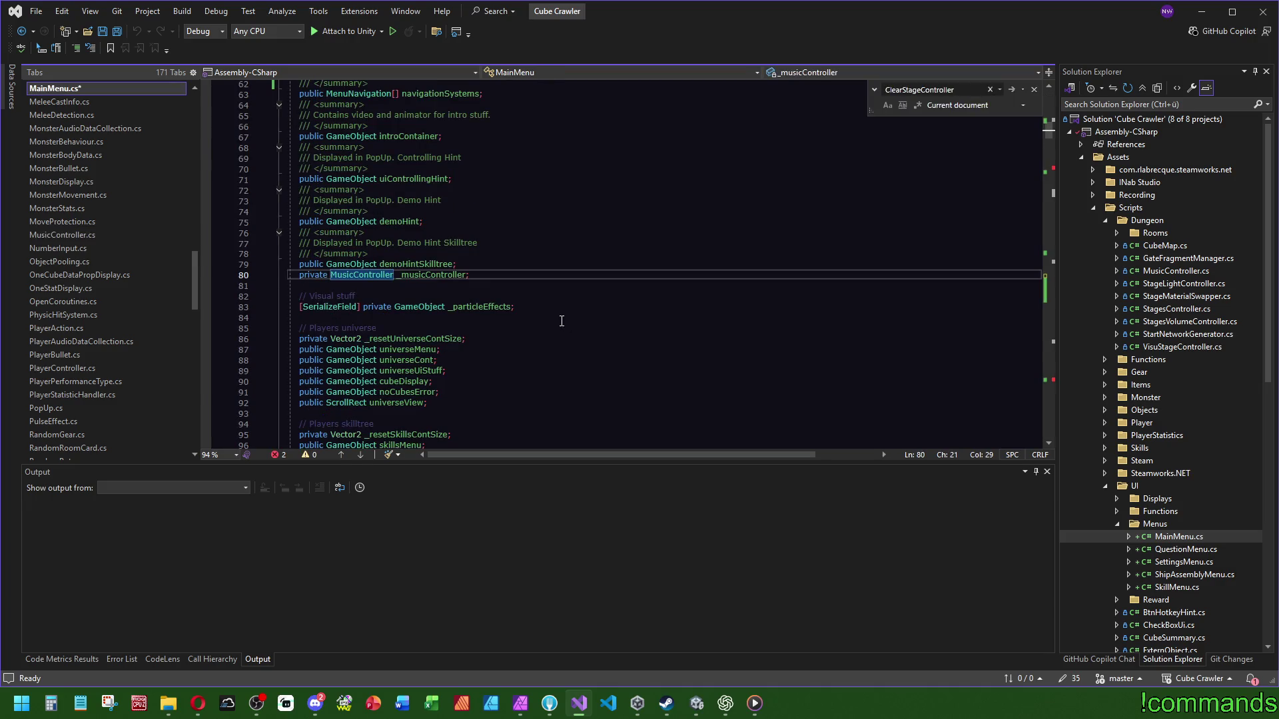
{"action": "mouse_move", "coordinate": [1050, 130]}
{"action": "left_mouse_down"}
{"action": "mouse_move", "coordinate": [1065, 397]}
{"action": "mouse_move", "coordinate": [1053, 255]}
{"action": "left_mouse_up"}
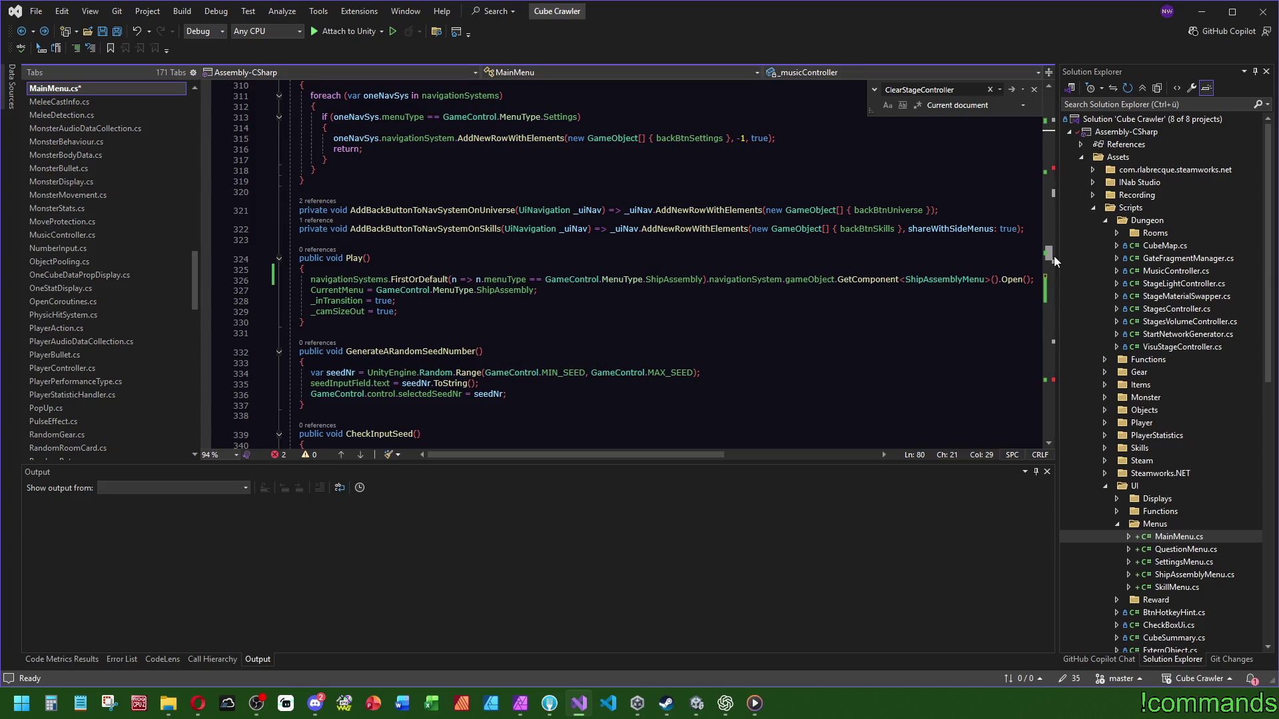
Step: In Play(), replace the 'this' argument of Open() with _musicController
{"action": "left_click", "coordinate": [1029, 279]}
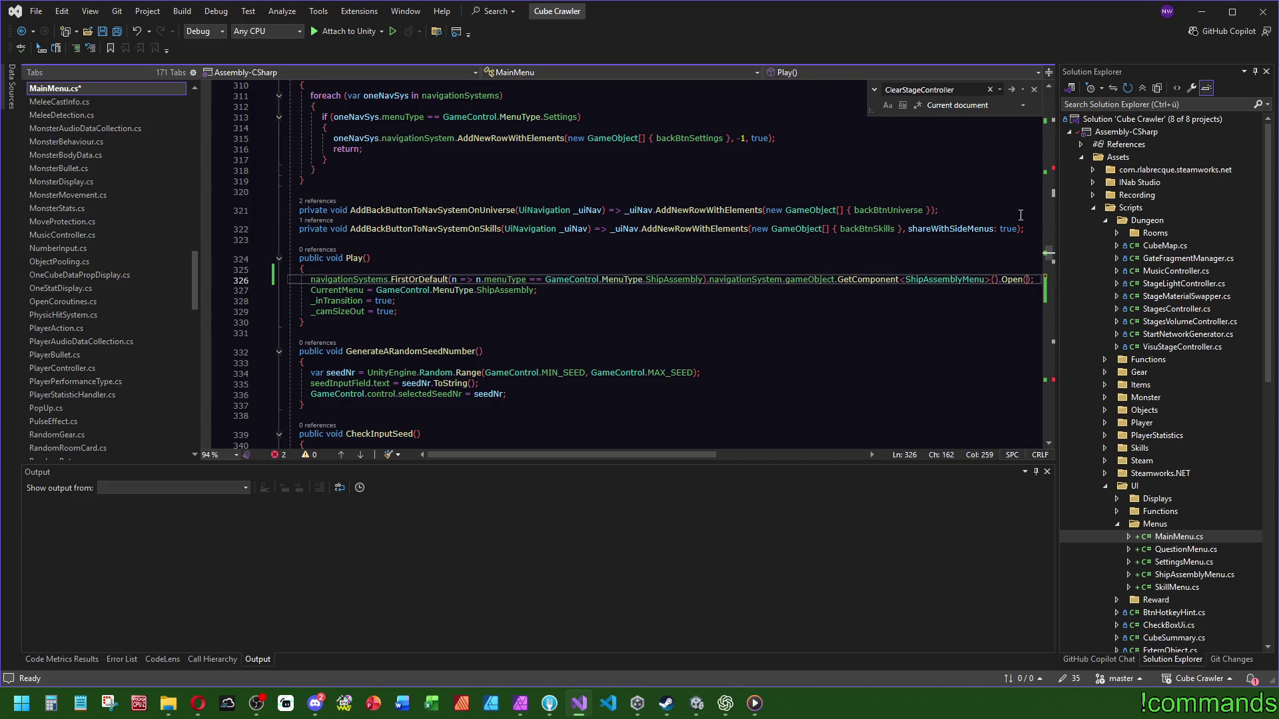
{"action": "type", "text": "this"}
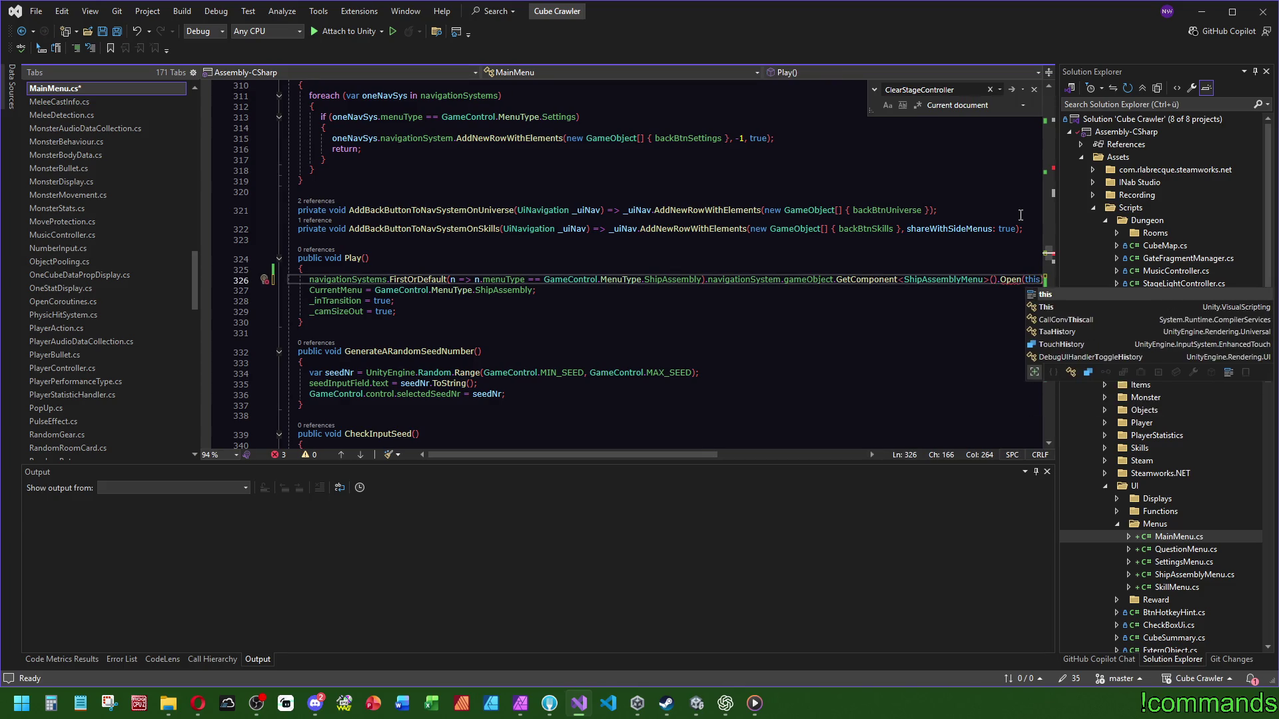
{"action": "left_click", "coordinate": [1009, 279]}
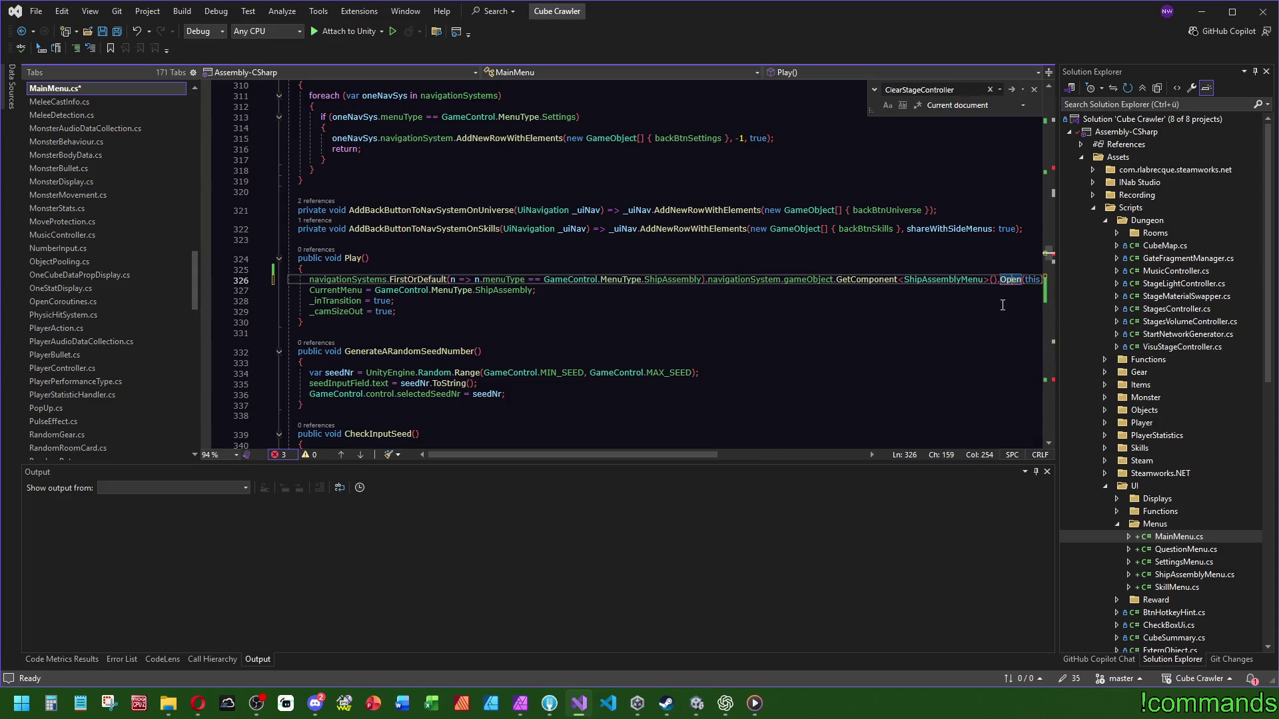
{"action": "left_click", "coordinate": [1038, 279]}
{"action": "key", "text": "Right"}
{"action": "key", "text": "BackSpace"}
{"action": "type", "text": "_musicController"}
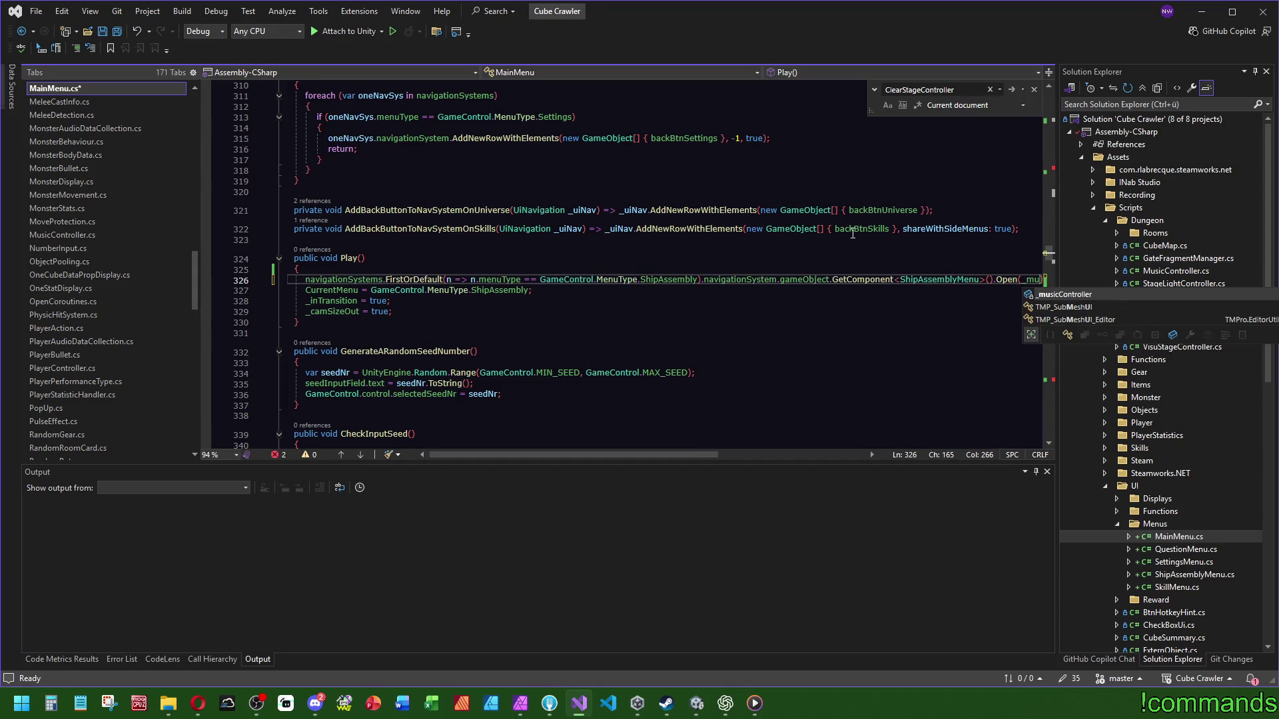
{"action": "key", "text": "Up"}
{"action": "key", "text": "Up"}
{"action": "key", "text": "Up"}
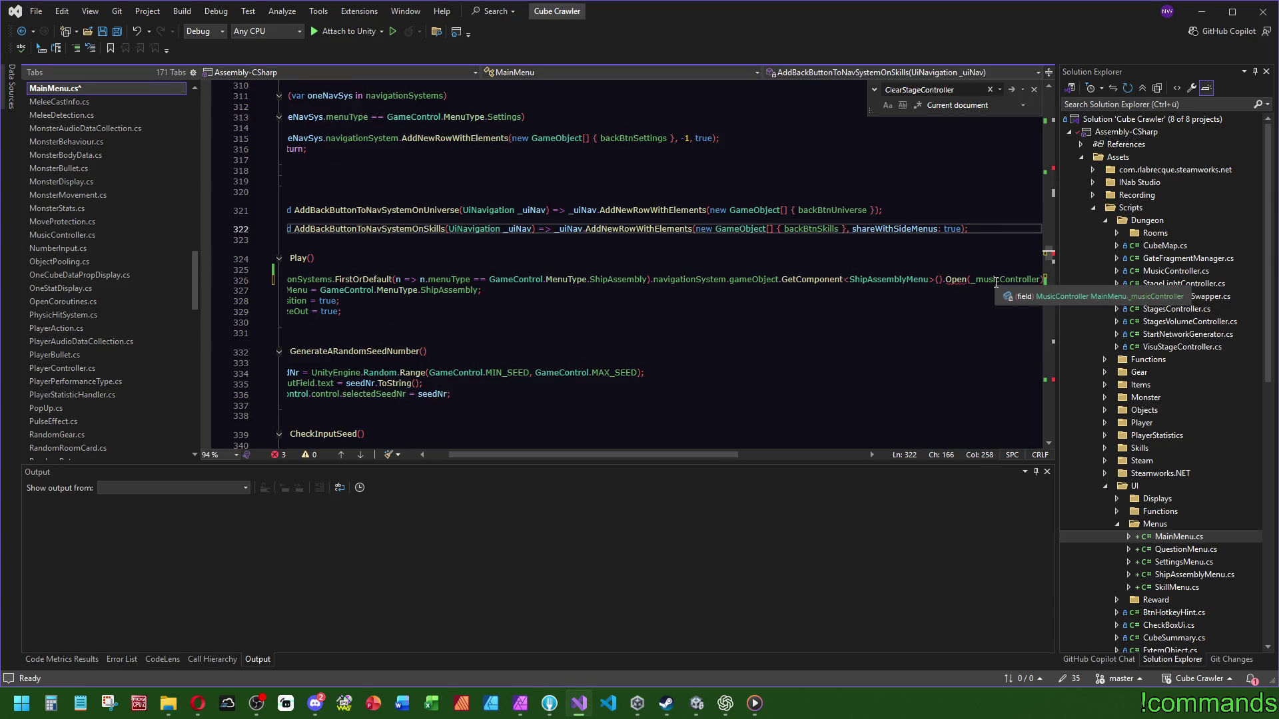
Step: Check the _musicController field declaration, then go to where Open() is defined
{"action": "left_click", "coordinate": [992, 283], "text": "ctrl"}
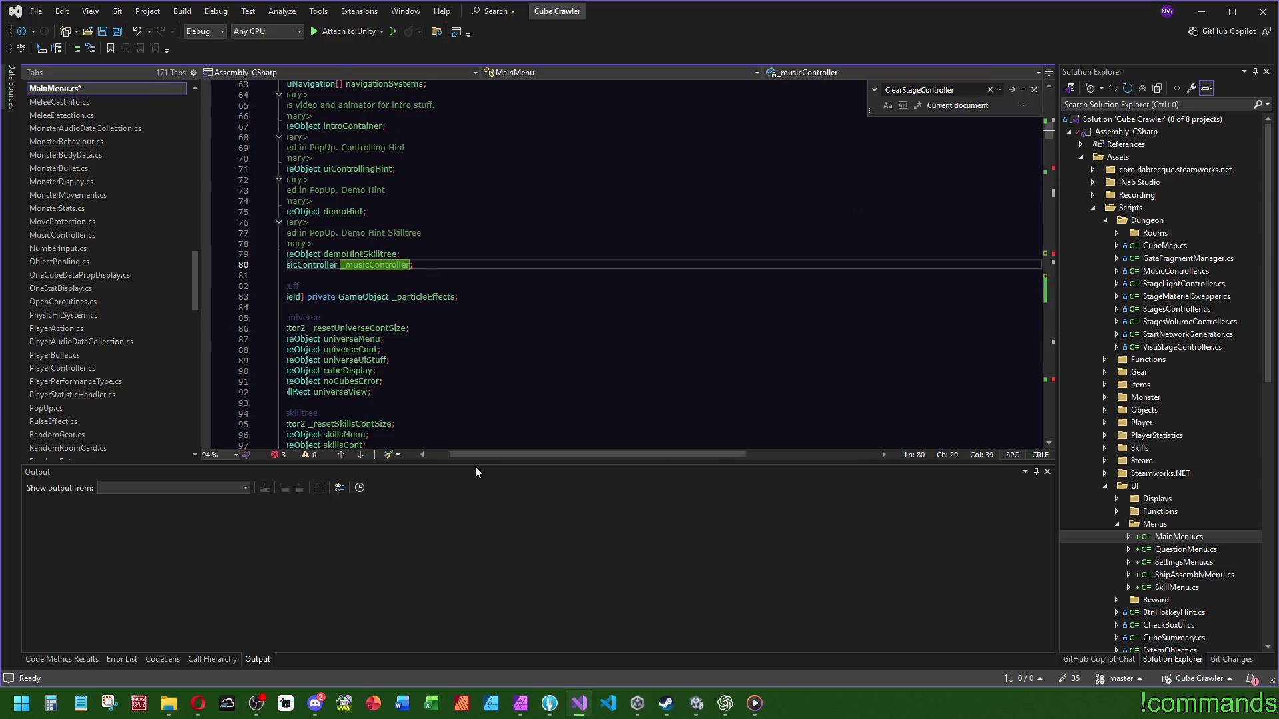
{"action": "left_click_drag", "start_coordinate": [474, 454], "coordinate": [453, 455]}
{"action": "left_click_drag", "start_coordinate": [490, 264], "coordinate": [490, 254]}
{"action": "key", "text": "ctrl+c"}
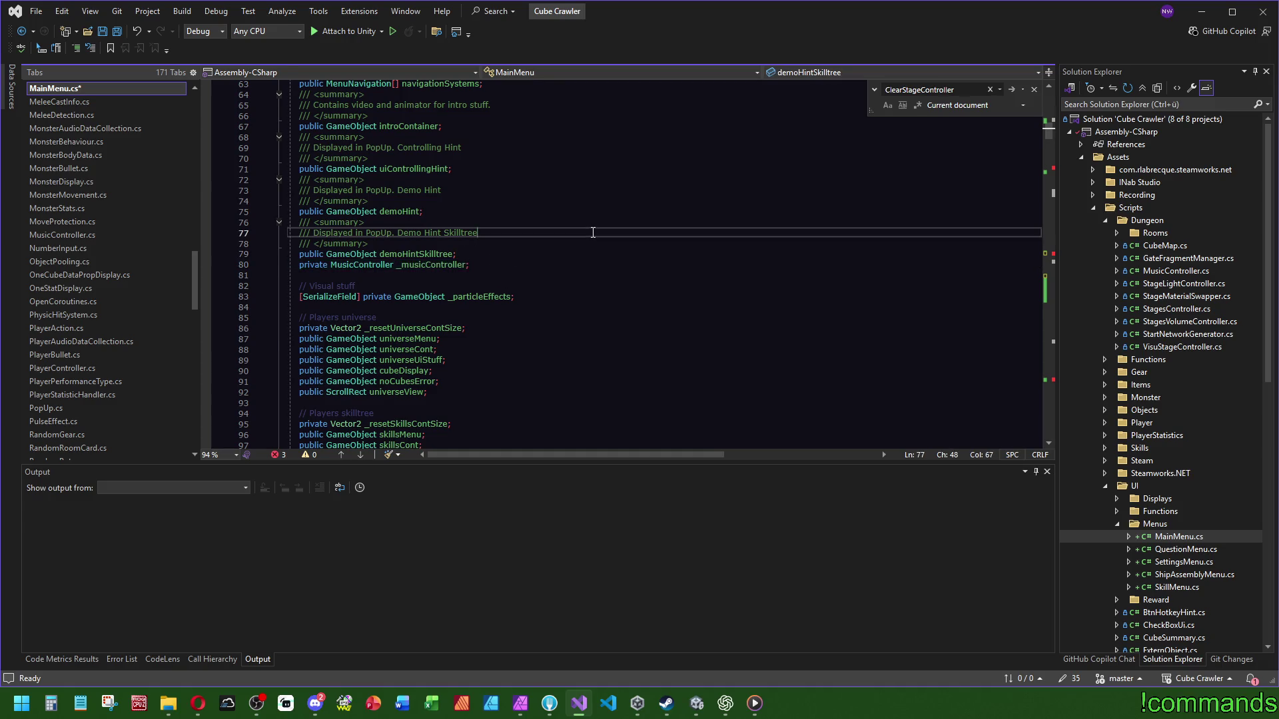
{"action": "key", "text": "ctrl+minus"}
{"action": "left_click", "coordinate": [997, 265], "text": "ctrl"}
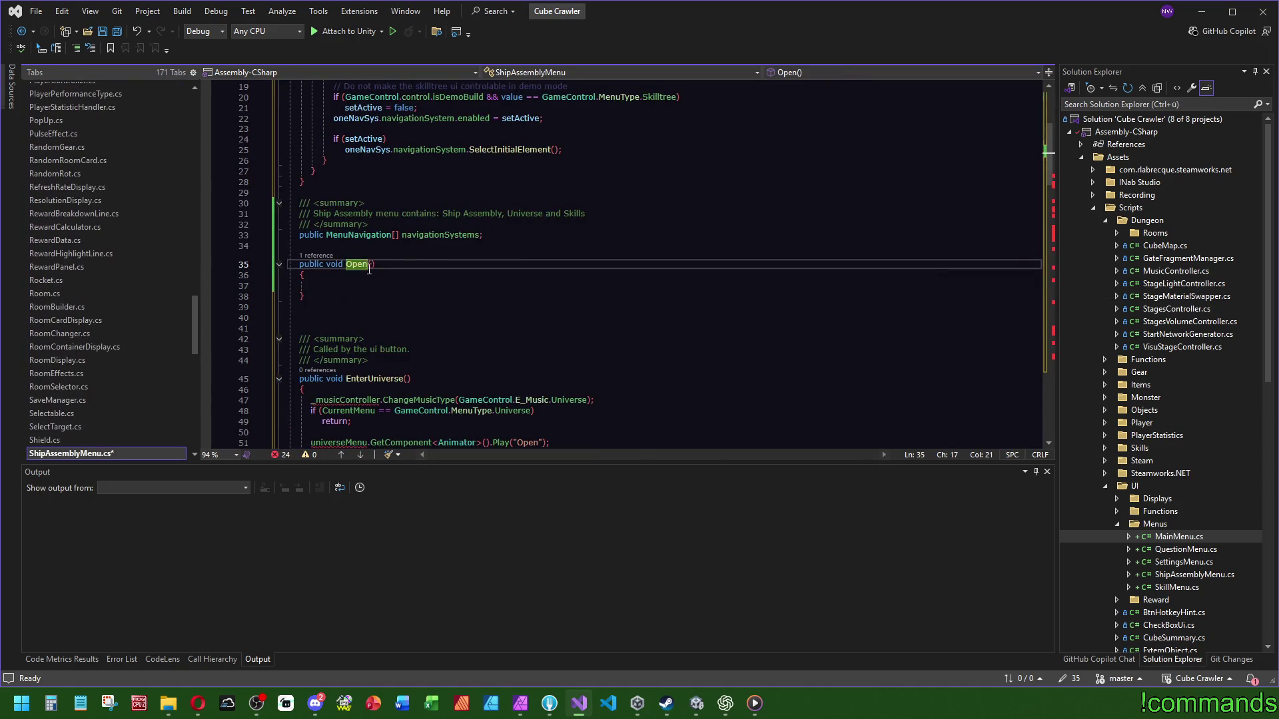
Step: Add the _musicController field and a MusicController musicController parameter to Open(), assigning _musicController = musicController
{"action": "key", "text": "ctrl+v"}
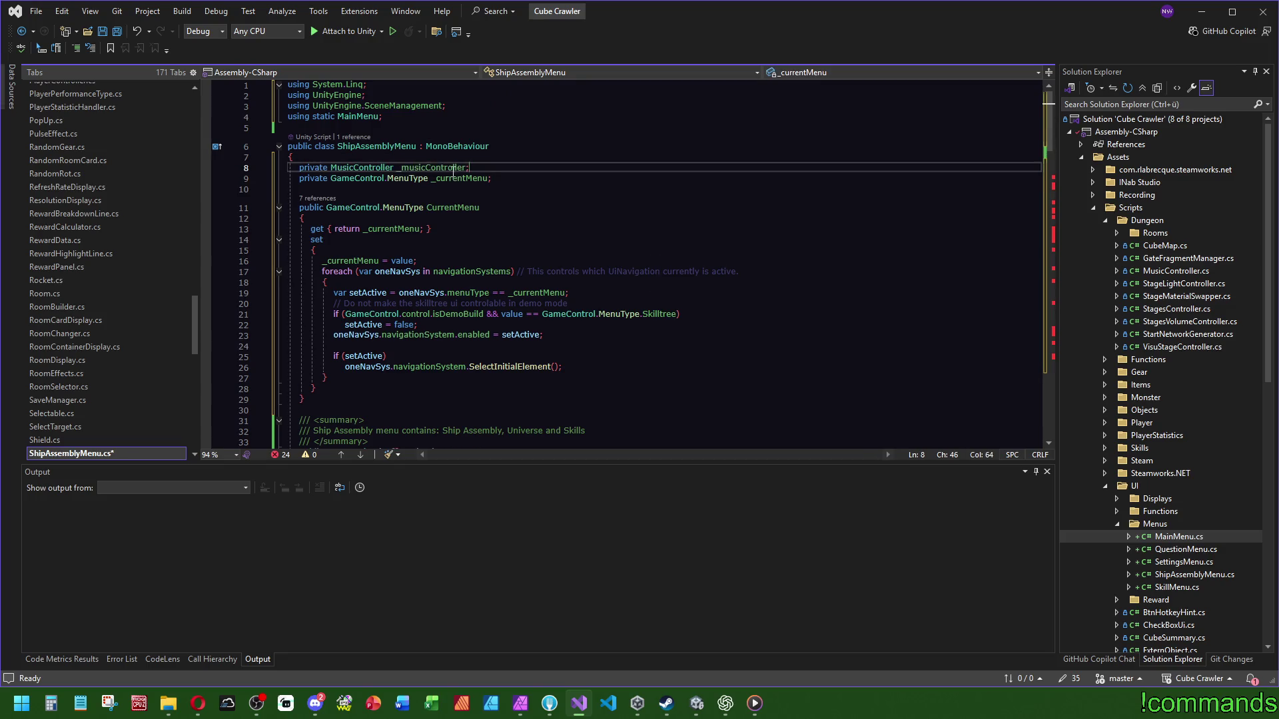
{"action": "scroll", "coordinate": [558, 237], "scroll_direction": "down", "scroll_amount": 4}
{"action": "scroll", "coordinate": [558, 238], "scroll_direction": "down", "scroll_amount": 2}
{"action": "left_click", "coordinate": [370, 268]}
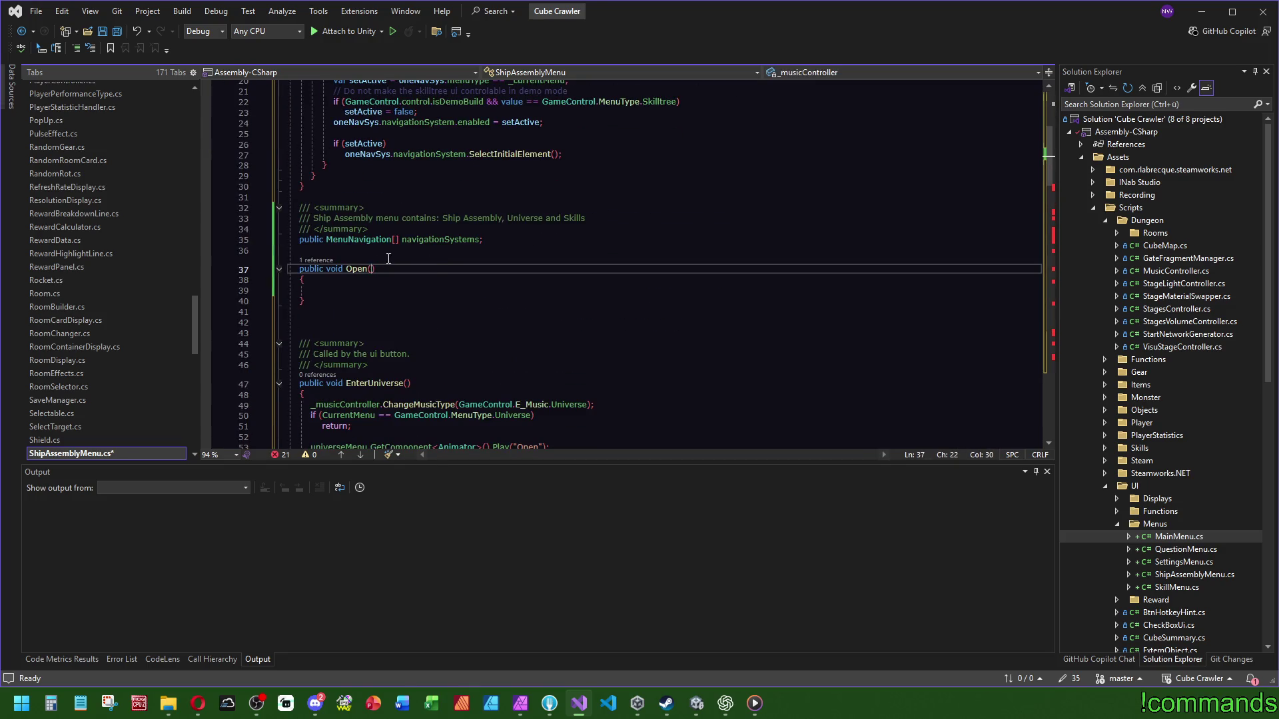
{"action": "type", "text": "MusicController mus"}
{"action": "type", "text": "icController"}
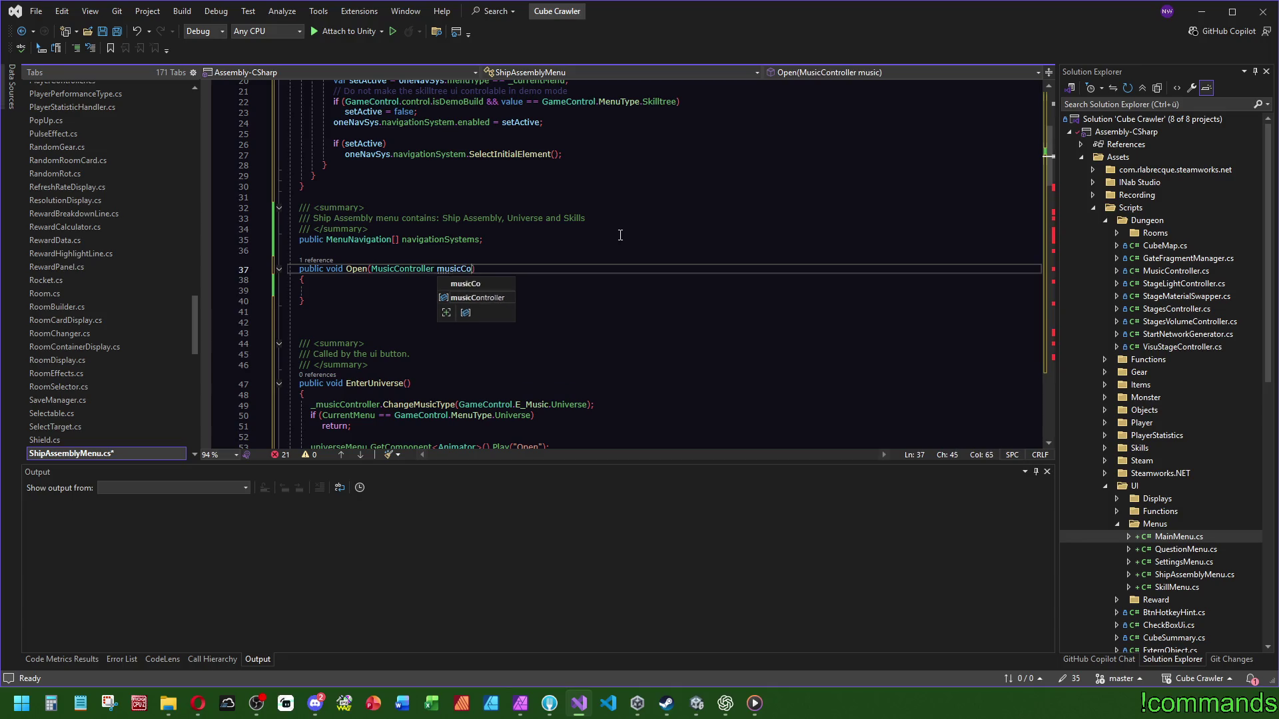
{"action": "key", "text": "Escape"}
{"action": "key", "text": "Down"}
{"action": "key", "text": "Down"}
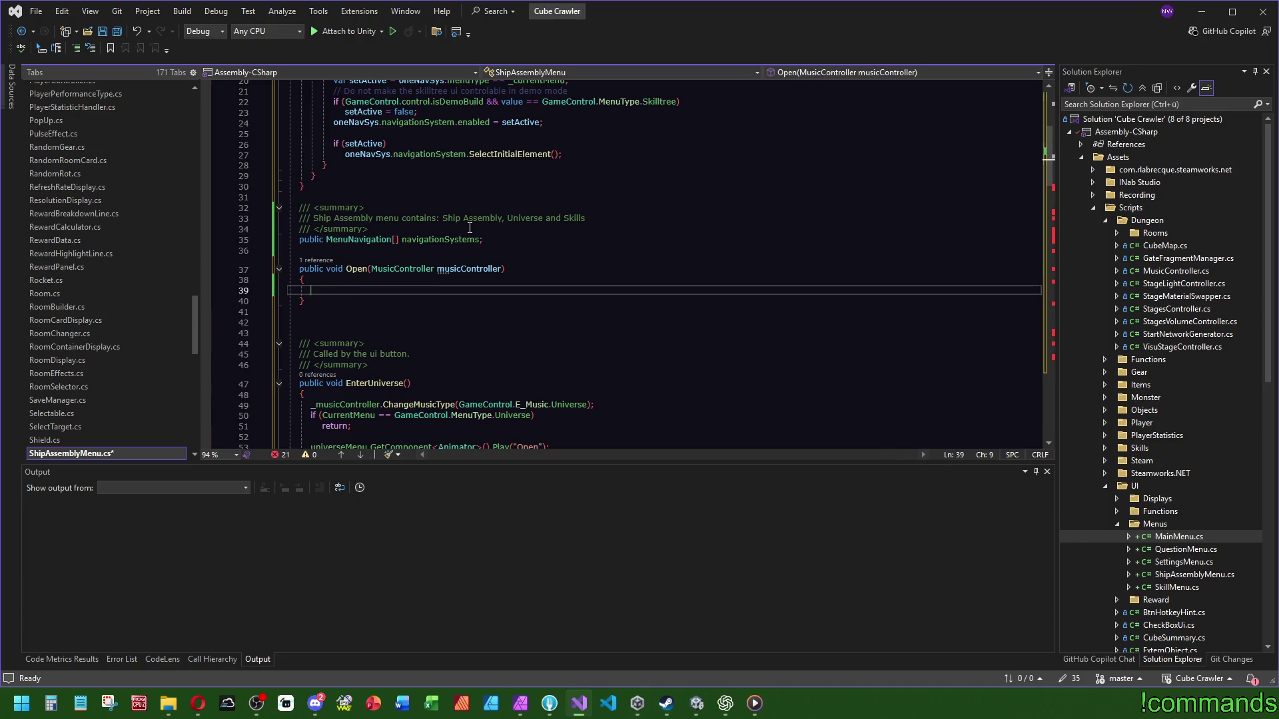
{"action": "type", "text": "_mus"}
{"action": "key", "text": "Tab"}
{"action": "key", "text": "Tab"}
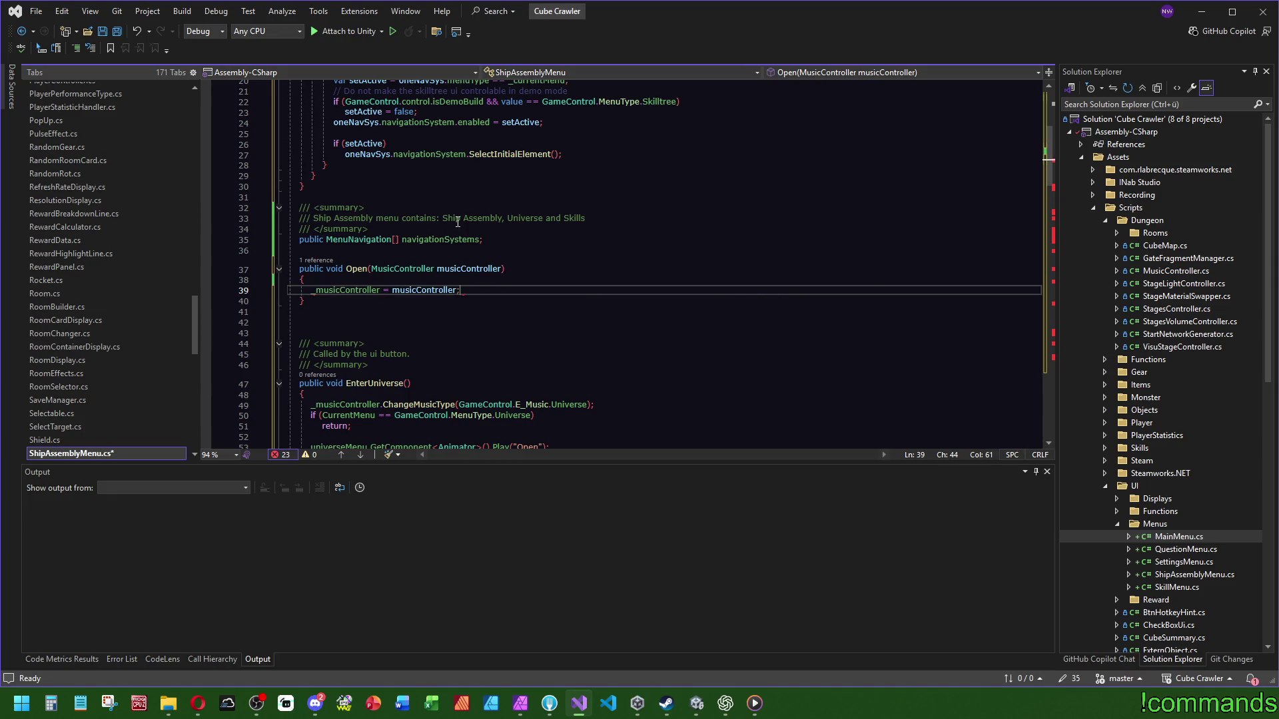
Step: Review the universe check in EnterUniverse() before heading back to MainMenu.cs
{"action": "left_click_drag", "start_coordinate": [1045, 152], "coordinate": [1050, 182]}
{"action": "left_click", "coordinate": [733, 203]}
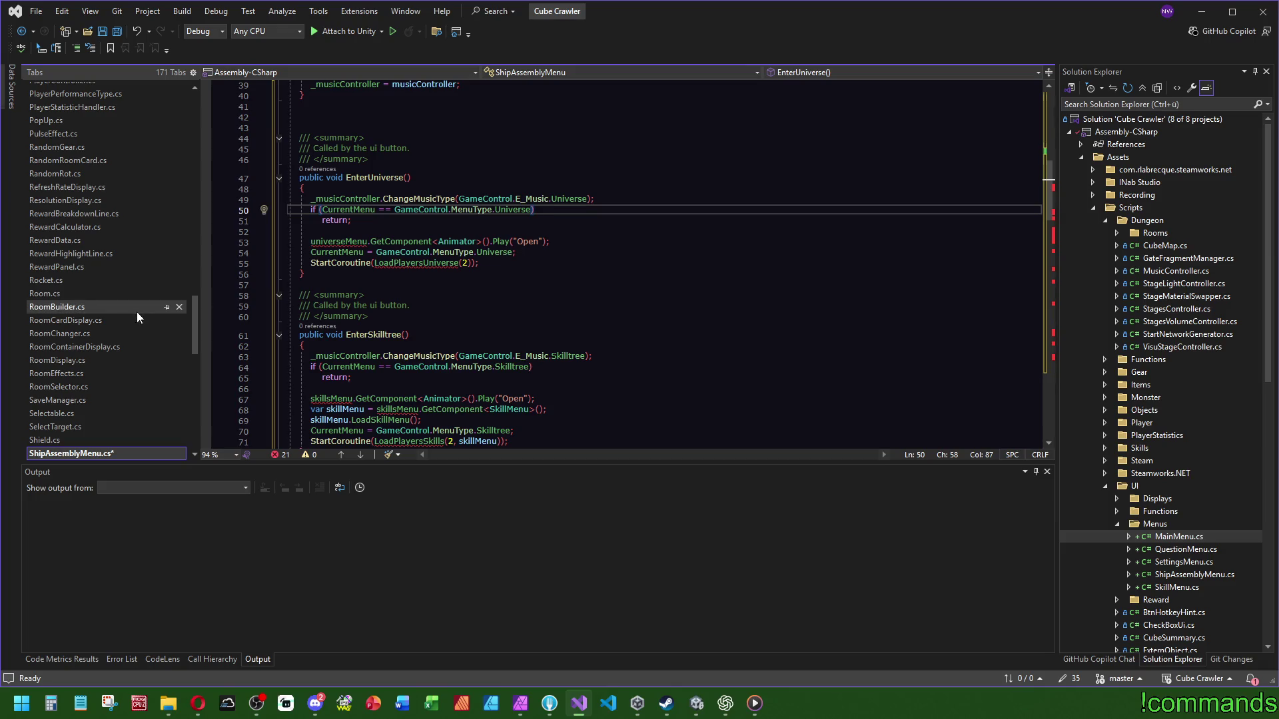
{"action": "mouse_move", "coordinate": [197, 320]}
{"action": "left_mouse_down"}
{"action": "mouse_move", "coordinate": [213, 89]}
{"action": "mouse_move", "coordinate": [178, 259]}
{"action": "left_mouse_up"}
{"action": "left_click", "coordinate": [76, 239]}
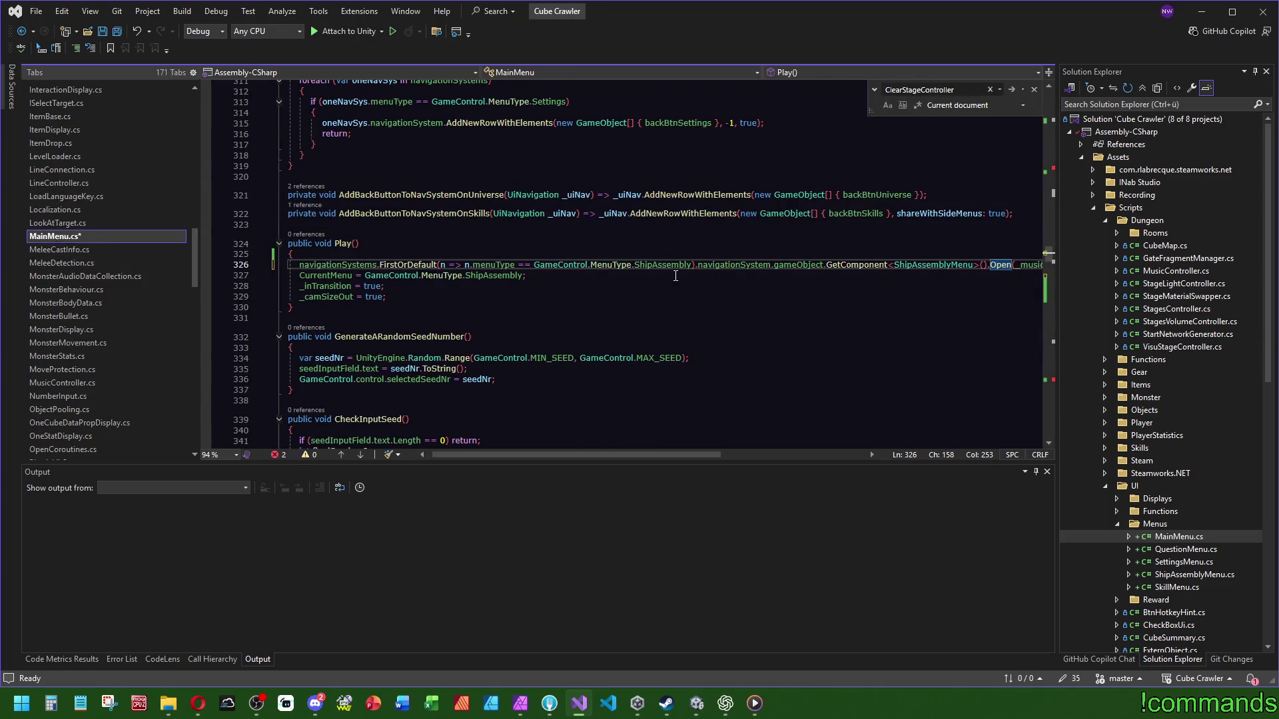
Step: Scroll through MainMenu.cs's field declarations and select the Players universe and skilltree fields
{"action": "scroll", "coordinate": [753, 325], "scroll_direction": "up", "scroll_amount": 20}
{"action": "scroll", "coordinate": [753, 324], "scroll_direction": "up", "scroll_amount": 20}
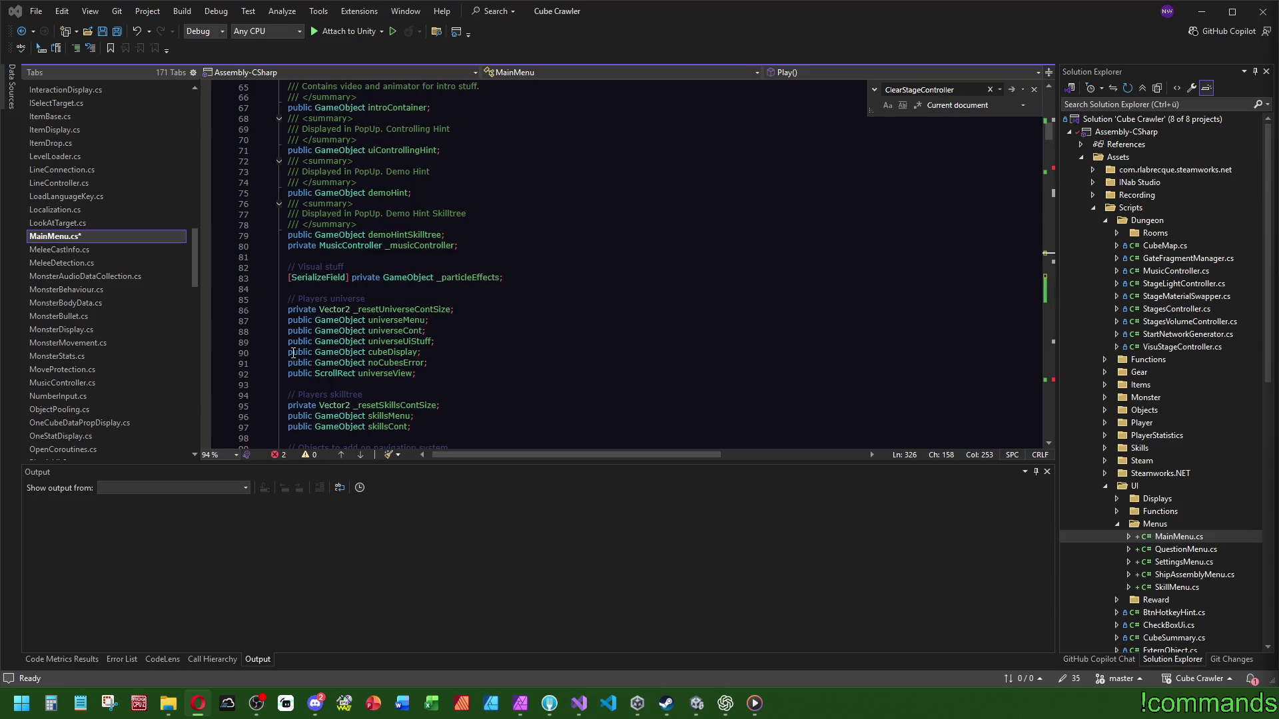
{"action": "scroll", "coordinate": [526, 344], "scroll_direction": "down", "scroll_amount": 2}
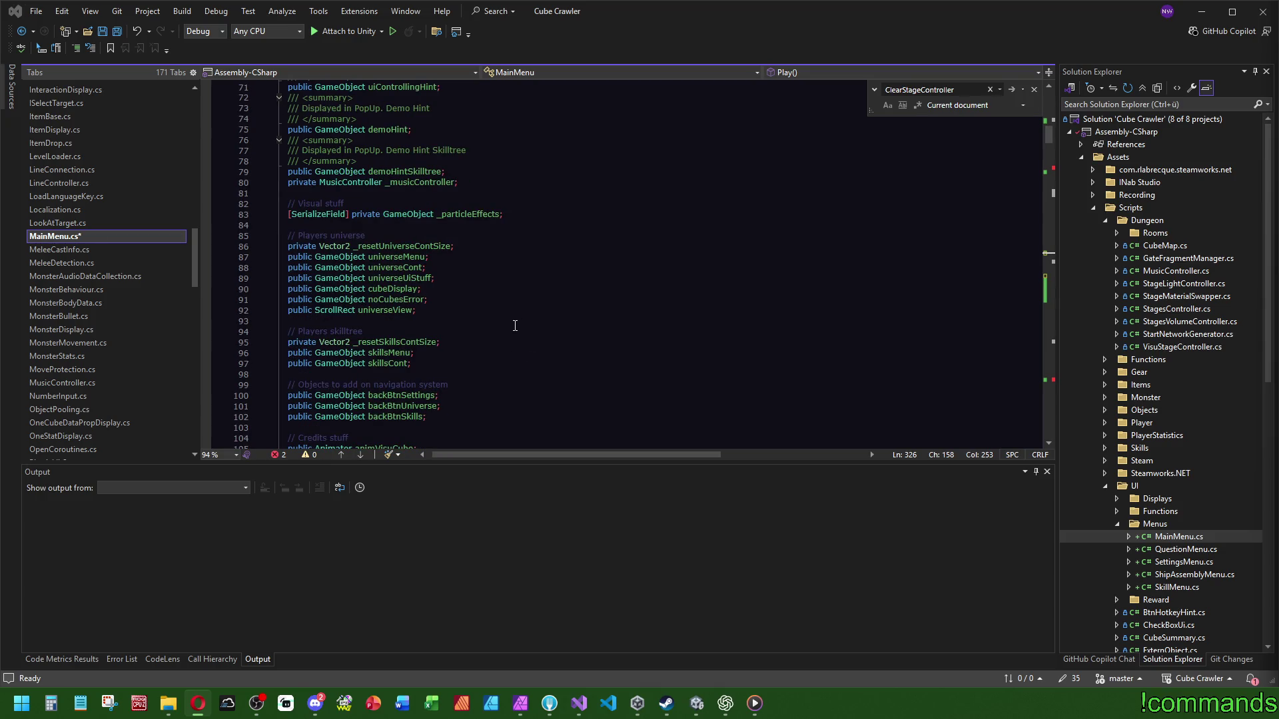
{"action": "scroll", "coordinate": [519, 329], "scroll_direction": "down", "scroll_amount": 3}
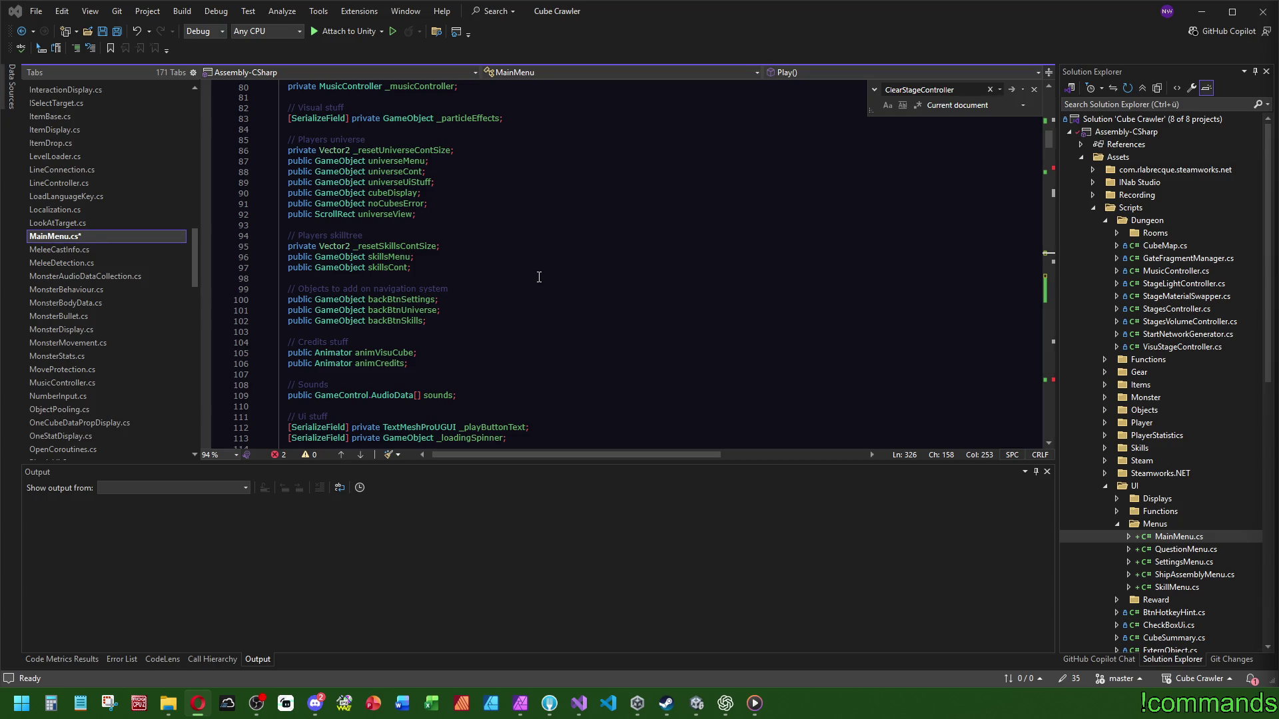
{"action": "scroll", "coordinate": [538, 277], "scroll_direction": "down", "scroll_amount": 3}
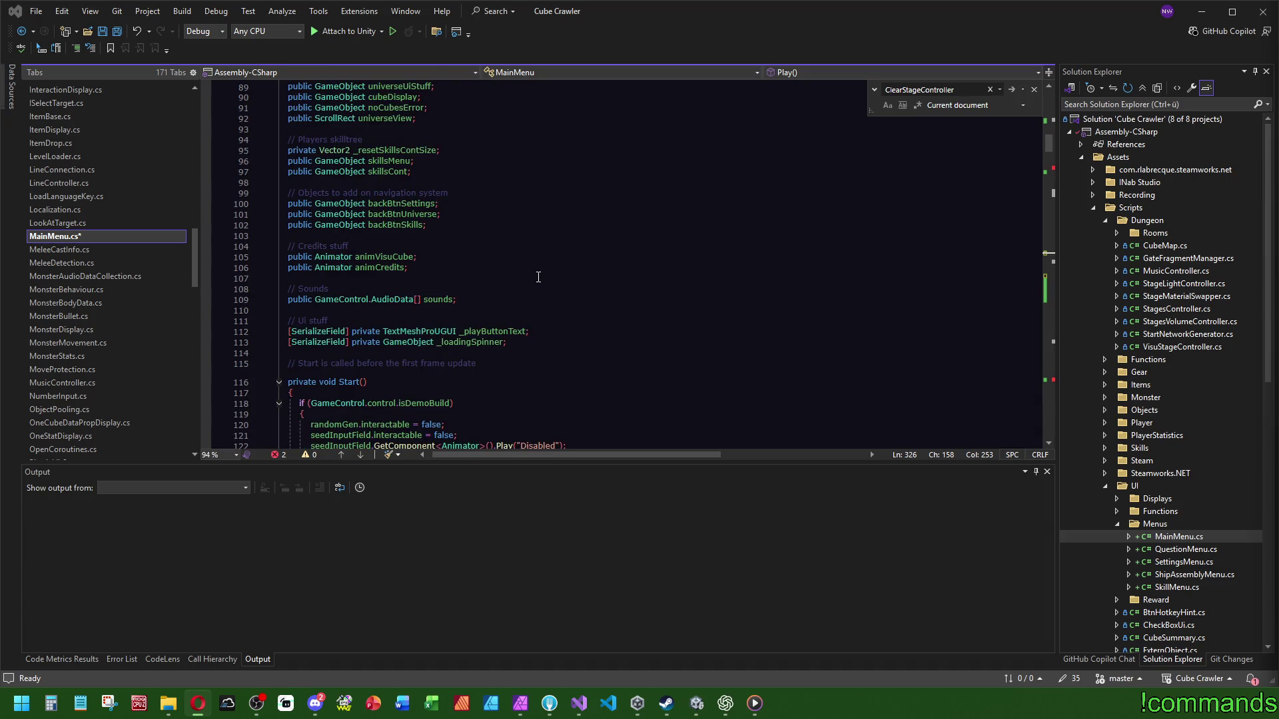
{"action": "scroll", "coordinate": [528, 299], "scroll_direction": "up", "scroll_amount": 6}
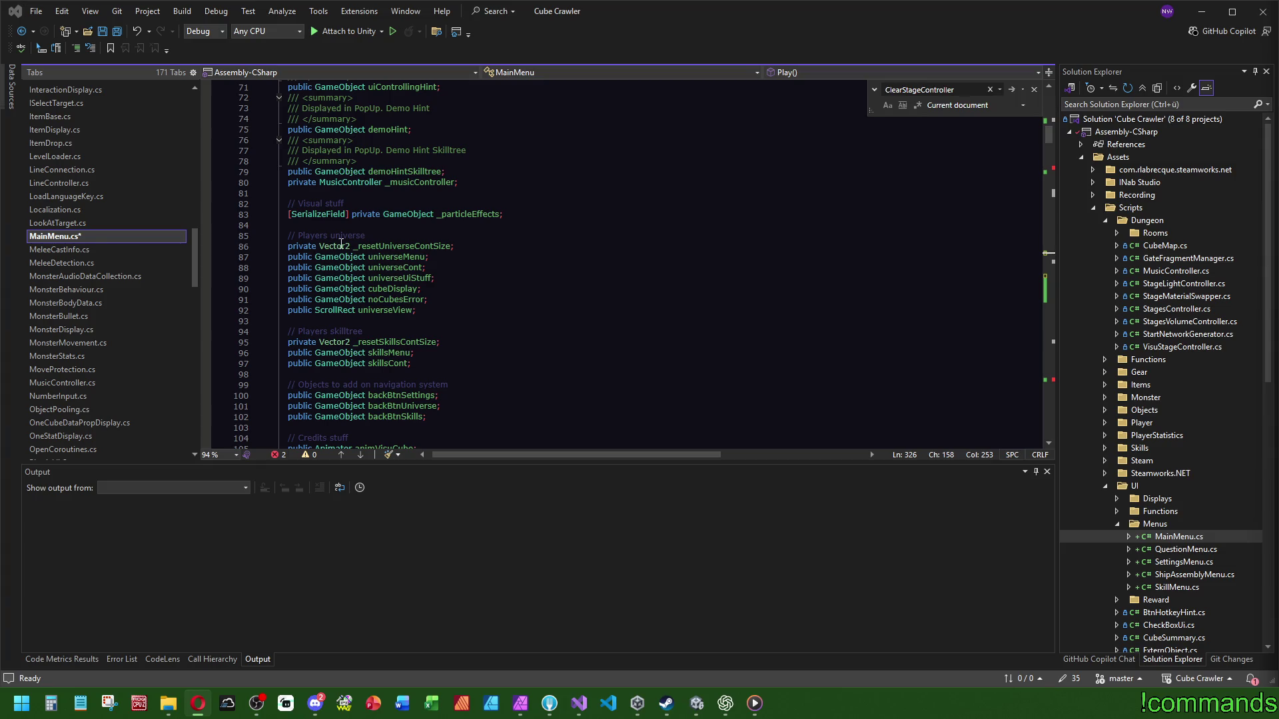
{"action": "scroll", "coordinate": [636, 282], "scroll_direction": "down", "scroll_amount": 2}
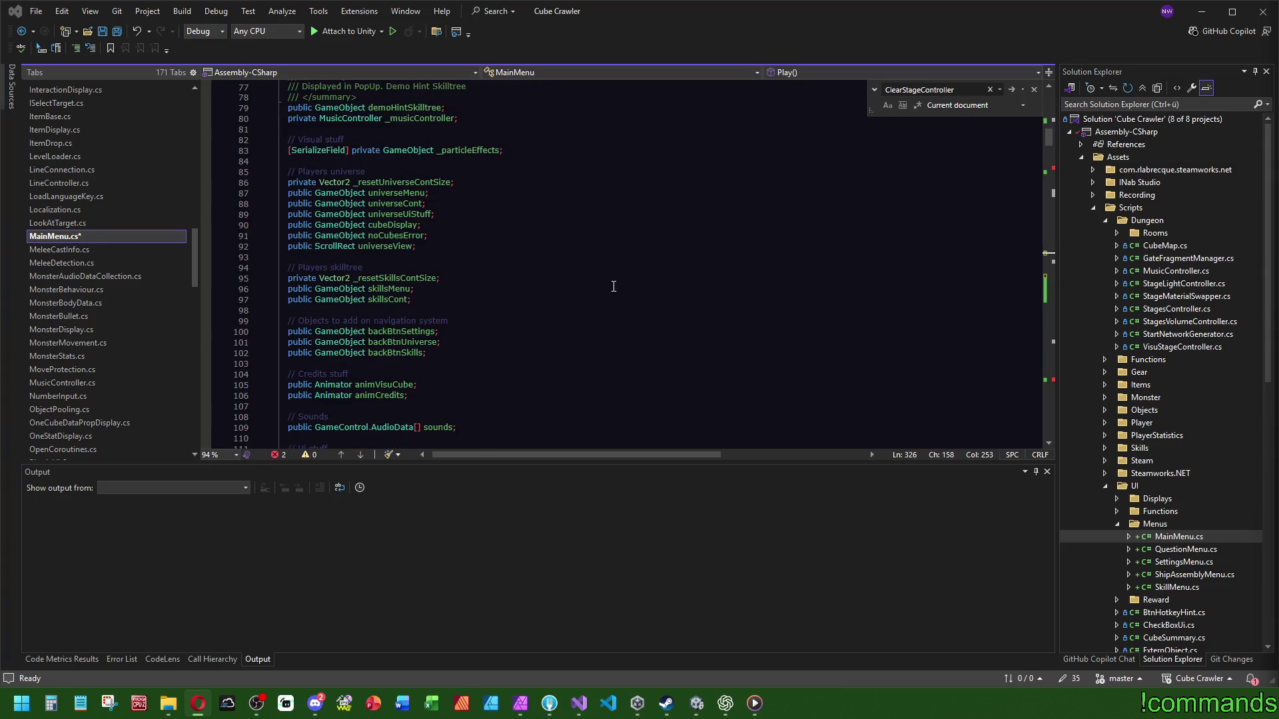
{"action": "left_click_drag", "start_coordinate": [439, 302], "coordinate": [479, 164]}
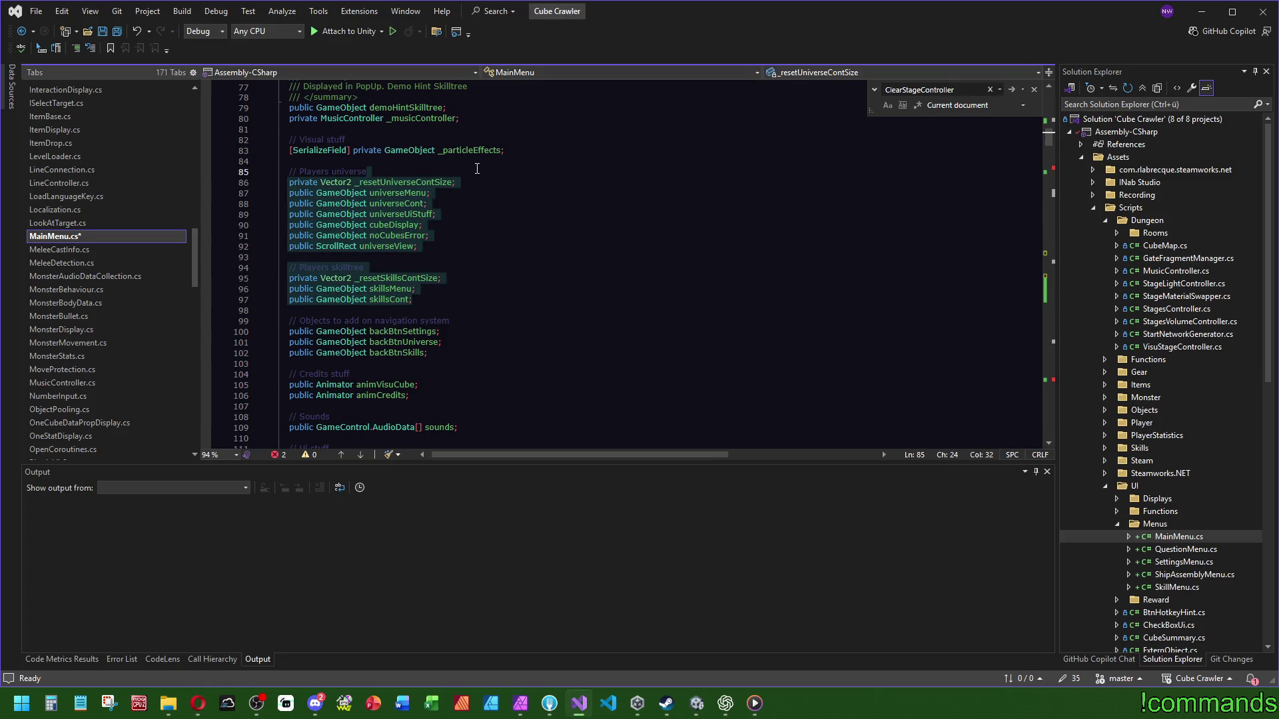
Step: Cut the universe and skilltree fields below _musicController, then show ShipAssemblyMenu.cs from its class top
{"action": "key", "text": "Delete"}
{"action": "key", "text": "Delete"}
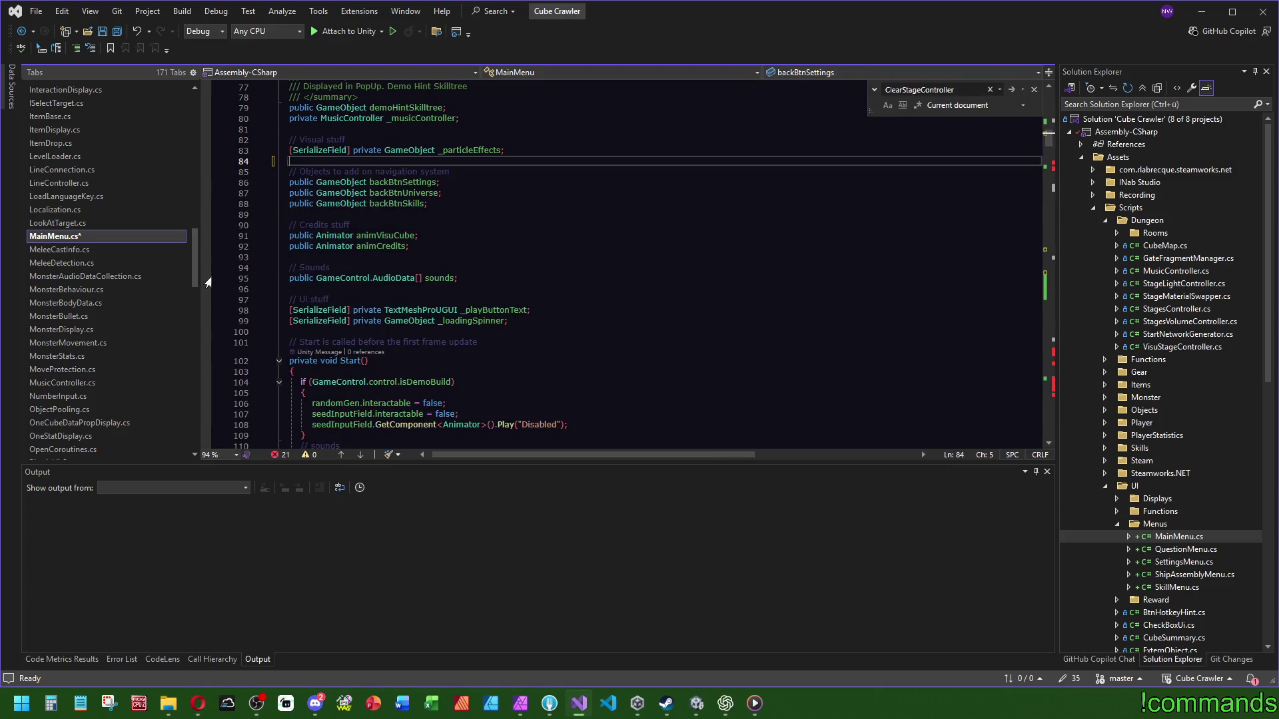
{"action": "scroll", "coordinate": [182, 375], "scroll_direction": "down", "scroll_amount": 15}
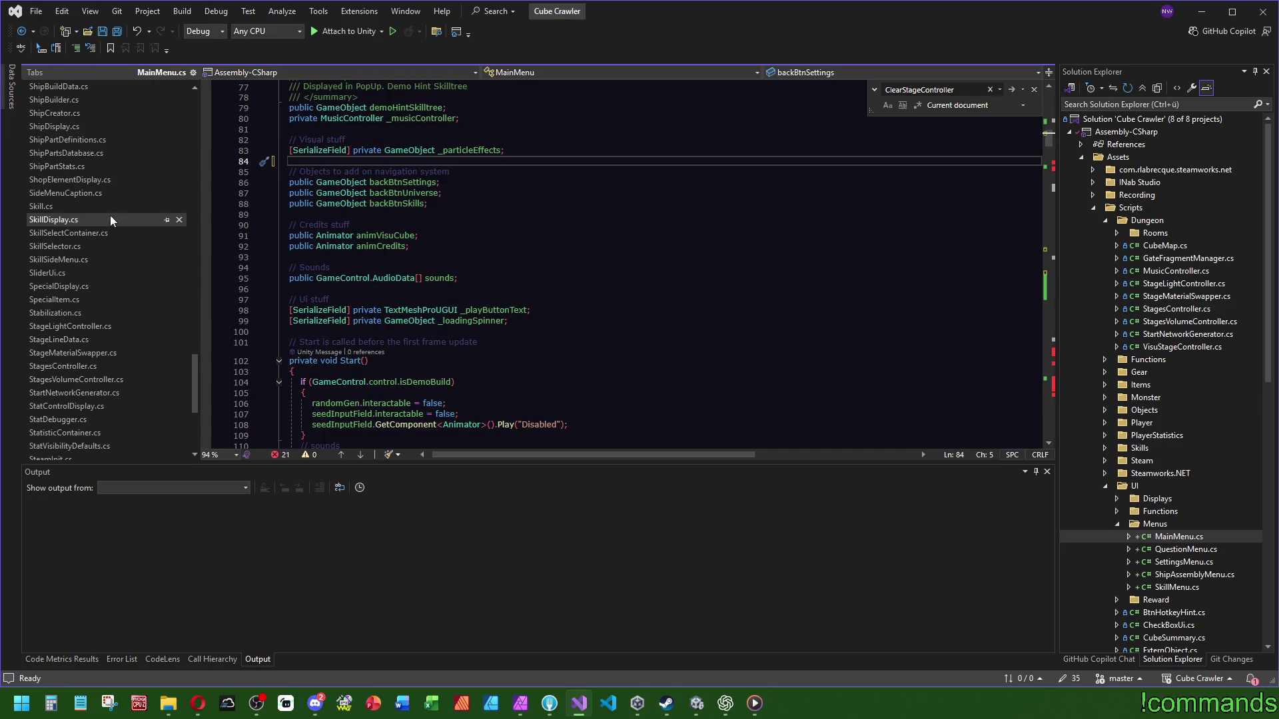
{"action": "scroll", "coordinate": [102, 419], "scroll_direction": "up", "scroll_amount": 3}
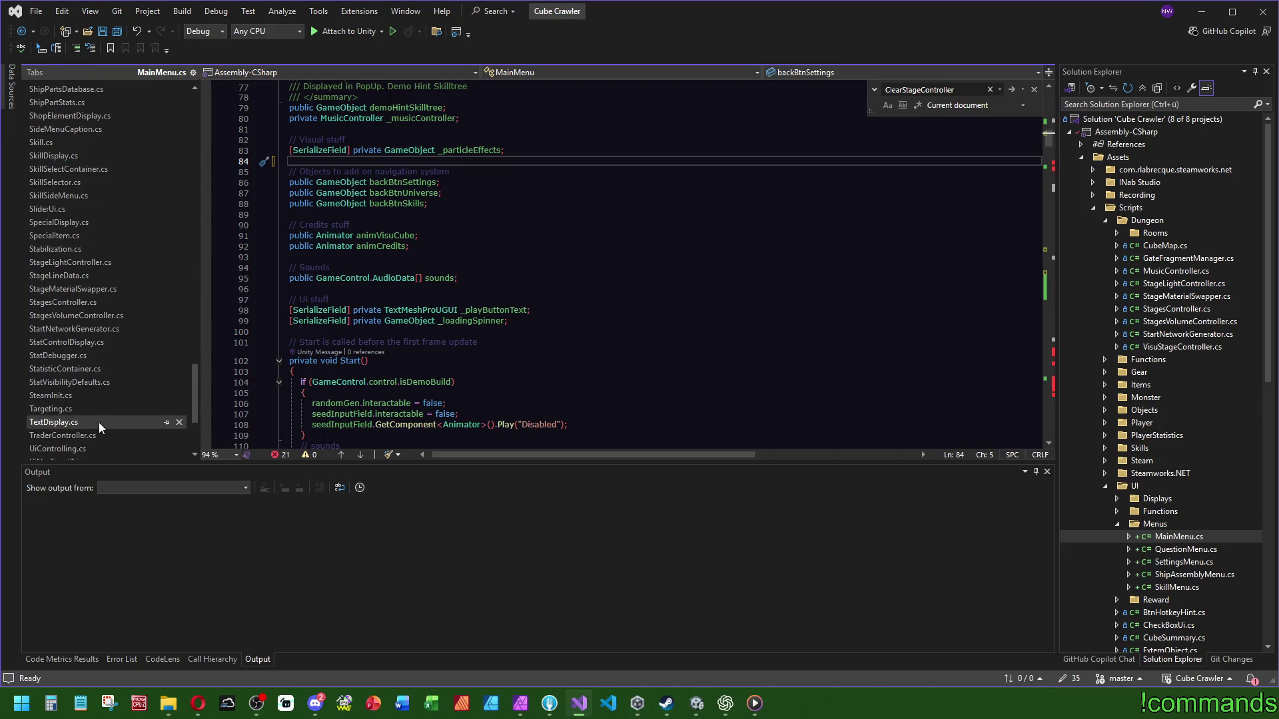
{"action": "scroll", "coordinate": [127, 398], "scroll_direction": "up", "scroll_amount": 4}
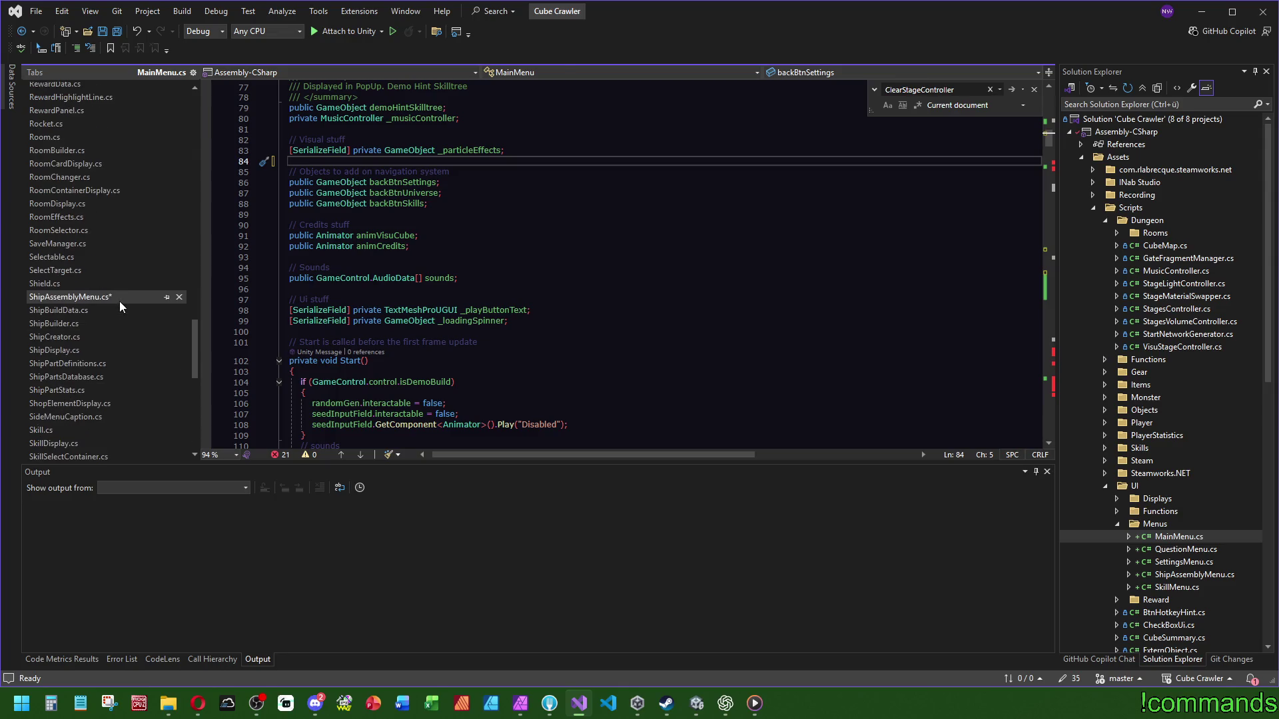
{"action": "left_click", "coordinate": [121, 300]}
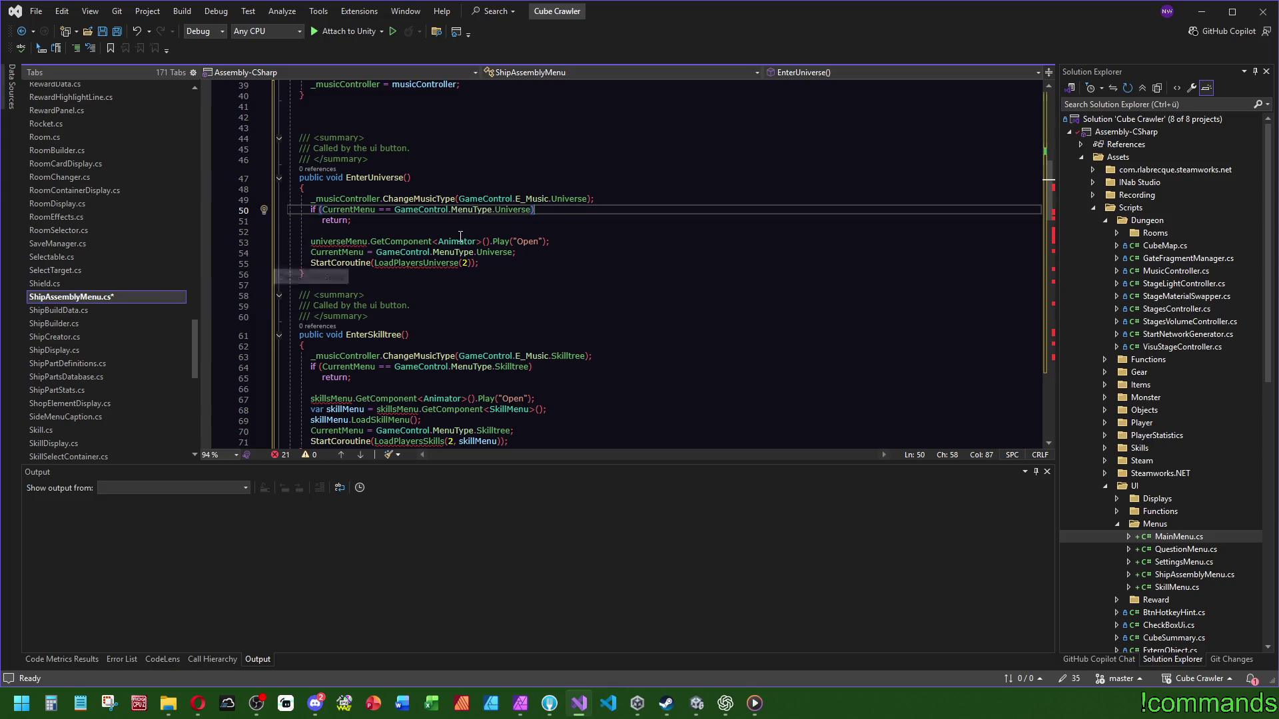
{"action": "scroll", "coordinate": [492, 243], "scroll_direction": "up", "scroll_amount": 12}
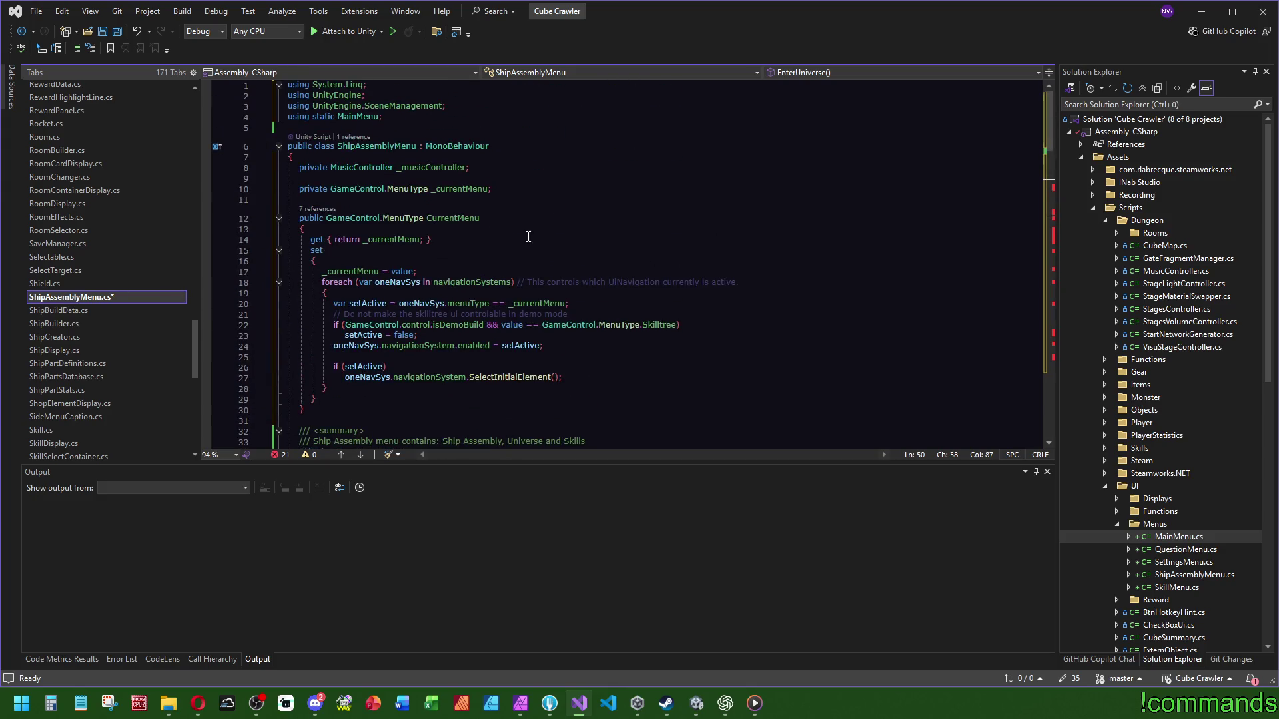
Step: Paste the Players universe and skilltree fields below navigationSystems in ShipAssemblyMenu.cs and review them
{"action": "scroll", "coordinate": [448, 258], "scroll_direction": "down", "scroll_amount": 5}
{"action": "key", "text": "ctrl+z"}
{"action": "key", "text": "ctrl+z"}
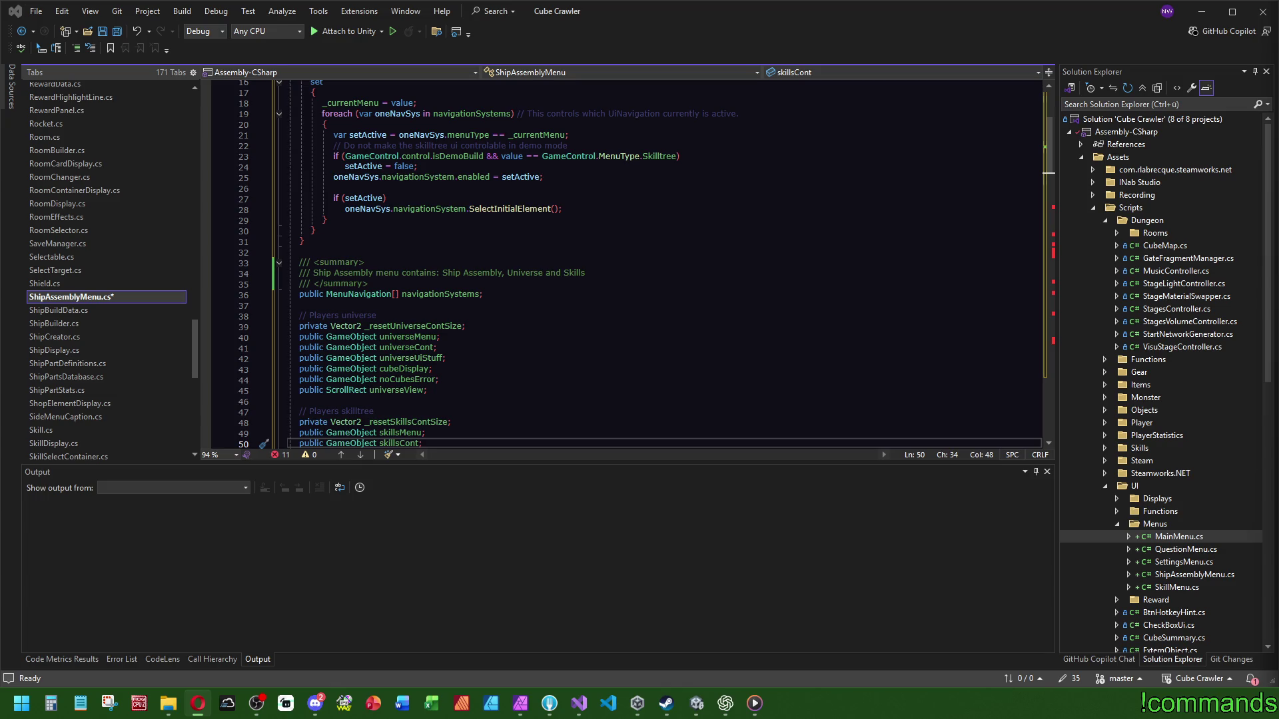
{"action": "left_click", "coordinate": [582, 325]}
{"action": "scroll", "coordinate": [583, 328], "scroll_direction": "down", "scroll_amount": 10}
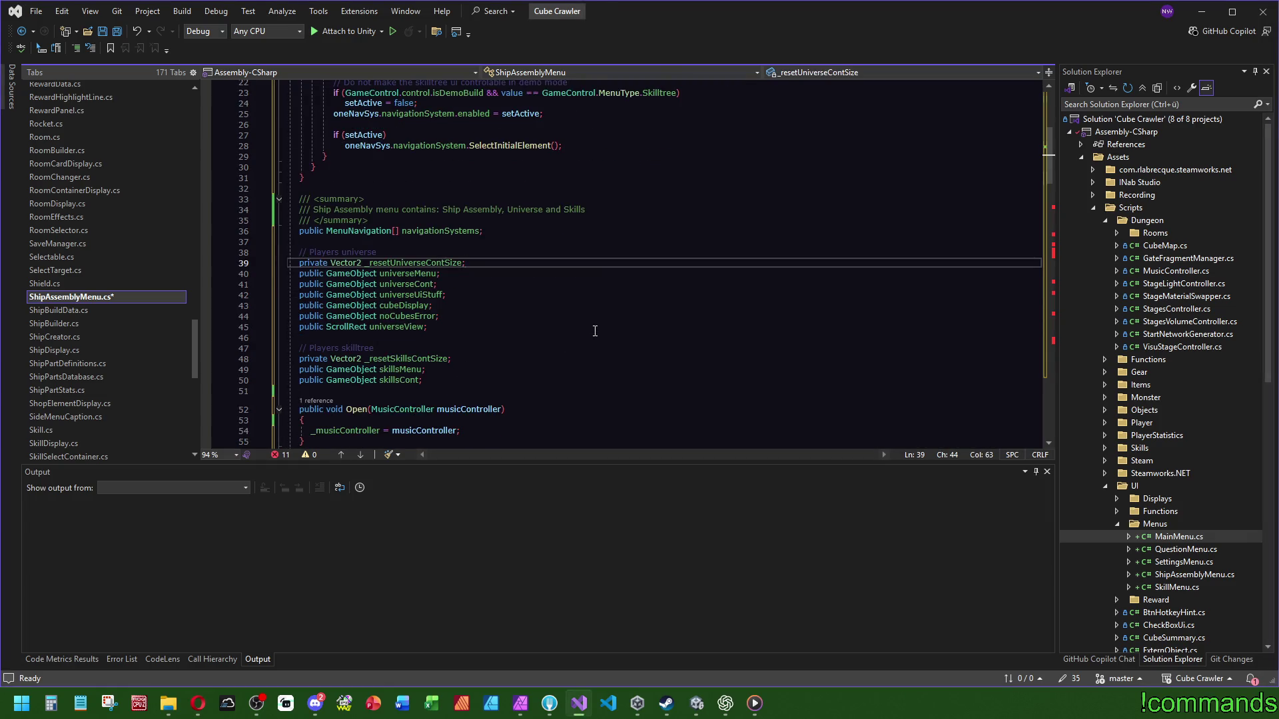
{"action": "left_click", "coordinate": [565, 251]}
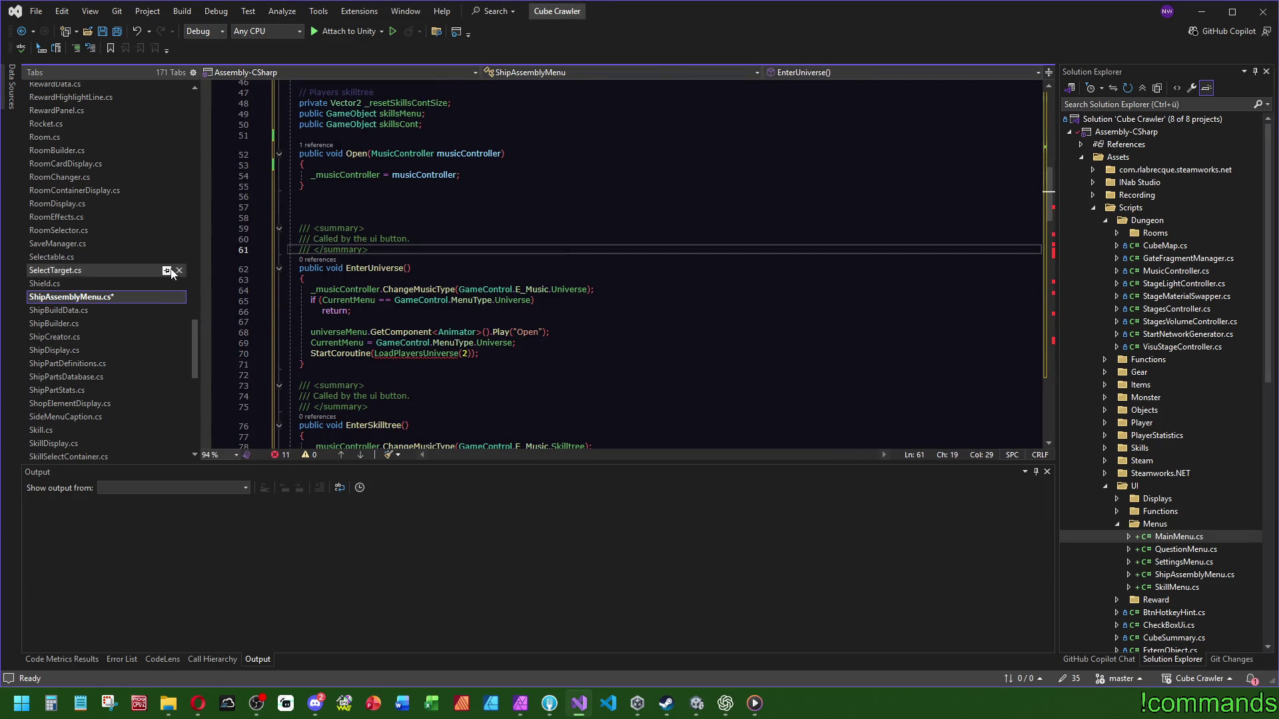
{"action": "scroll", "coordinate": [180, 354], "scroll_direction": "up", "scroll_amount": 10}
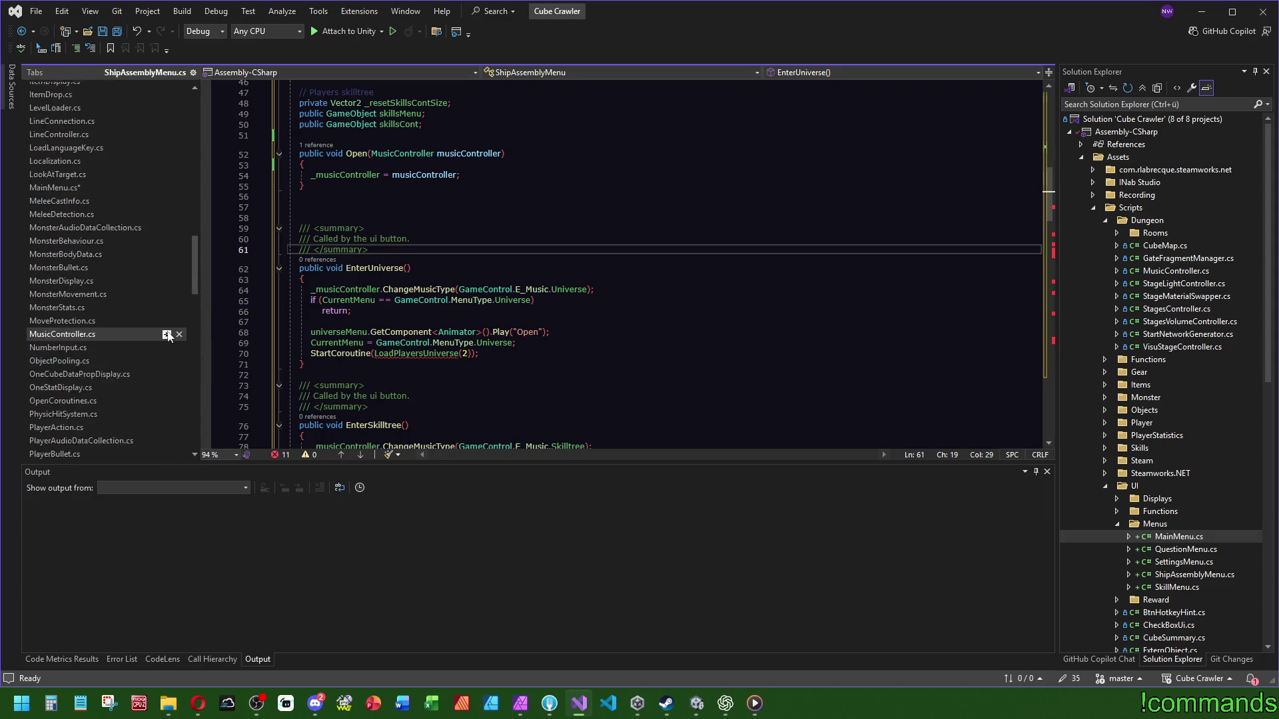
{"action": "left_click", "coordinate": [58, 288]}
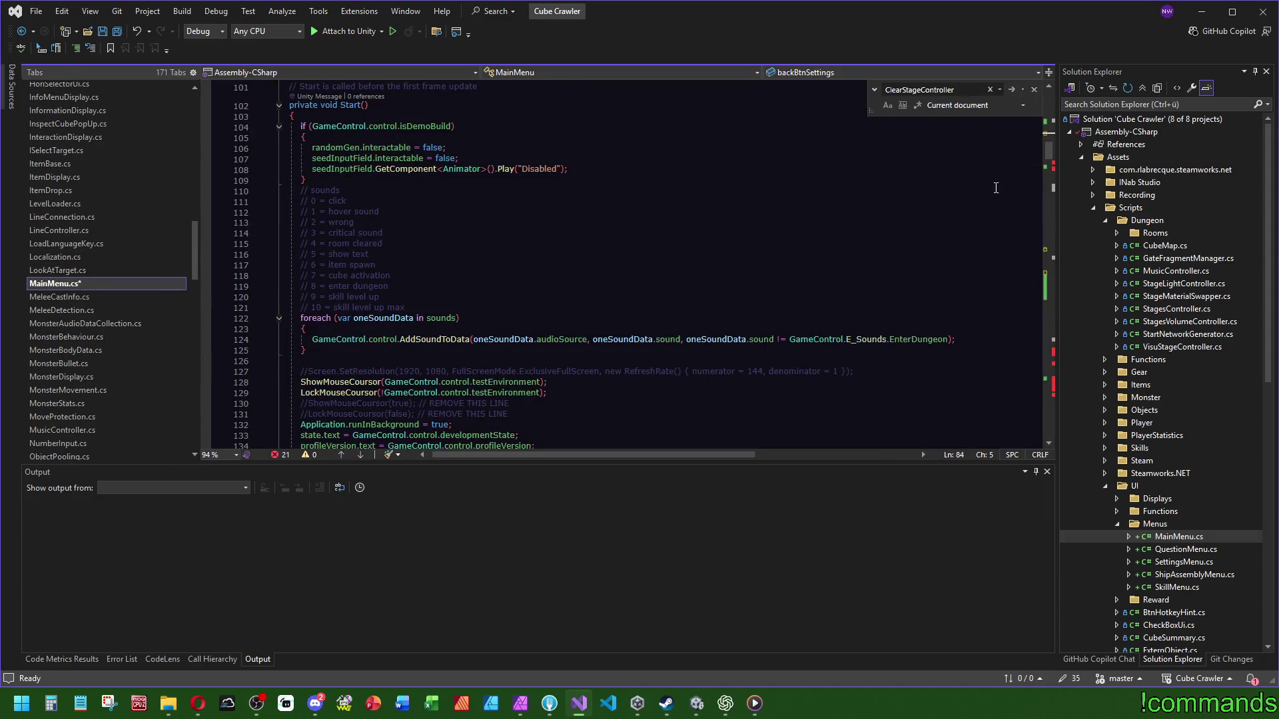
Step: Select and delete LoadPlayersSkills through SkilltreeDemoPopUpApplied, then undo to restore them
{"action": "left_click_drag", "start_coordinate": [1052, 149], "coordinate": [1053, 354]}
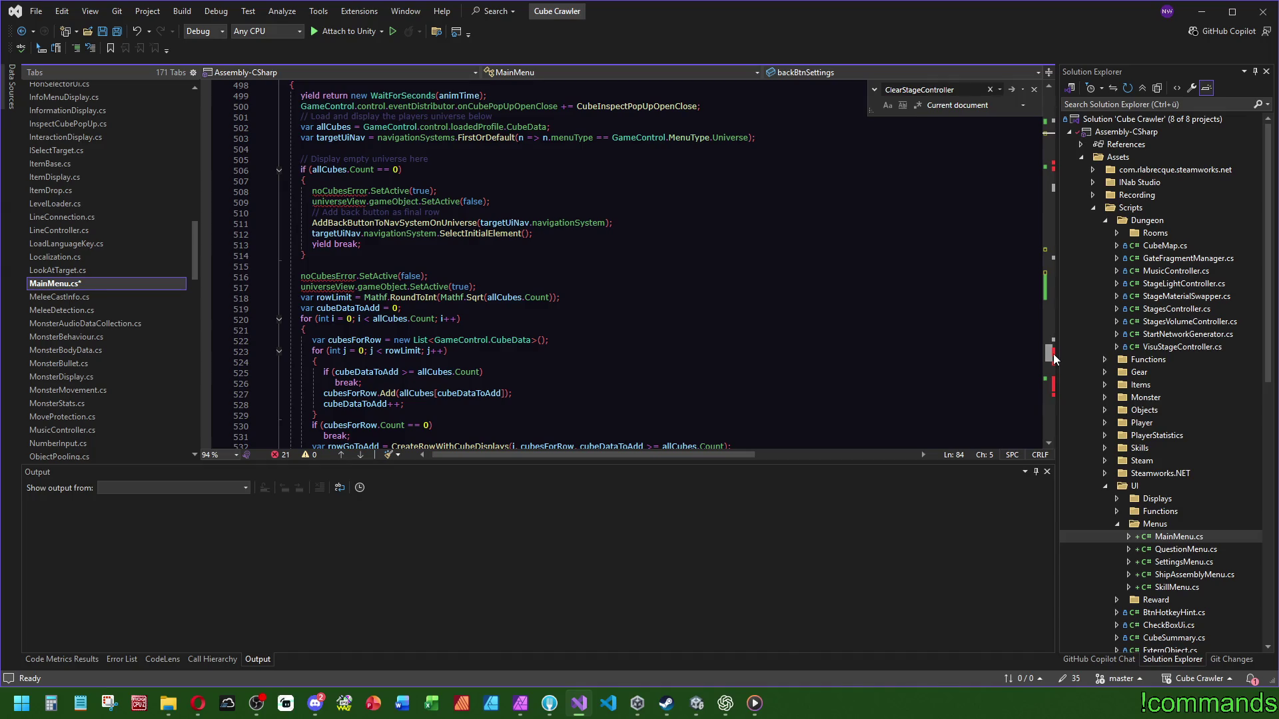
{"action": "left_click_drag", "start_coordinate": [1053, 354], "coordinate": [1061, 374]}
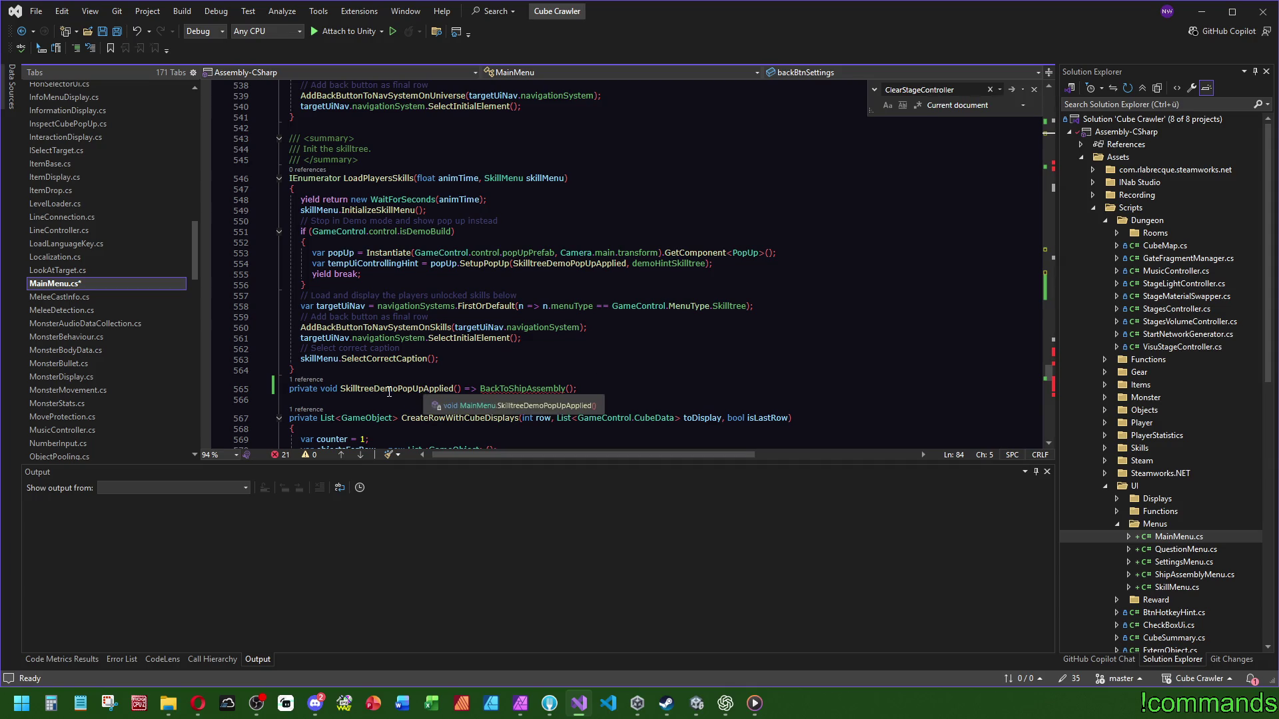
{"action": "left_click", "coordinate": [460, 389]}
{"action": "key", "text": "ctrl+f"}
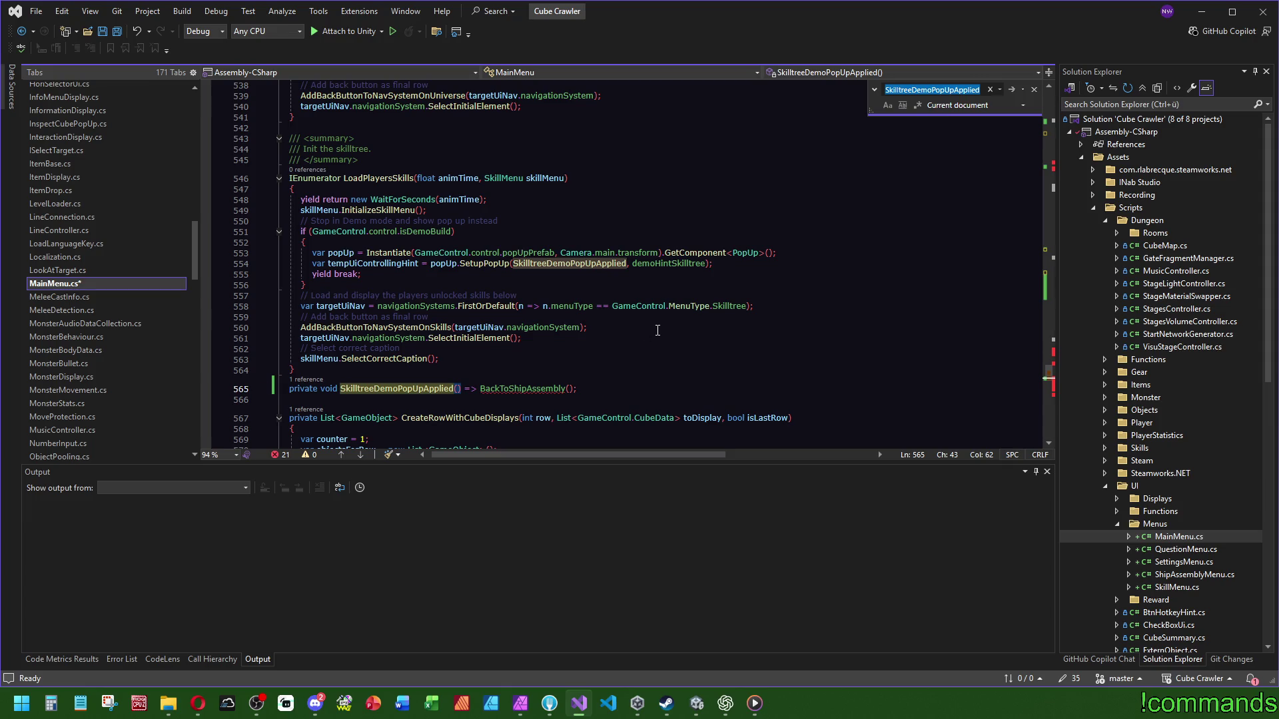
{"action": "mouse_move", "coordinate": [584, 383]}
{"action": "left_mouse_down"}
{"action": "mouse_move", "coordinate": [293, 386]}
{"action": "mouse_move", "coordinate": [289, 138]}
{"action": "left_mouse_up"}
{"action": "key", "text": "Tab"}
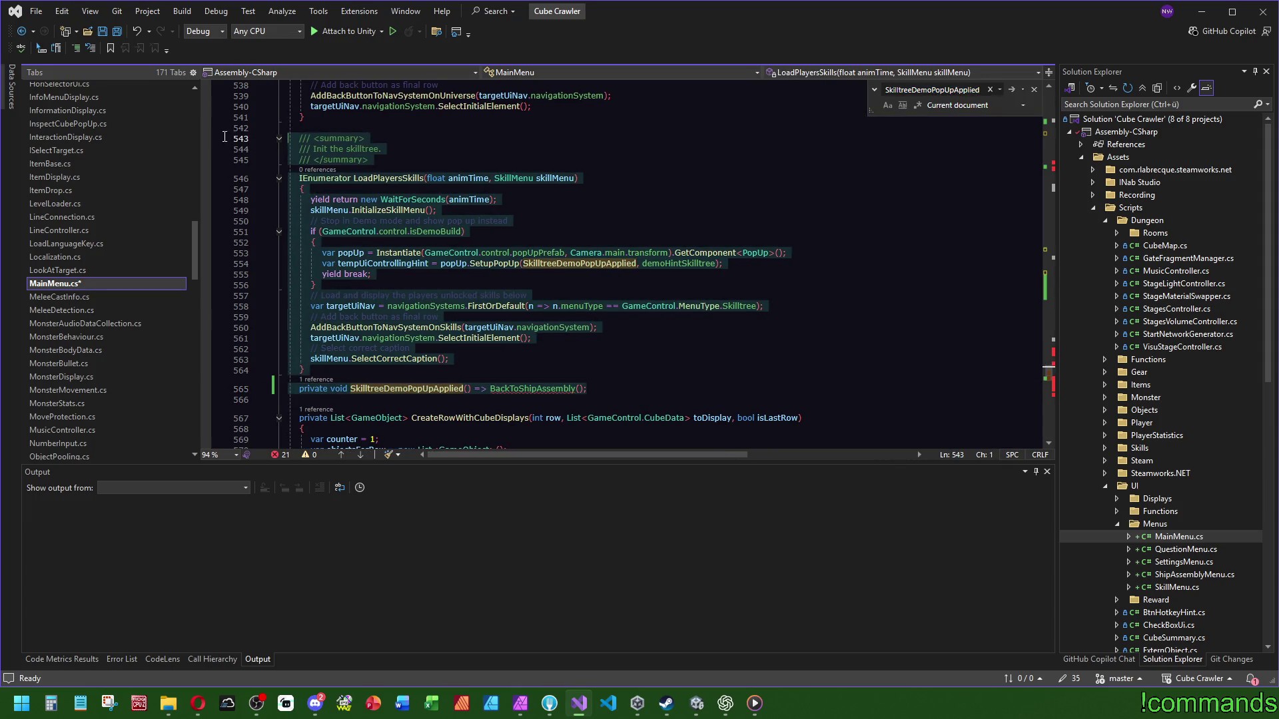
{"action": "key", "text": "Delete"}
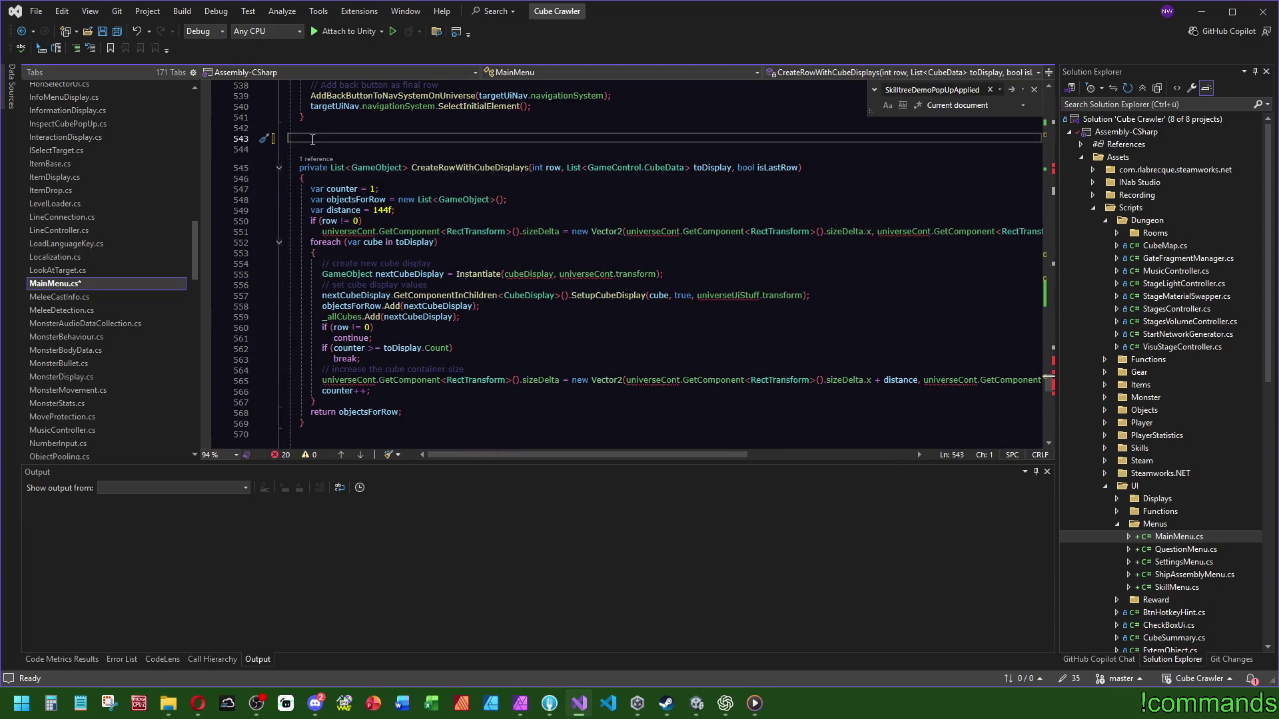
{"action": "key", "text": "ctrl+z"}
Step: Find OnControlsChanged in MainMenu.cs and put the caret at the end of LoadAsynchronously
{"action": "scroll", "coordinate": [496, 227], "scroll_direction": "down", "scroll_amount": 9}
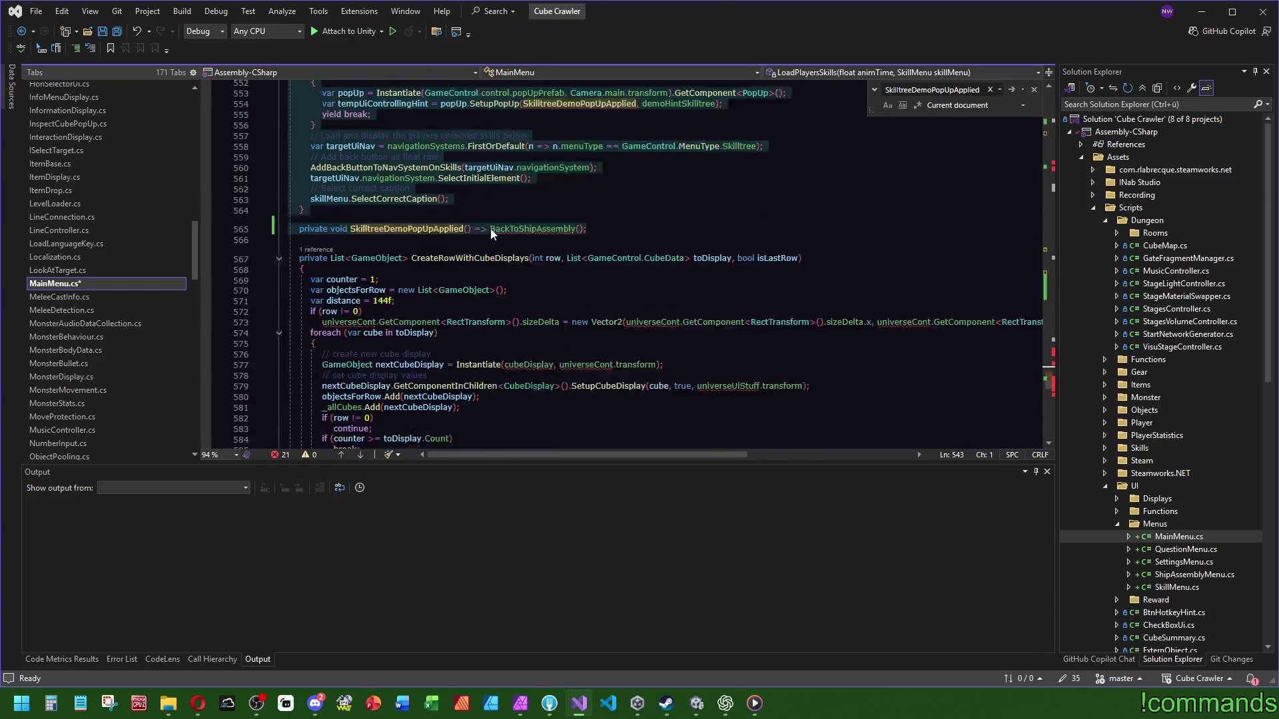
{"action": "scroll", "coordinate": [497, 227], "scroll_direction": "down", "scroll_amount": 2}
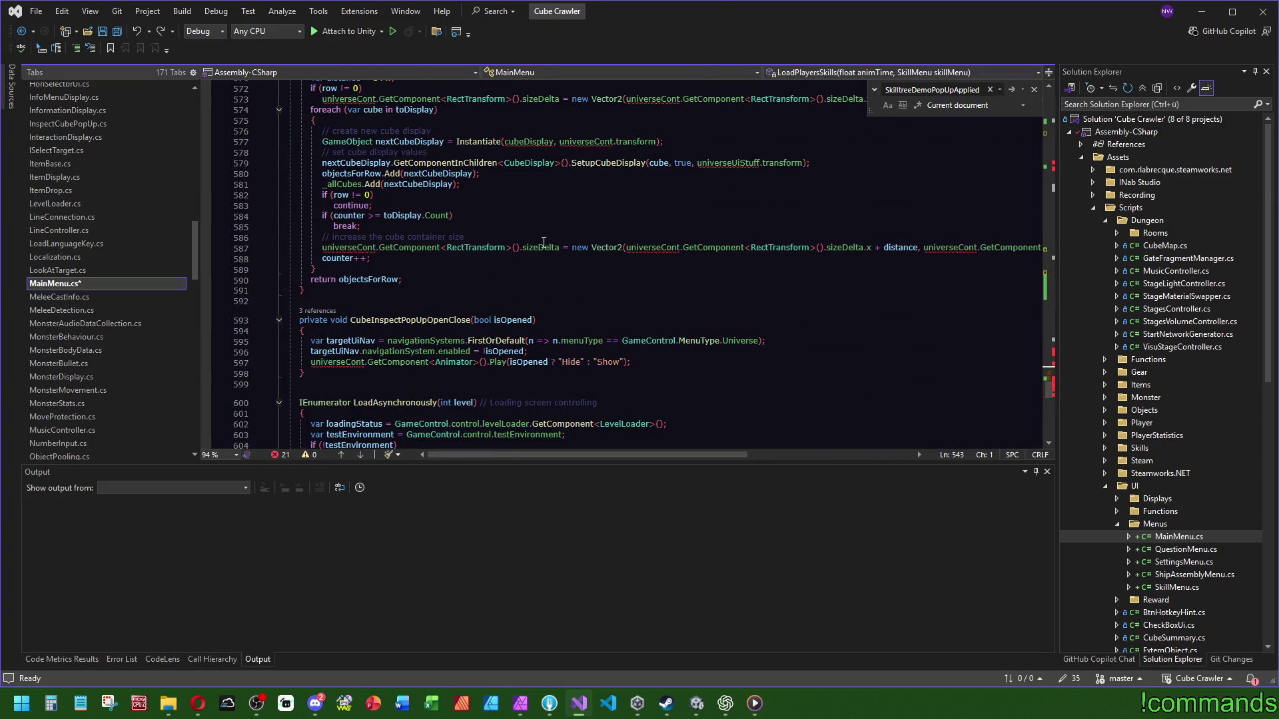
{"action": "scroll", "coordinate": [543, 242], "scroll_direction": "down", "scroll_amount": 5}
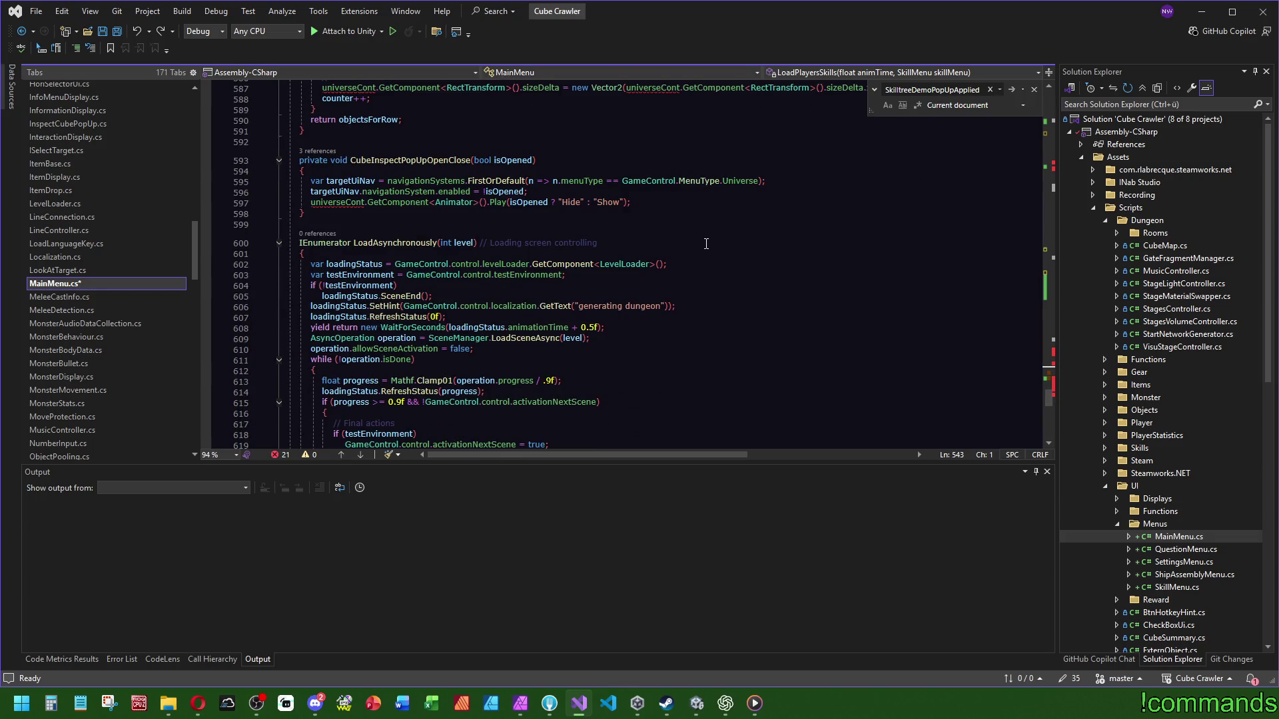
{"action": "scroll", "coordinate": [706, 244], "scroll_direction": "down", "scroll_amount": 6}
{"action": "scroll", "coordinate": [713, 249], "scroll_direction": "down", "scroll_amount": 1}
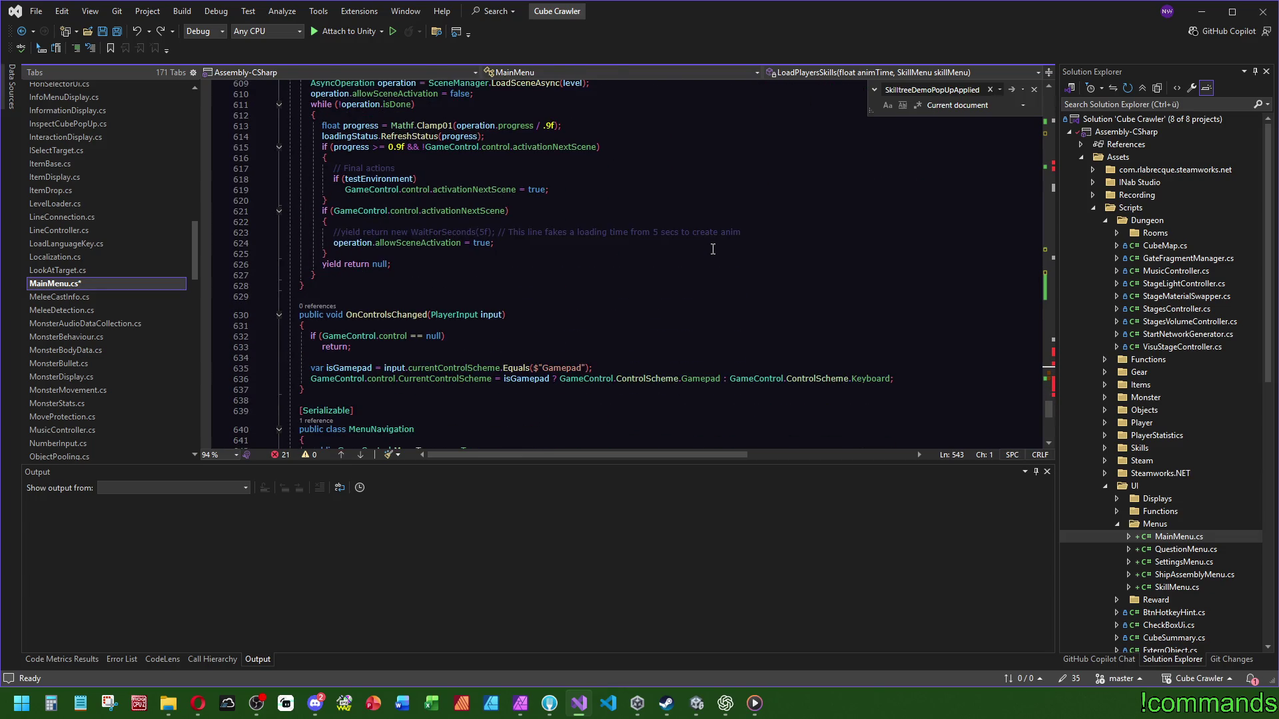
{"action": "scroll", "coordinate": [713, 249], "scroll_direction": "down", "scroll_amount": 1}
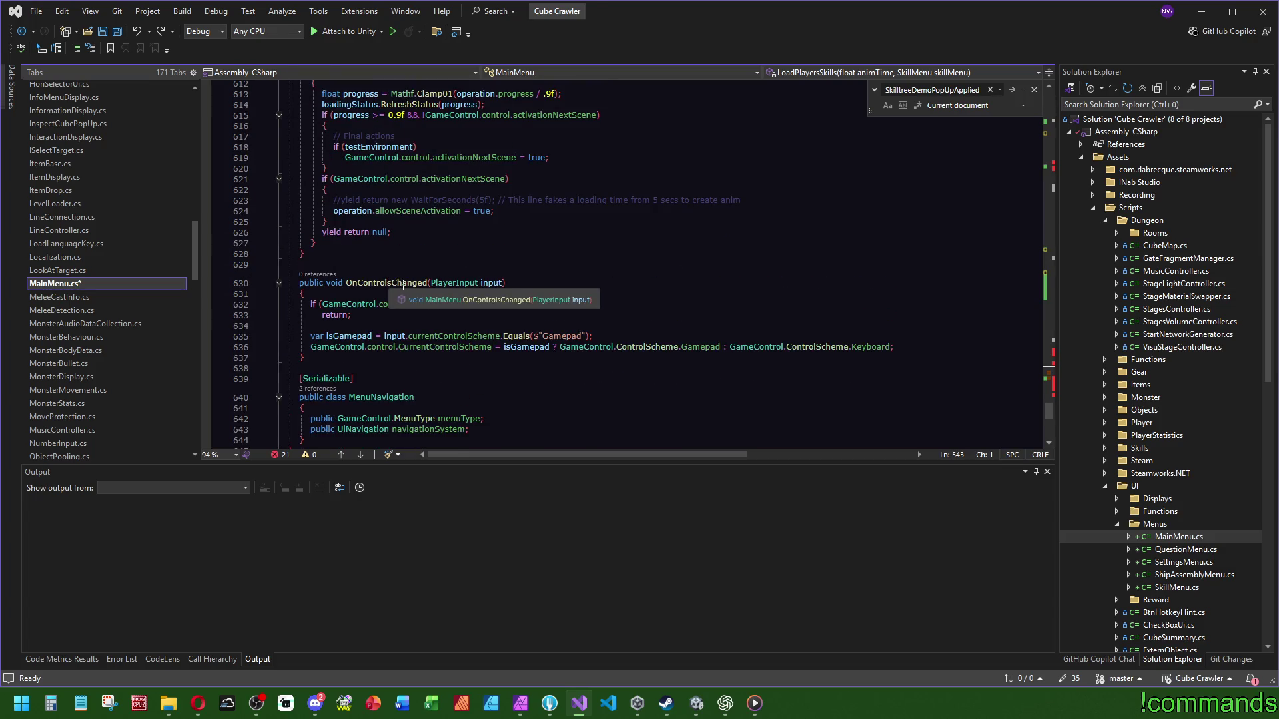
{"action": "double_click", "coordinate": [386, 283]}
{"action": "key", "text": "ctrl+f"}
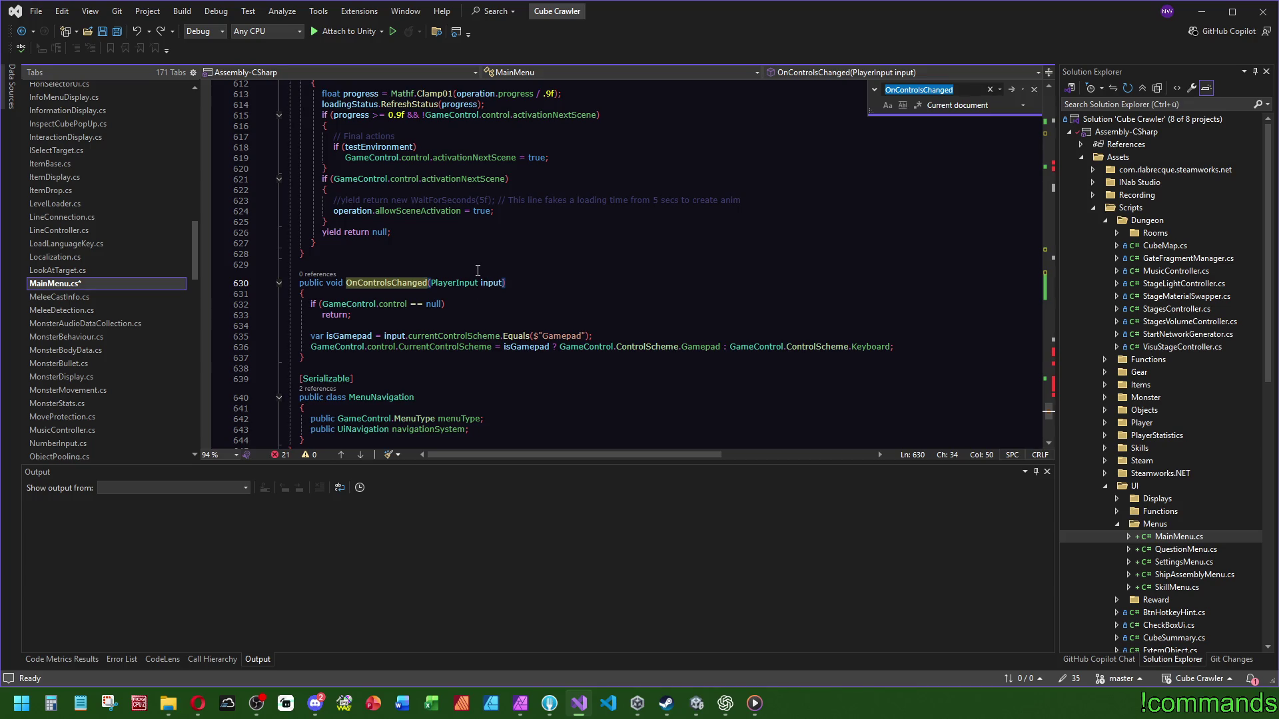
{"action": "key", "text": "Up"}
{"action": "key", "text": "Up"}
{"action": "key", "text": "Up"}
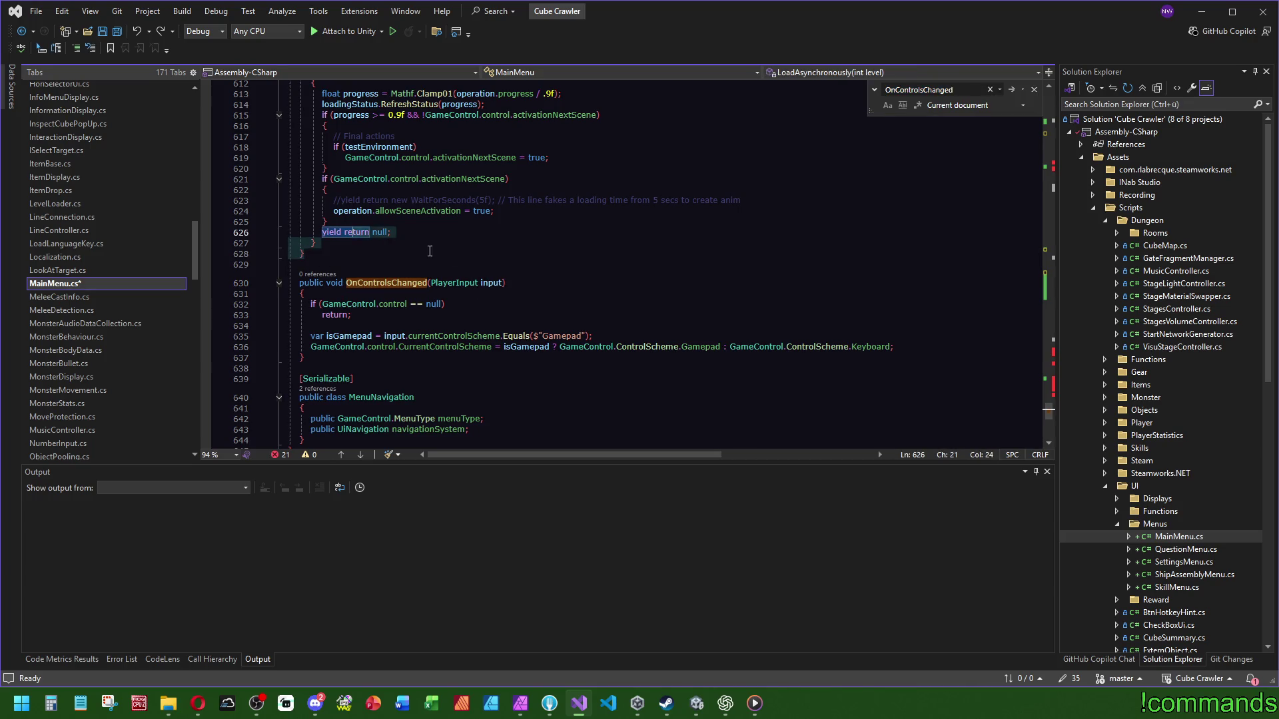
Step: Select LoadPlayersUniverse through LoadAsynchronously, remove the block, and save MainMenu.cs
{"action": "scroll", "coordinate": [537, 295], "scroll_direction": "down", "scroll_amount": 4}
{"action": "scroll", "coordinate": [537, 295], "scroll_direction": "up", "scroll_amount": 7}
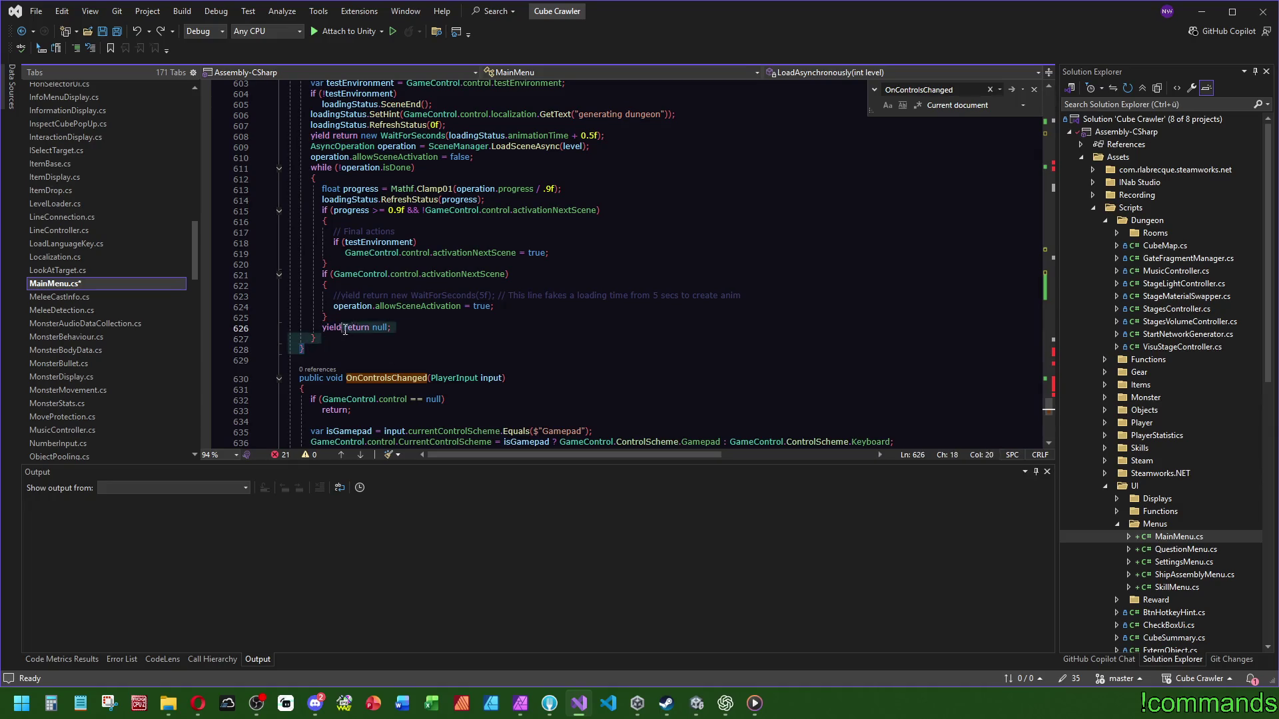
{"action": "scroll", "coordinate": [424, 321], "scroll_direction": "up", "scroll_amount": 6}
{"action": "left_click", "coordinate": [424, 318]}
{"action": "scroll", "coordinate": [425, 321], "scroll_direction": "up", "scroll_amount": 14}
{"action": "left_click", "coordinate": [427, 374]}
{"action": "scroll", "coordinate": [429, 374], "scroll_direction": "up", "scroll_amount": 5}
{"action": "scroll", "coordinate": [428, 375], "scroll_direction": "up", "scroll_amount": 16}
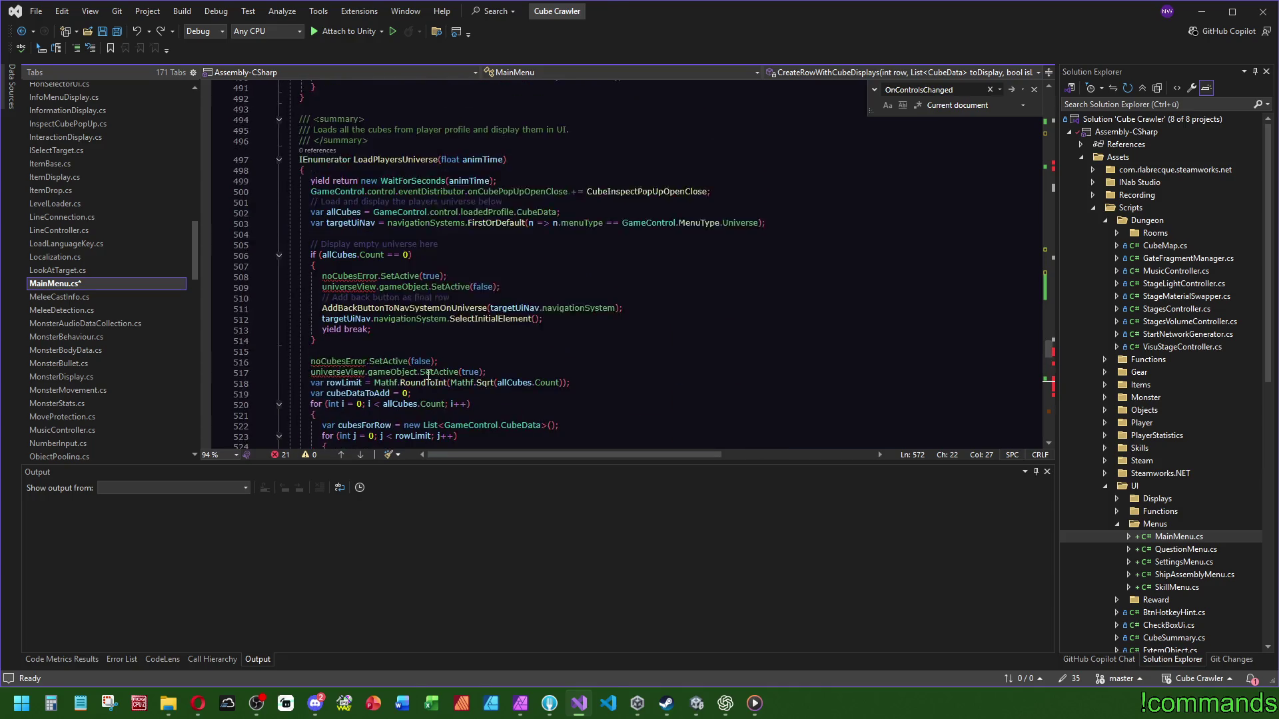
{"action": "mouse_move", "coordinate": [426, 445]}
{"action": "left_mouse_down"}
{"action": "mouse_move", "coordinate": [462, 396]}
{"action": "mouse_move", "coordinate": [347, 331]}
{"action": "mouse_move", "coordinate": [308, 290]}
{"action": "left_mouse_up"}
{"action": "scroll", "coordinate": [463, 413], "scroll_direction": "up", "scroll_amount": 4}
{"action": "key", "text": "Delete"}
{"action": "left_click", "coordinate": [510, 176]}
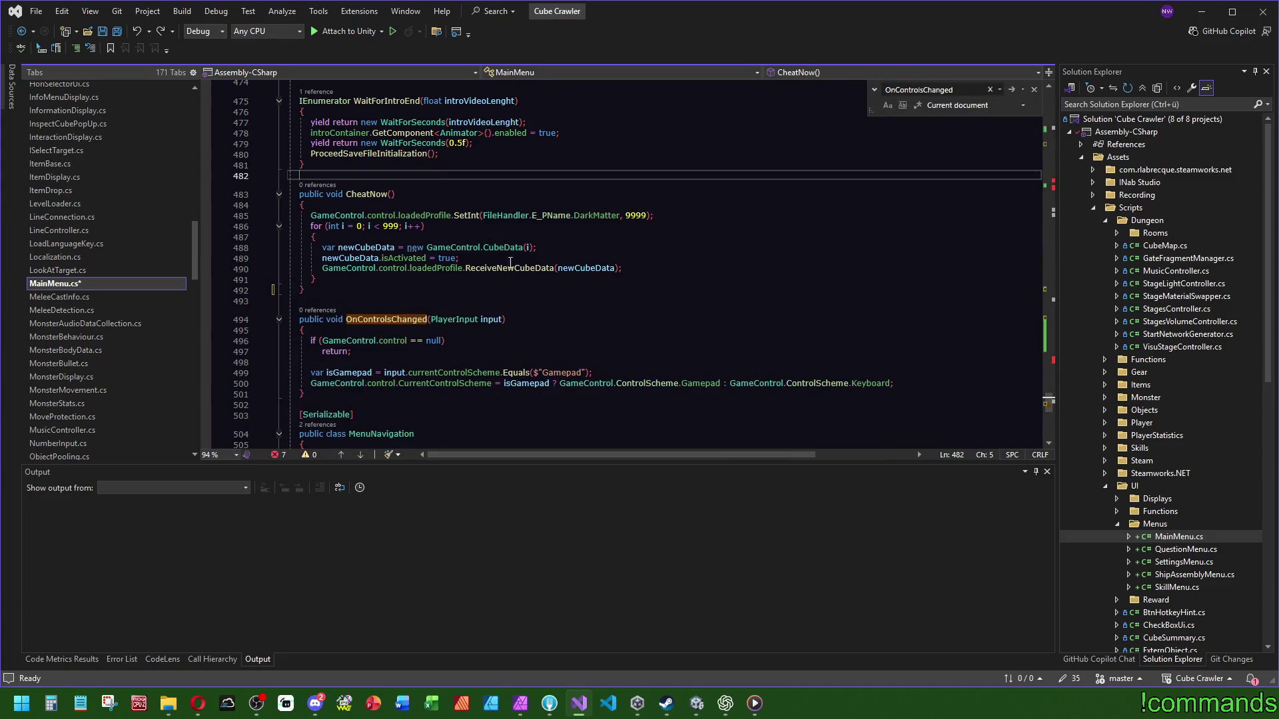
{"action": "scroll", "coordinate": [513, 274], "scroll_direction": "up", "scroll_amount": 2}
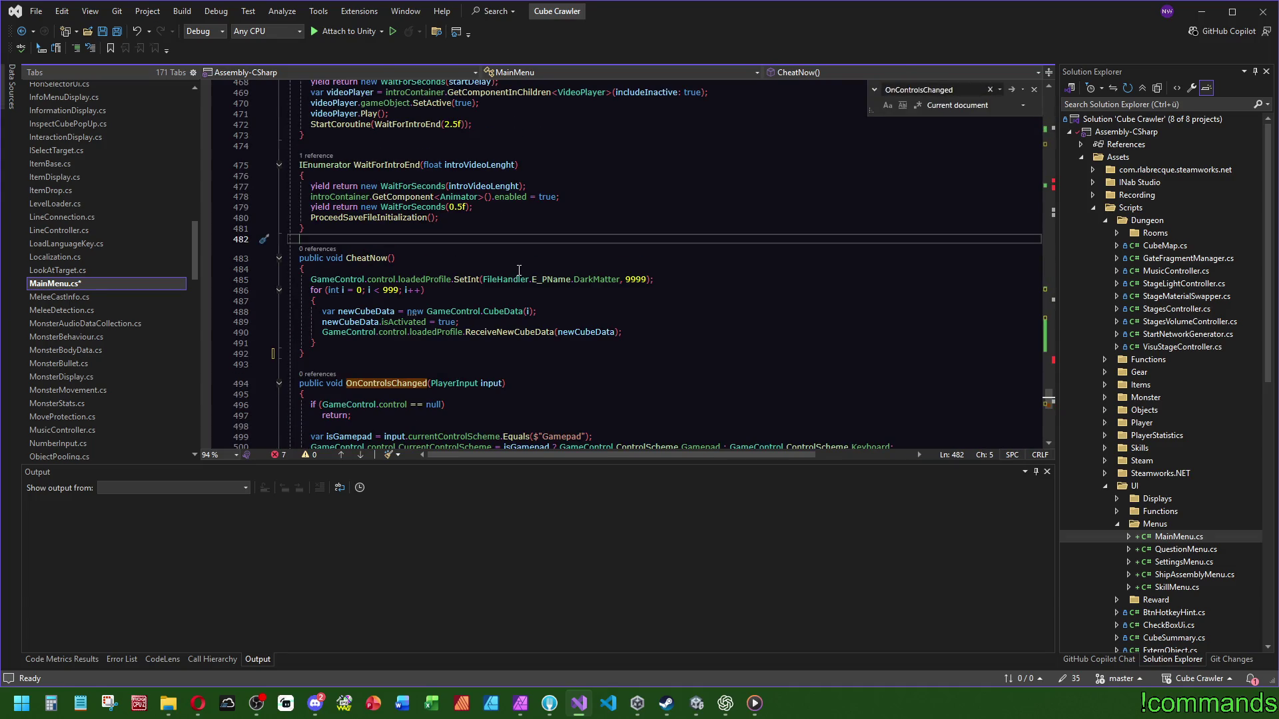
{"action": "left_click", "coordinate": [115, 31]}
{"action": "scroll", "coordinate": [169, 309], "scroll_direction": "down", "scroll_amount": 10}
Step: Paste the moved loading methods after BackToShipAssembly at the end of ShipAssemblyMenu.cs
{"action": "scroll", "coordinate": [125, 333], "scroll_direction": "down", "scroll_amount": 4}
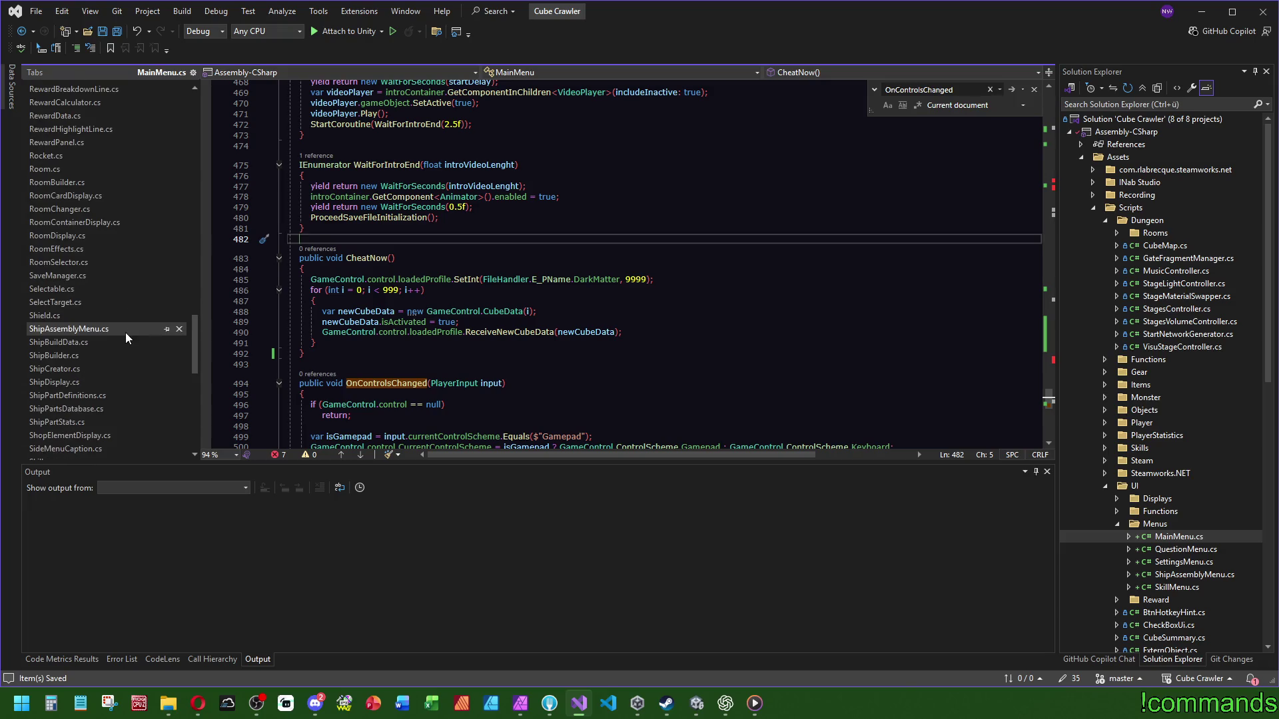
{"action": "left_click", "coordinate": [116, 327]}
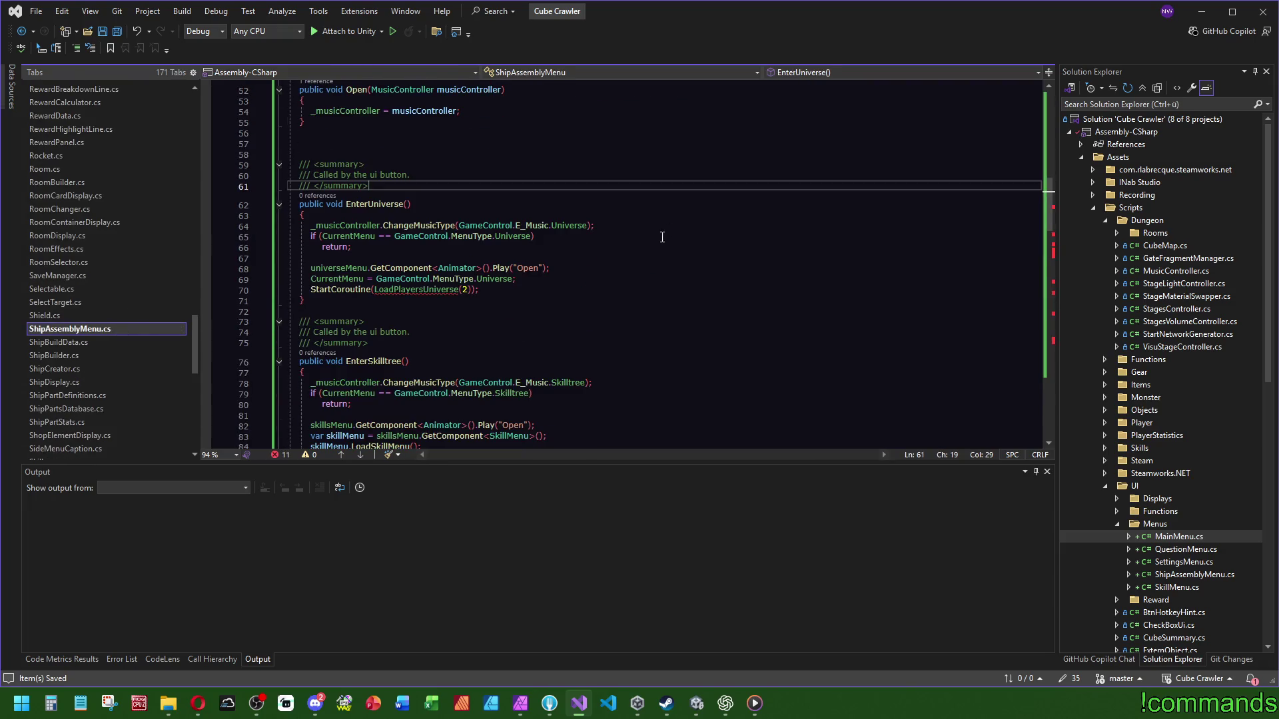
{"action": "scroll", "coordinate": [662, 233], "scroll_direction": "down", "scroll_amount": 20}
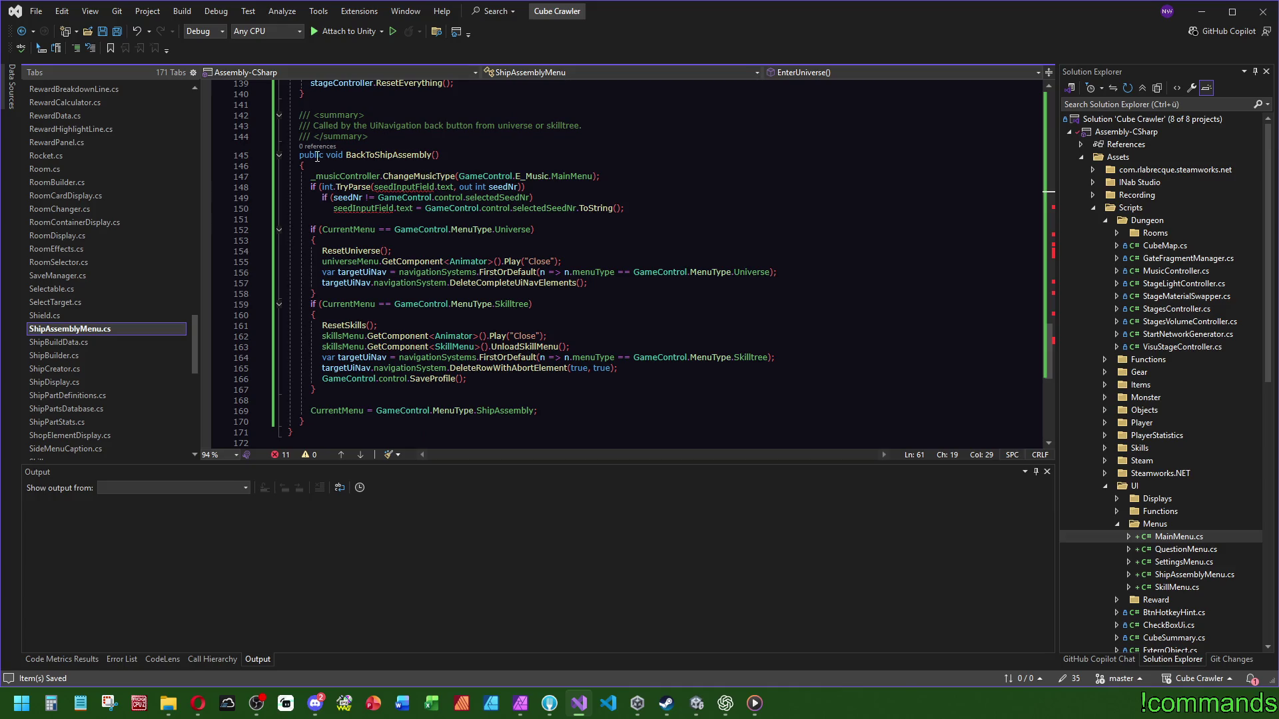
{"action": "left_click", "coordinate": [307, 434]}
{"action": "key", "text": "Return"}
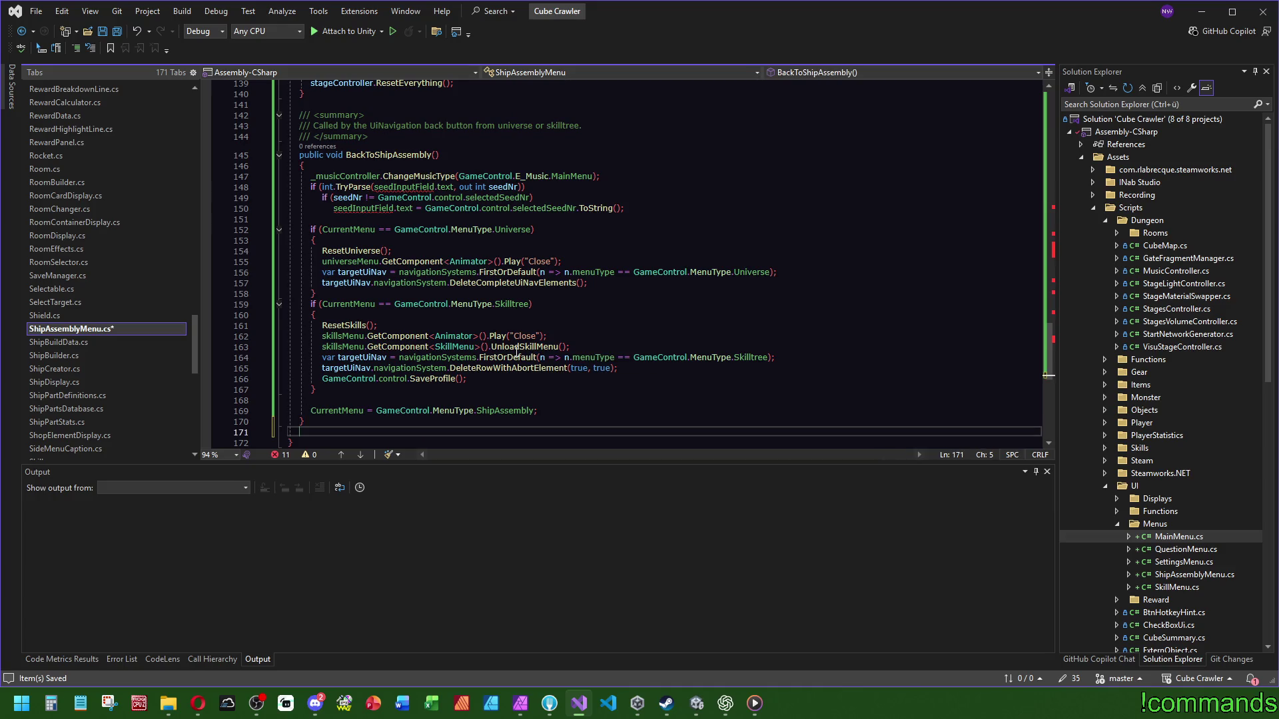
{"action": "key", "text": "ctrl+v"}
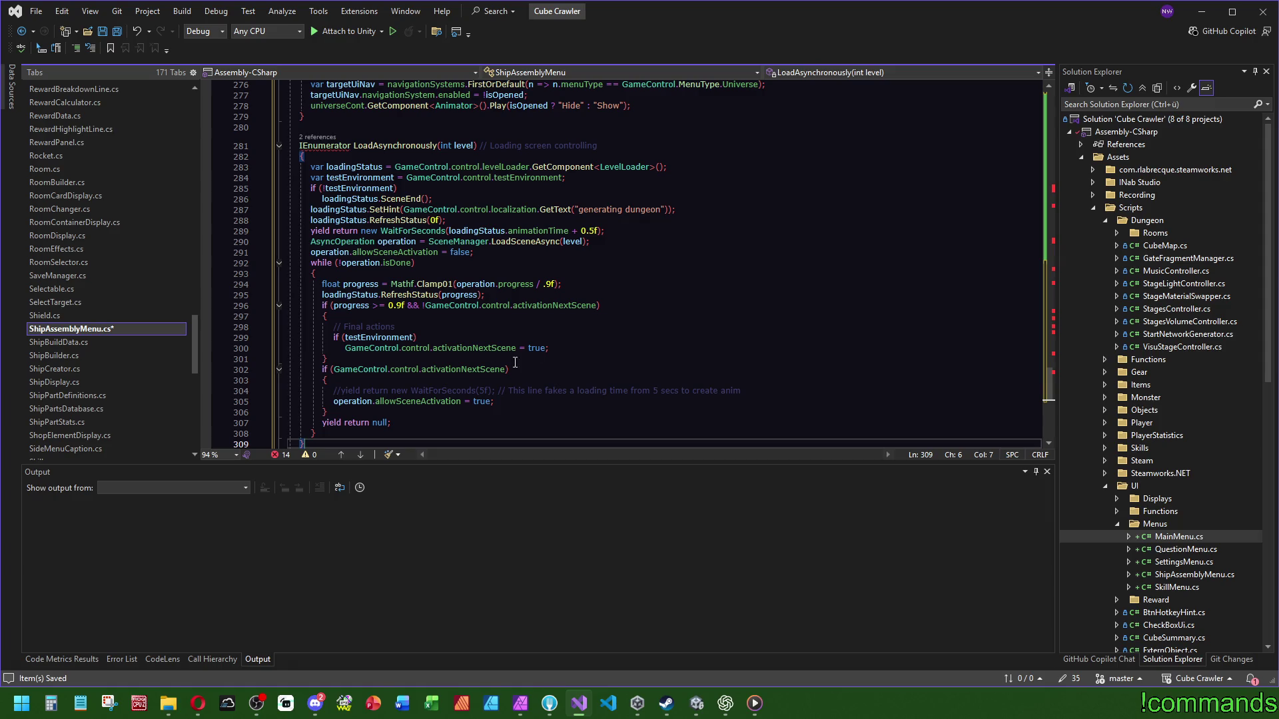
Step: Add 'using System.Collections;' to fix the IEnumerator error, then return to MainMenu.cs
{"action": "scroll", "coordinate": [814, 373], "scroll_direction": "up", "scroll_amount": 4}
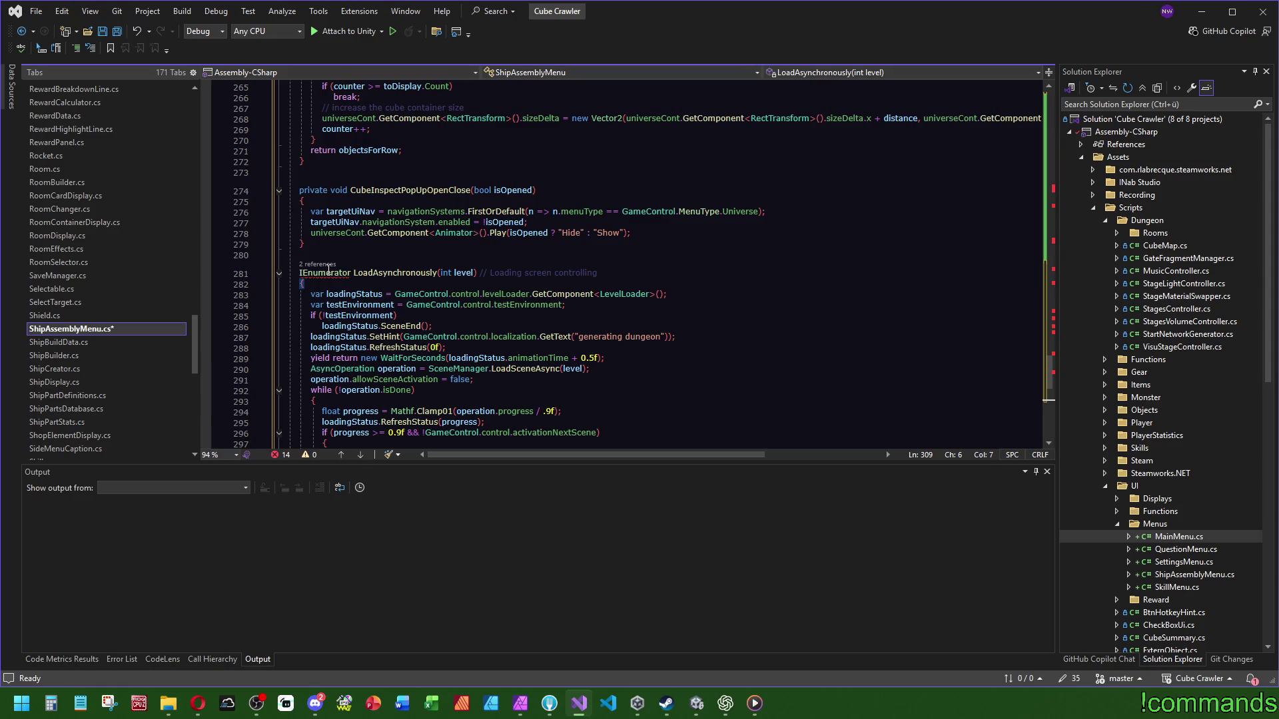
{"action": "mouse_move", "coordinate": [308, 277]}
{"action": "left_click", "coordinate": [366, 329]}
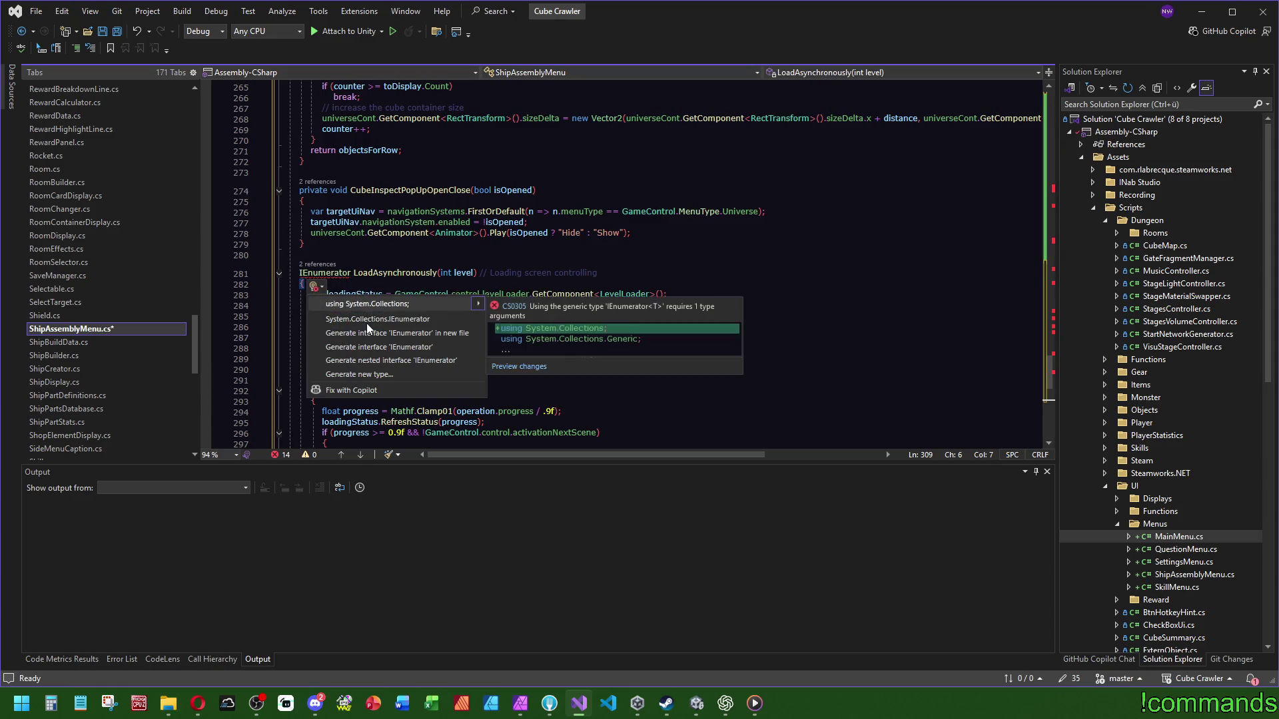
{"action": "left_click", "coordinate": [366, 304]}
{"action": "mouse_move", "coordinate": [1048, 383]}
{"action": "left_mouse_down"}
{"action": "mouse_move", "coordinate": [1049, 357]}
{"action": "mouse_move", "coordinate": [1049, 400]}
{"action": "left_mouse_up"}
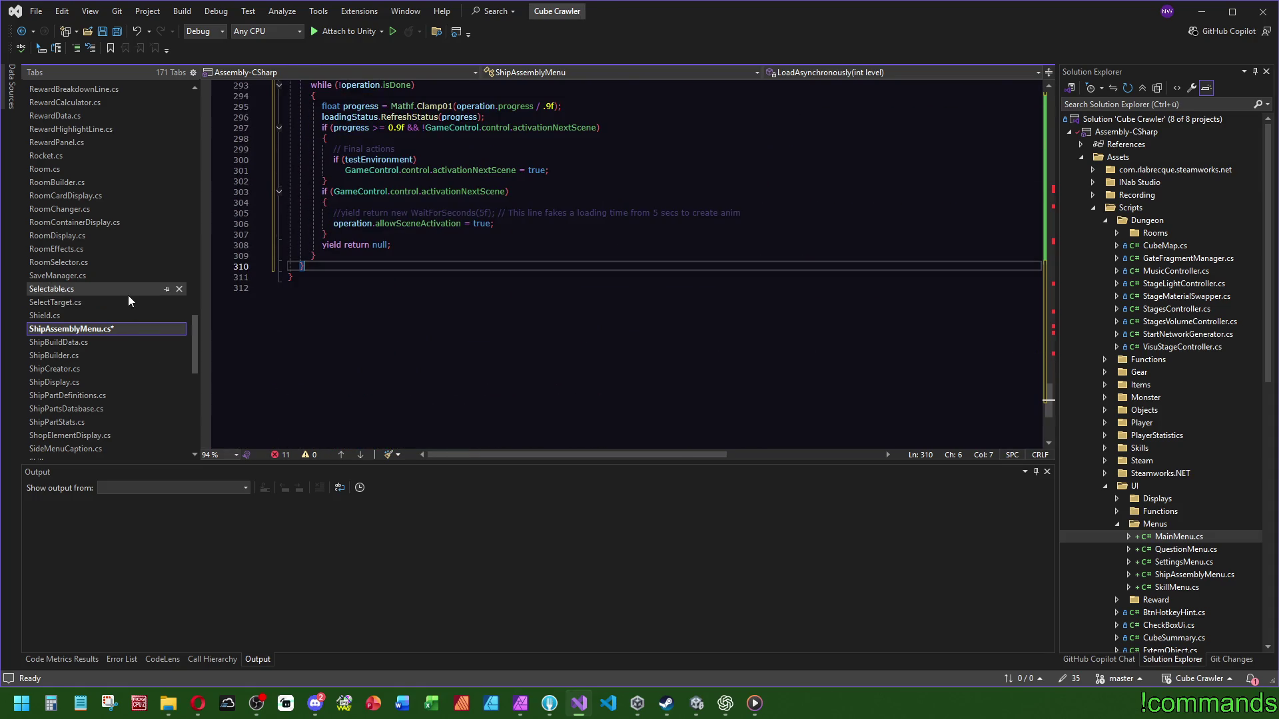
{"action": "scroll", "coordinate": [122, 305], "scroll_direction": "up", "scroll_amount": 15}
{"action": "left_click", "coordinate": [82, 220]}
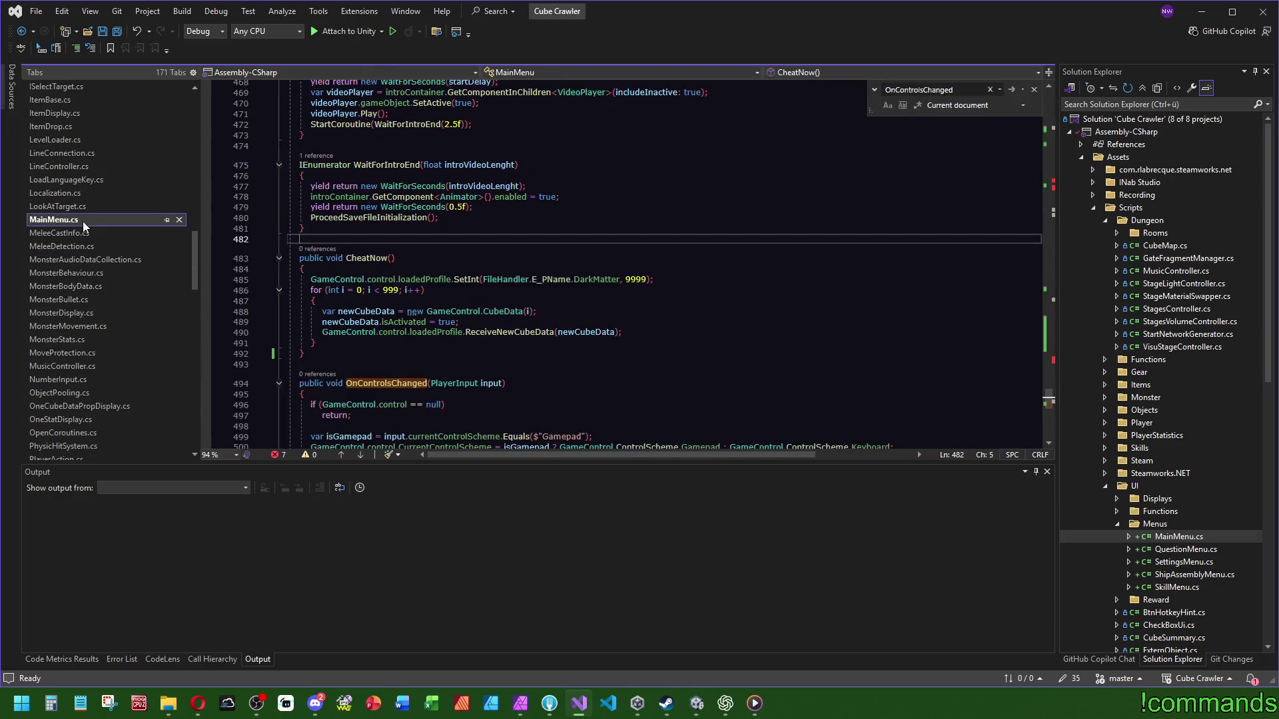
{"action": "scroll", "coordinate": [768, 355], "scroll_direction": "up", "scroll_amount": 7}
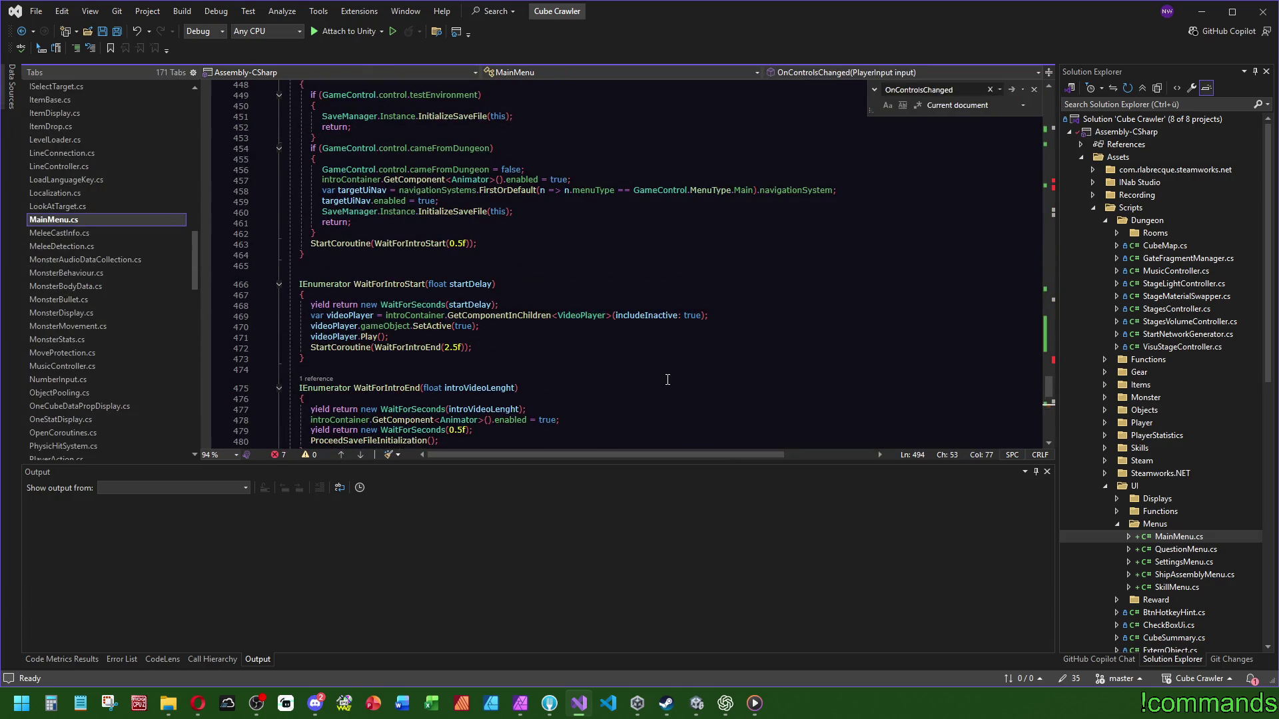
{"action": "scroll", "coordinate": [591, 275], "scroll_direction": "down", "scroll_amount": 7}
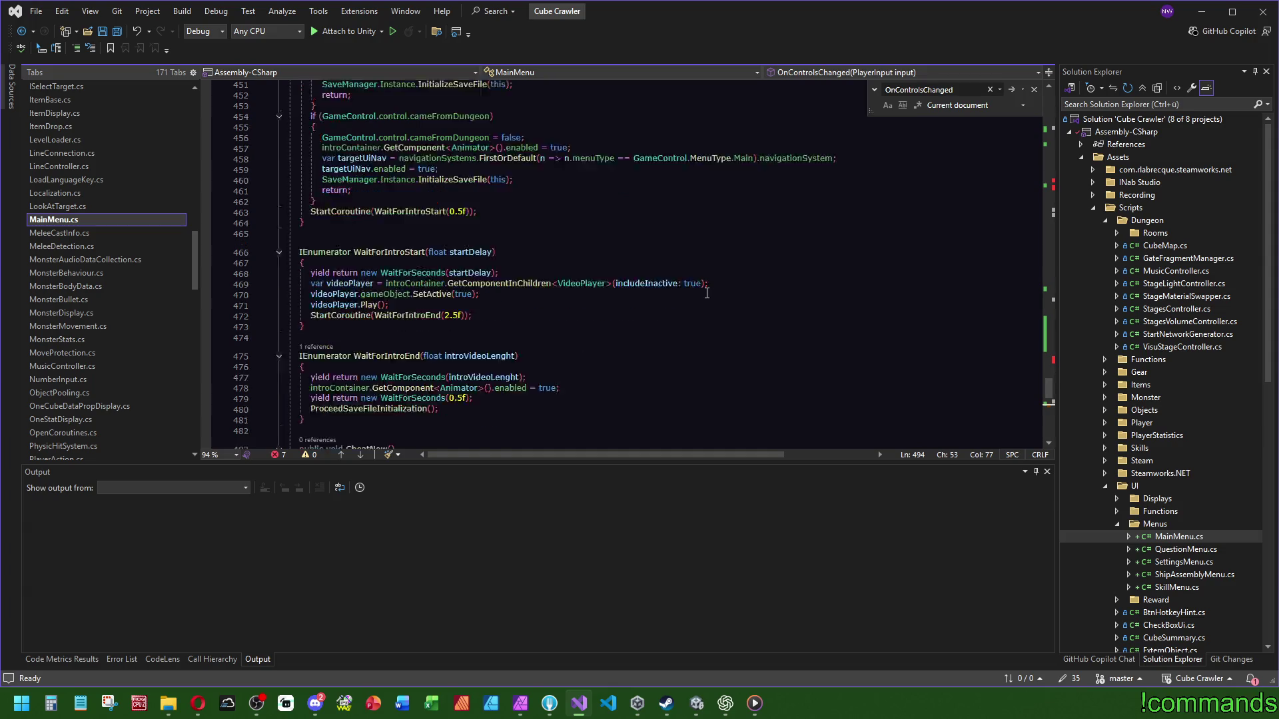
{"action": "scroll", "coordinate": [591, 275], "scroll_direction": "up", "scroll_amount": 7}
{"action": "scroll", "coordinate": [590, 275], "scroll_direction": "up", "scroll_amount": 14}
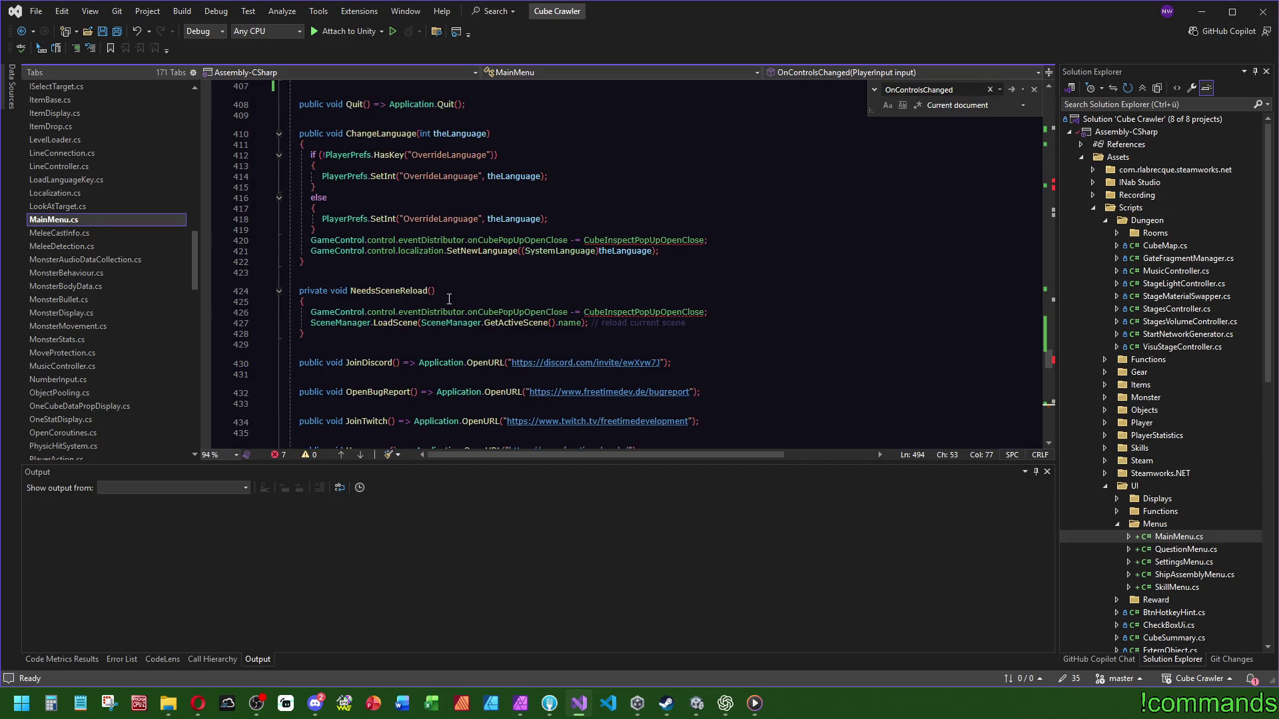
{"action": "scroll", "coordinate": [449, 299], "scroll_direction": "up", "scroll_amount": 1}
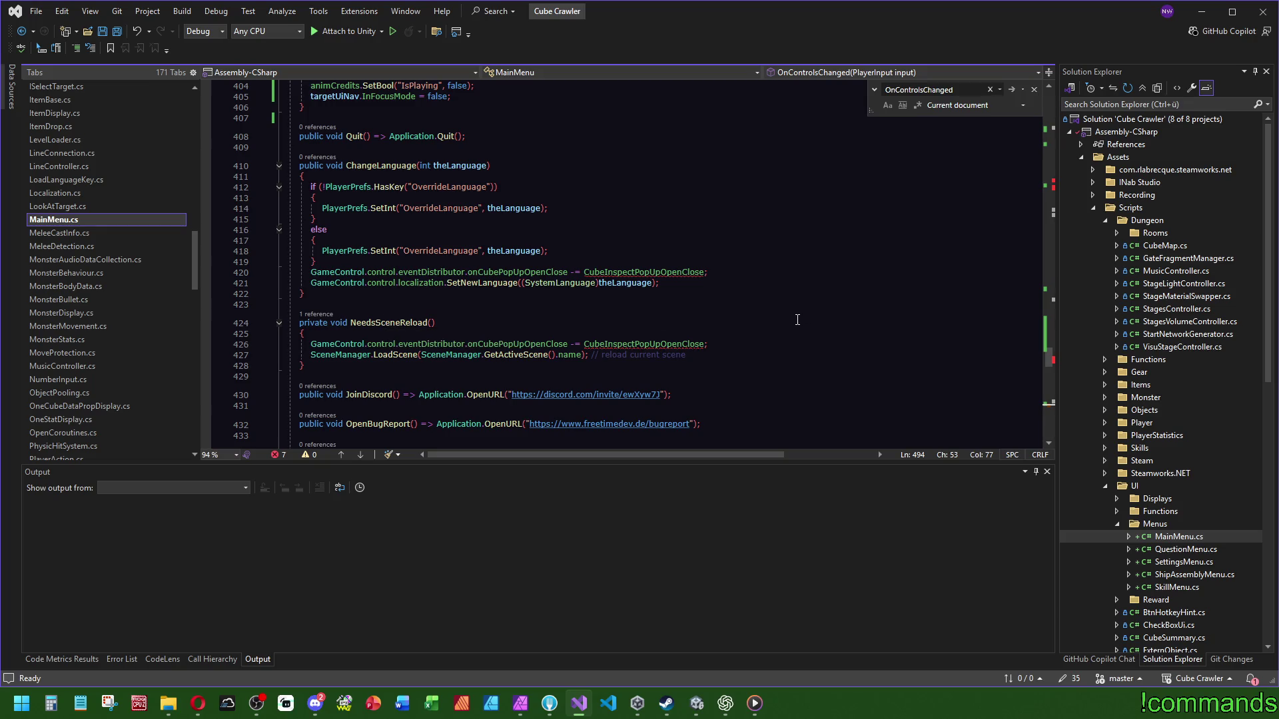
{"action": "left_click", "coordinate": [735, 335]}
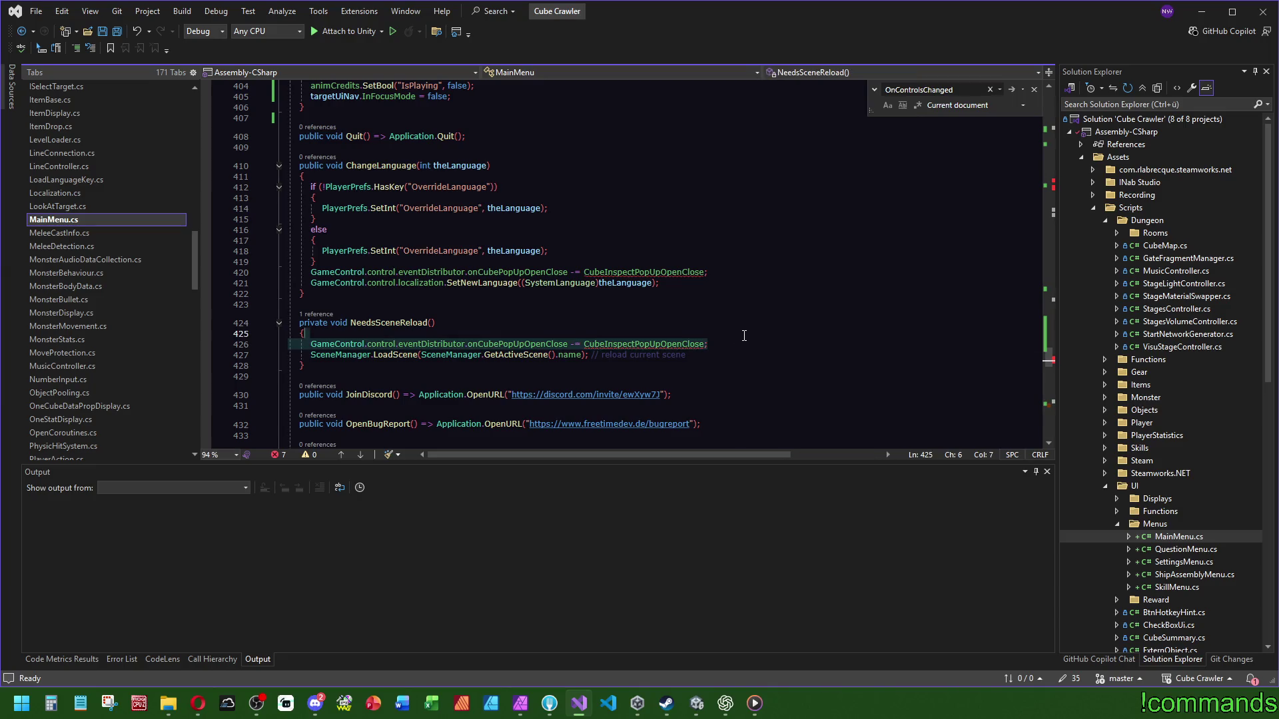